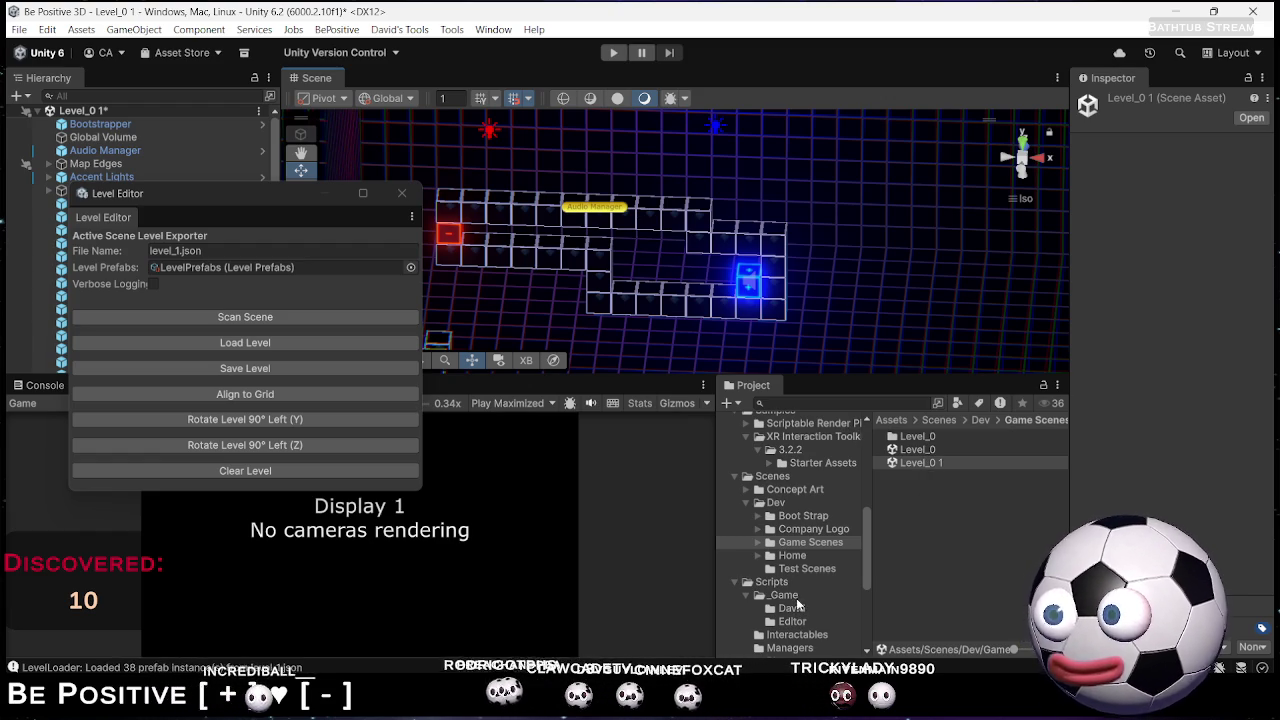
Browse Test Scenes to StreamingAssets > Levels, inspect level_0, and close the Level Editor window
left_click(801, 569)
scroll(792, 600, "down", 5)
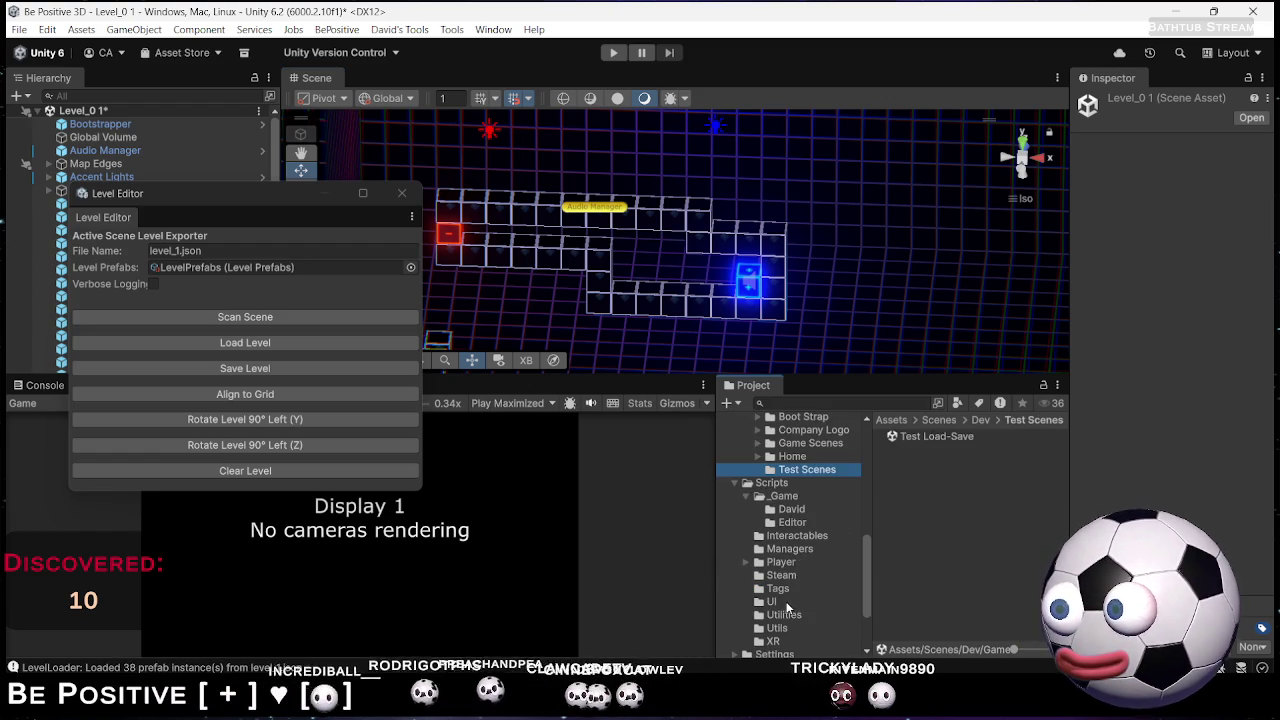
left_click(795, 618)
left_click(781, 631)
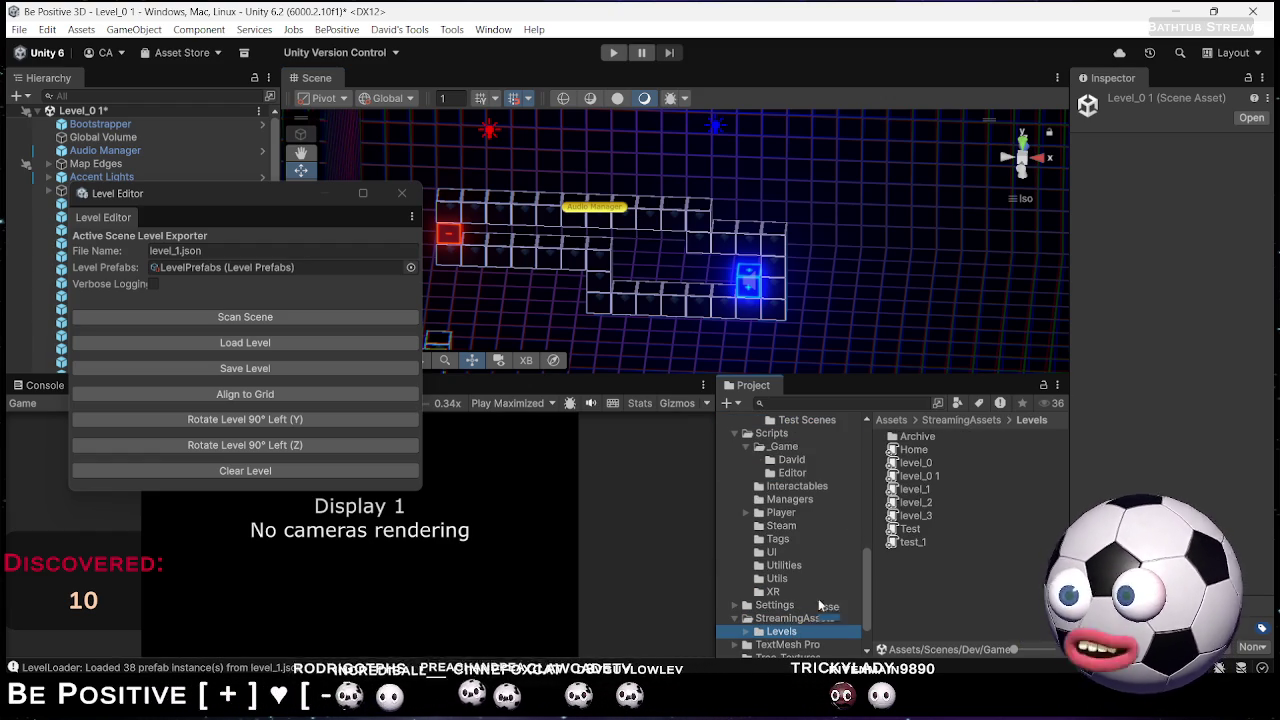
left_click(927, 464)
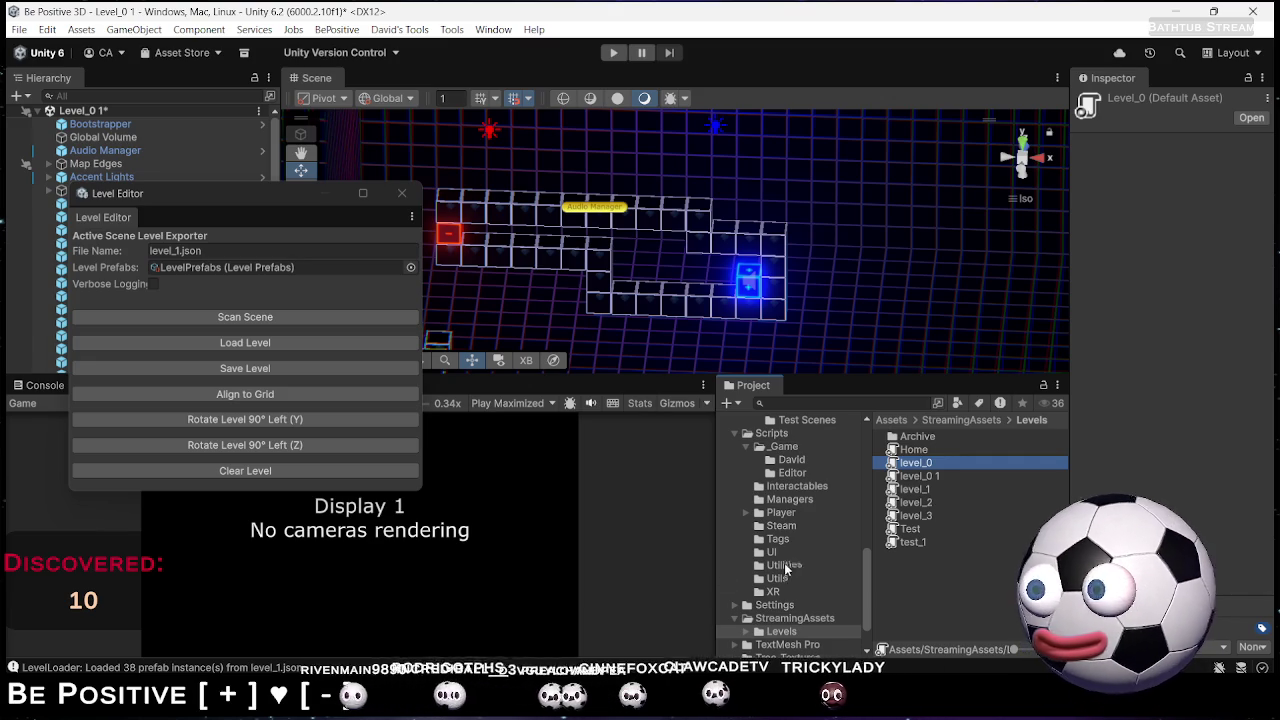
left_click(401, 194)
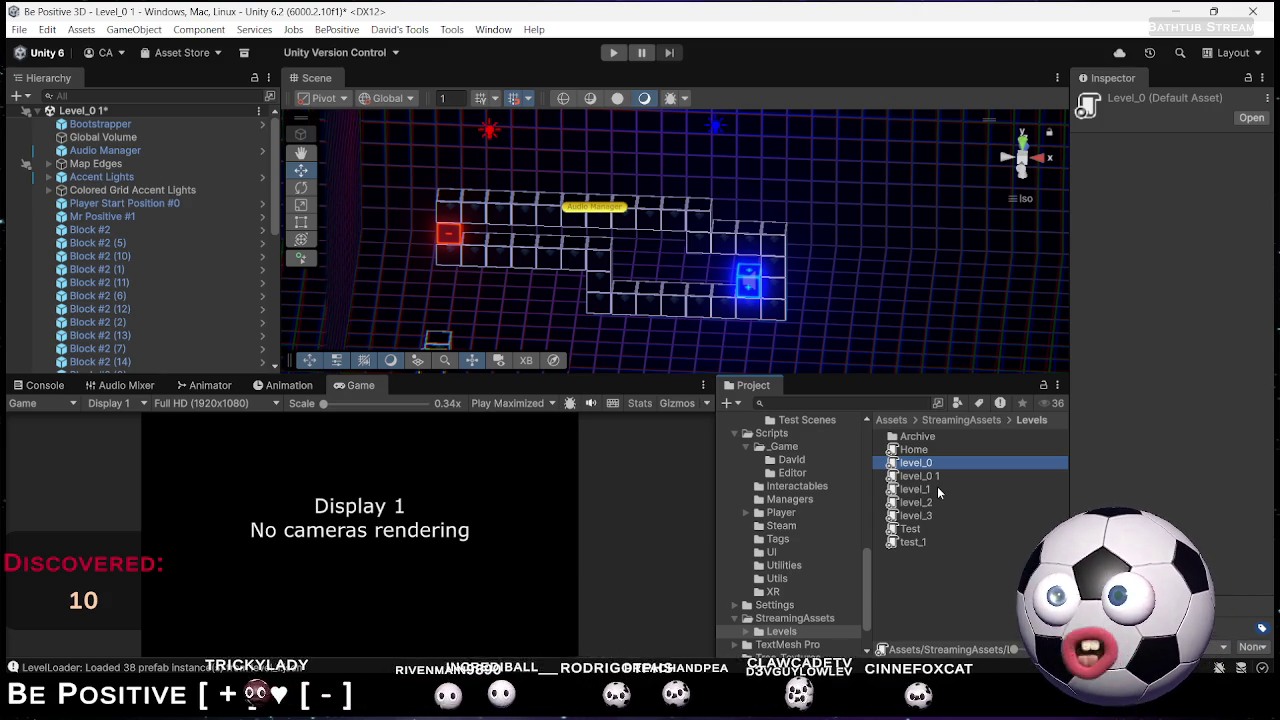
Inspect the level_1 and level_2 files, then bring LevelLoader.cs up in Rider
left_click(938, 488)
left_click(940, 488)
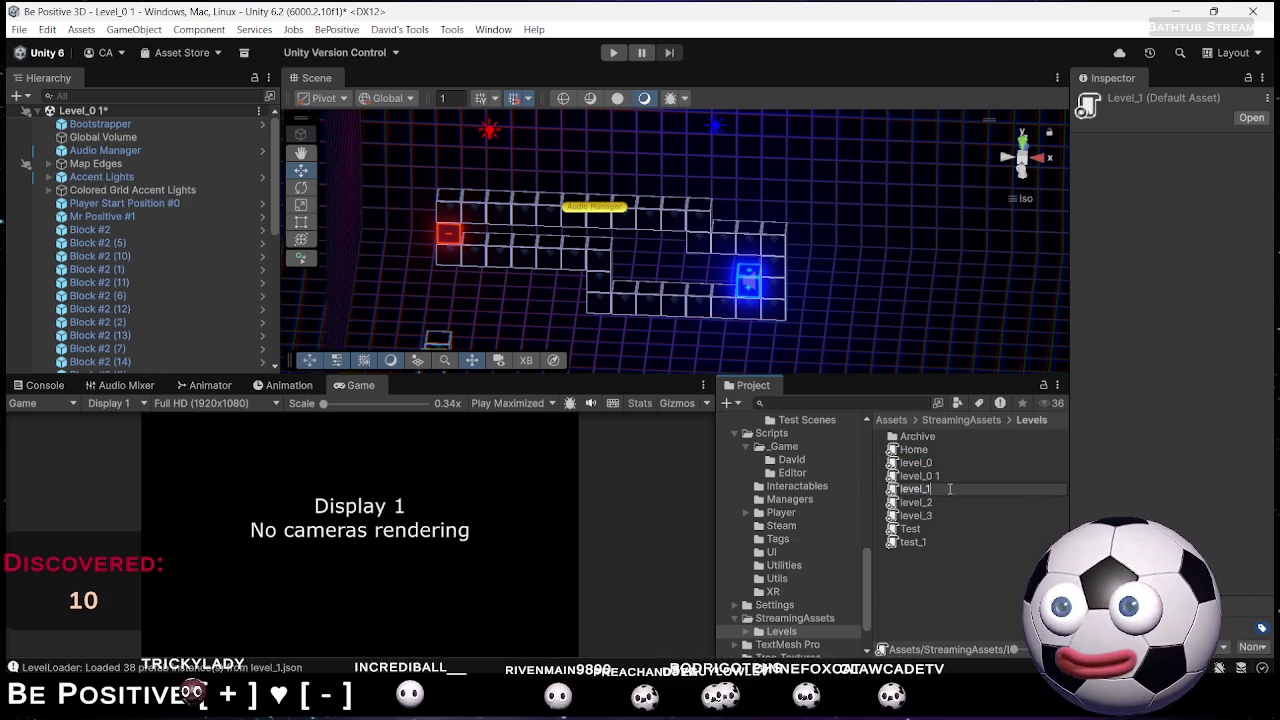
left_click(945, 502)
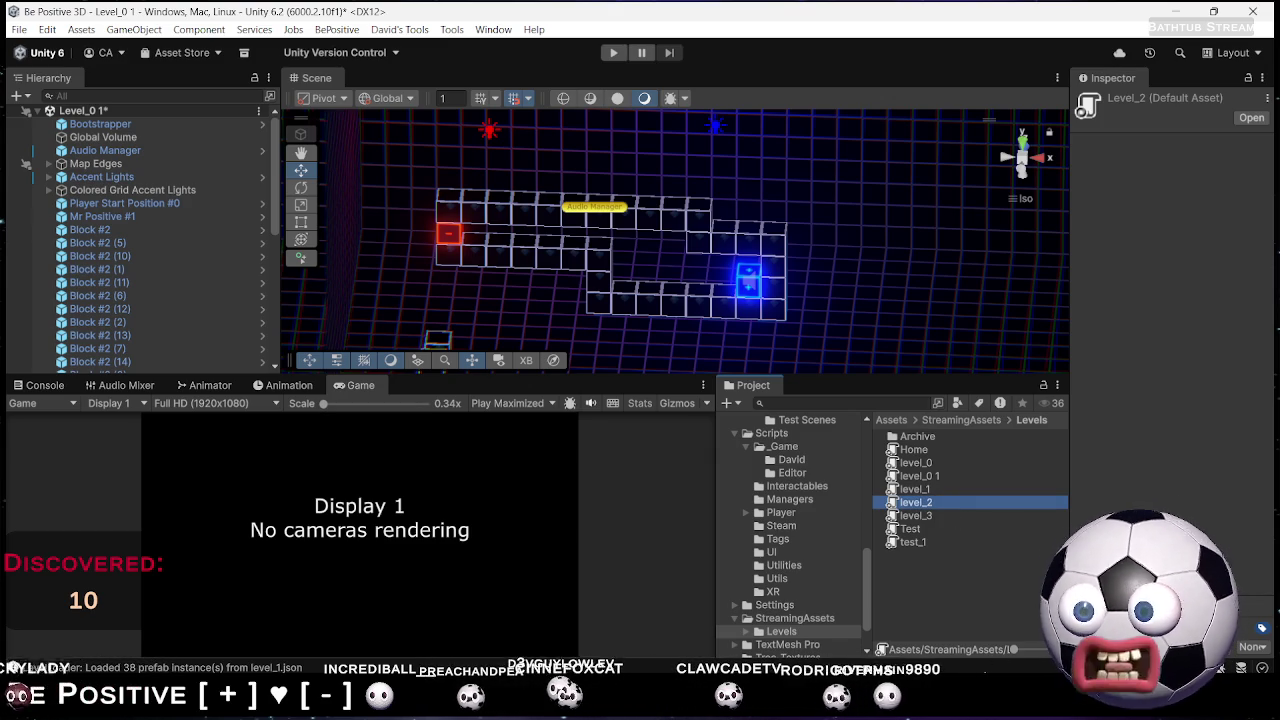
left_click(937, 627)
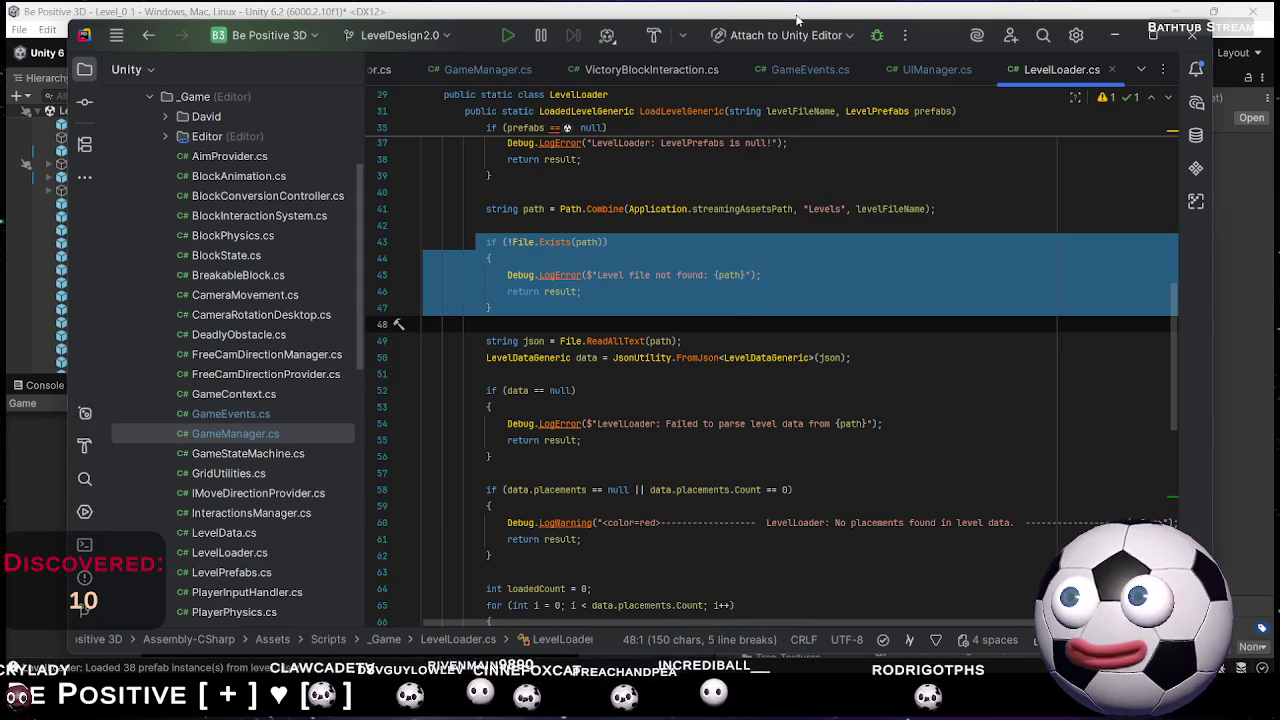
Alt+Tab from Rider back to the Unity Editor's Levels folder
key("alt+Tab")
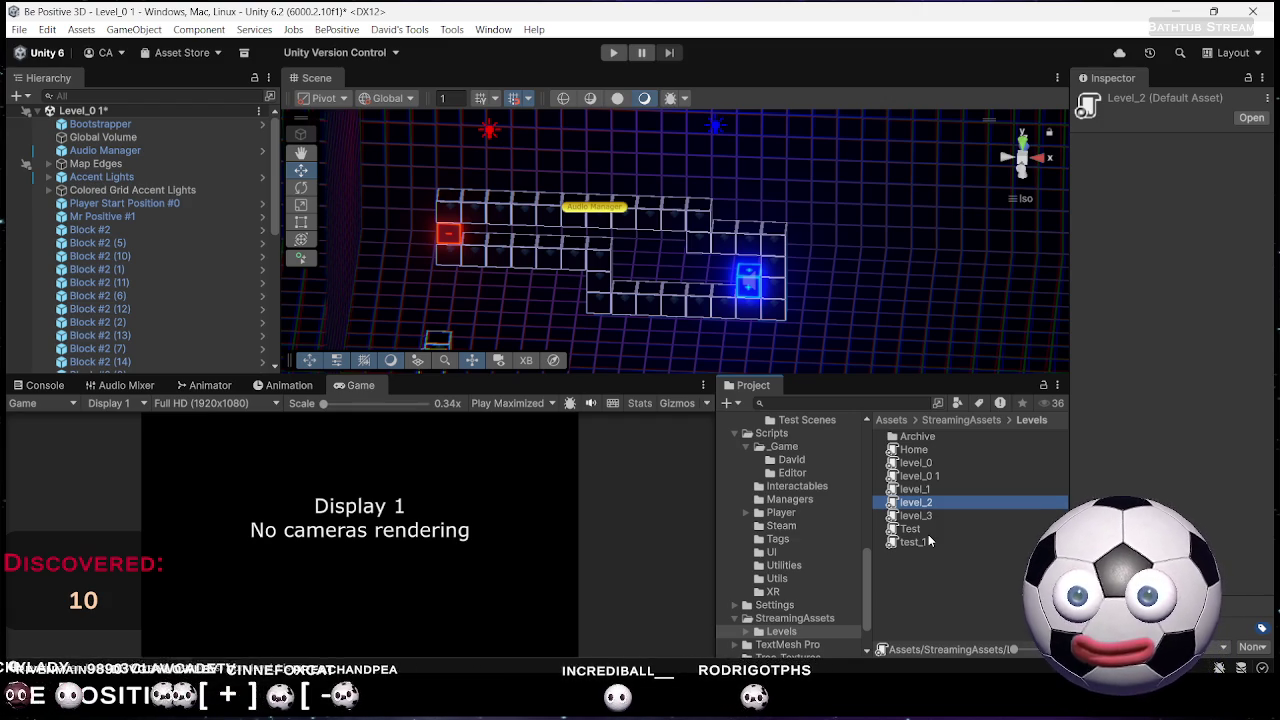
Redeem the May The Balls Be With You! channel point reward on the Twitch dashboard
key("alt+Tab")
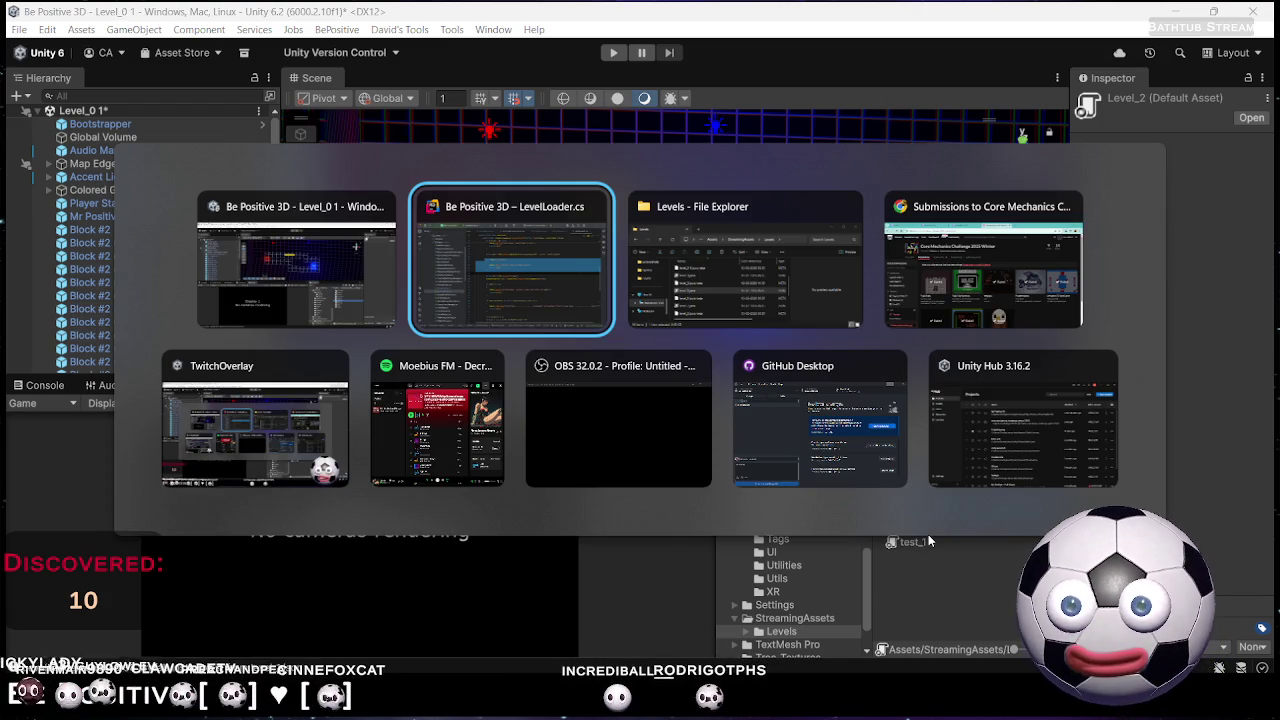
key("alt+Tab")
key("alt+Tab")
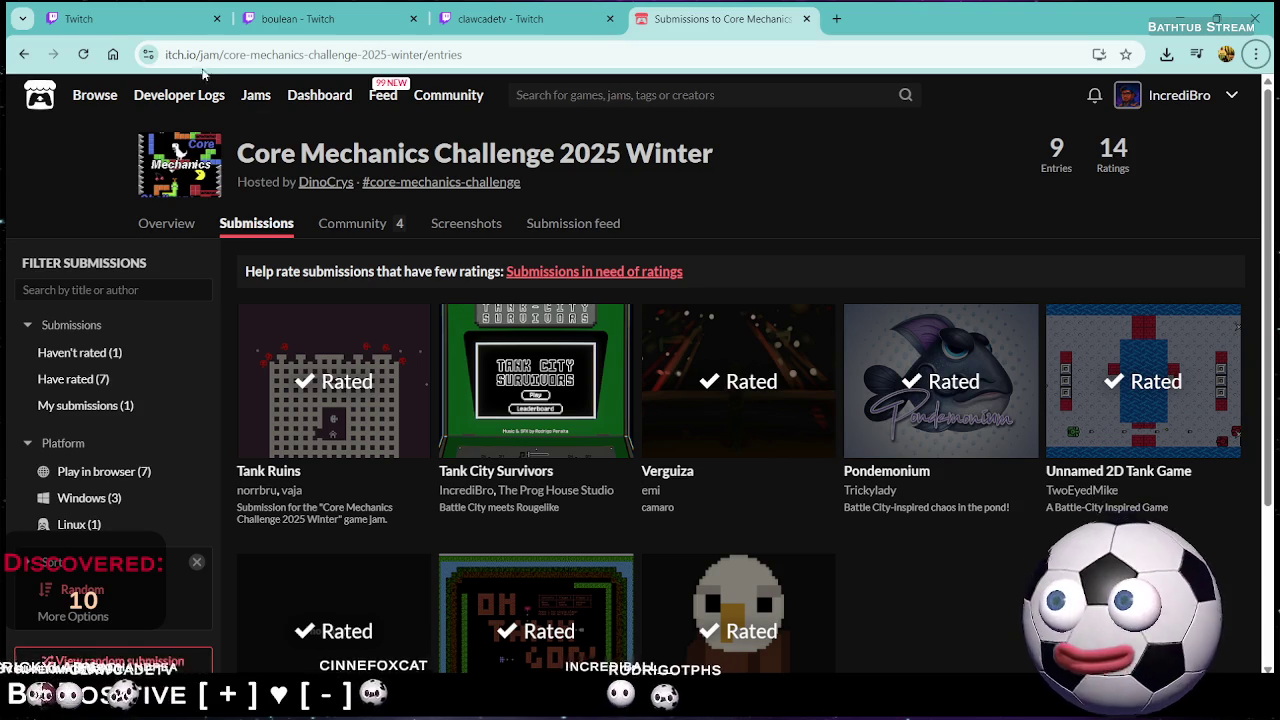
left_click(158, 10)
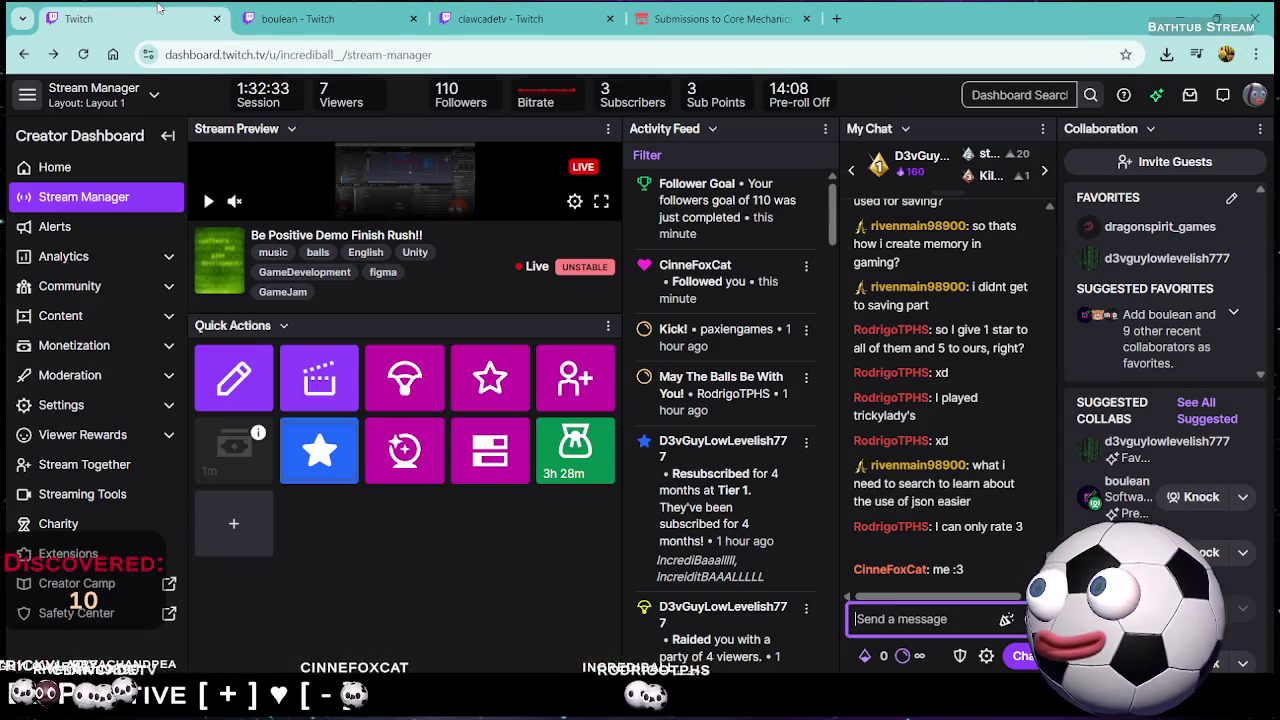
left_click(908, 656)
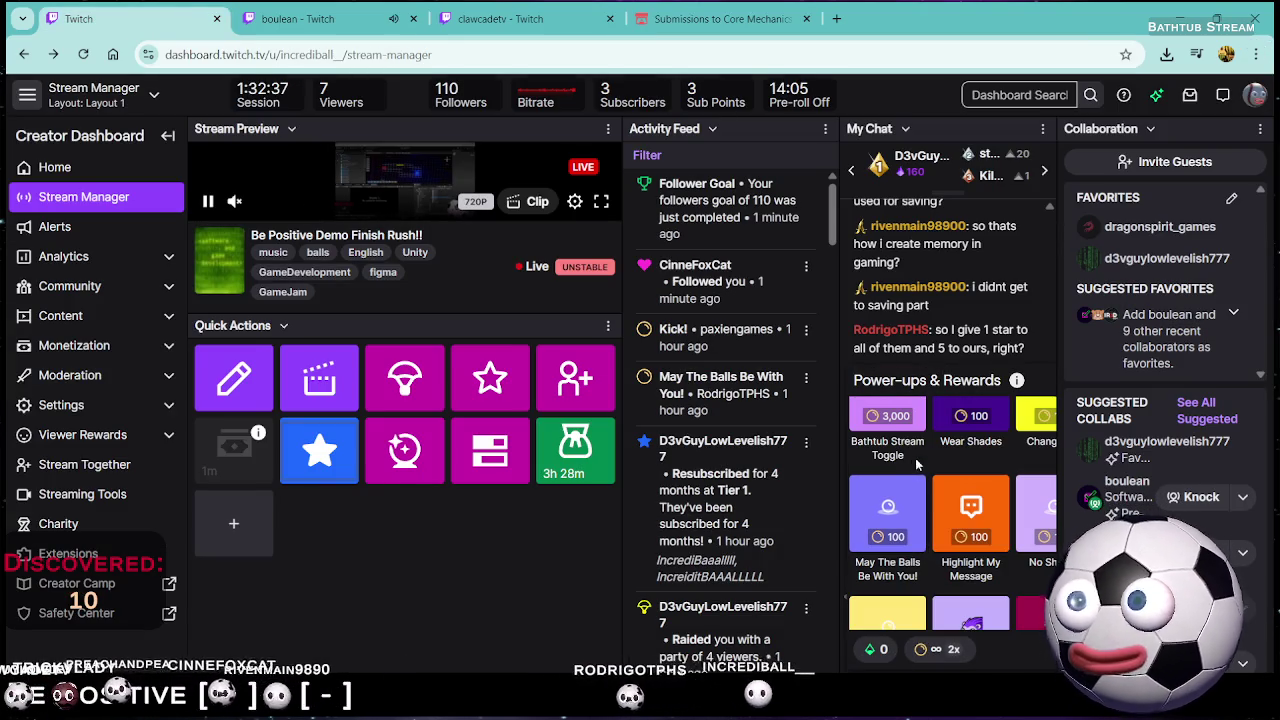
left_click(895, 520)
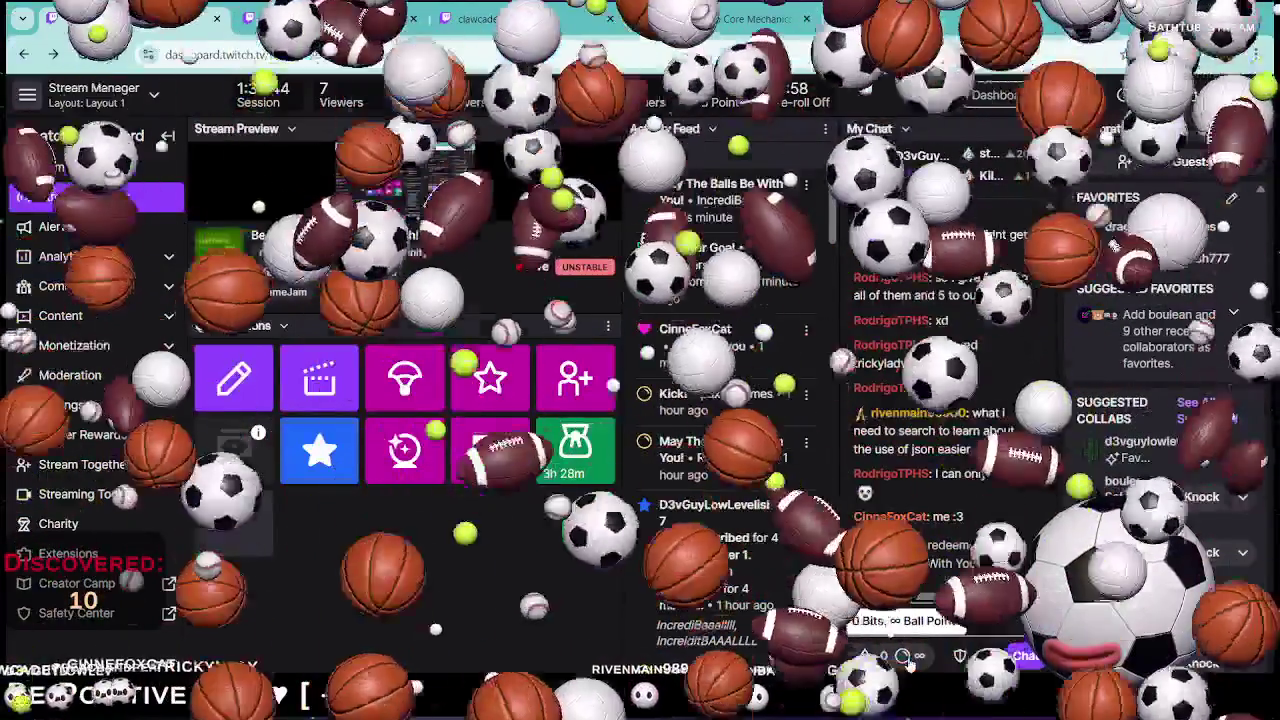
Redeem the Wear Shades channel point reward, then minimize the browser
left_click(903, 656)
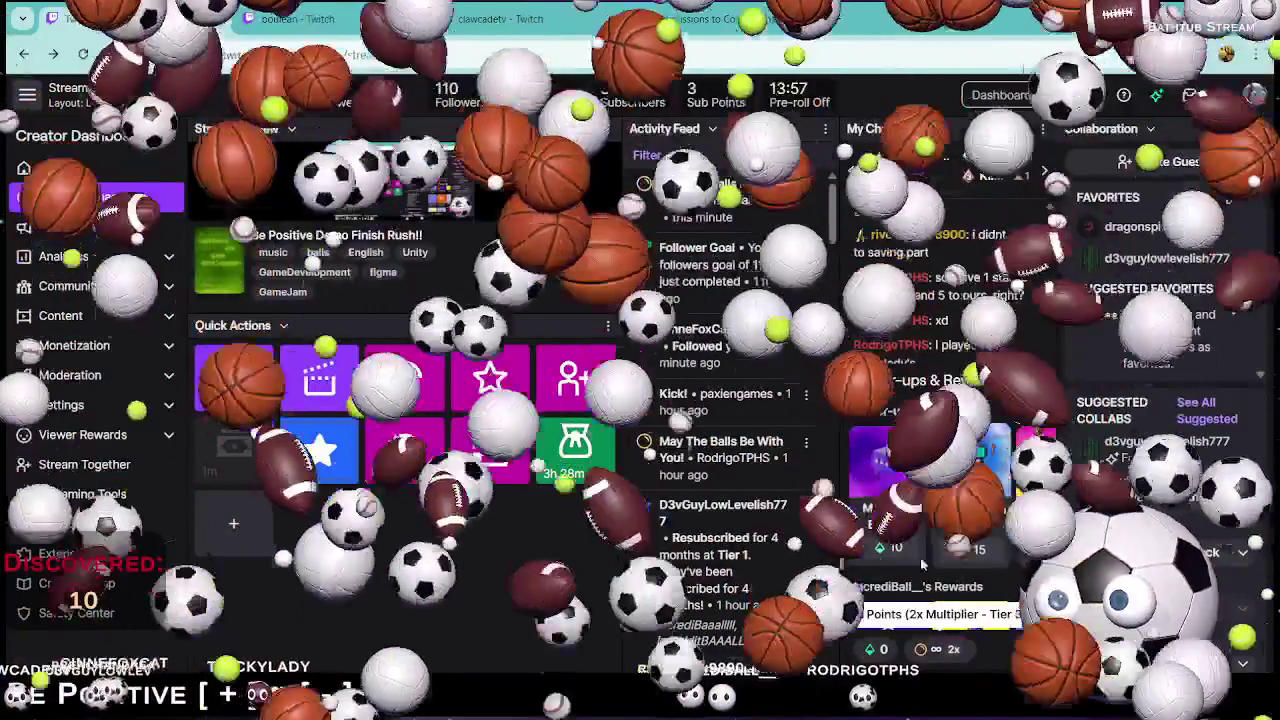
scroll(912, 566, "down", 2)
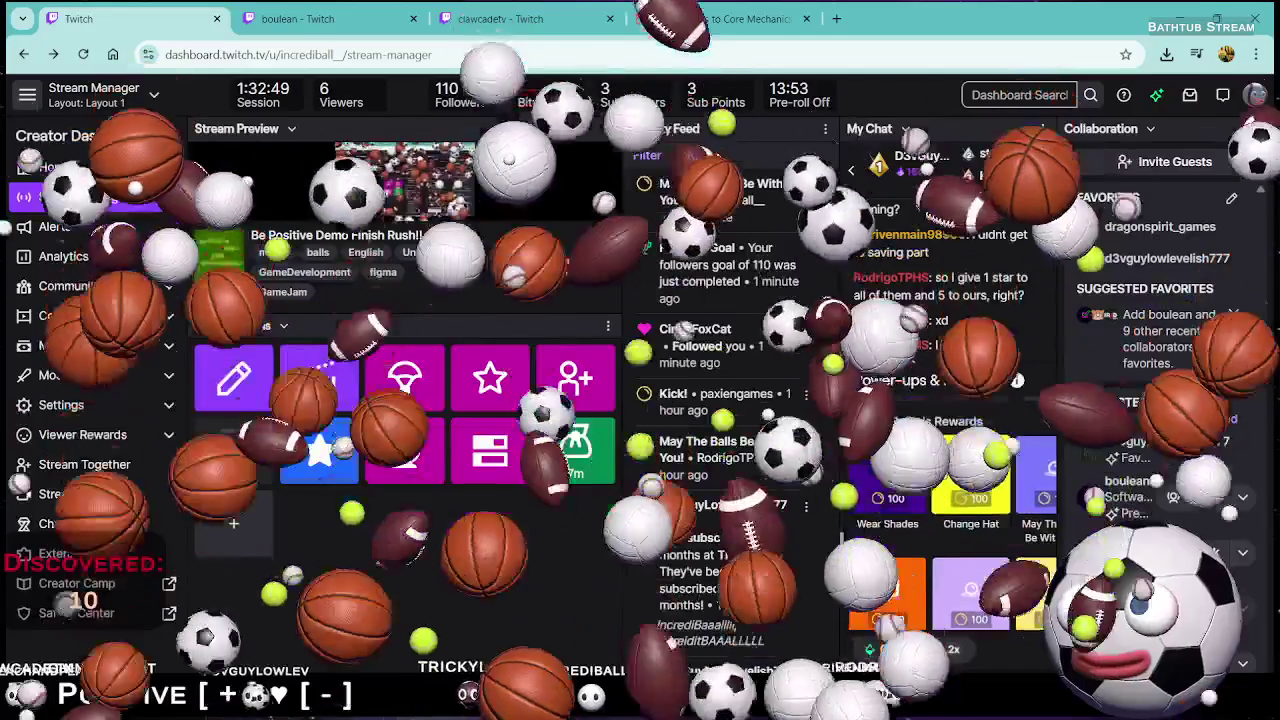
scroll(1002, 521, "down", 1)
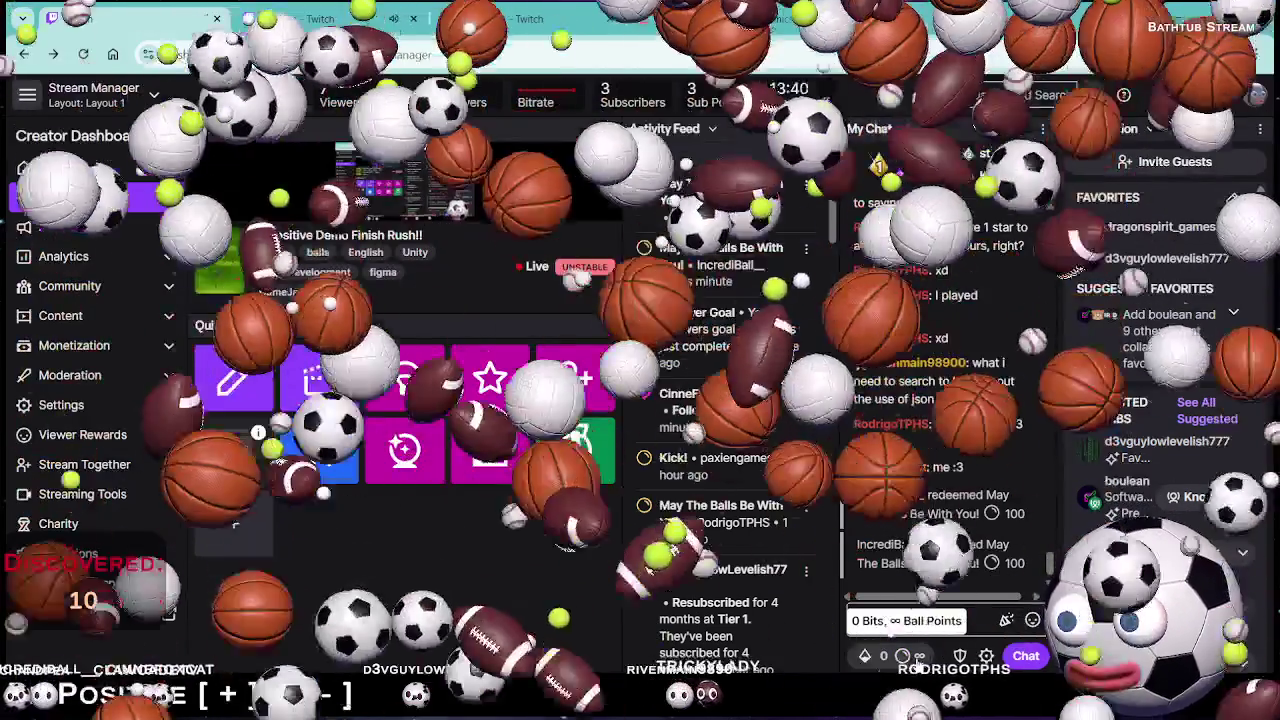
left_click(910, 655)
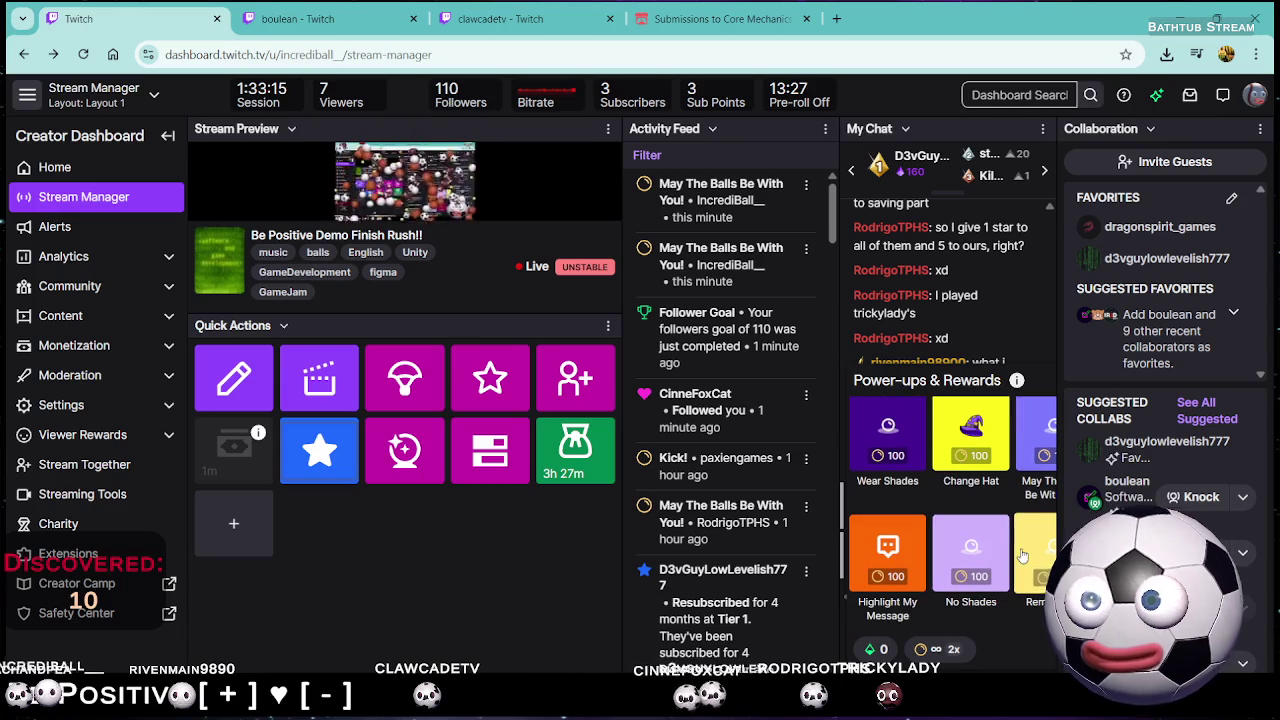
left_click(893, 452)
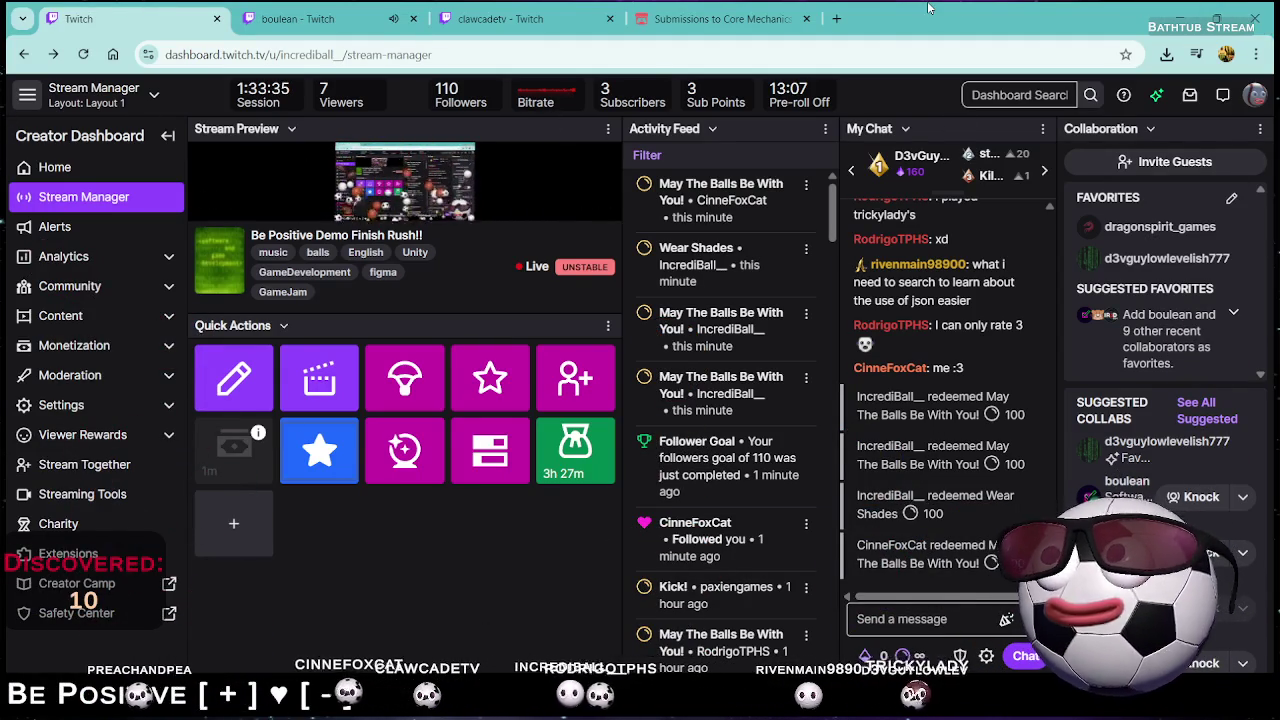
left_click(1170, 15)
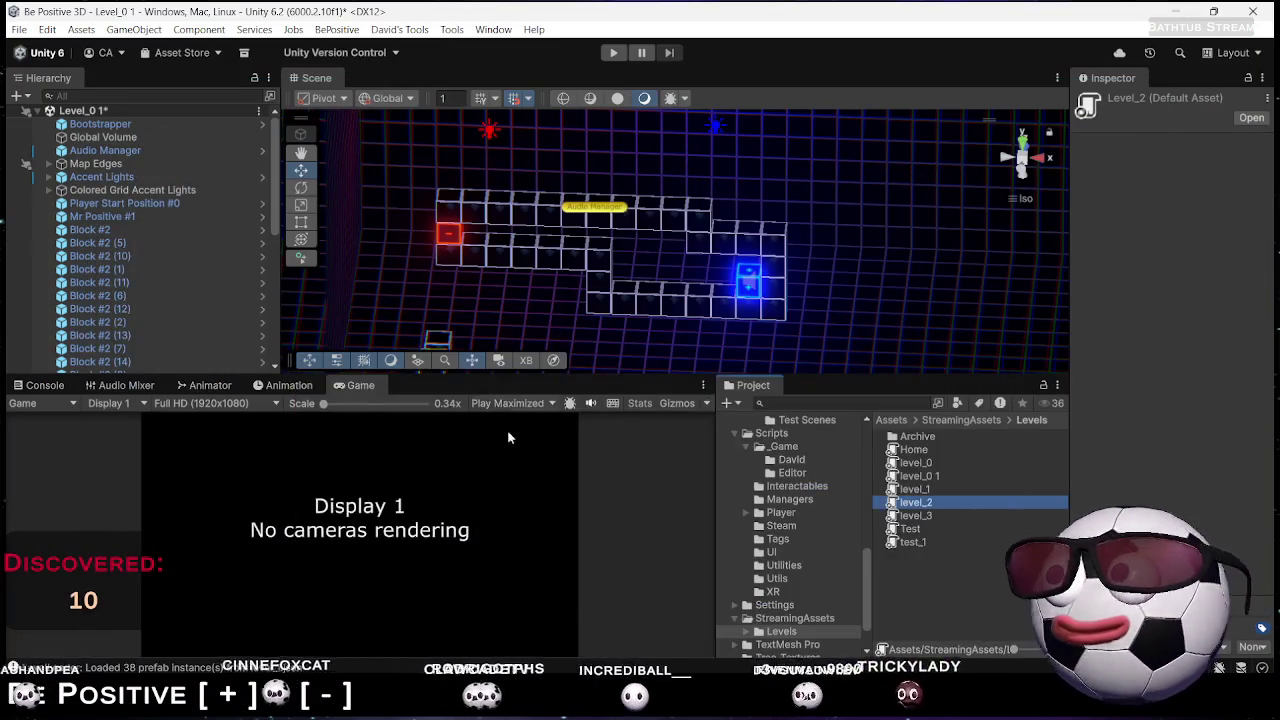
Read the level_1 "Level file not found" error in the Console, then return to the Twitch dashboard
left_click(45, 385)
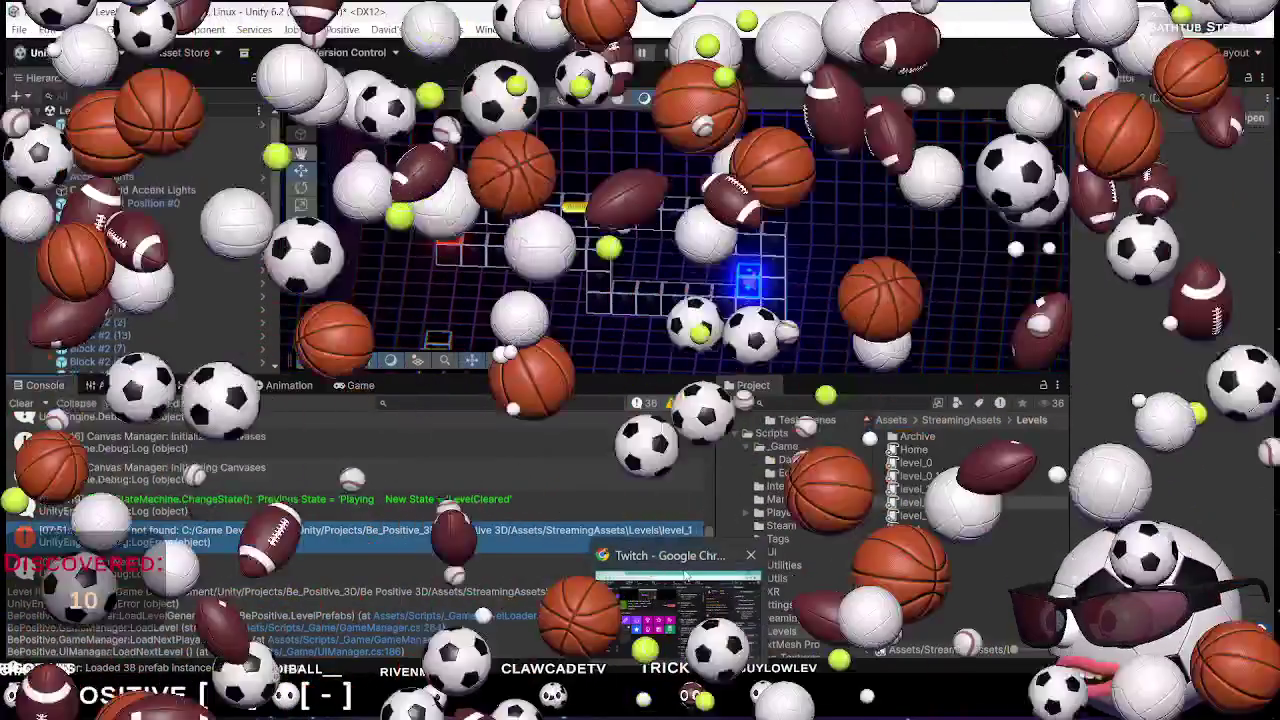
left_click(660, 610)
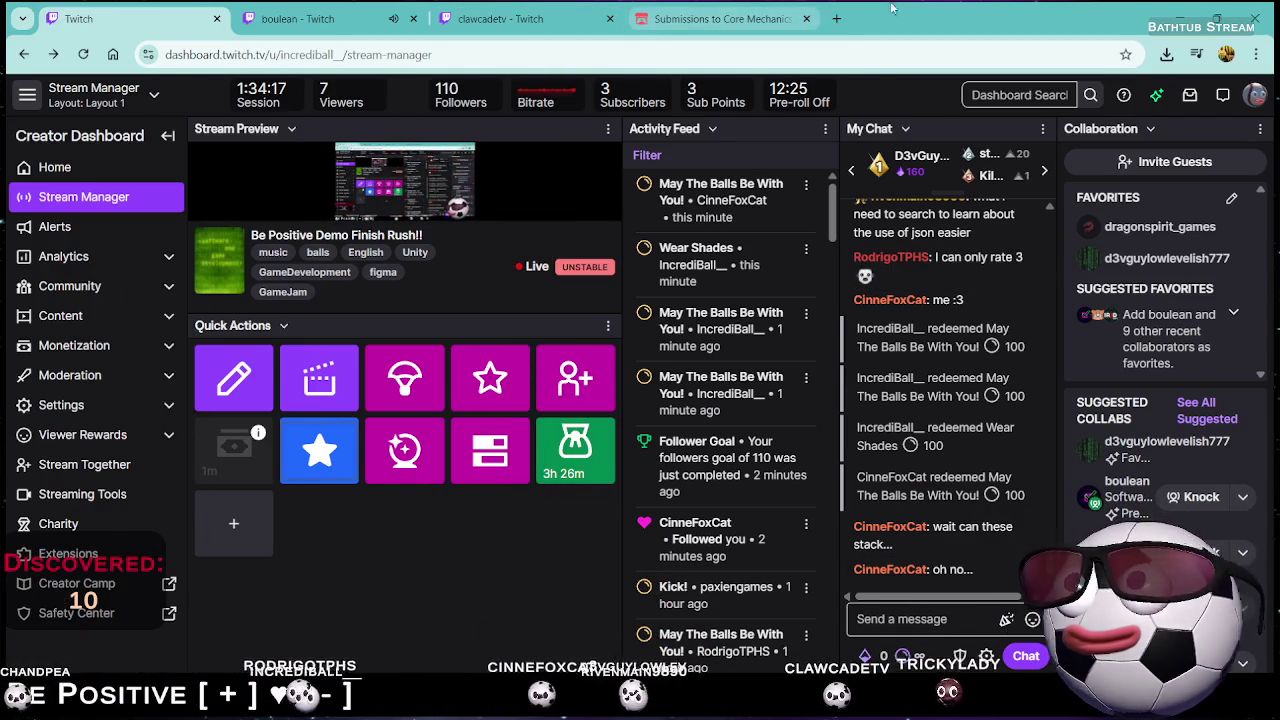
Redeem the May The Balls Be With You! reward again, then switch back to Unity
left_click(1179, 9)
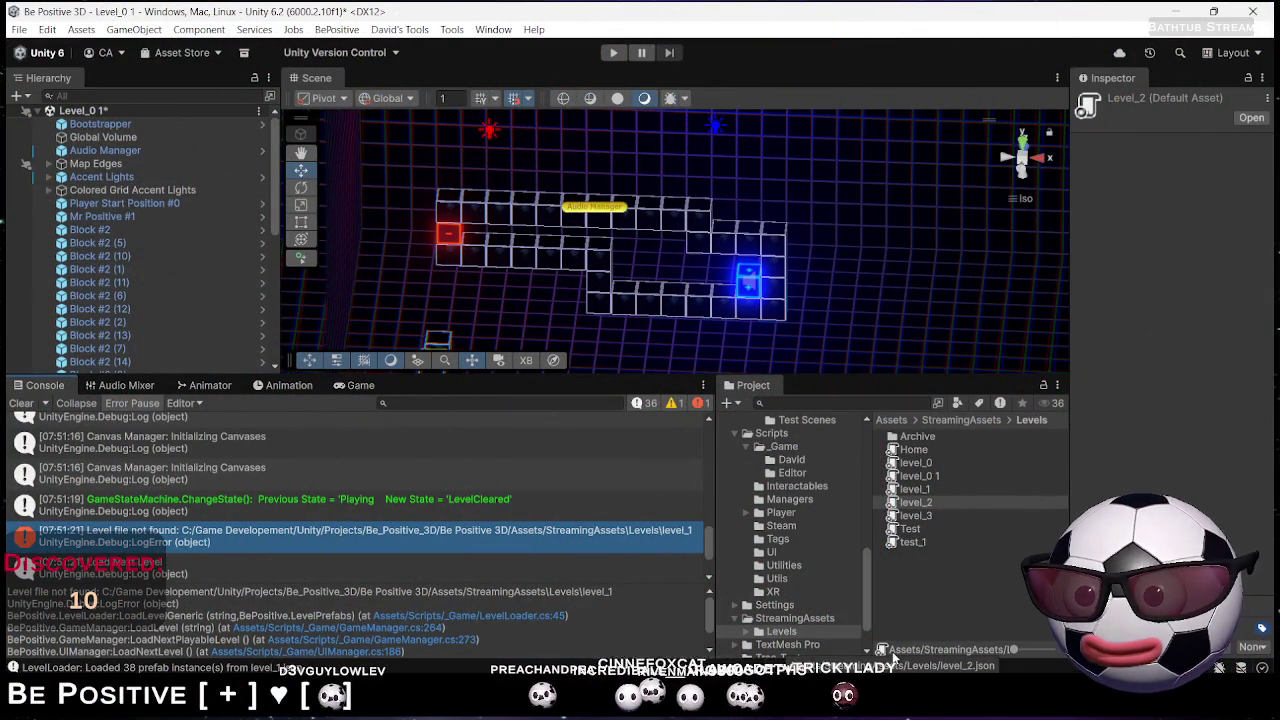
key("alt+Tab")
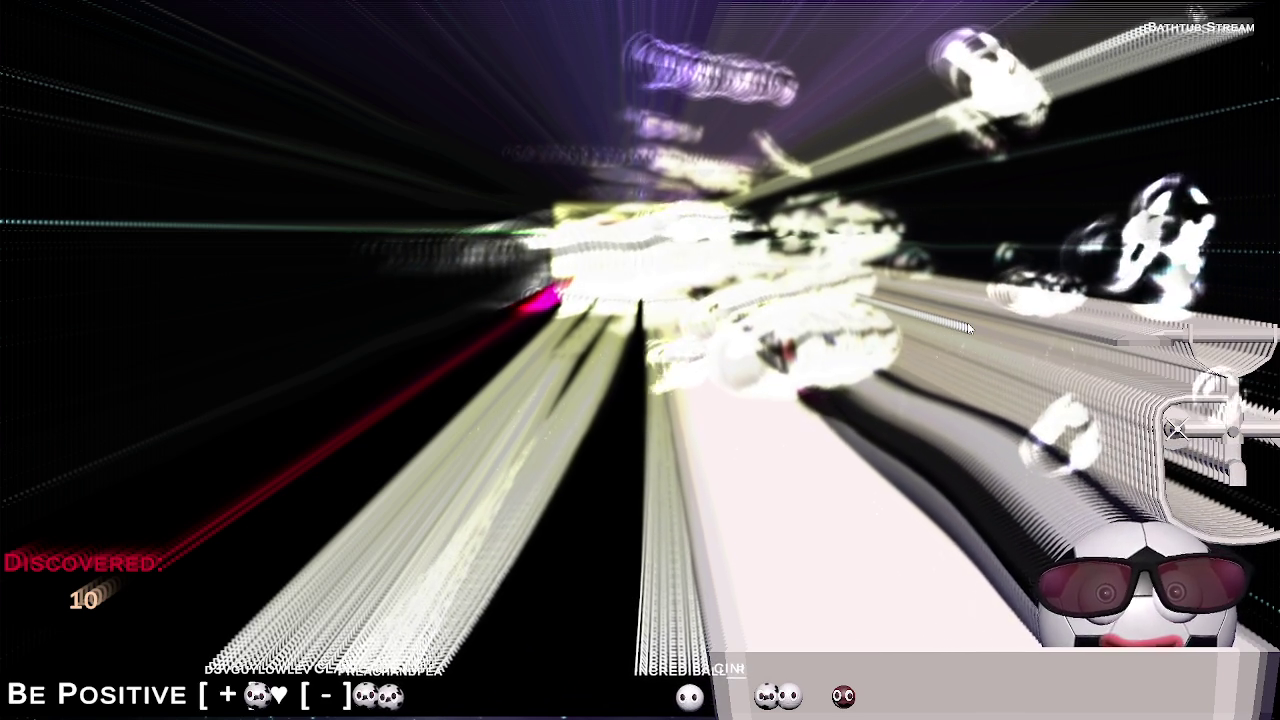
key("Tab")
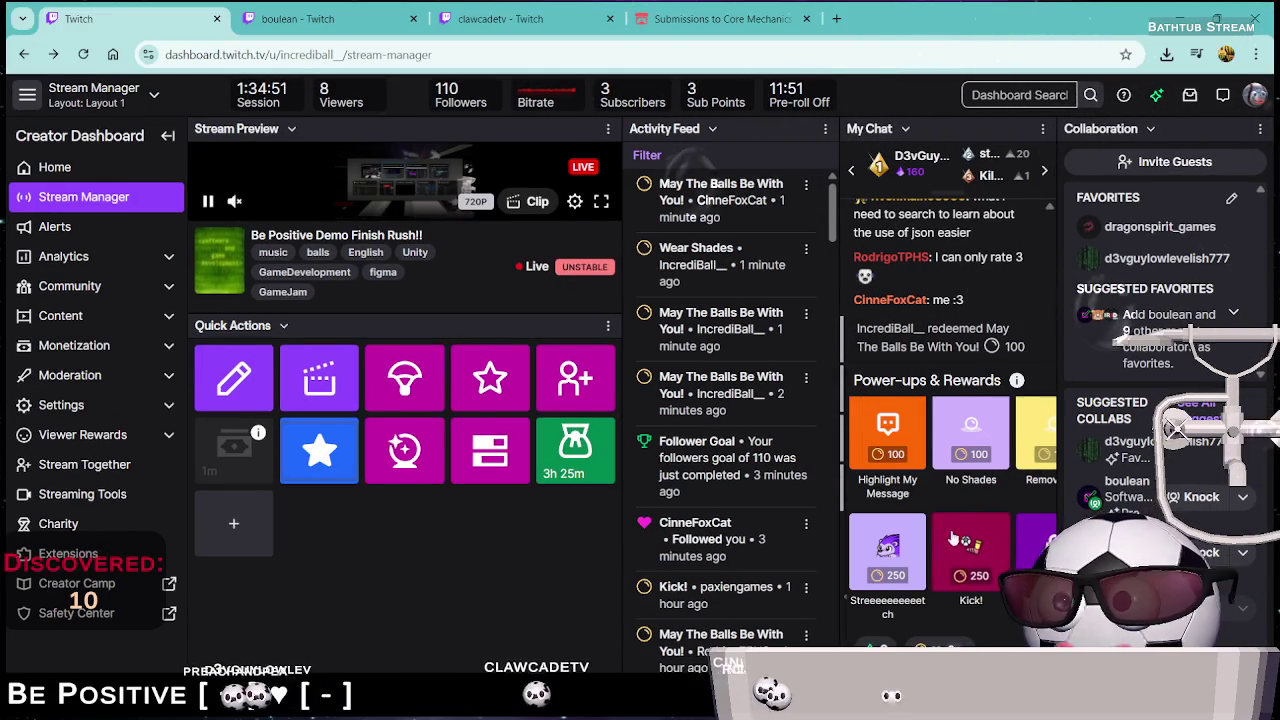
scroll(970, 549, "up", 3)
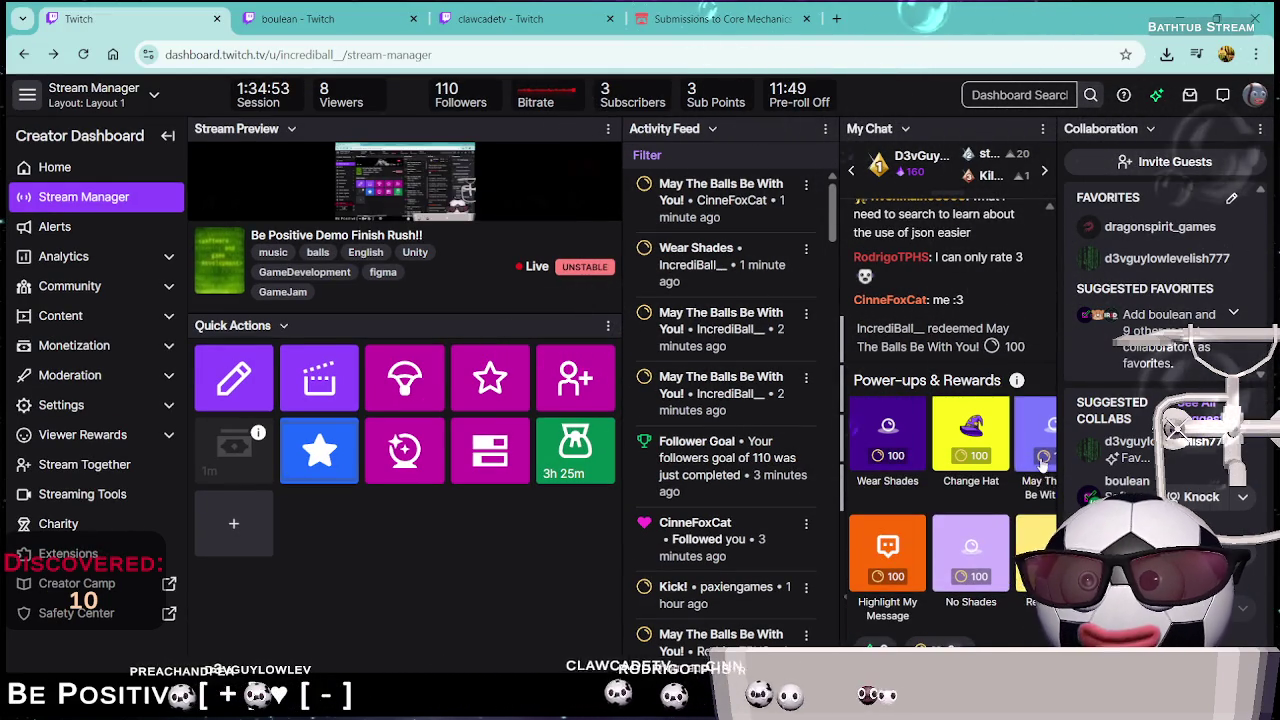
left_click(1043, 462)
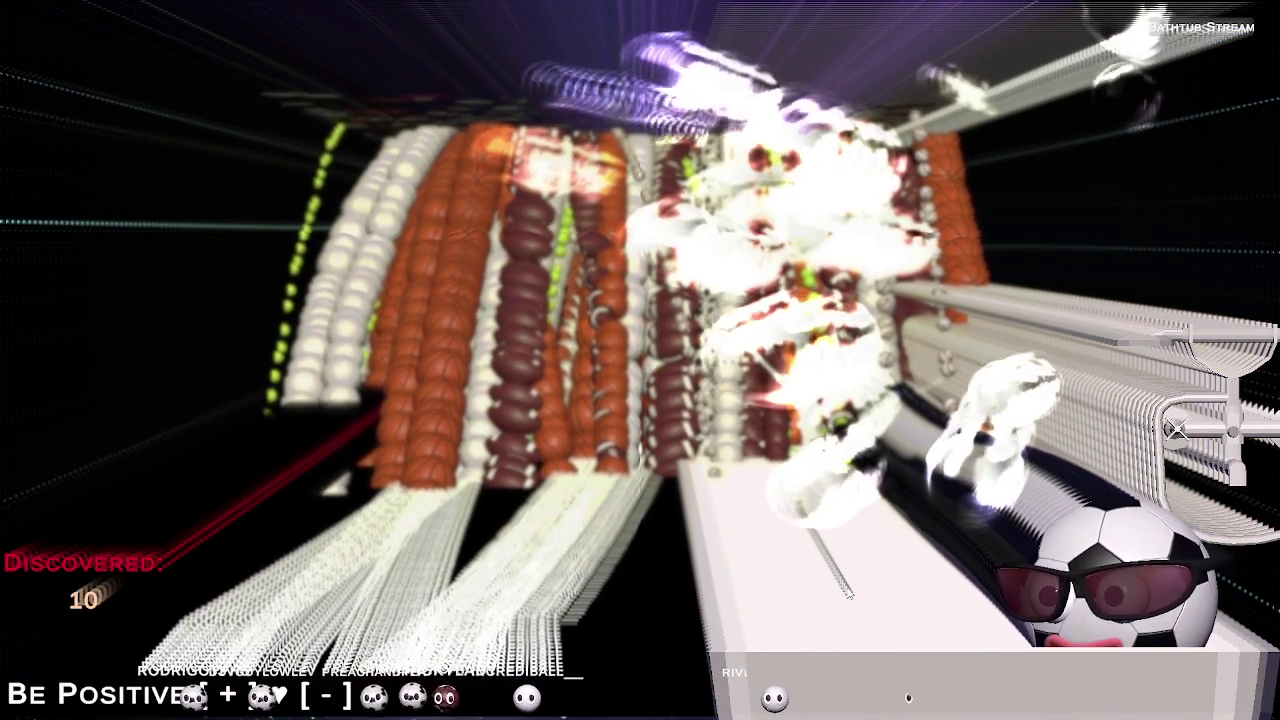
key("alt+Tab")
key("alt+Tab")
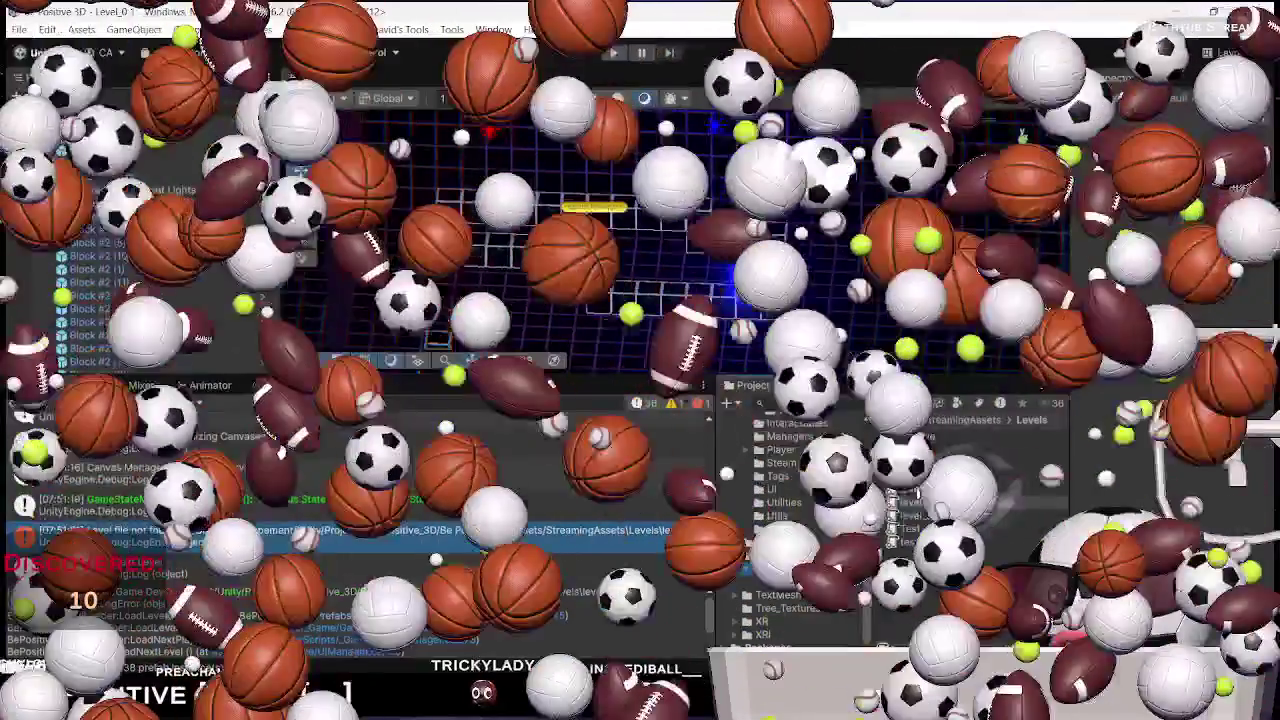
Copy the level file's path, then place the cursor below the File.Exists block in LevelLoader.cs
right_click(920, 490)
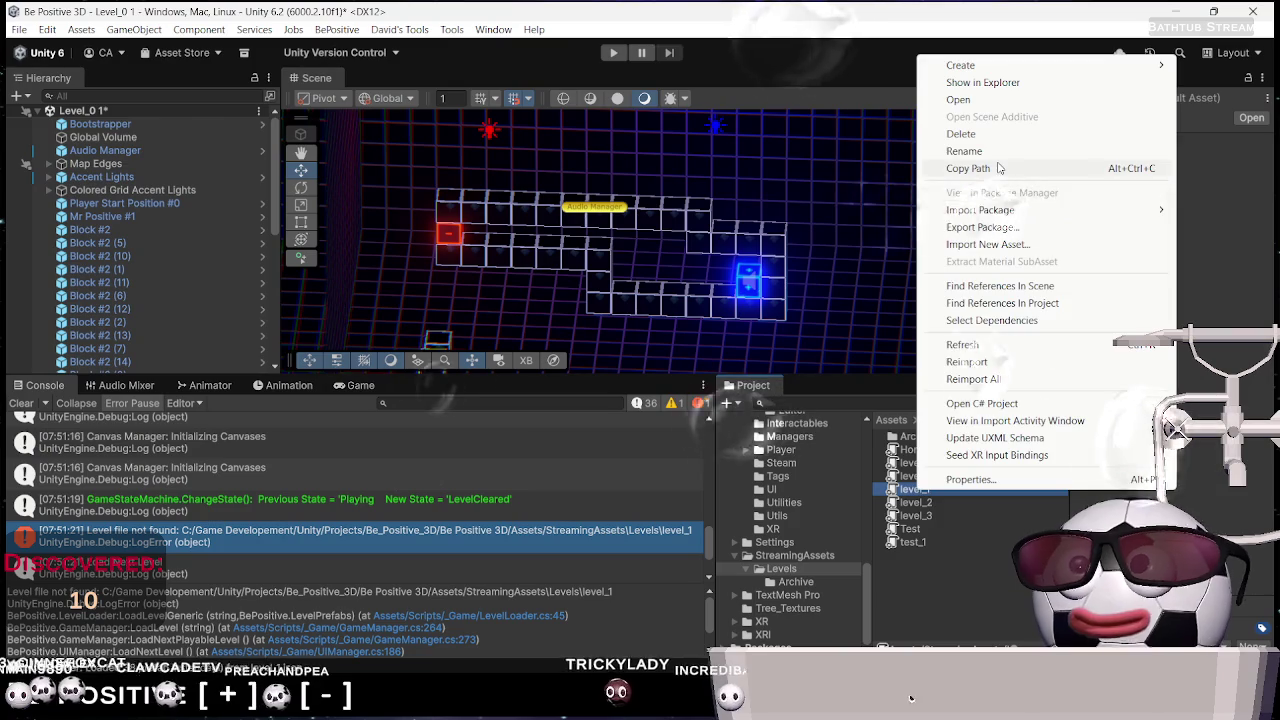
left_click(997, 168)
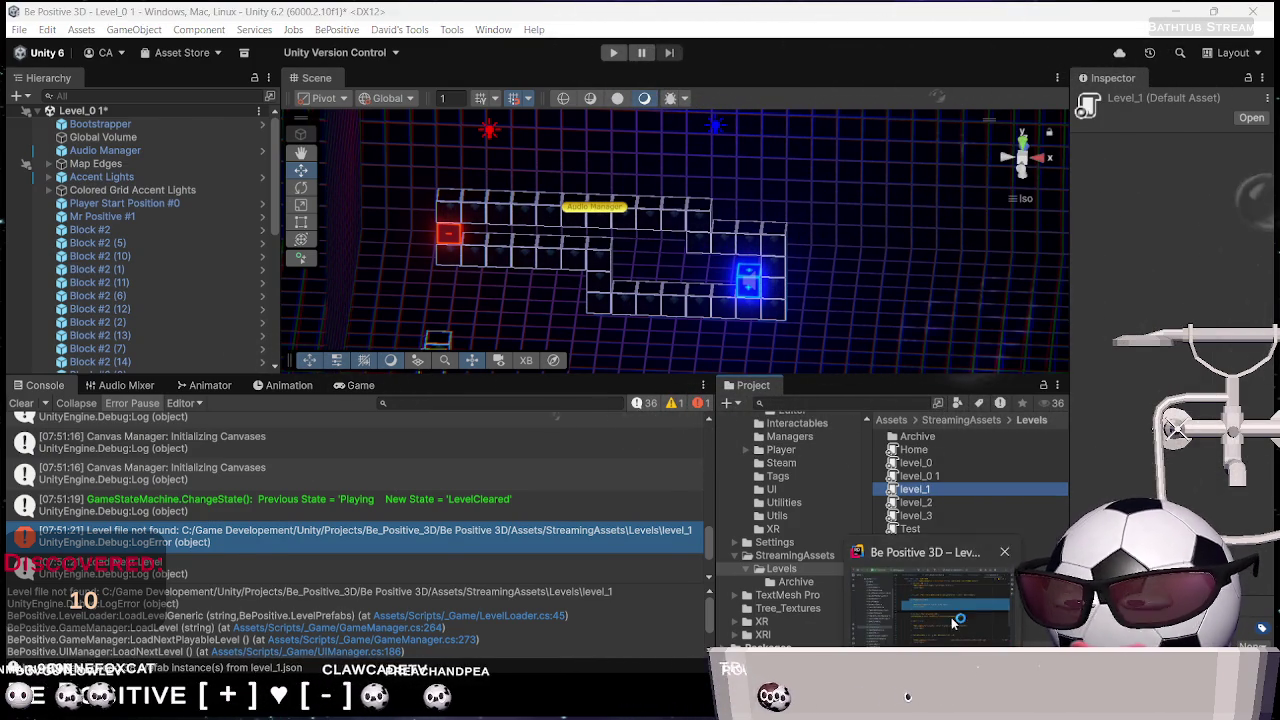
left_click(955, 622)
left_click(606, 312)
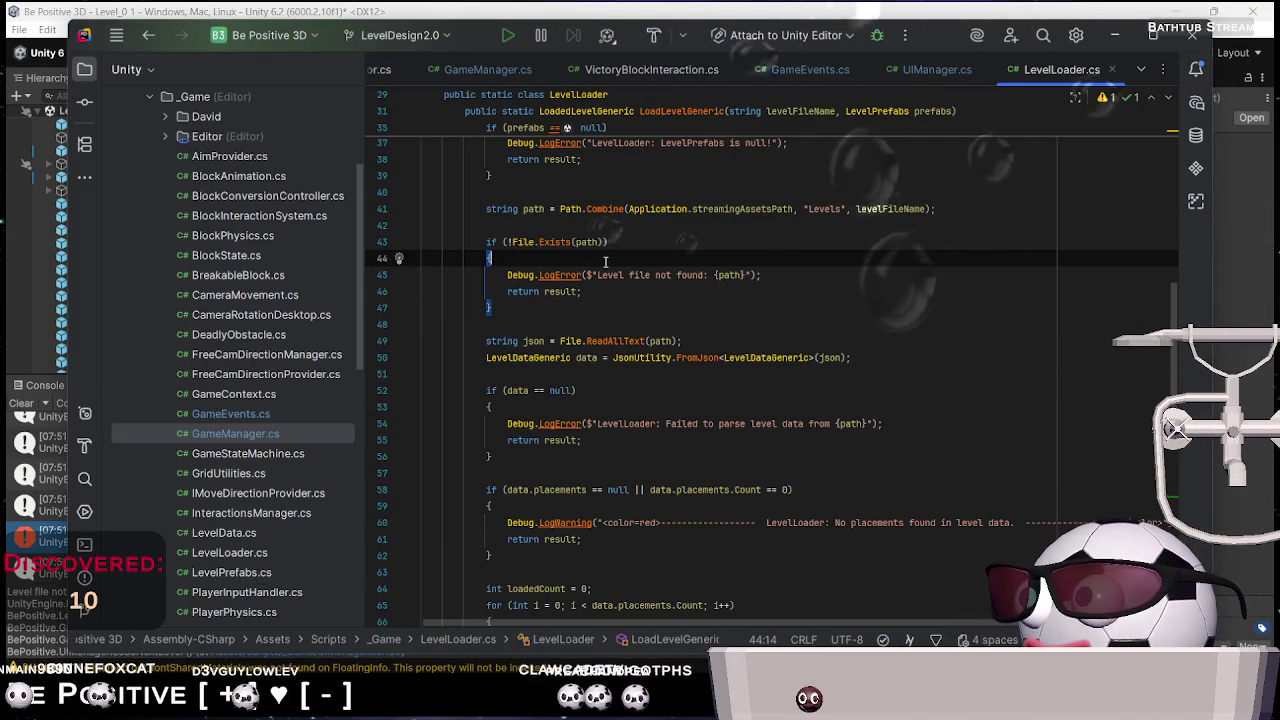
Paste Assets/StreamingAssets/Levels/level_1.json inside the File.Exists block and compare it with Path.Combine
key("Return")
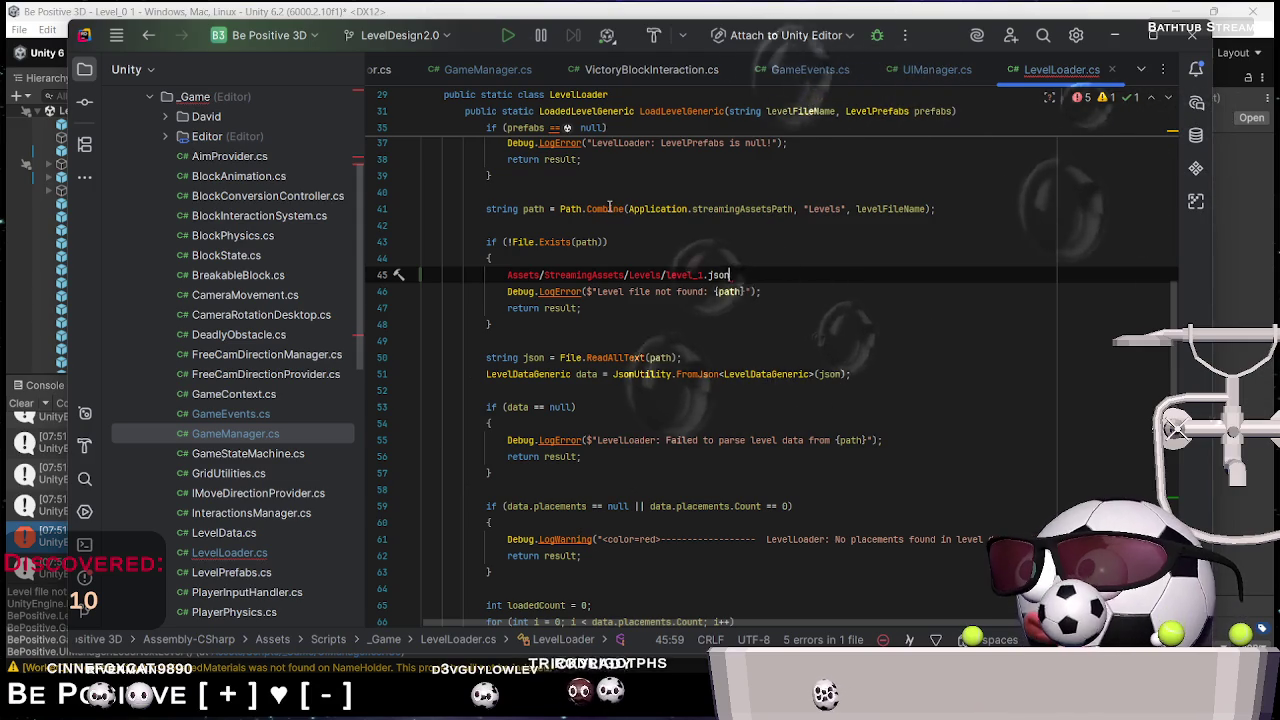
mouse_move(609, 207)
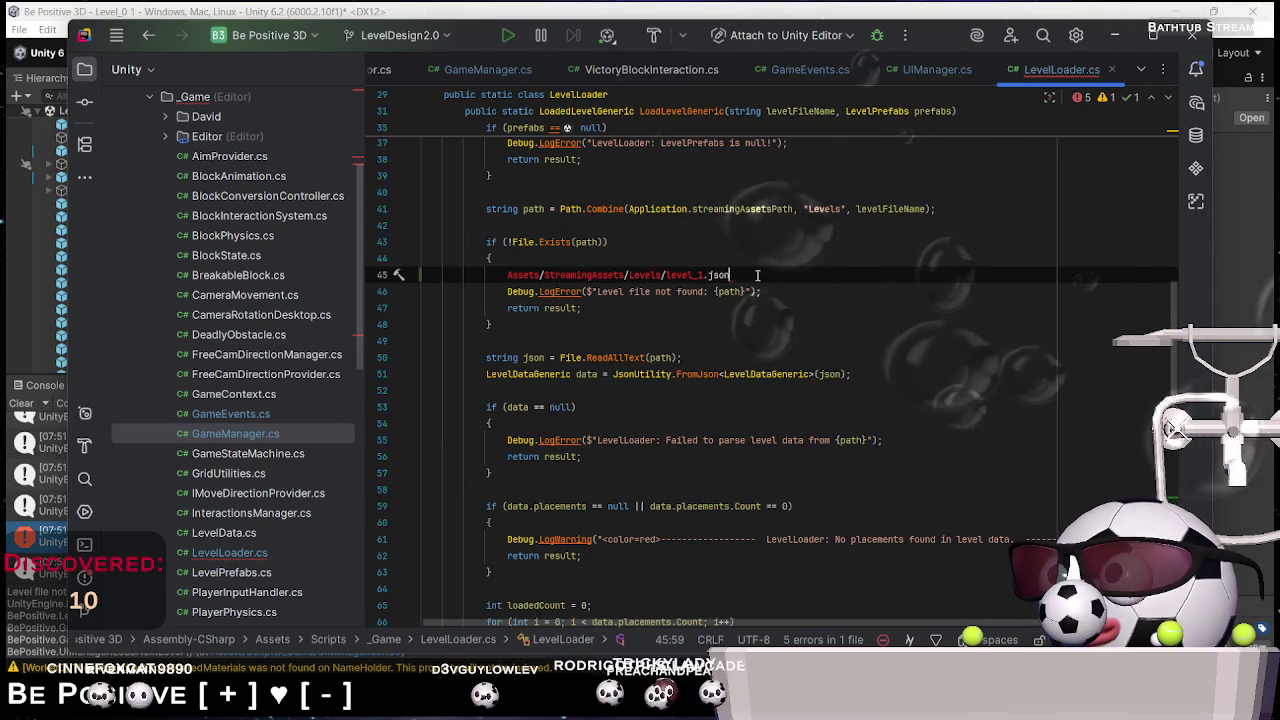
left_click(664, 274)
left_click_drag(664, 274, 624, 274)
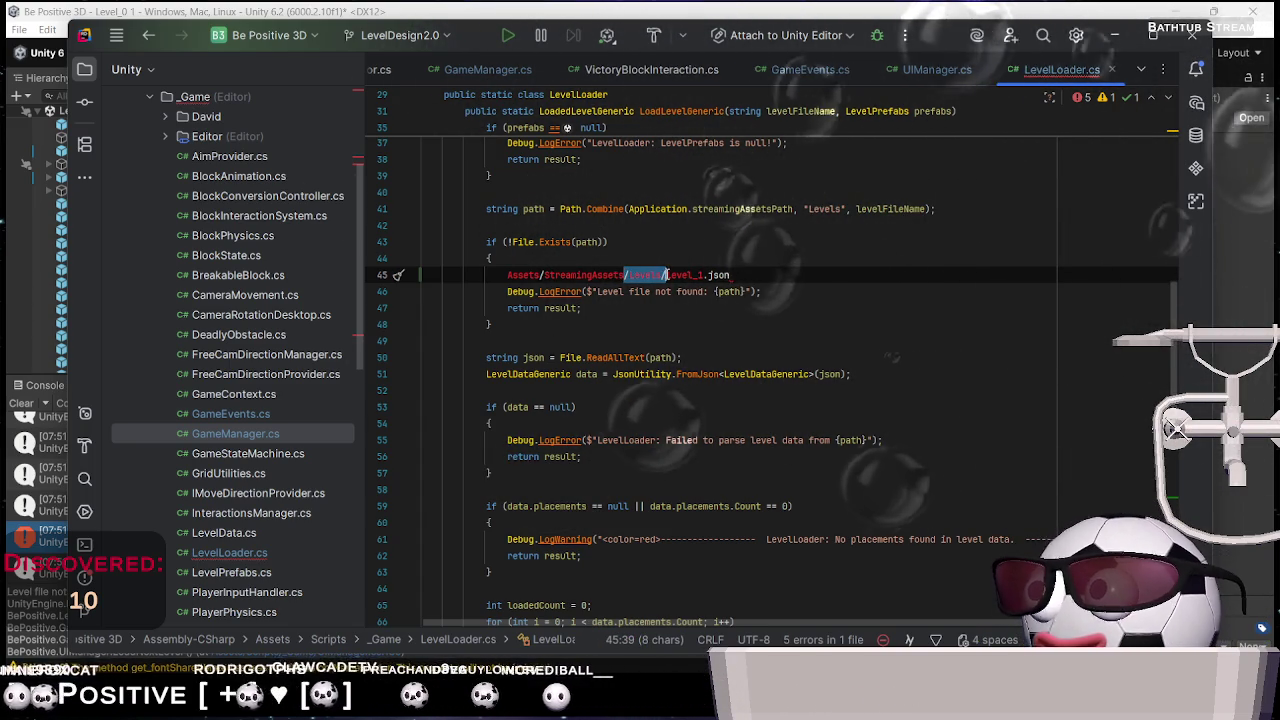
key("Right")
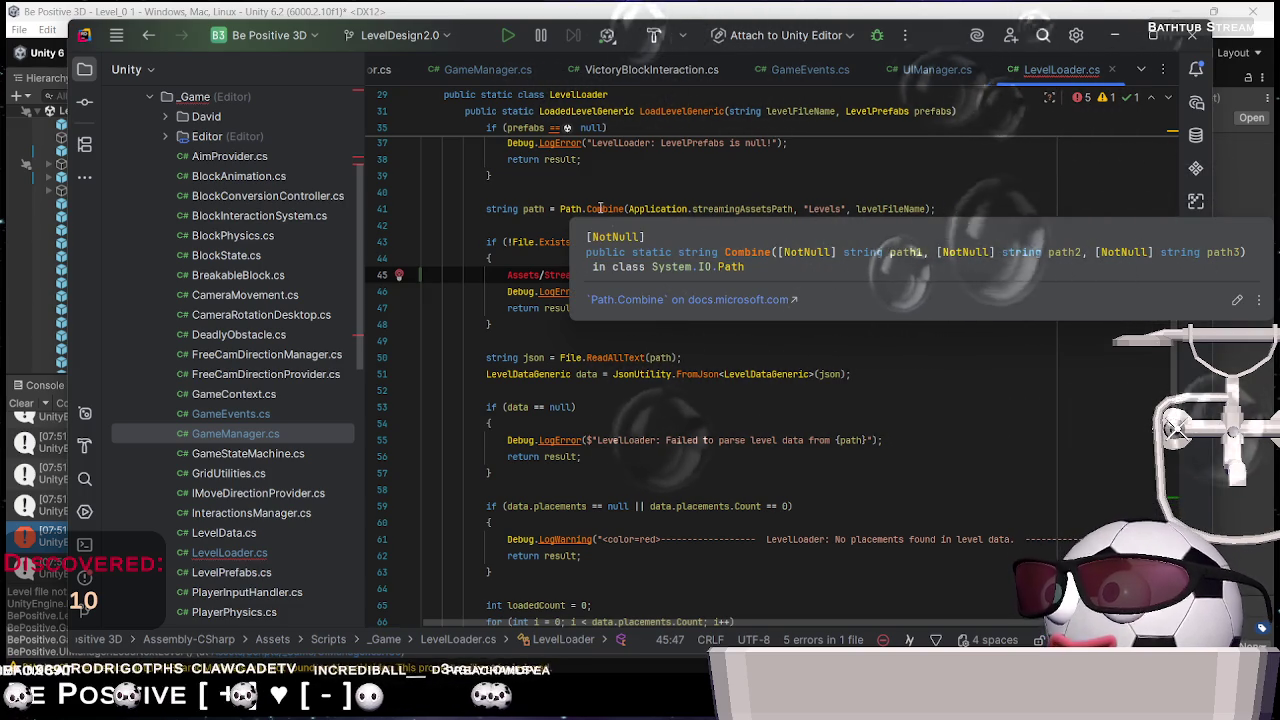
left_click(800, 242)
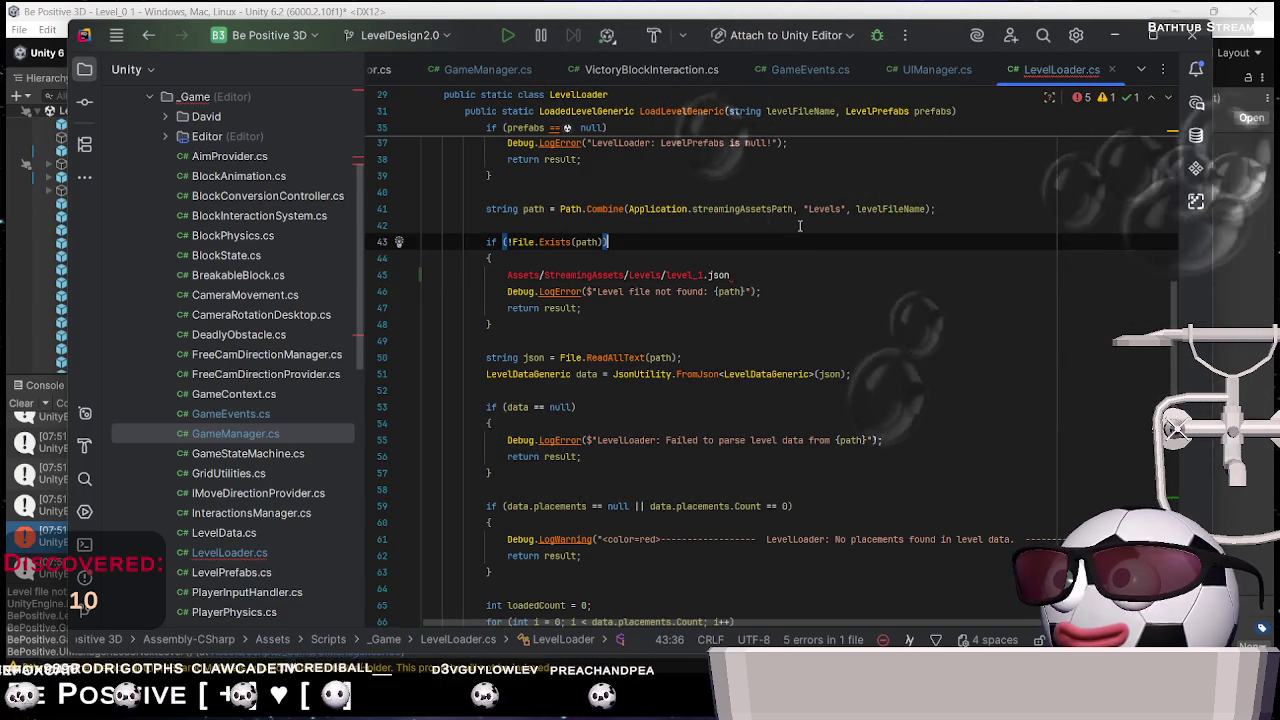
left_click_drag(794, 209, 803, 209)
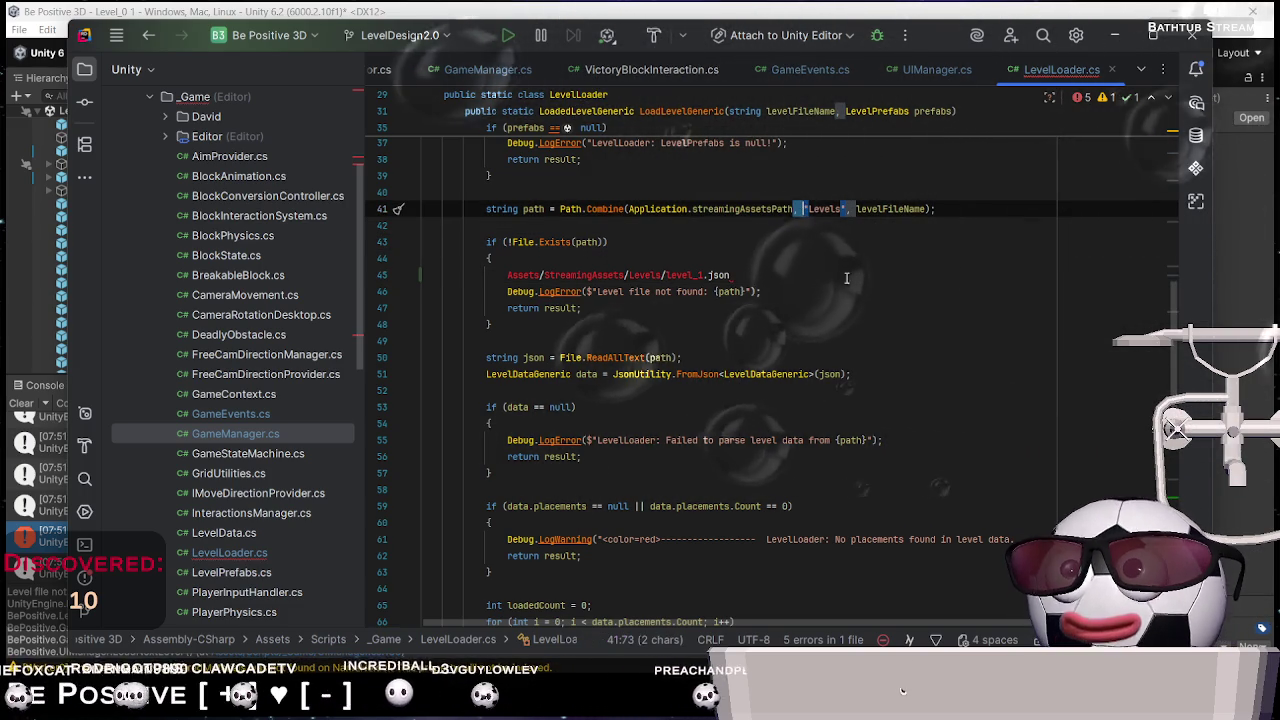
type("+")
Rewrite line 41 to build the path as streamingAssetsPath + "/Levels/" + levelFileName
key("Right")
type("/")
key("Right")
left_click(845, 209)
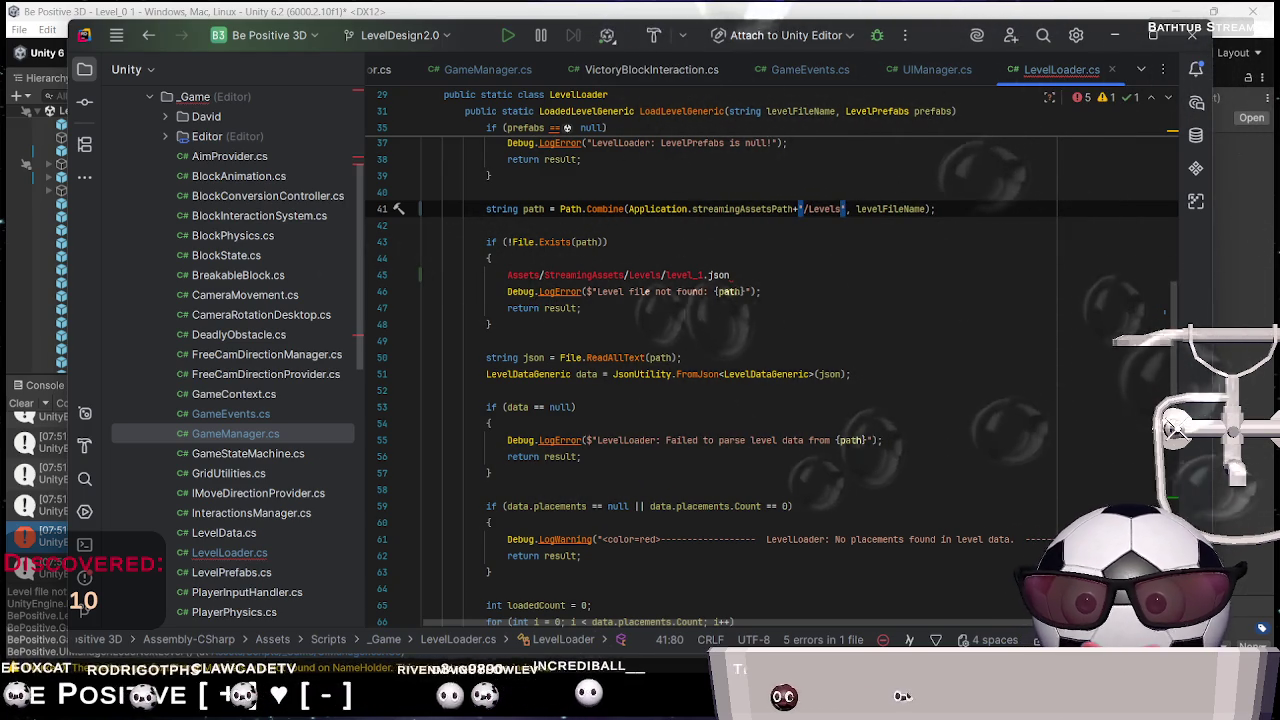
key("Right")
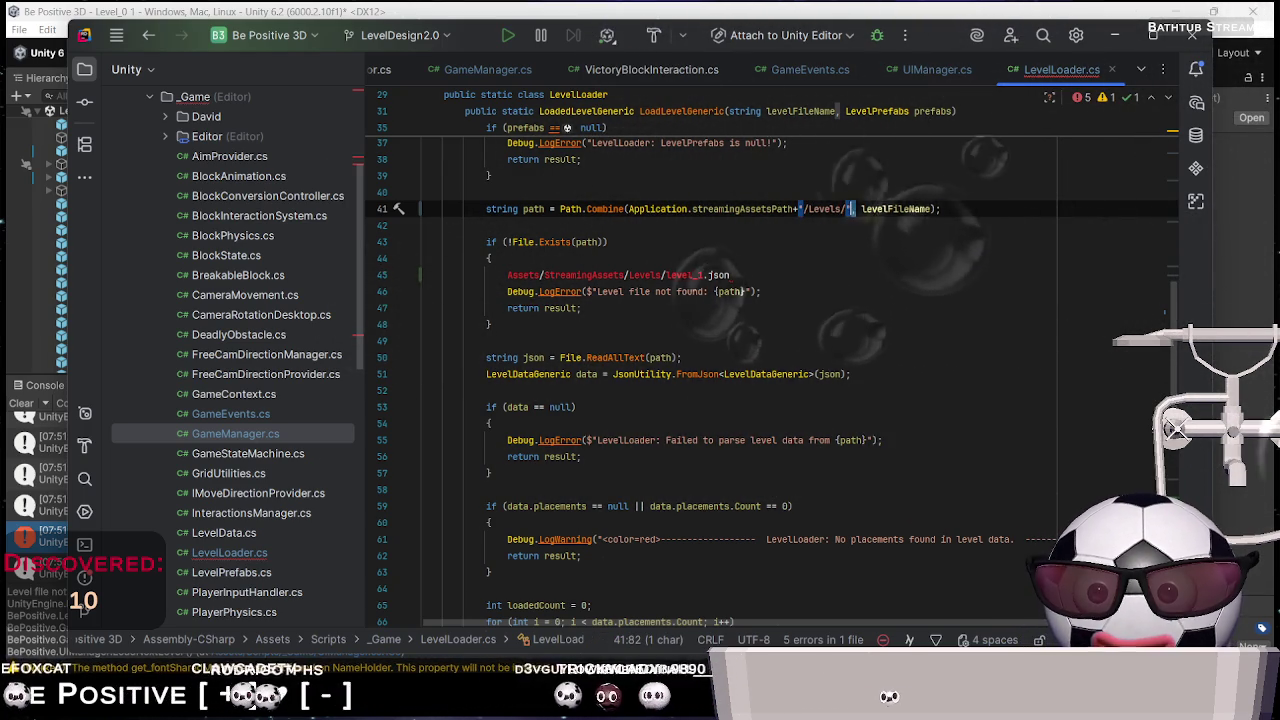
type("+")
key("ctrl+Right")
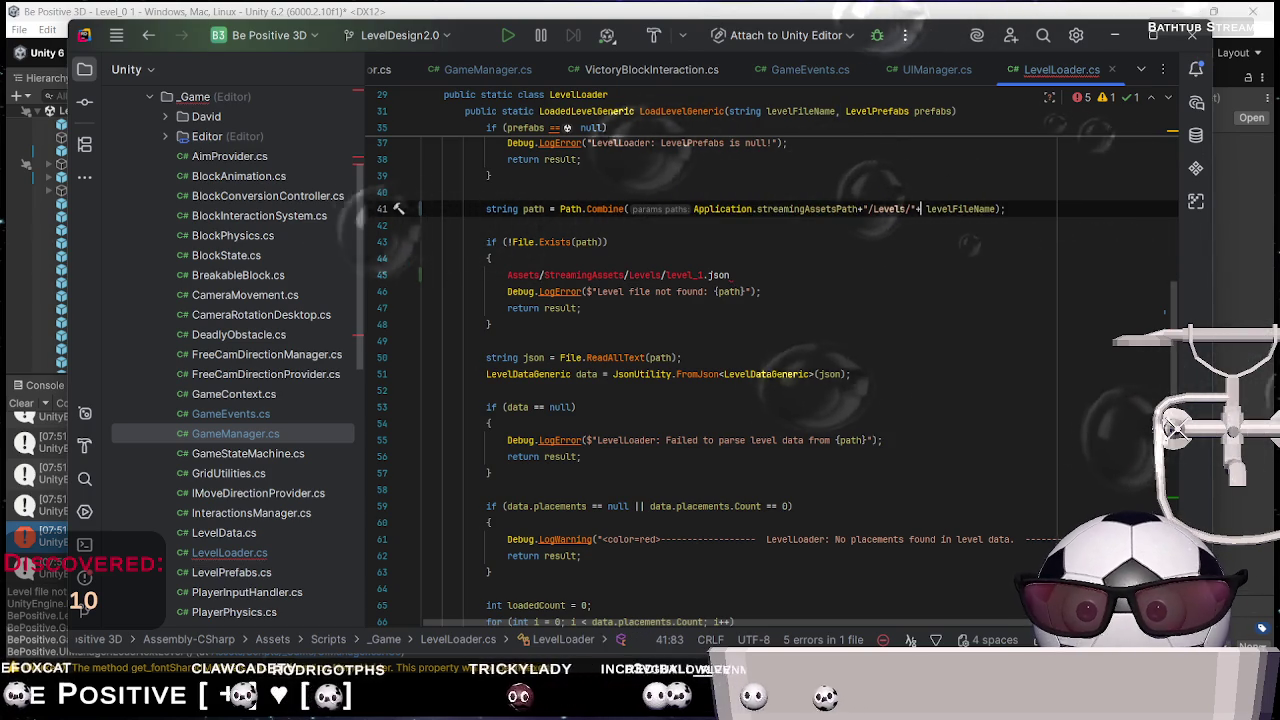
type(");")
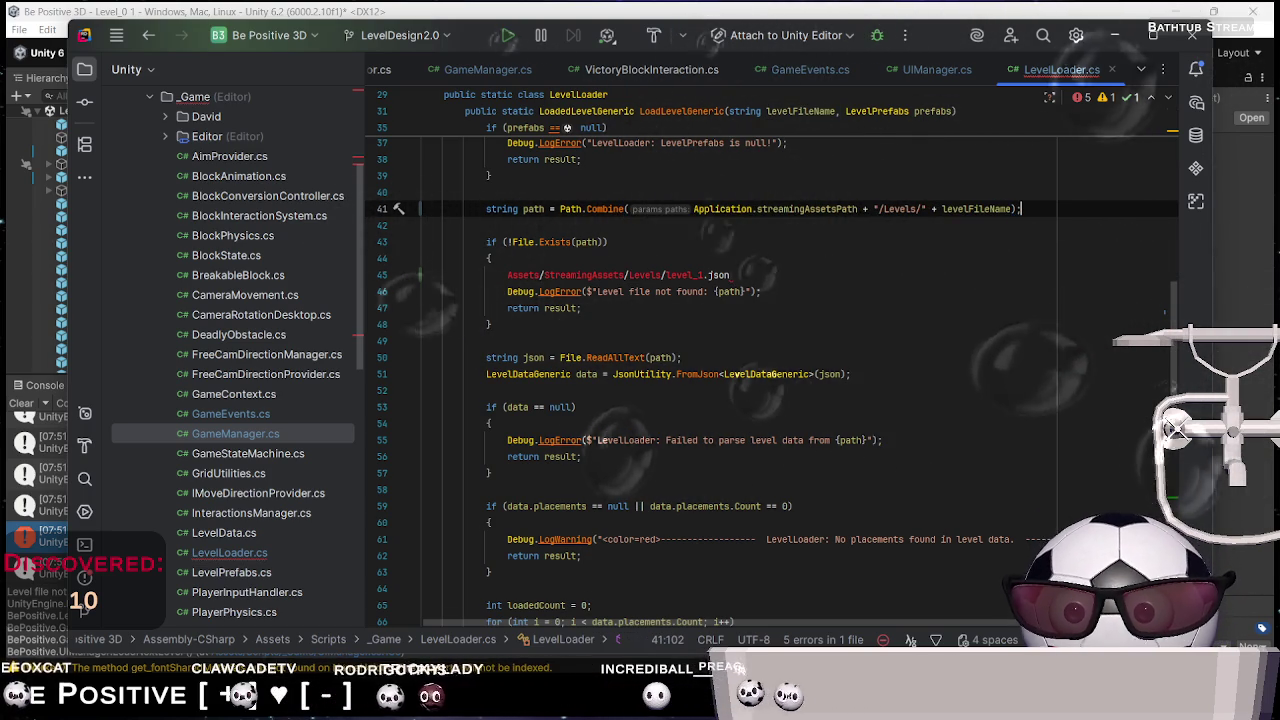
Delete the pasted reference path line and switch back to Unity
key("Down")
key("Down")
key("Down")
key("shift+Up")
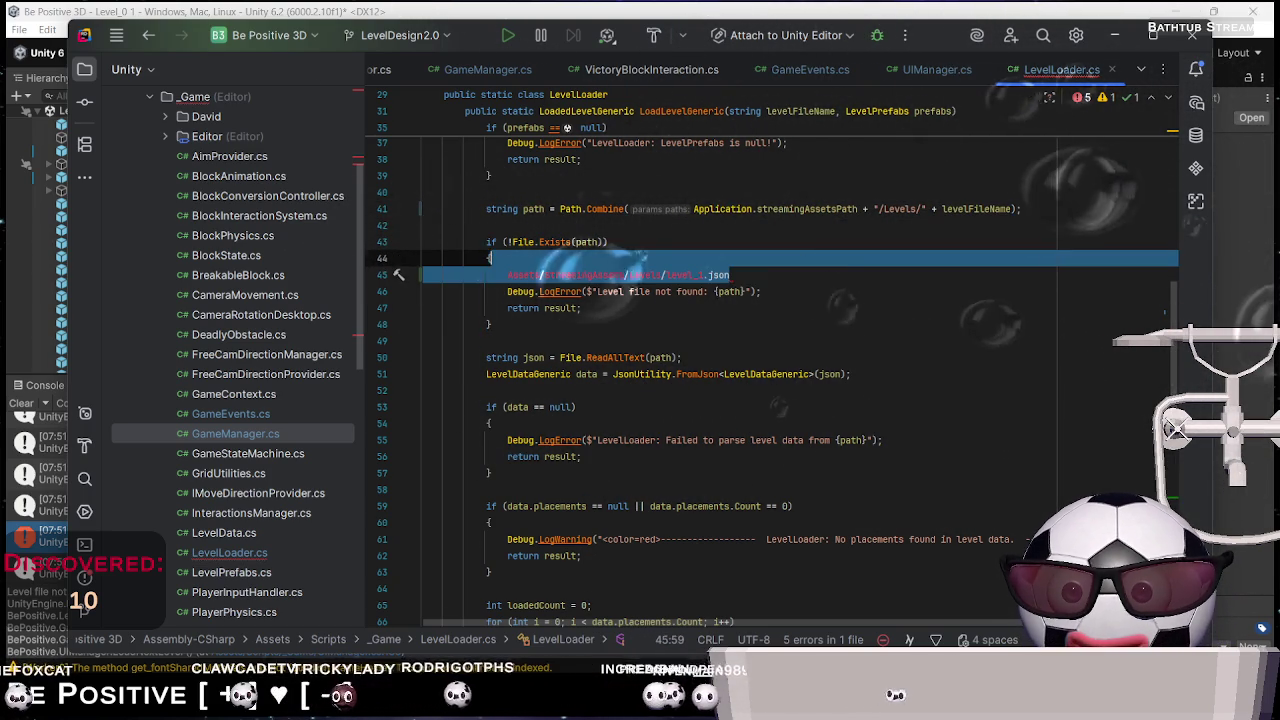
key("Delete")
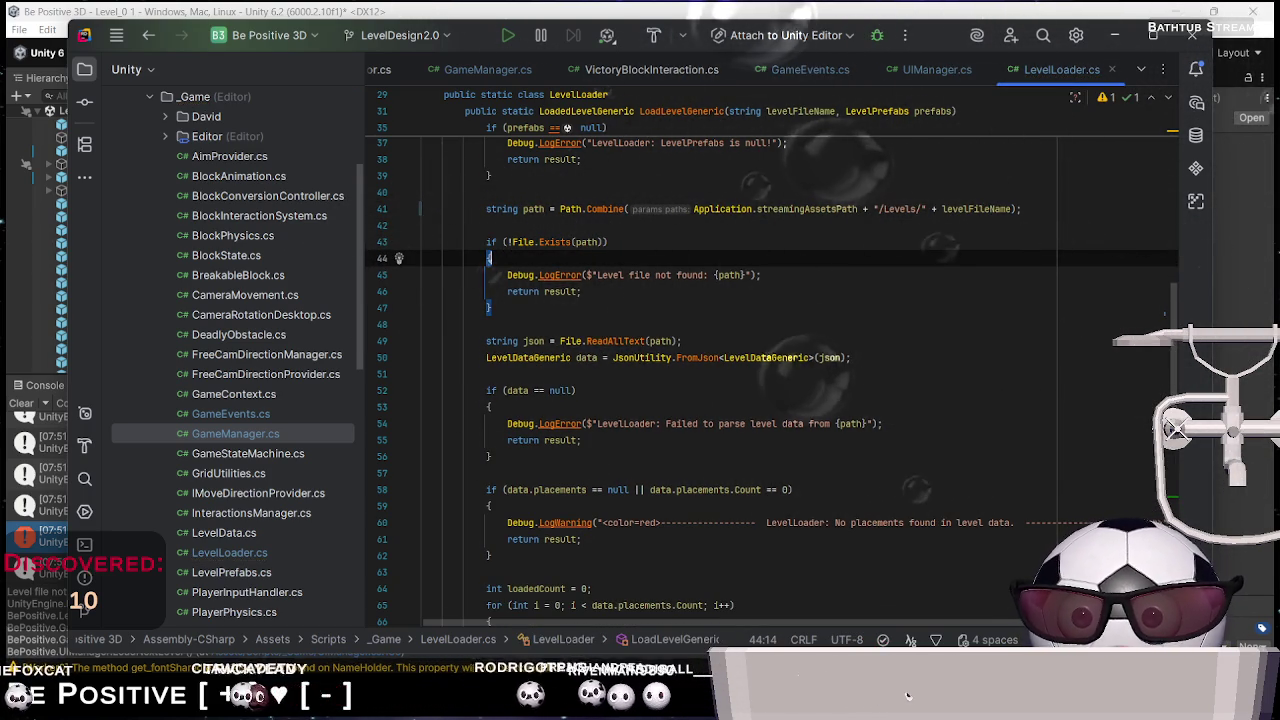
key("alt+Tab")
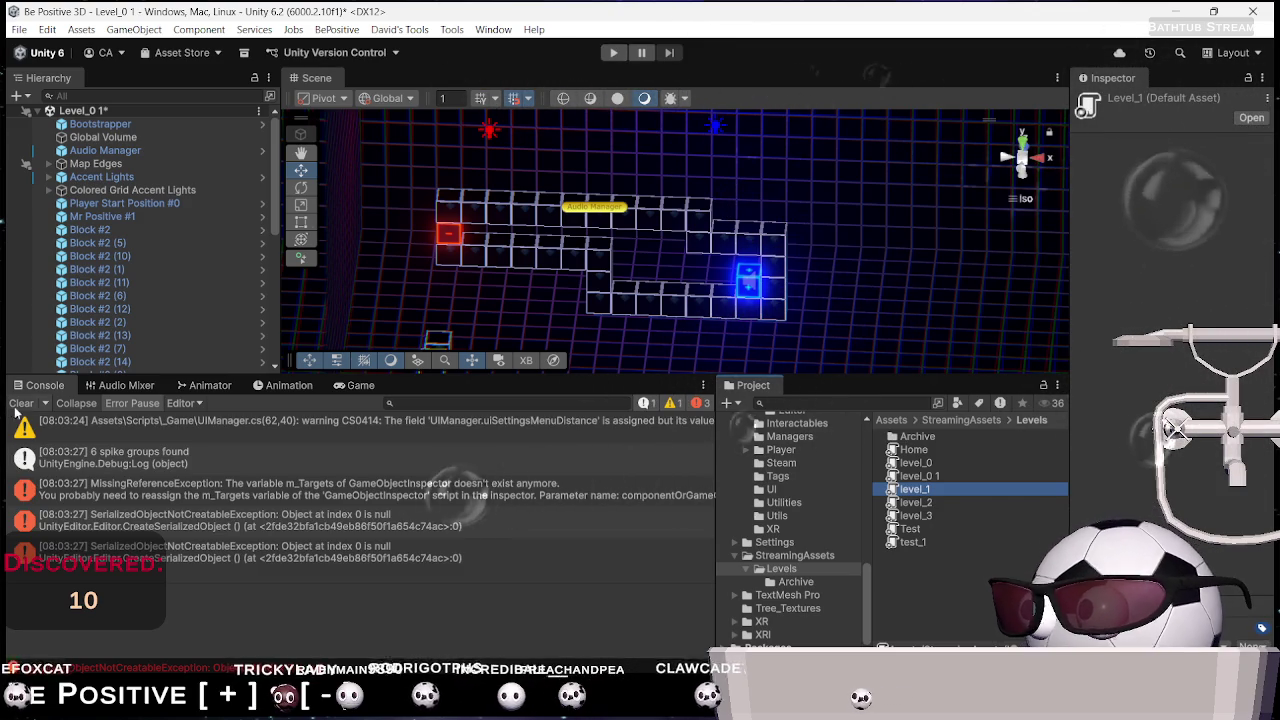
Run a Play test until the Home main menu loads, then stop it
left_click(613, 52)
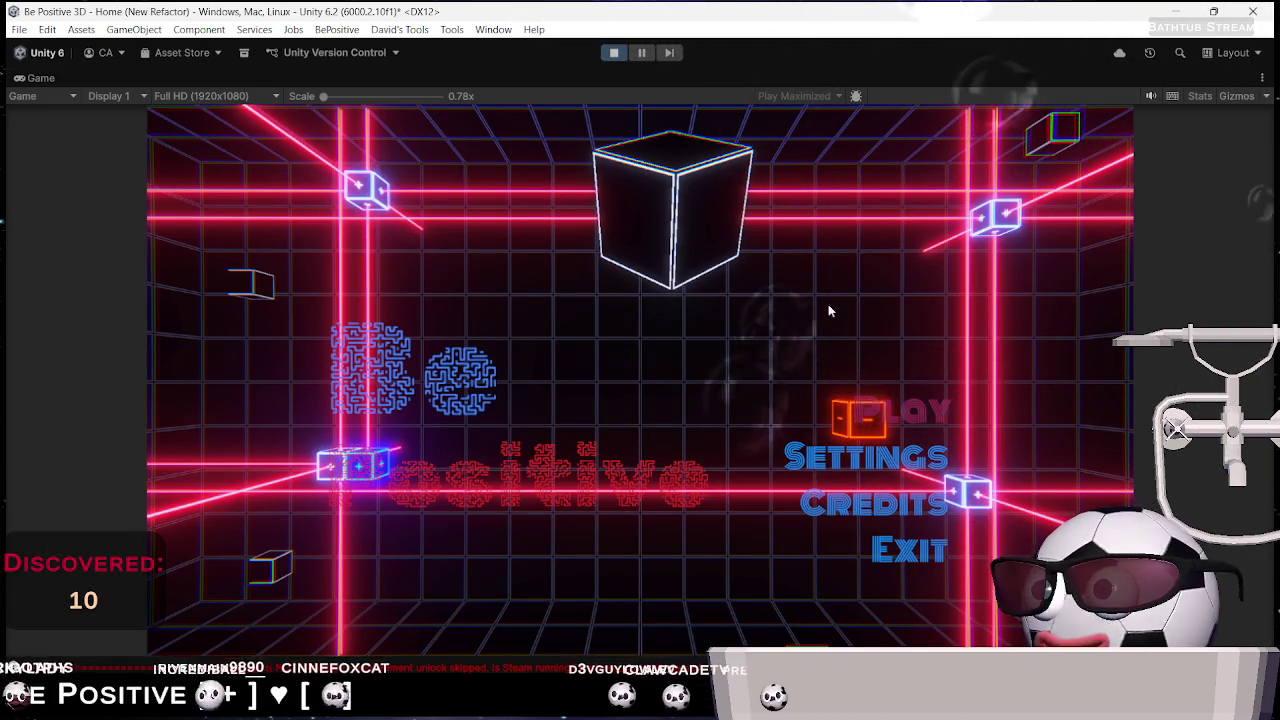
left_click(616, 54)
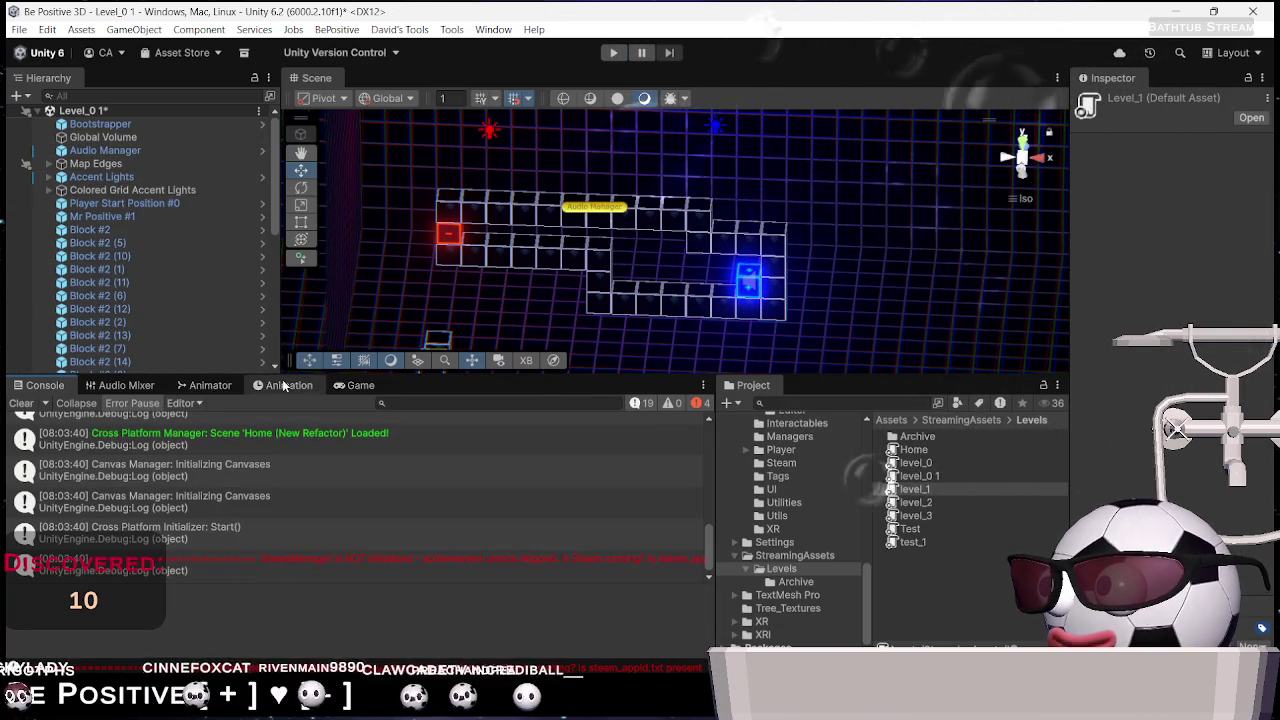
Open the Bootstrap scene from Scenes/Dev/Boot Strap, choosing Don't Save for the Level_0 1 changes
left_click(358, 385)
left_click(268, 386)
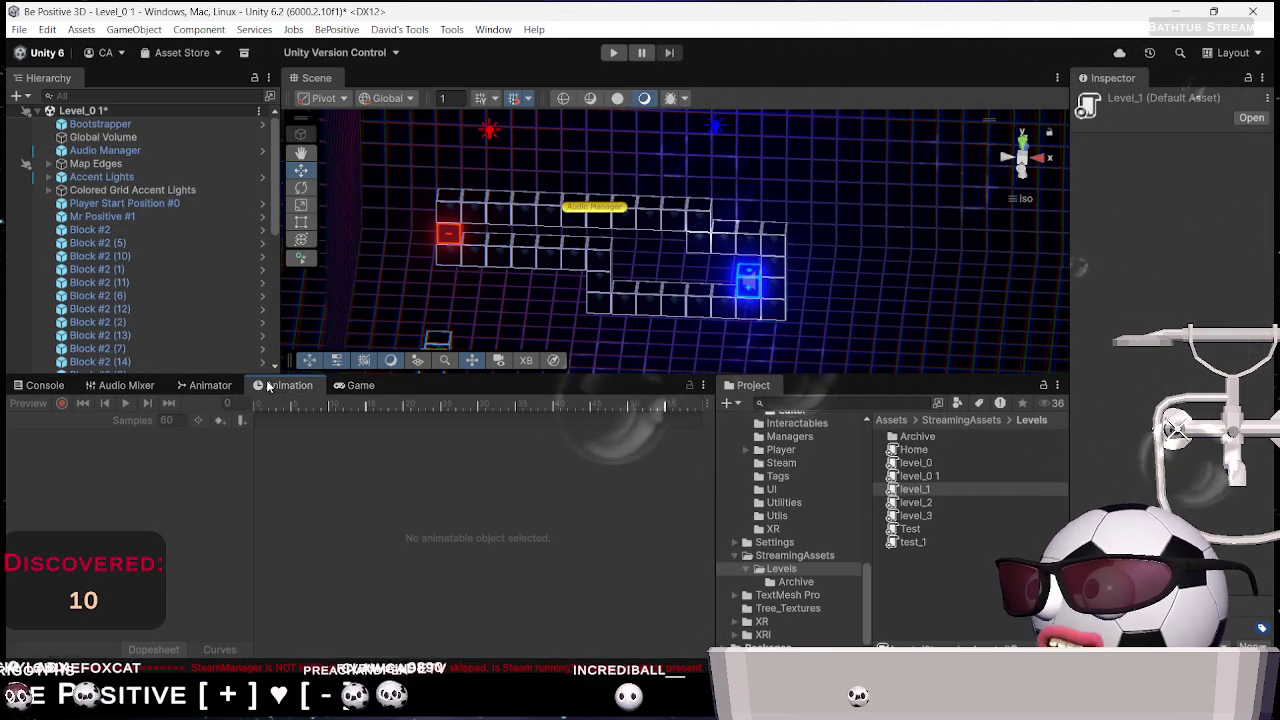
scroll(785, 467, "up", 5)
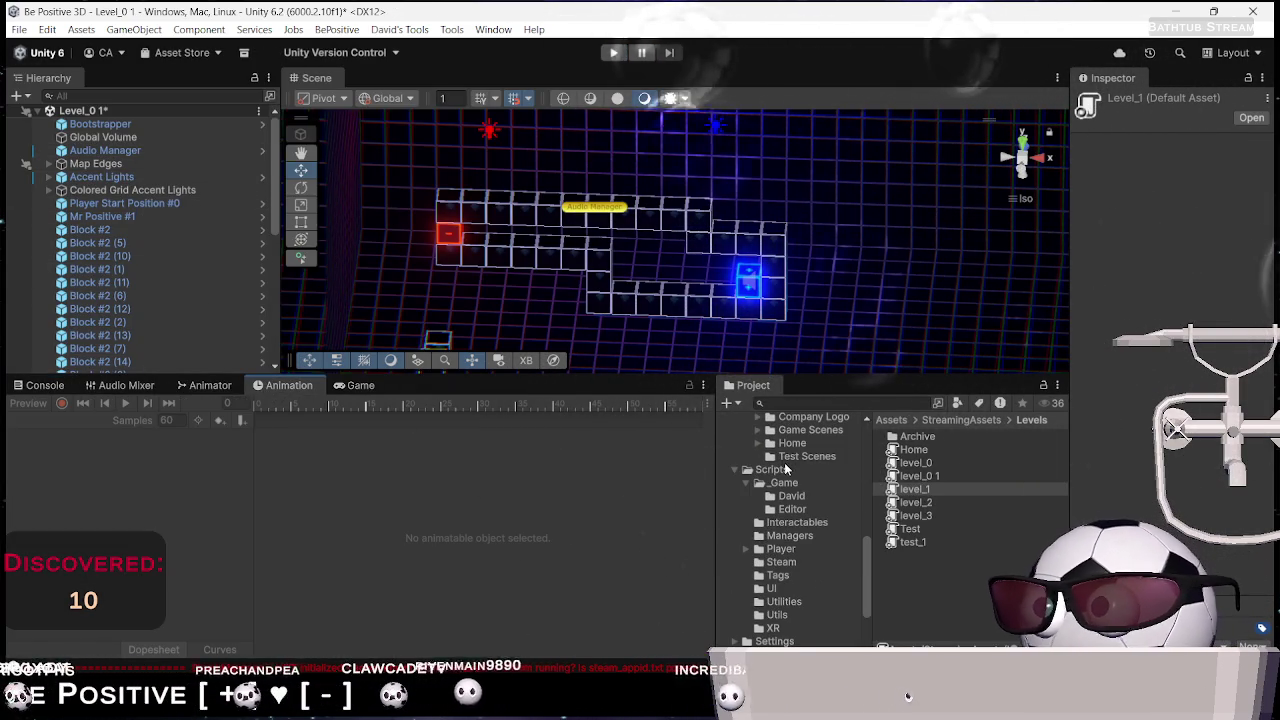
scroll(803, 445, "up", 2)
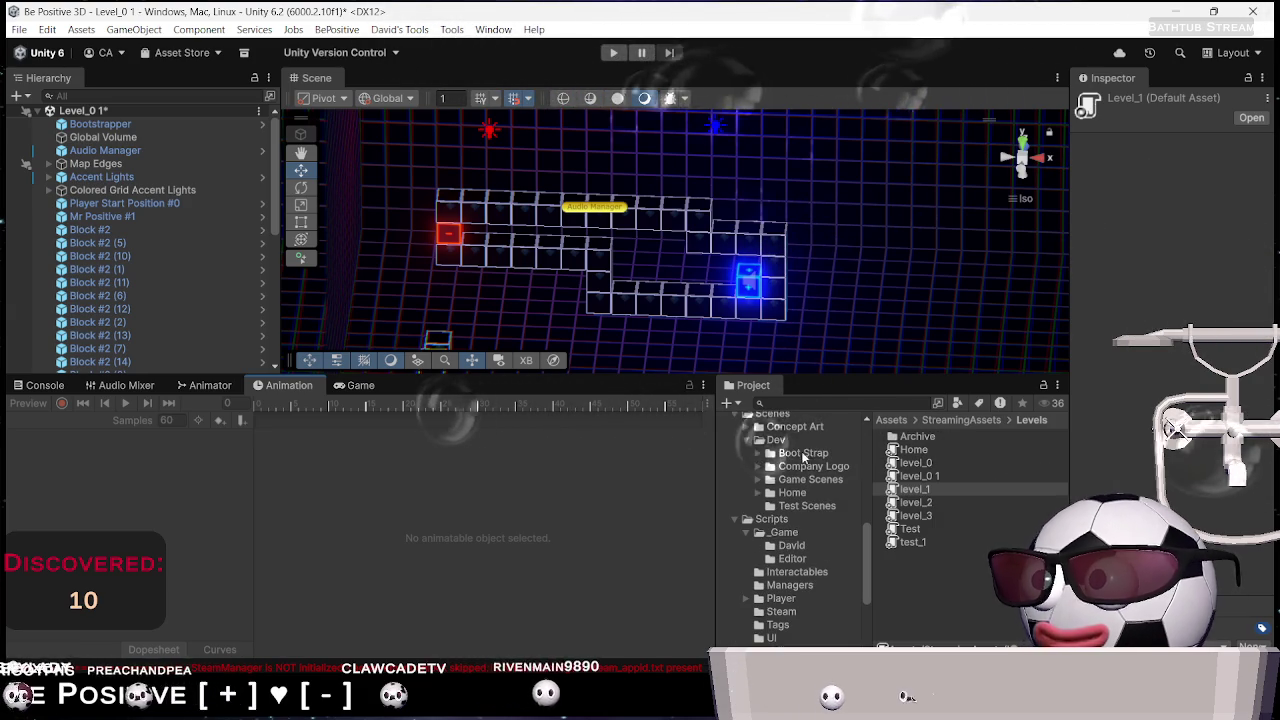
left_click(802, 456)
double_click(920, 451)
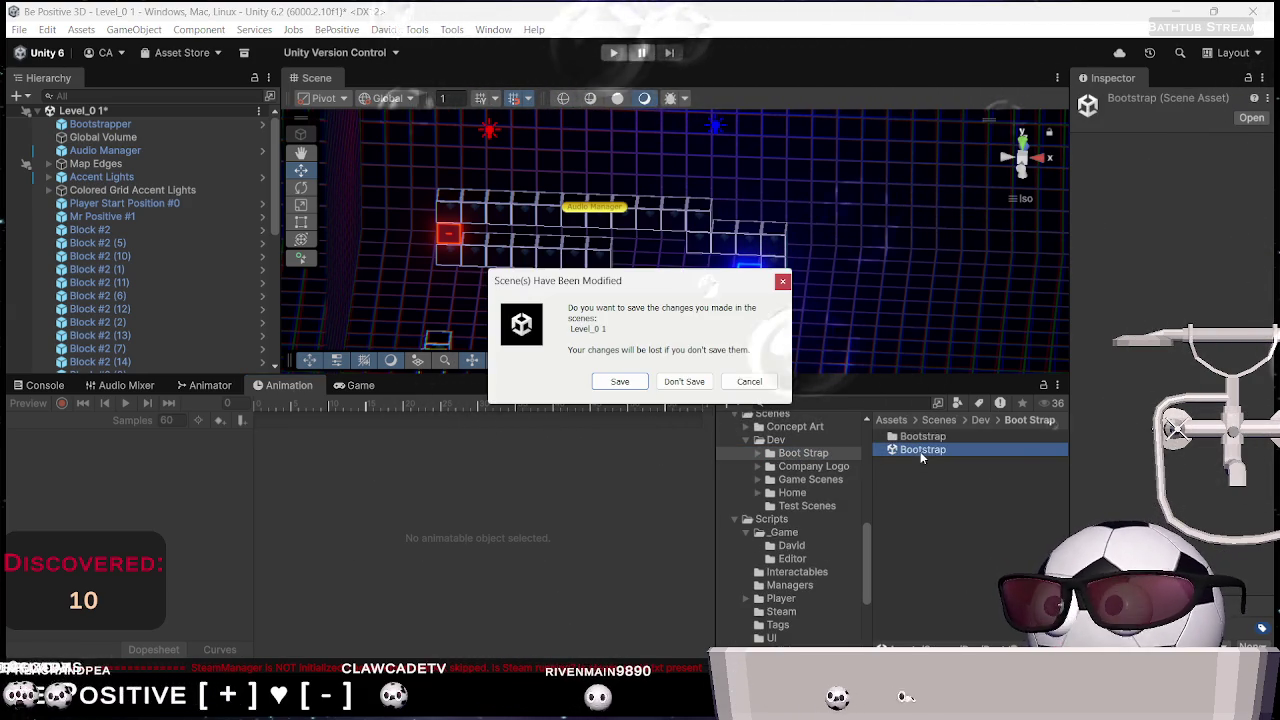
left_click(682, 380)
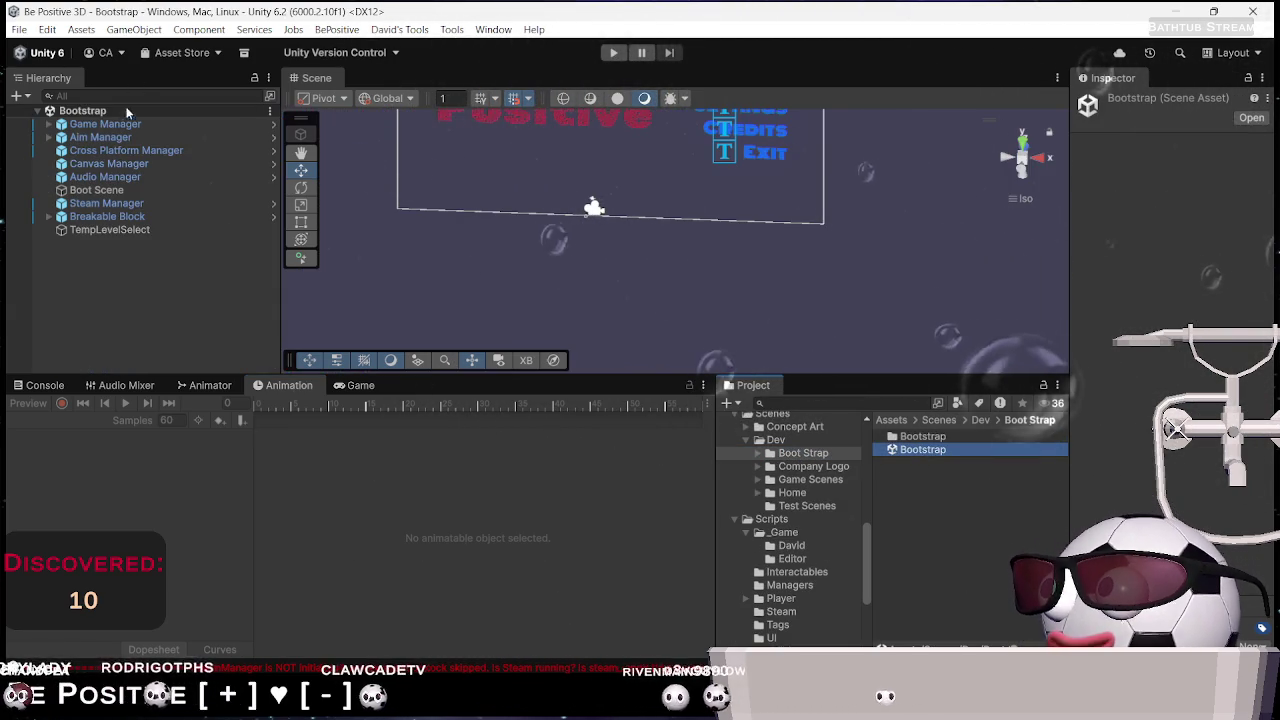
Select Steam Manager, view SteamManager.cs briefly in Rider, then return to Unity and start Play
left_click(147, 204)
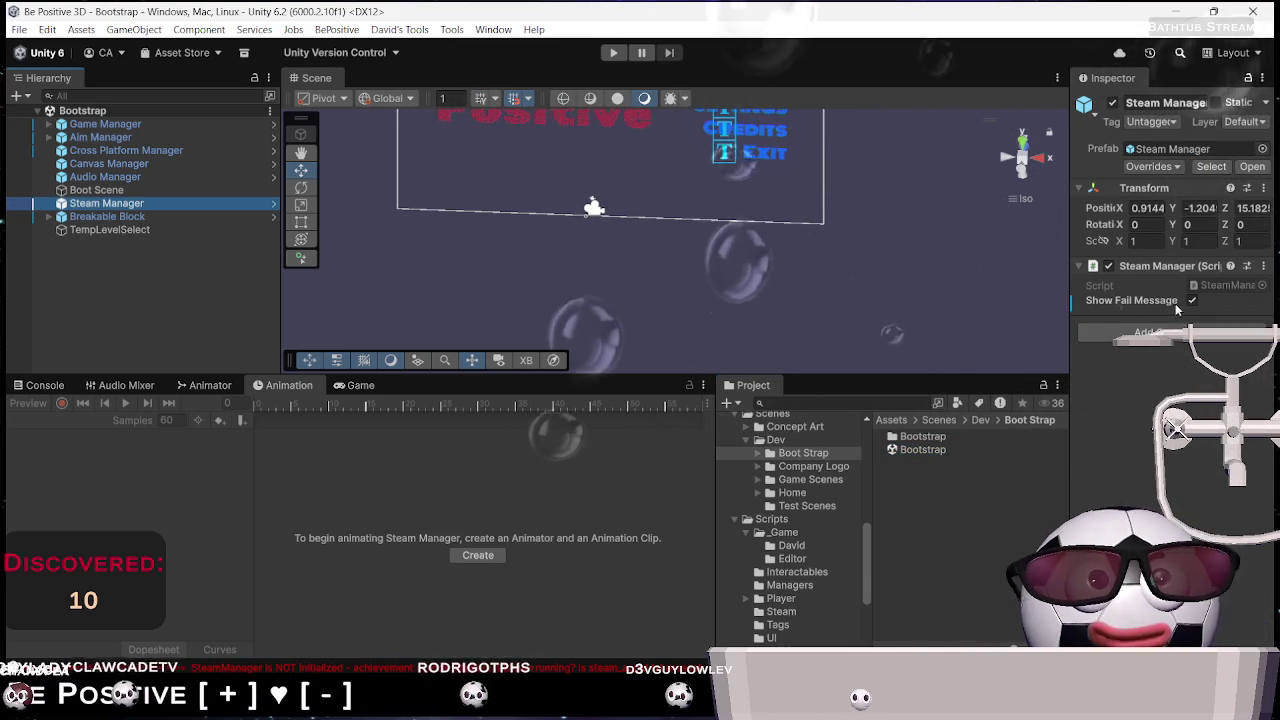
double_click(1226, 286)
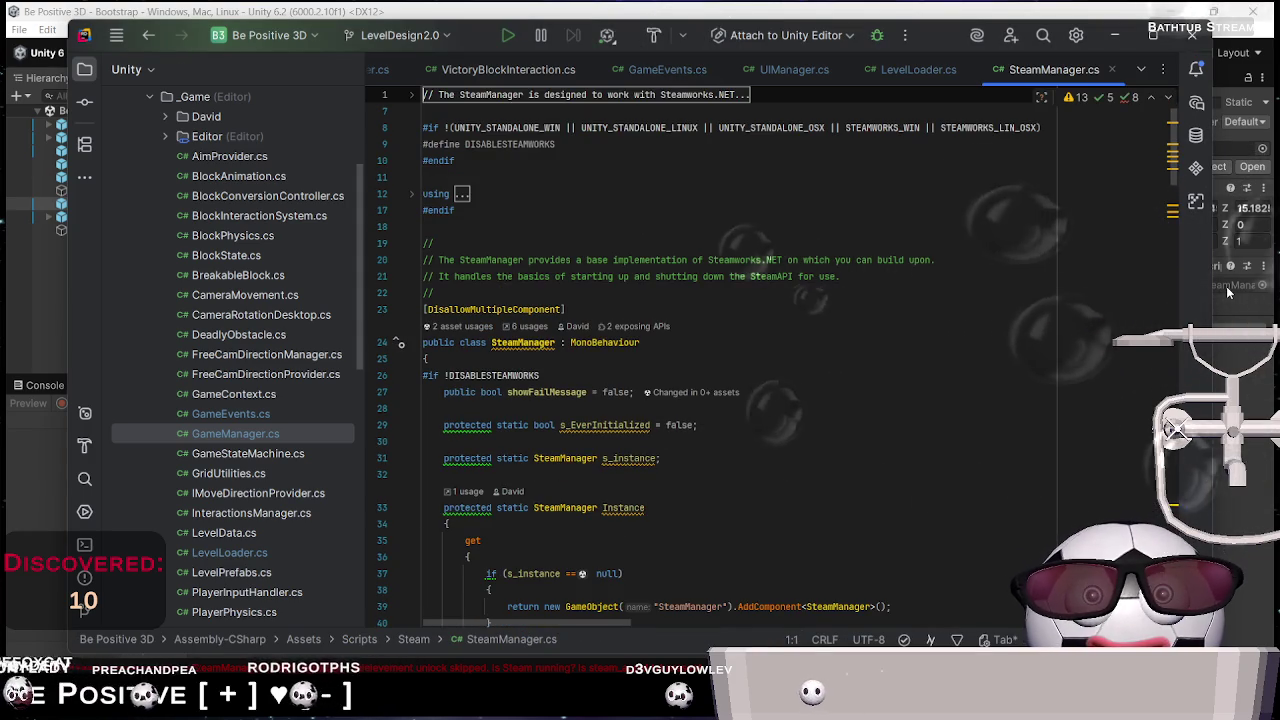
left_click(1114, 36)
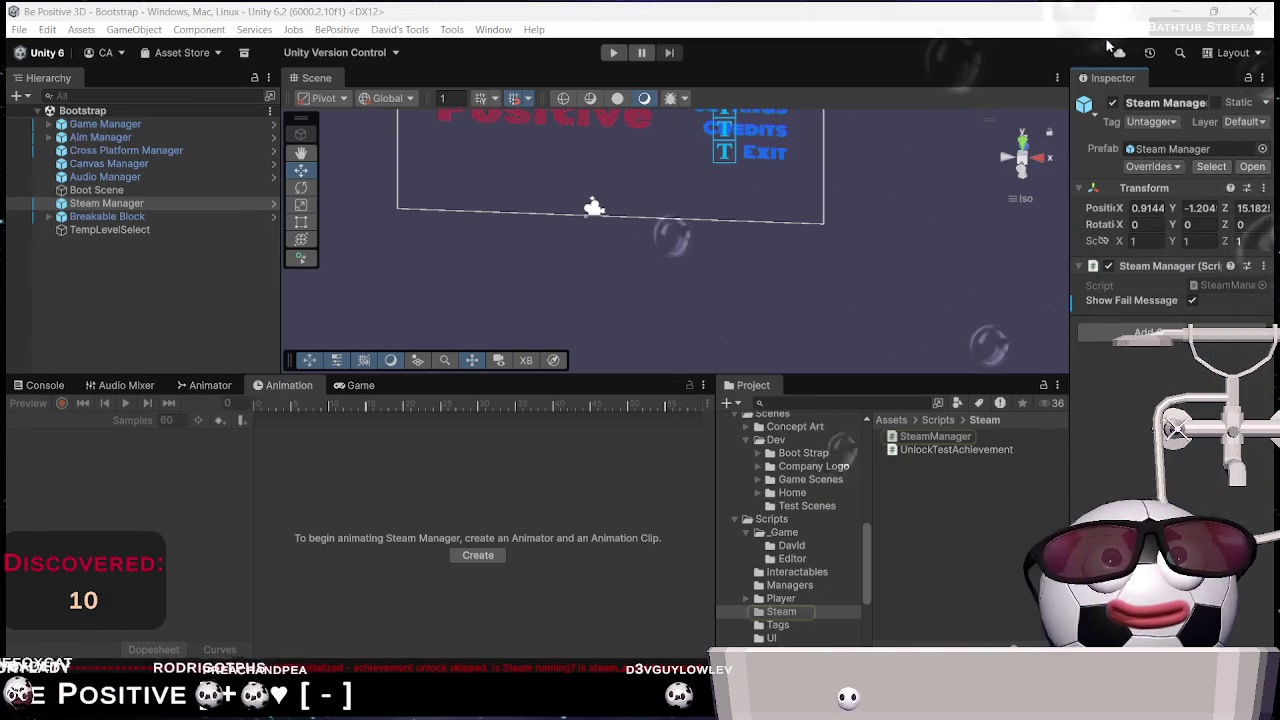
left_click(613, 54)
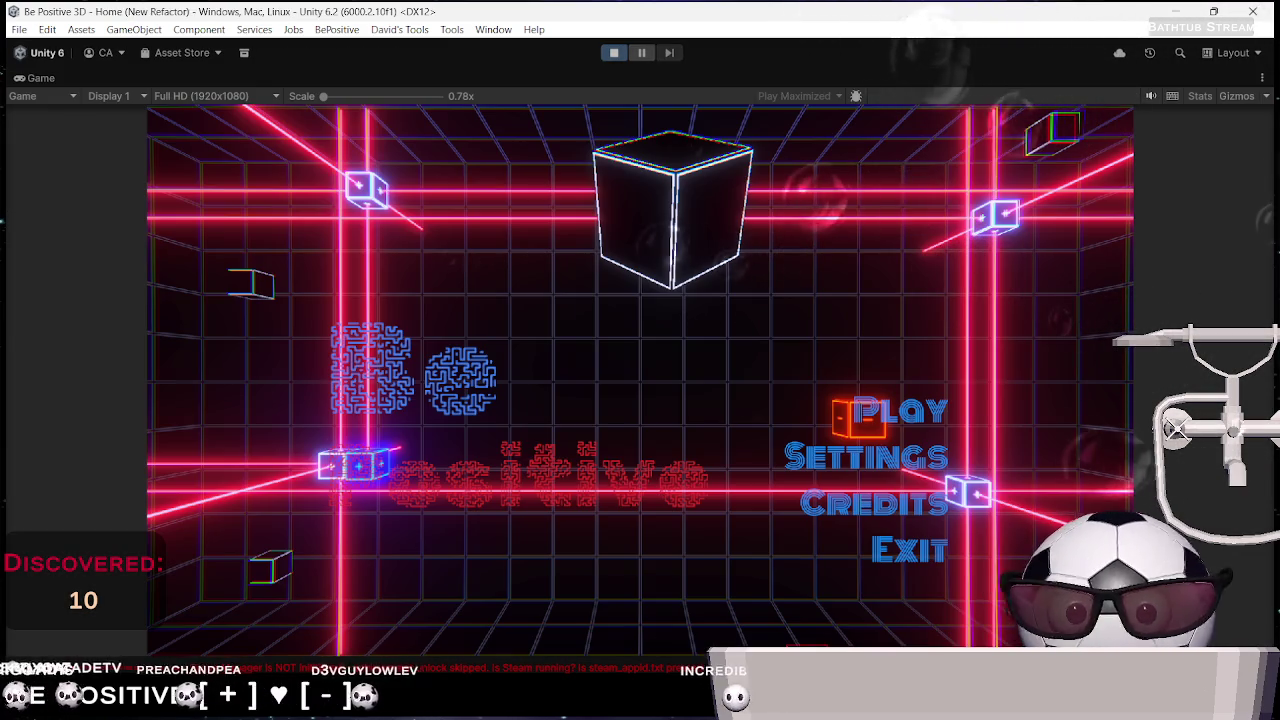
Clear the Console, then start Level_0 from the main menu and play it through
key("ctrl+shift+c")
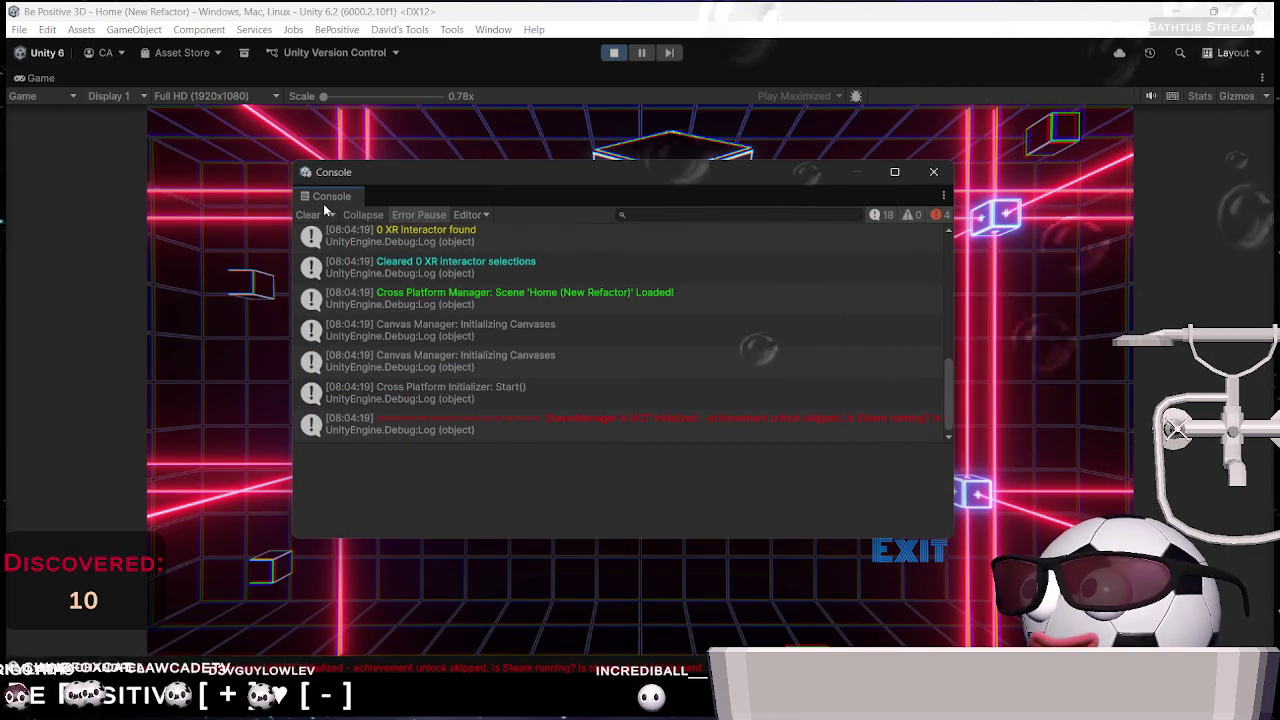
left_click(313, 215)
left_click(934, 172)
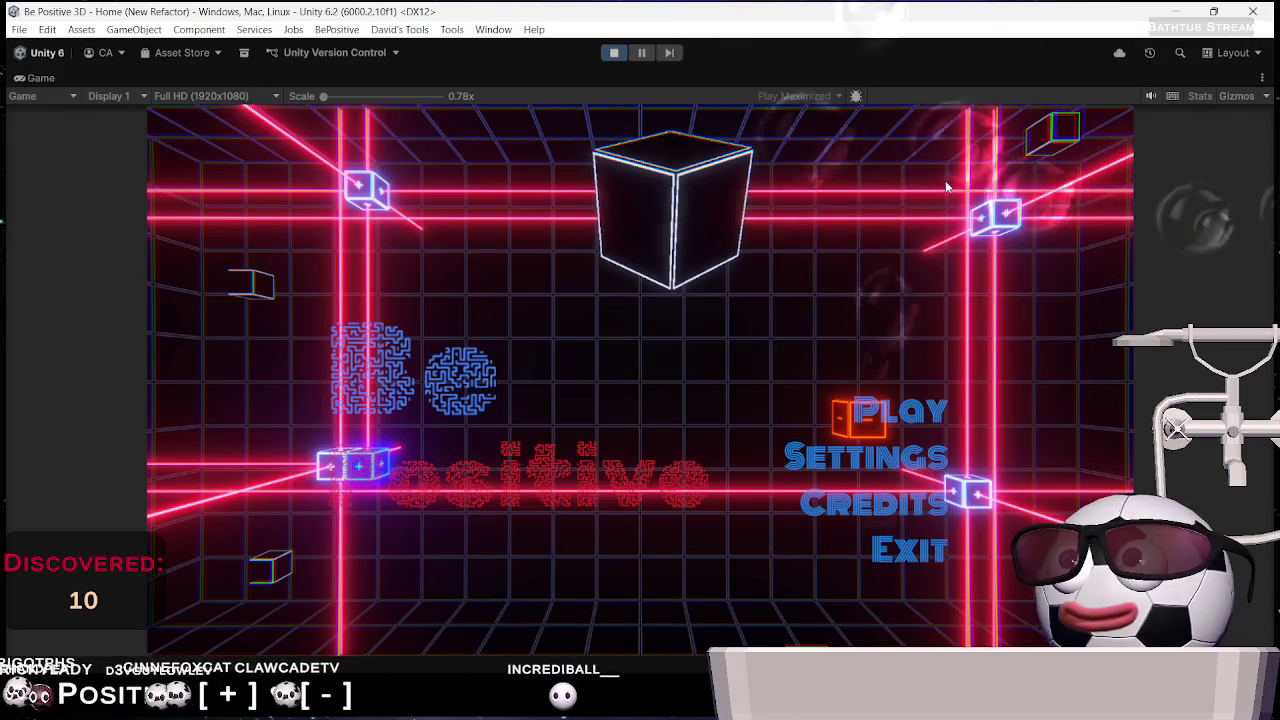
left_click(895, 412)
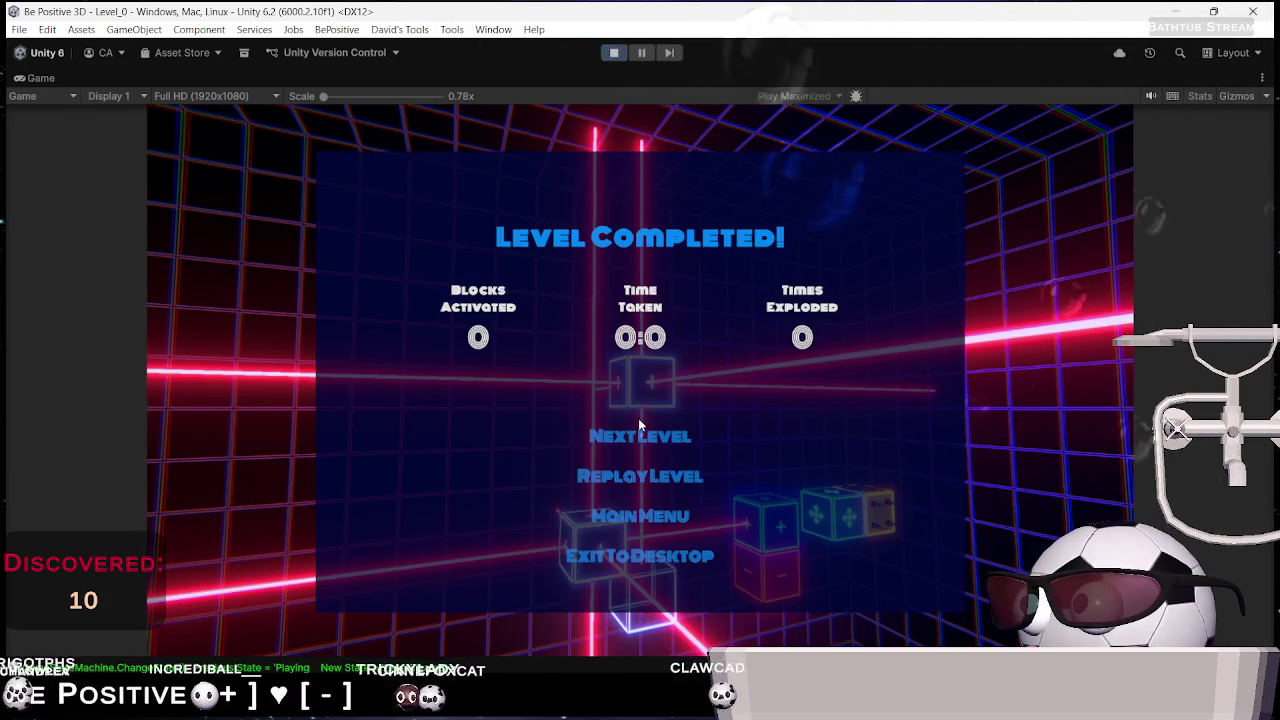
left_click(638, 431)
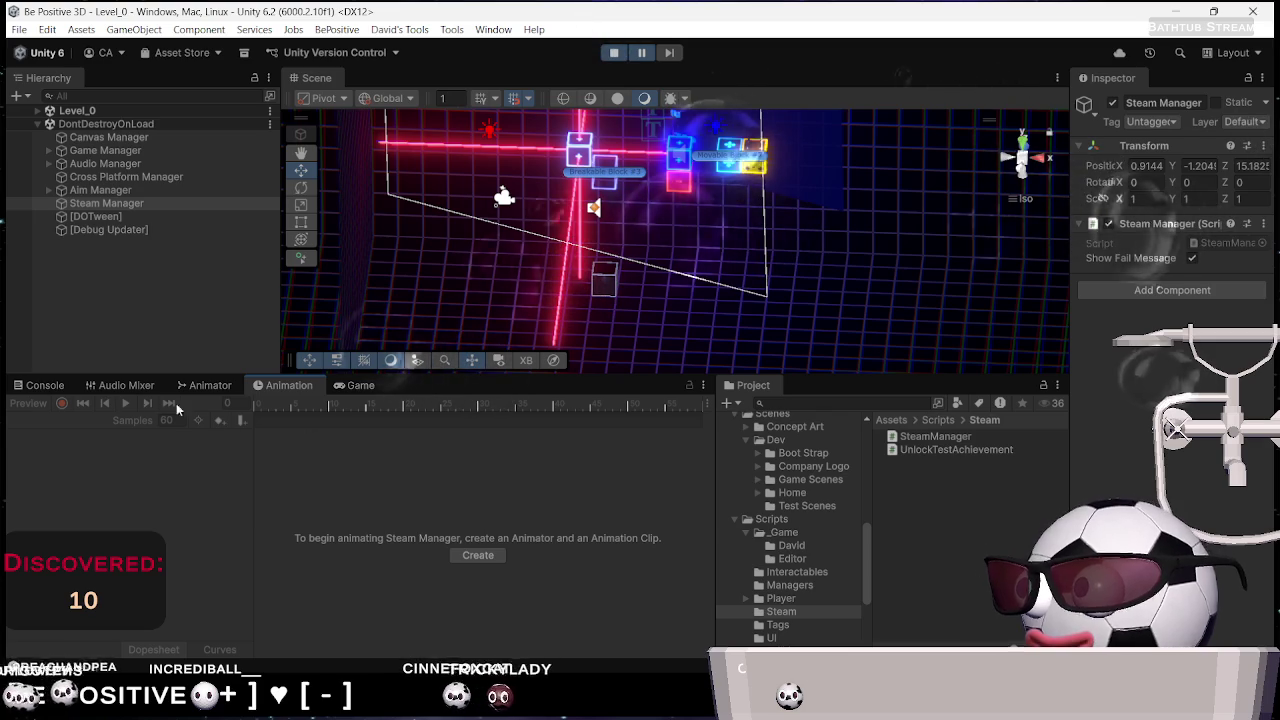
In the Console, inspect the 'Level file not found' error's stack trace and follow its code link
left_click(45, 385)
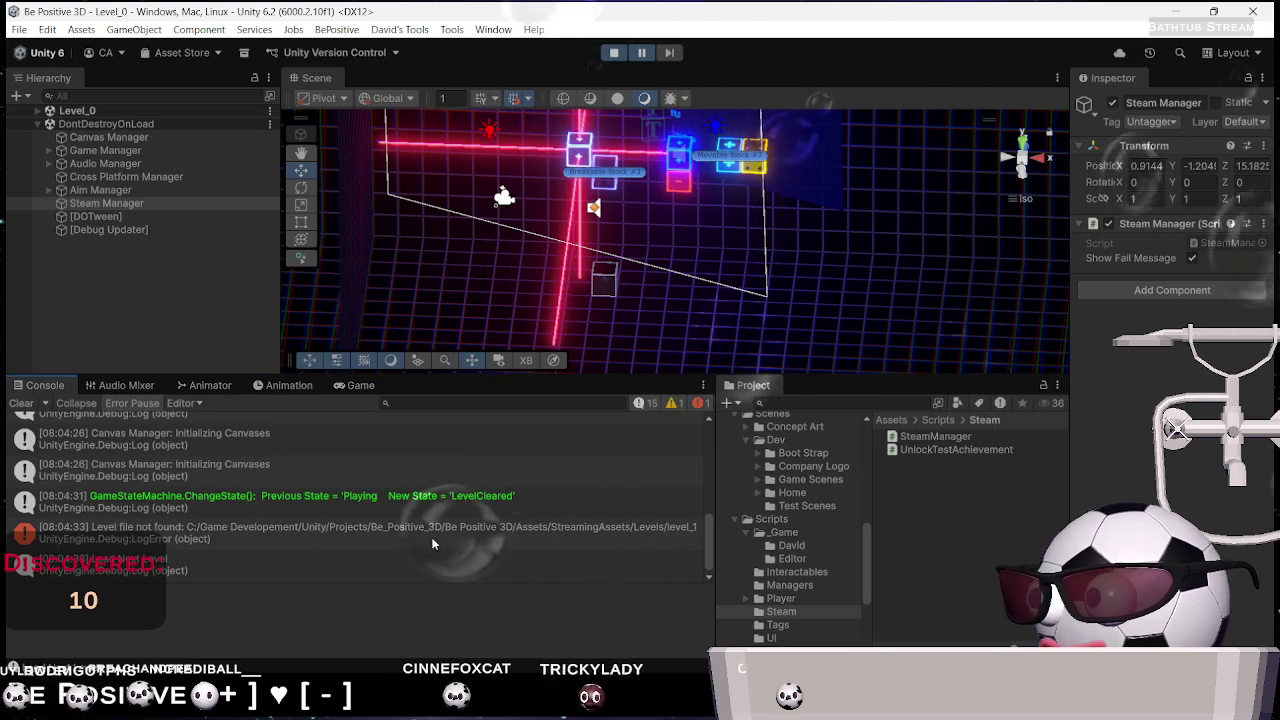
left_click(514, 538)
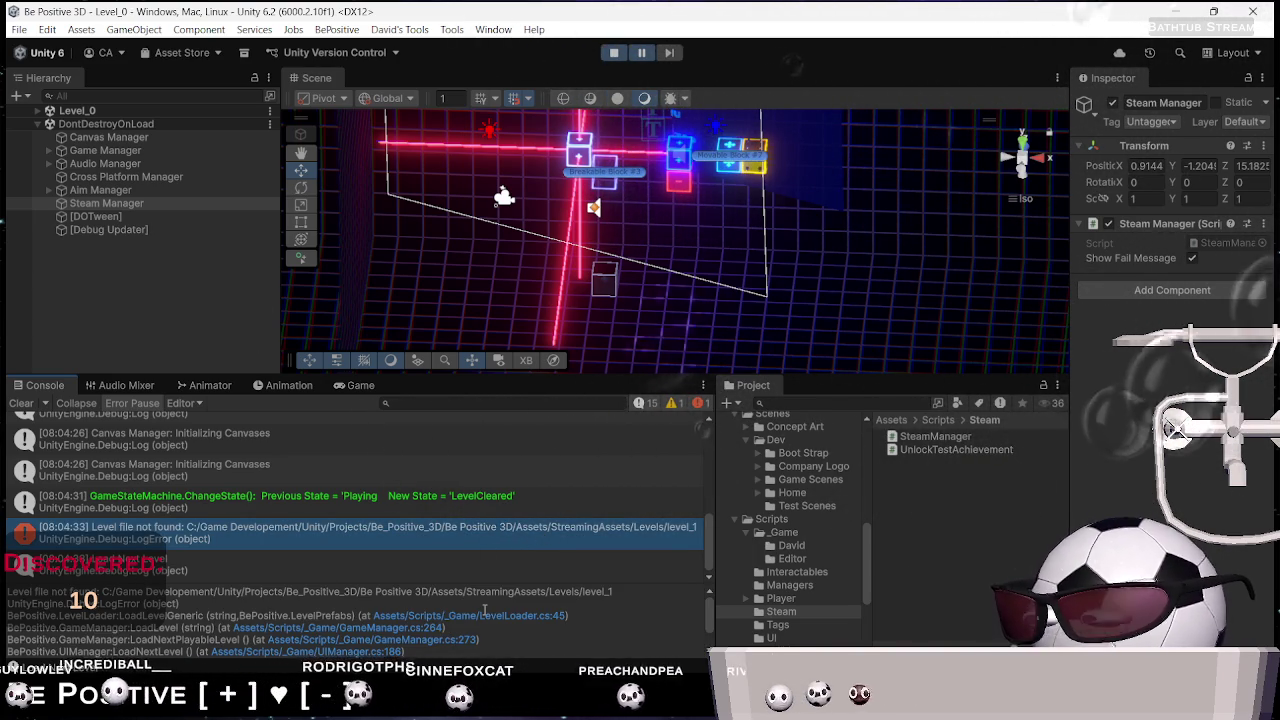
scroll(496, 610, "down", 1)
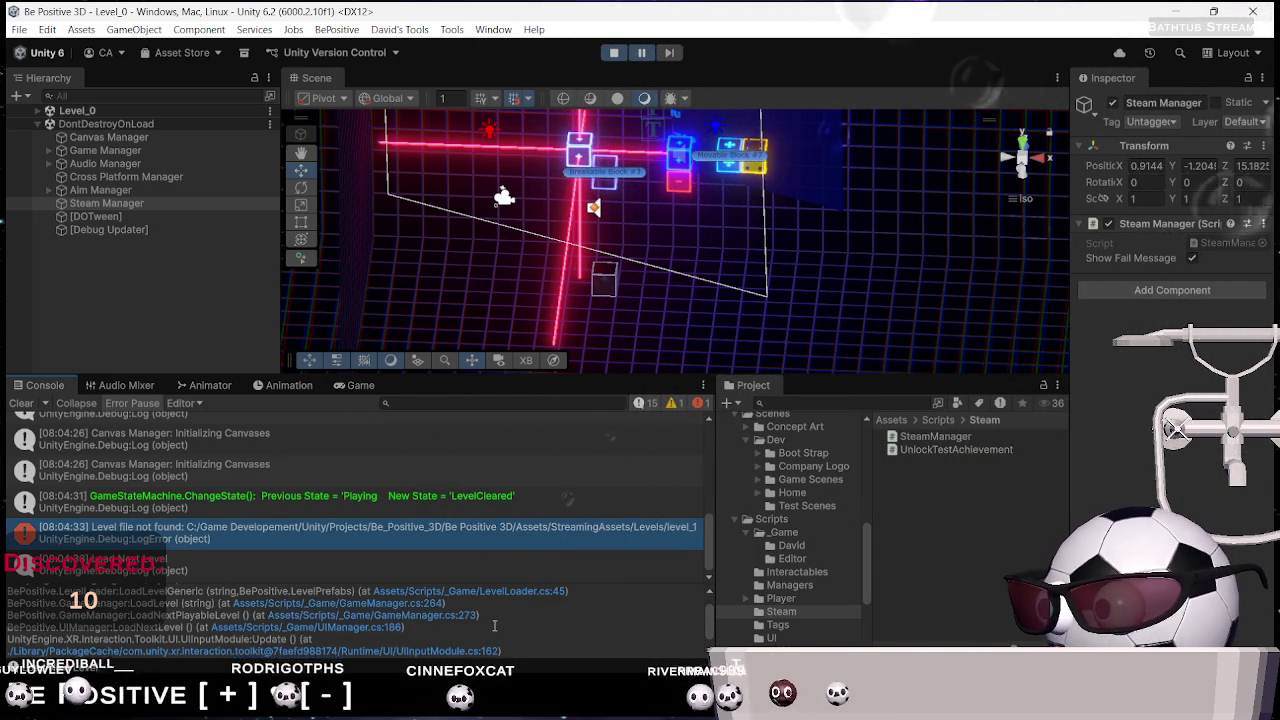
scroll(494, 626, "up", 1)
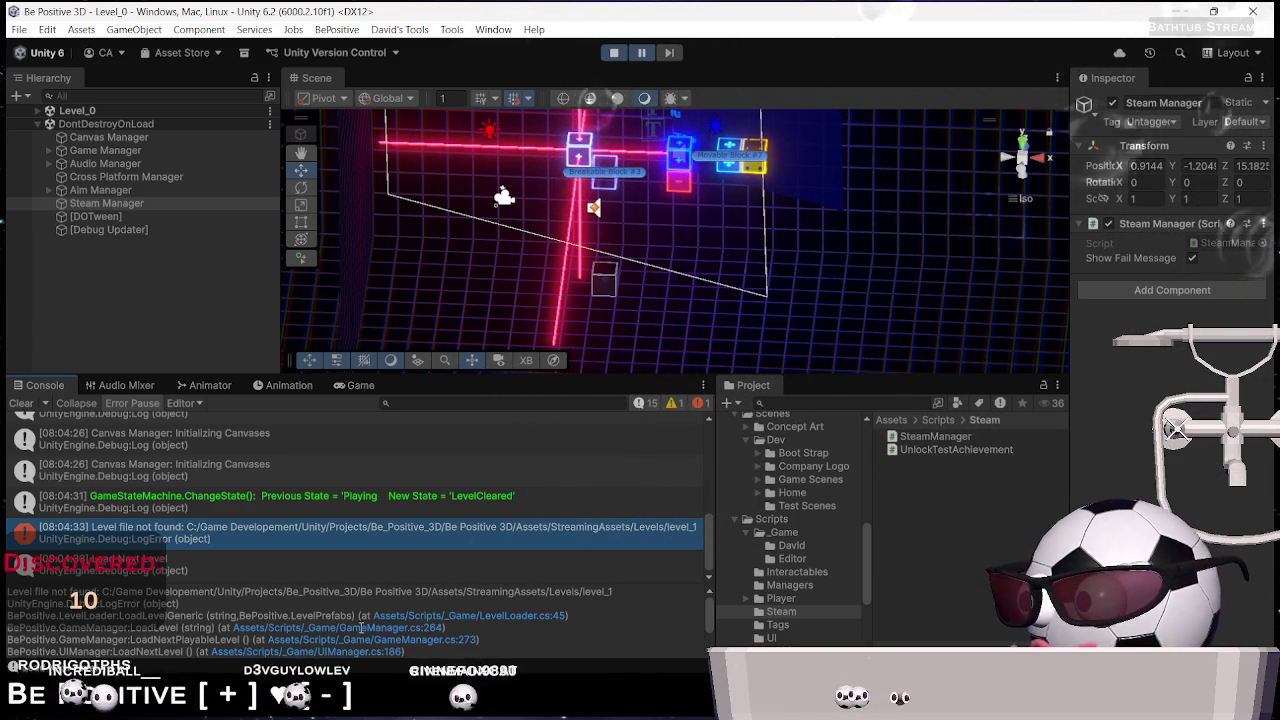
left_click(555, 615)
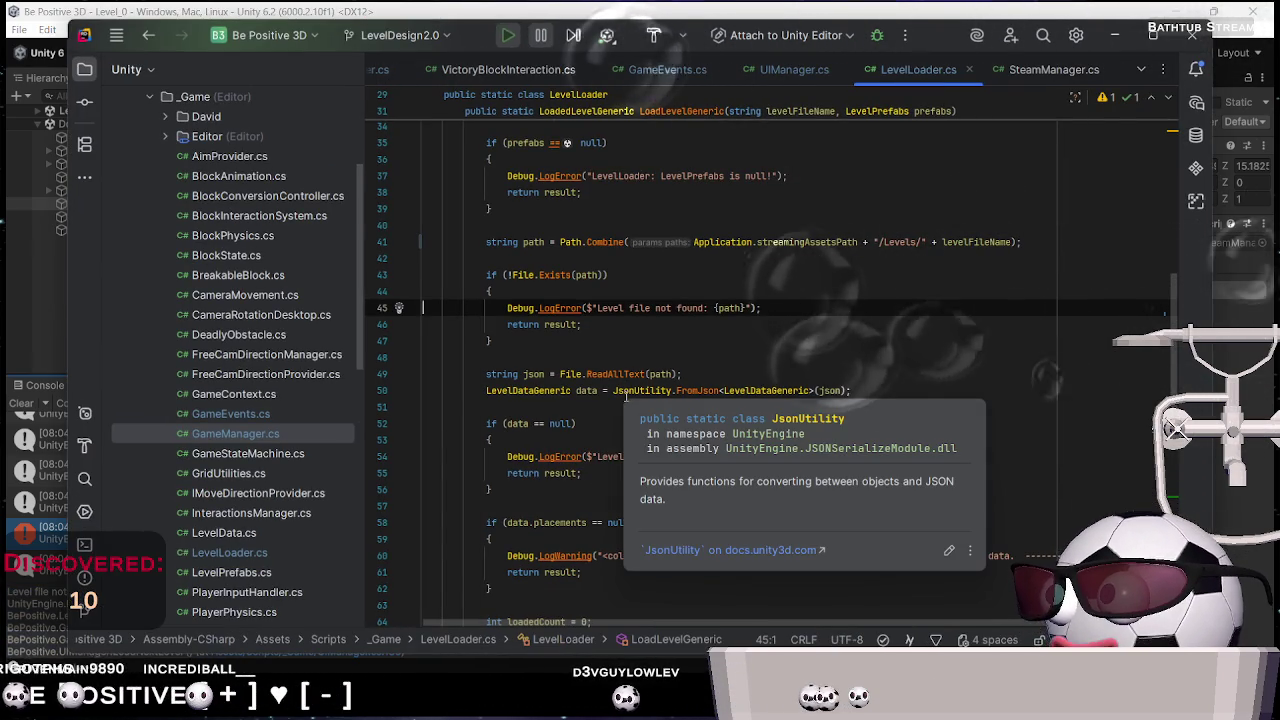
Back in Unity, widen the Console log, stop Play mode and open the error line in Rider
left_click(813, 8)
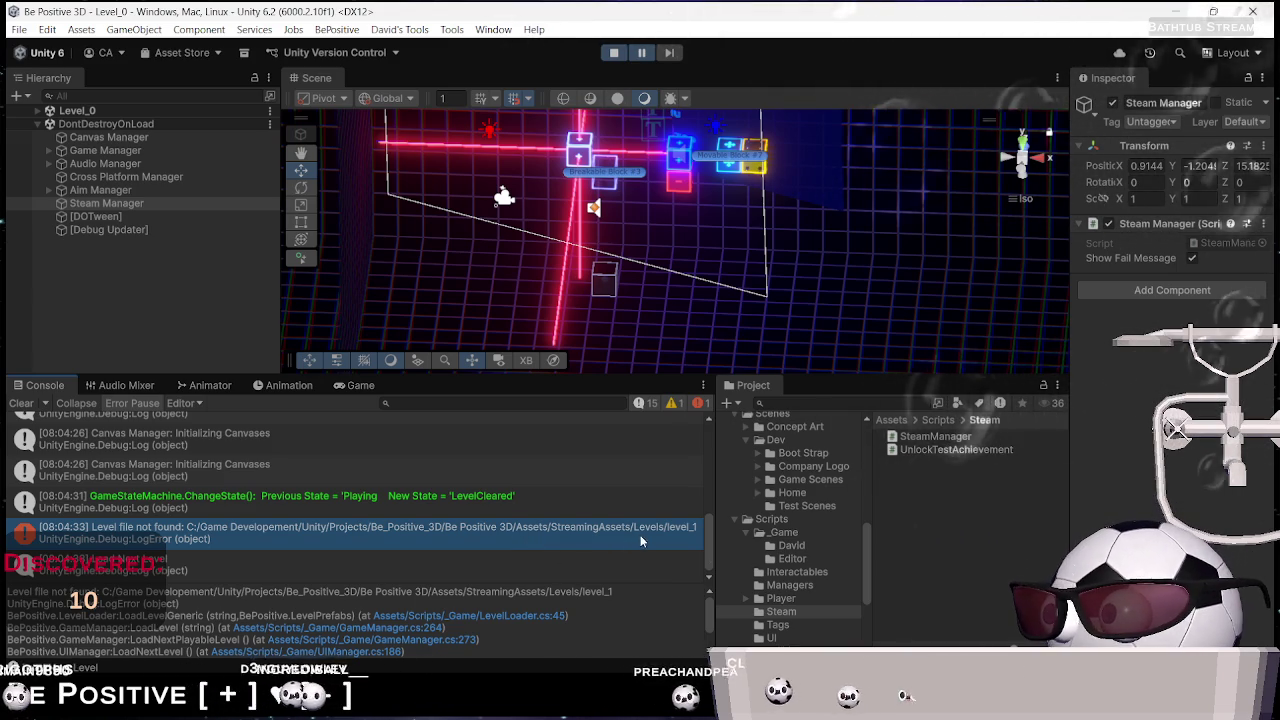
mouse_move(716, 563)
left_mouse_down()
mouse_move(795, 555)
mouse_move(757, 545)
left_mouse_up()
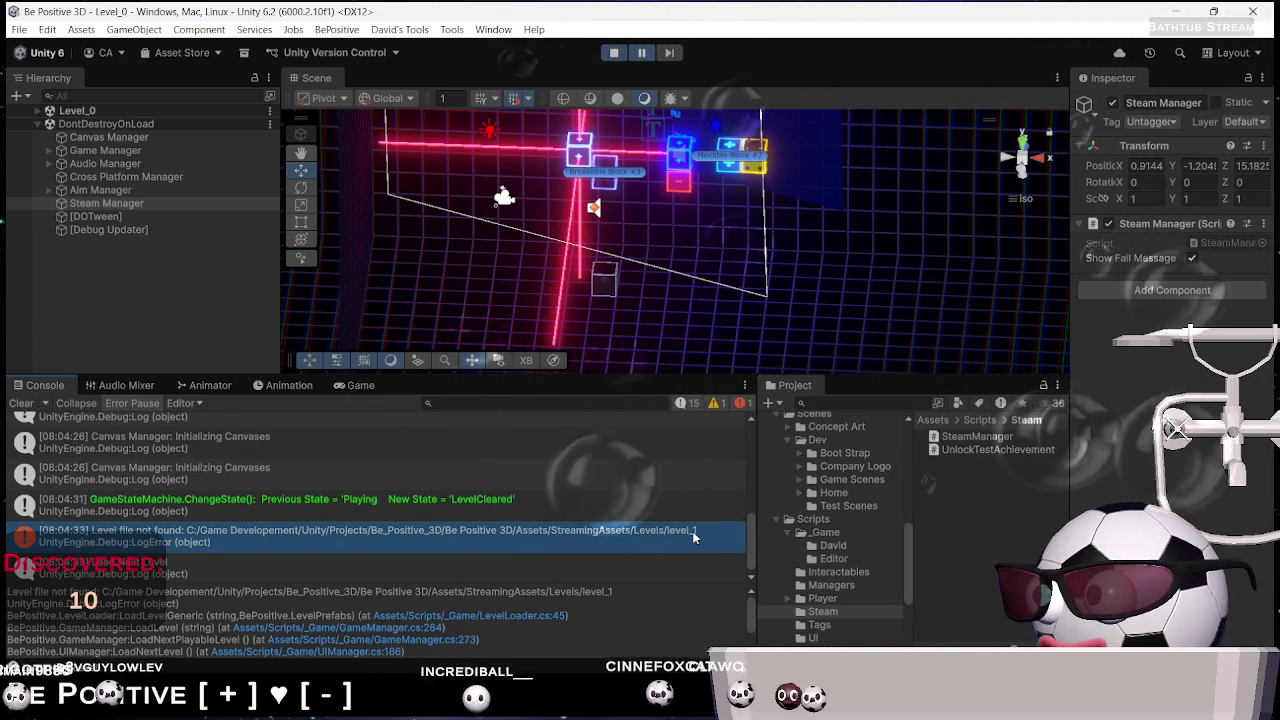
left_click(620, 55)
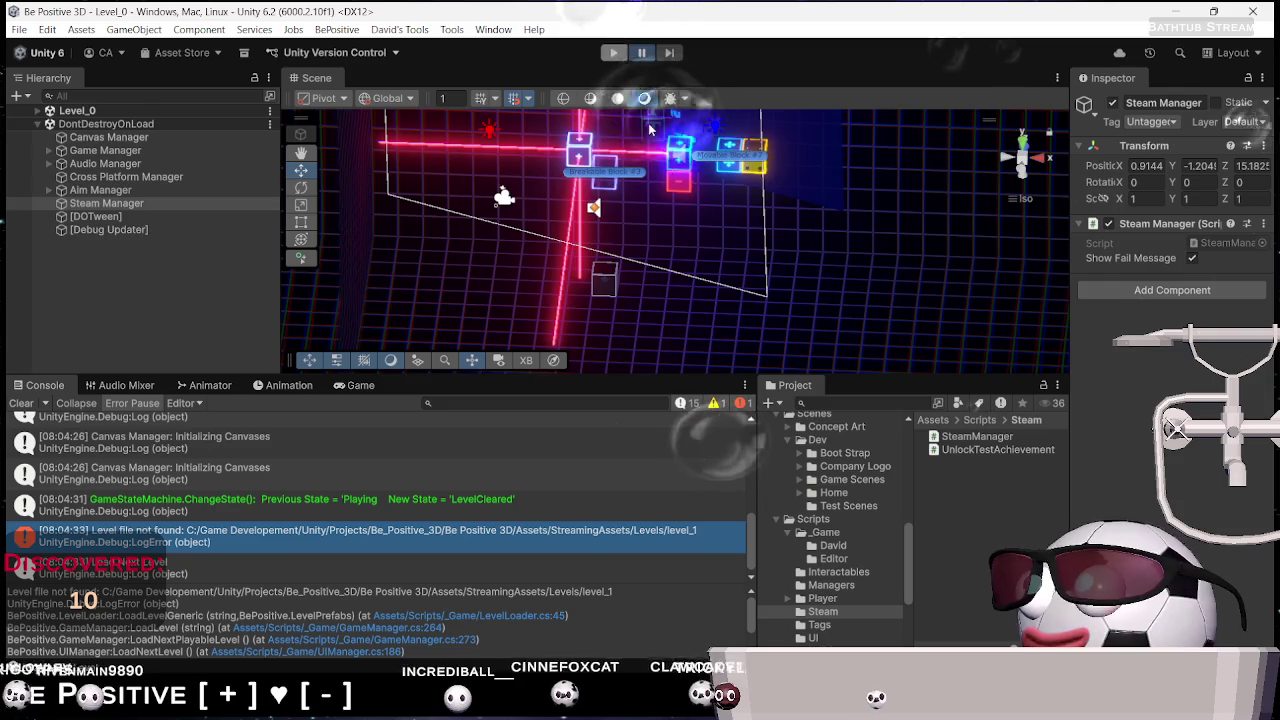
left_click(470, 615)
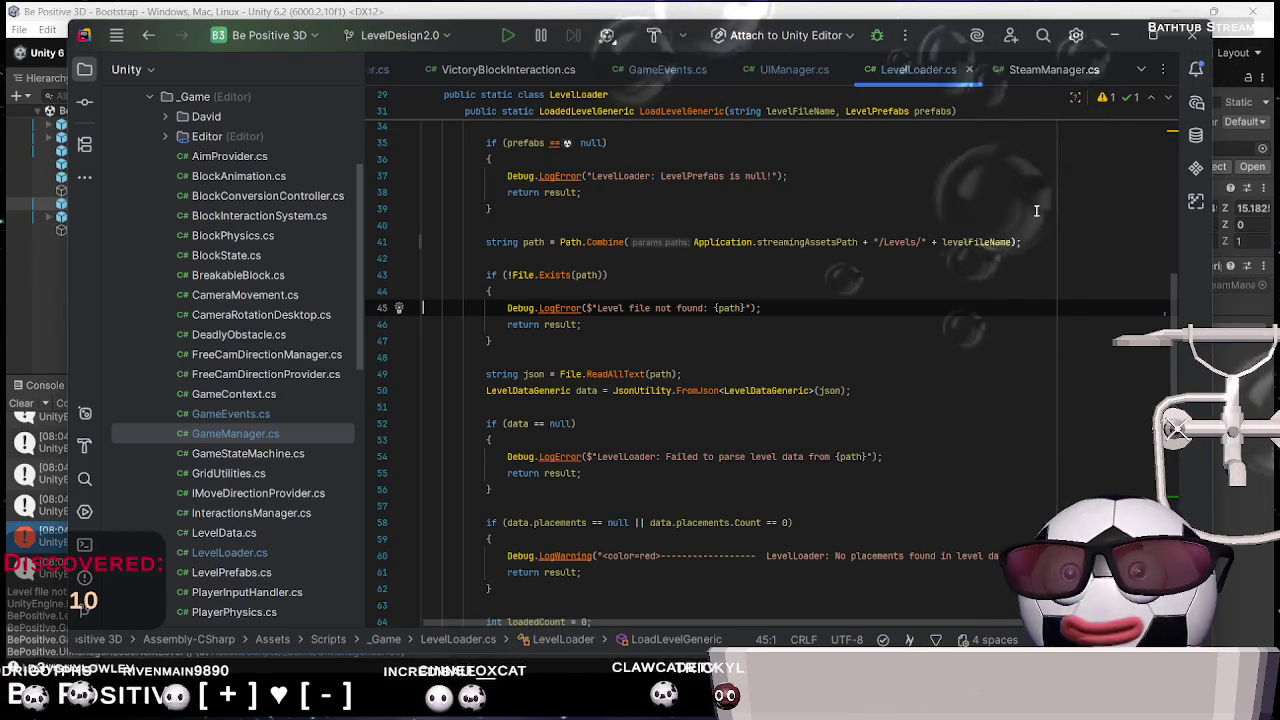
Append + ".json" after levelFileName on line 41 of LevelLoader.cs, then return to Unity
left_click(1013, 242)
type("+")
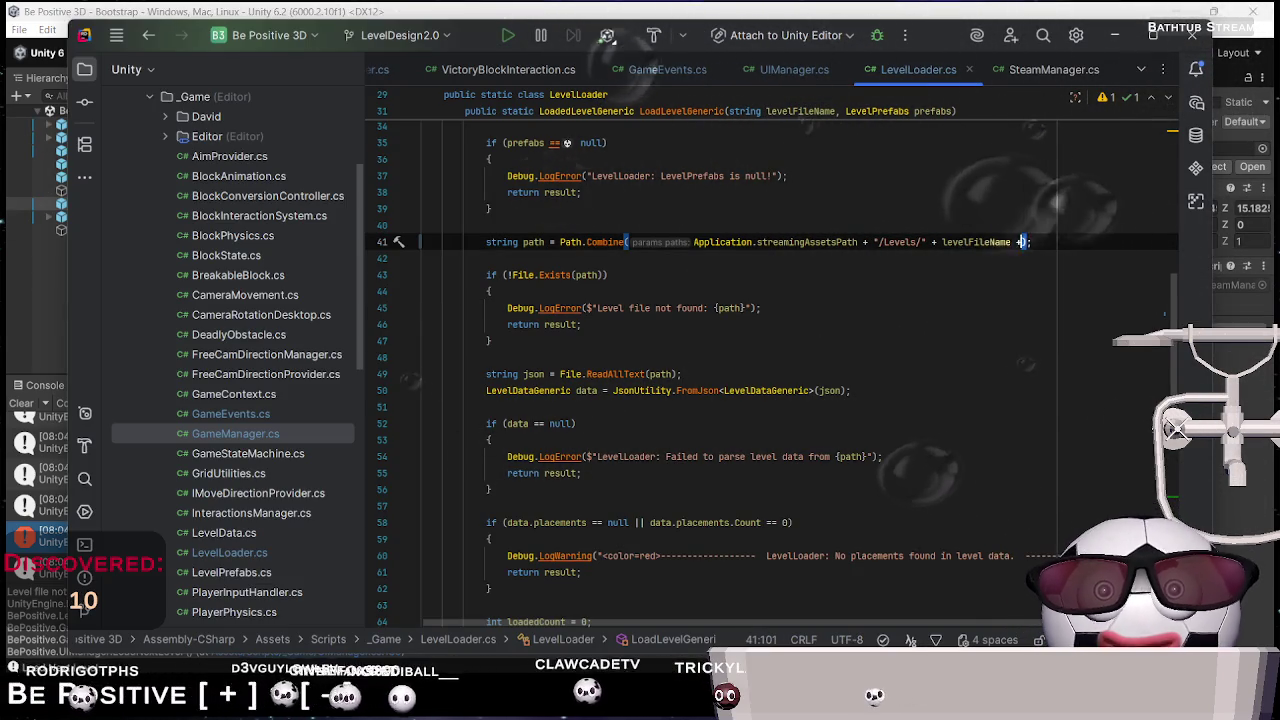
type(" \".json\"")
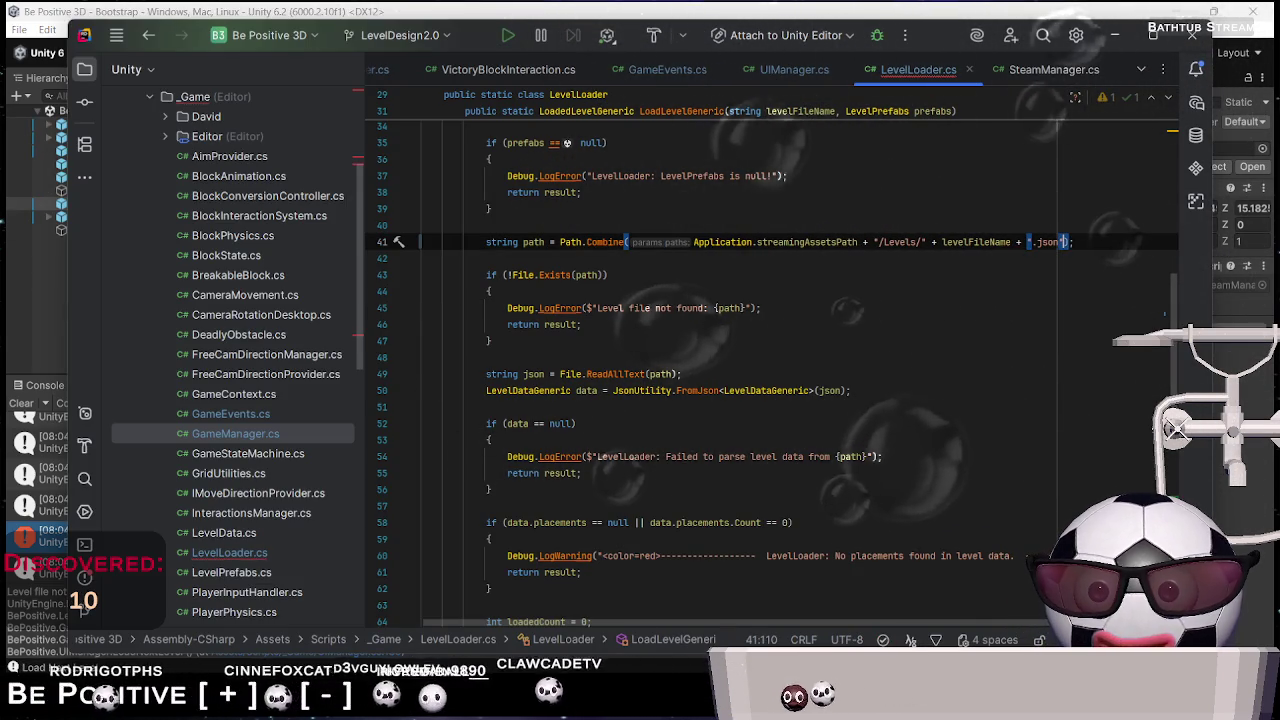
key("alt+Tab")
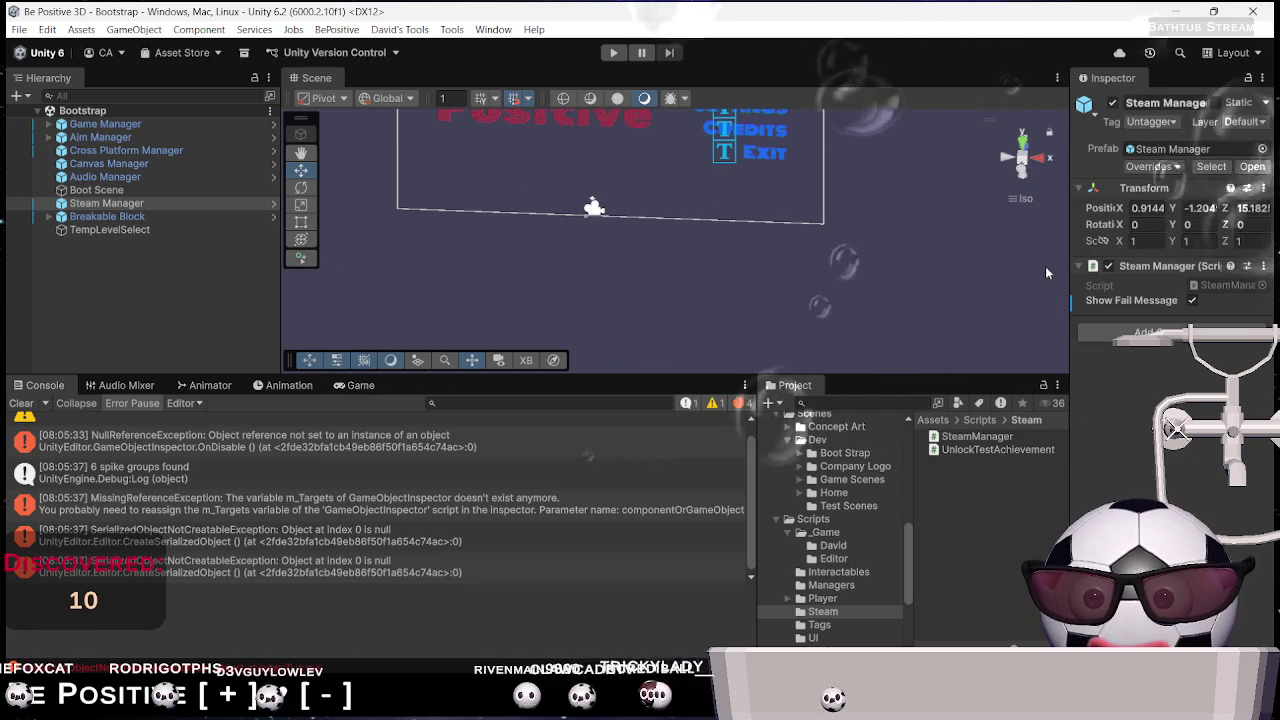
Play-test twice, checking the 'SteamManager not initialized' skip message, then stop Play mode
key("ctrl+p")
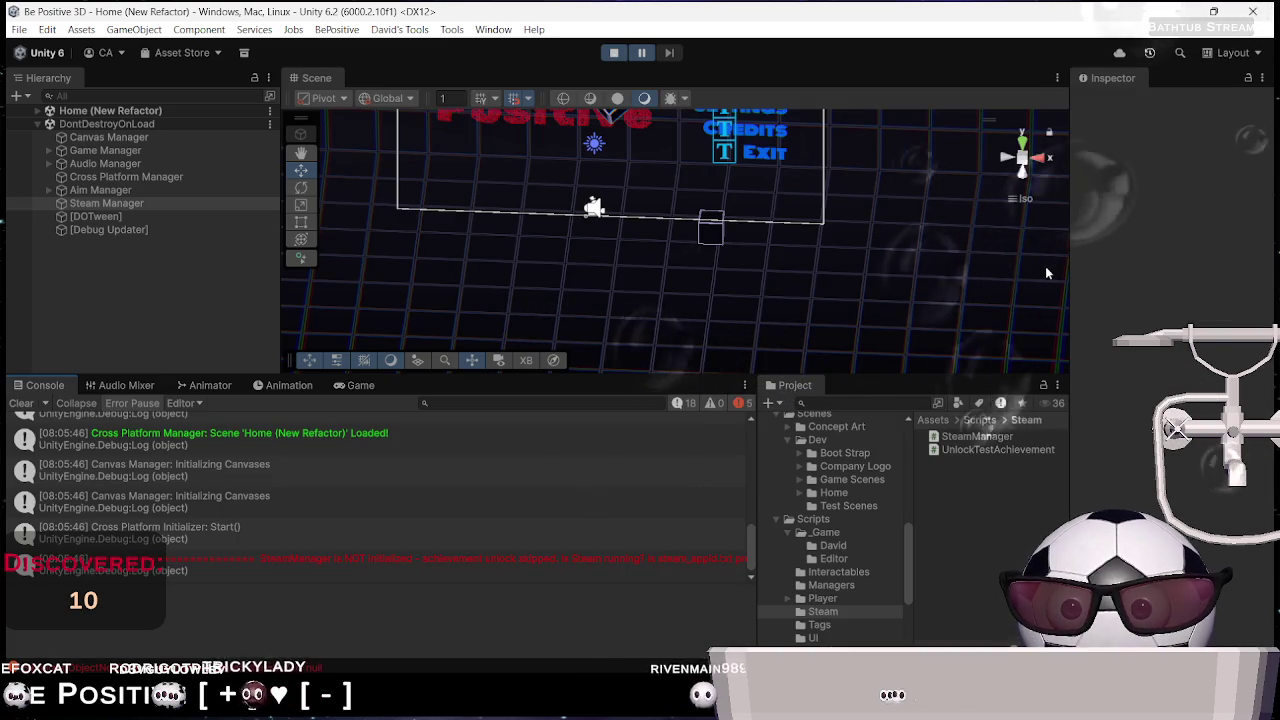
left_click(306, 564)
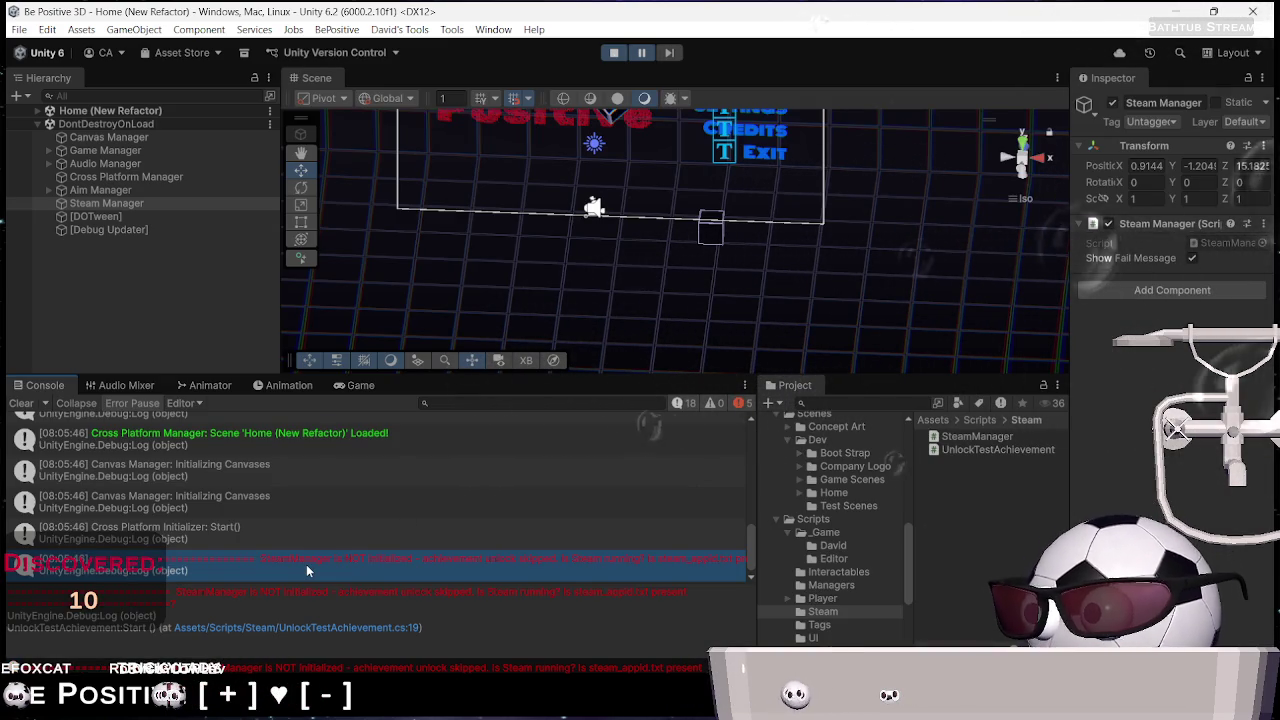
left_click(613, 52)
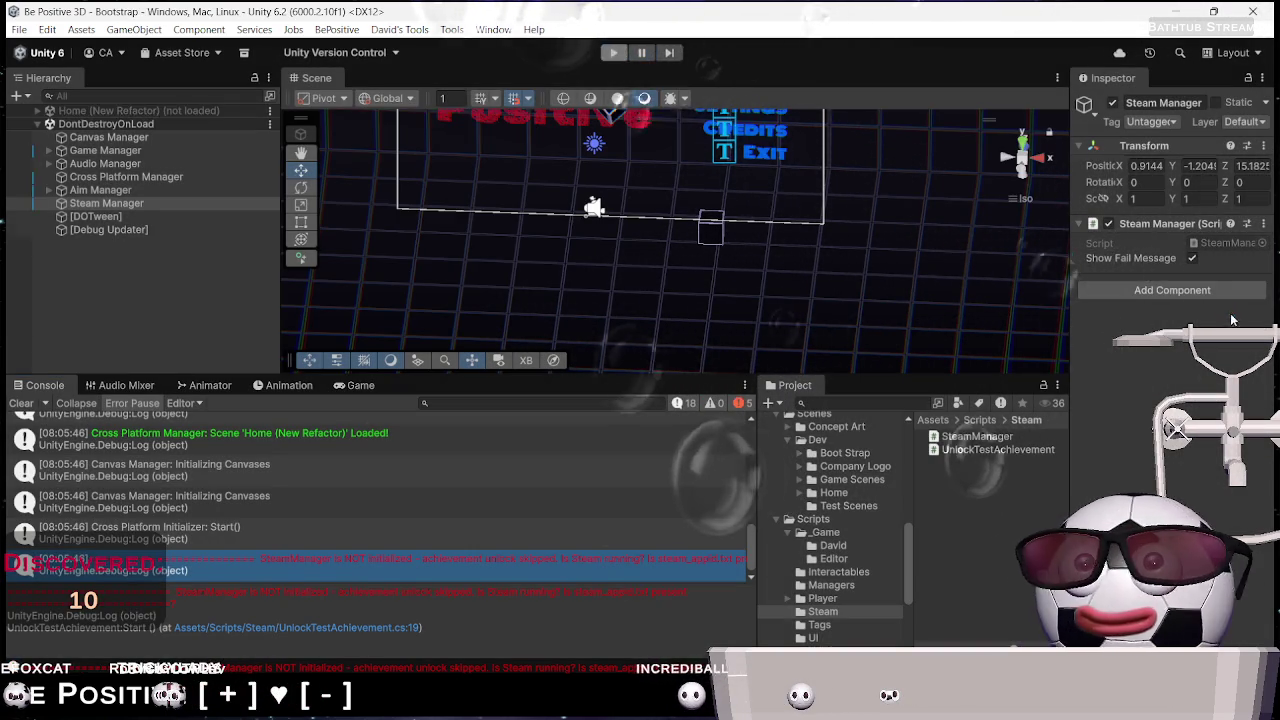
left_click(613, 52)
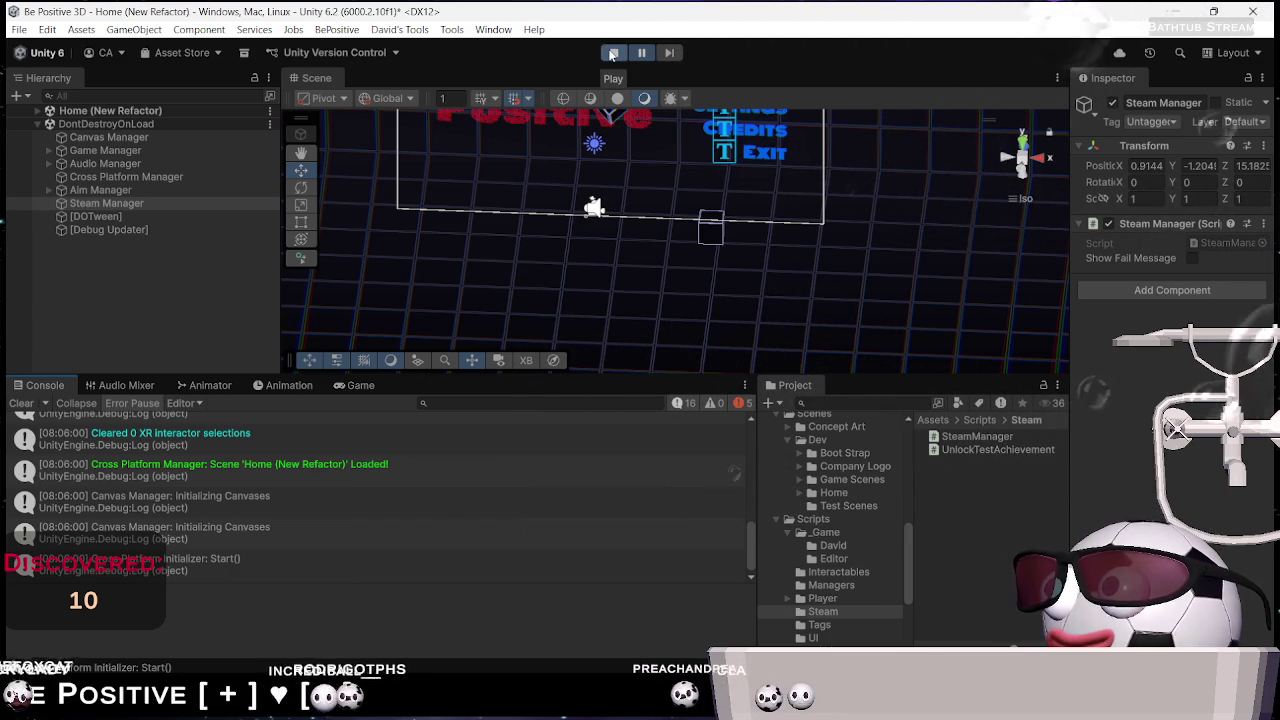
scroll(340, 512, "up", 10)
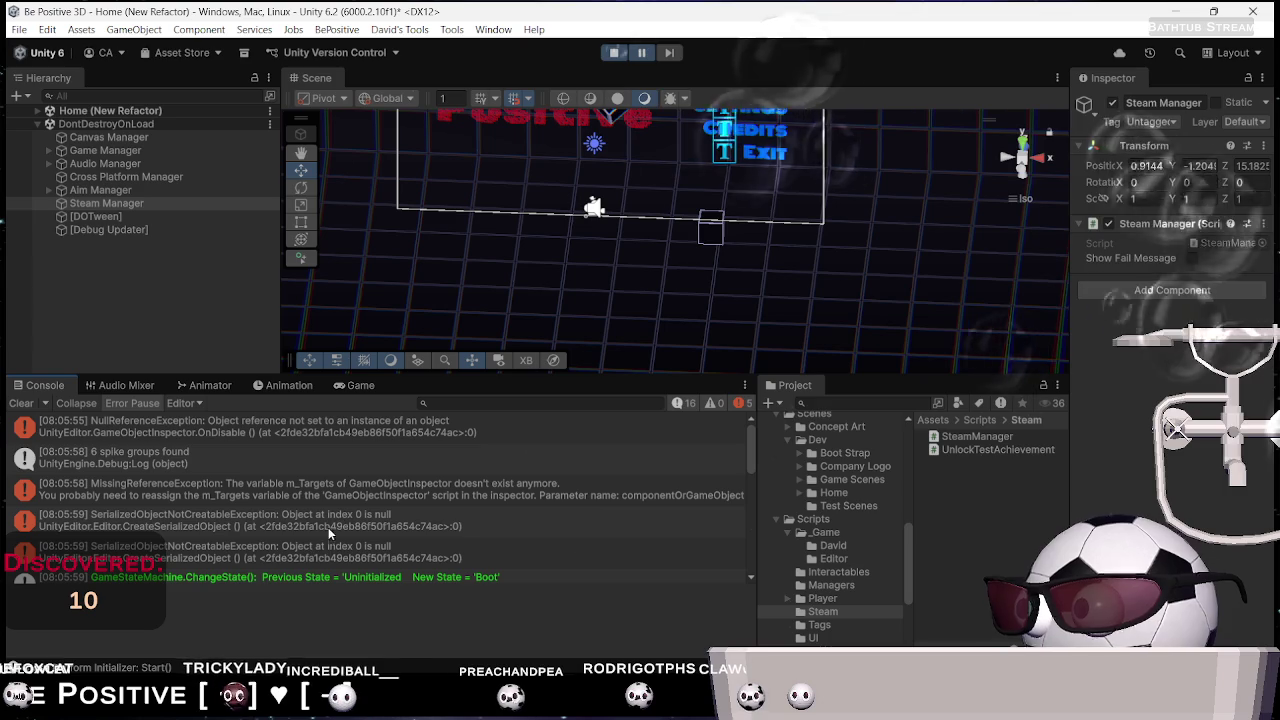
key("ctrl+p")
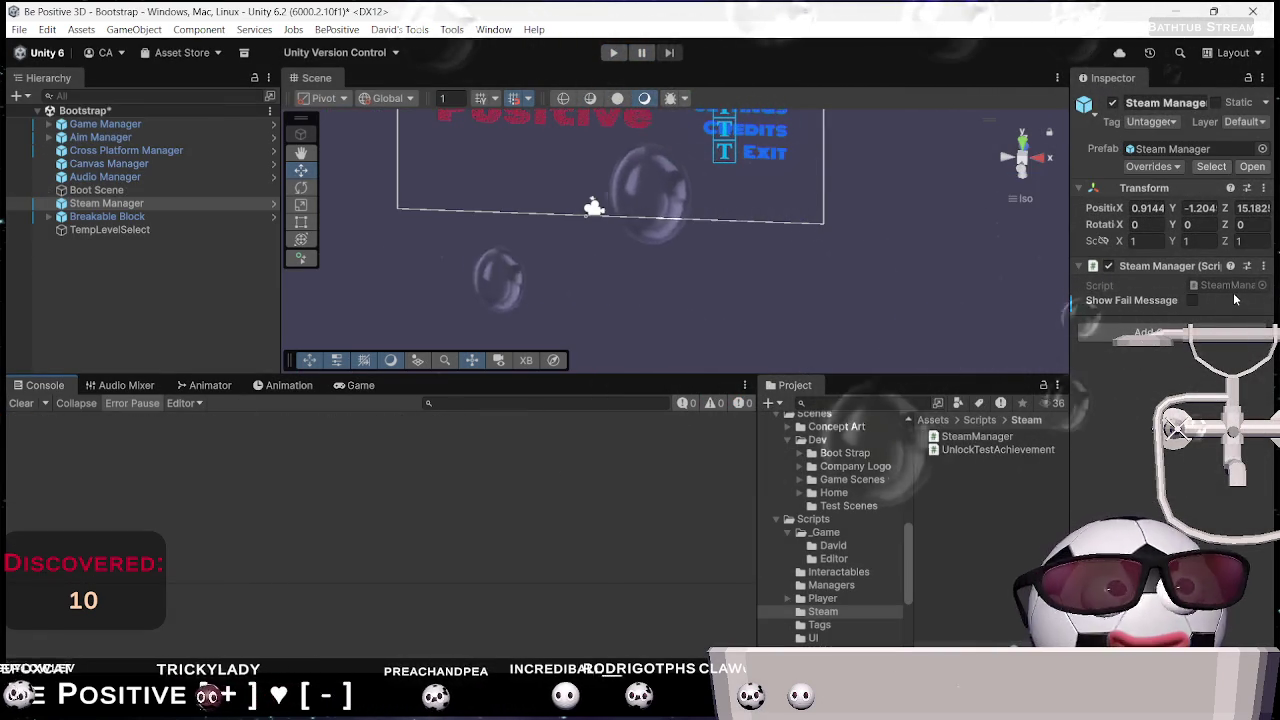
Open SteamManager.cs and add a [SerializeField] attribute on a new line after the class brace
double_click(1227, 284)
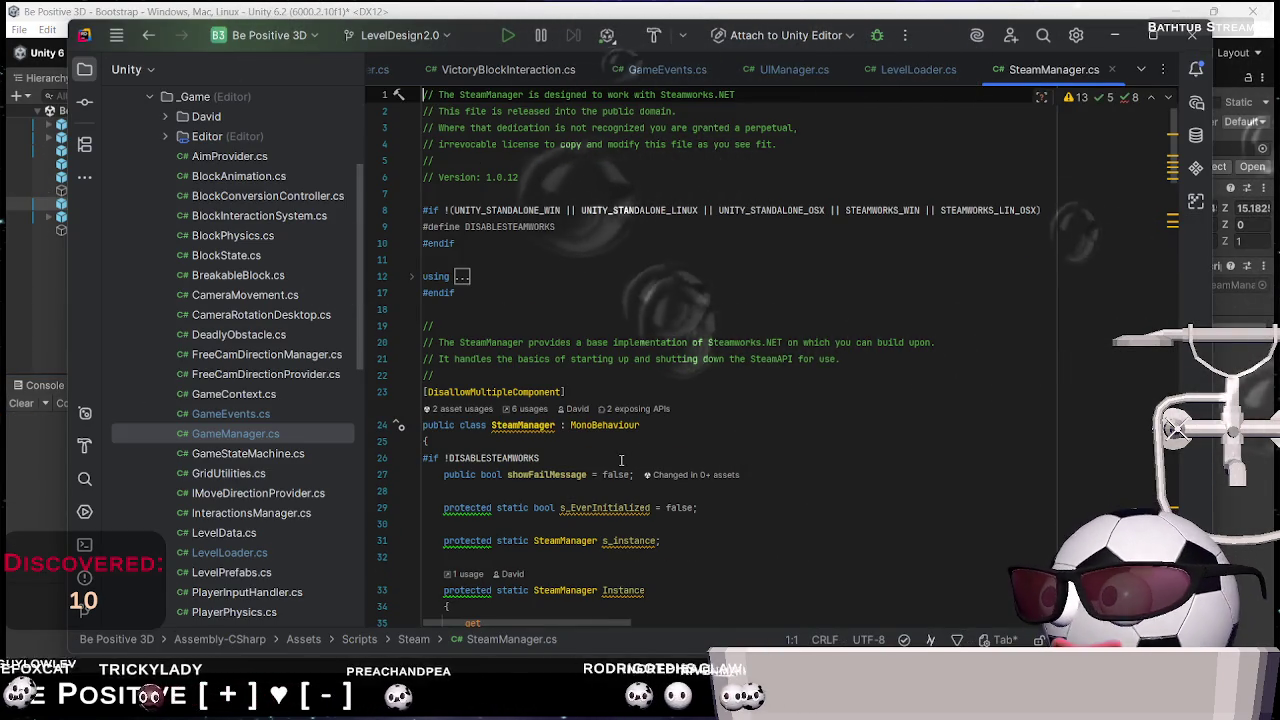
left_click(466, 490)
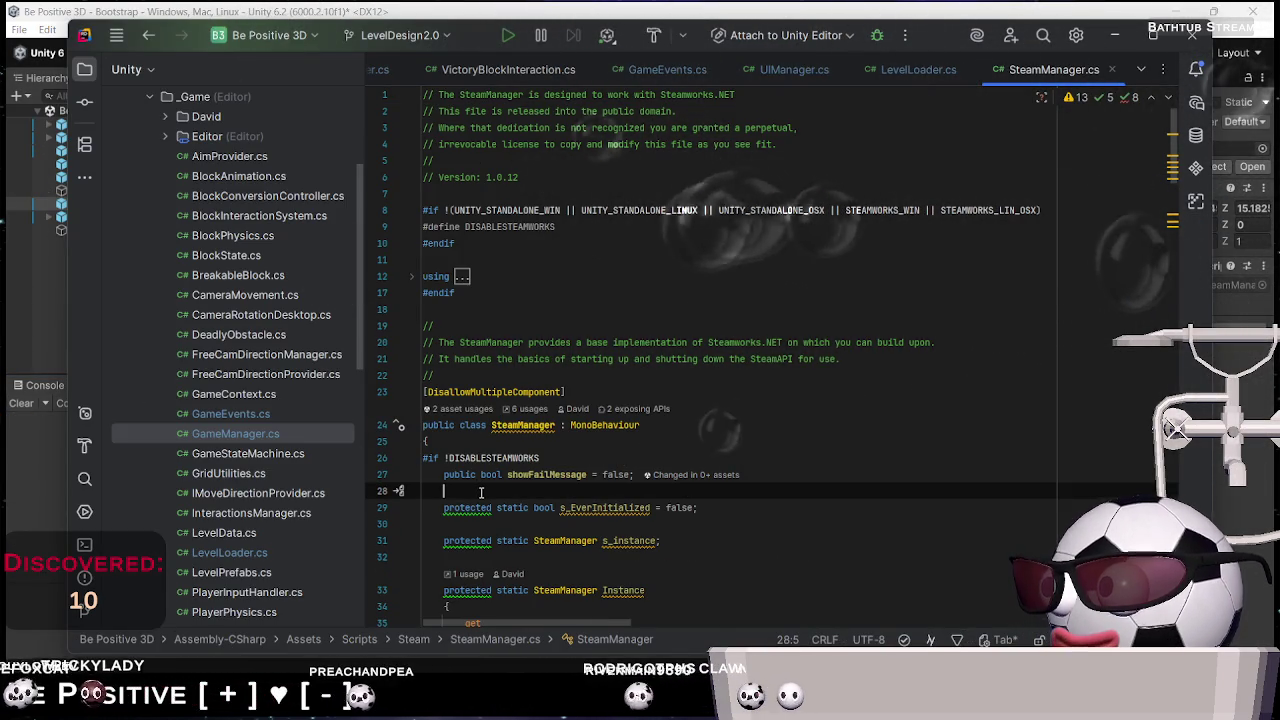
key("Up")
key("Up")
key("Up")
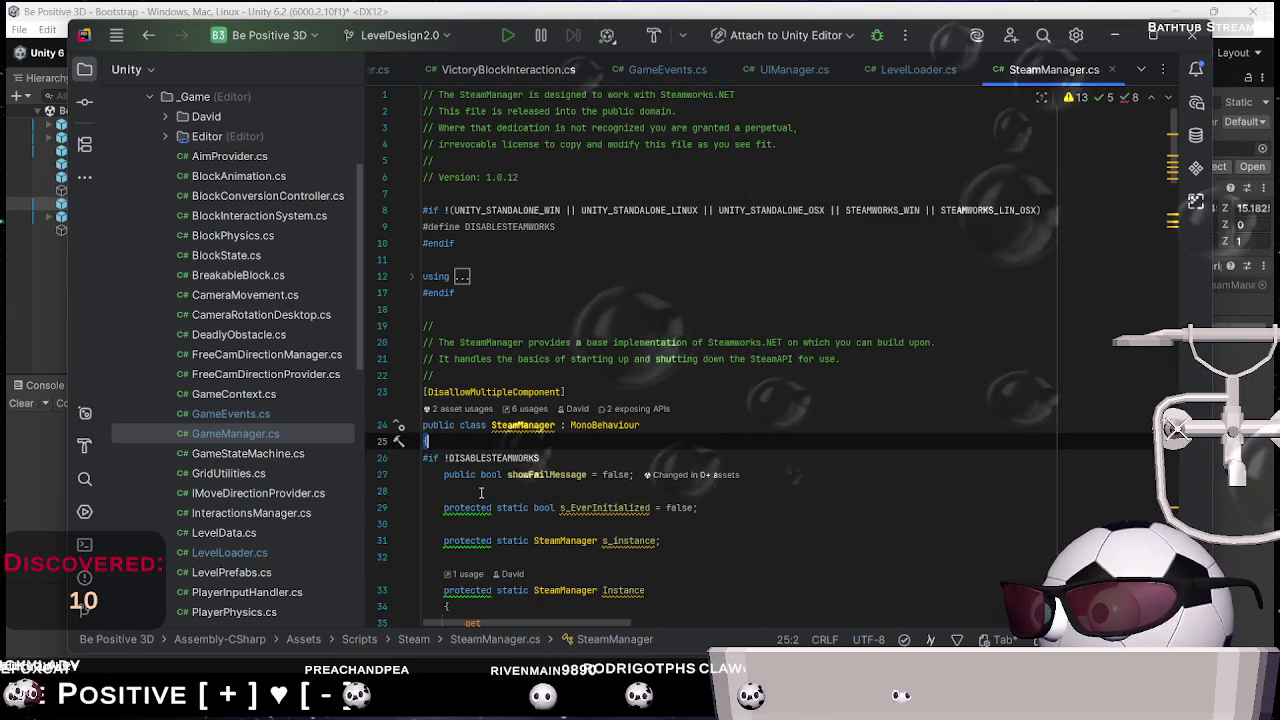
key("End")
key("Return")
type("Ser")
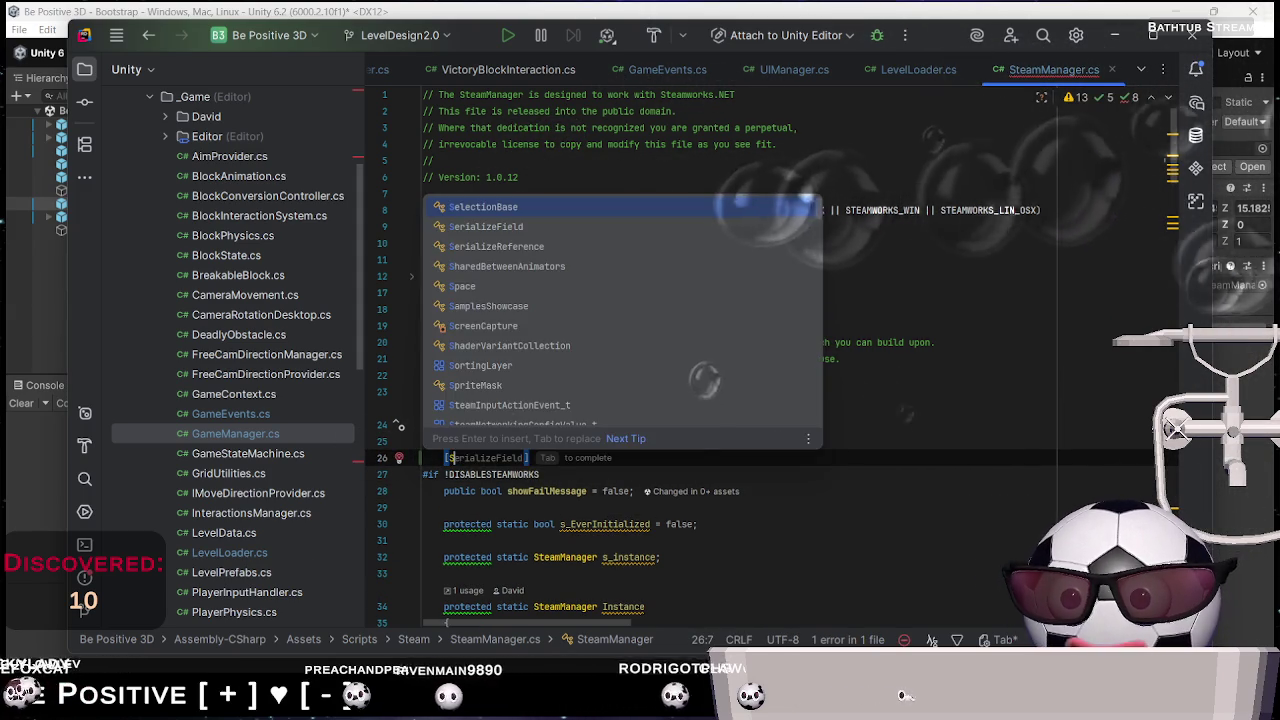
key("Return")
Type the private bool declaration on line 26, removing stray characters
type("bool ")
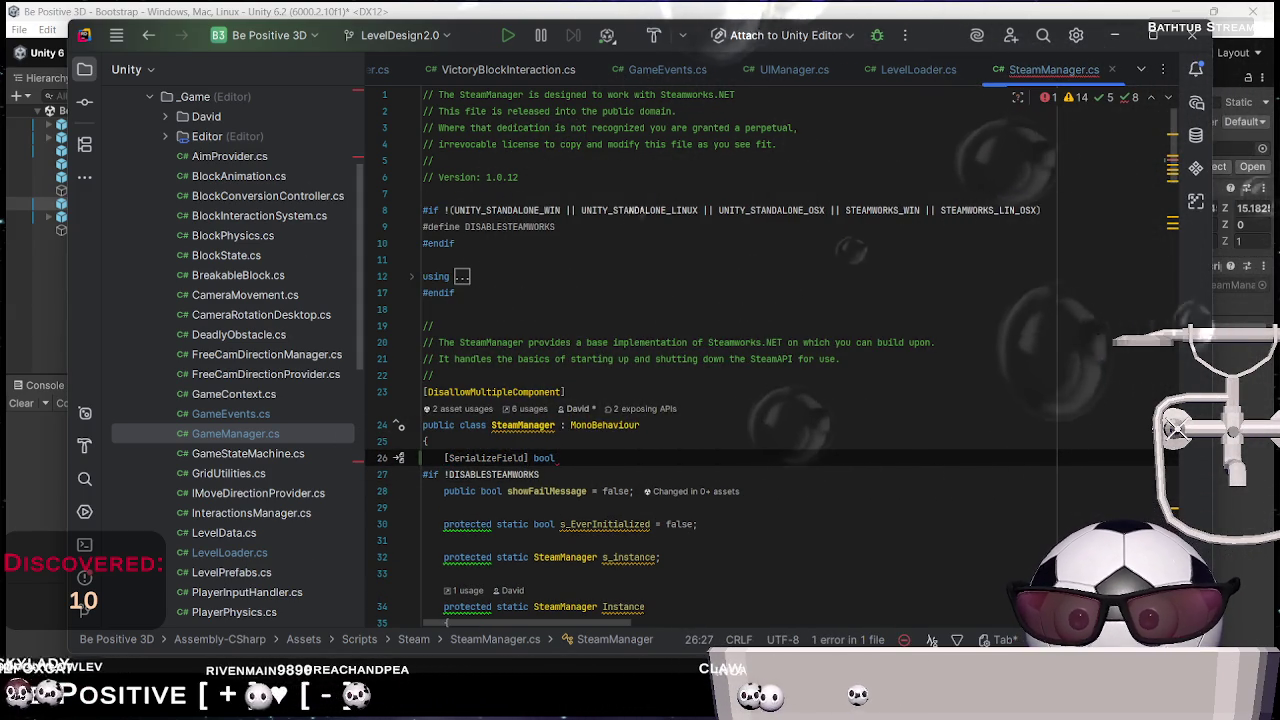
type("ate")
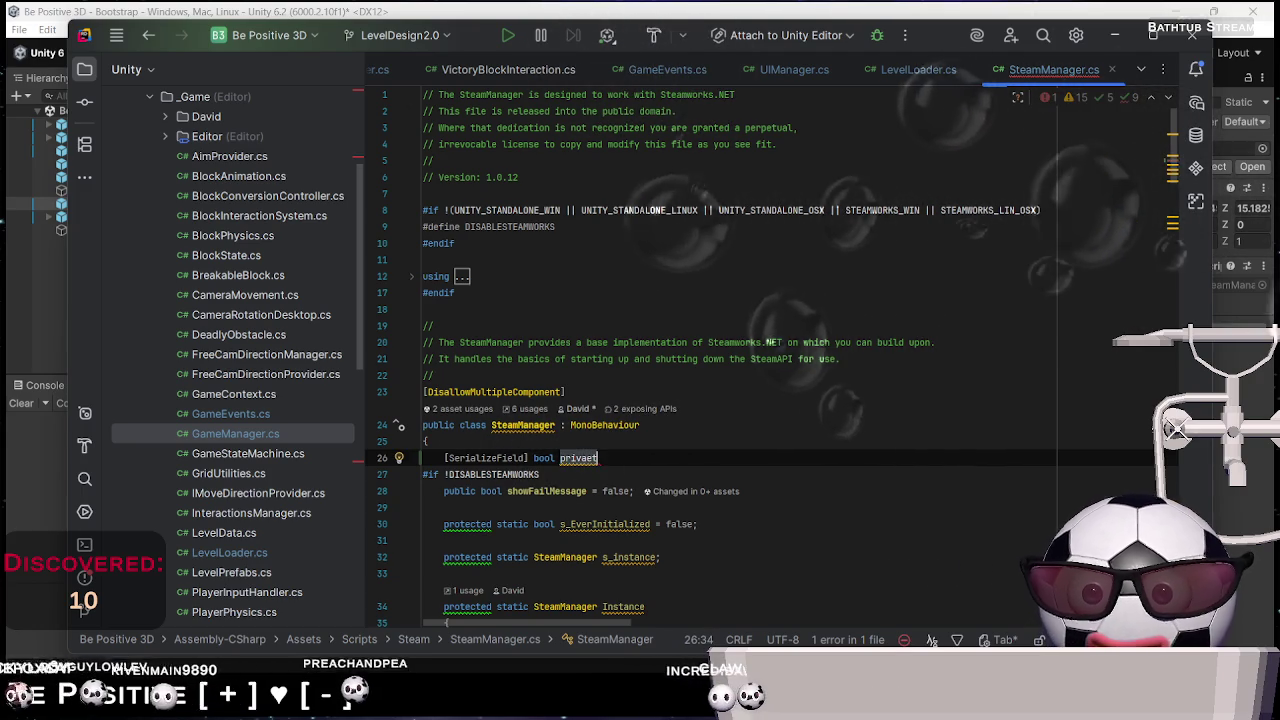
key("BackSpace")
key("BackSpace")
key("BackSpace")
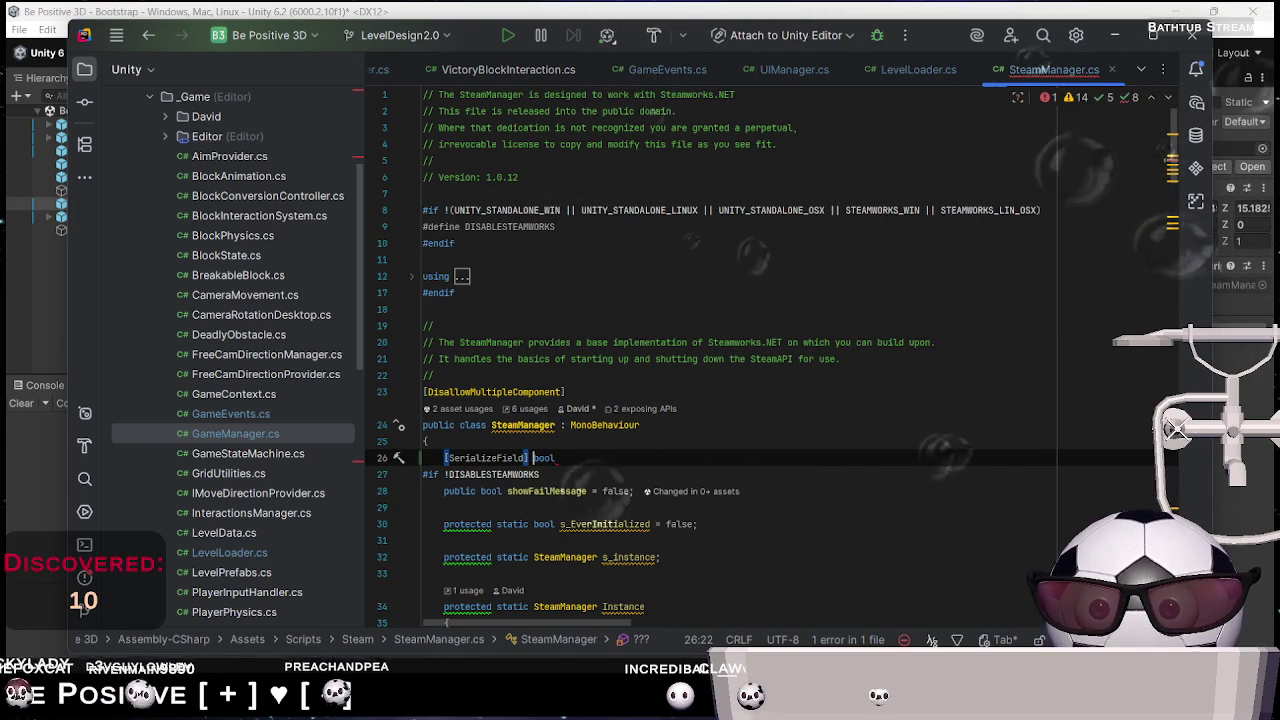
type("privatew e")
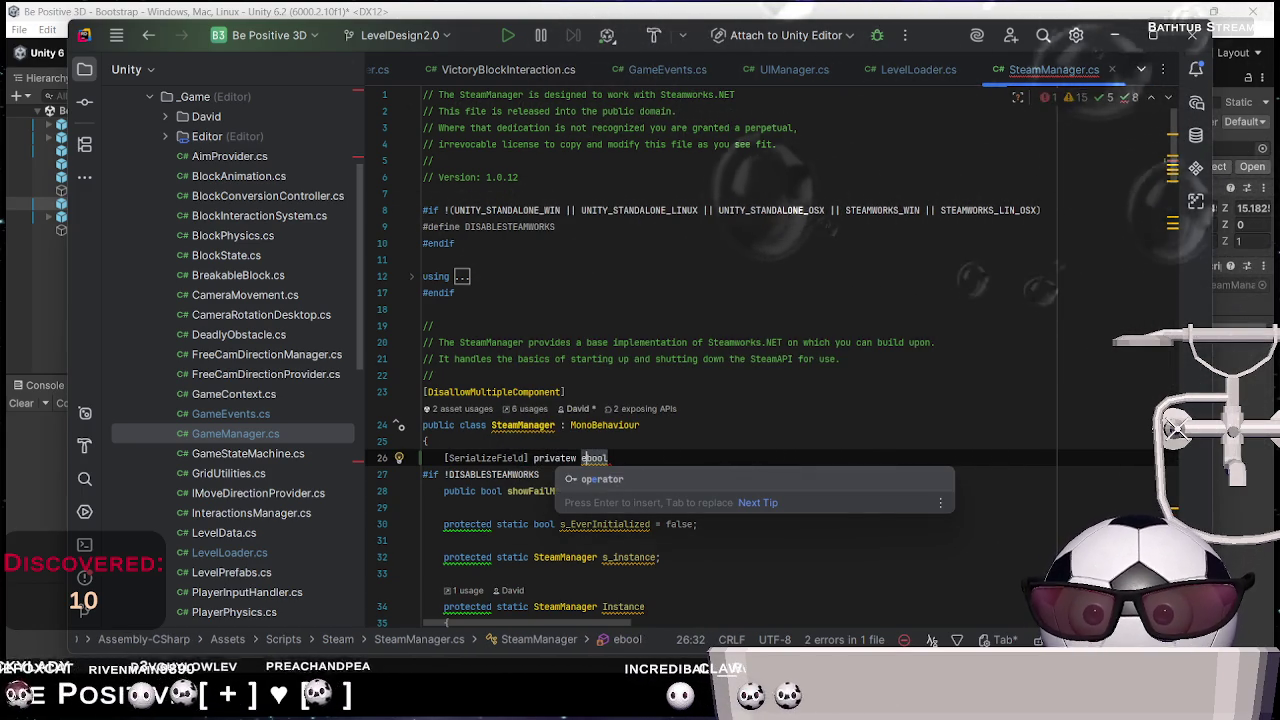
key("Left")
key("Left")
key("BackSpace")
key("Up")
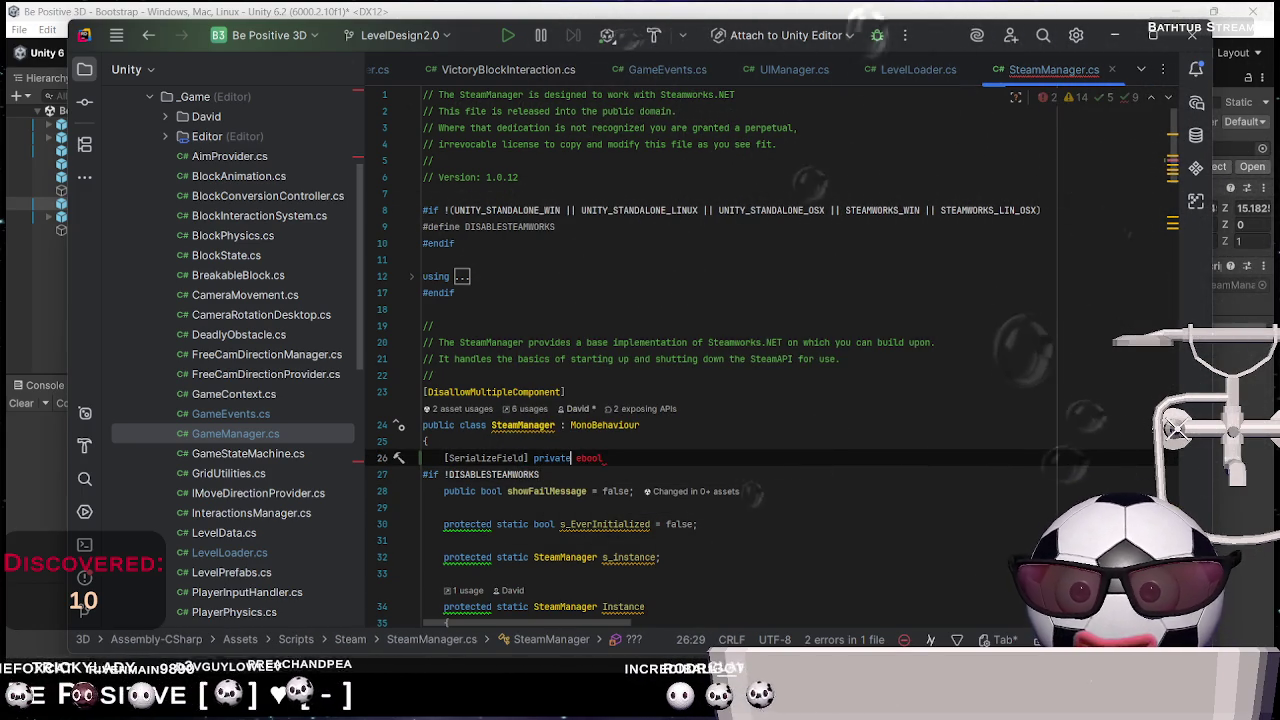
key("Delete")
left_click(423, 474)
Complete the enableSteam field with the suggested '= true;' default and select its name
left_click(598, 458)
type("enableSteam")
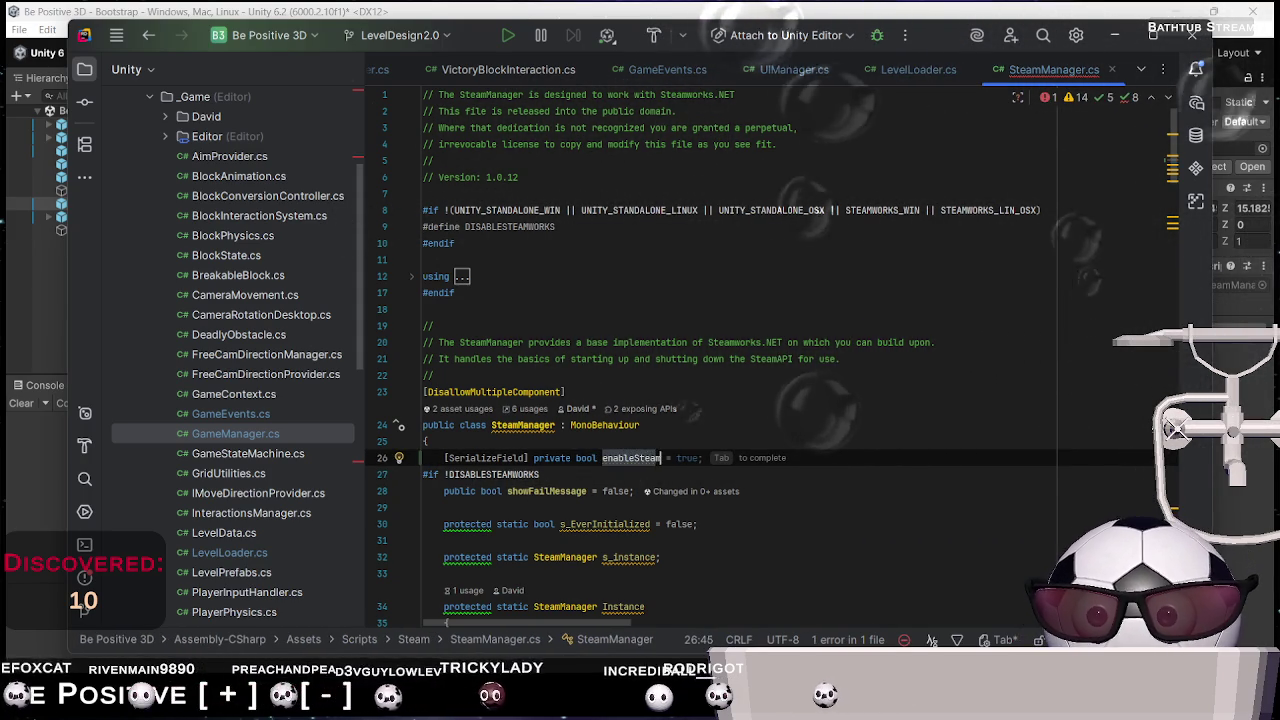
key("Tab")
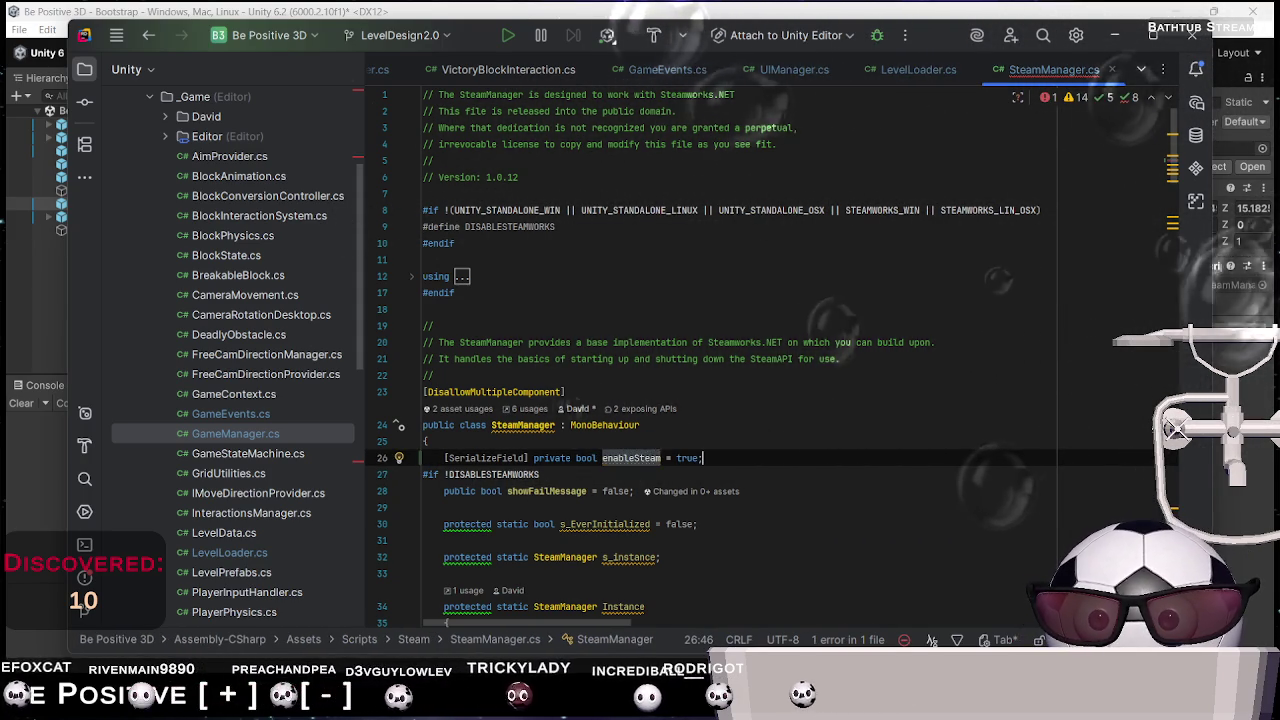
left_click_drag(692, 458, 697, 458)
left_click(700, 458)
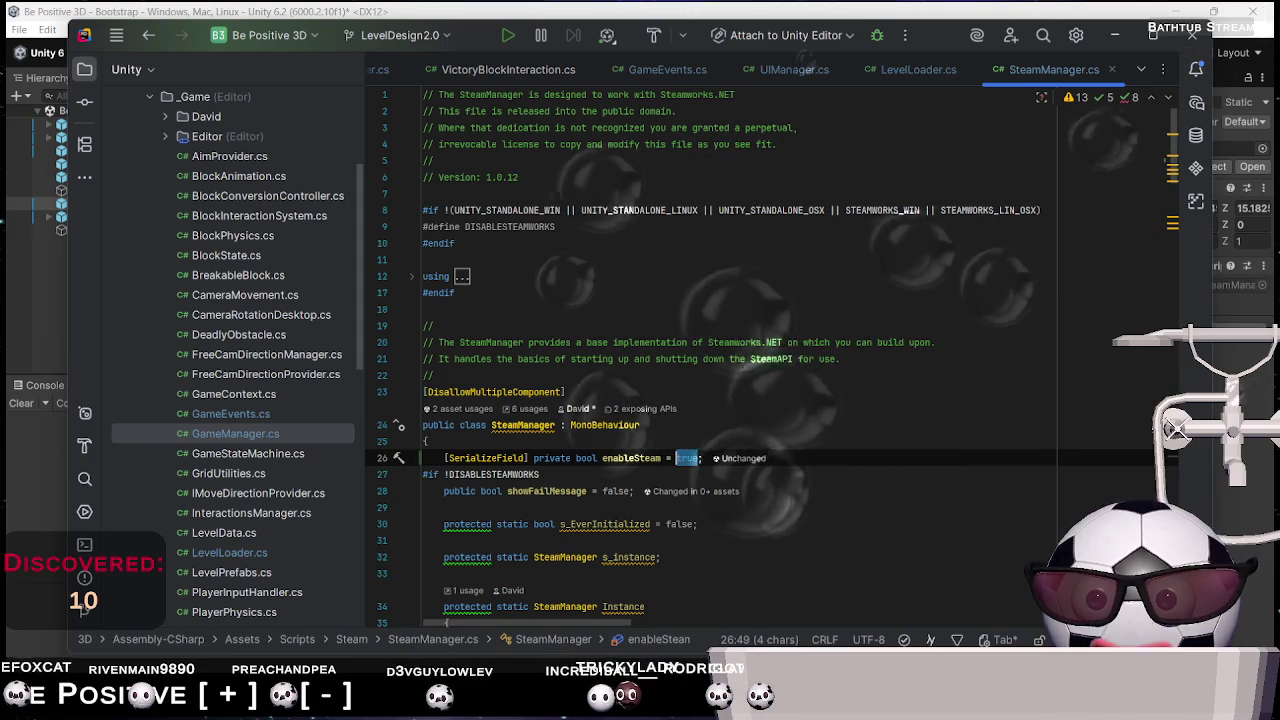
left_click(704, 458)
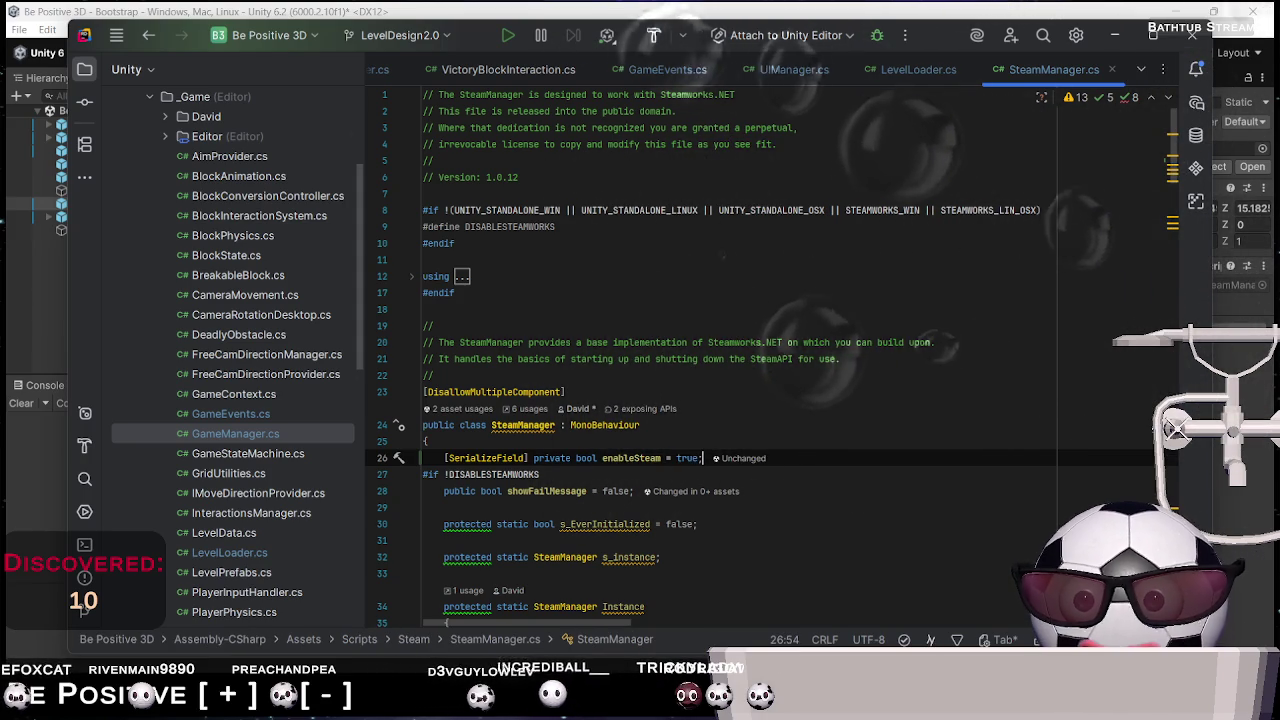
double_click(646, 458)
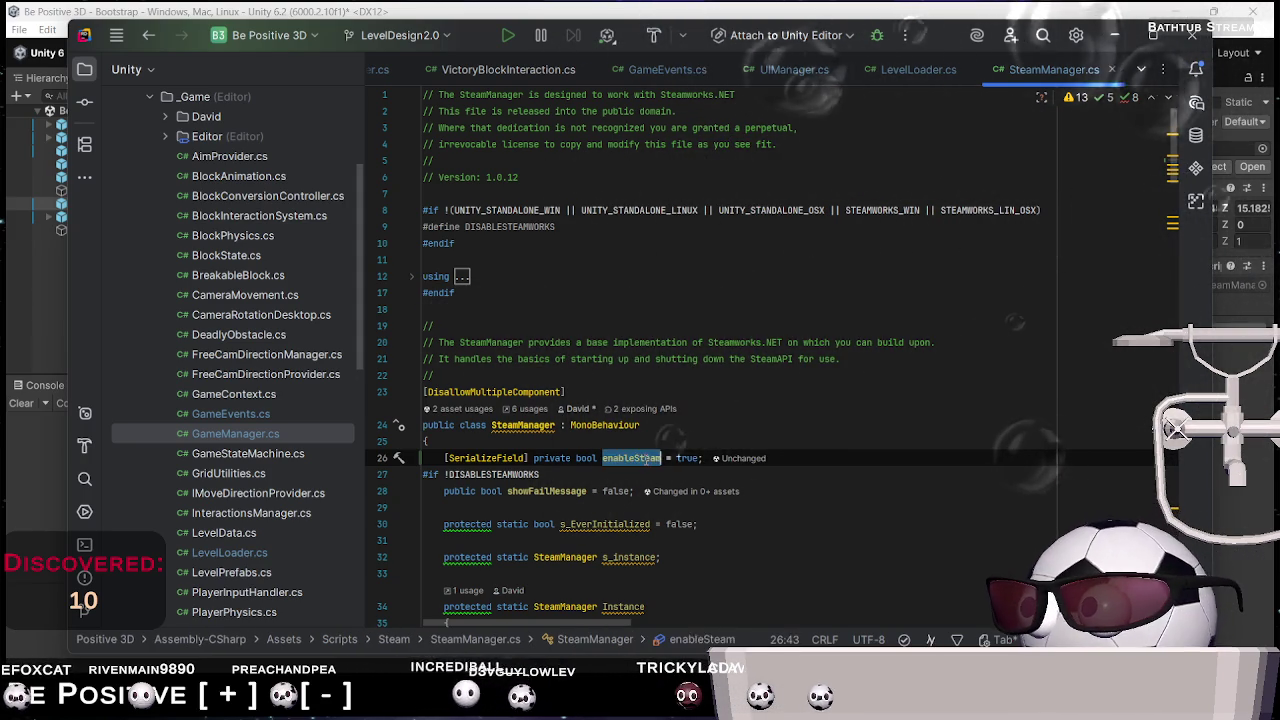
scroll(600, 430, "down", 5)
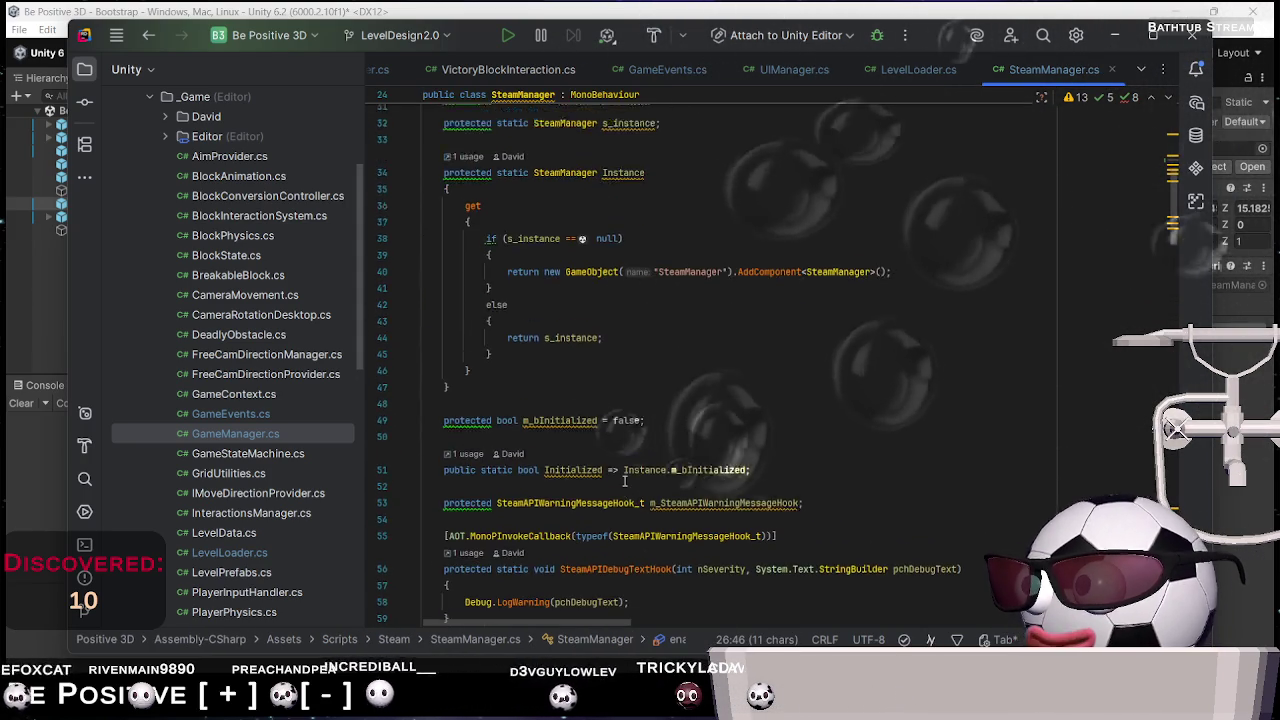
scroll(527, 392, "up", 2)
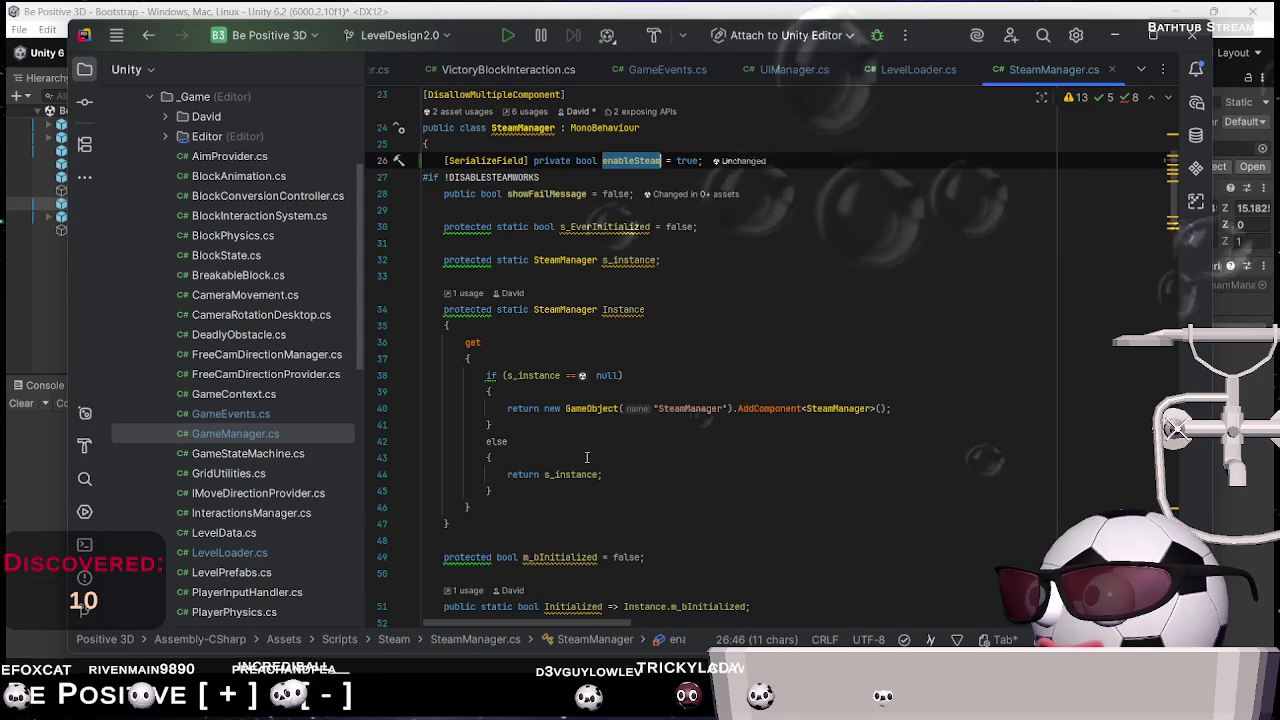
scroll(586, 460, "down", 1)
scroll(588, 490, "up", 1)
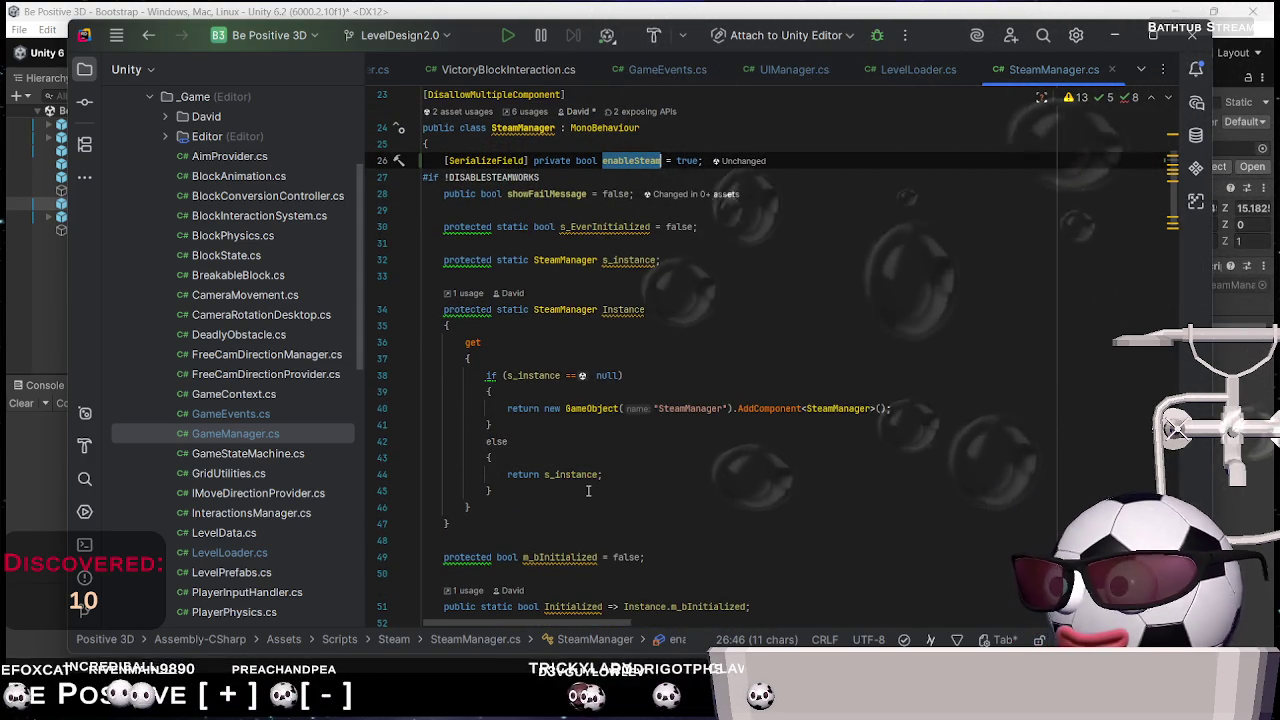
scroll(588, 490, "down", 4)
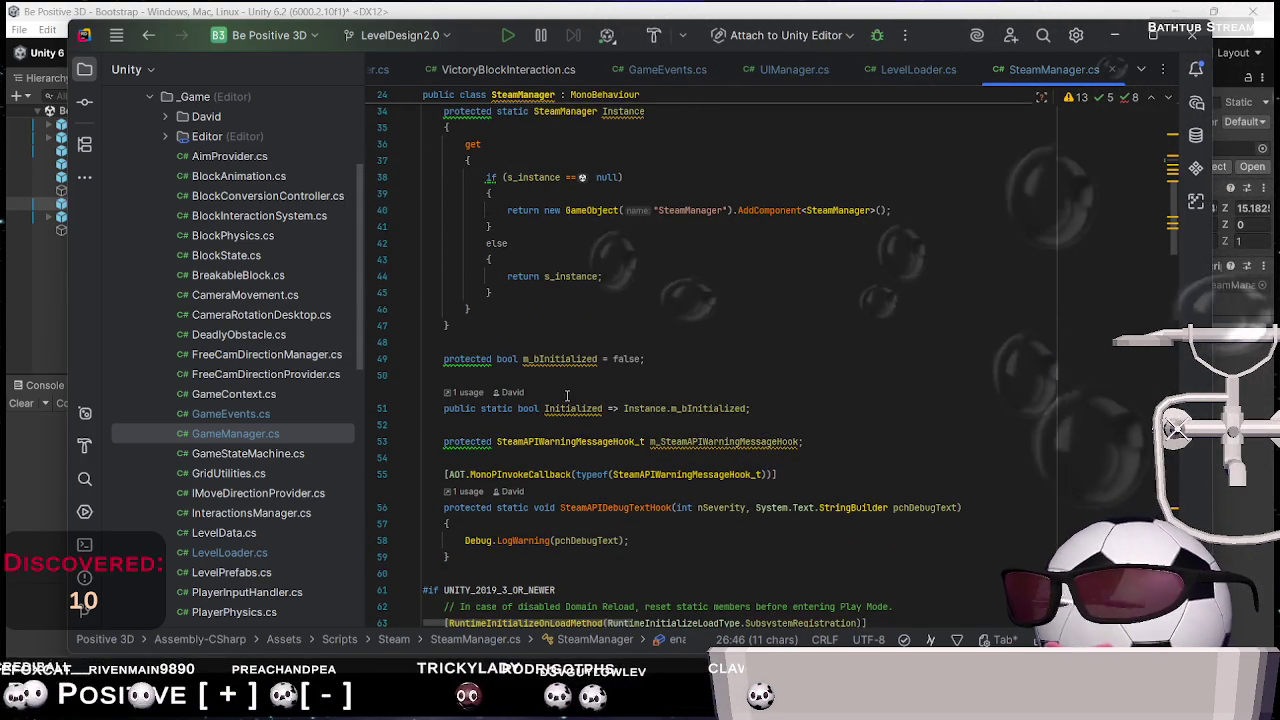
scroll(588, 331, "down", 2)
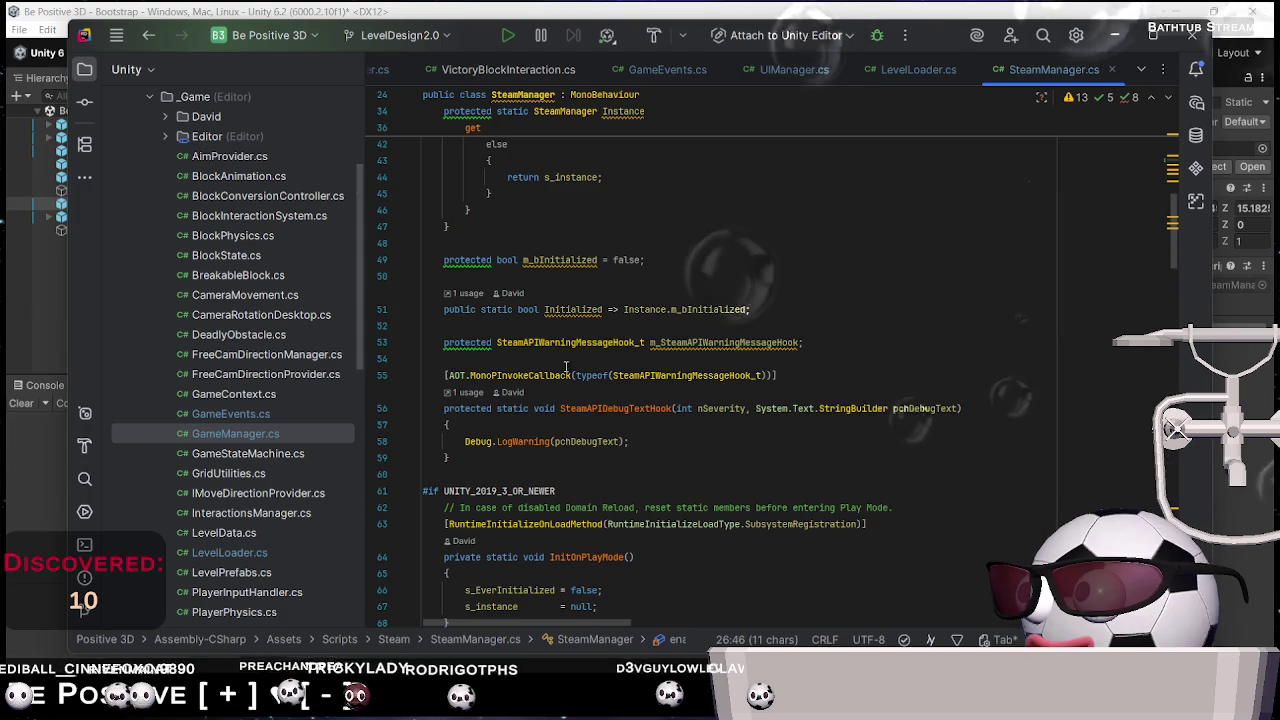
scroll(577, 333, "down", 6)
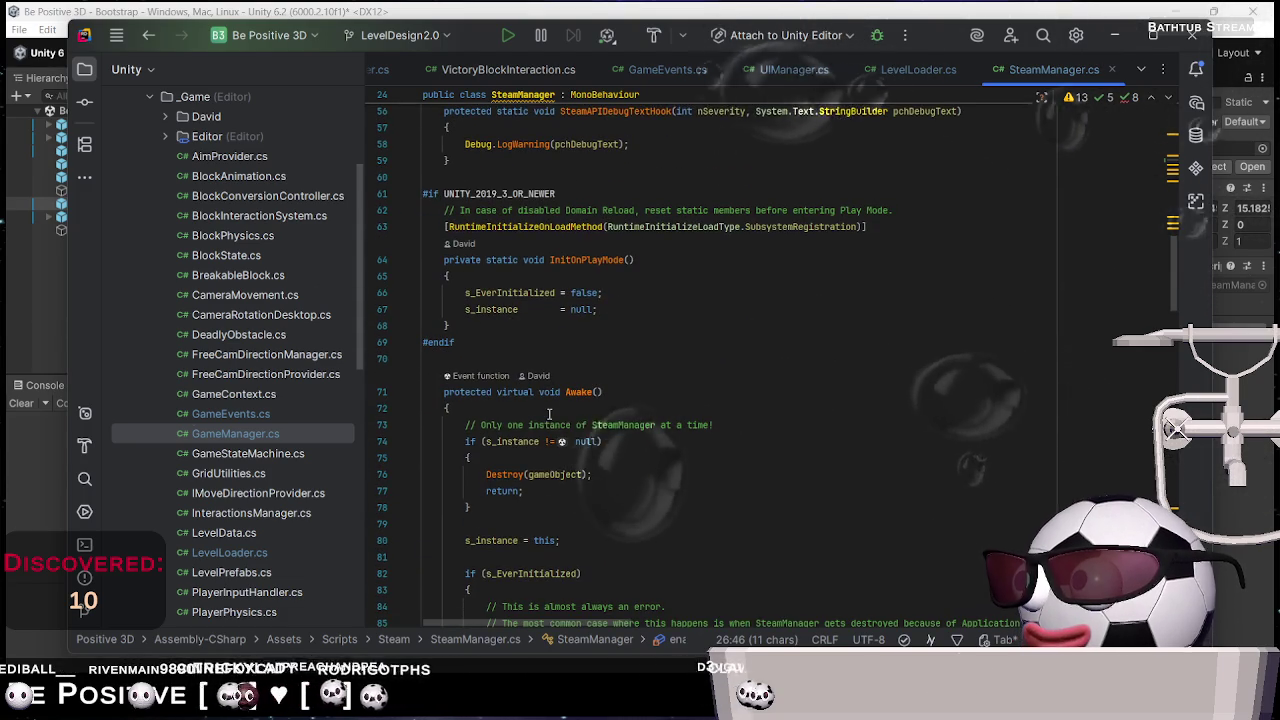
left_click(576, 409)
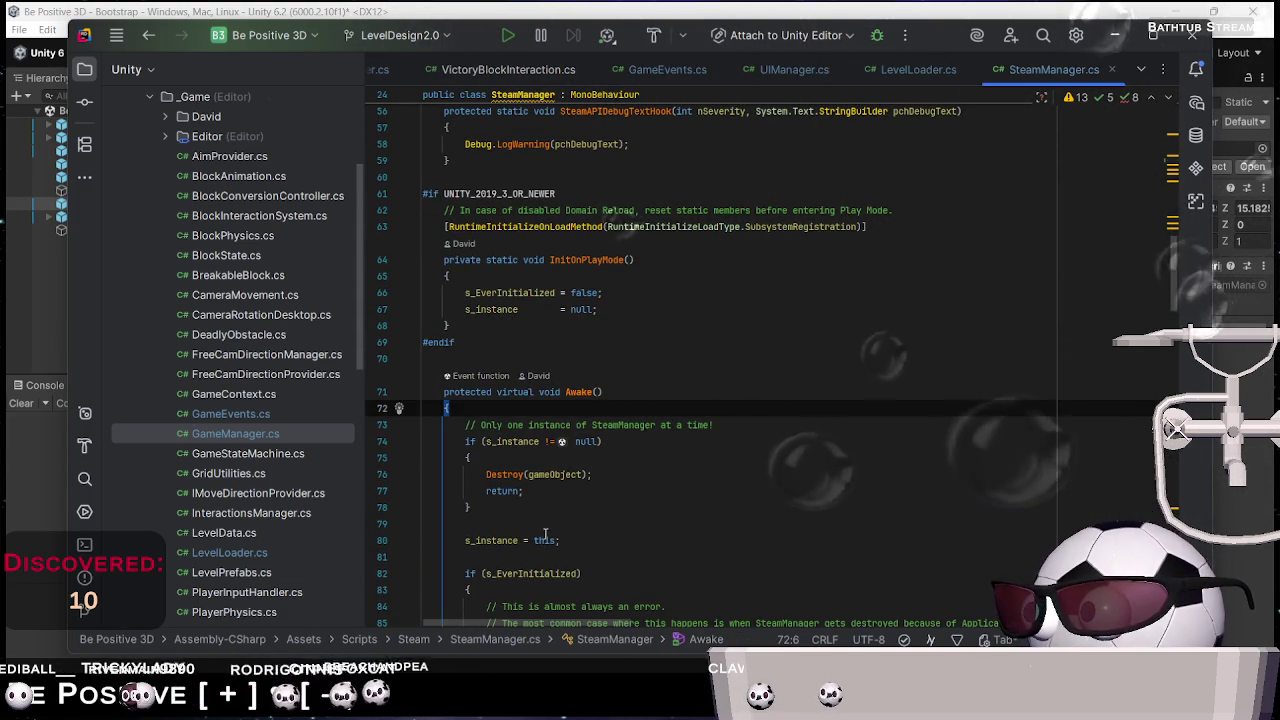
scroll(596, 565, "down", 5)
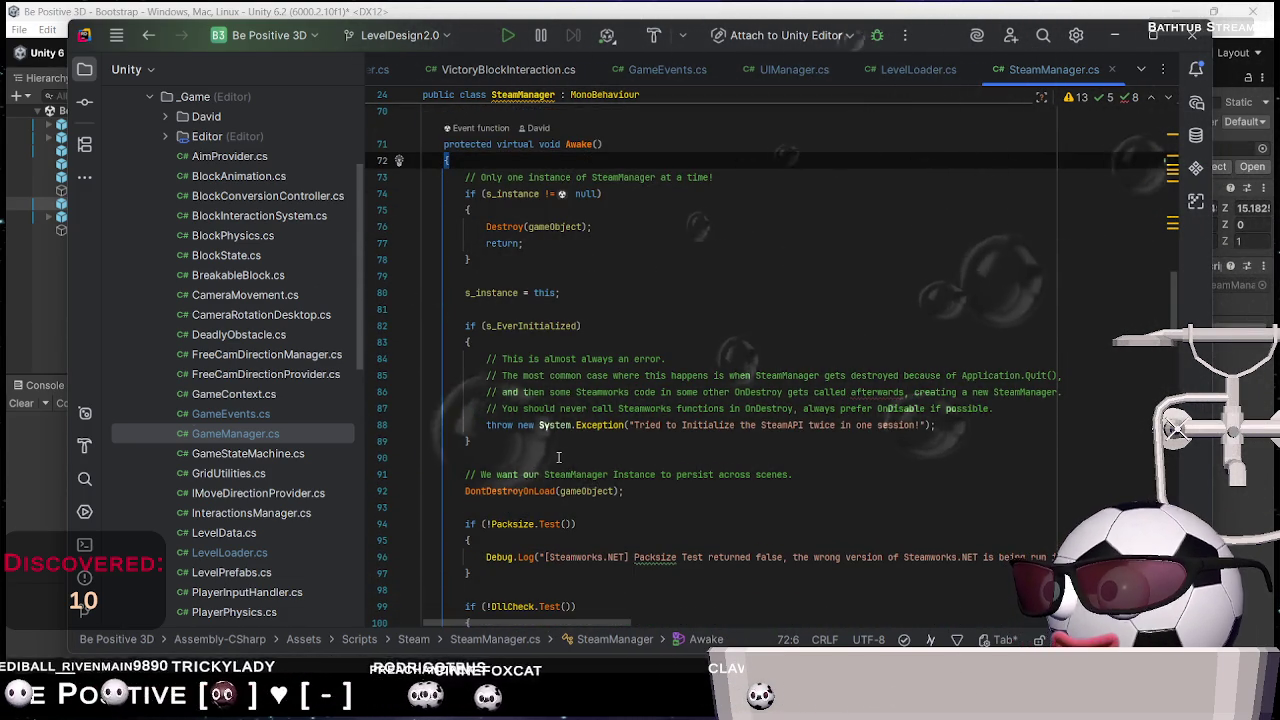
scroll(559, 457, "down", 9)
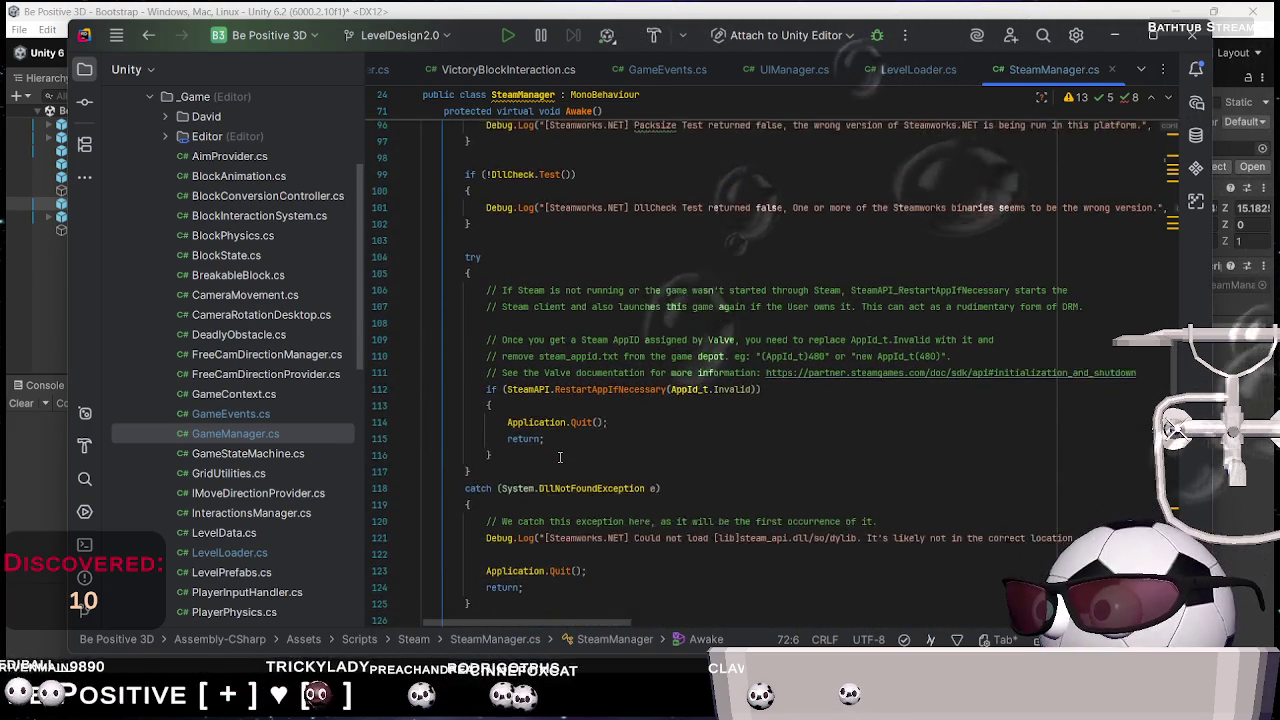
scroll(545, 300, "up", 9)
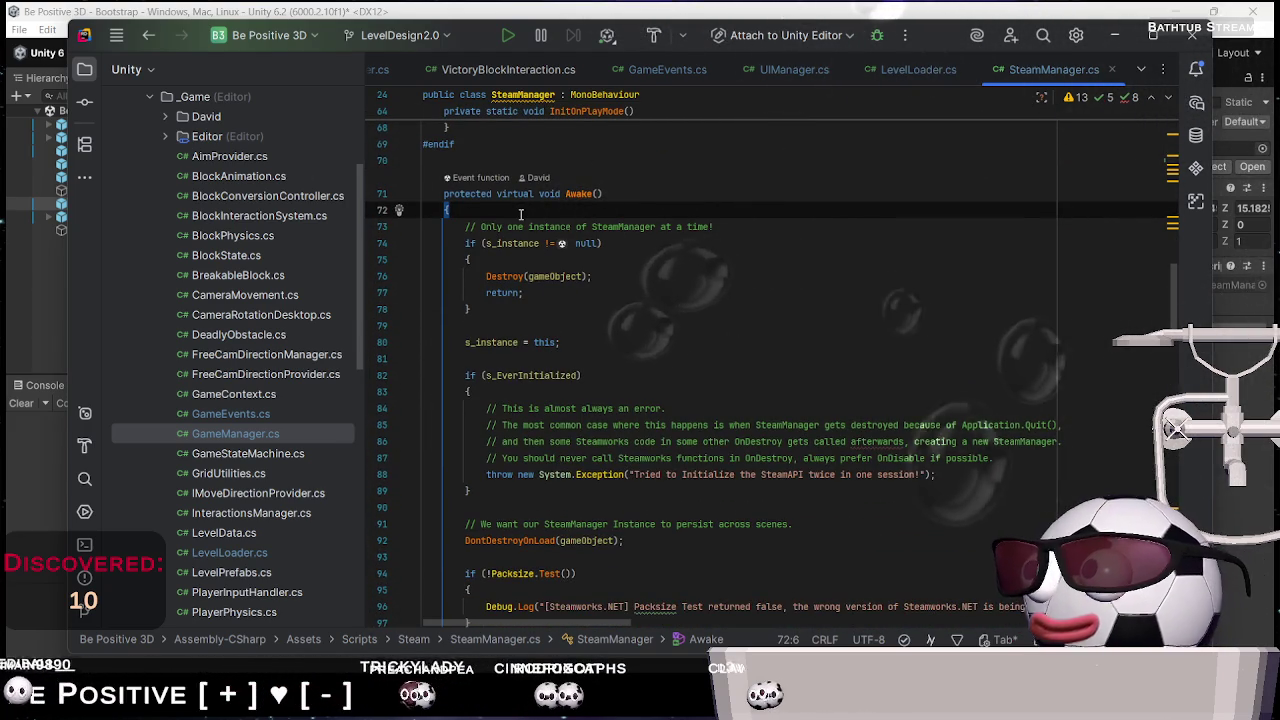
key("Return")
key("Return")
key("Up")
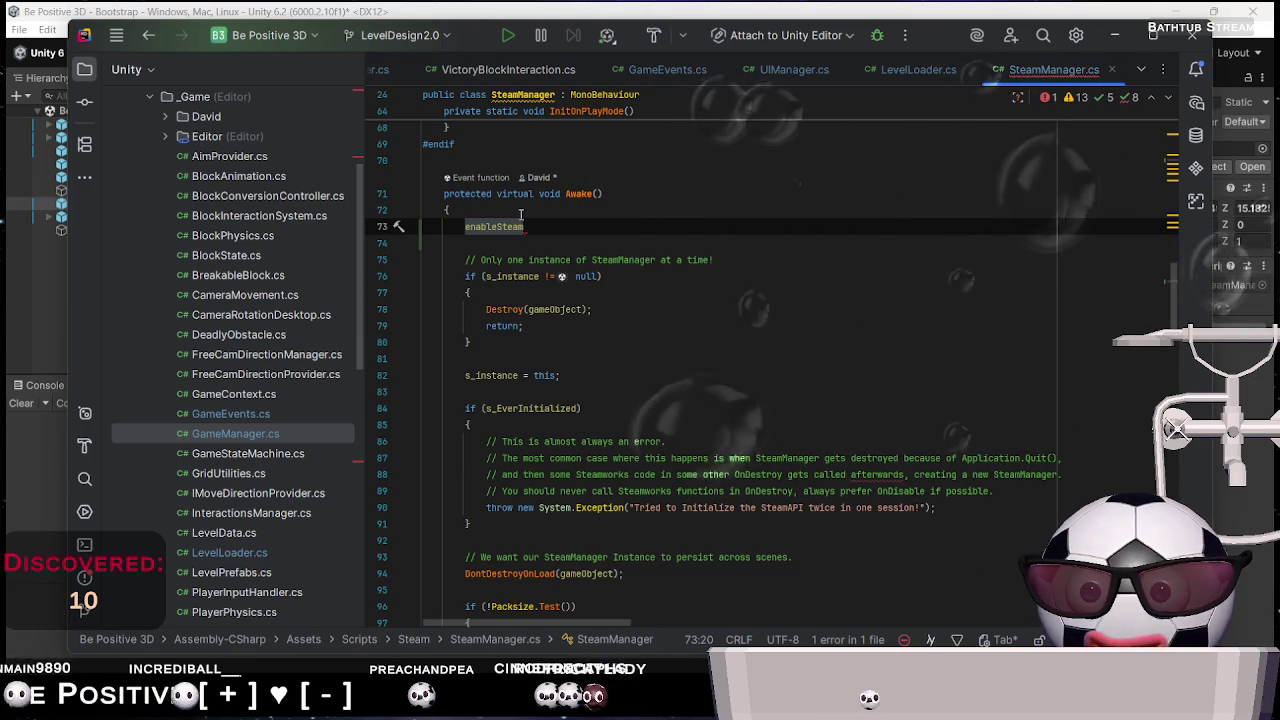
Add an 'if(!enableSteam) return;' guard as the first line of Awake()
type("if(!")
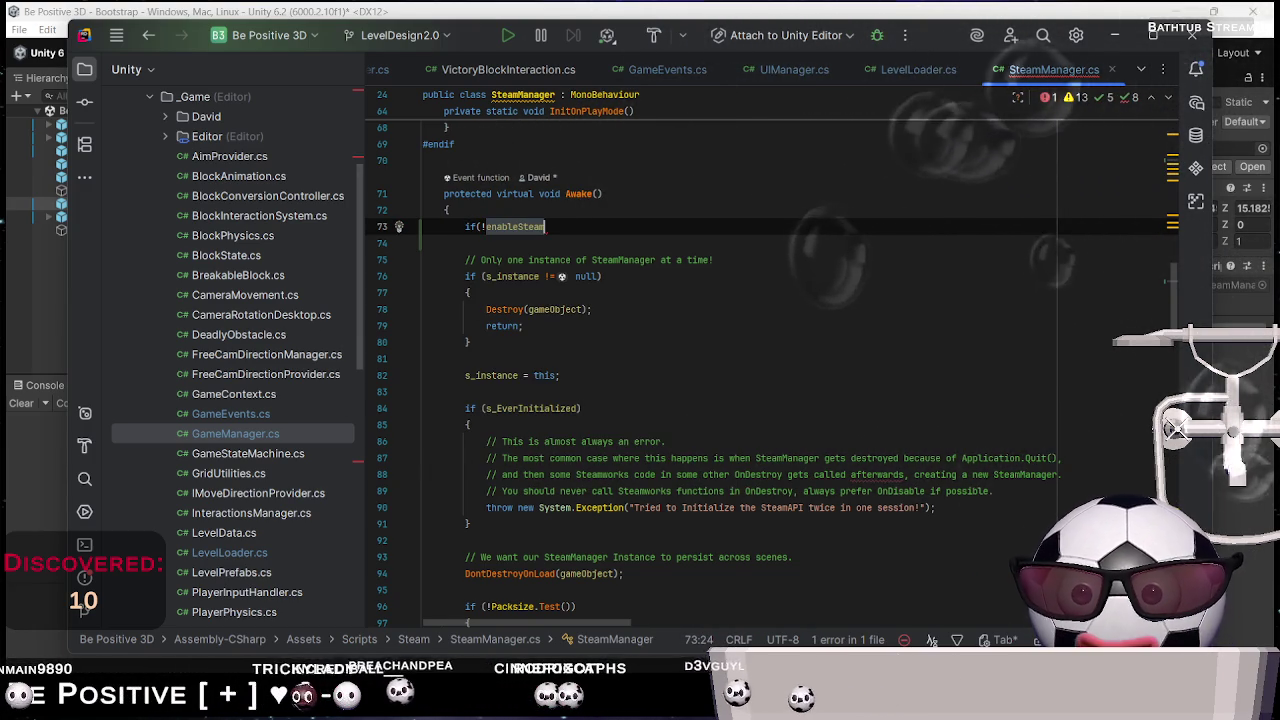
key("End")
type(") ret")
key("Return")
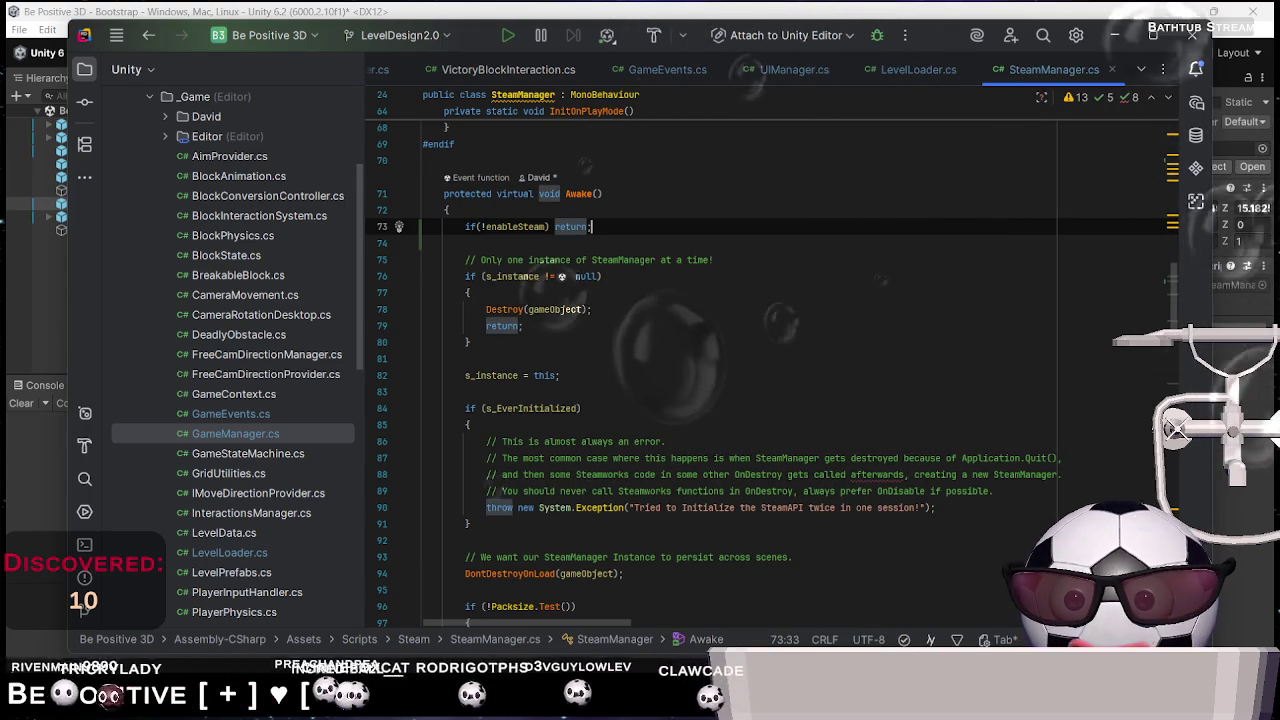
key("ctrl+w")
Insert 'if(!enableSteam) return;' at the start of OnEnable()
scroll(582, 291, "down", 10)
scroll(582, 291, "down", 15)
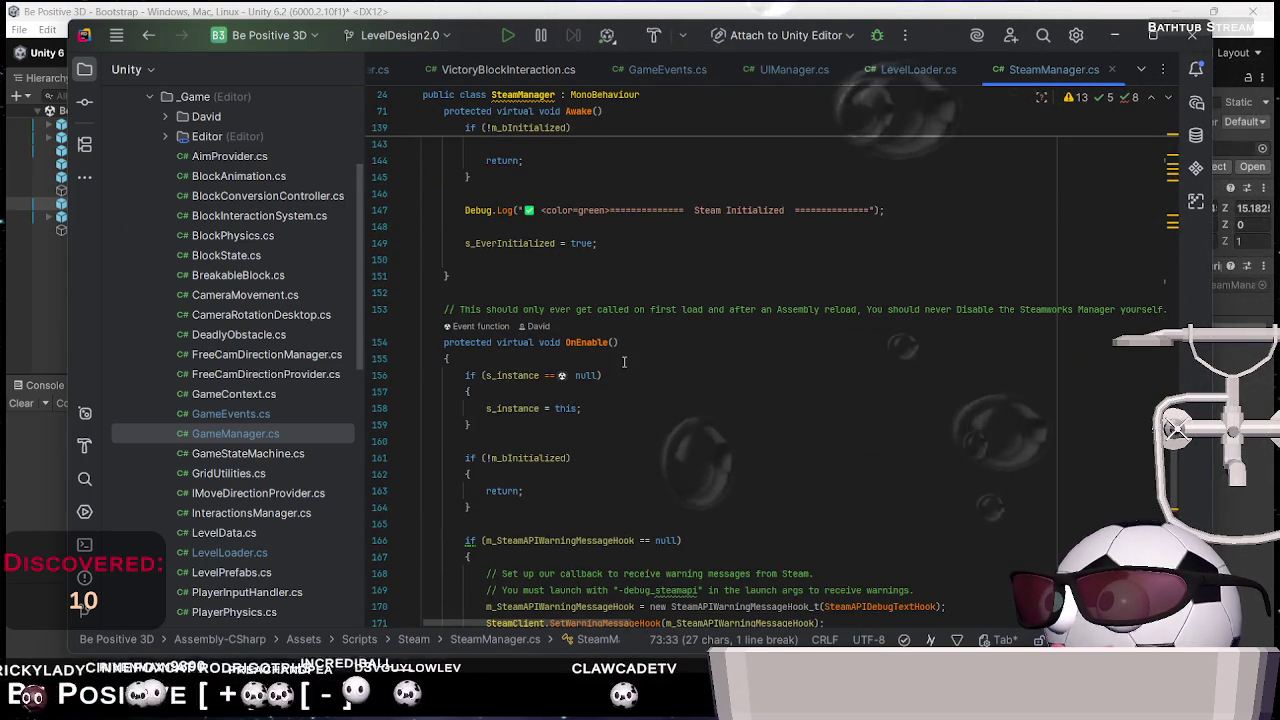
left_click(624, 362)
key("Return")
type("if(!enableSteam) return;")
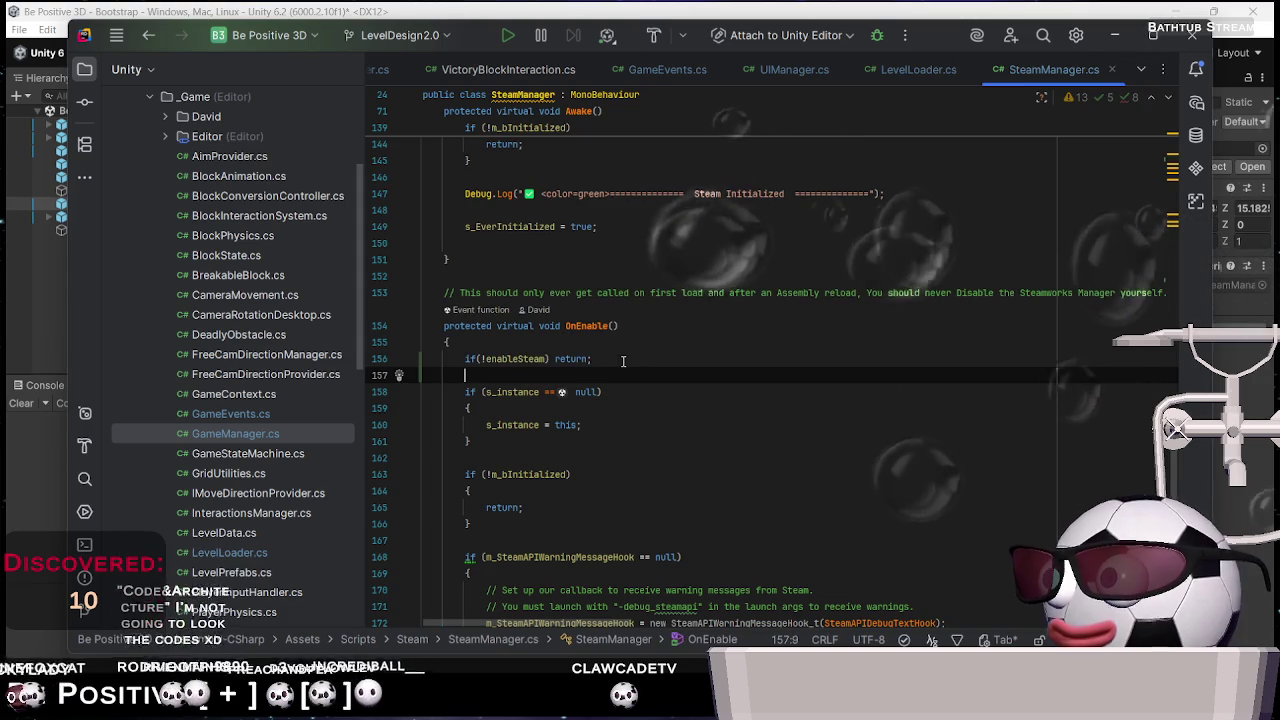
key("Return")
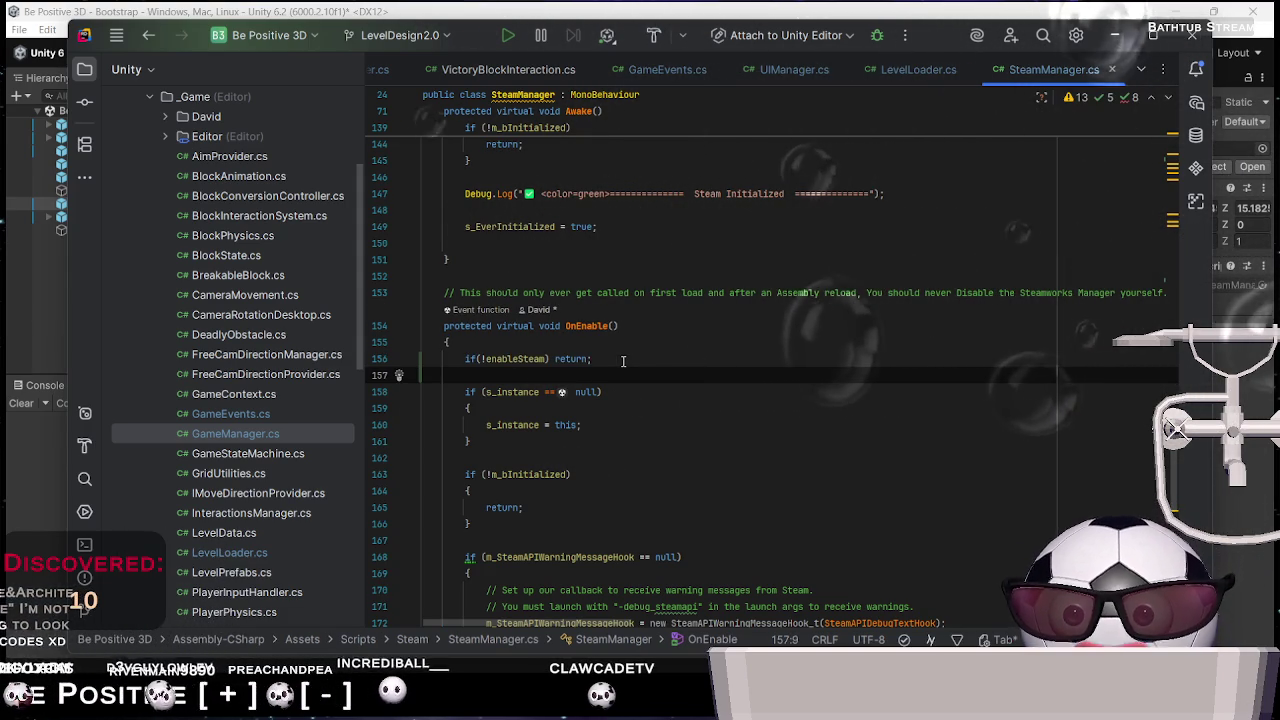
Insert 'if(!enableSteam) return;' at the start of Update()
scroll(623, 361, "down", 10)
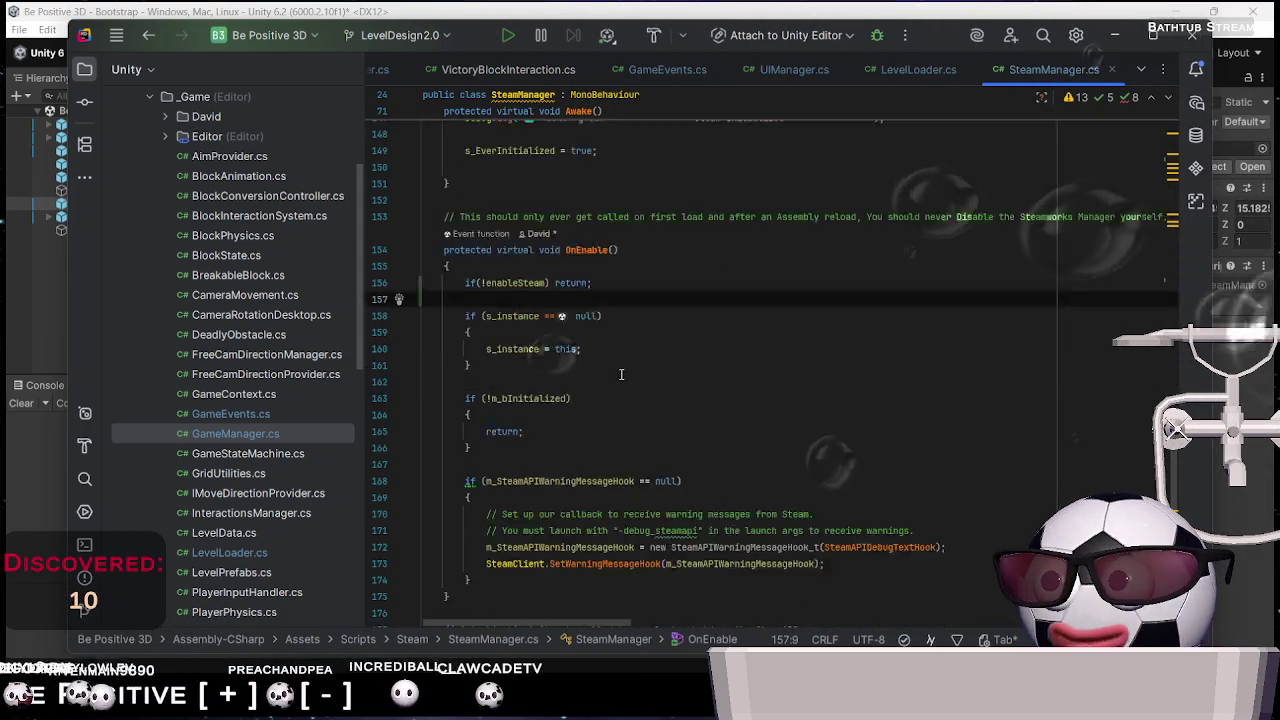
scroll(614, 407, "down", 3)
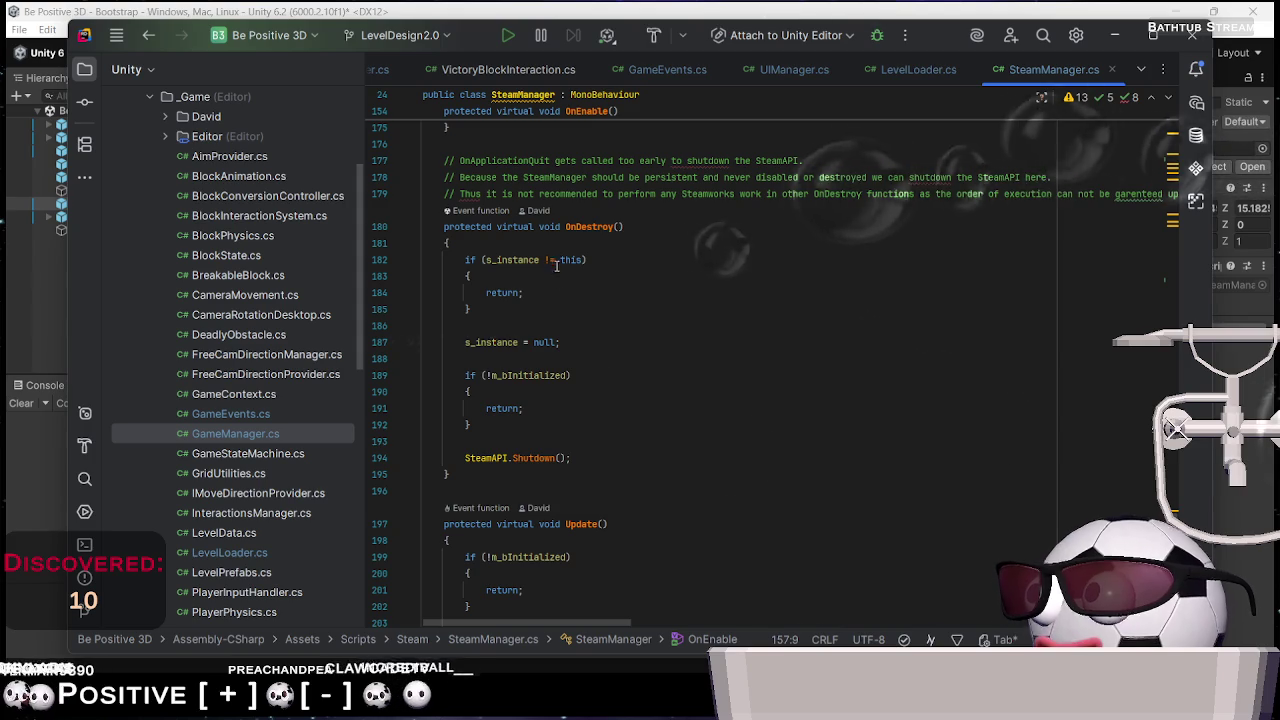
scroll(556, 265, "down", 4)
left_click(516, 341)
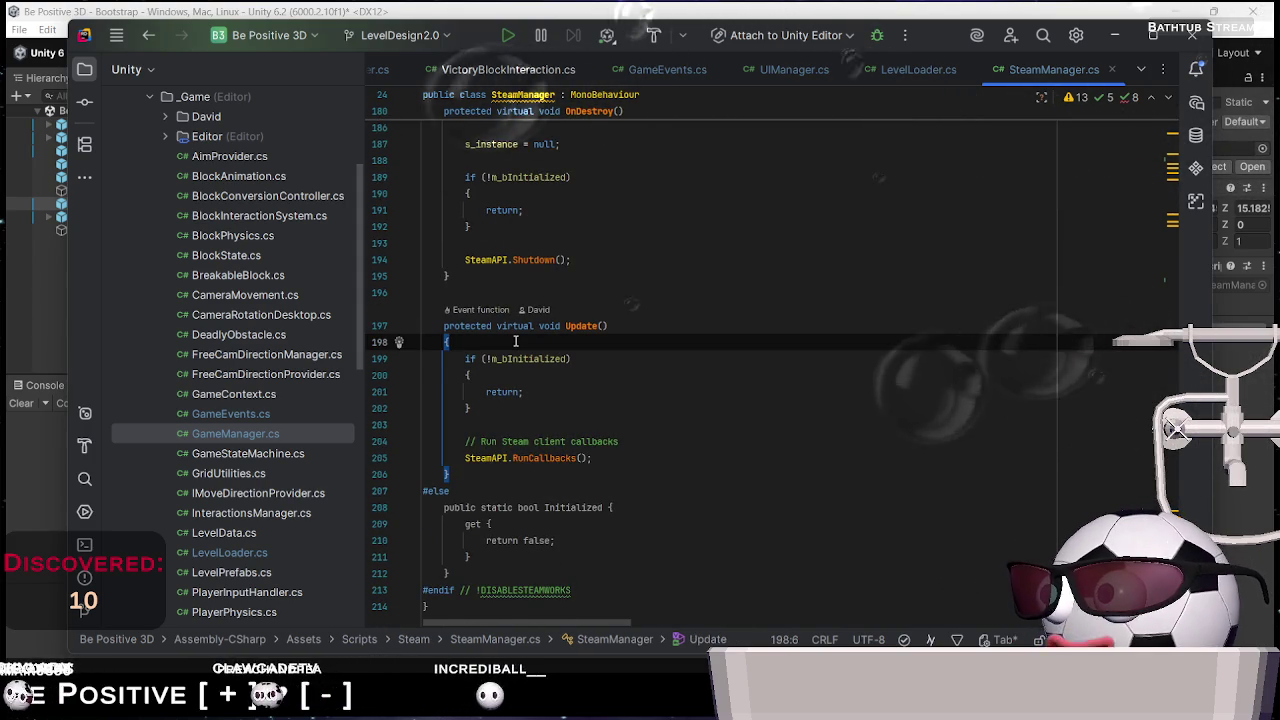
key("Return")
type("if(!enableSteam) return;")
key("Return")
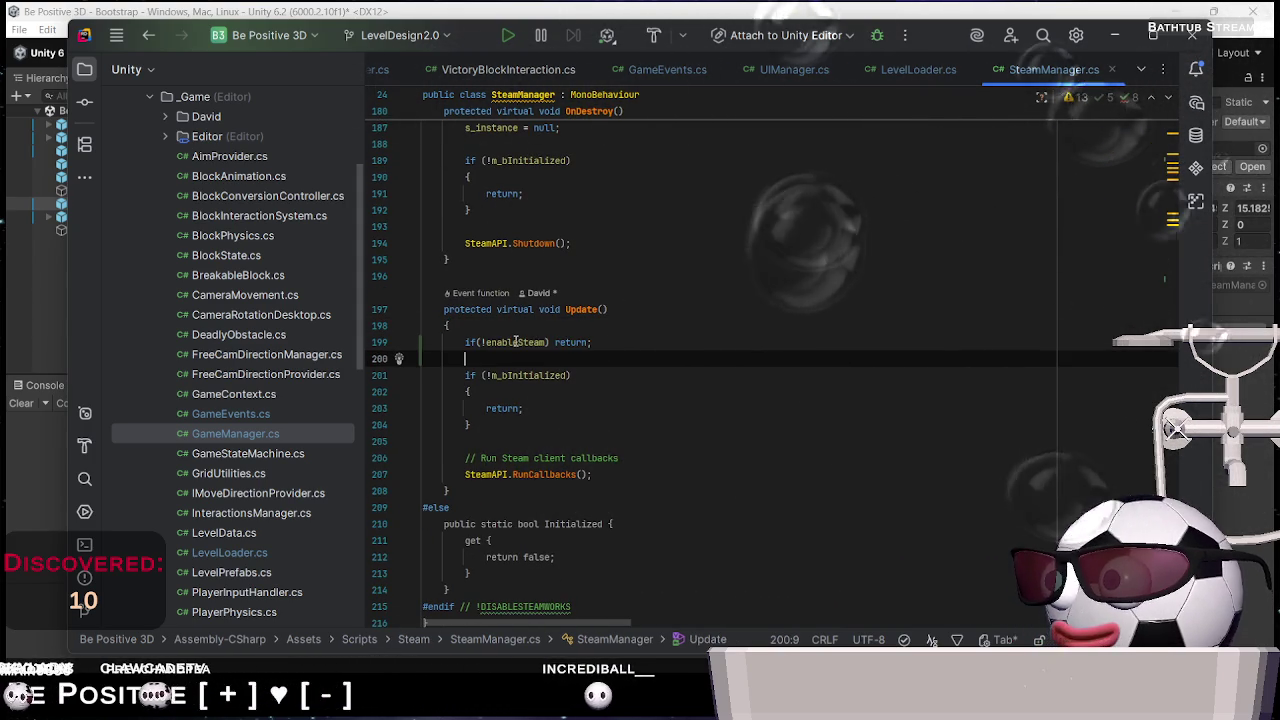
scroll(705, 448, "down", 2)
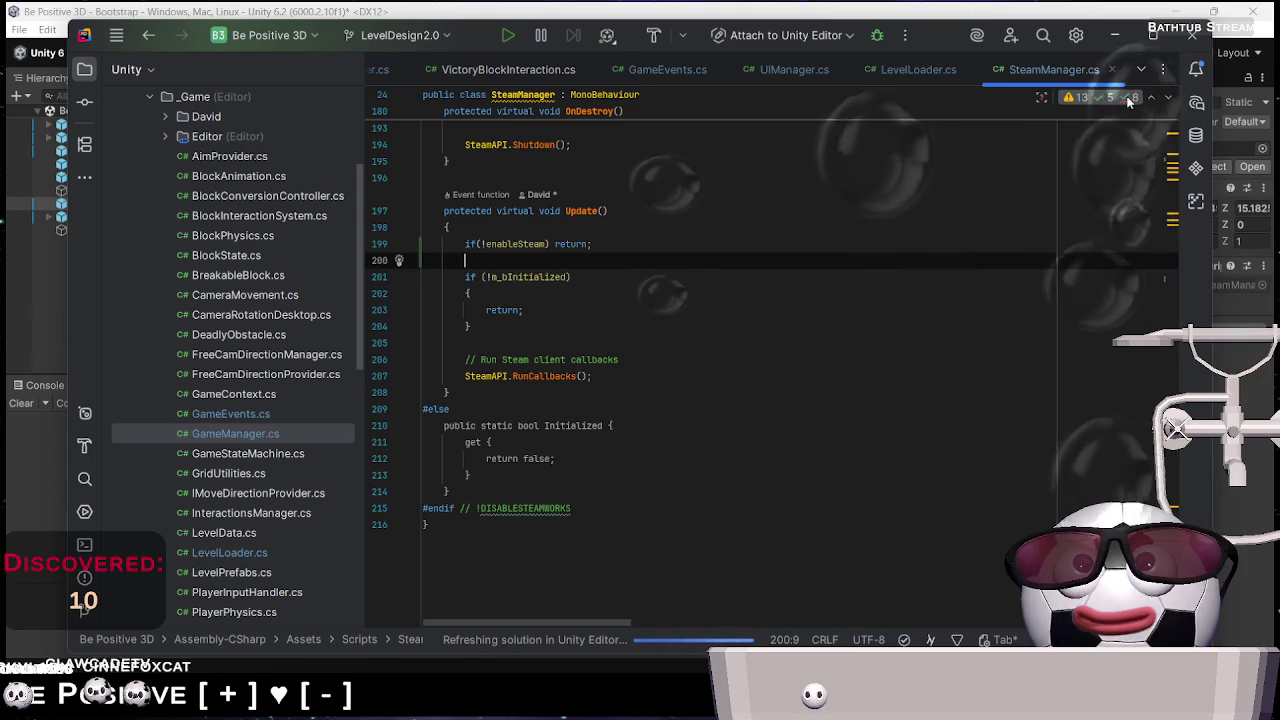
Review and close SteamManager.cs's problems list, then return to Unity and start Play
scroll(1114, 403, "up", 10)
scroll(1114, 403, "up", 10)
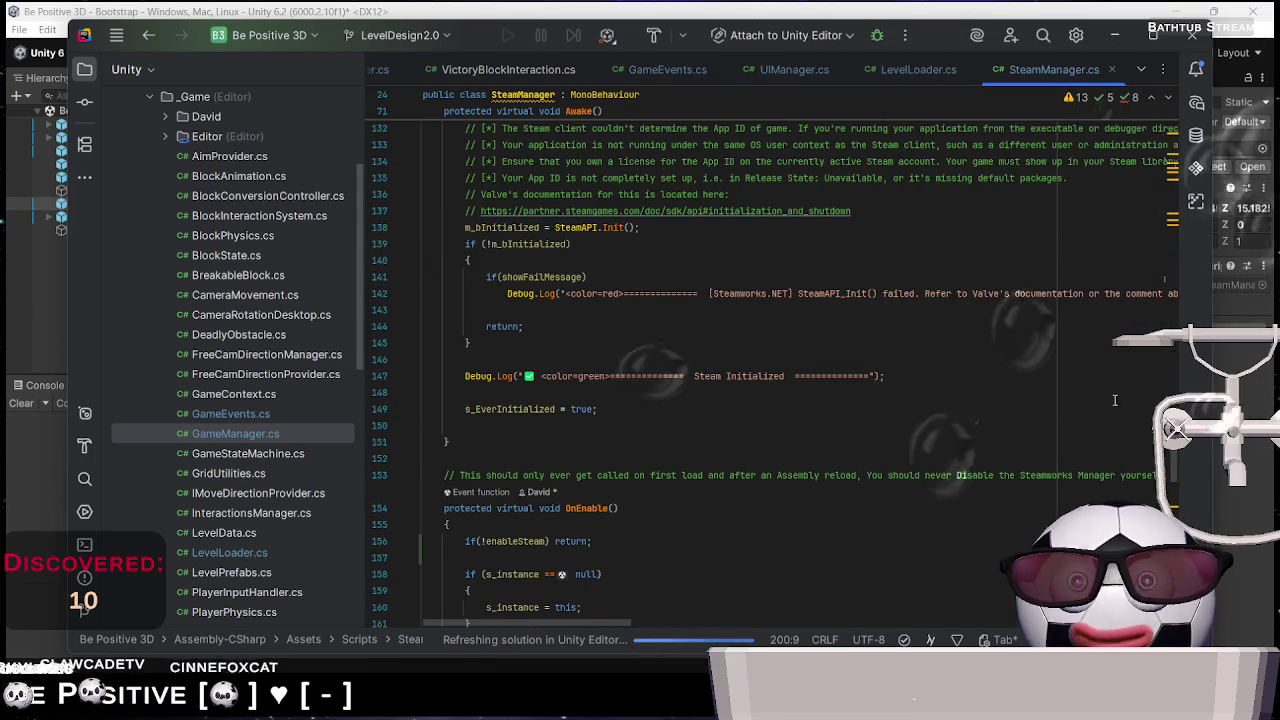
left_click(1126, 96)
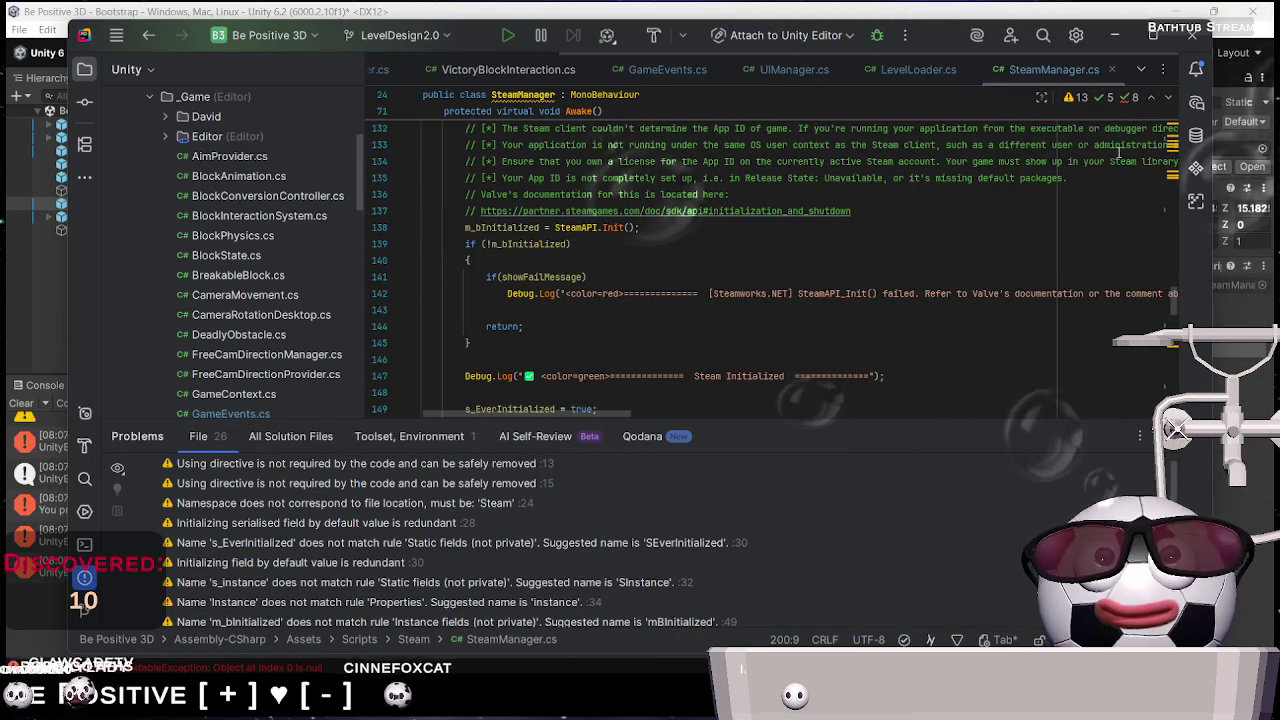
key("Escape")
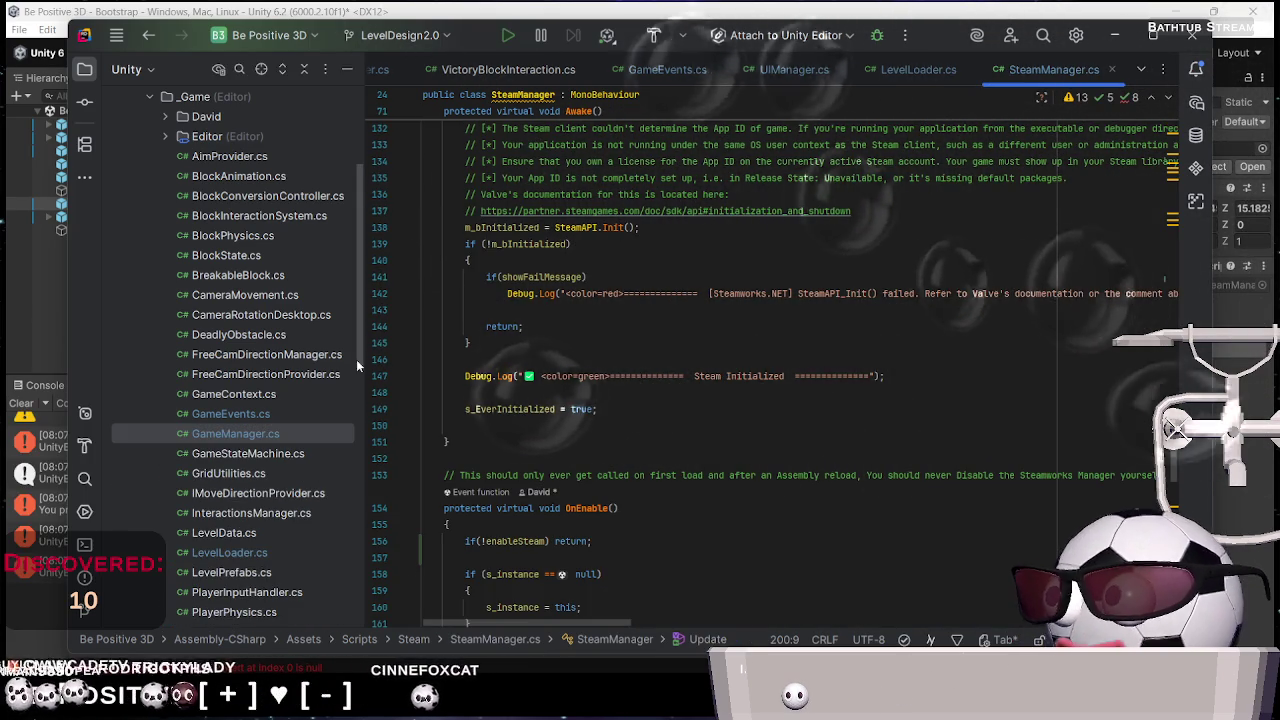
key("alt+Tab")
left_click(613, 55)
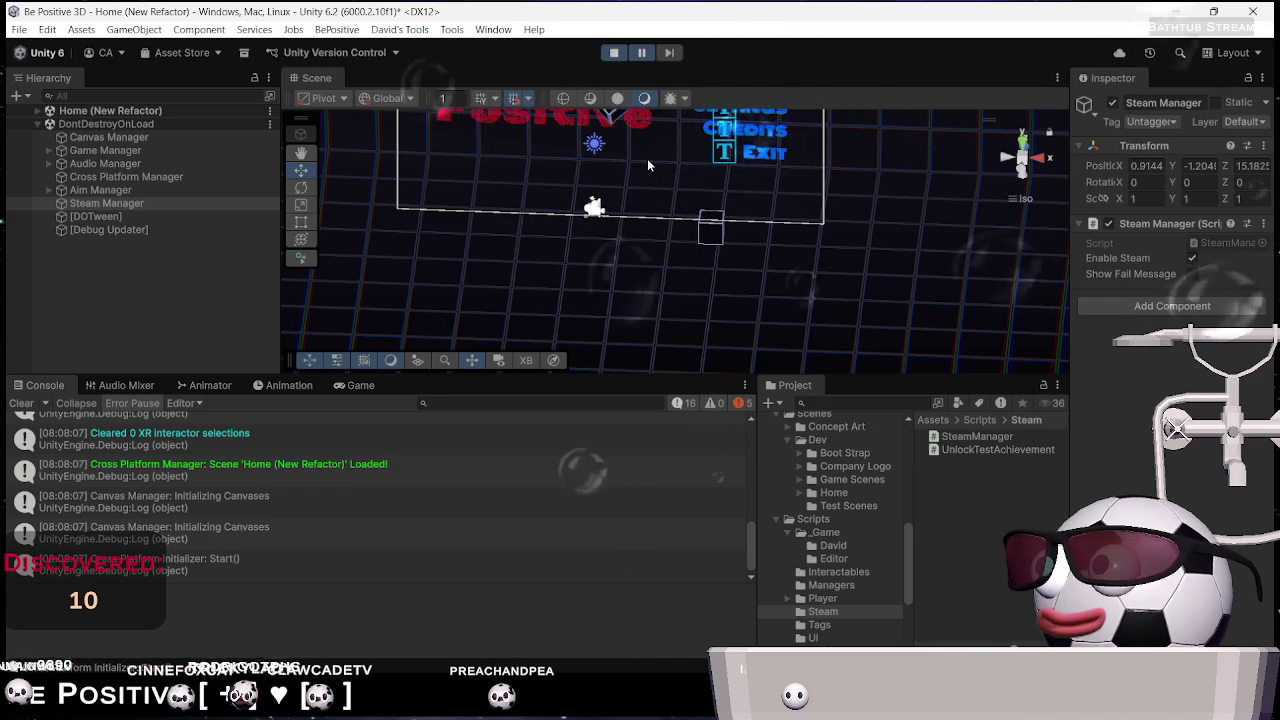
Stop the game and untick Enable Steam on the Bootstrap scene's Steam Manager
left_click(615, 56)
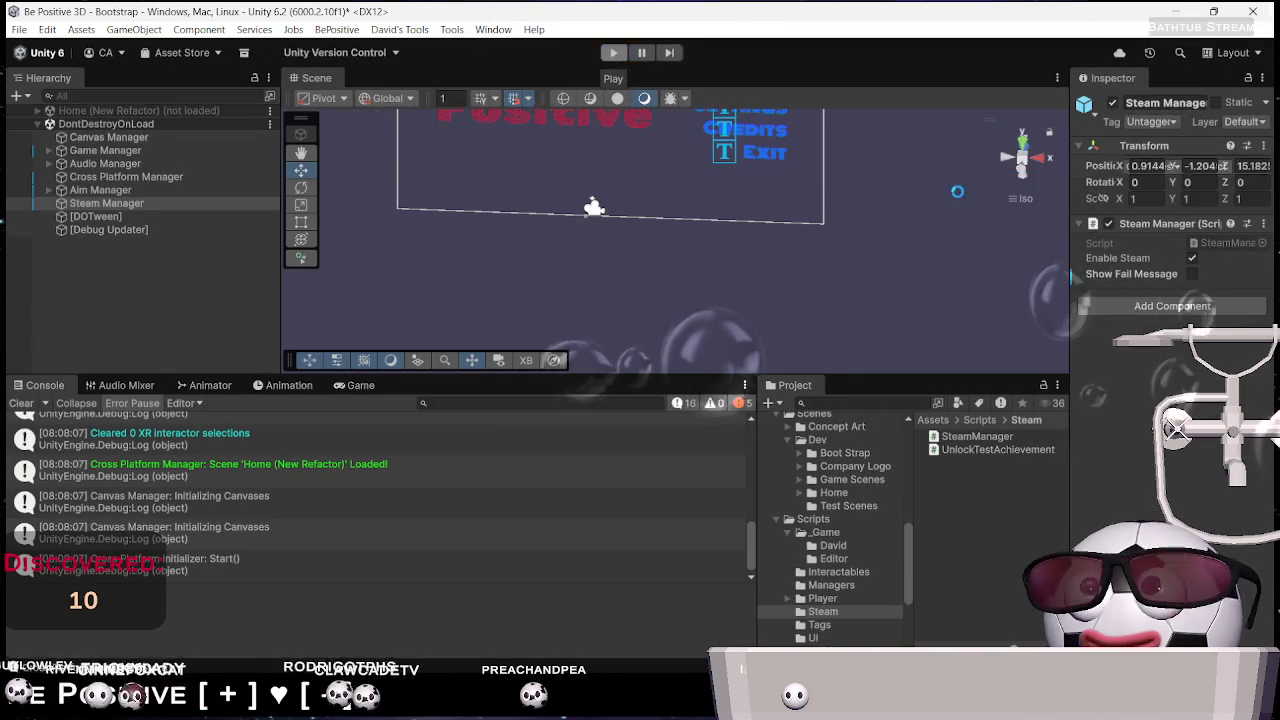
left_click(1192, 300)
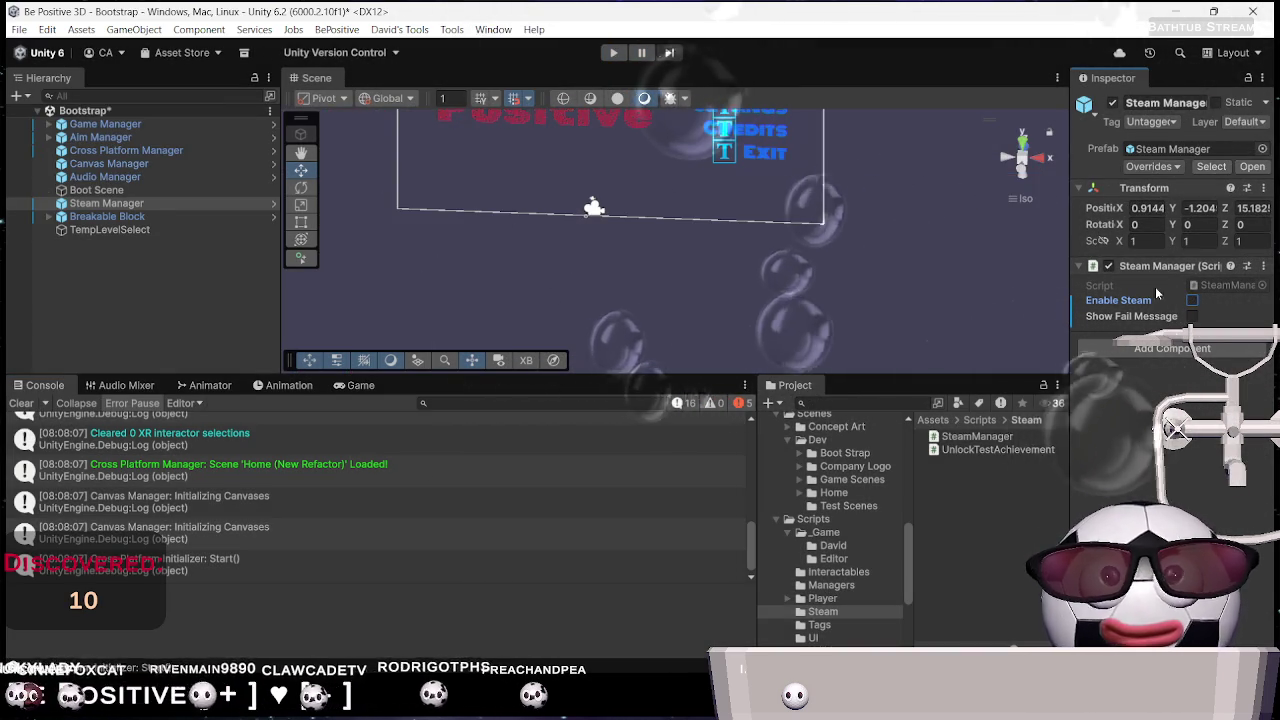
Save the Bootstrap scene, rerun it, and open the NullReferenceException at UnlockTestAchievement.cs line 18
key("ctrl+s")
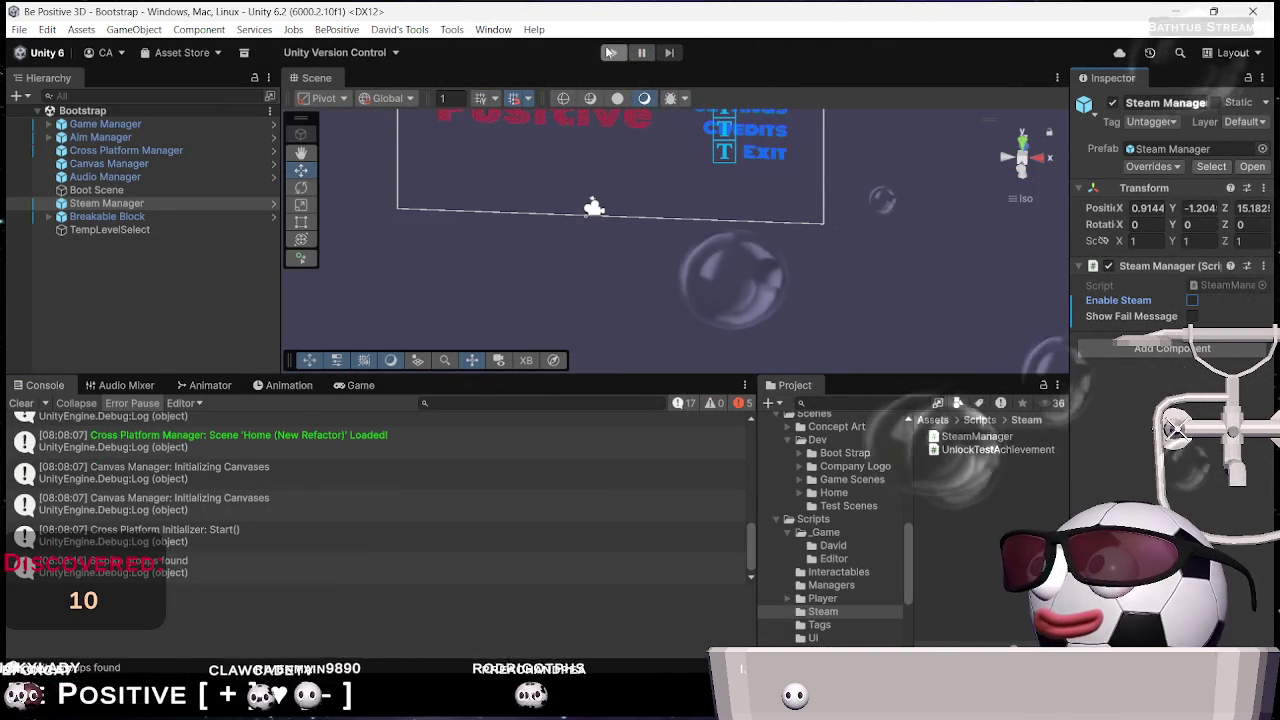
left_click(608, 52)
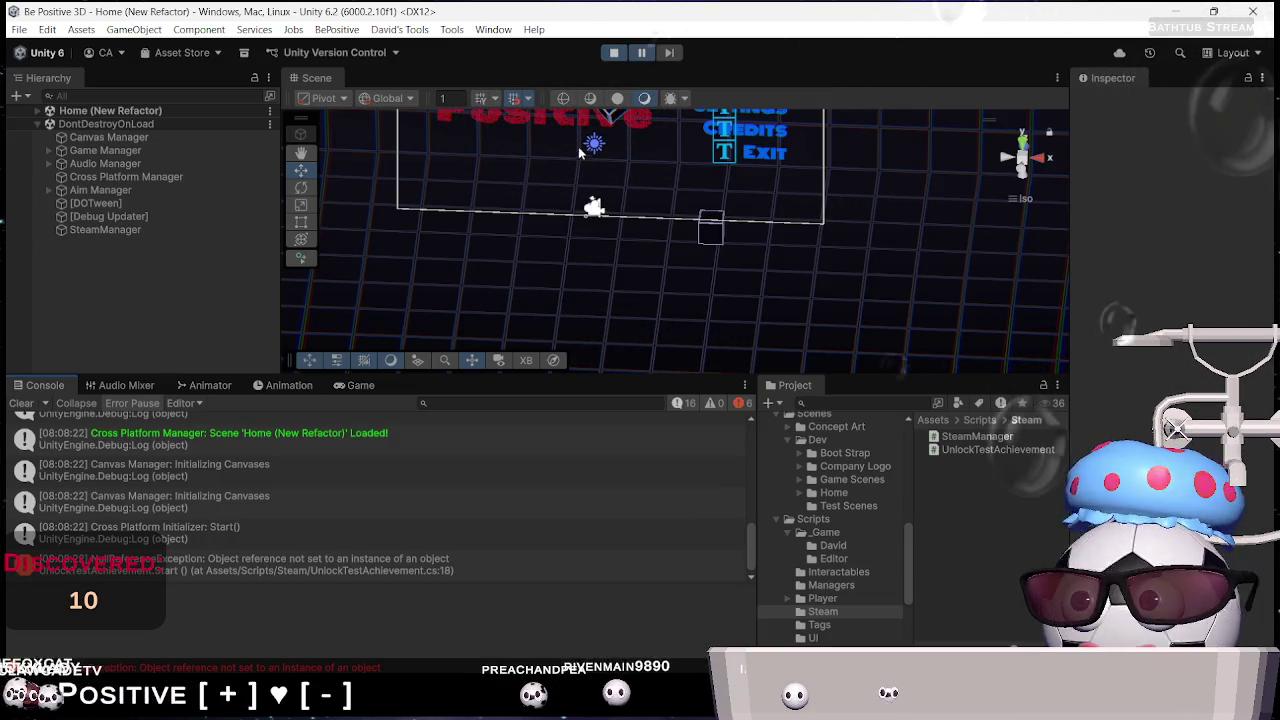
double_click(365, 569)
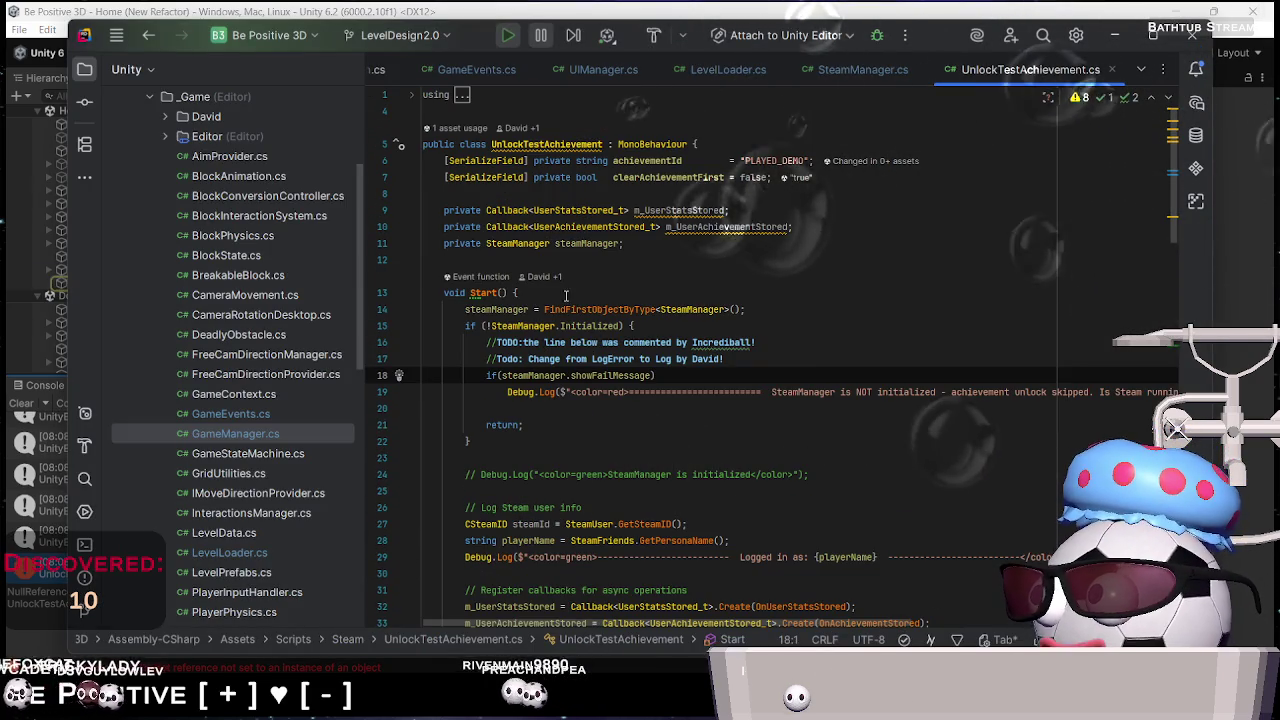
Add blank lines at the top of Start() and move the steamManager lookup line up
left_click(569, 292)
key("Return")
key("Return")
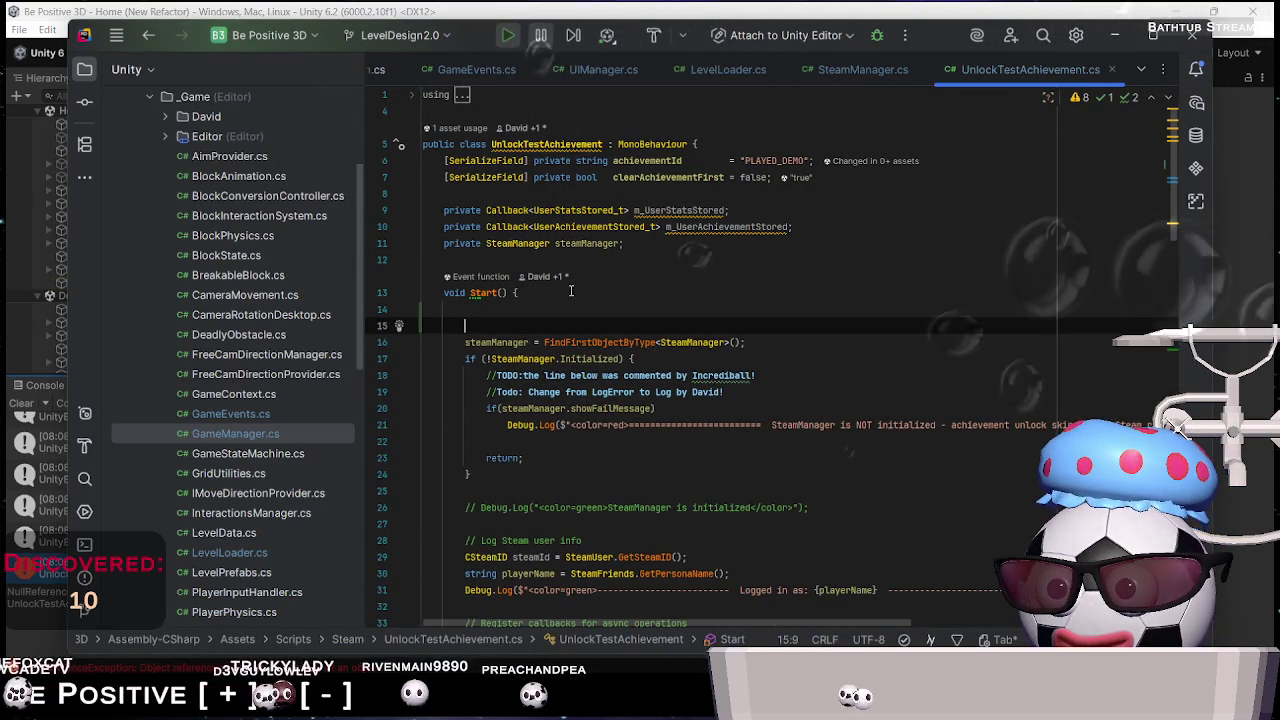
key("alt+shift+Down")
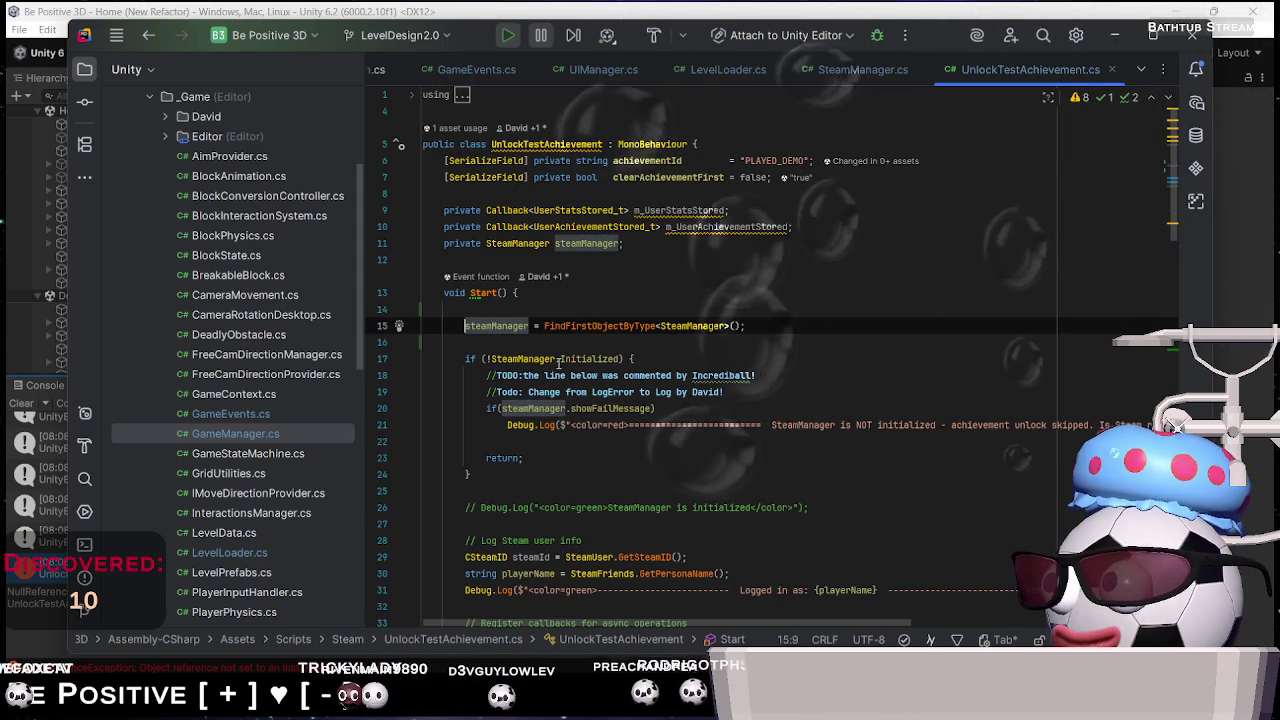
mouse_move(556, 360)
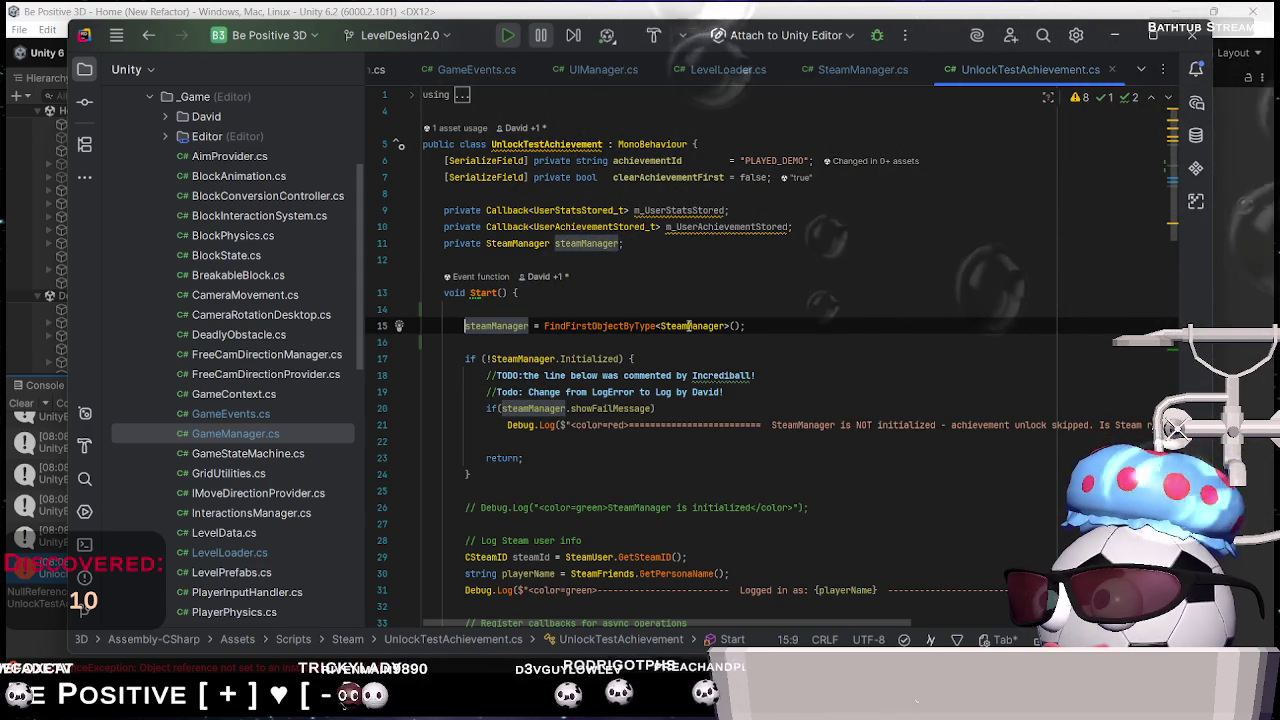
left_click(733, 326)
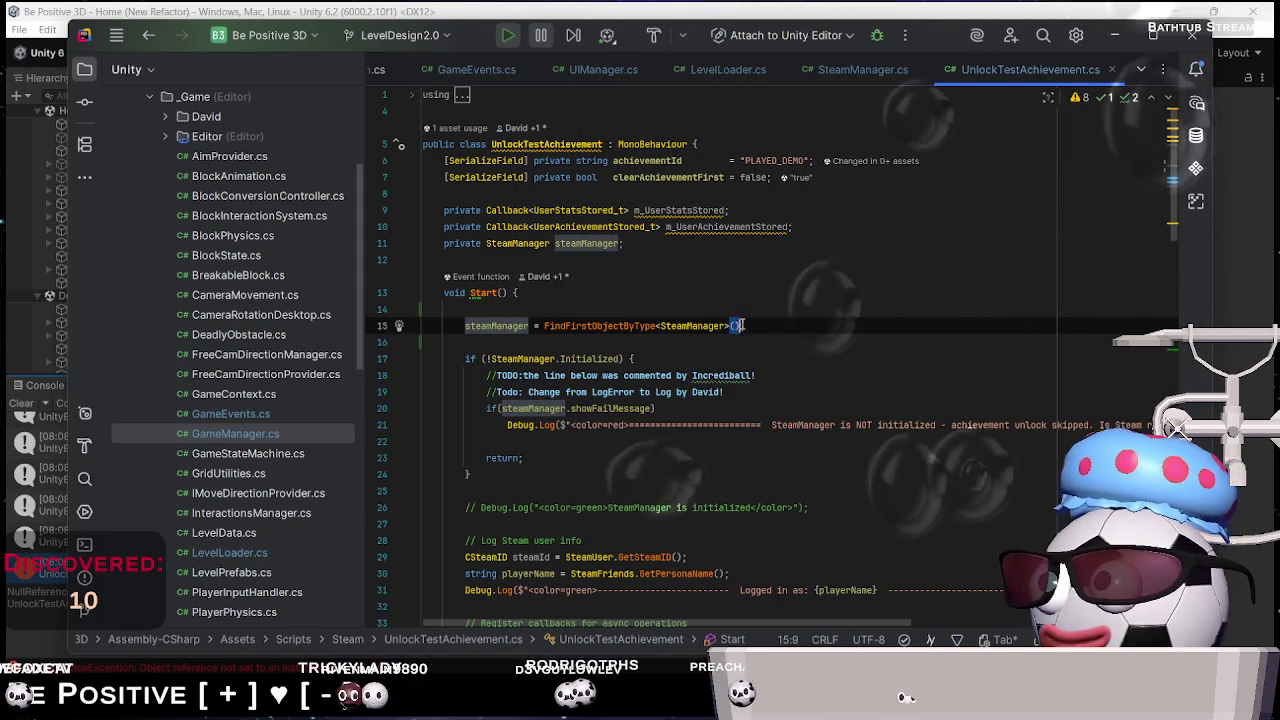
left_click(545, 326, "shift")
Swap the lookup for SteamManager.Instance, then delete the steamManager assignment lines
type("Ste")
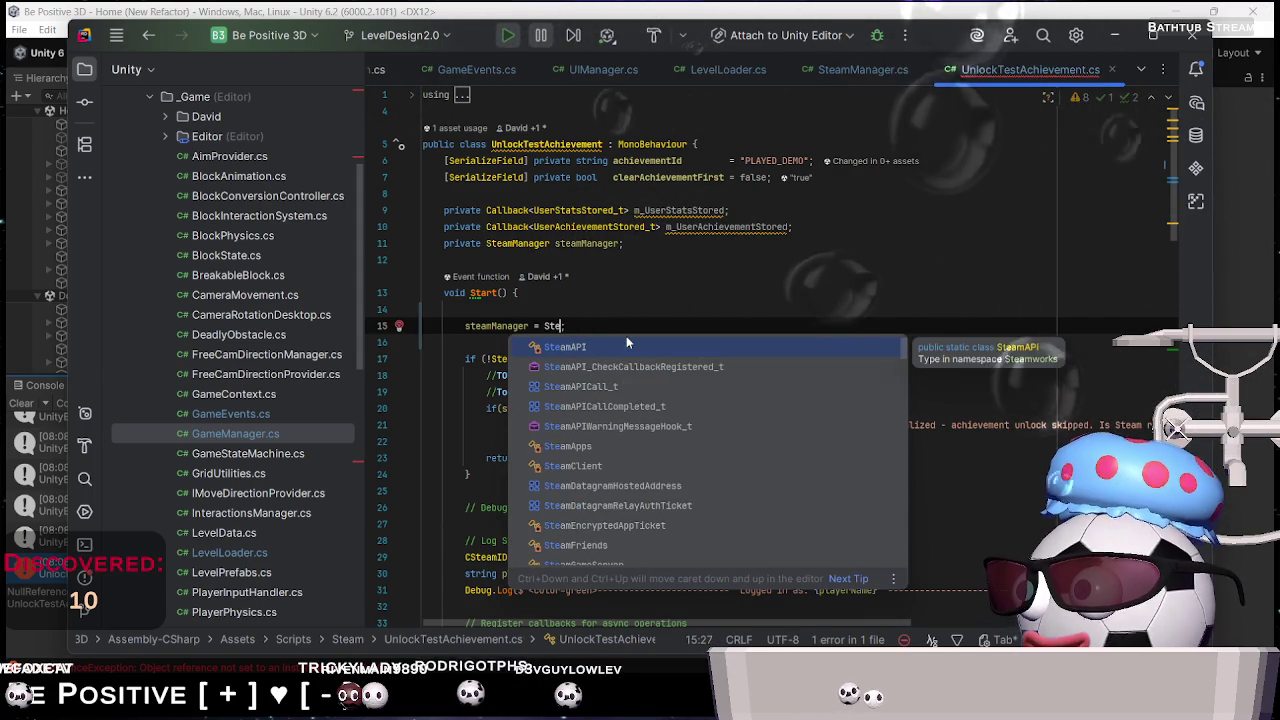
type("Ma")
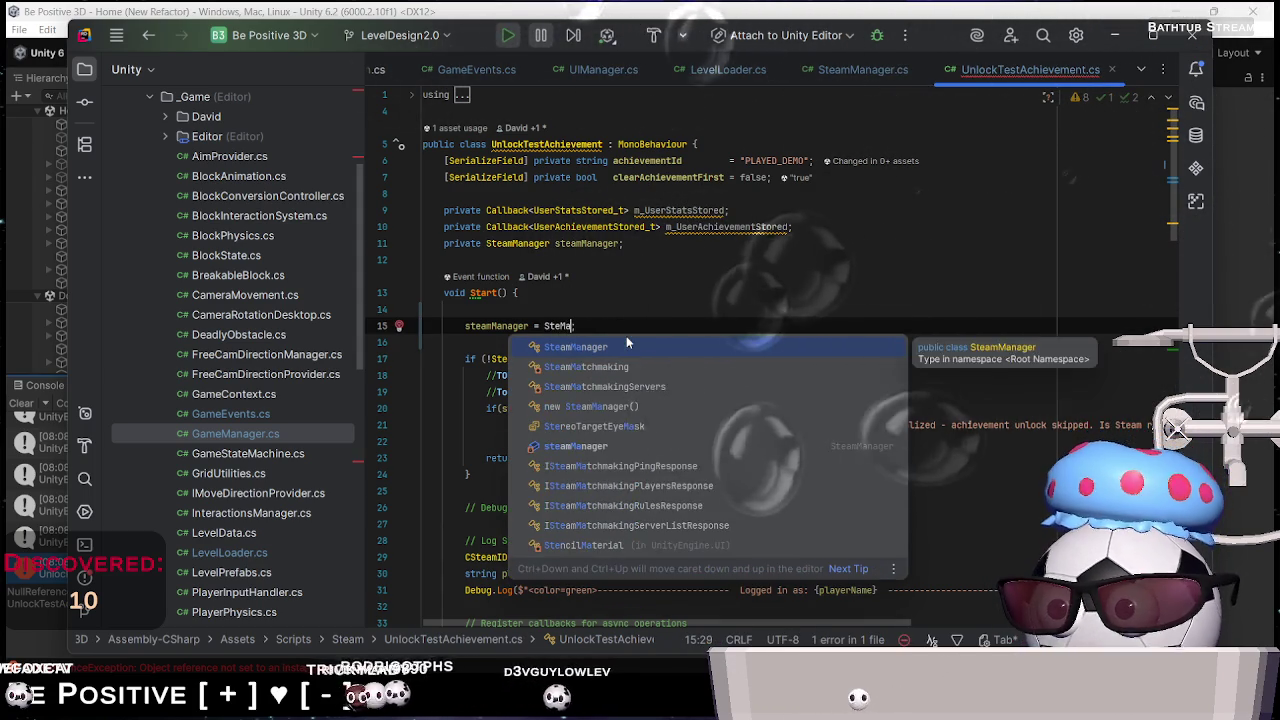
key("Return")
type(".instance")
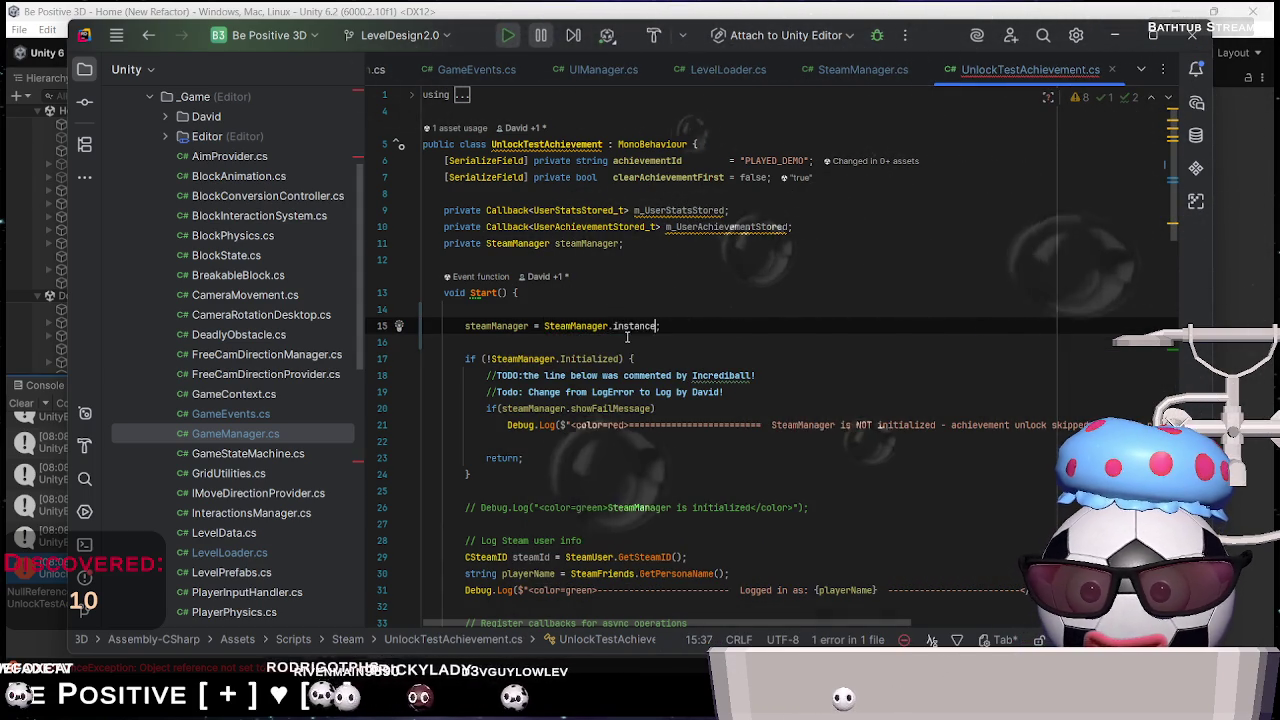
key("BackSpace")
key("BackSpace")
key("BackSpace")
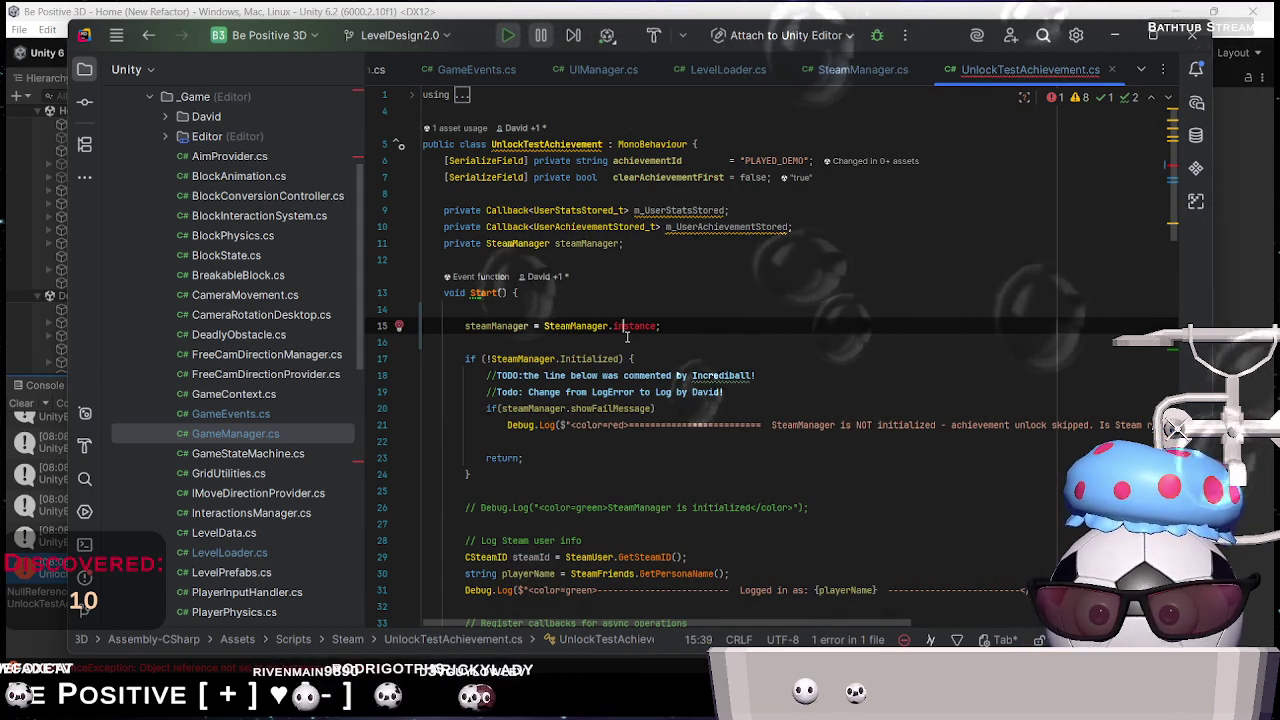
type("I")
left_click(627, 337)
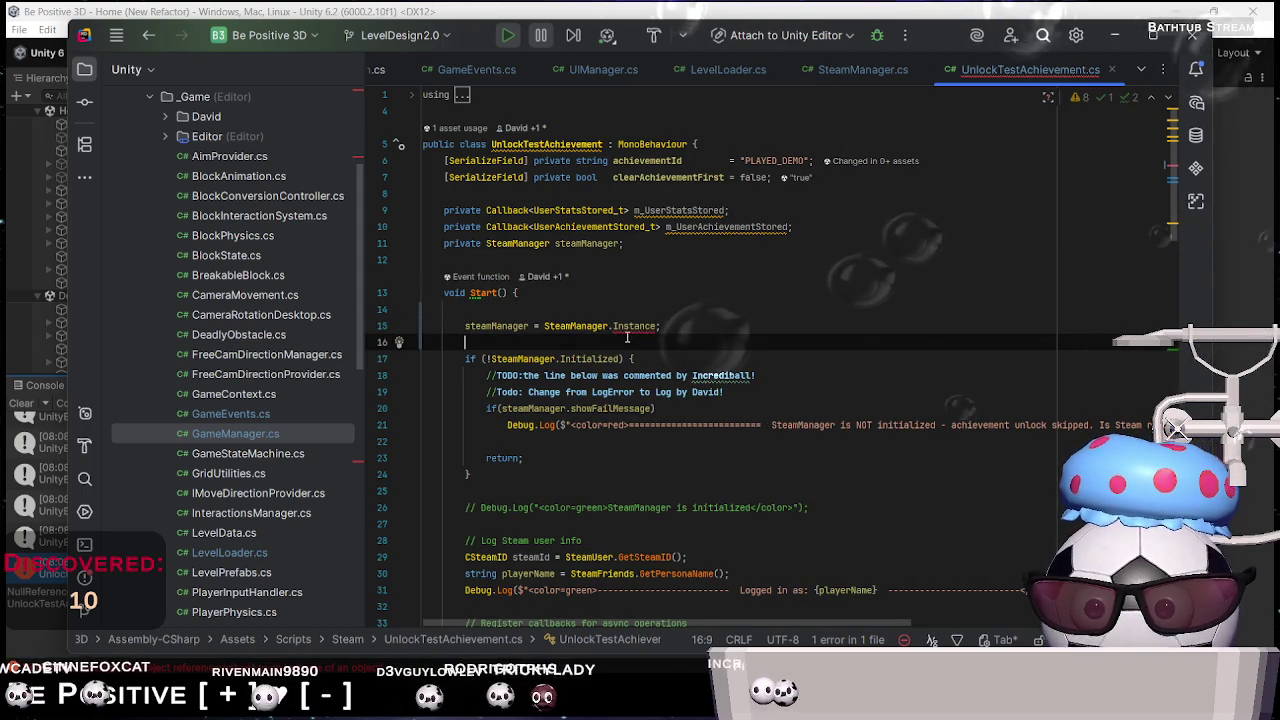
key("shift+Up")
key("shift+Up")
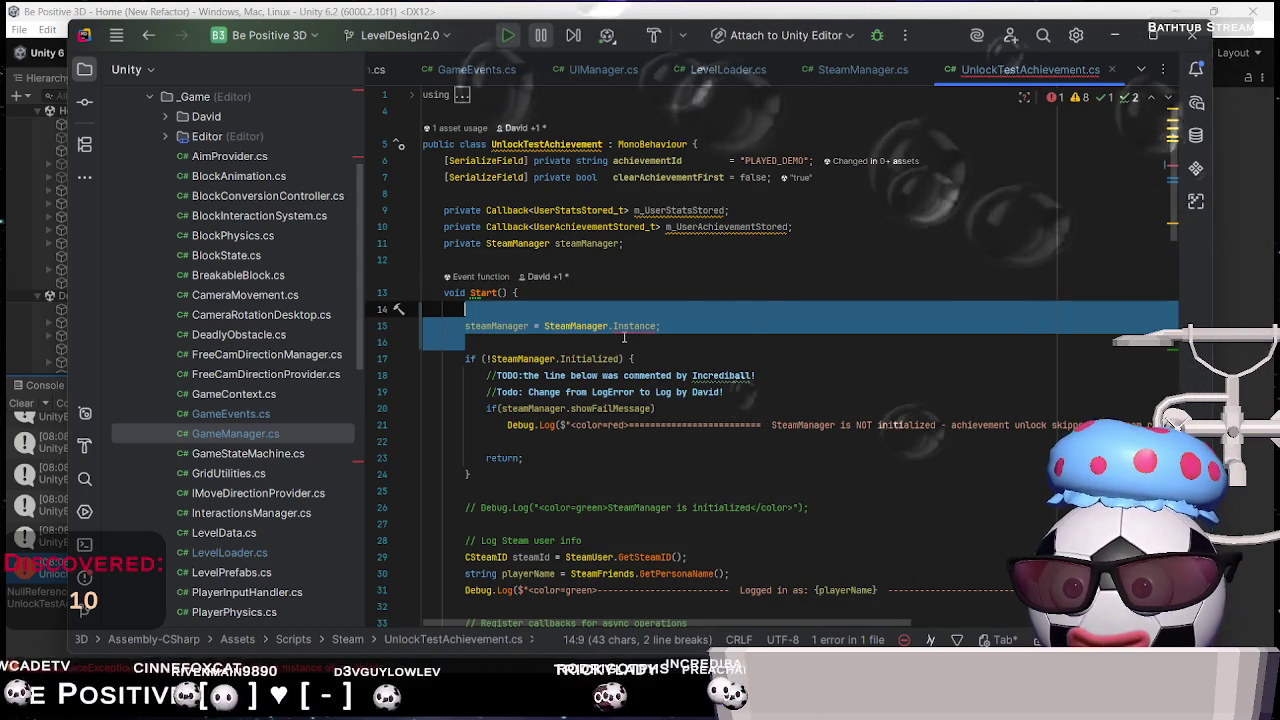
key("BackSpace")
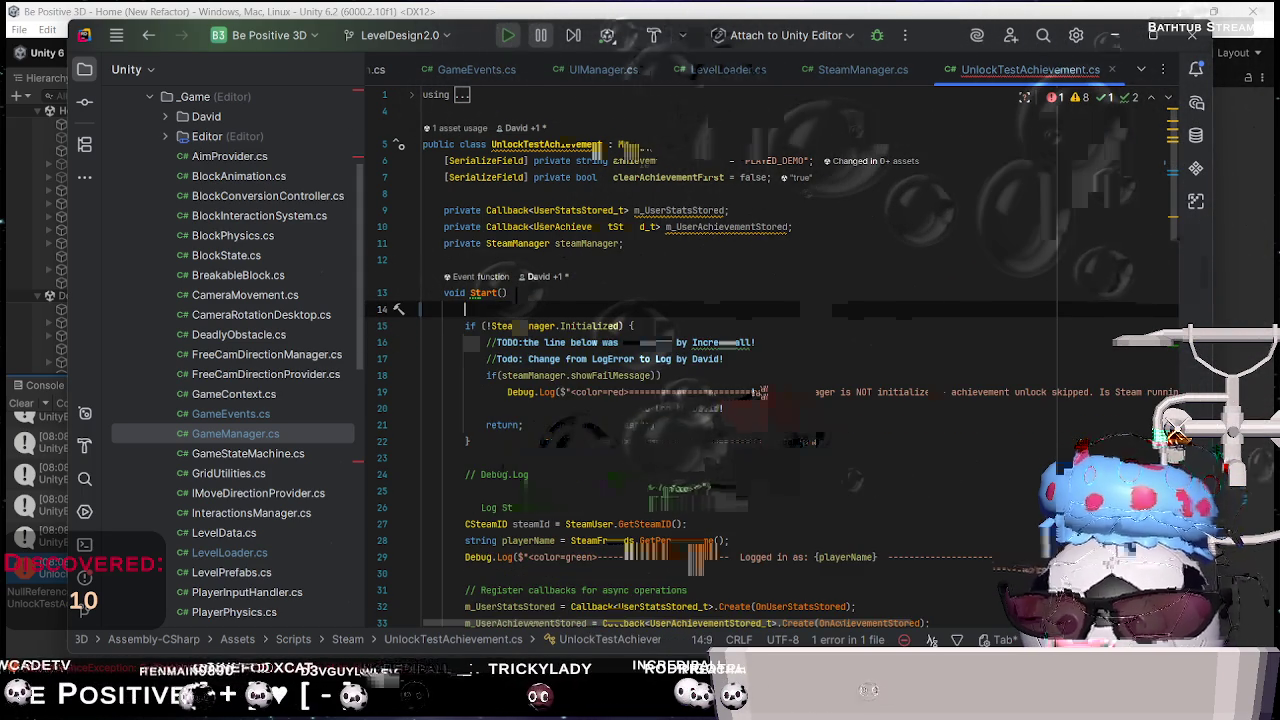
Add 'if (!steamManager.enableSteam) return;' as the first line of Start()
key("Return")
type("if (SteamManager.")
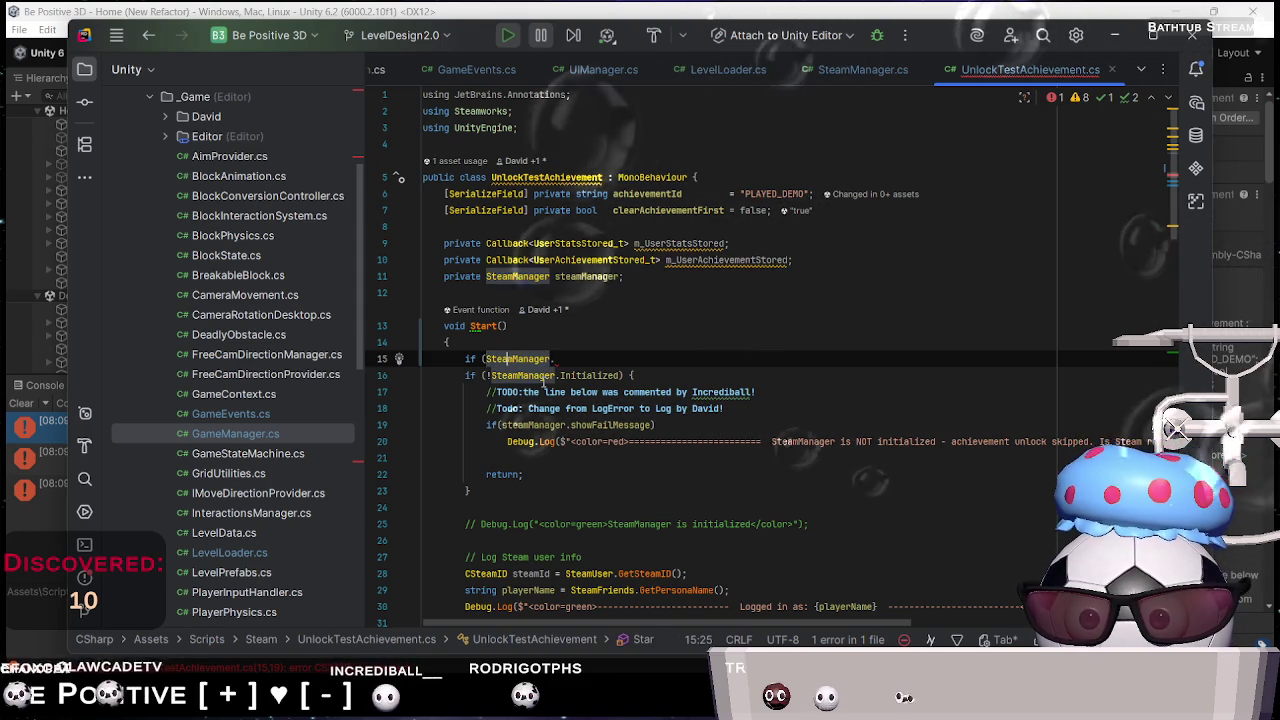
type("s")
key("End")
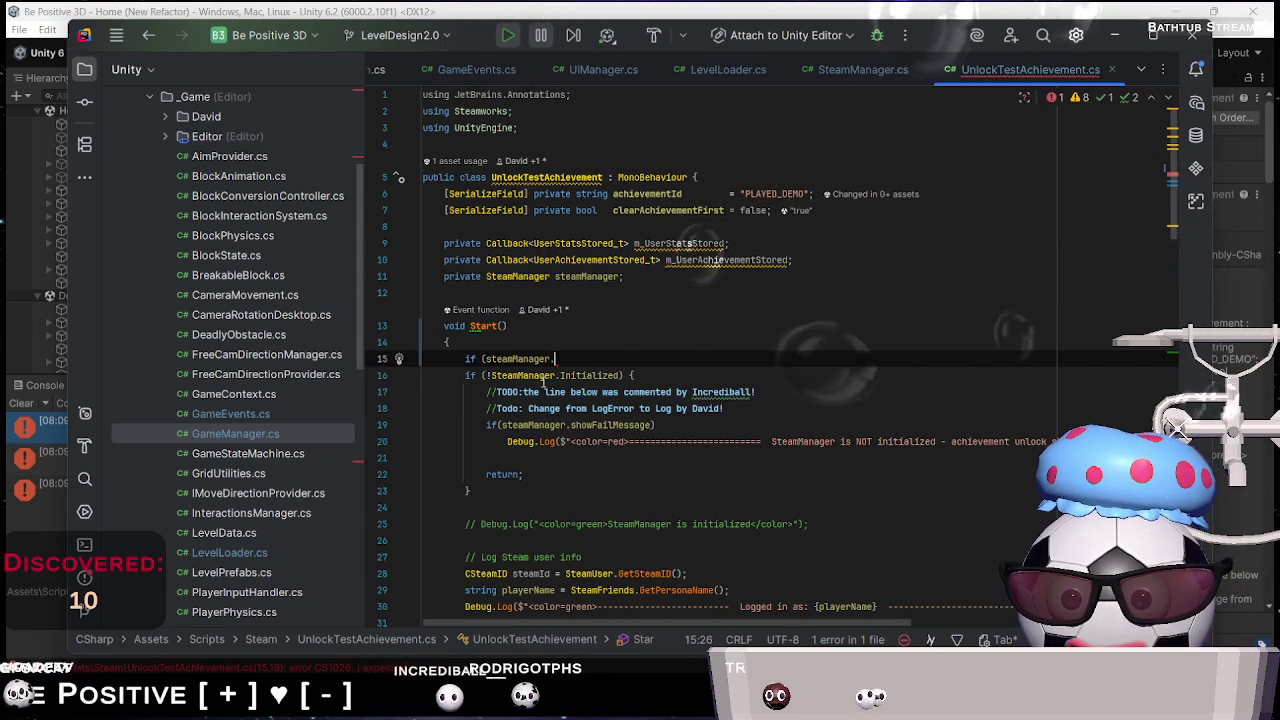
type("en")
key("Return")
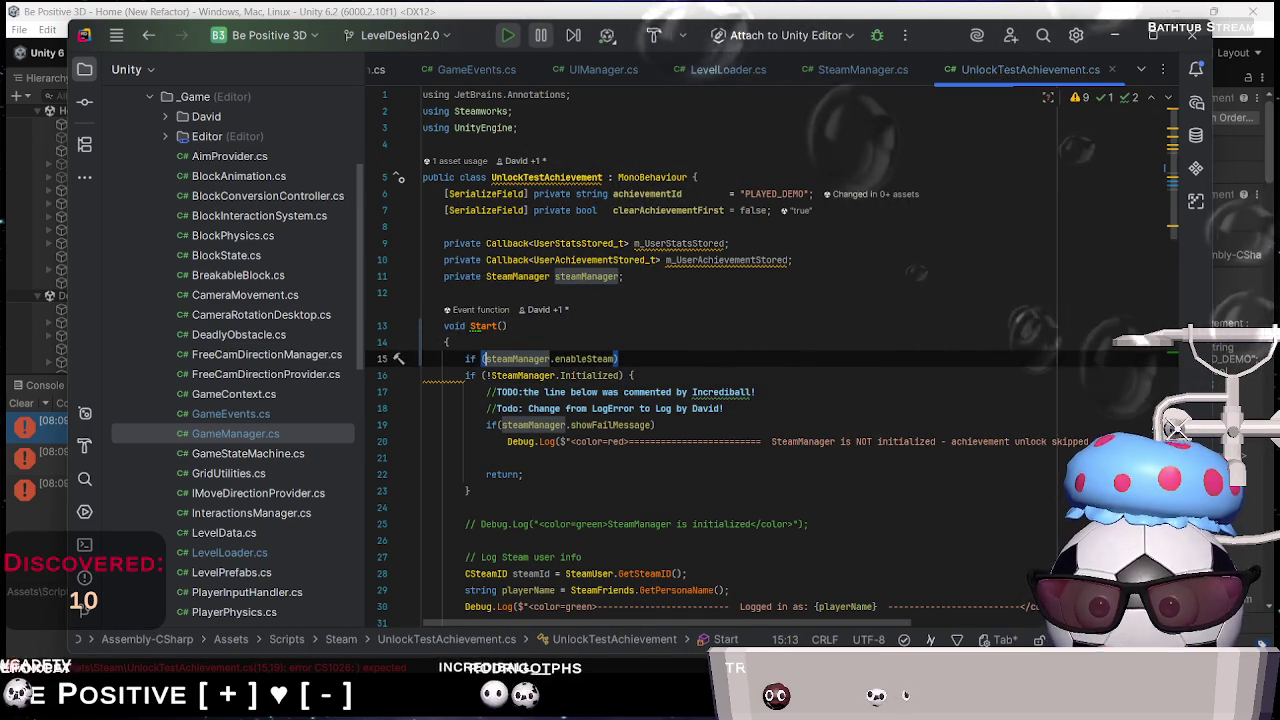
type("!")
key("ctrl+Right")
key("ctrl+Right")
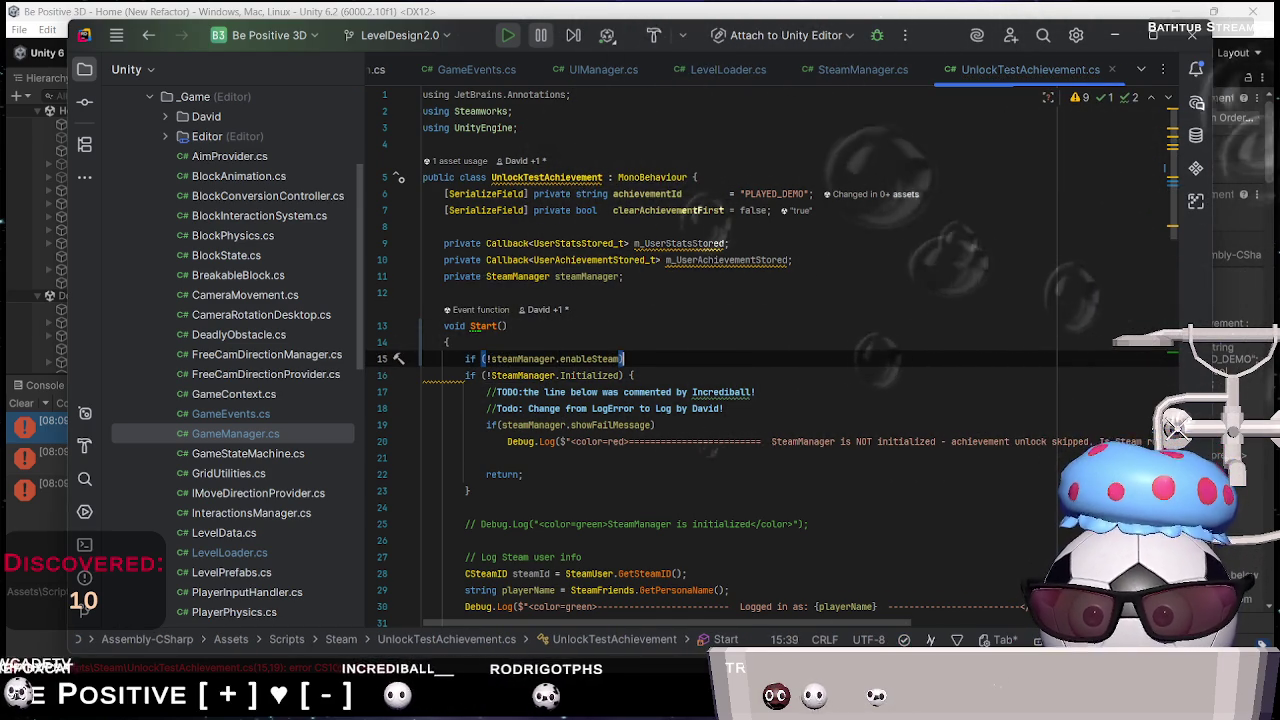
type("retr")
key("Return")
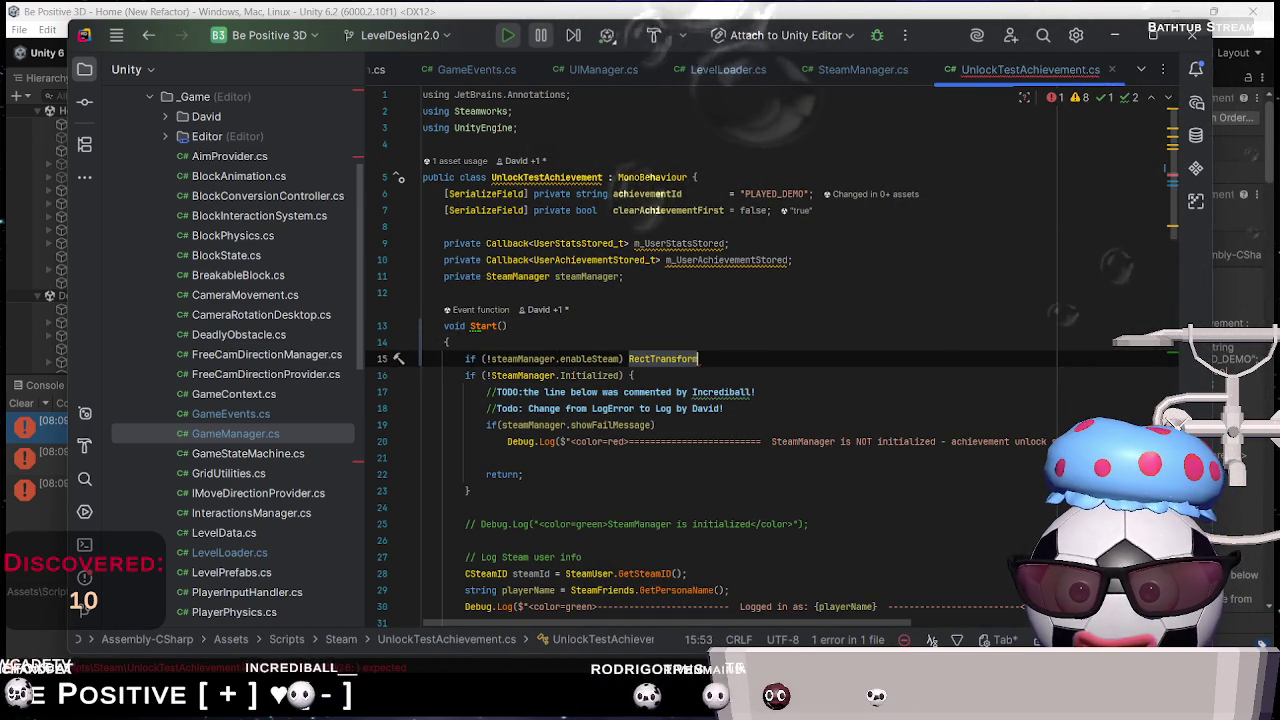
key("BackSpace")
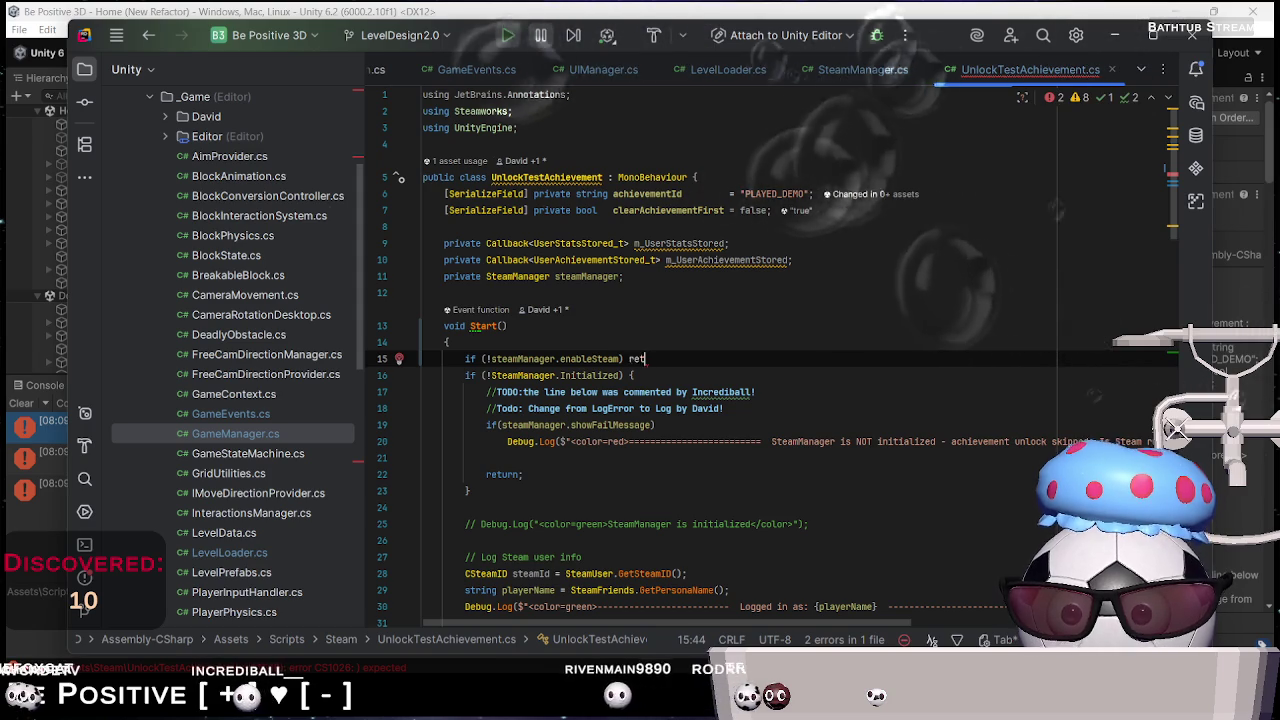
type("urn")
key("Tab")
key("Return")
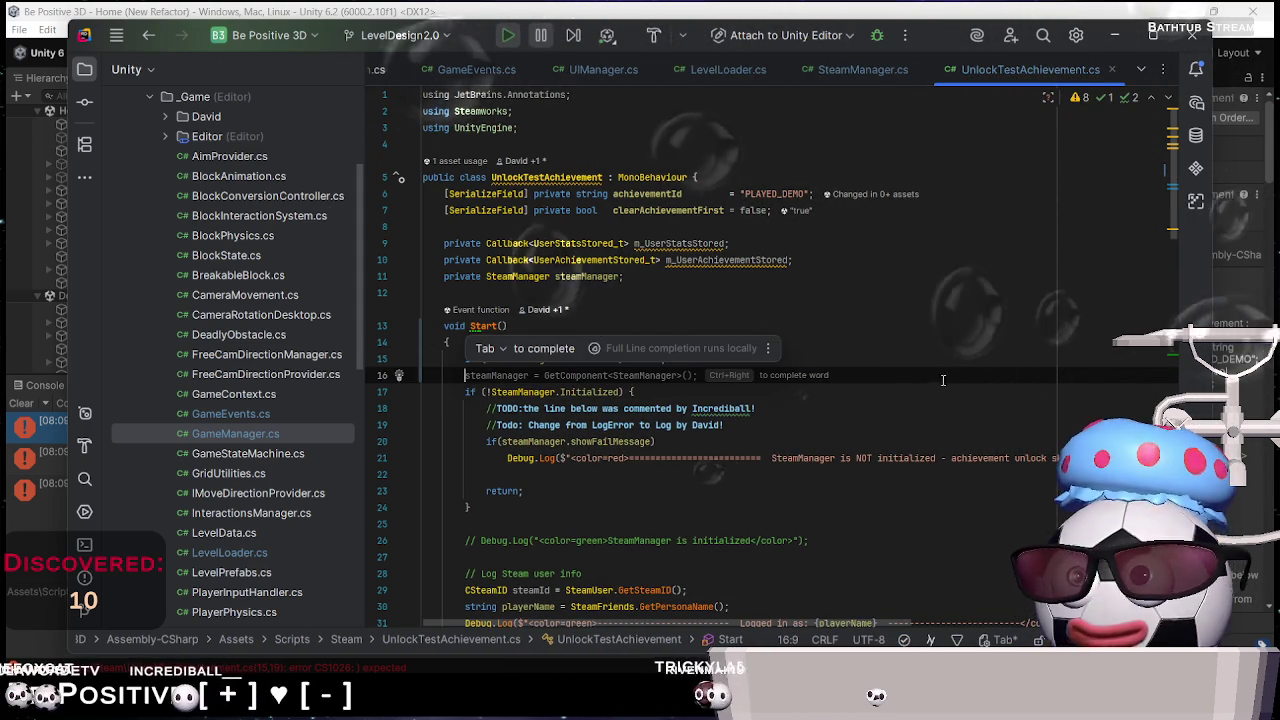
key("Escape")
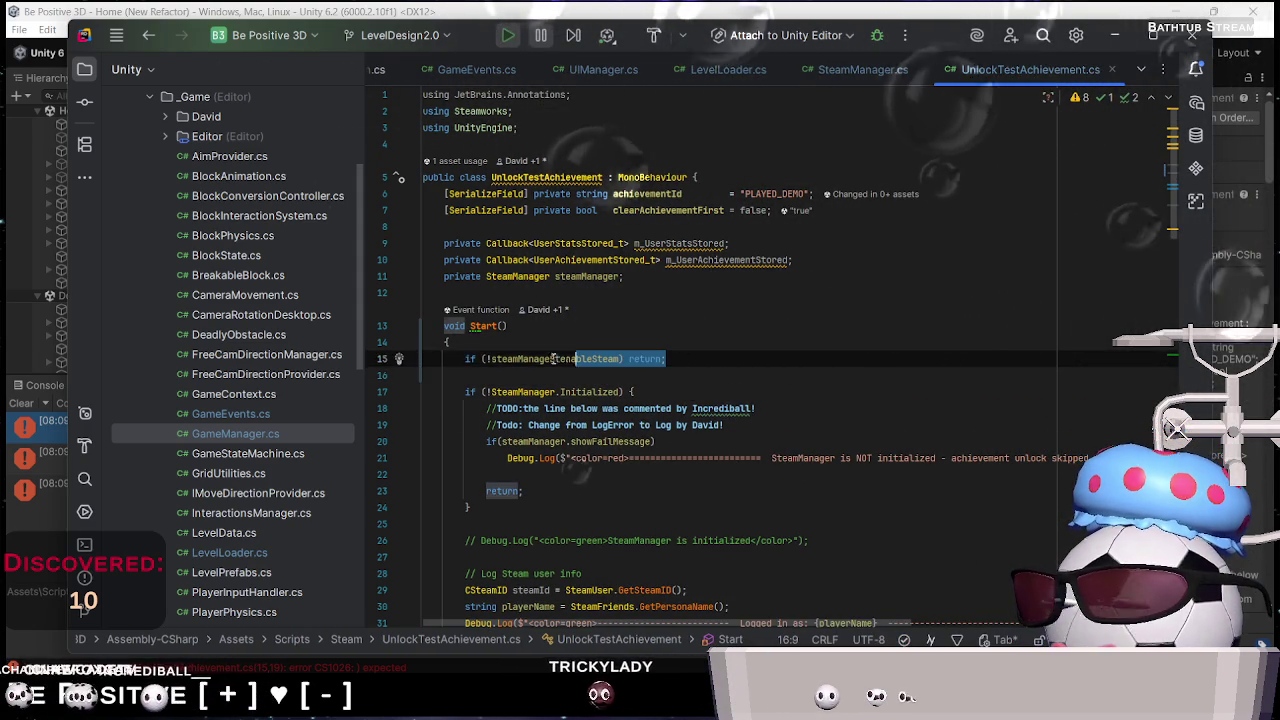
Review the new guard line and return to Unity
left_click_drag(553, 358, 437, 358)
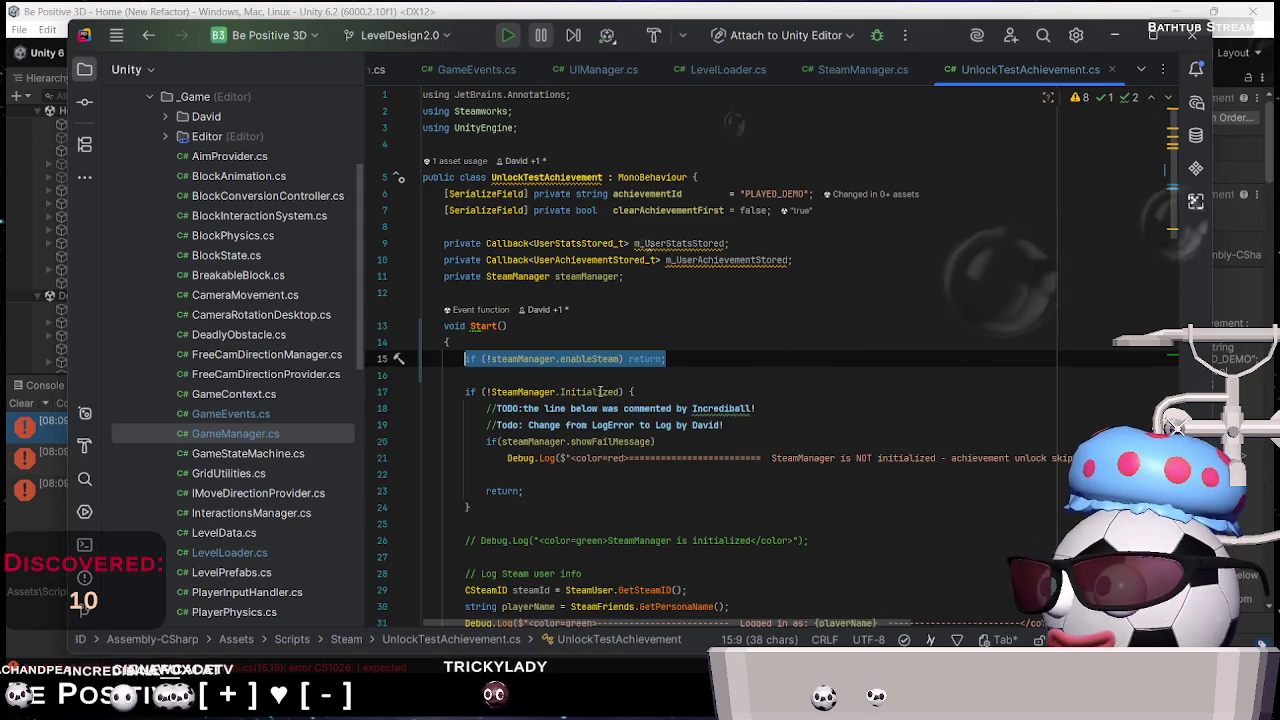
scroll(600, 392, "down", 15)
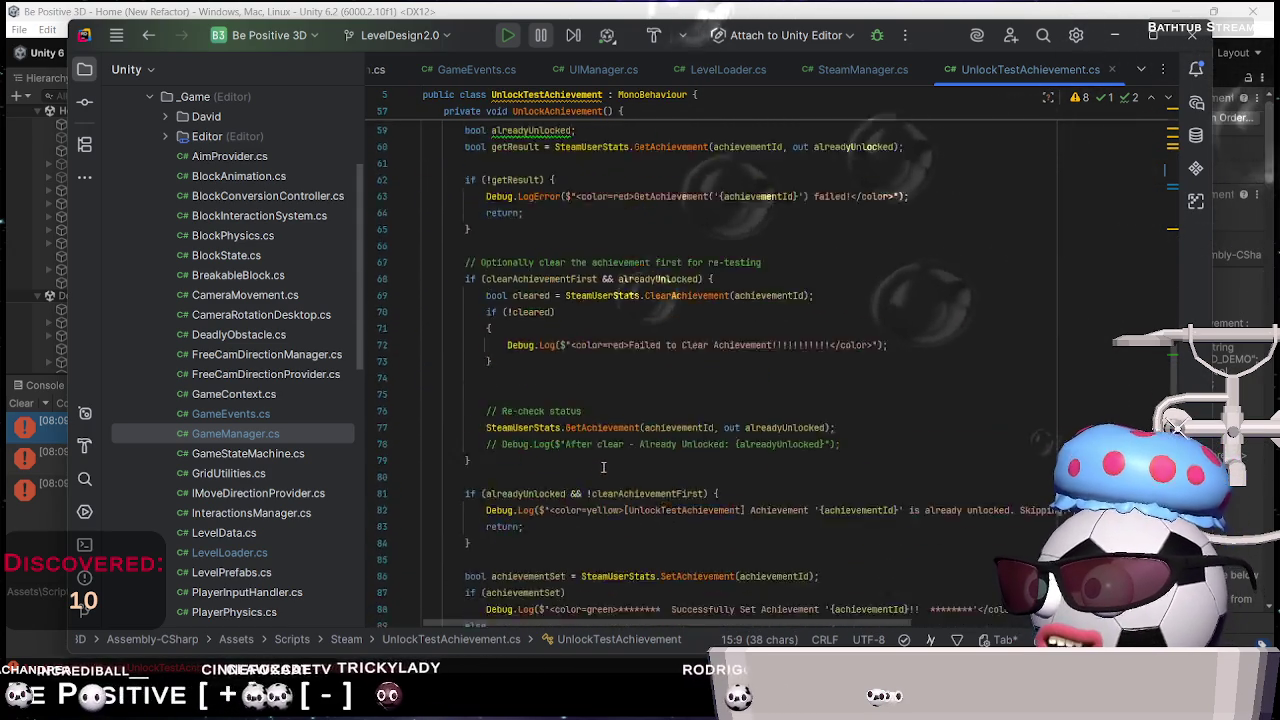
scroll(603, 467, "down", 10)
left_click(845, 7)
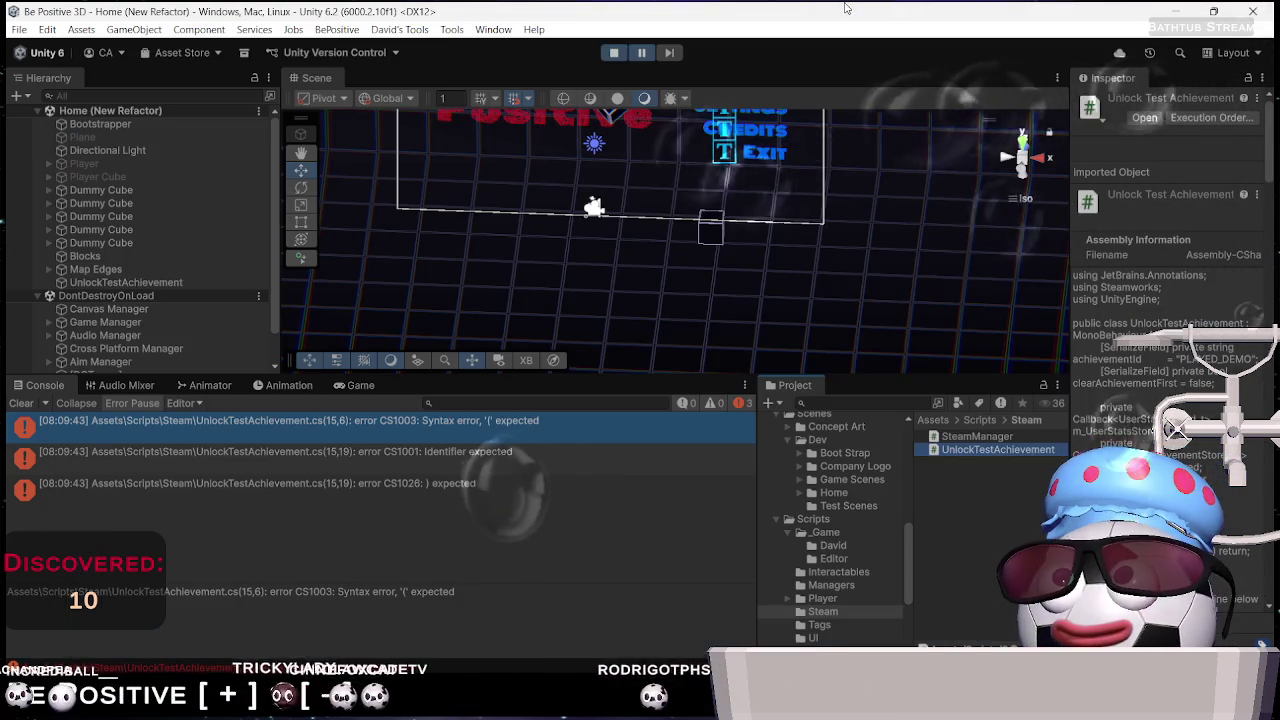
Rerun the game and open the NullReferenceException at UnlockTestAchievement.cs line 15
left_click(614, 52)
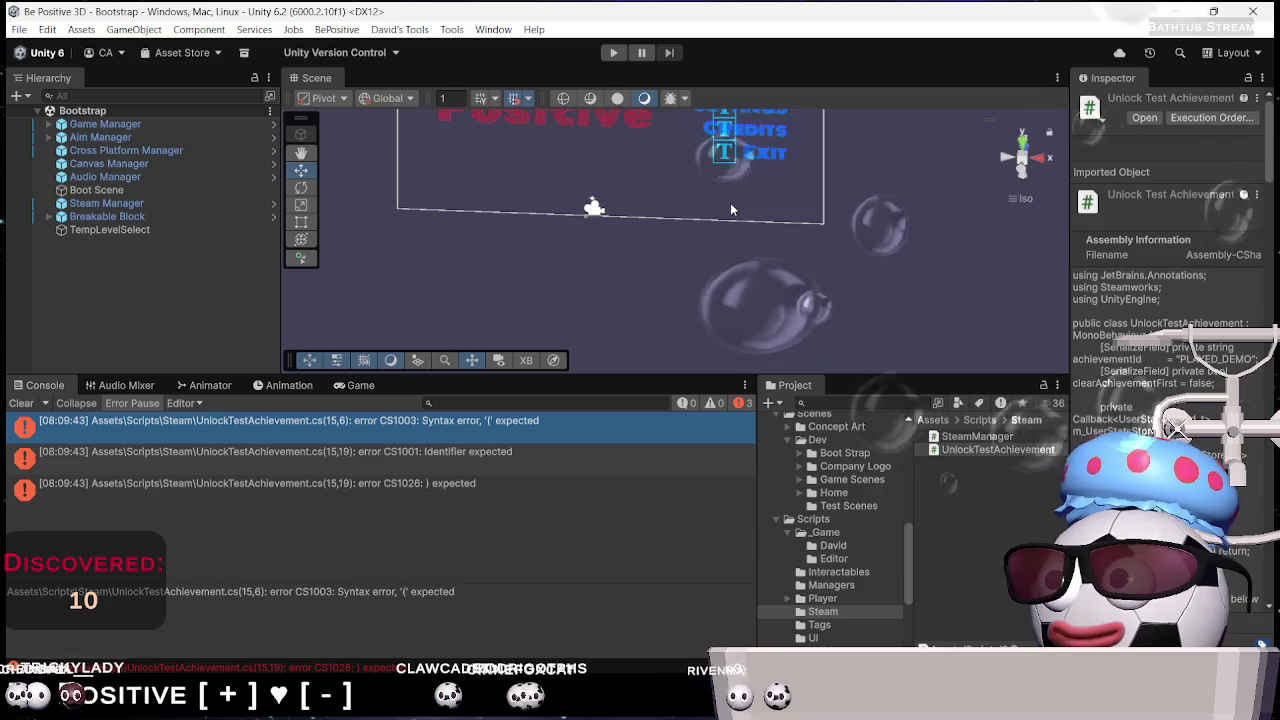
left_click(614, 53)
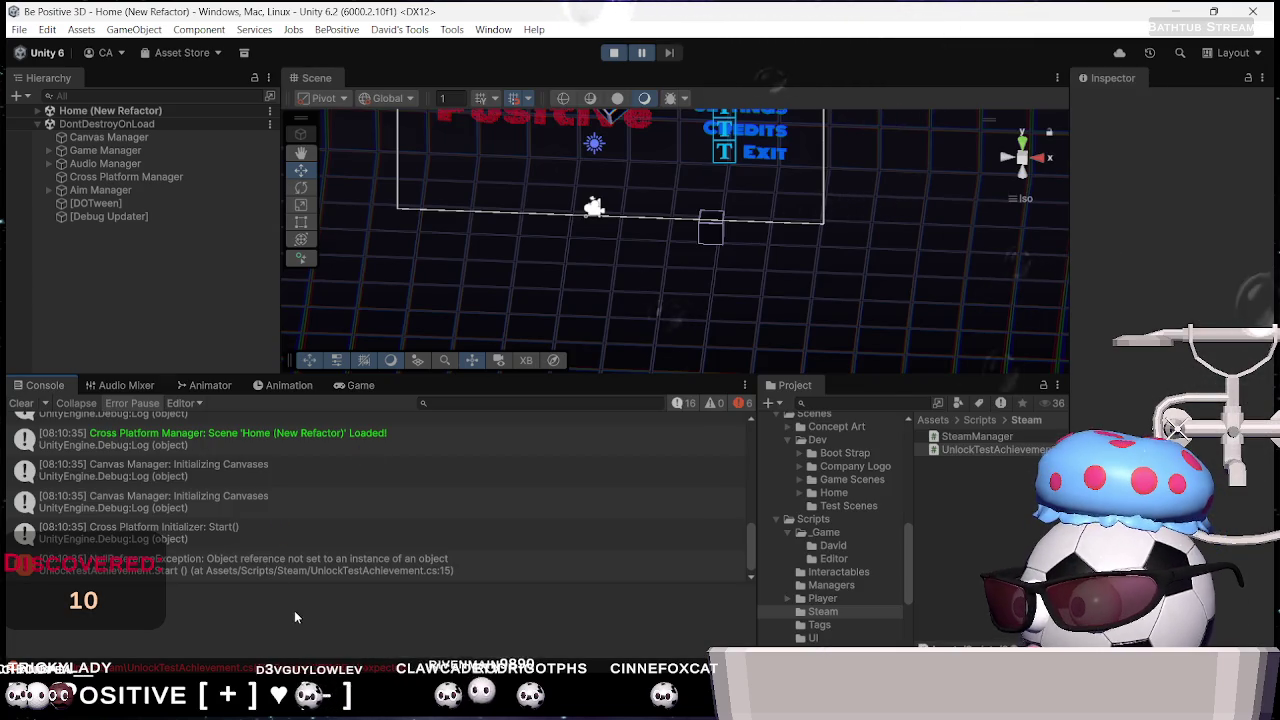
double_click(348, 562)
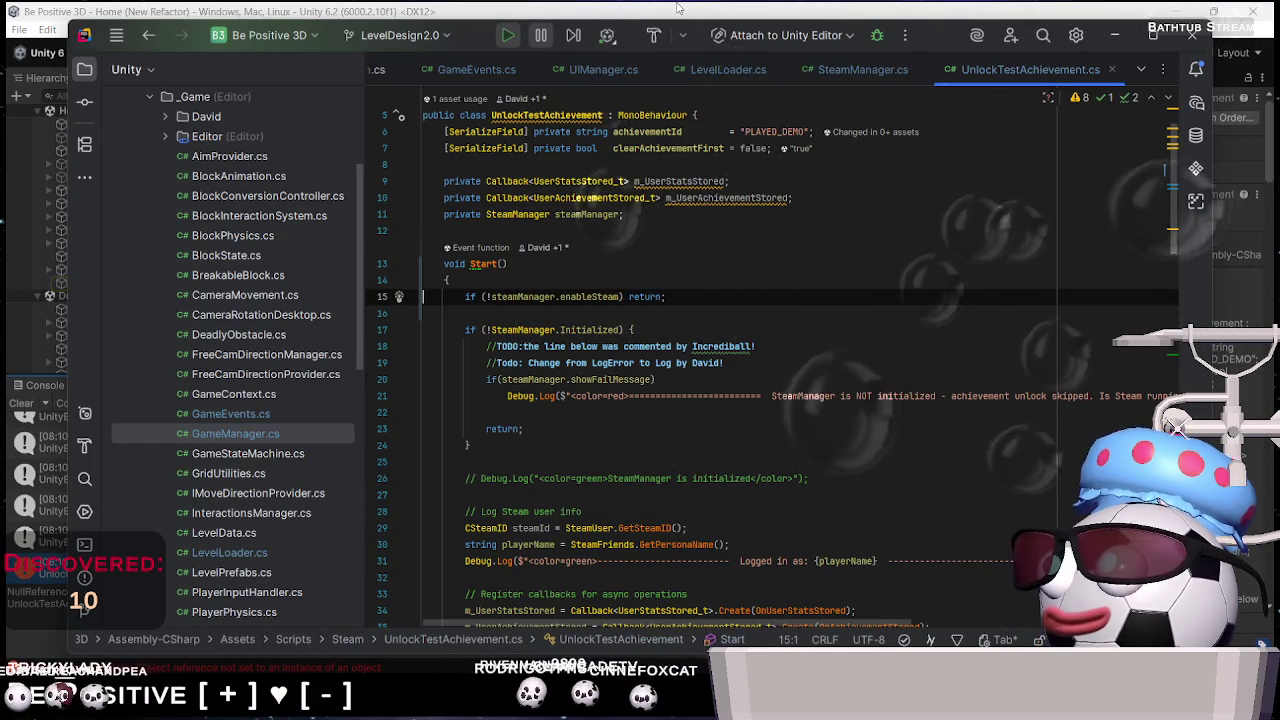
key("alt+Tab")
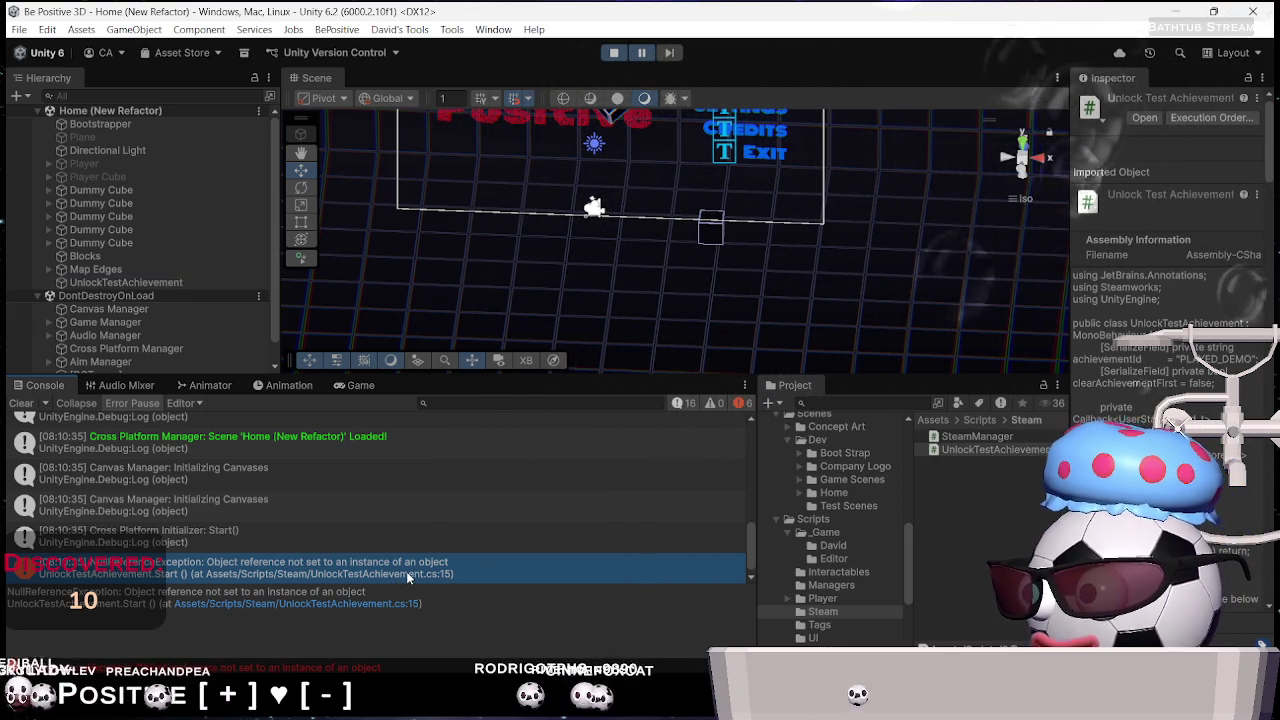
double_click(407, 577)
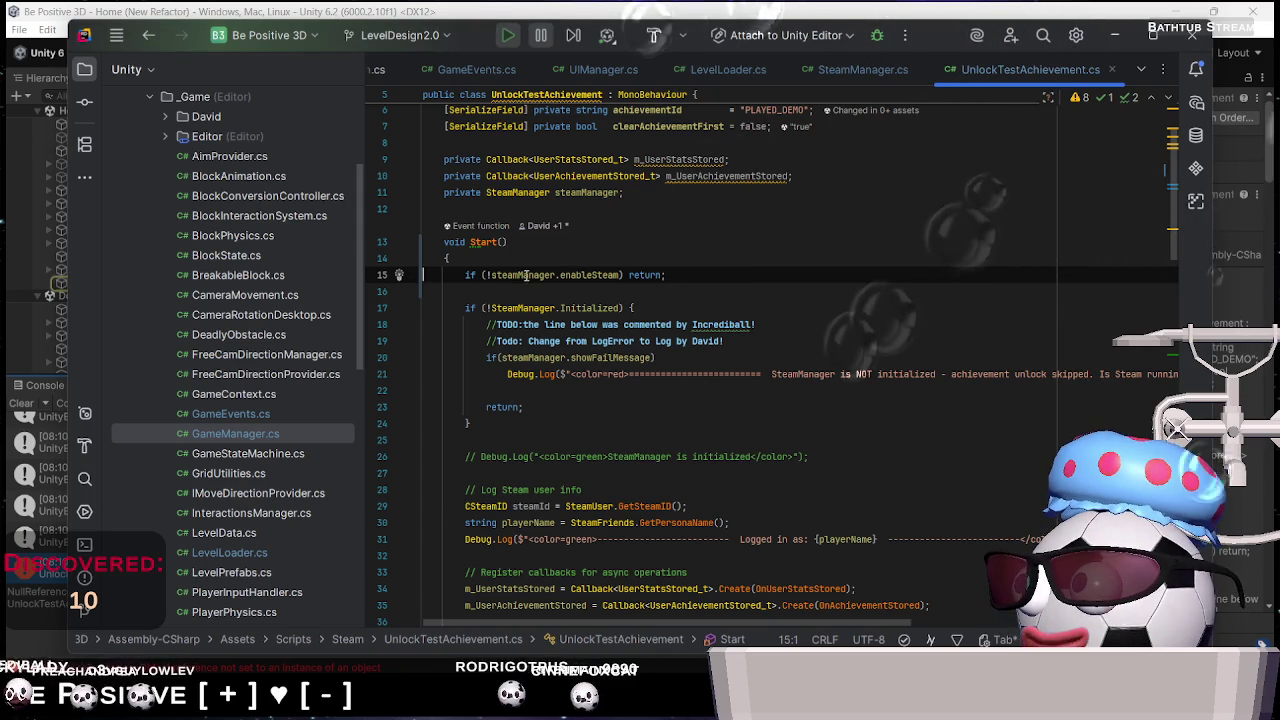
Undo edits to restore steamManager = FindFirstObjectByType<SteamManager>(); above the enableSteam guard
left_click(716, 301)
key("BackSpace")
key("ctrl+z")
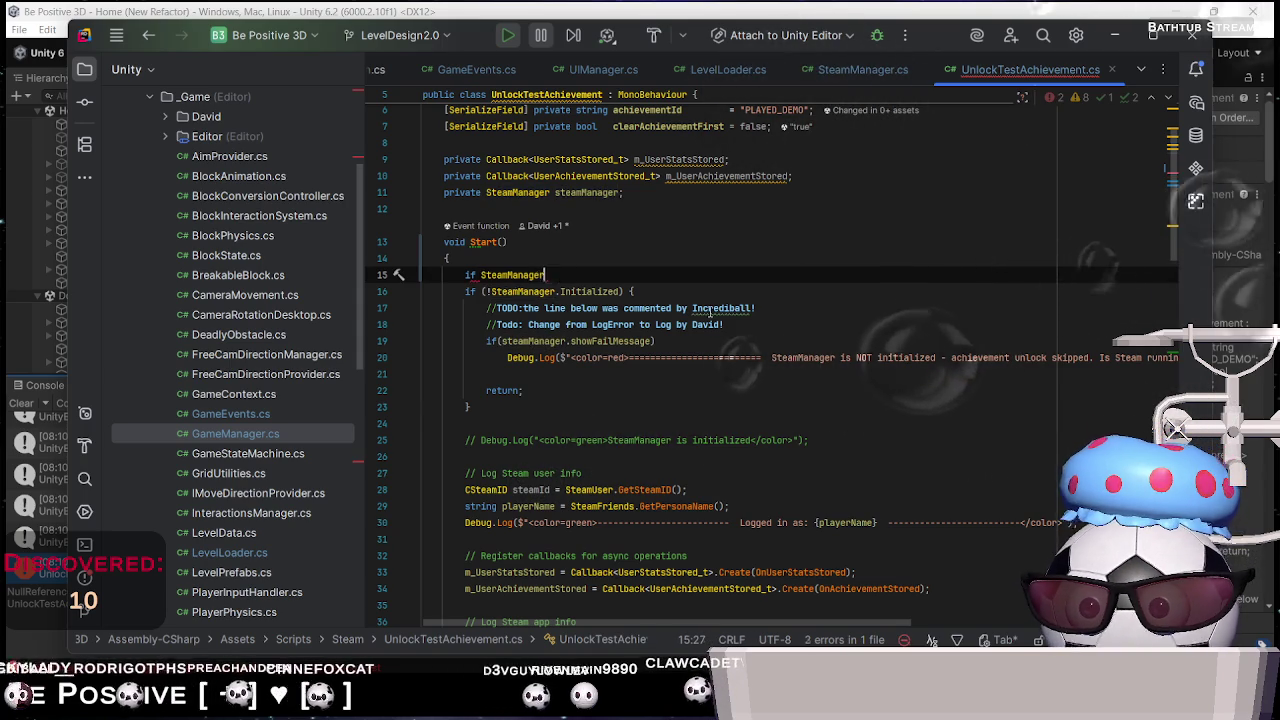
key("ctrl+z")
key("ctrl+z")
key("ctrl+z")
key("ctrl+z")
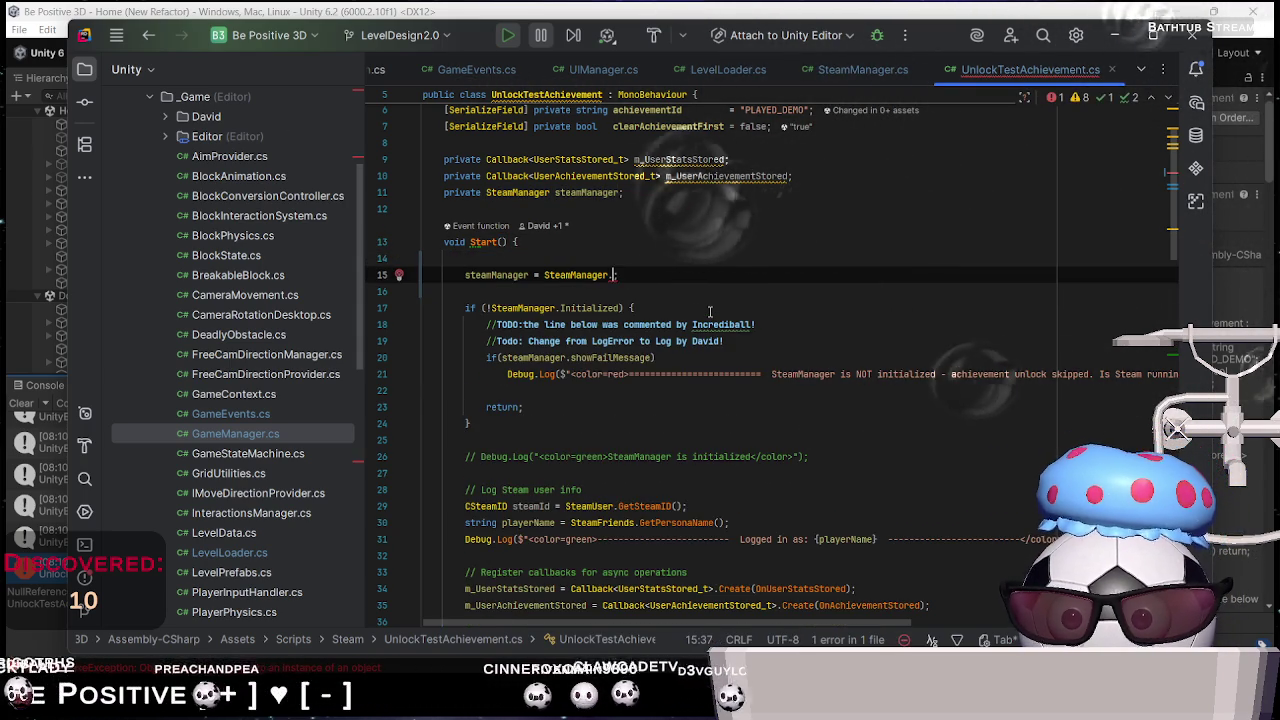
key("ctrl+z")
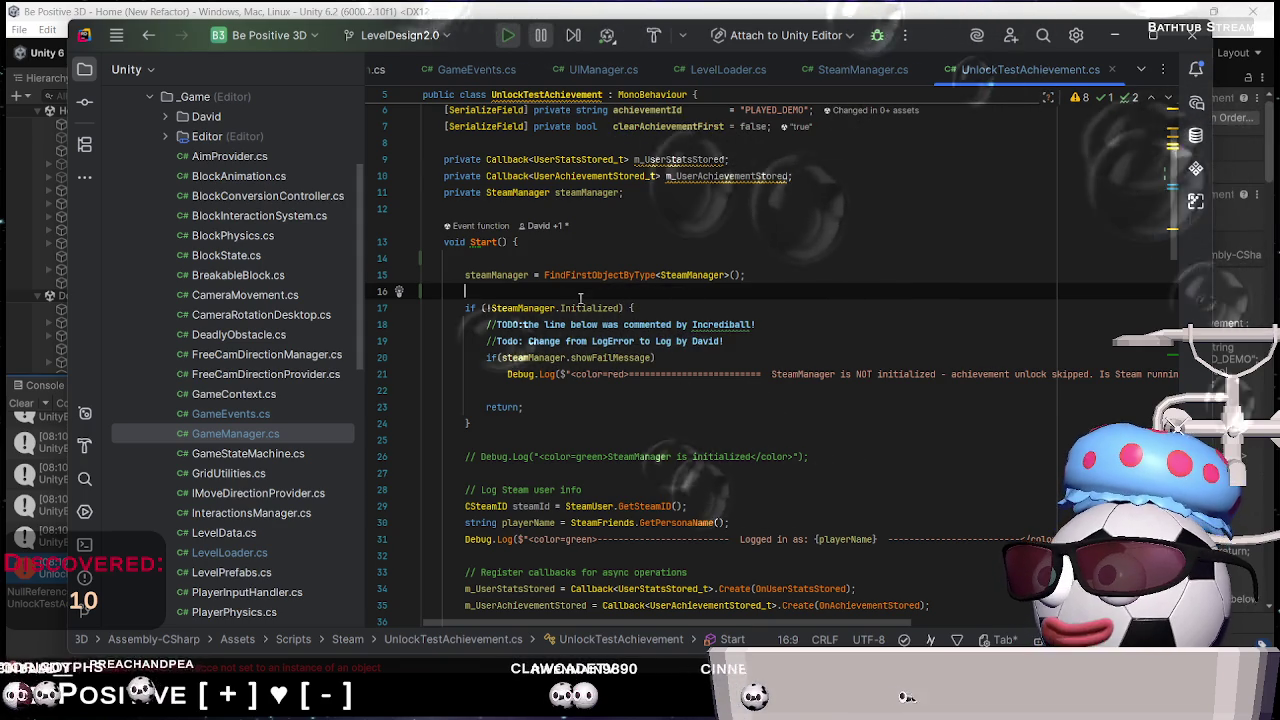
type("s")
key("BackSpace")
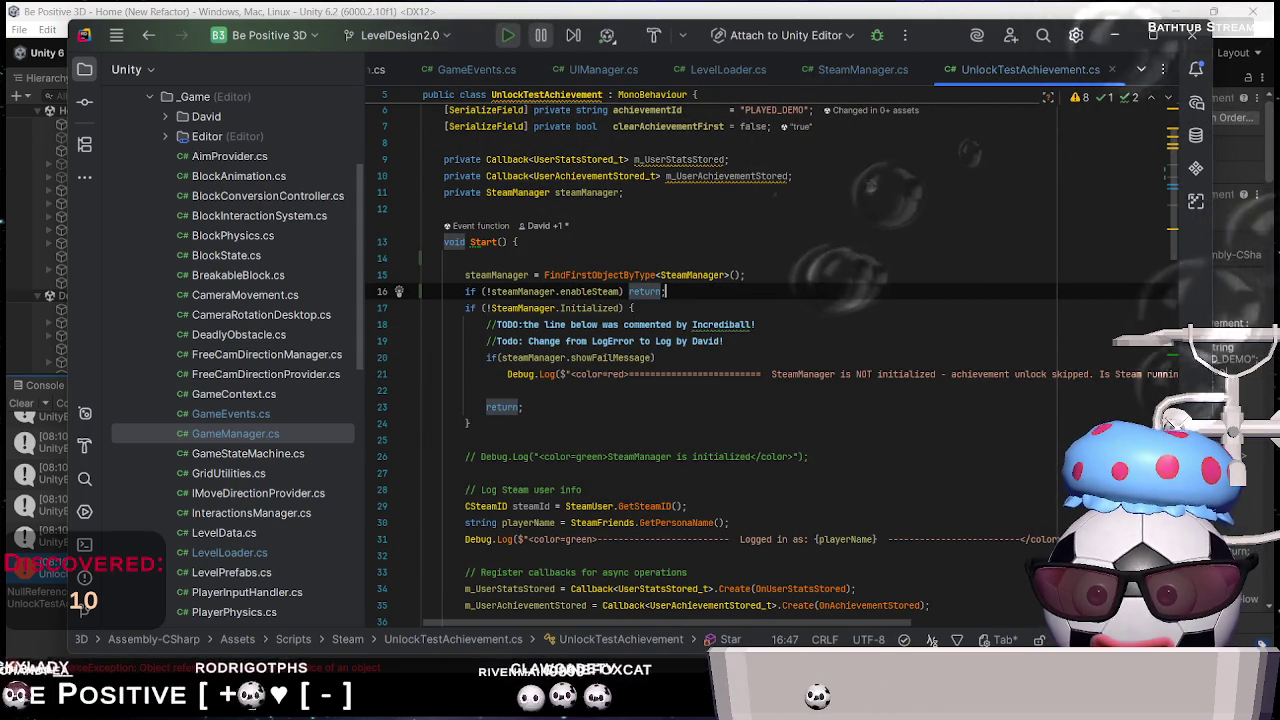
key("Return")
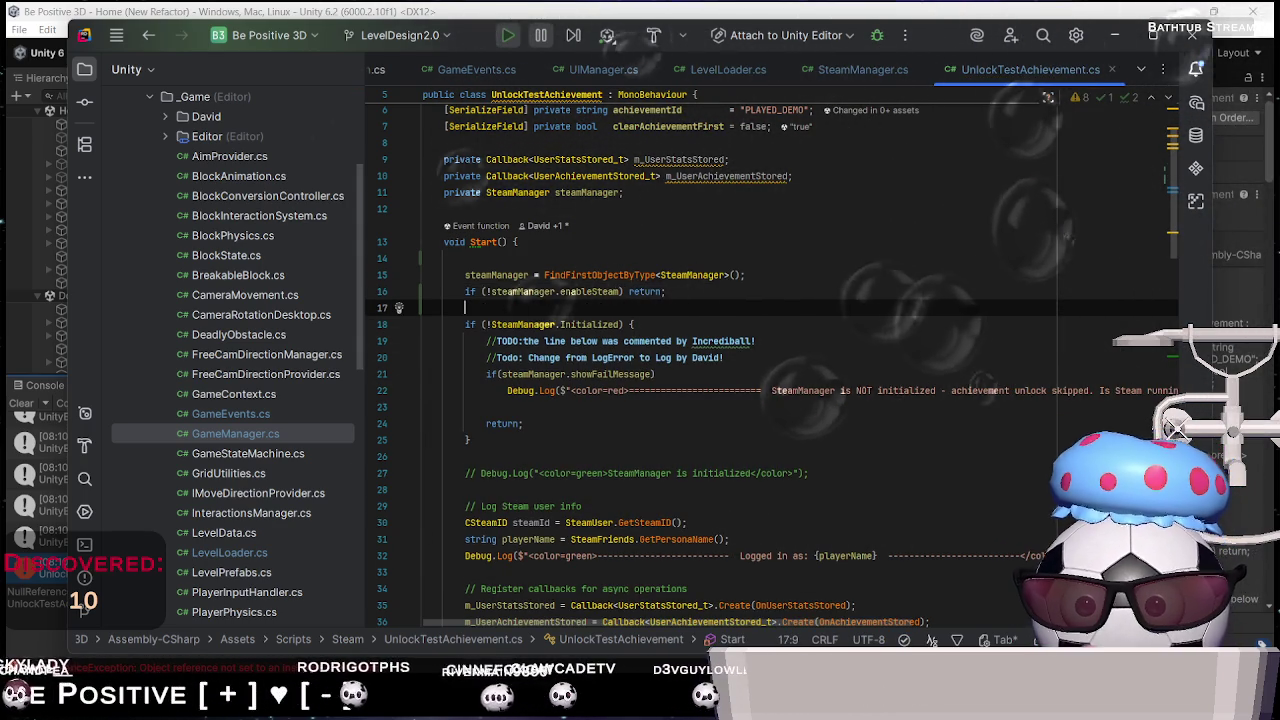
key("alt+Tab")
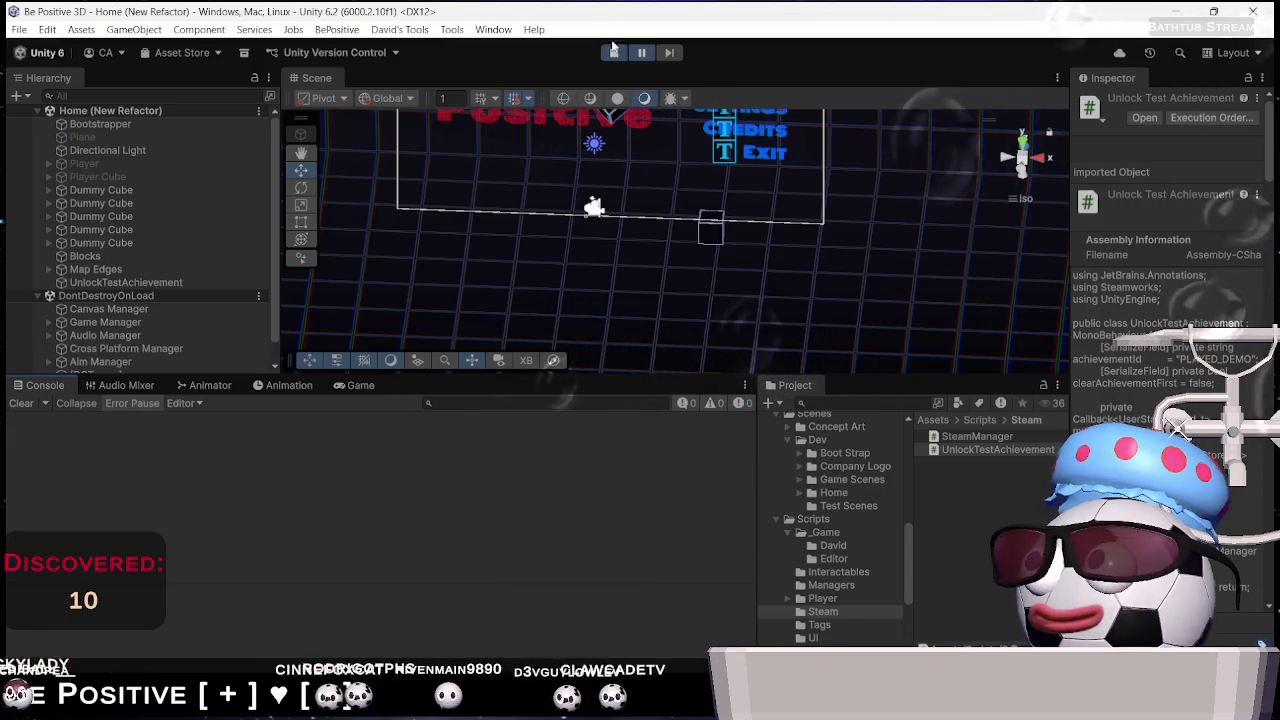
Rerun with a cleared Console and open the new NullReferenceException at UnlockTestAchievement.cs line 16
left_click(614, 52)
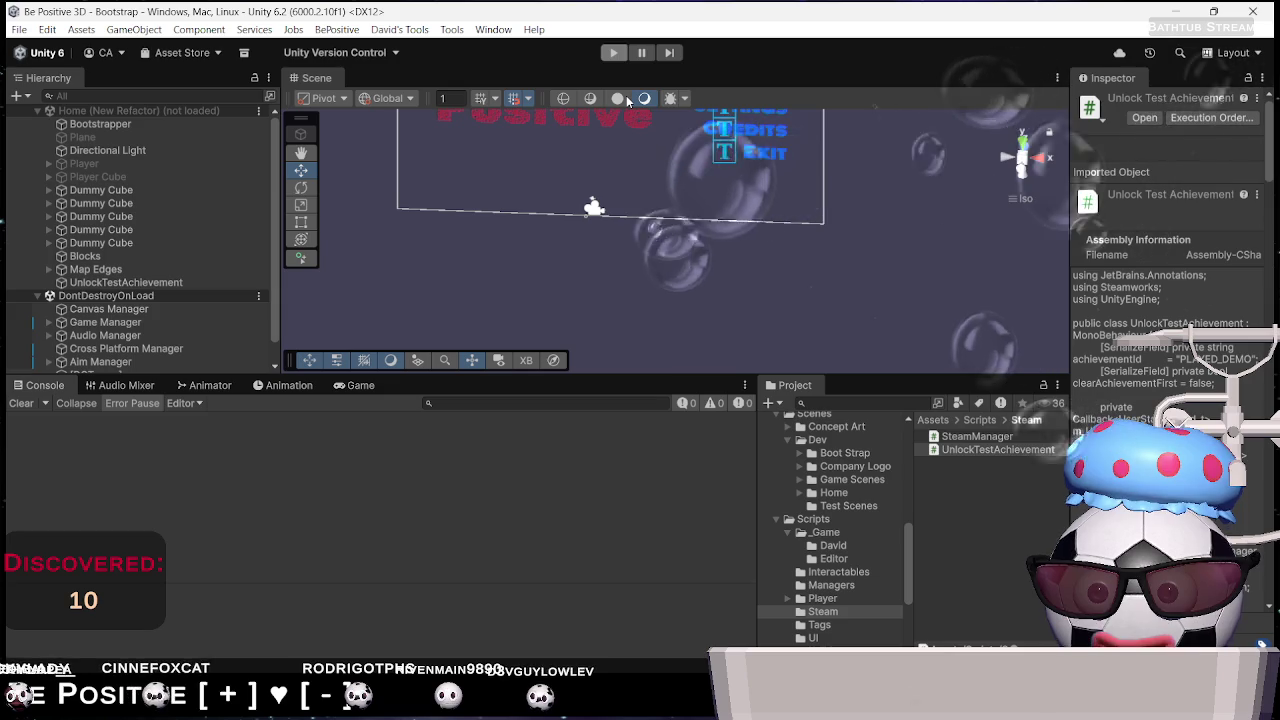
left_click(613, 54)
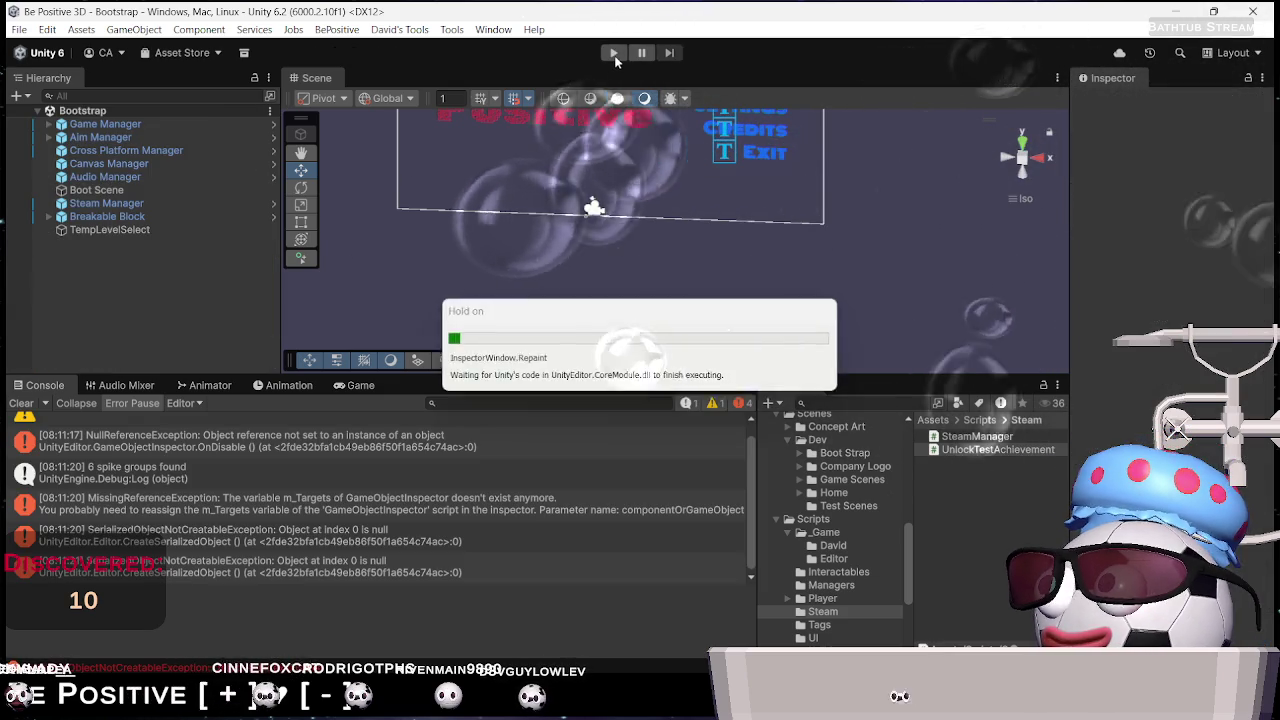
left_click(22, 403)
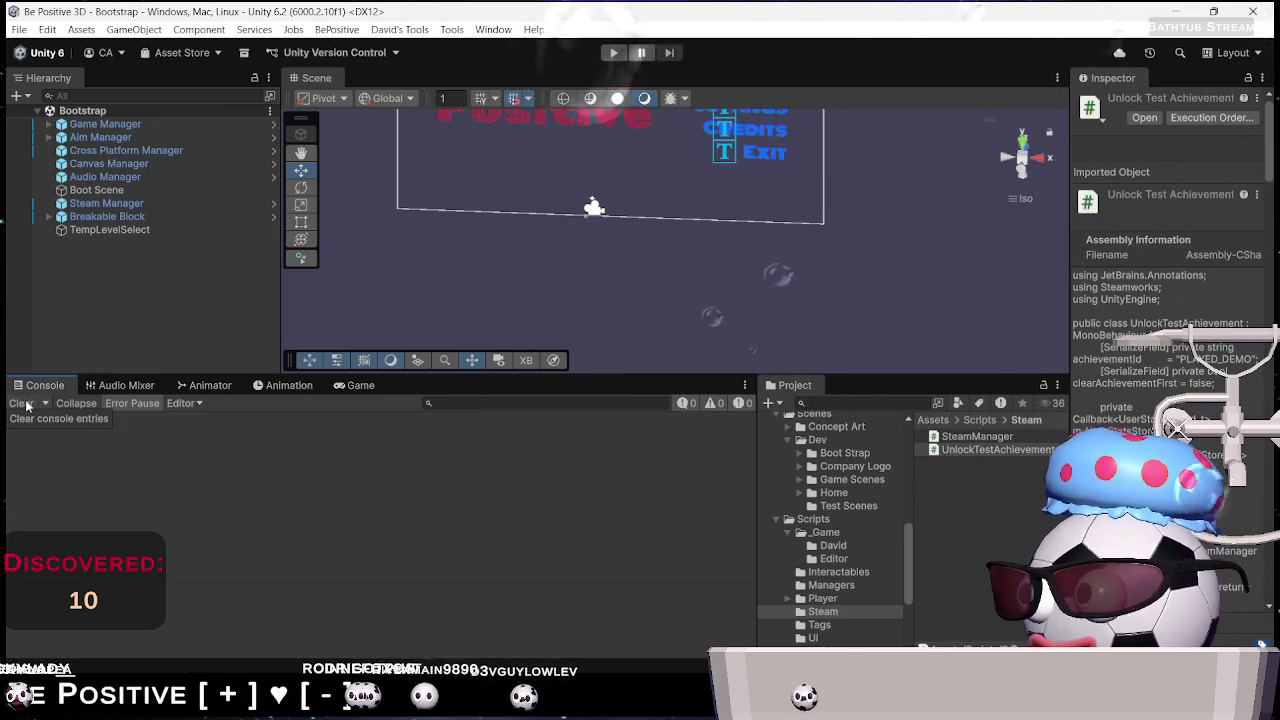
left_click(616, 54)
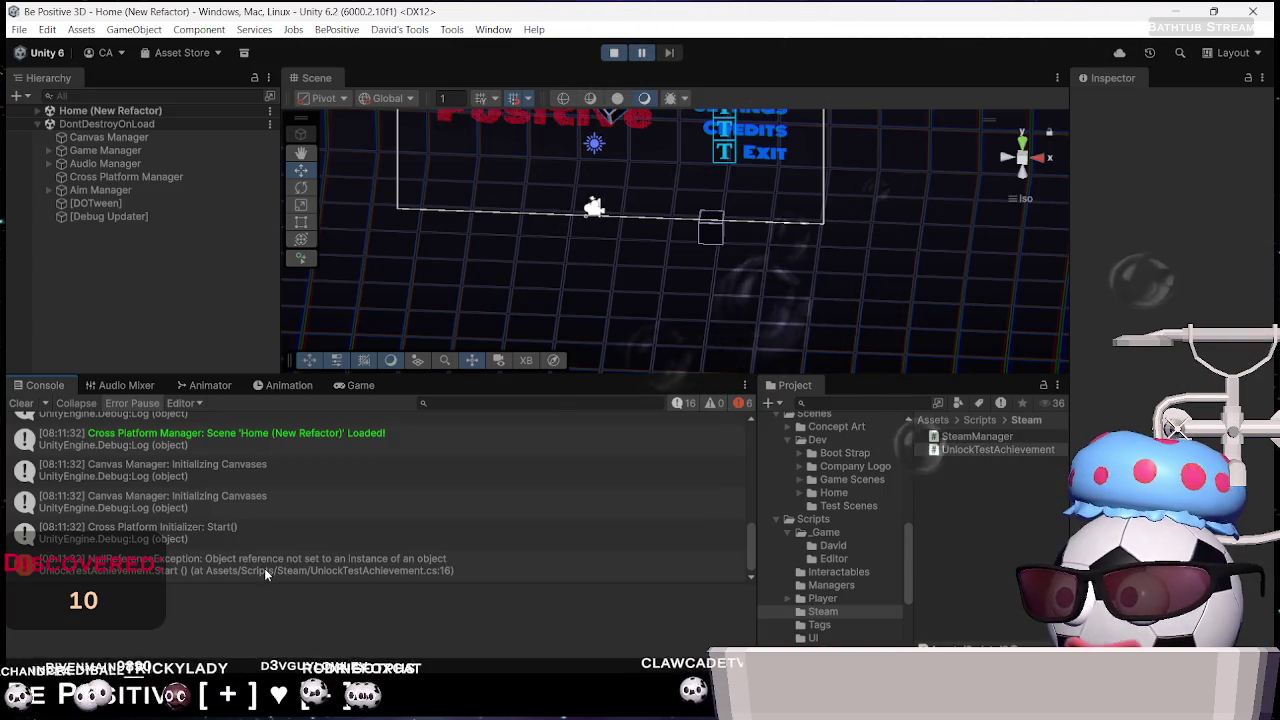
left_click(268, 568)
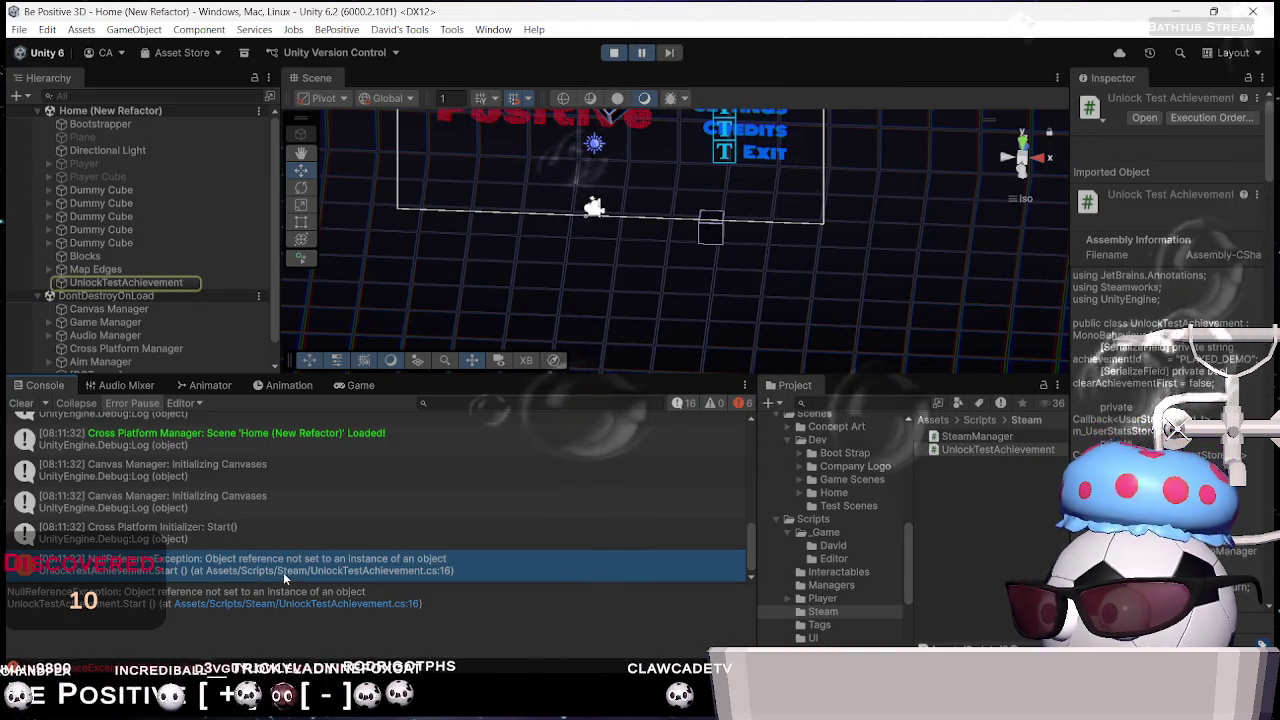
left_click_drag(320, 590, 360, 613)
left_click(360, 605)
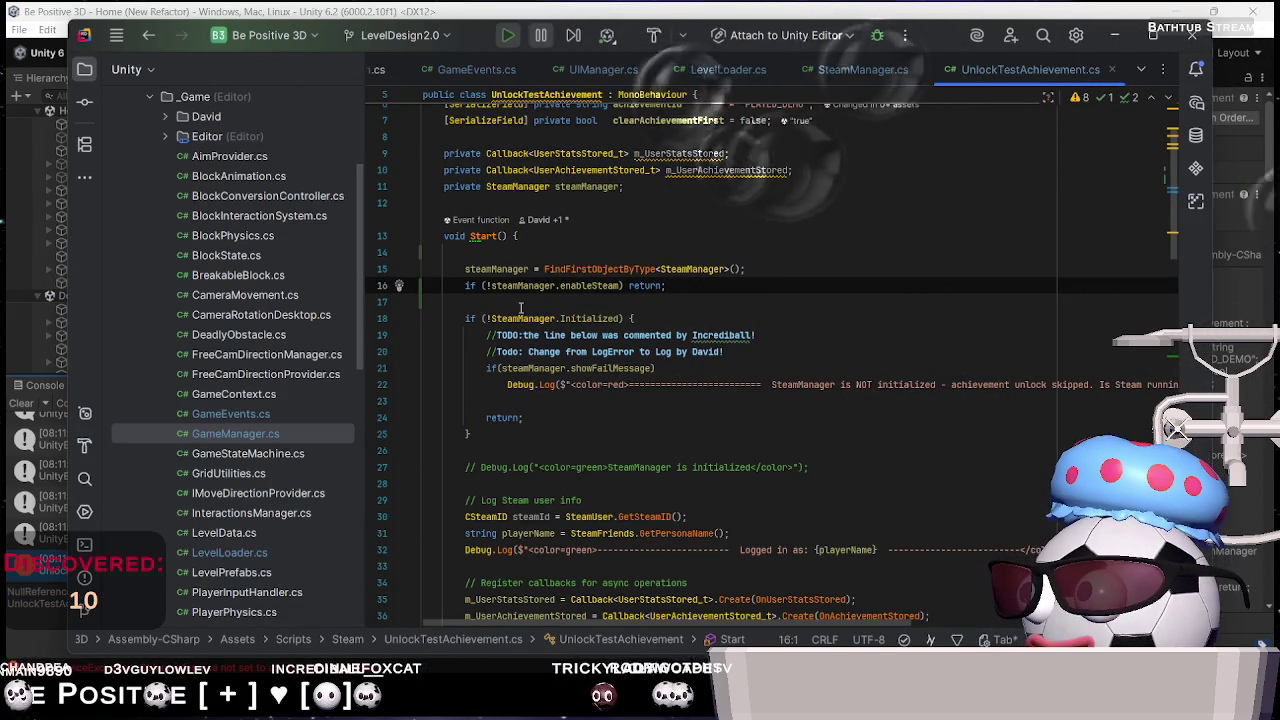
left_click(44, 621)
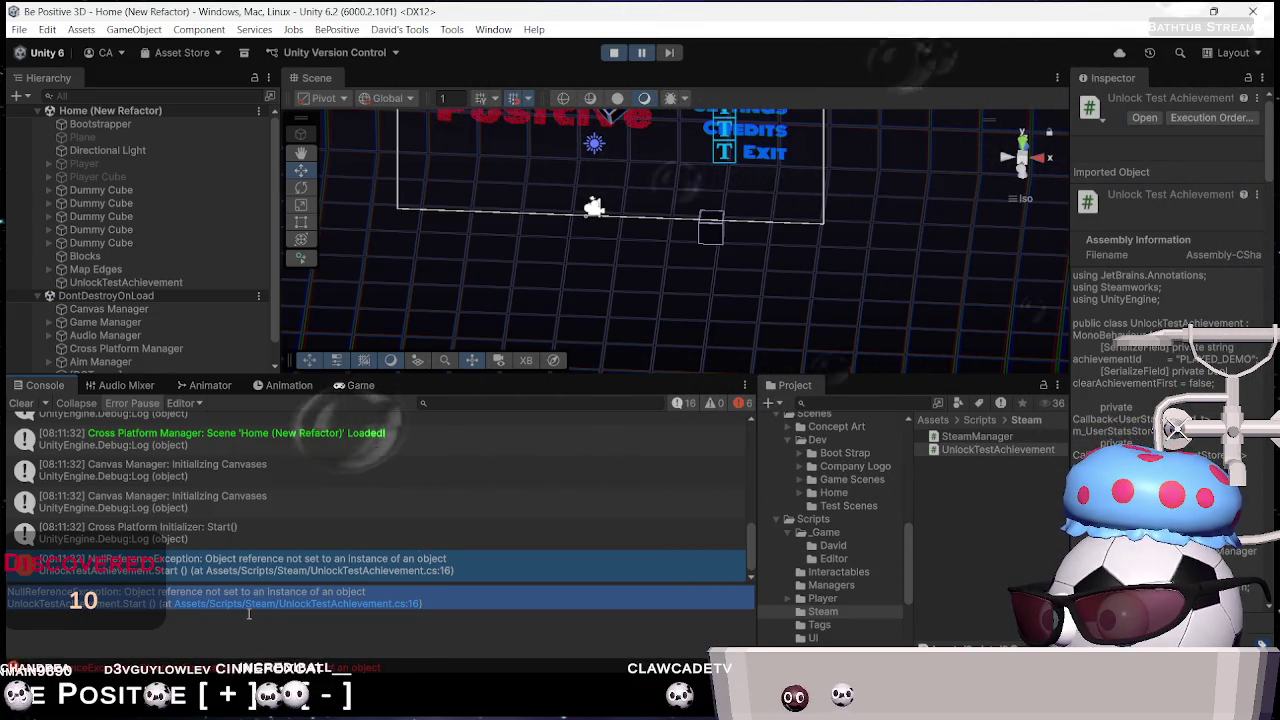
double_click(300, 603)
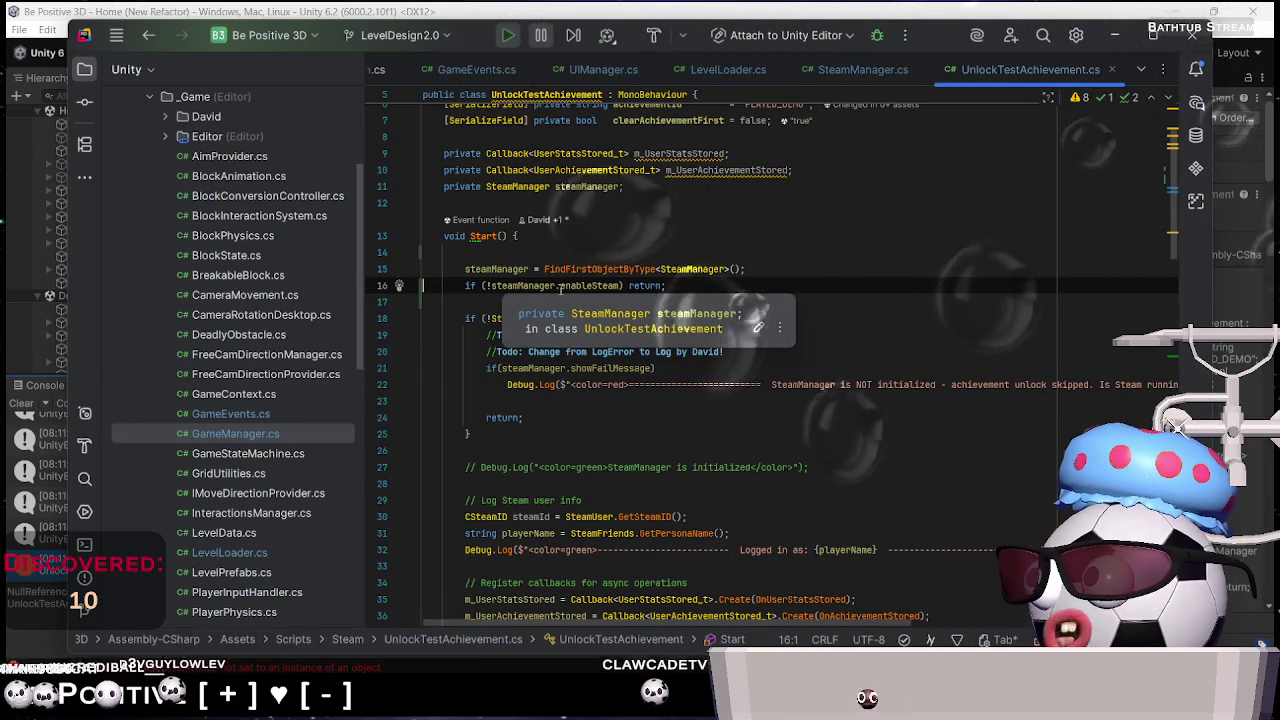
double_click(516, 287)
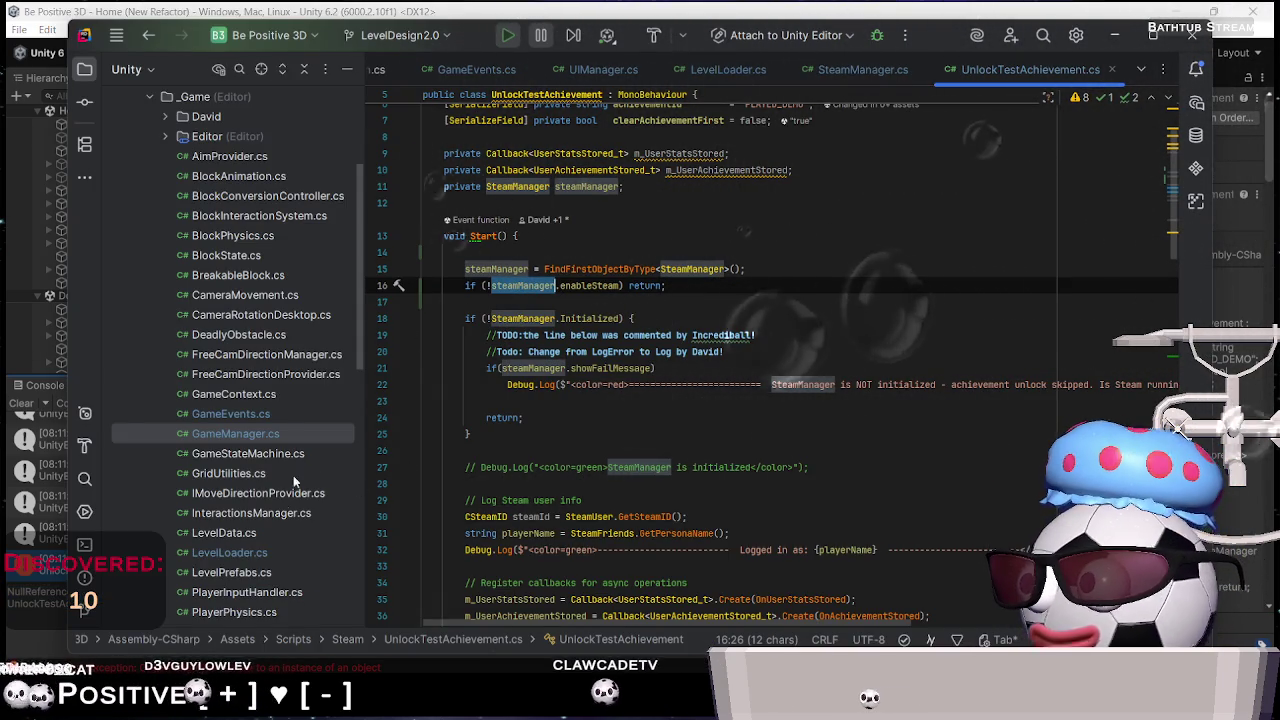
scroll(274, 560, "down", 4)
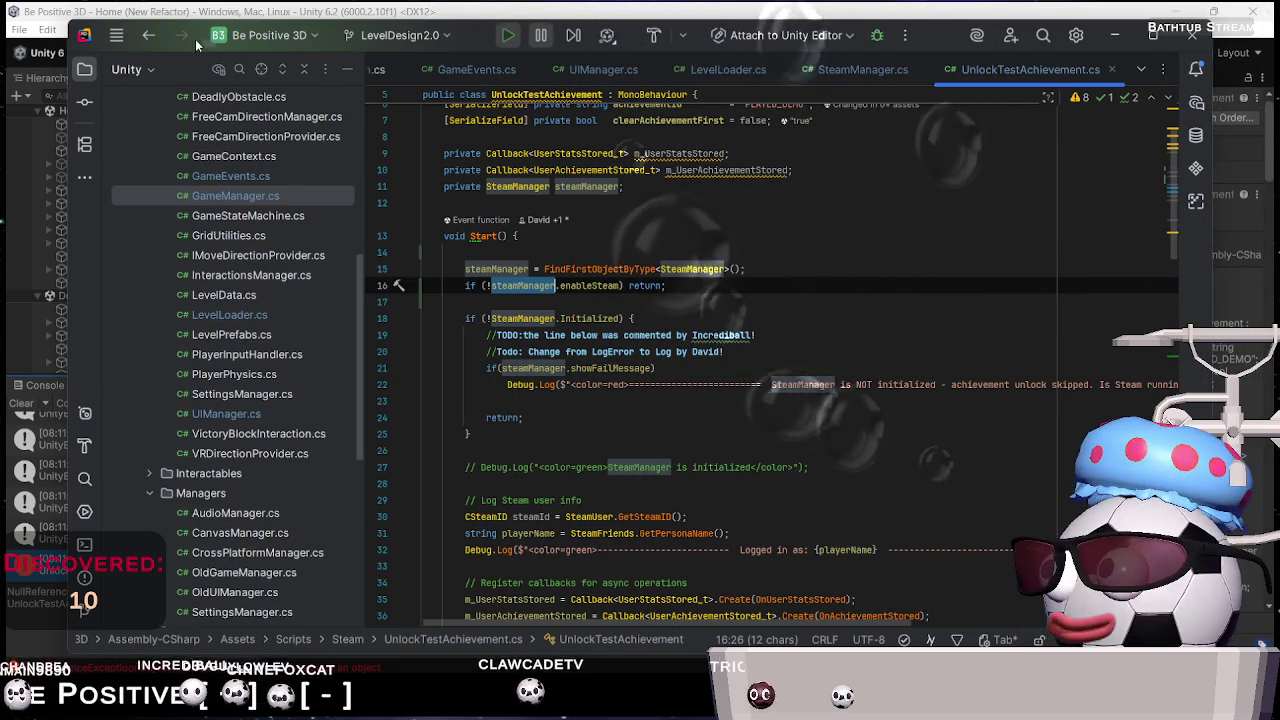
Go back to SteamManager.cs and review its Instance property and Awake enableSteam check
left_click(145, 35)
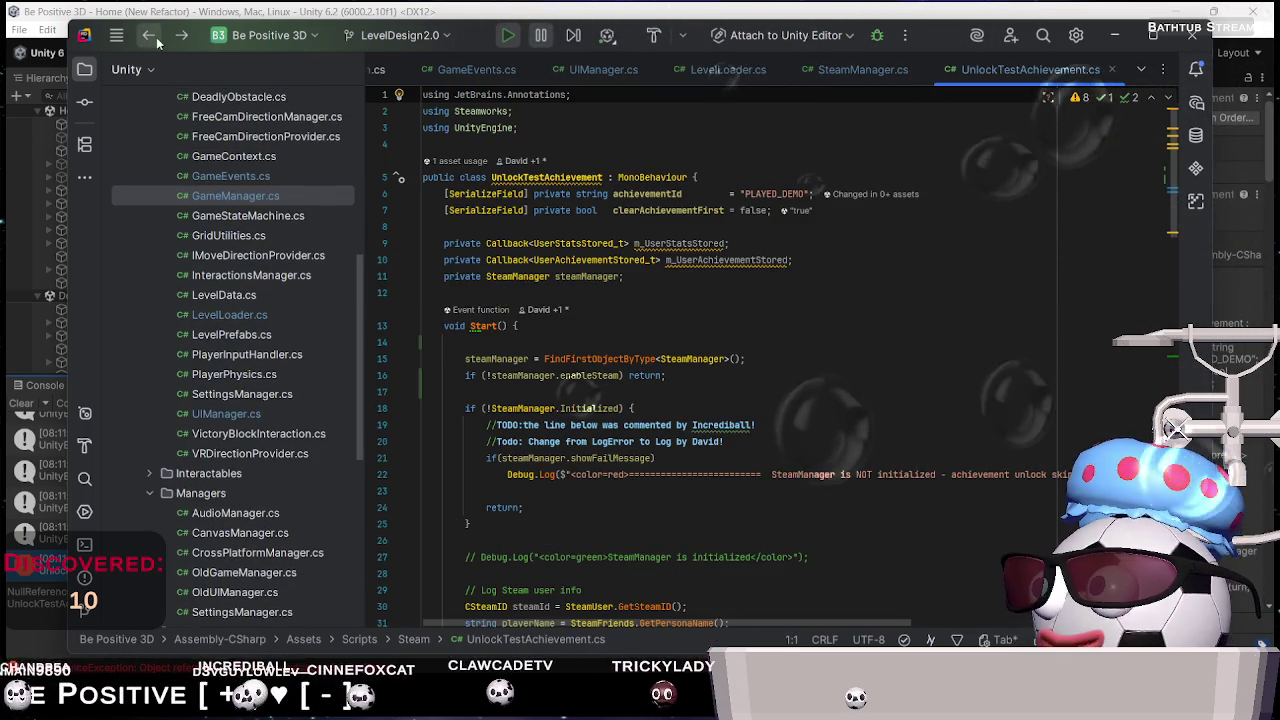
left_click(150, 37)
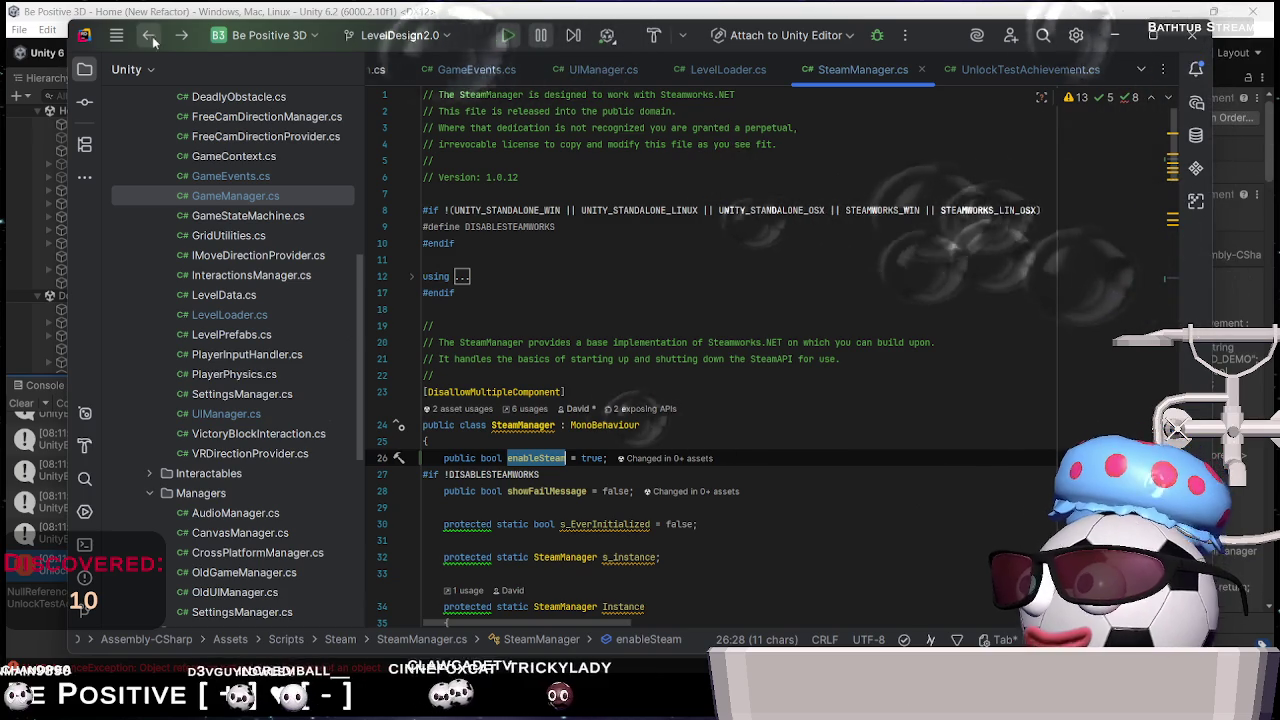
double_click(530, 424)
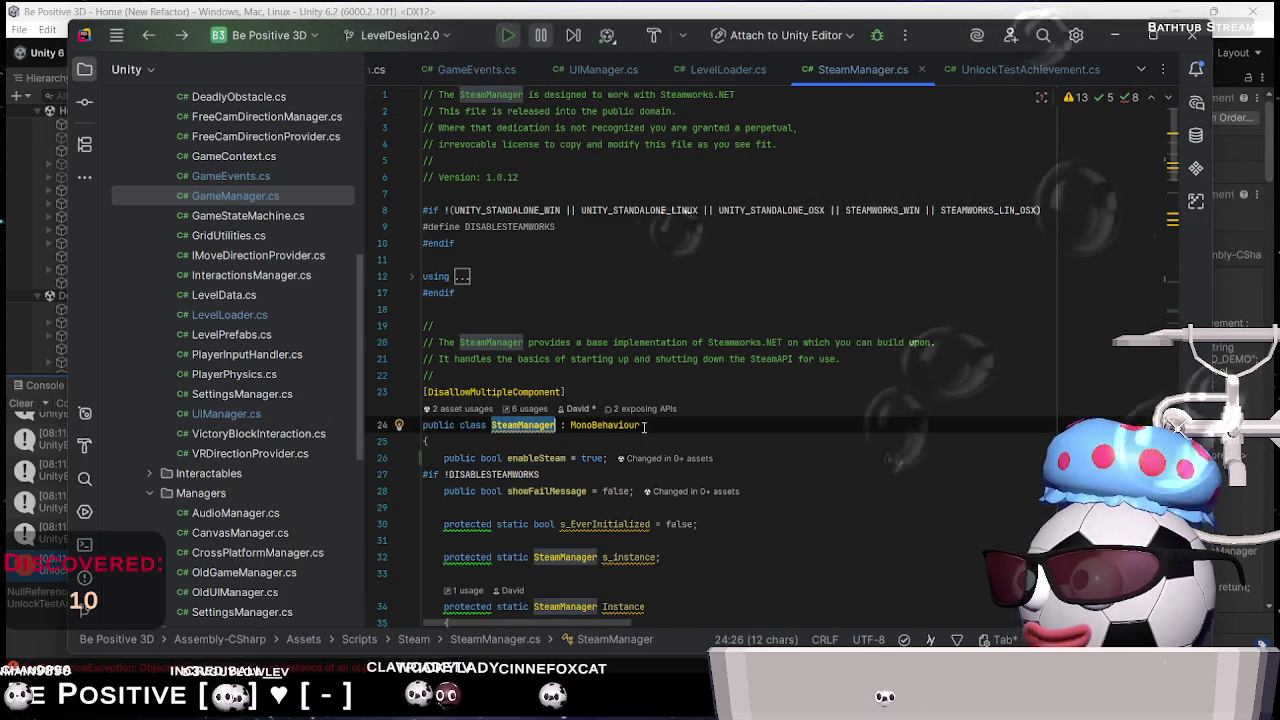
scroll(644, 426, "down", 5)
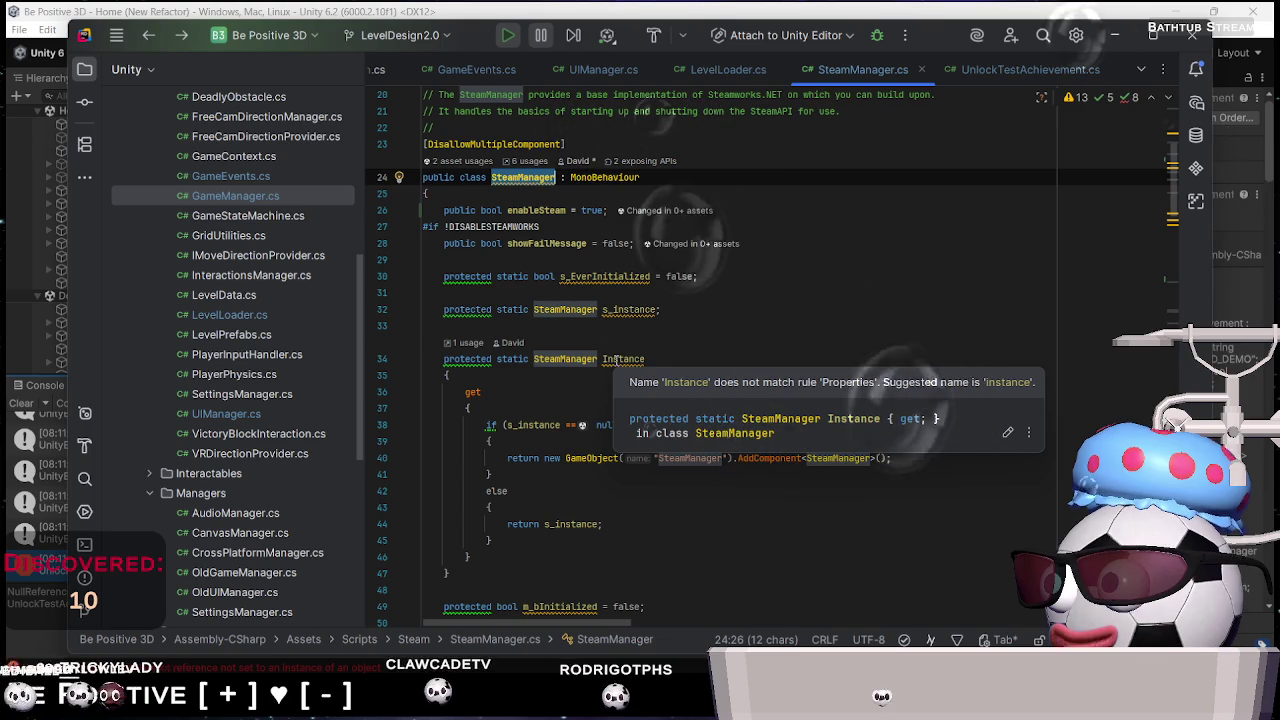
left_click(615, 359)
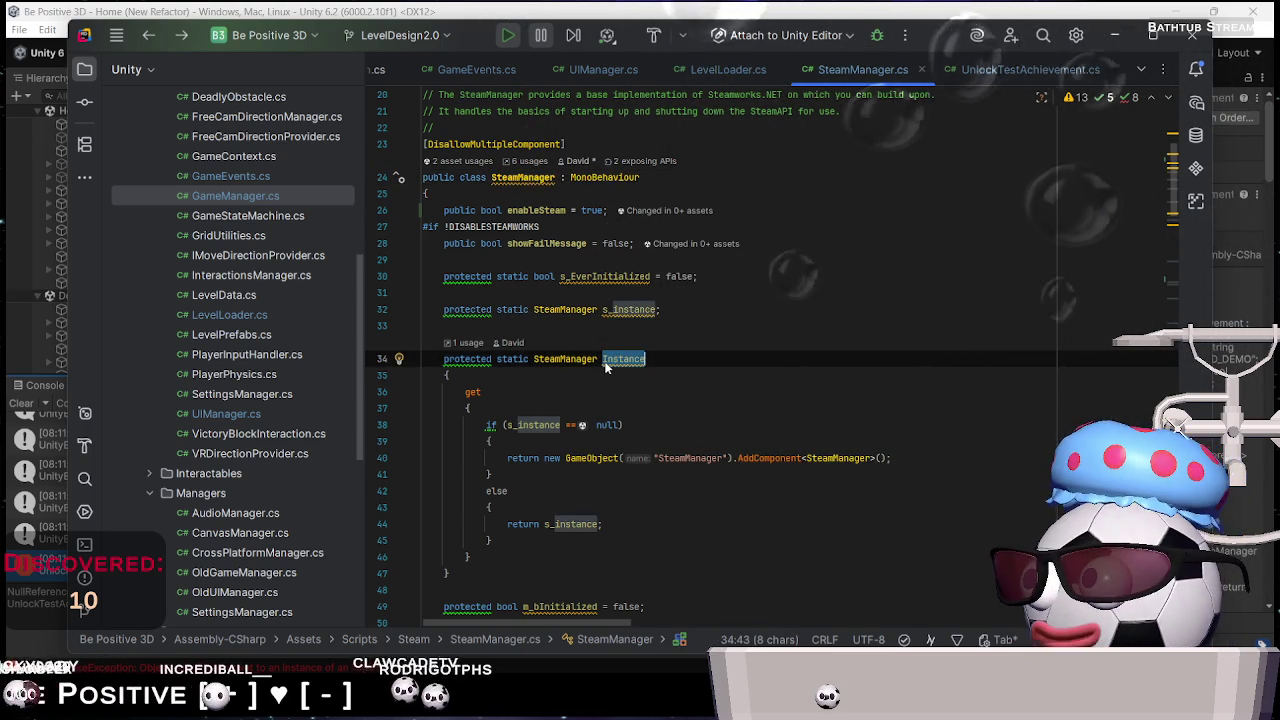
mouse_move(605, 368)
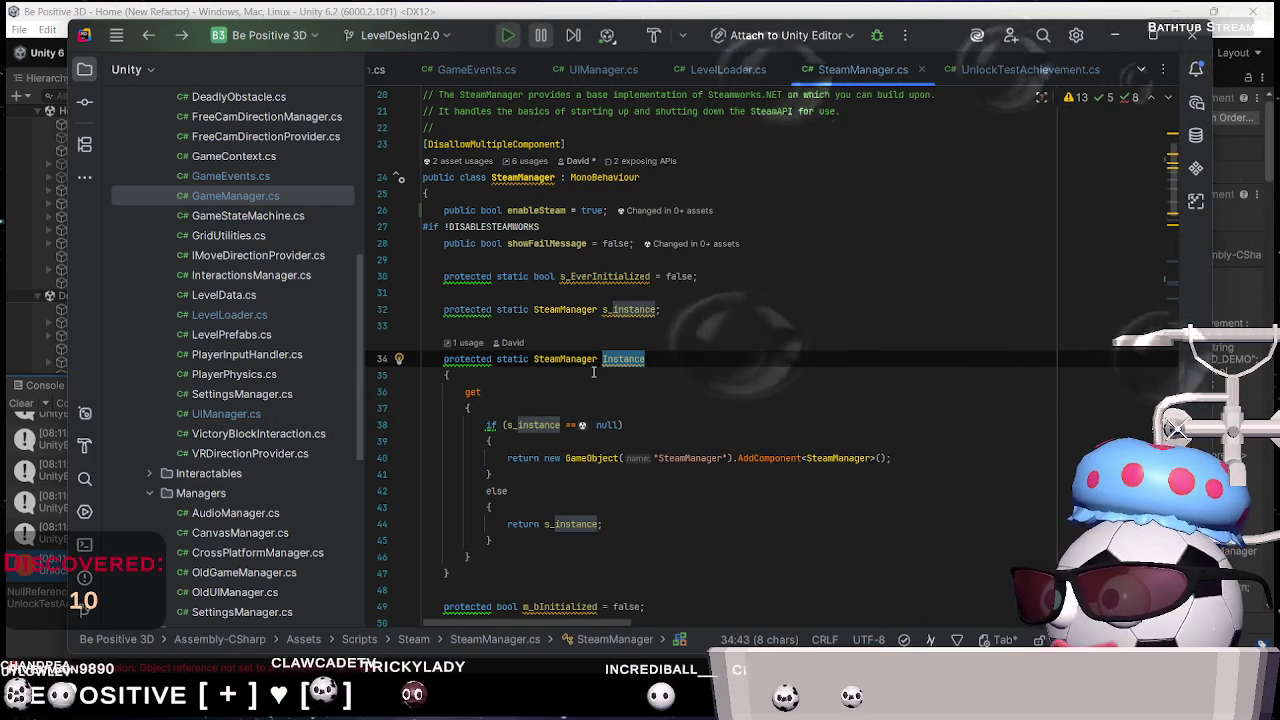
scroll(594, 372, "down", 5)
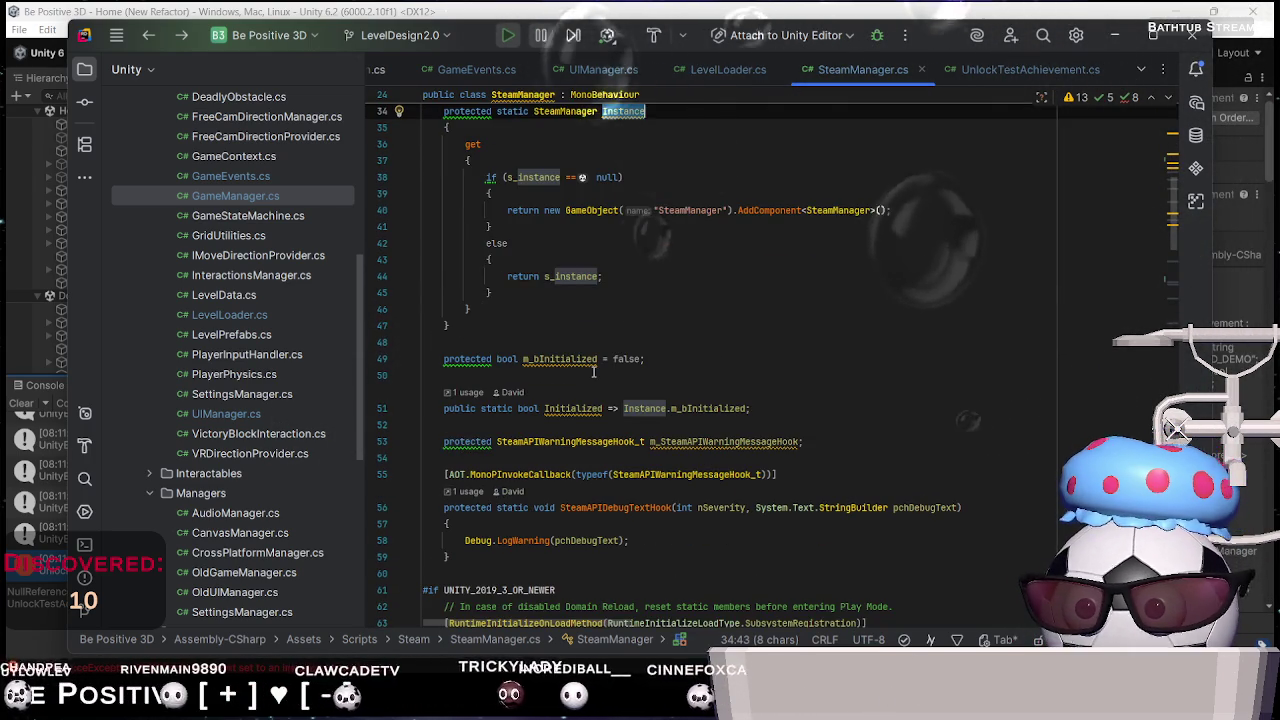
scroll(594, 372, "down", 2)
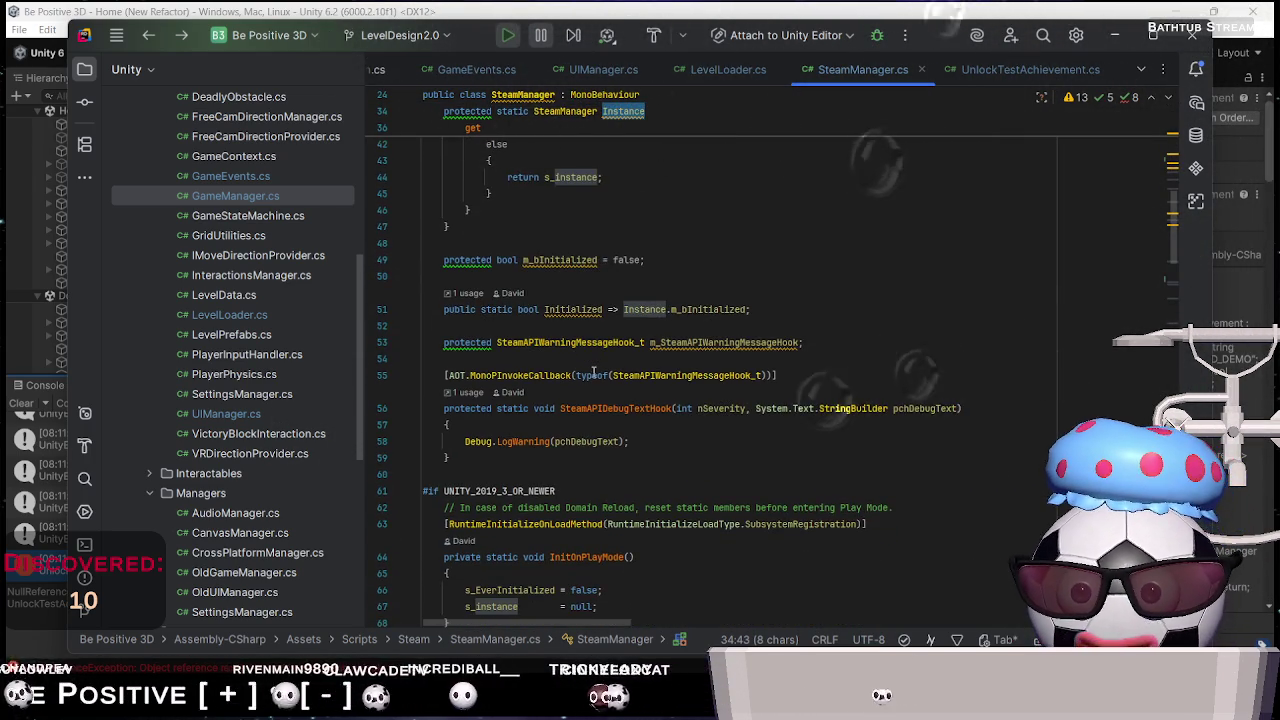
scroll(594, 372, "down", 2)
scroll(594, 372, "down", 5)
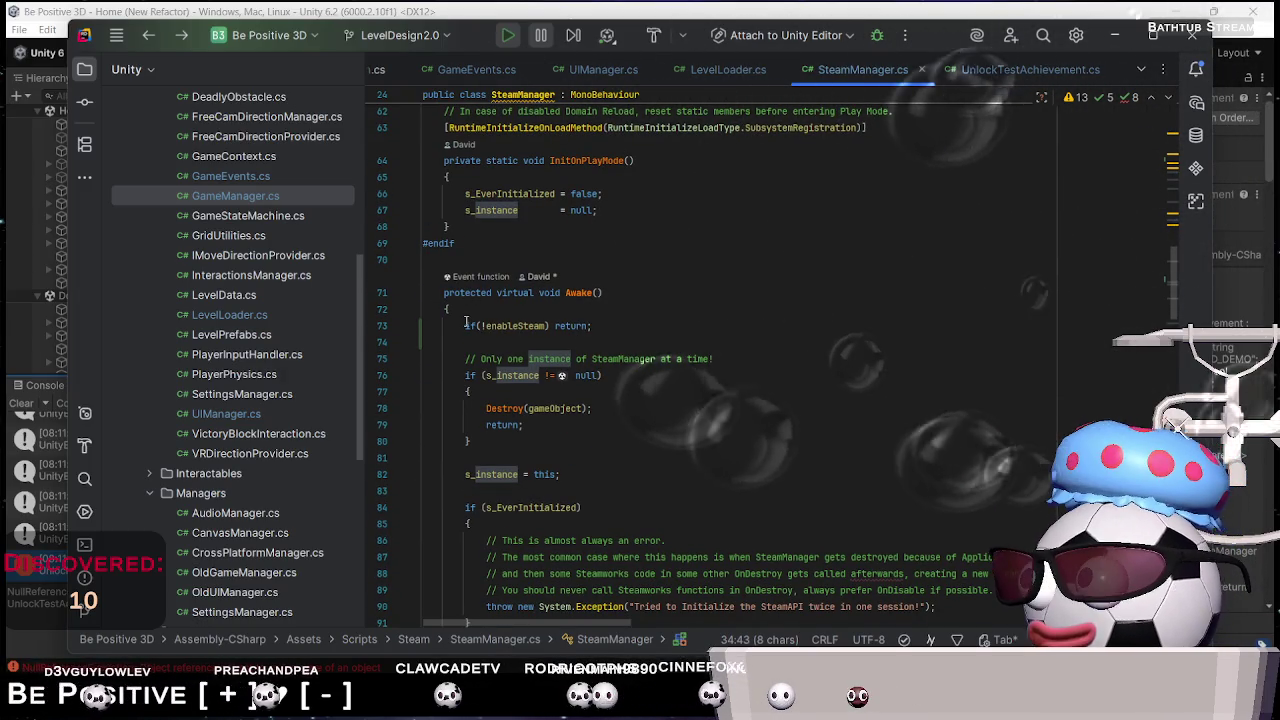
left_click_drag(465, 325, 655, 325)
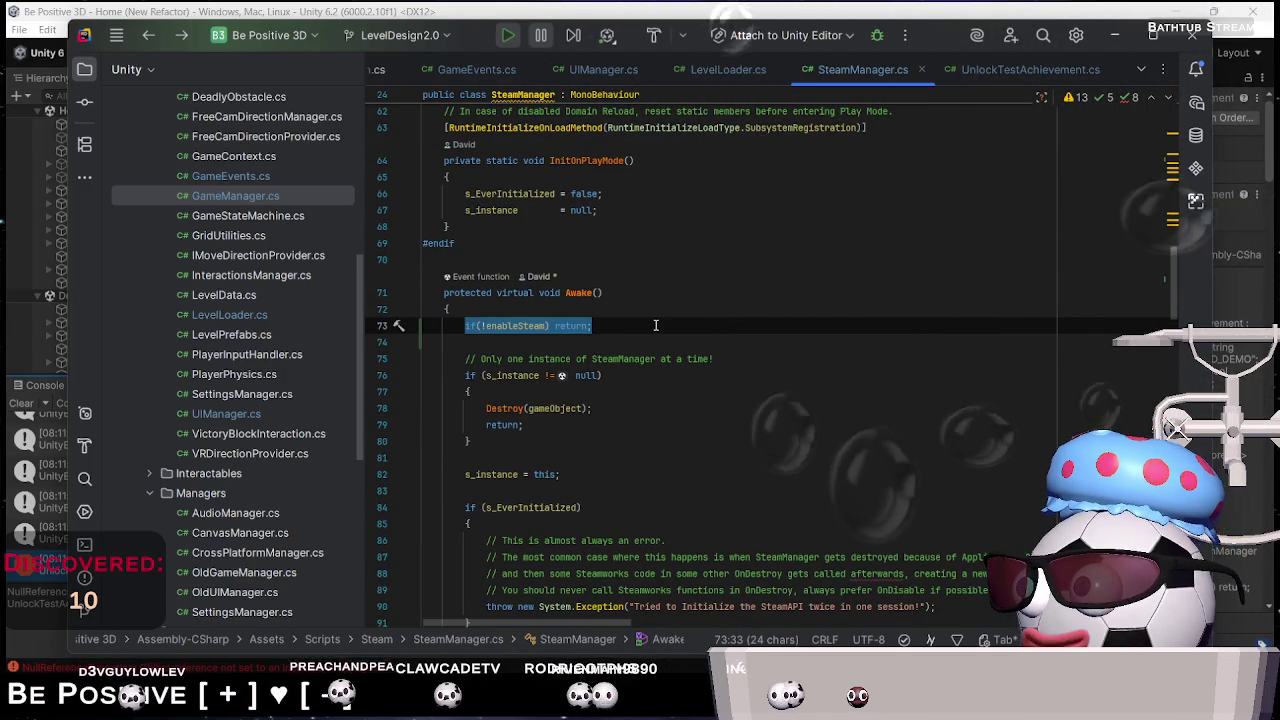
scroll(655, 325, "down", 9)
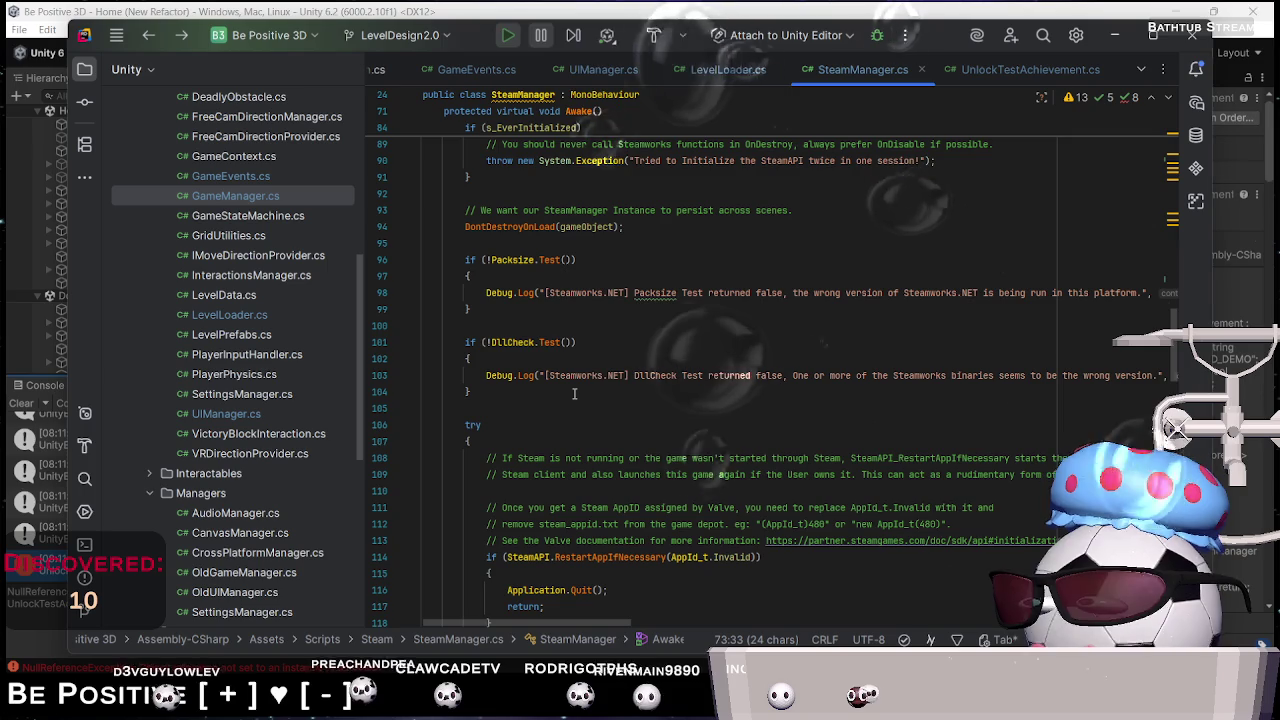
scroll(574, 393, "down", 8)
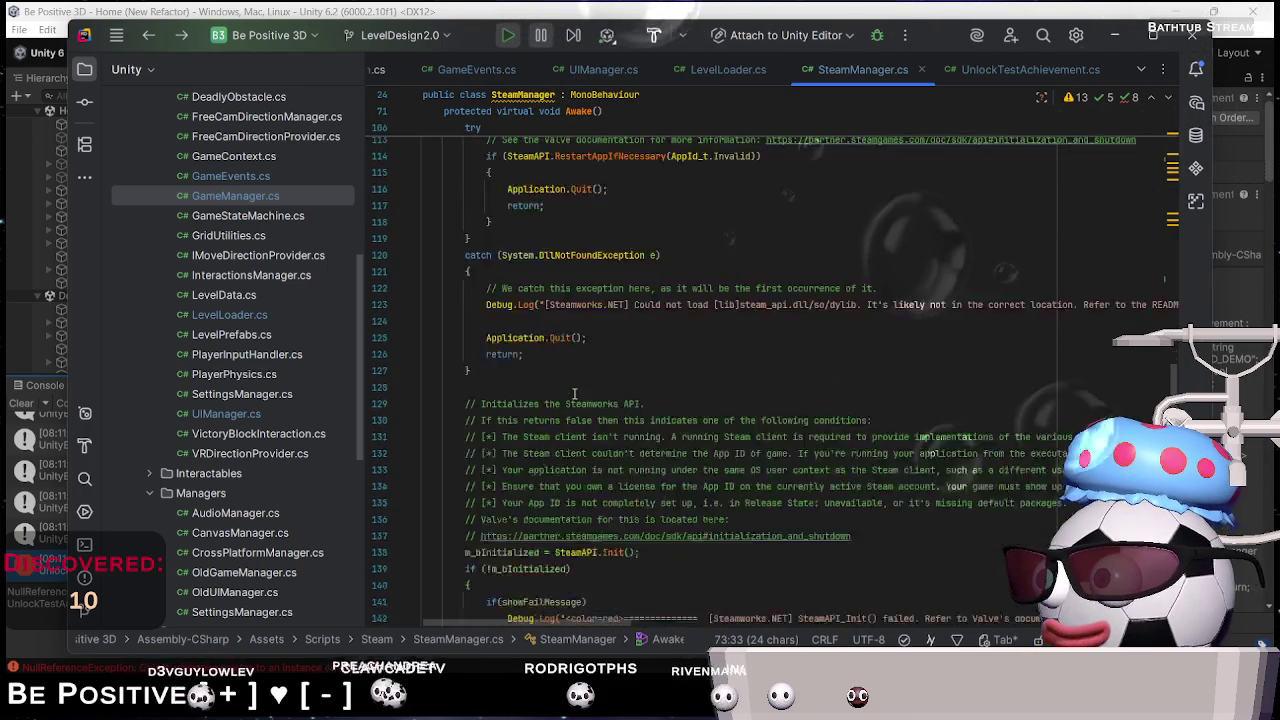
scroll(574, 393, "down", 8)
scroll(574, 393, "down", 11)
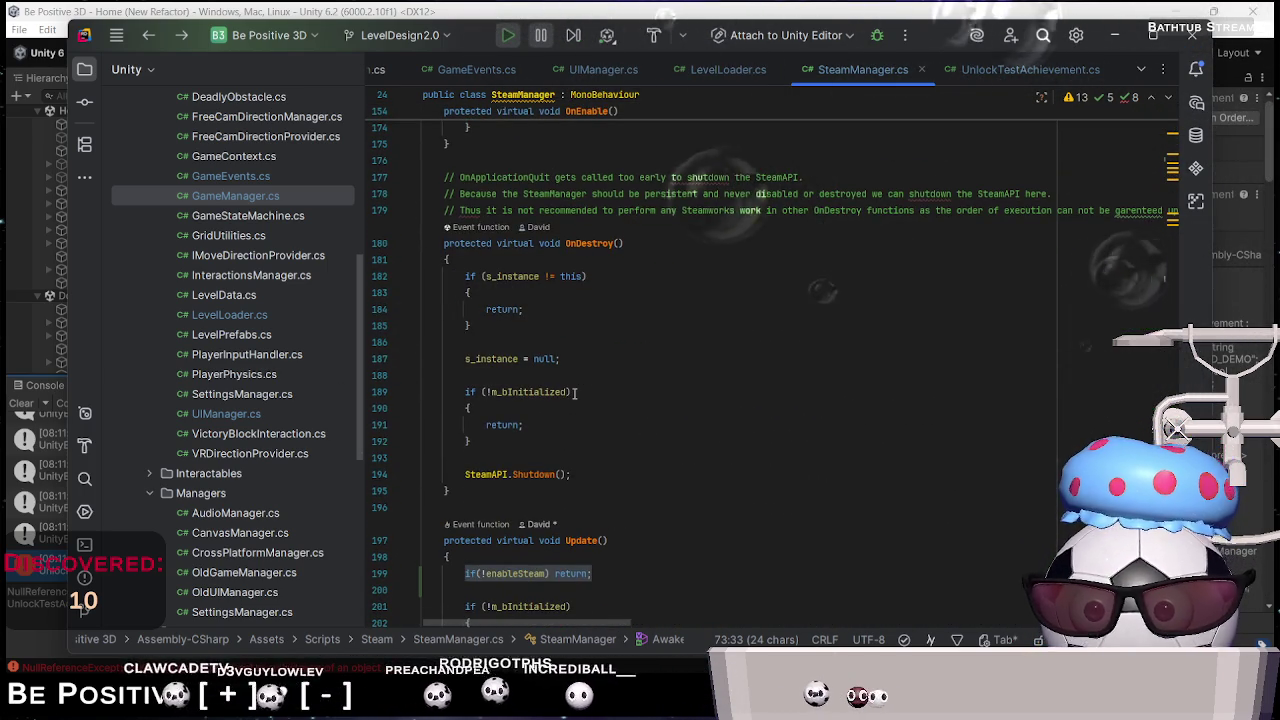
scroll(561, 358, "down", 6)
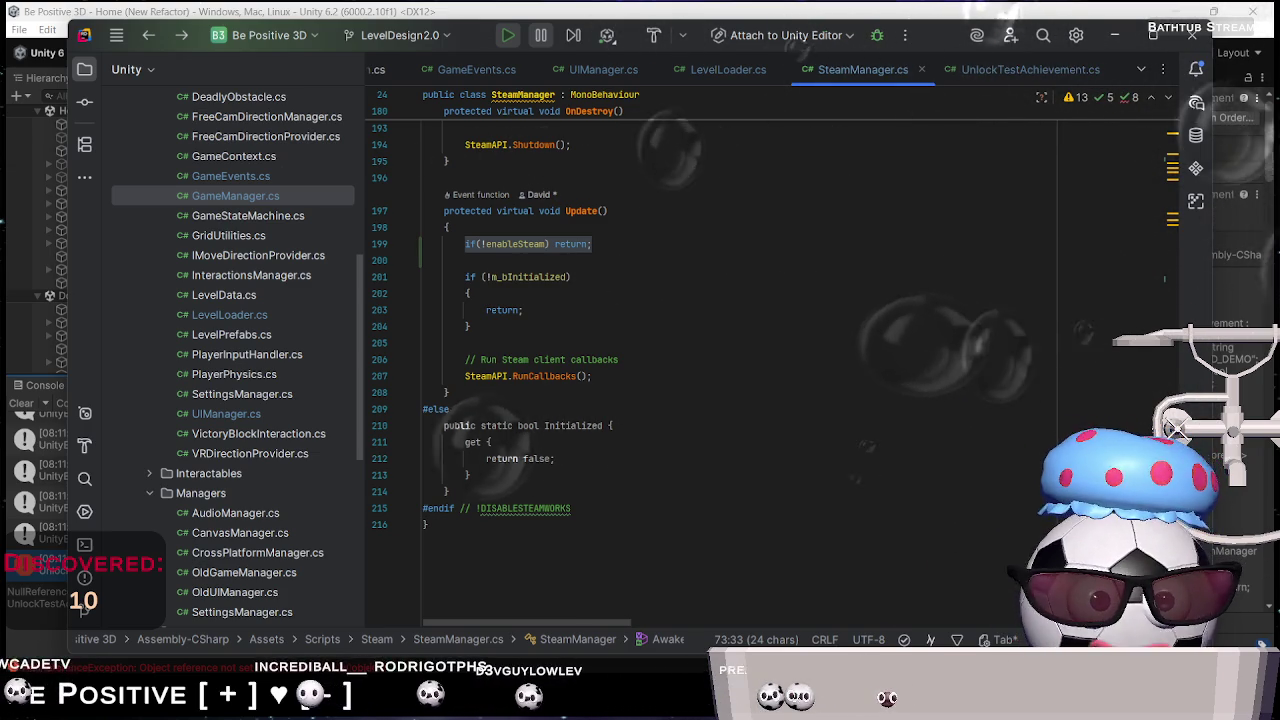
Move the public enableSteam = true field just below #if !DISABLESTEAMWORKS, above showFailMessage
left_click(1168, 152)
scroll(677, 430, "up", 3)
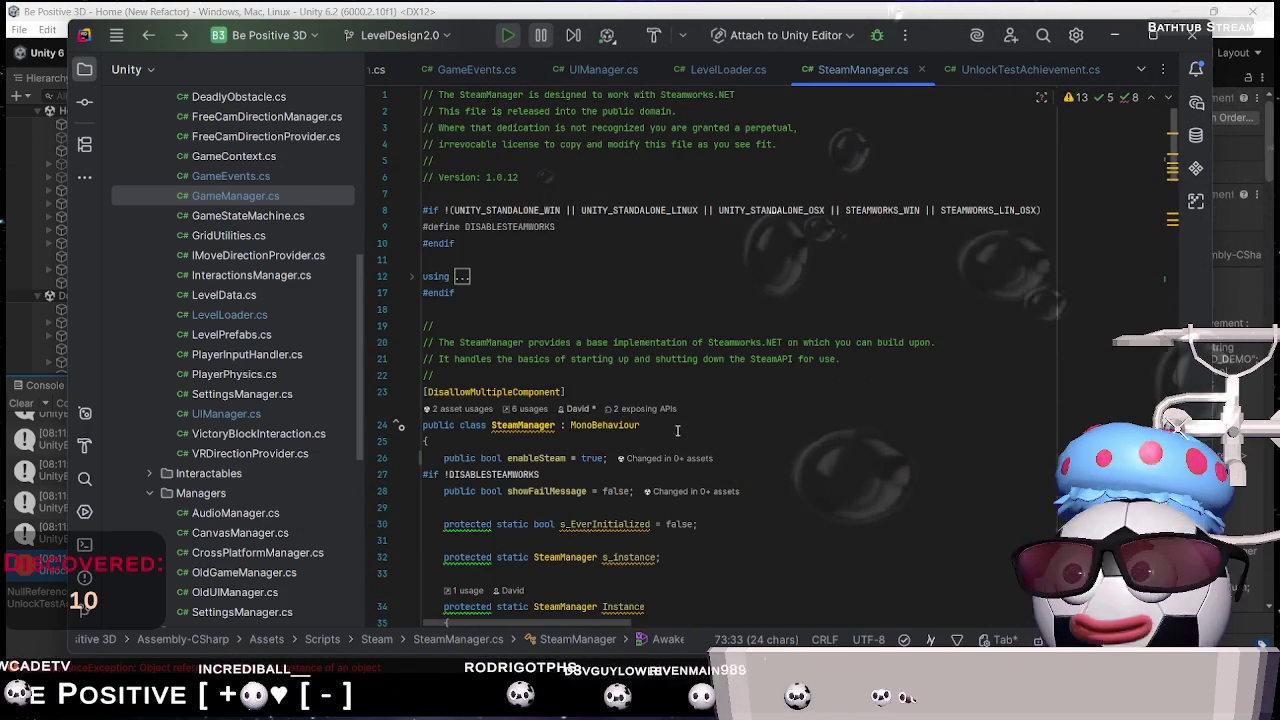
left_click(775, 462)
key("alt+shift+Down")
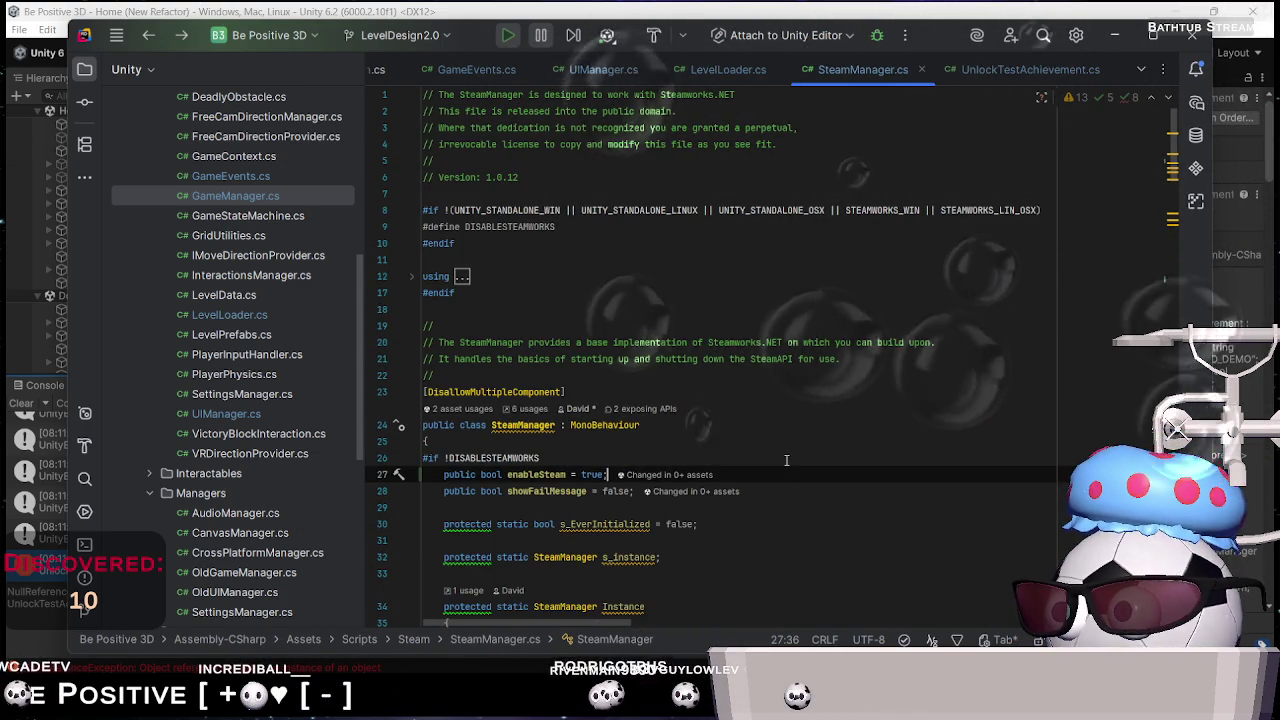
key("alt+Tab")
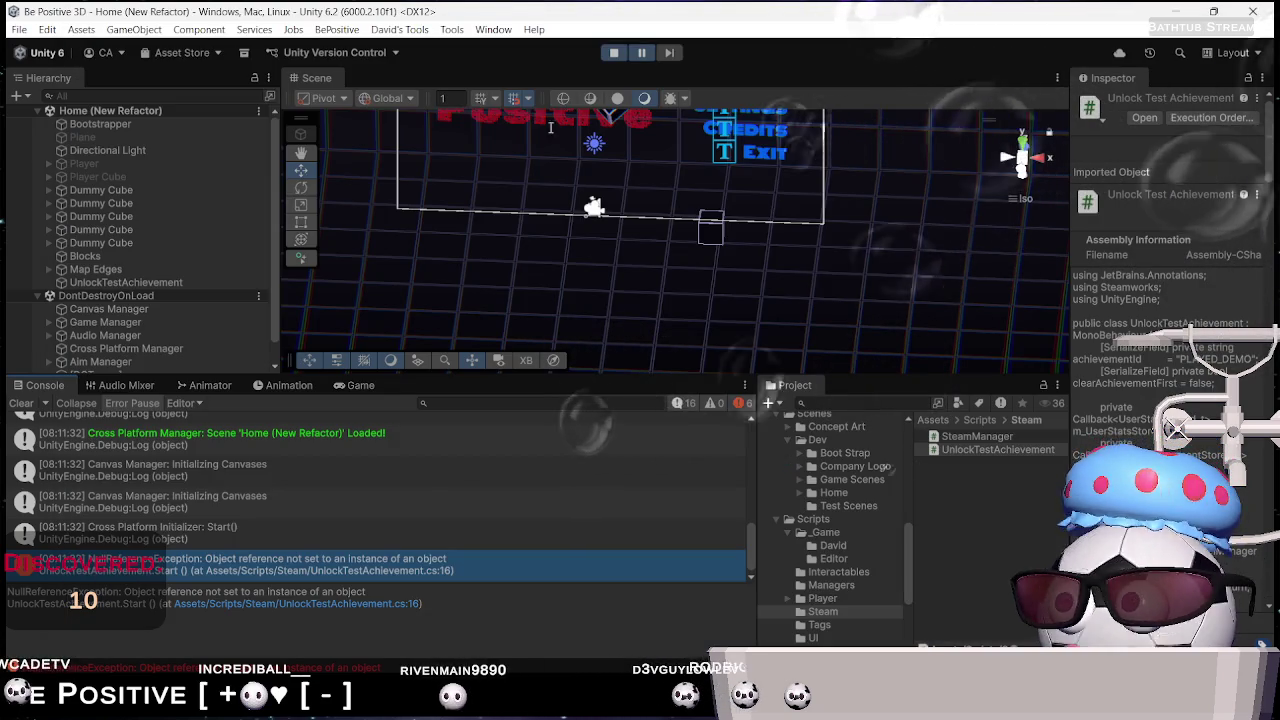
Stop the running game after a quick replay and clear the Console log
left_click(614, 52)
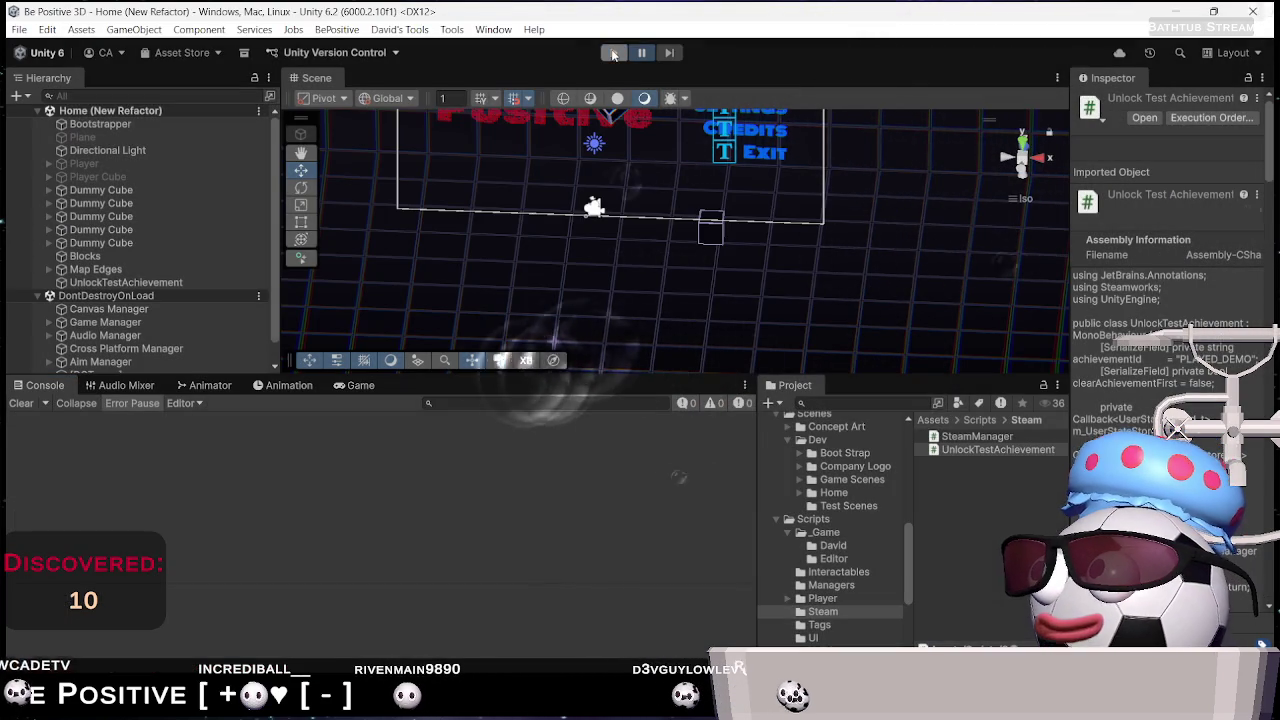
left_click(614, 52)
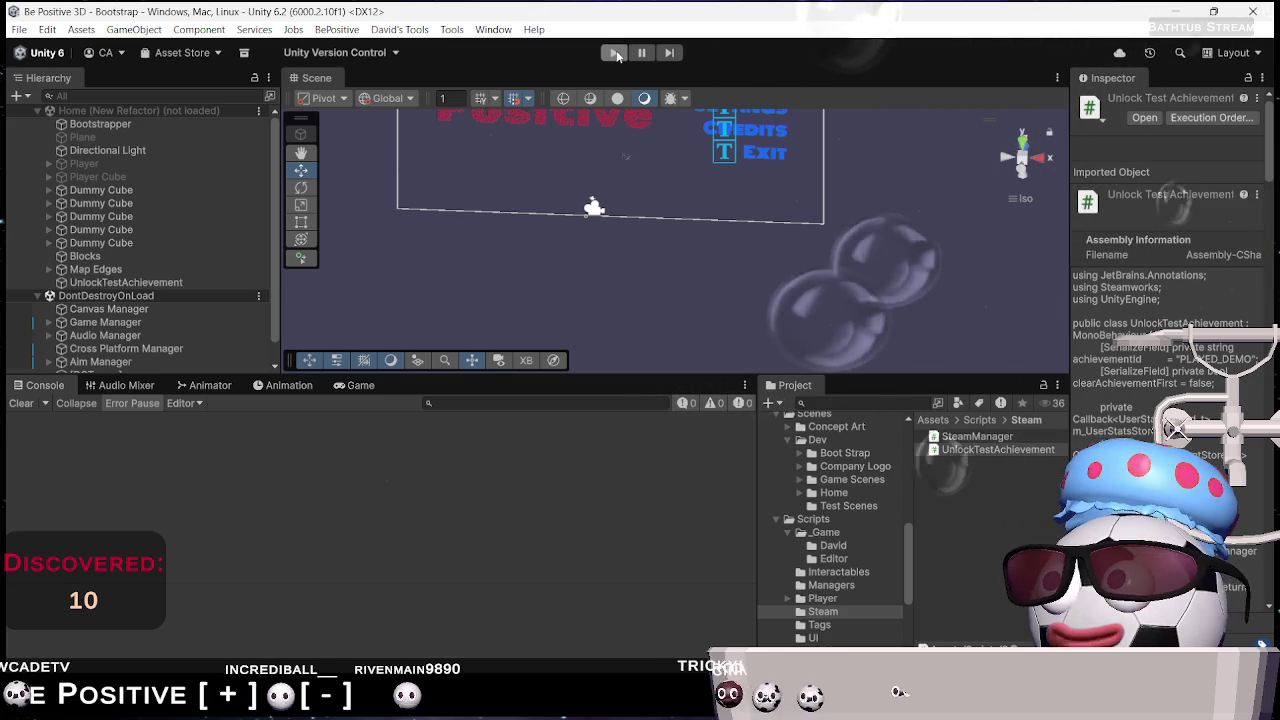
left_click(616, 53)
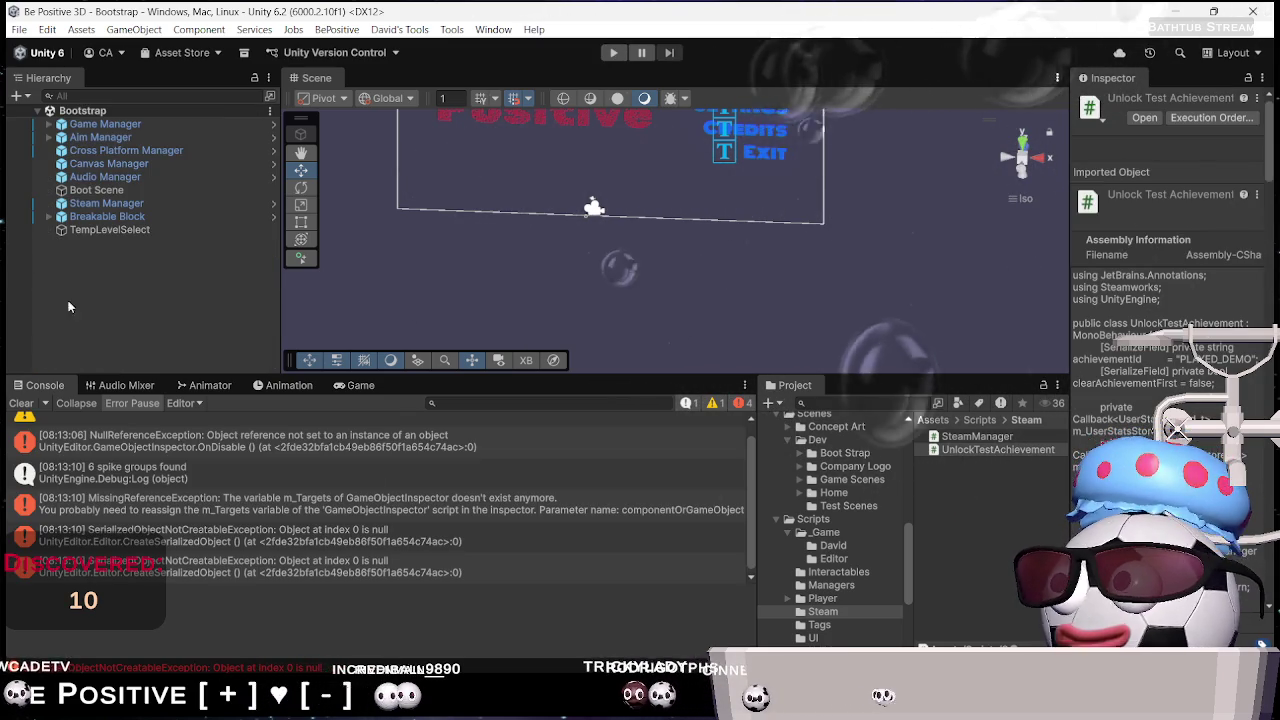
left_click(21, 403)
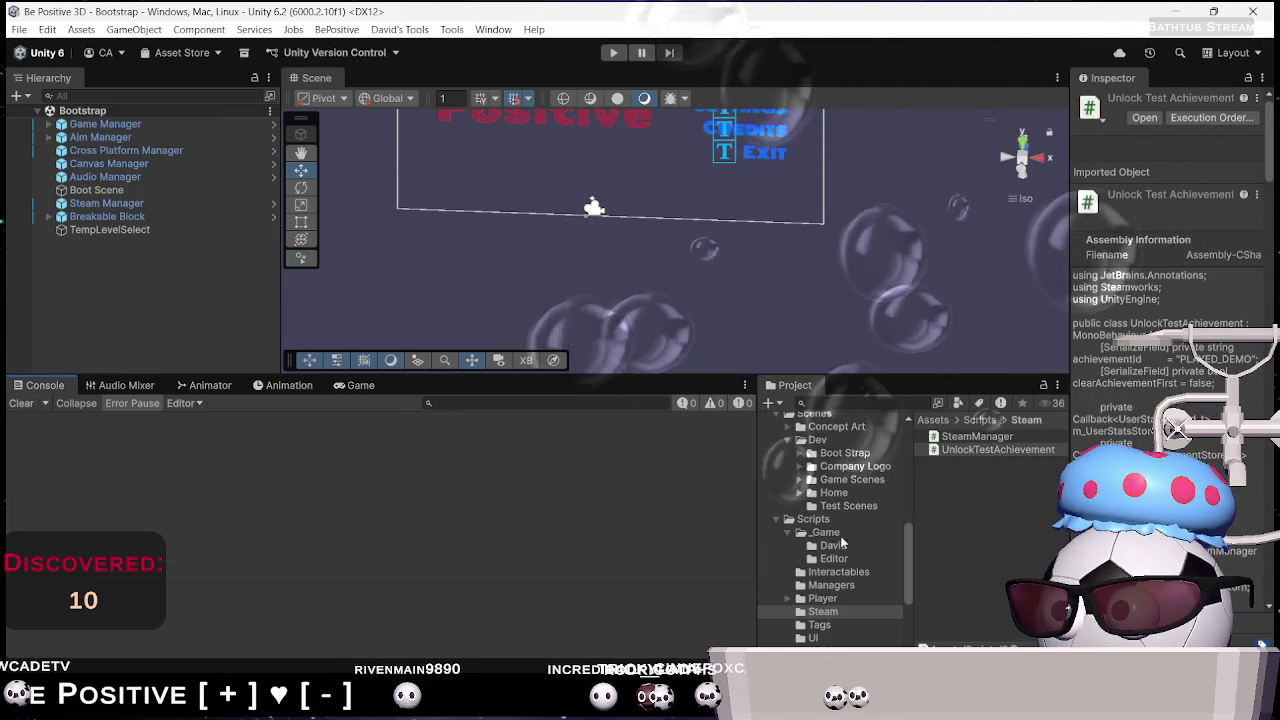
Turn off Enable Steam on the Bootstrap Steam Manager, run, and select the NullReferenceException
left_click(845, 453)
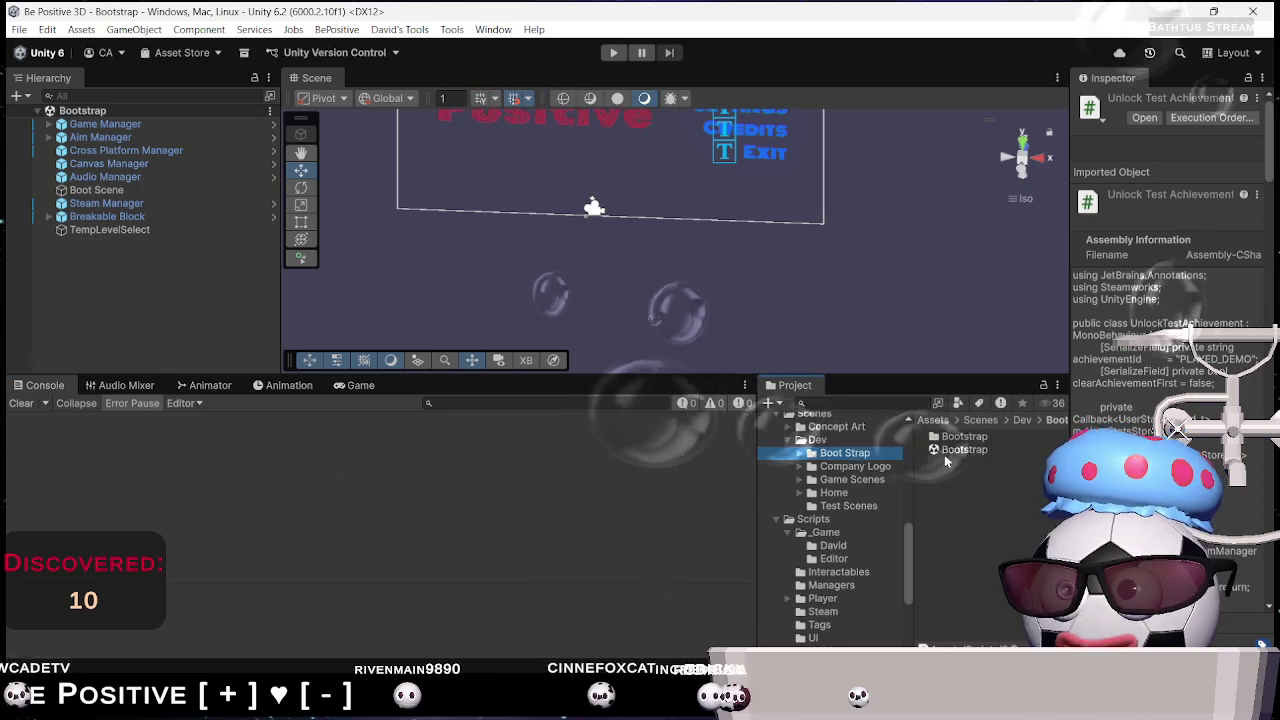
left_click(963, 450)
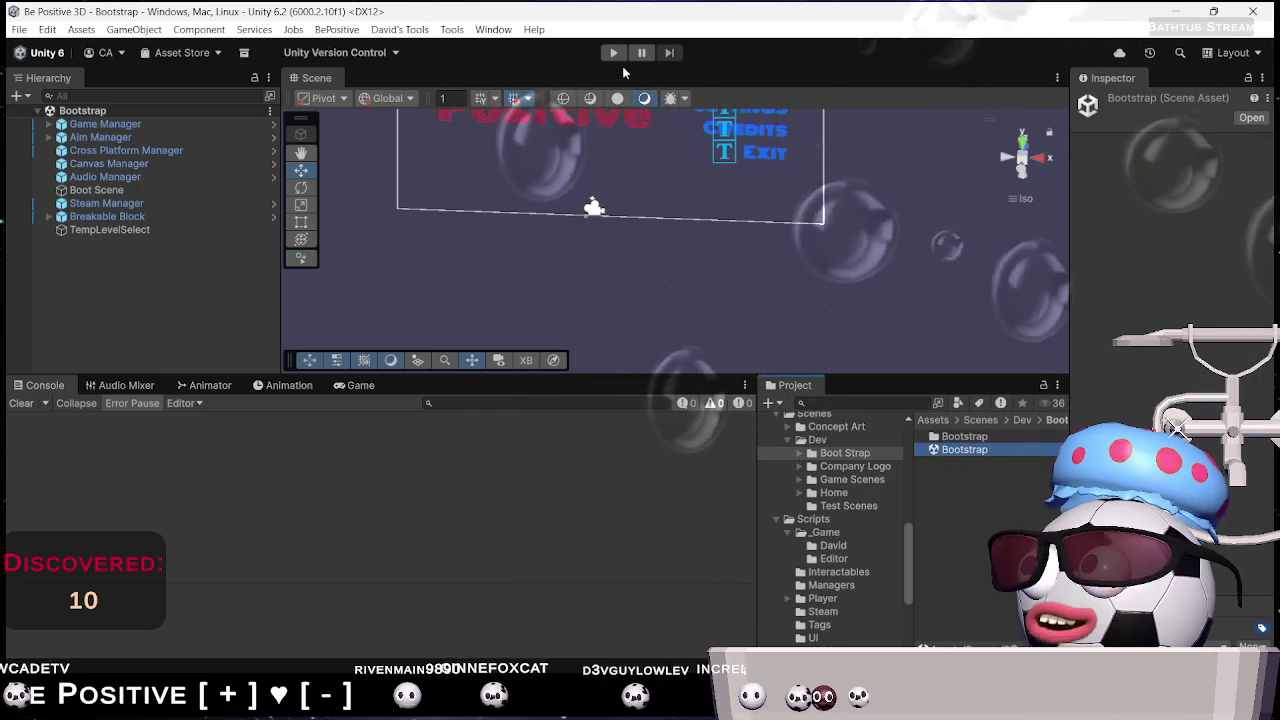
left_click(120, 203)
left_click(1150, 301)
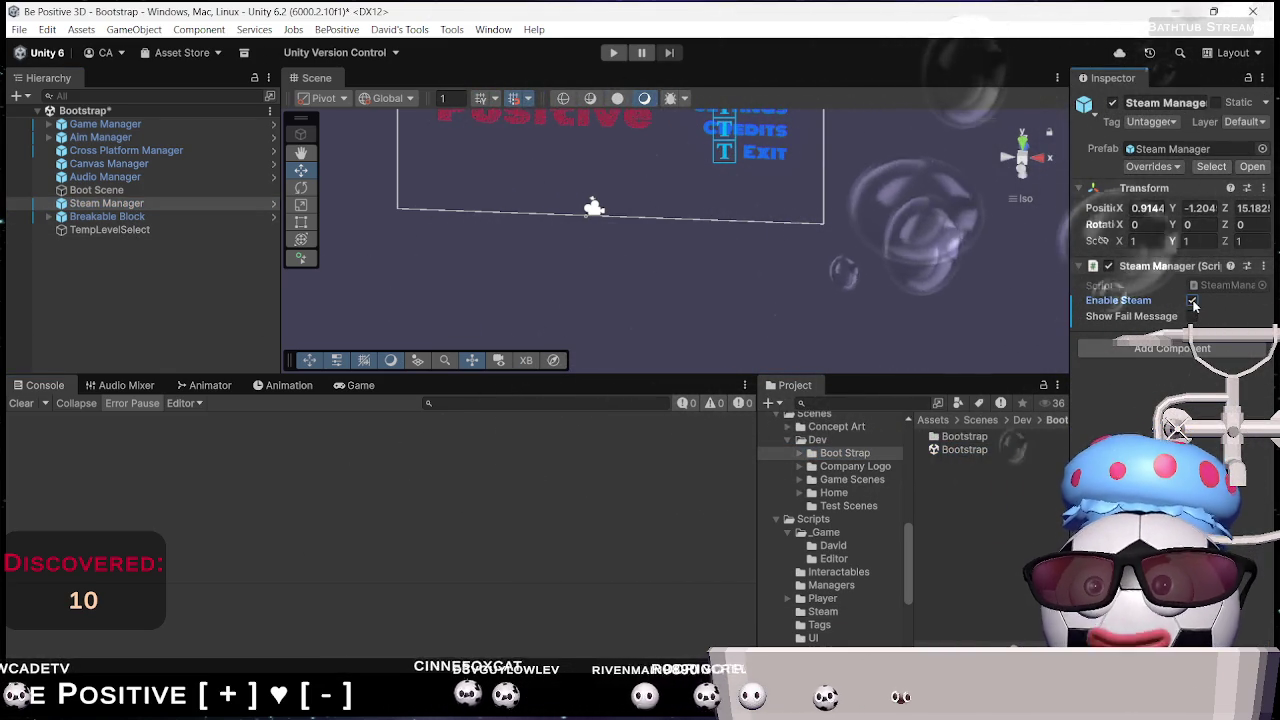
left_click(614, 53)
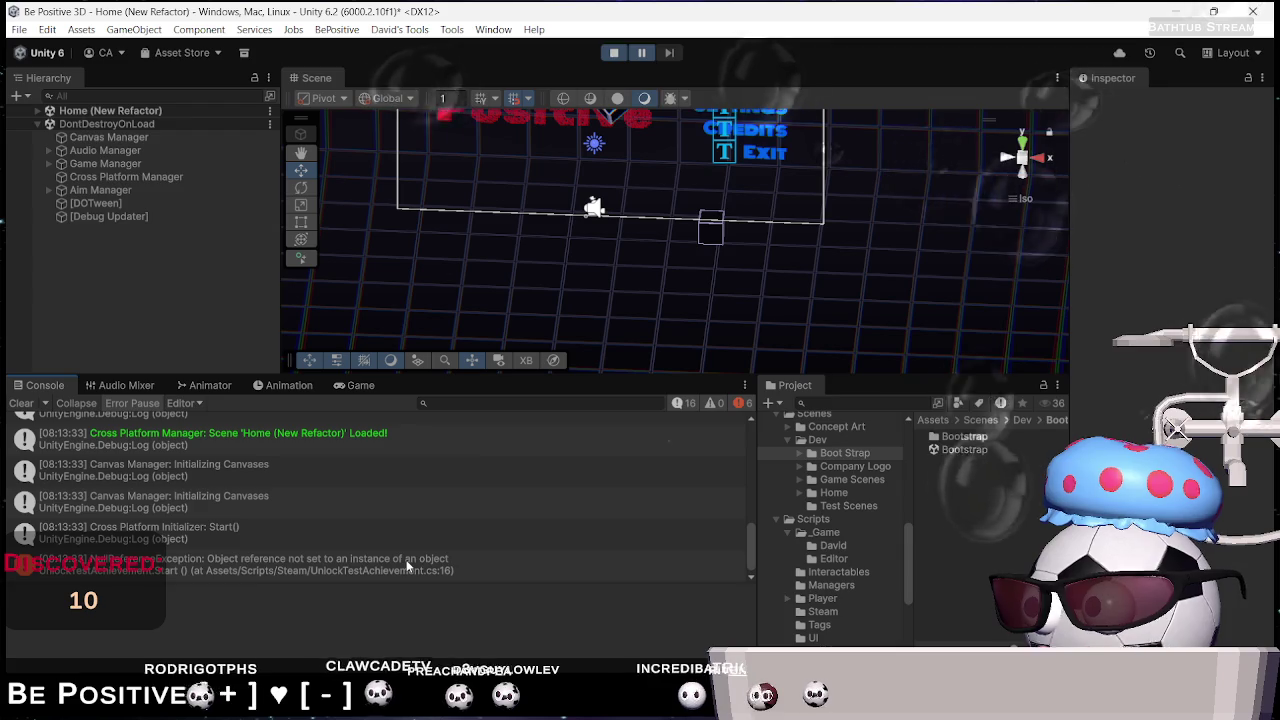
left_click(407, 568)
Change line 16 to 'if (!steamManager || !steamManager.enableSteam) return;'
double_click(407, 568)
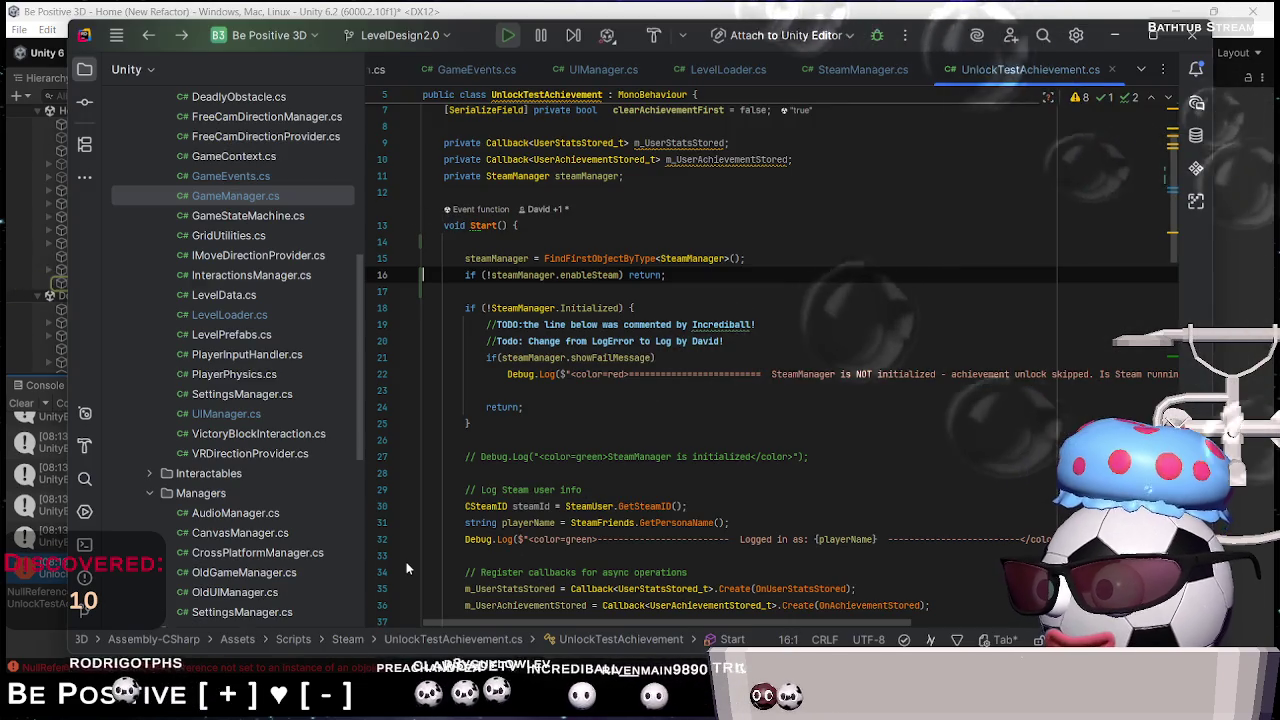
left_click(700, 275)
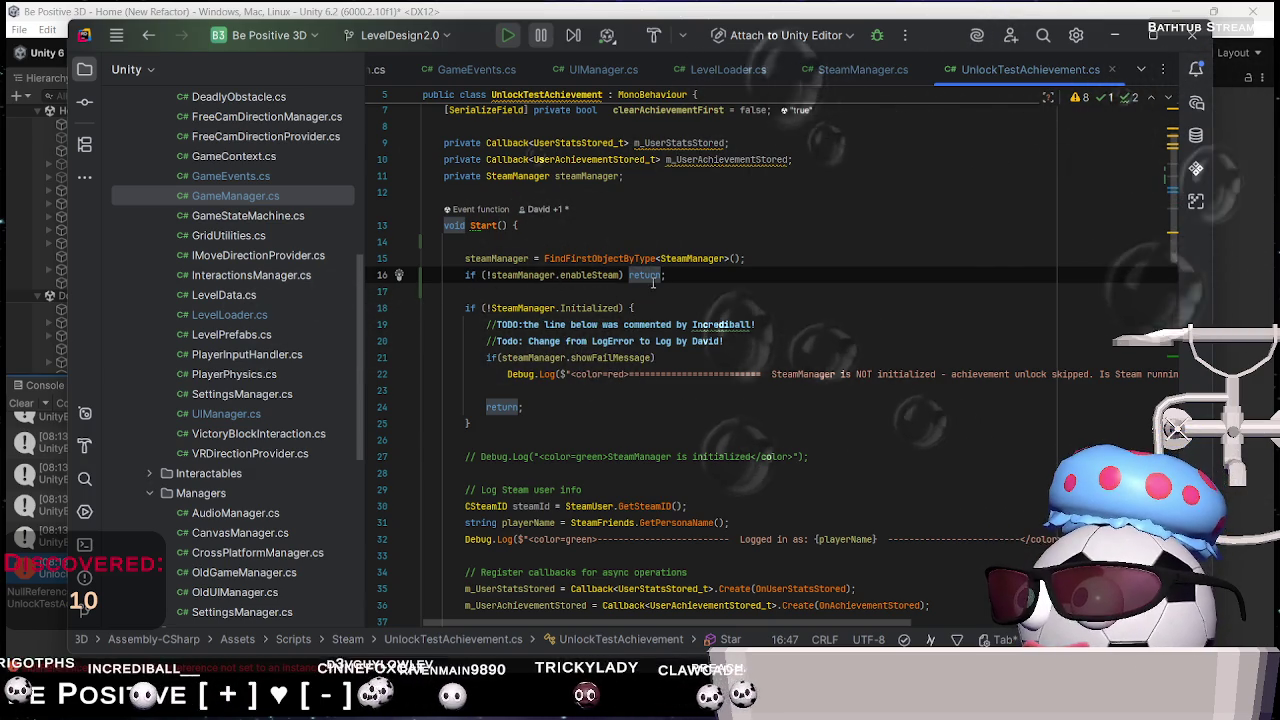
left_click(484, 275)
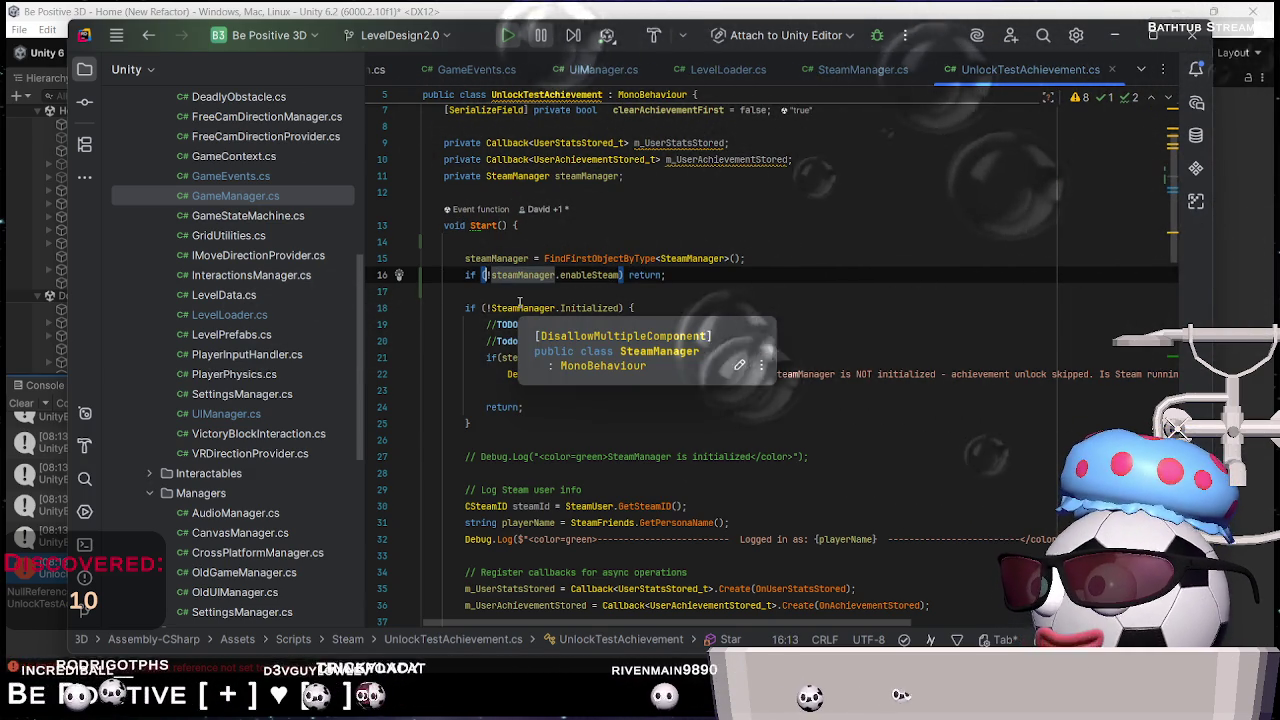
type("||")
left_click(422, 291)
left_click(495, 275)
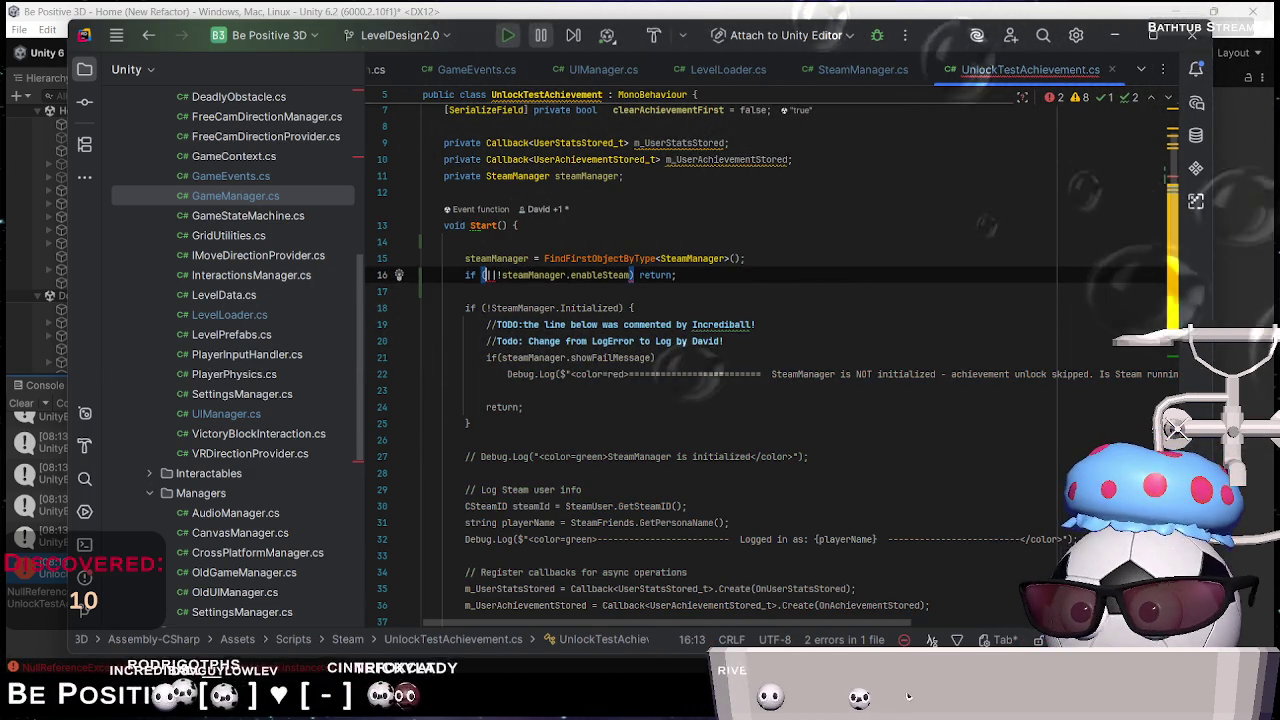
key("ctrl+space")
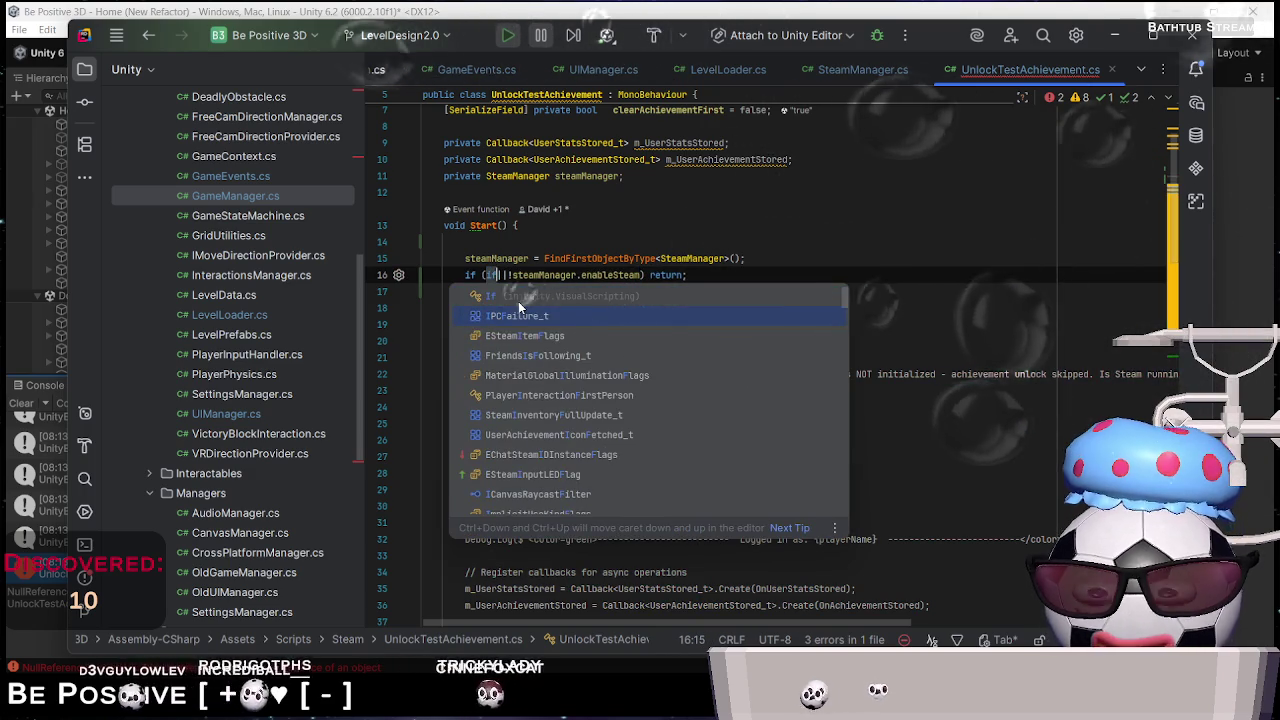
key("Escape")
type("!steamManager")
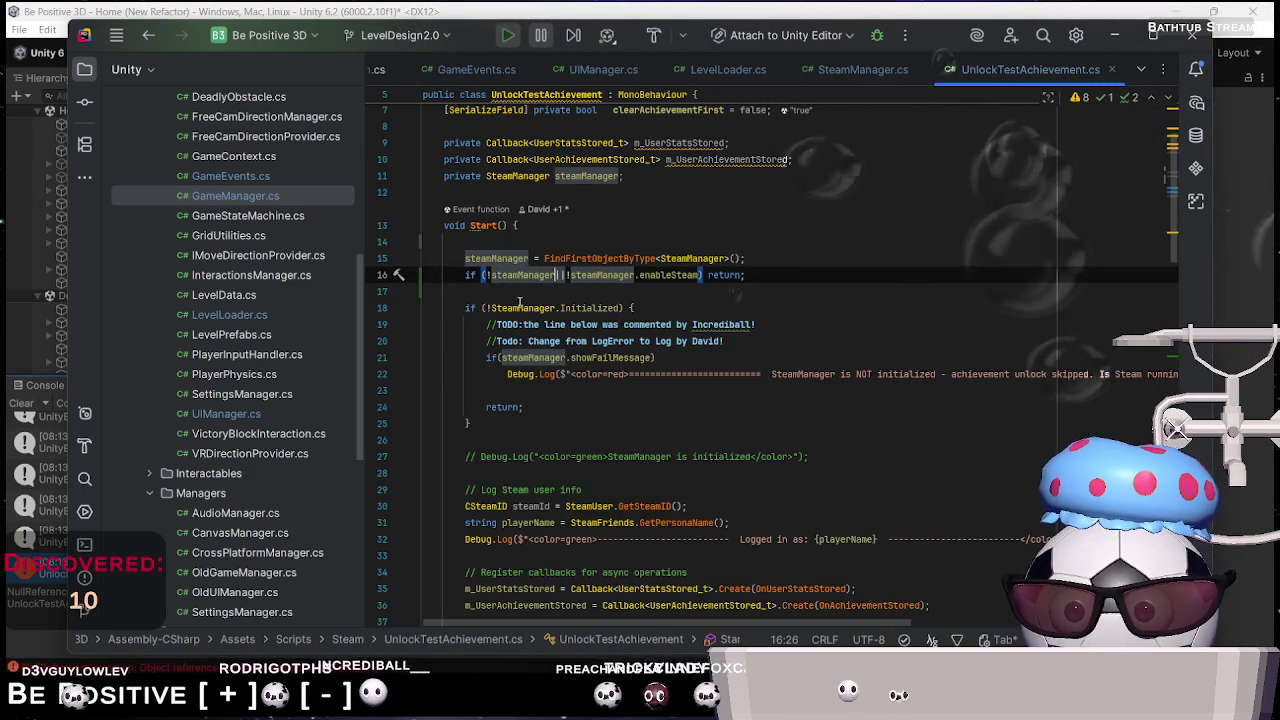
key("alt+Tab")
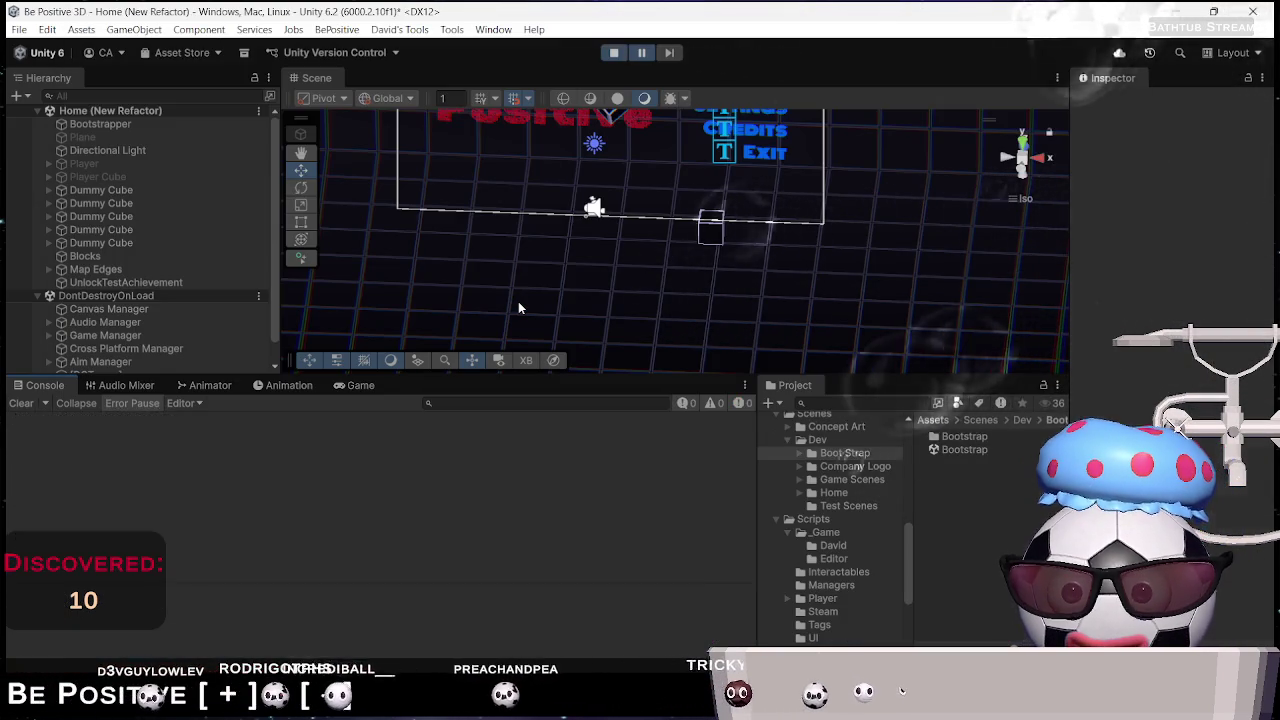
Restart play mode after recompiling and rerun the game with a cleared Console
key("ctrl+p")
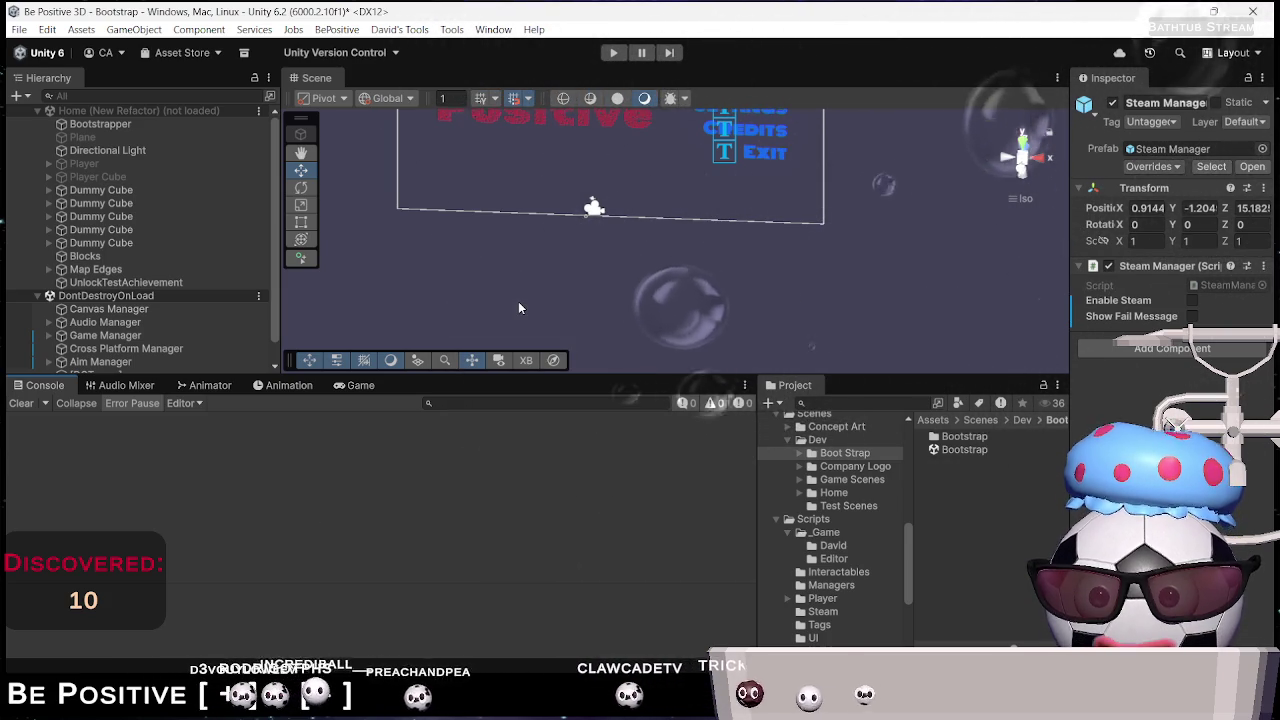
key("ctrl+p")
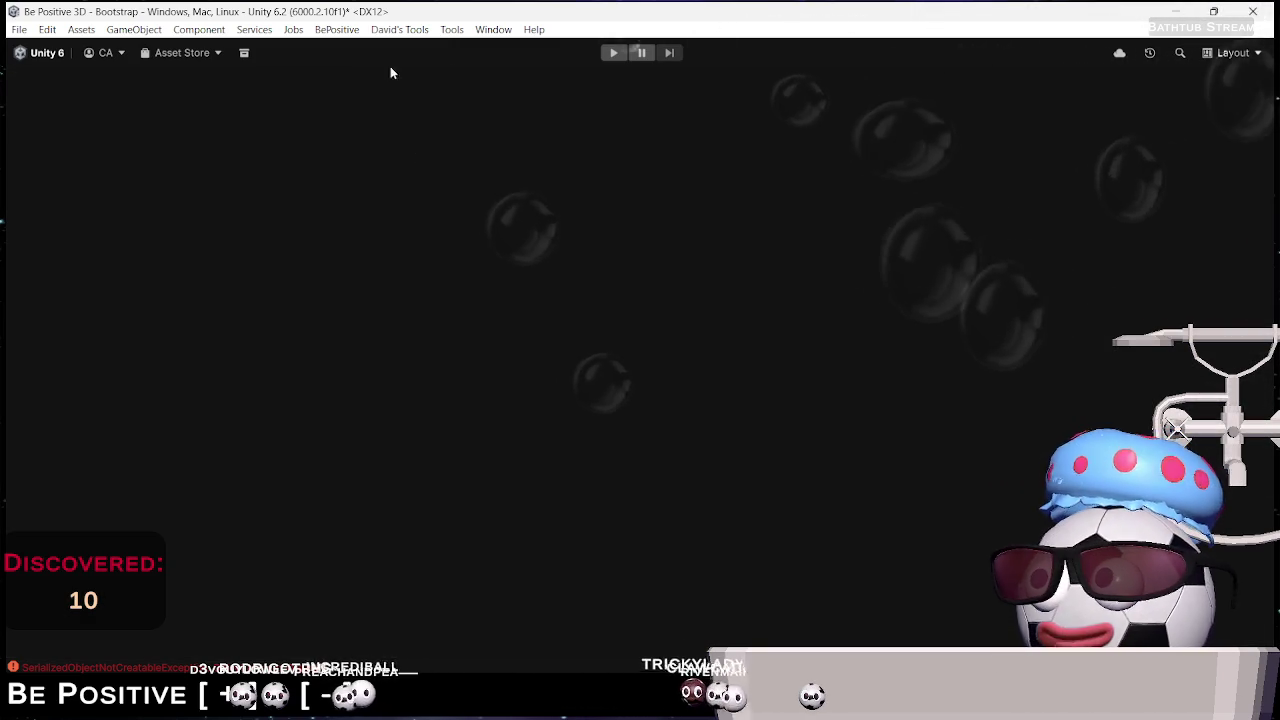
key("ctrl+p")
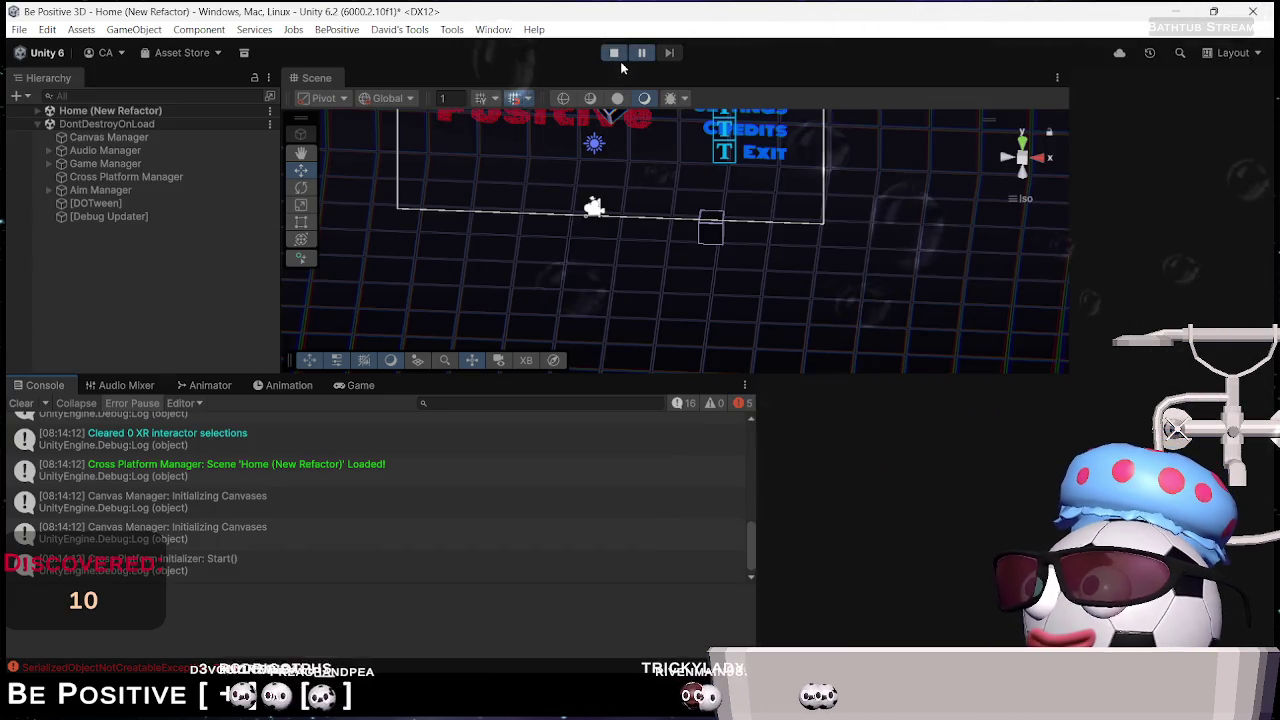
left_click(615, 54)
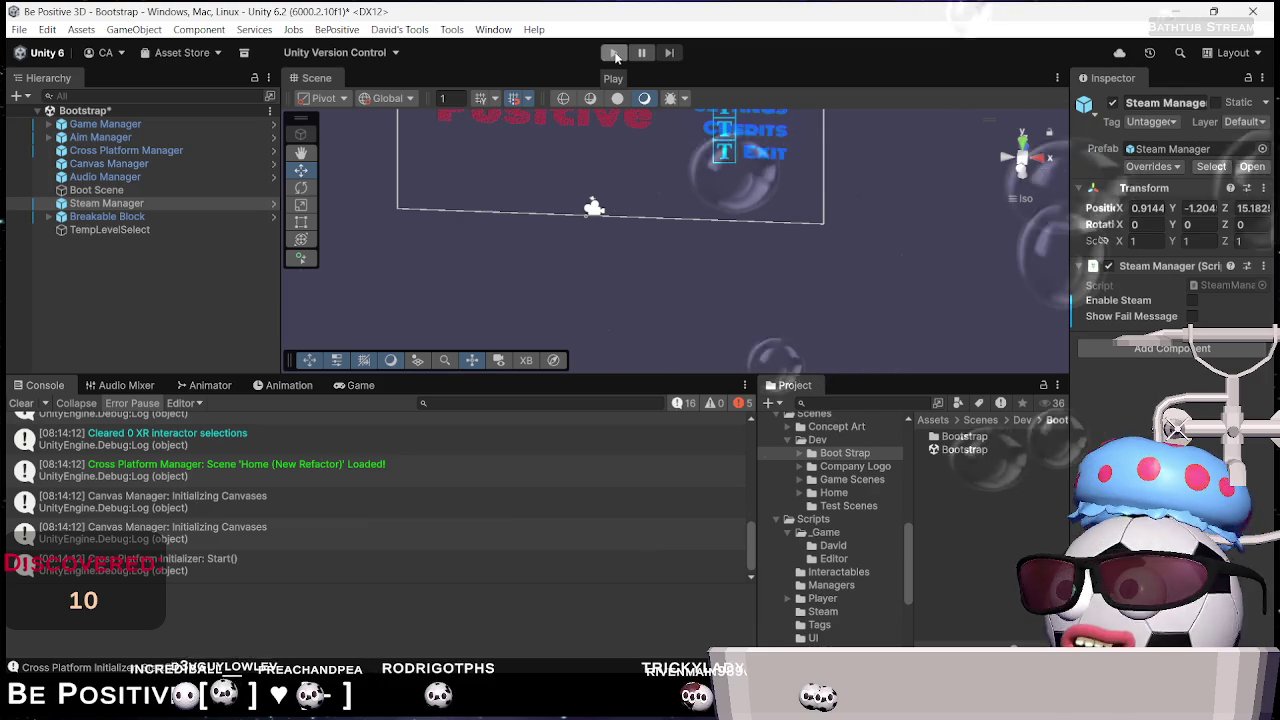
left_click(22, 403)
left_click(613, 53)
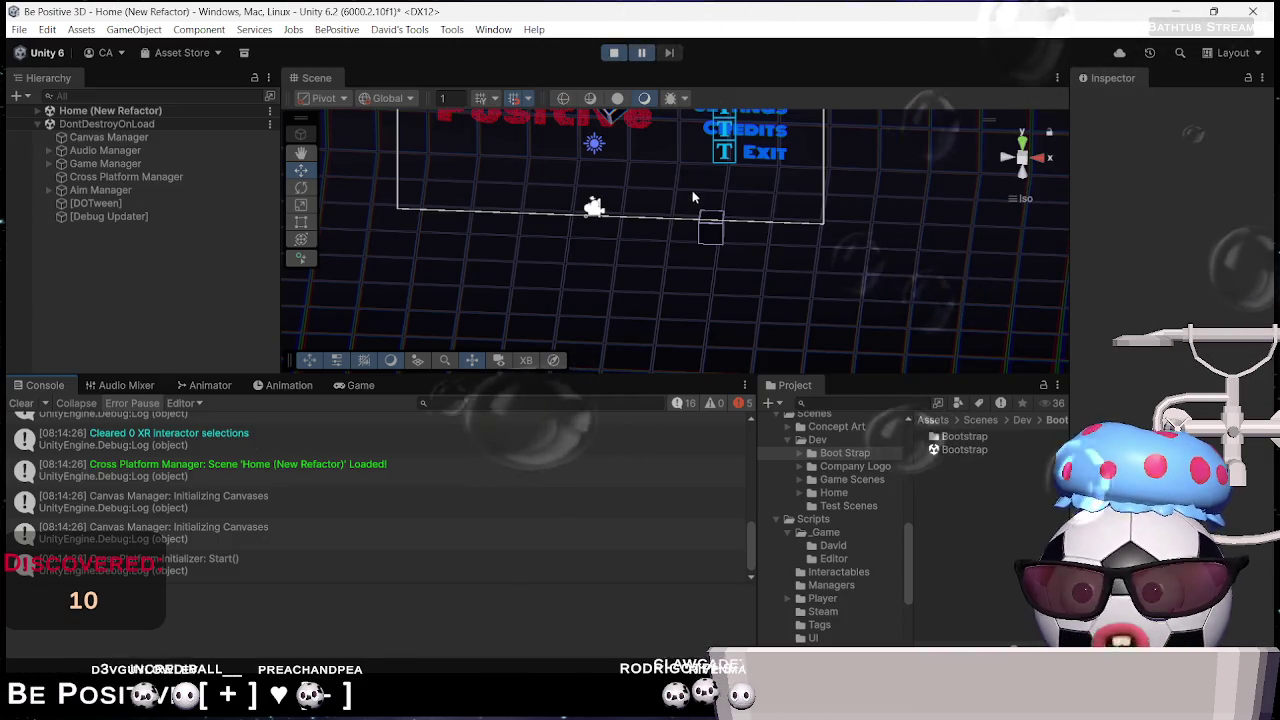
Inspect the logged errors, stop play, and open 'Player Start Position Not Found!' at GameManager.cs line 129
scroll(348, 524, "up", 5)
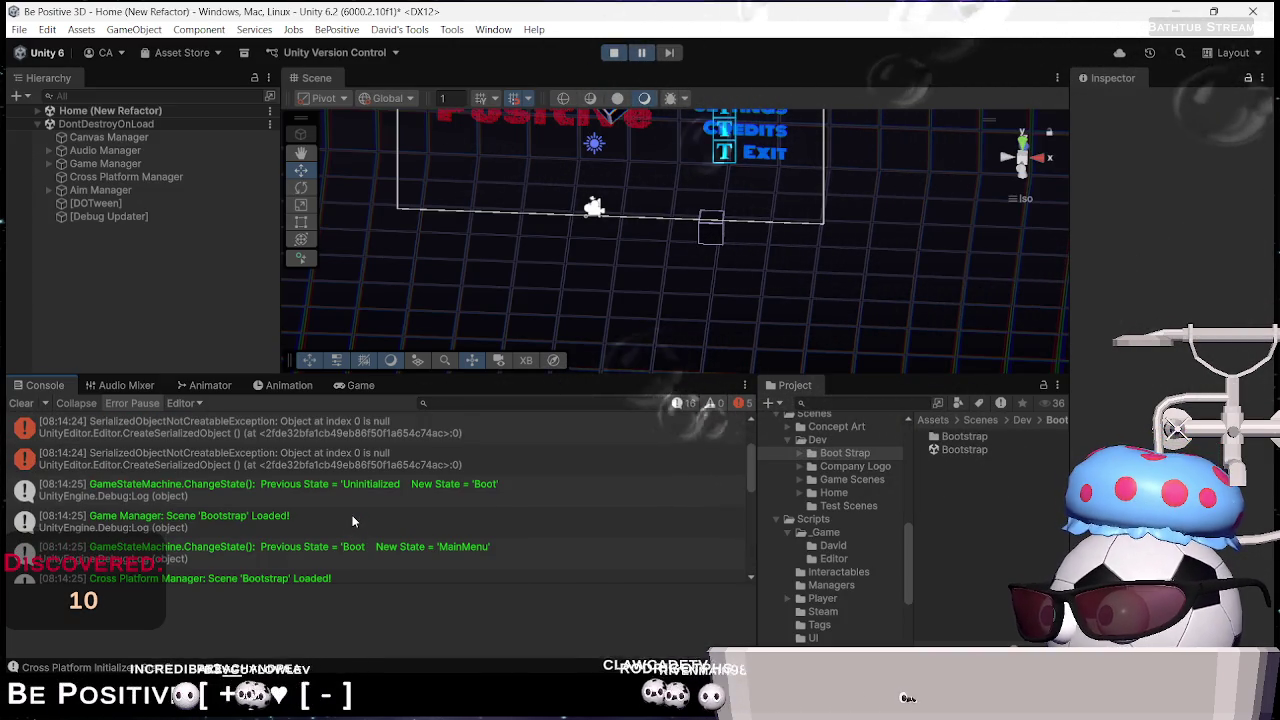
left_click(233, 424)
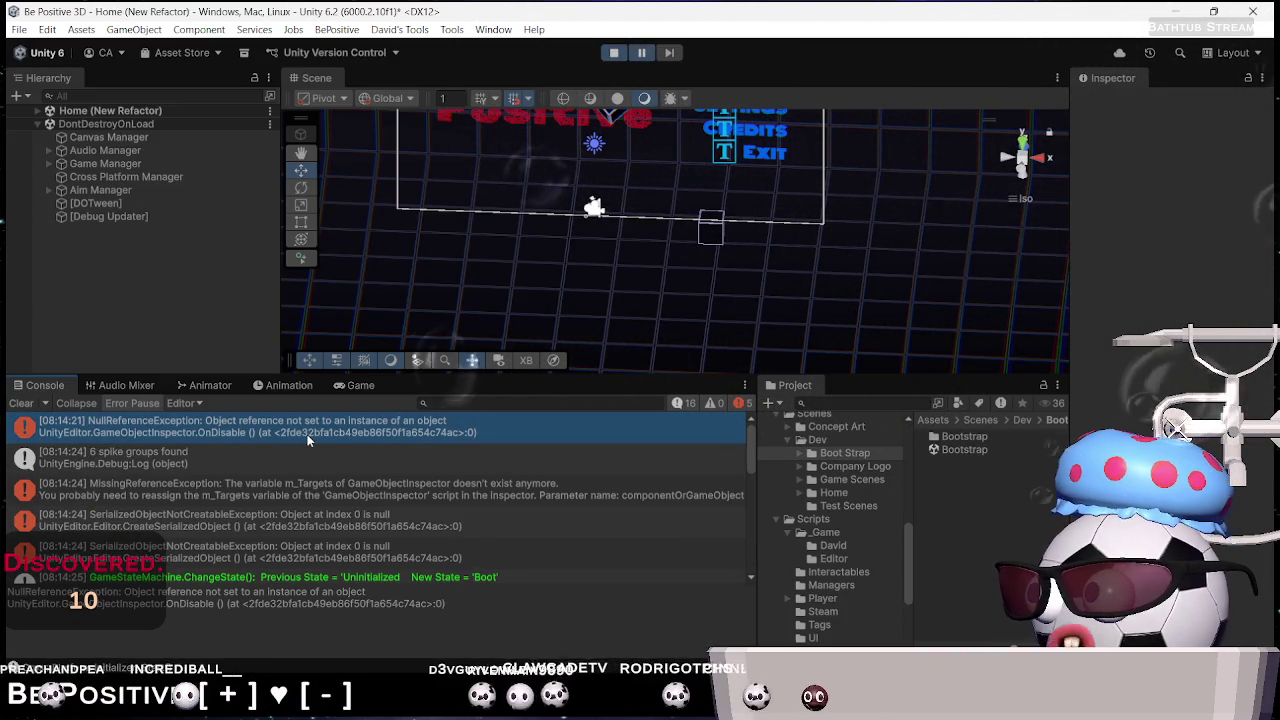
left_click(203, 493)
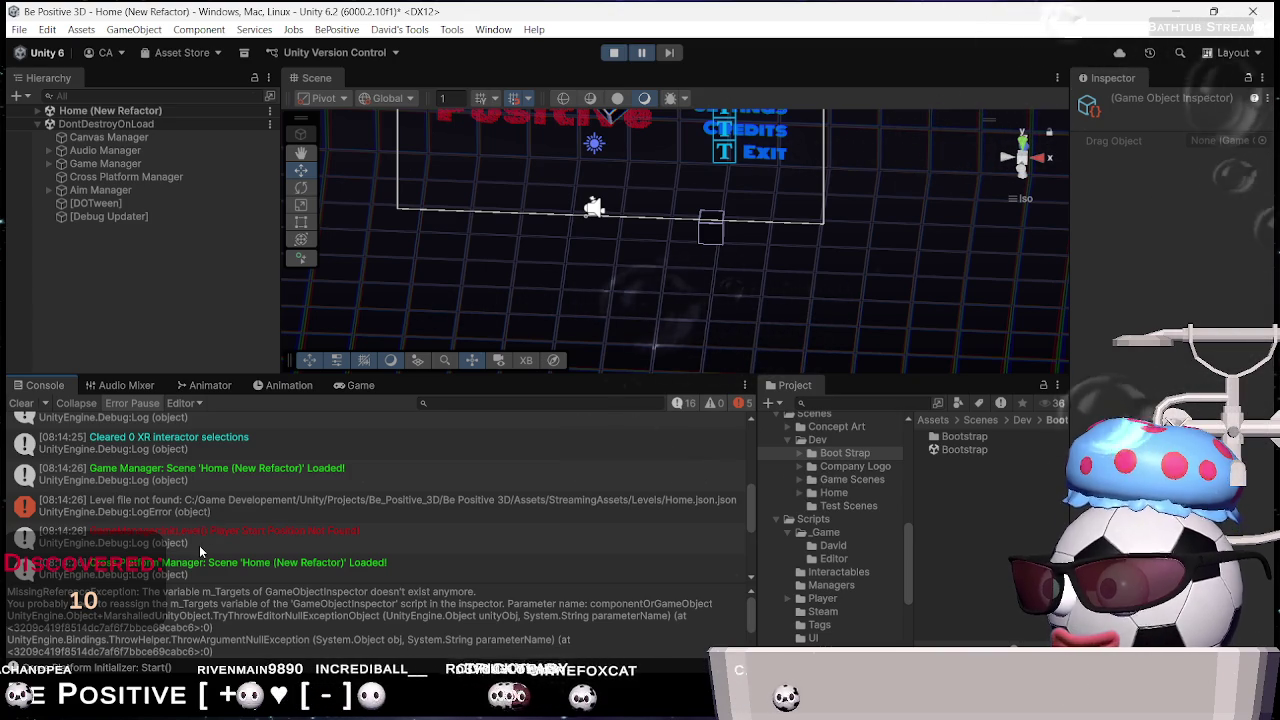
left_click(209, 541)
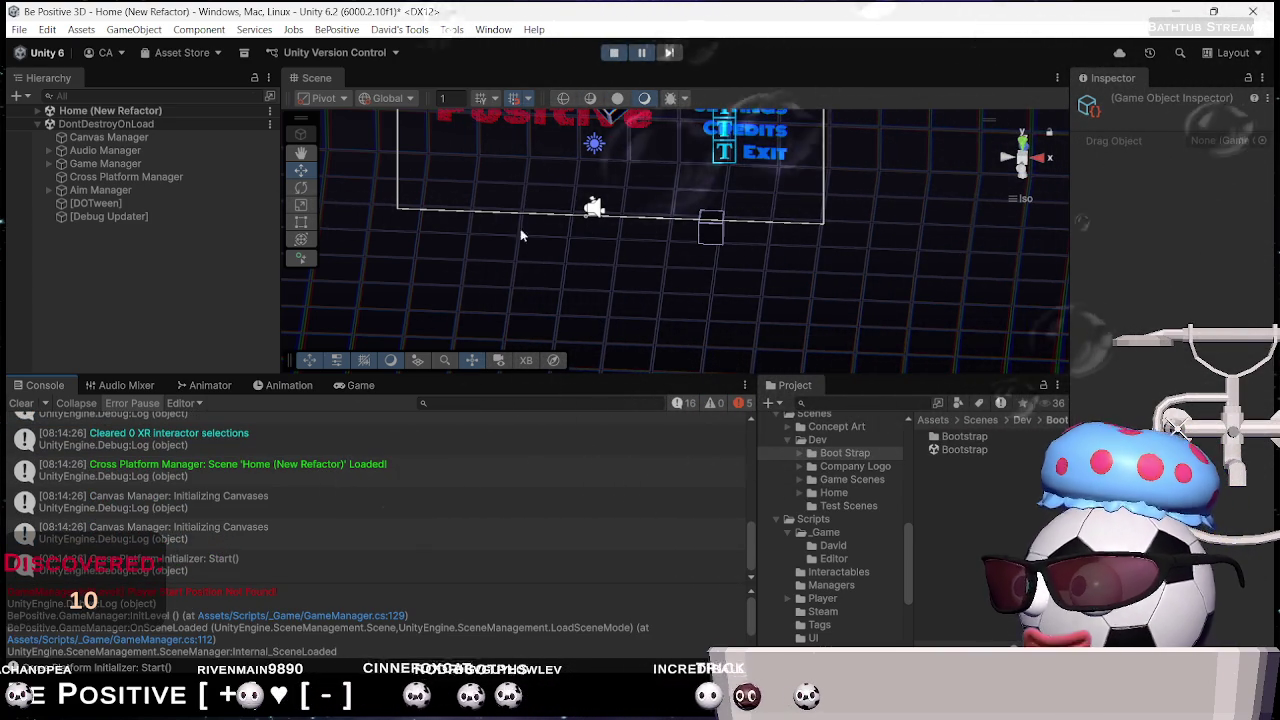
left_click(613, 53)
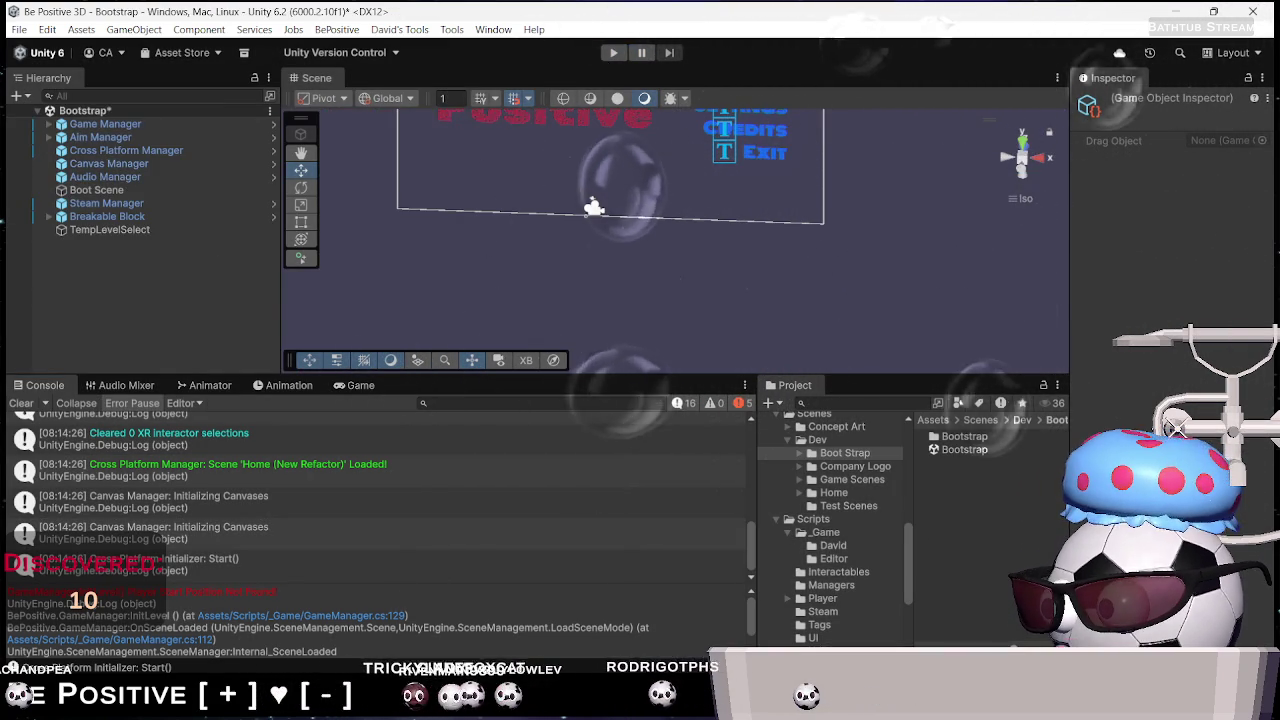
left_click(305, 616)
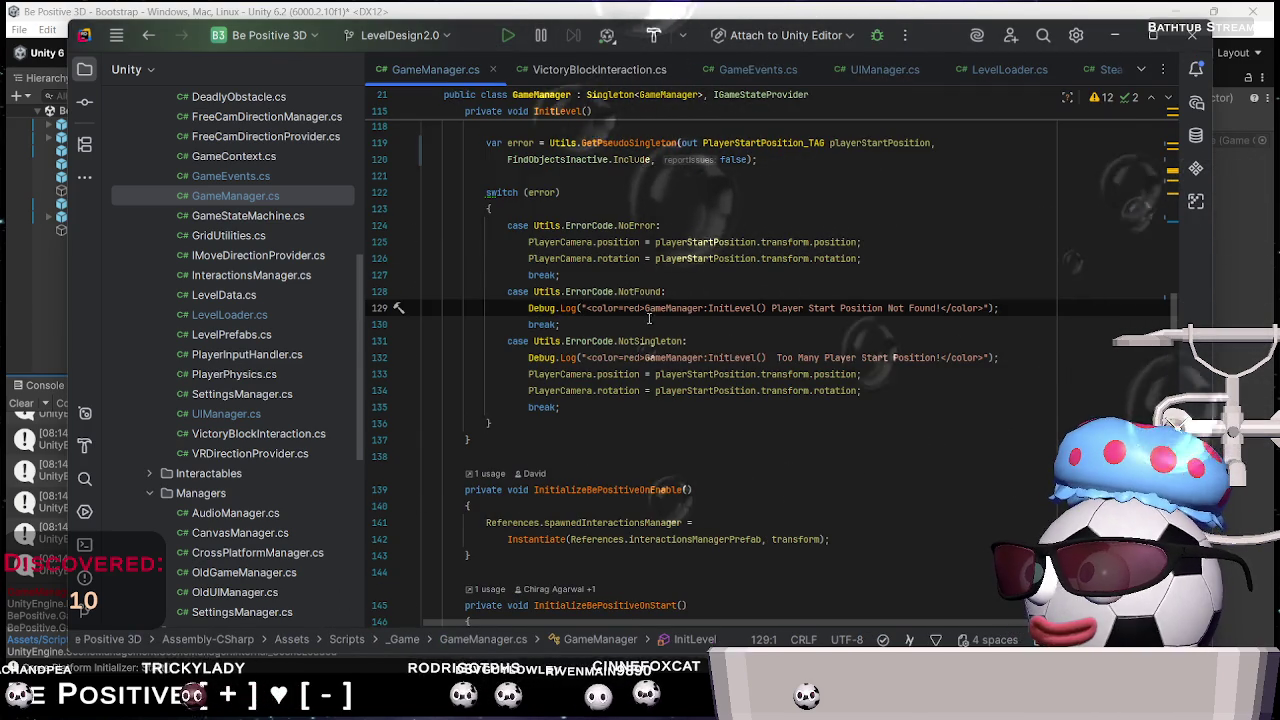
Follow the Console's stack-trace link to the InitLevel call in GameManager.cs
scroll(581, 292, "up", 2)
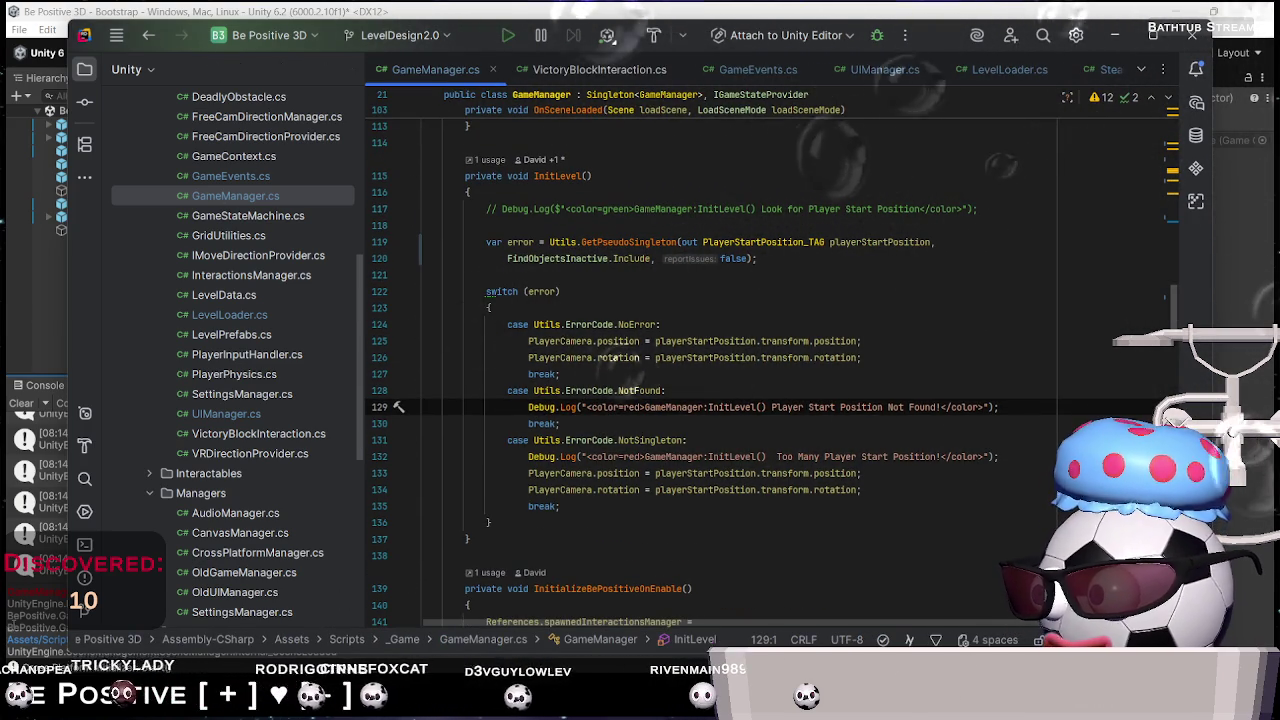
key("alt+Tab")
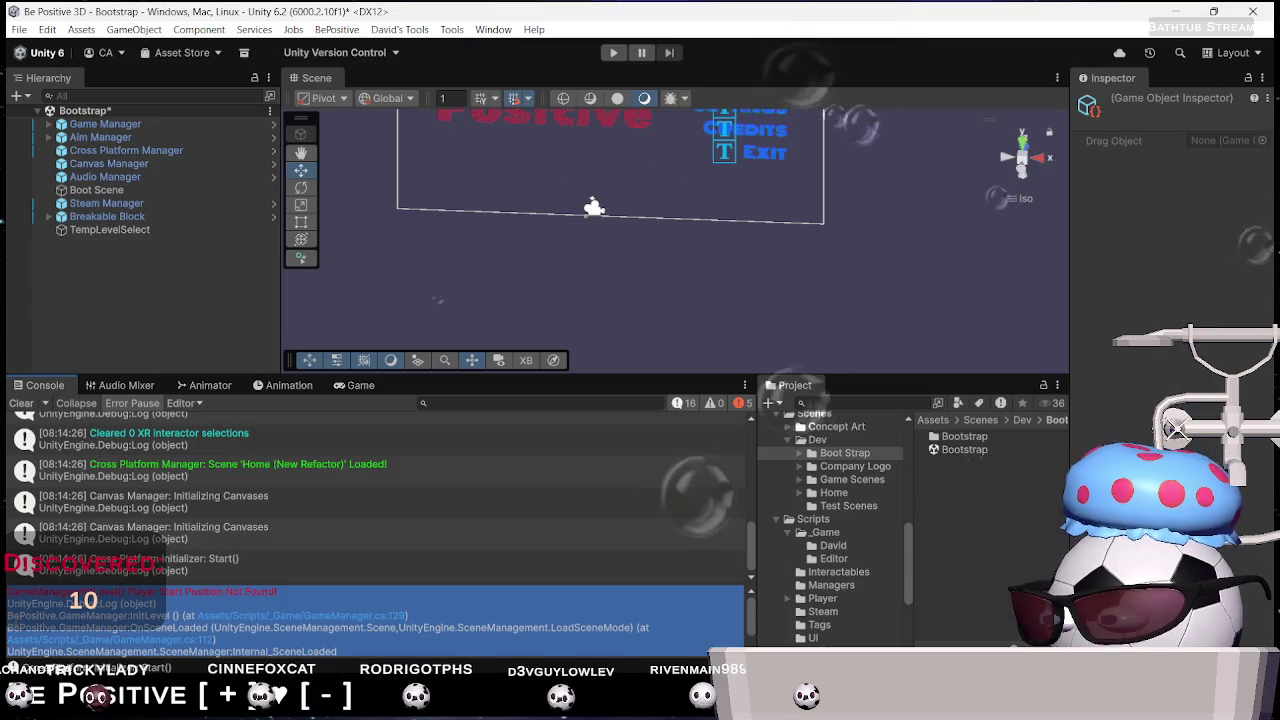
left_click(173, 641)
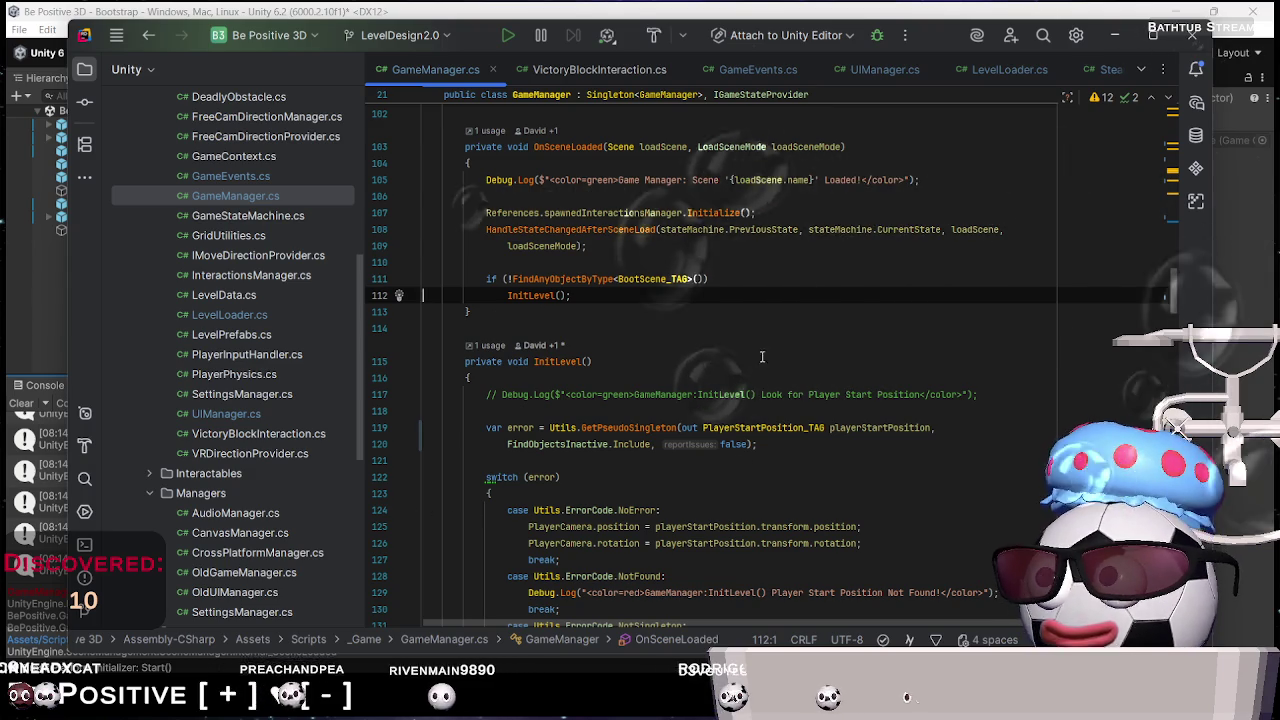
Review the InitLevel code in Rider without changes, then return to the Unity Editor
scroll(740, 395, "down", 3)
scroll(740, 395, "down", 3)
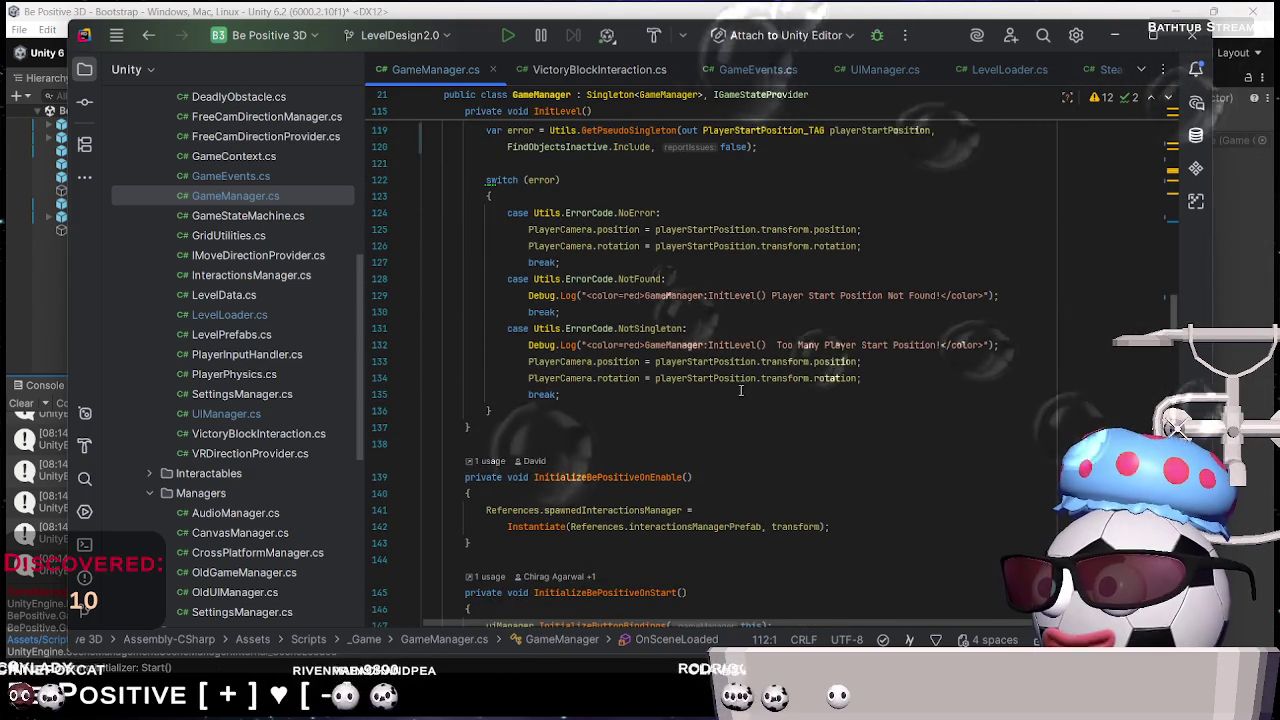
scroll(743, 390, "up", 2)
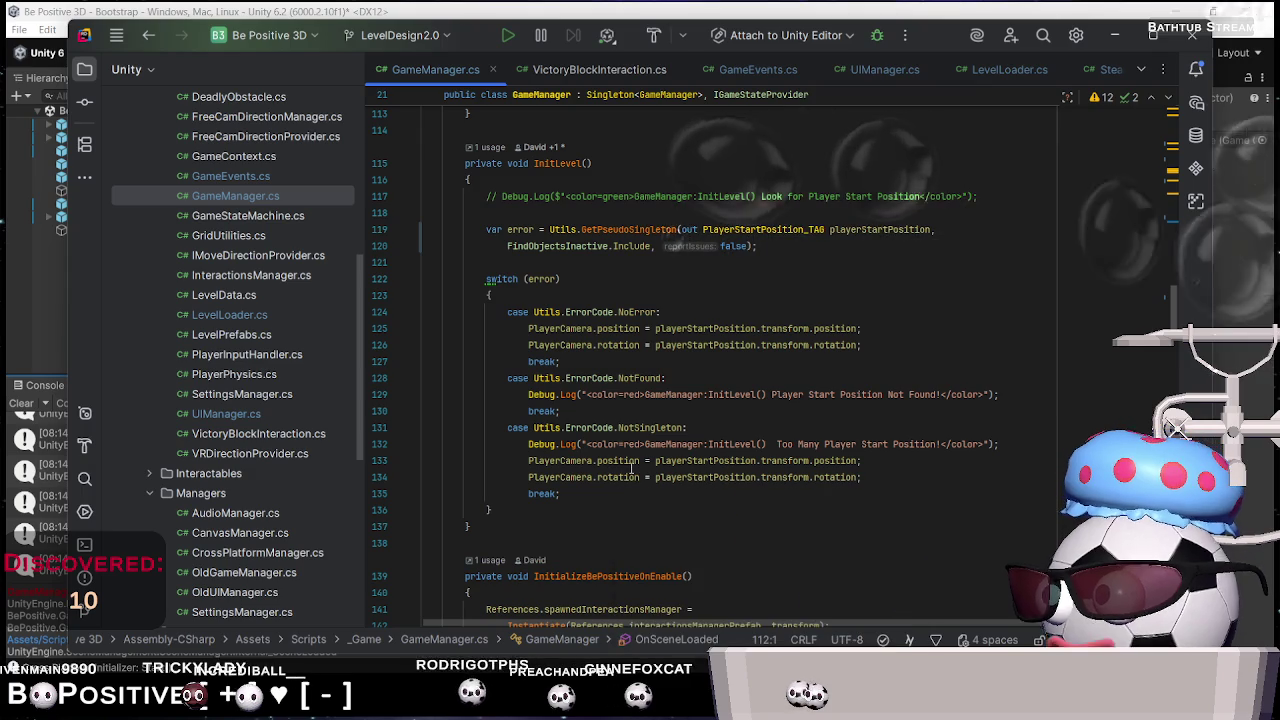
mouse_move(631, 469)
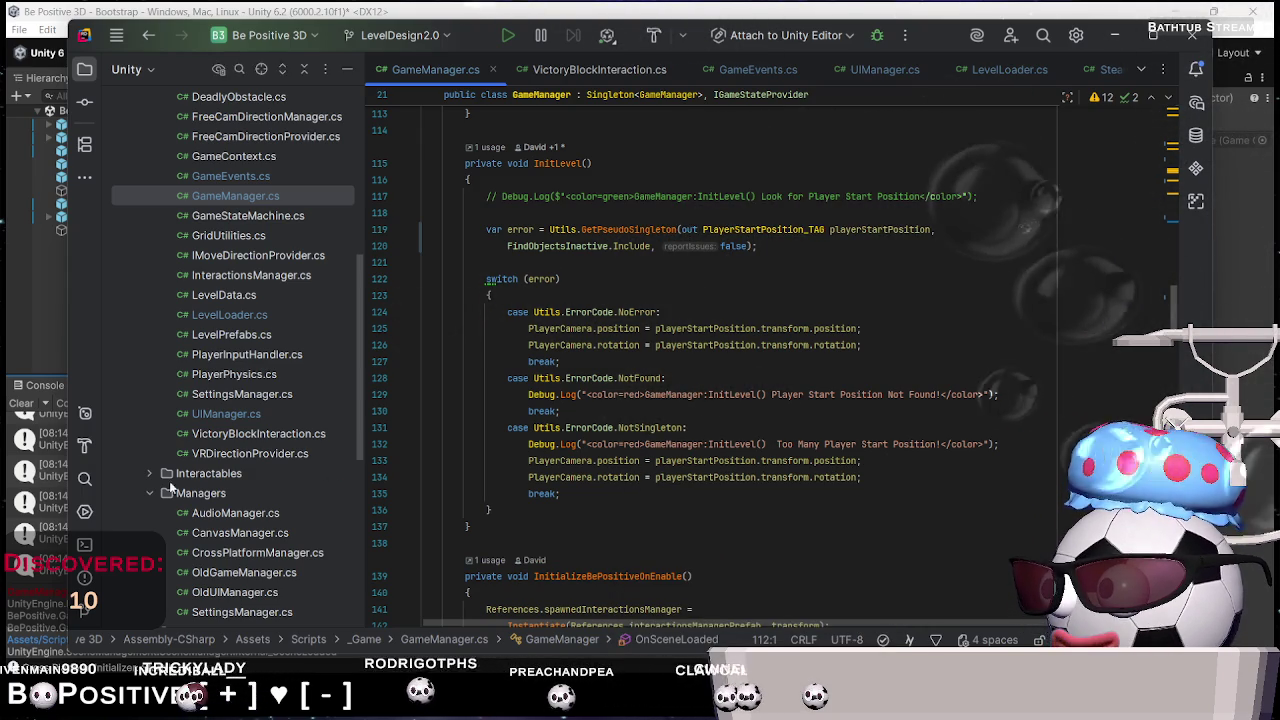
left_click(13, 316)
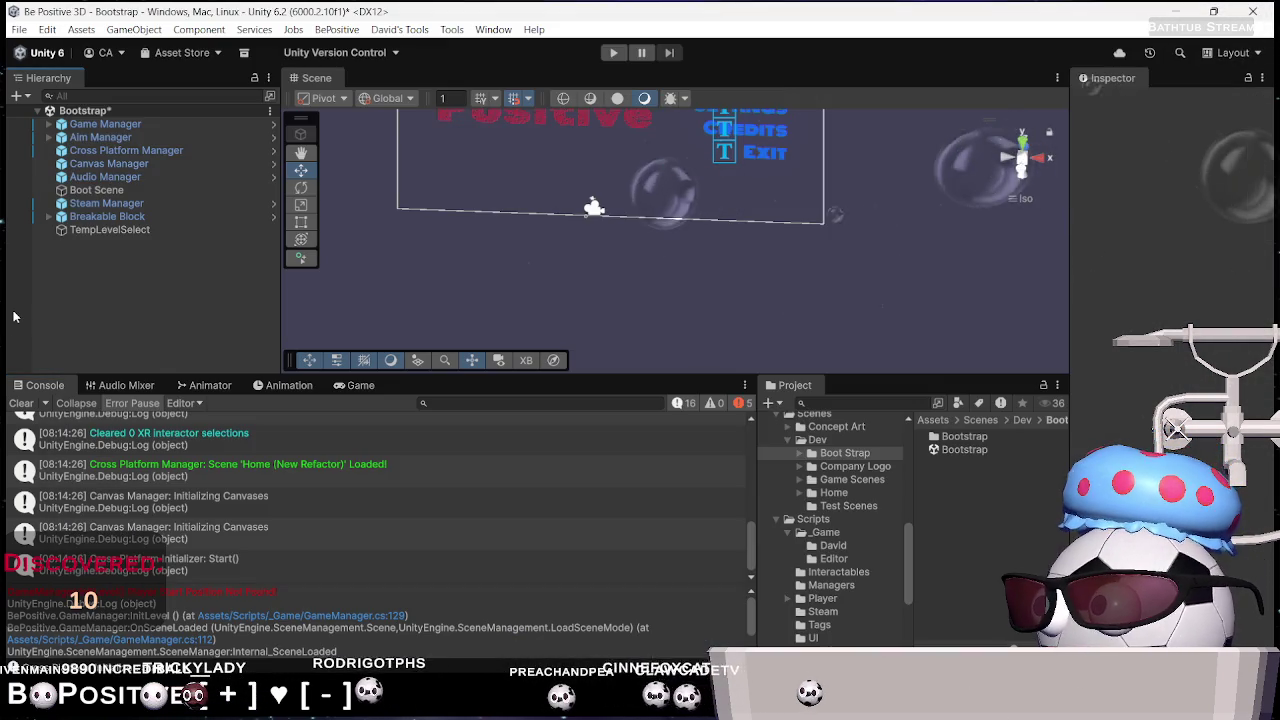
Open the Home (New Refactor) scene, discarding unsaved Bootstrap scene changes
left_click(833, 492)
double_click(990, 449)
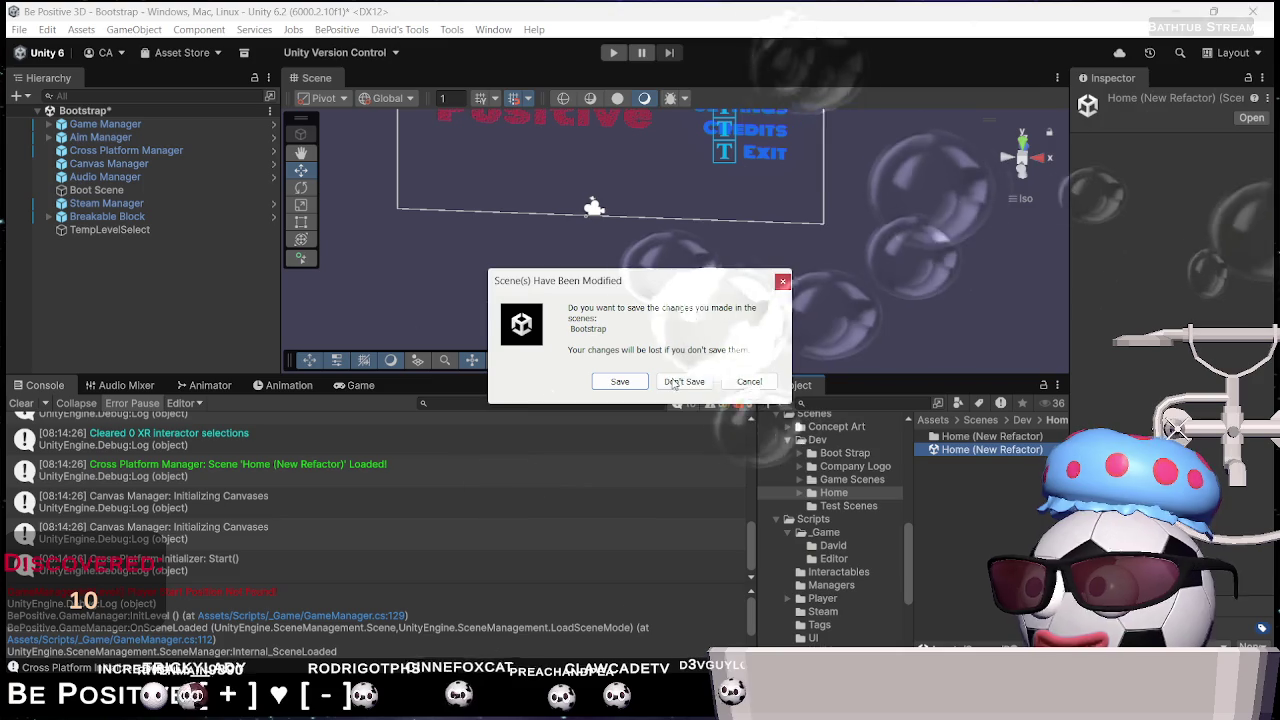
left_click(637, 381)
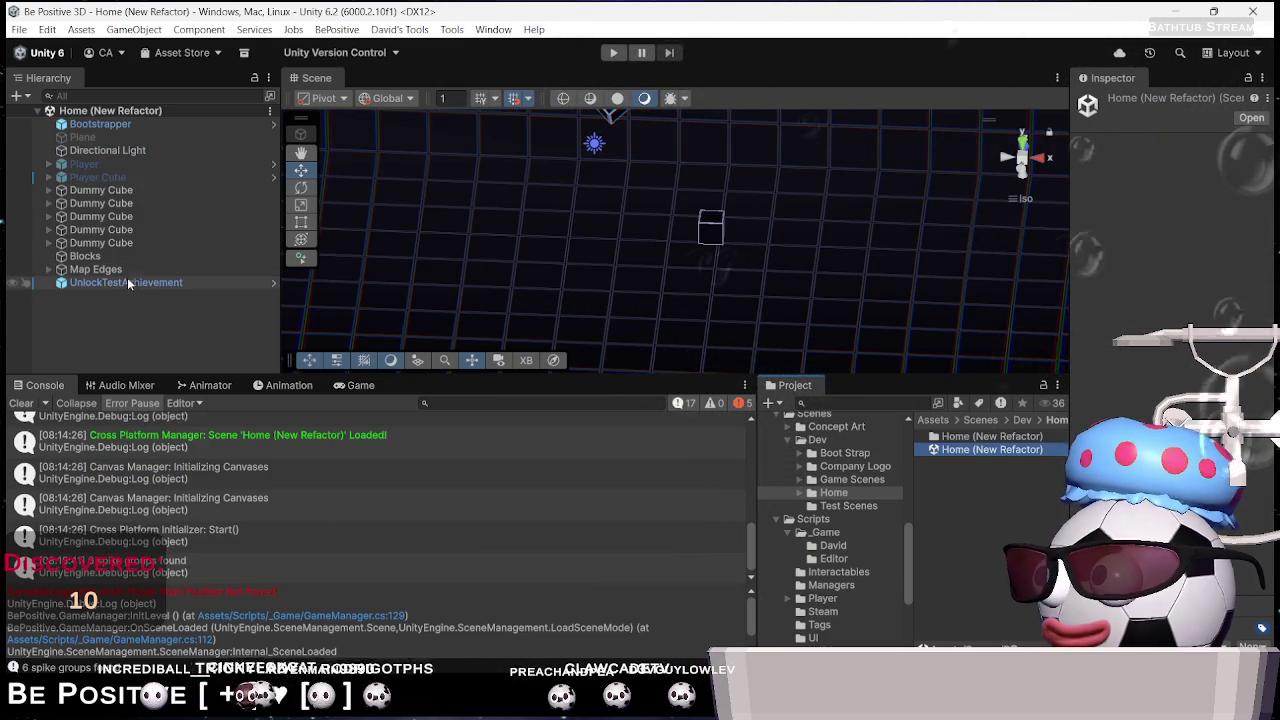
Inspect the UnlockTestAchievement, Map Edges, Blocks and Dummy Cube objects
left_click(154, 288)
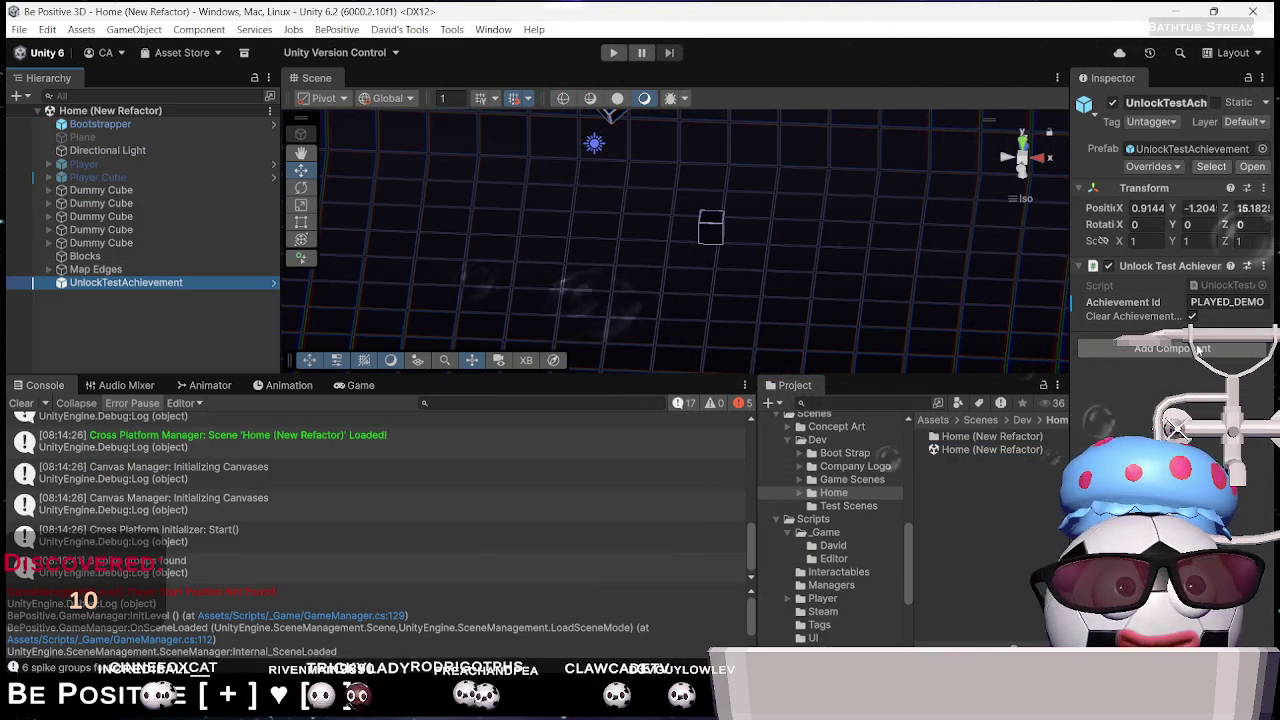
left_click(128, 268)
left_click(128, 257)
left_click(130, 244)
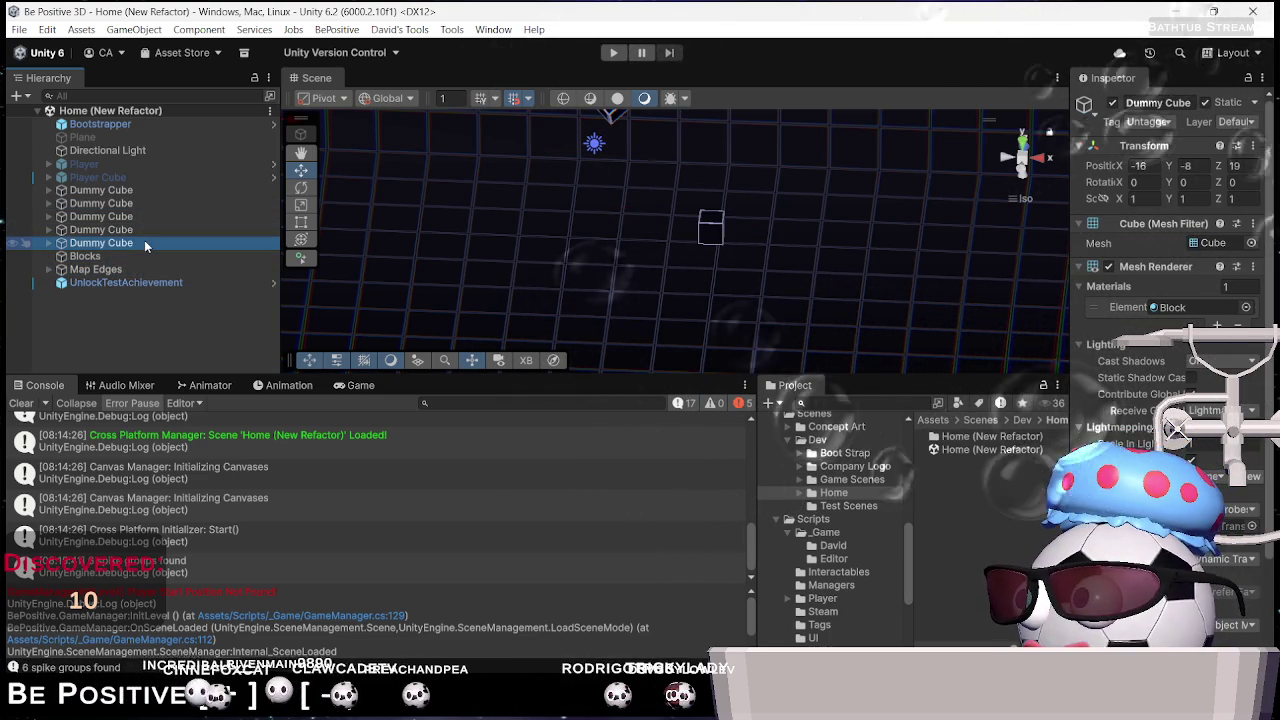
Browse the scene folders and open Level_0 1 from Game Scenes
left_click(868, 507)
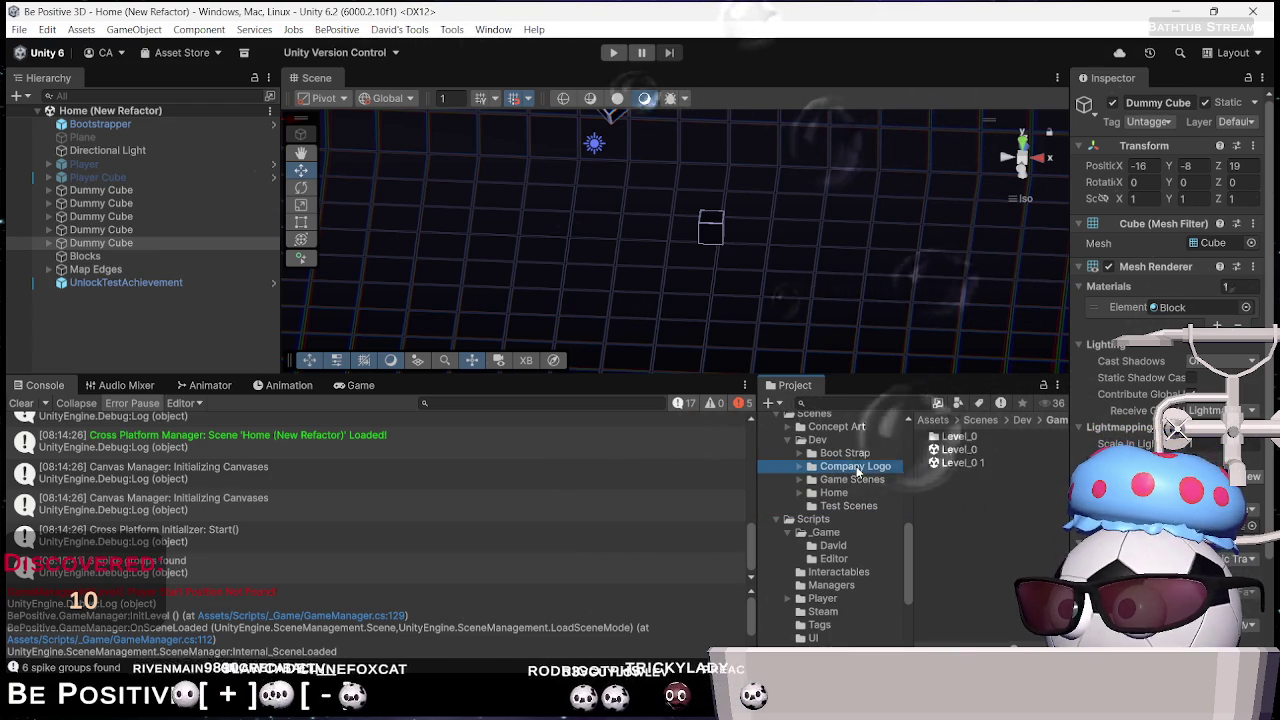
key("Up")
key("Down")
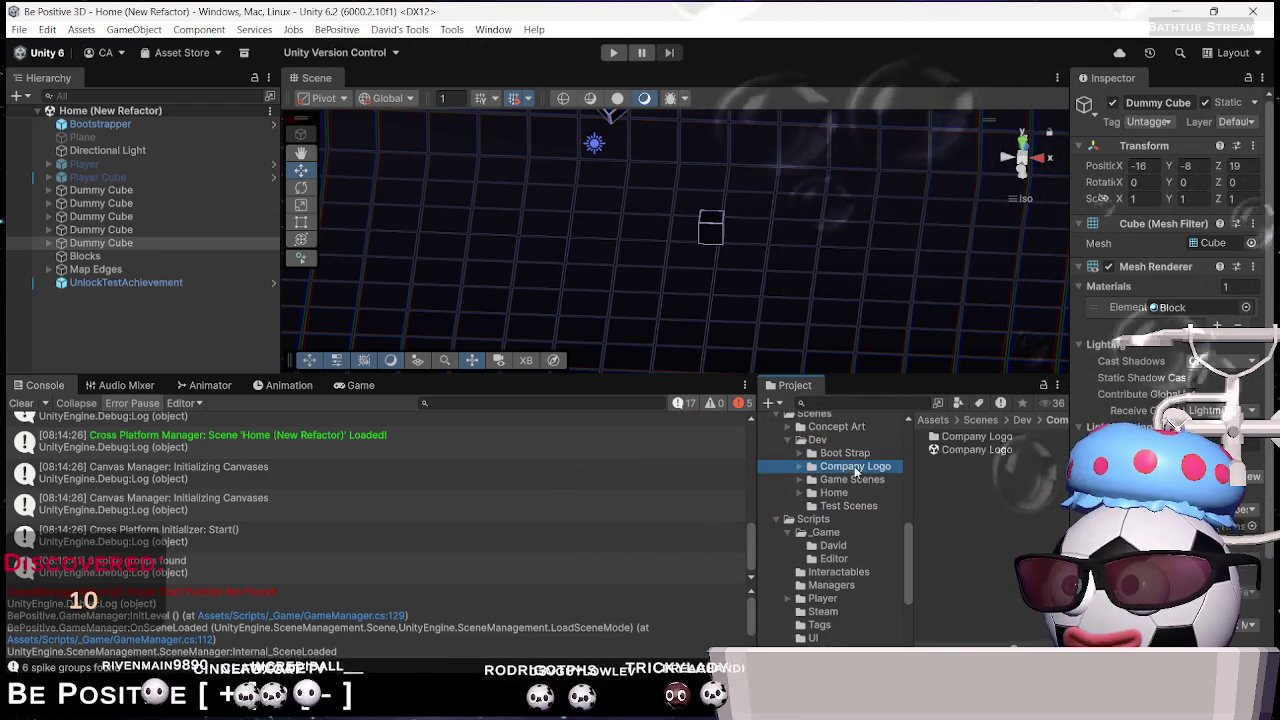
left_click(849, 480)
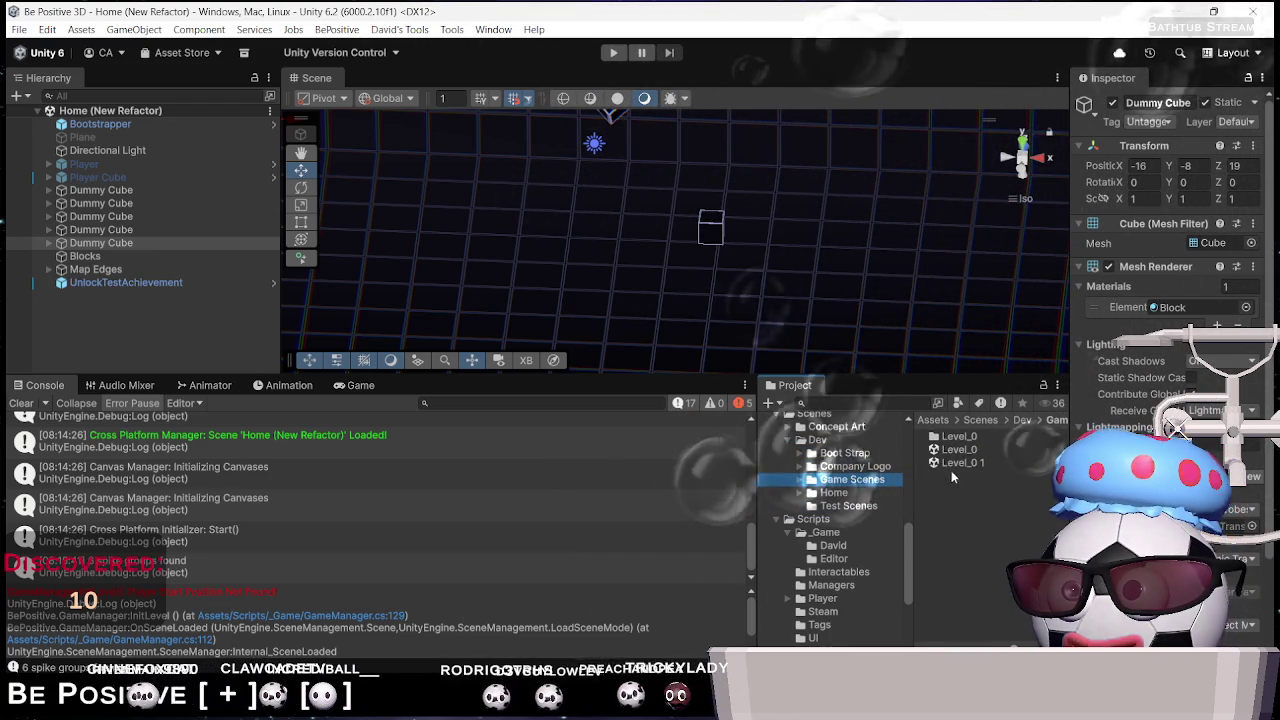
double_click(960, 463)
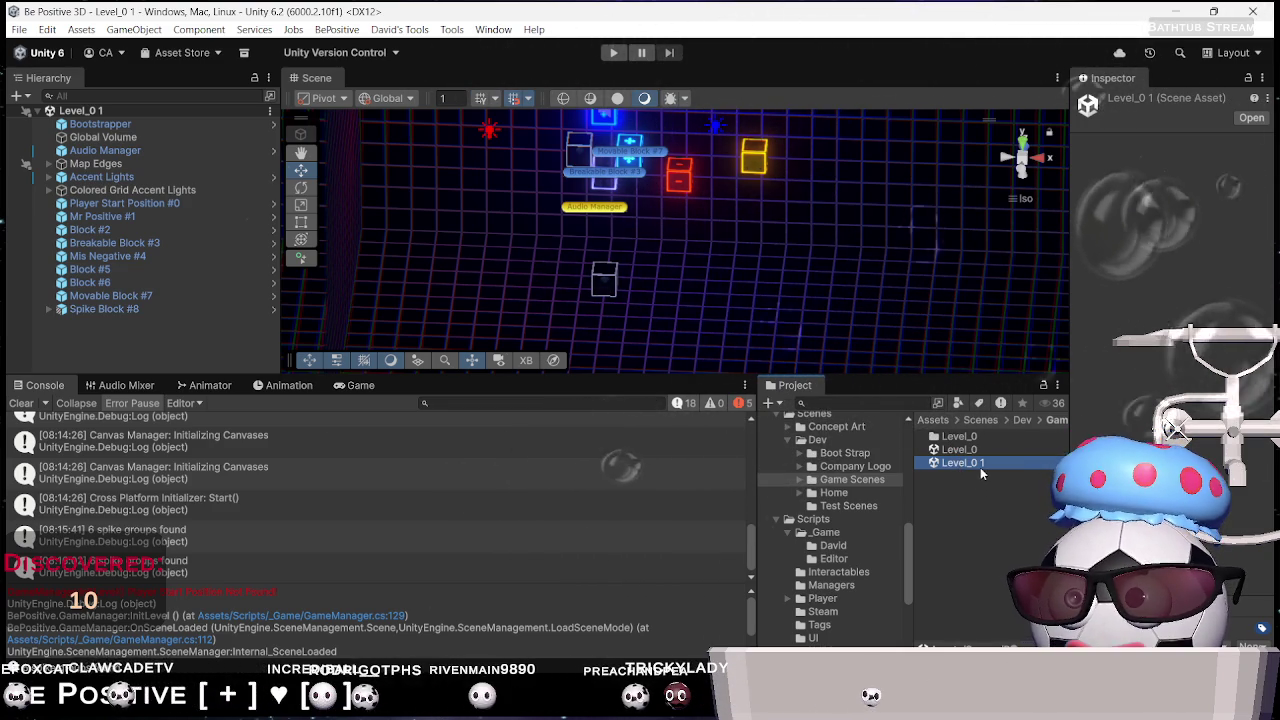
Select Player Start Position #0 in the Level_0 1 scene for copying
double_click(975, 451)
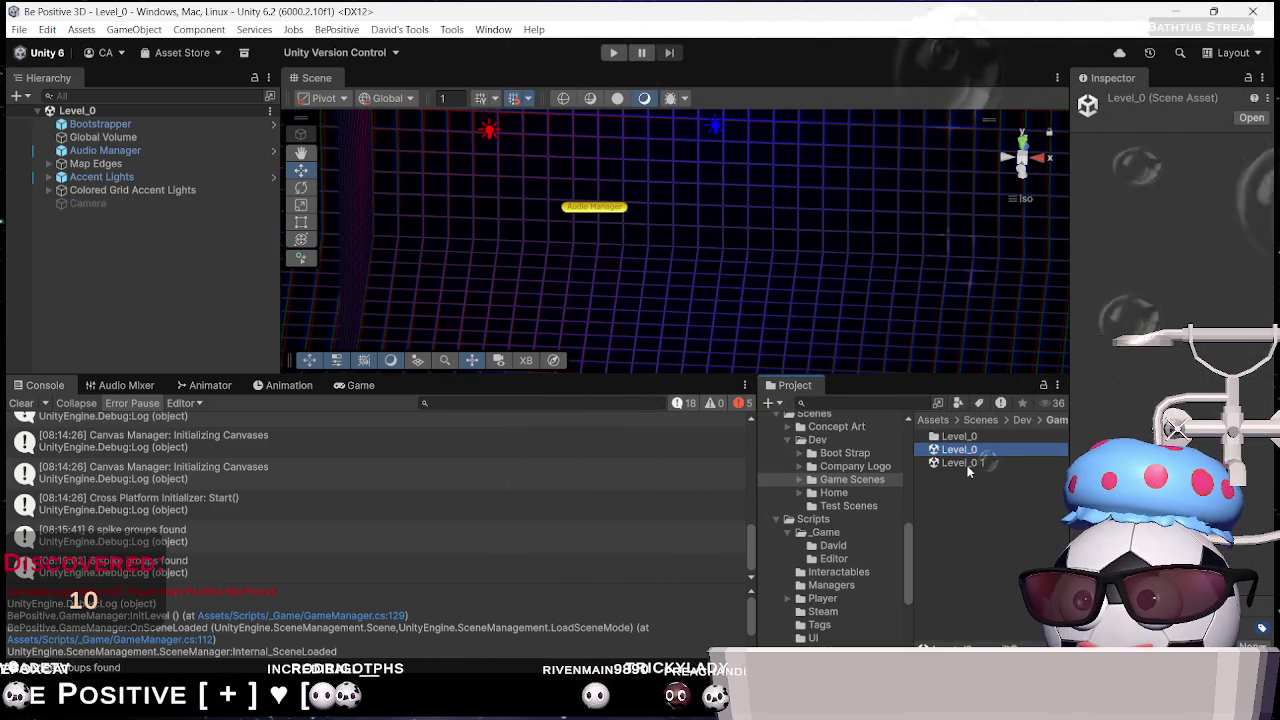
double_click(963, 463)
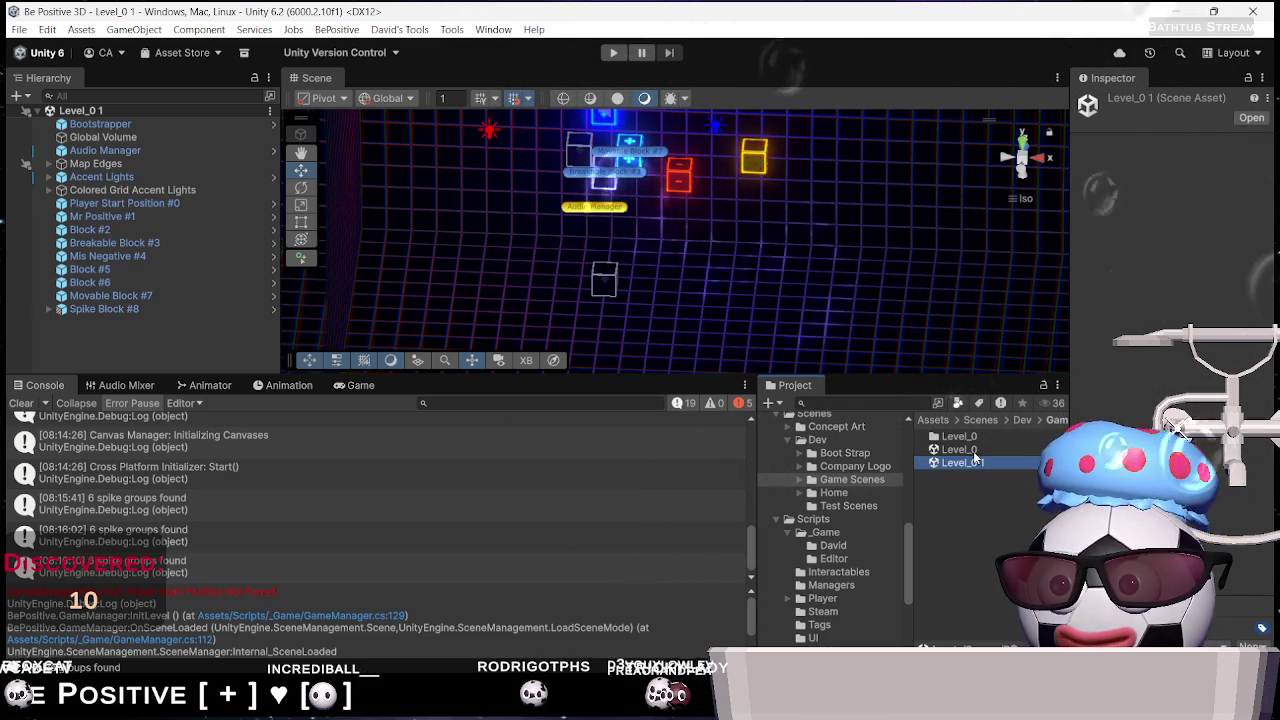
key("ctrl+p")
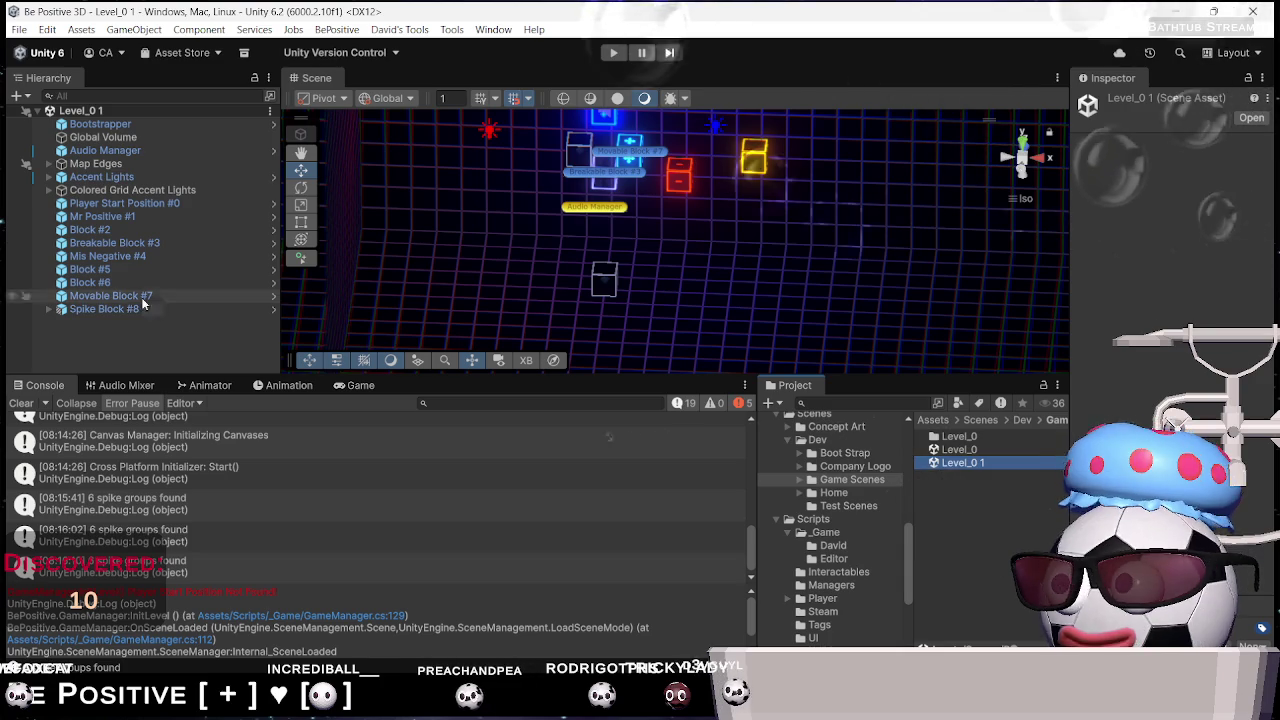
left_click(161, 204)
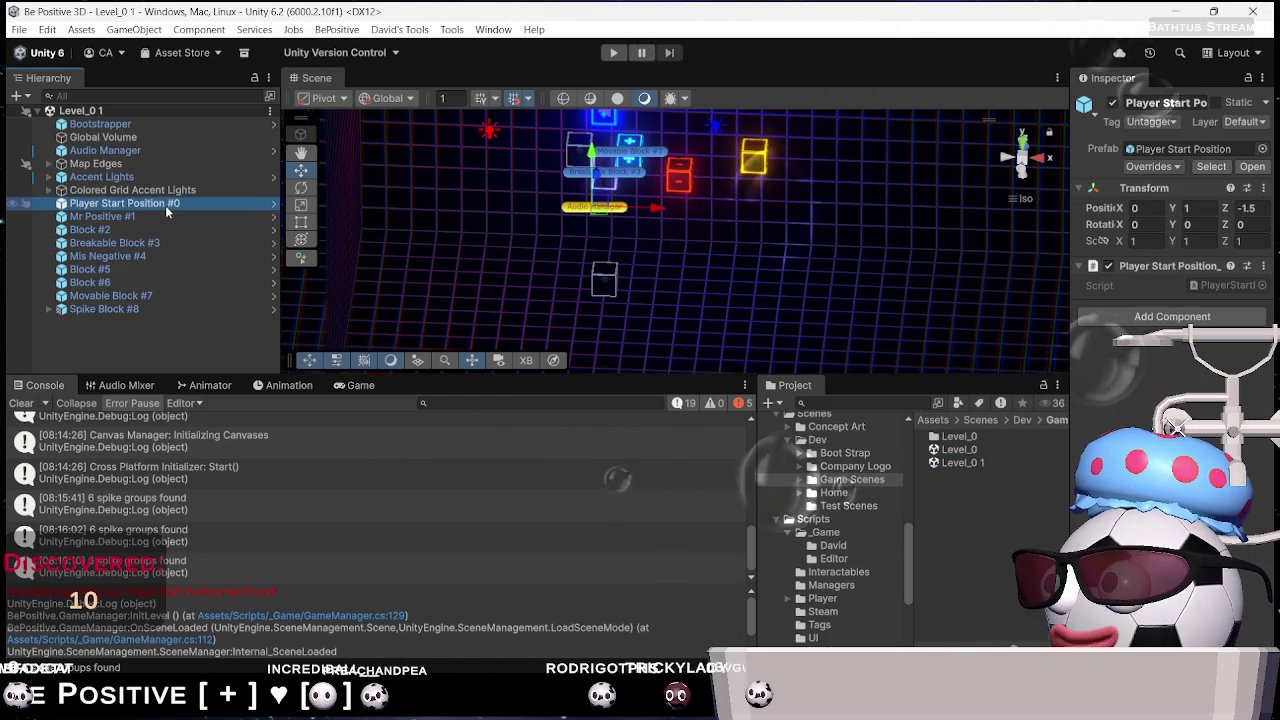
Paste Player Start Position #0 into Level_0 and start play mode in the Game view
double_click(955, 451)
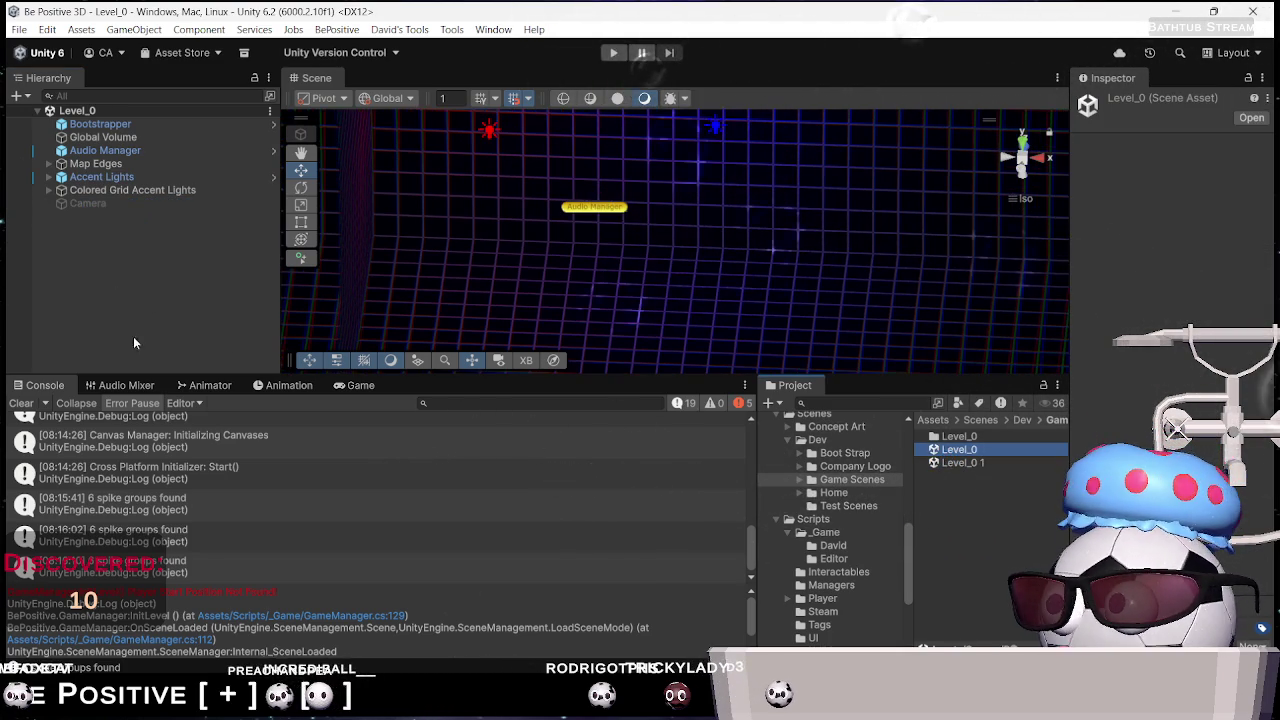
key("ctrl+v")
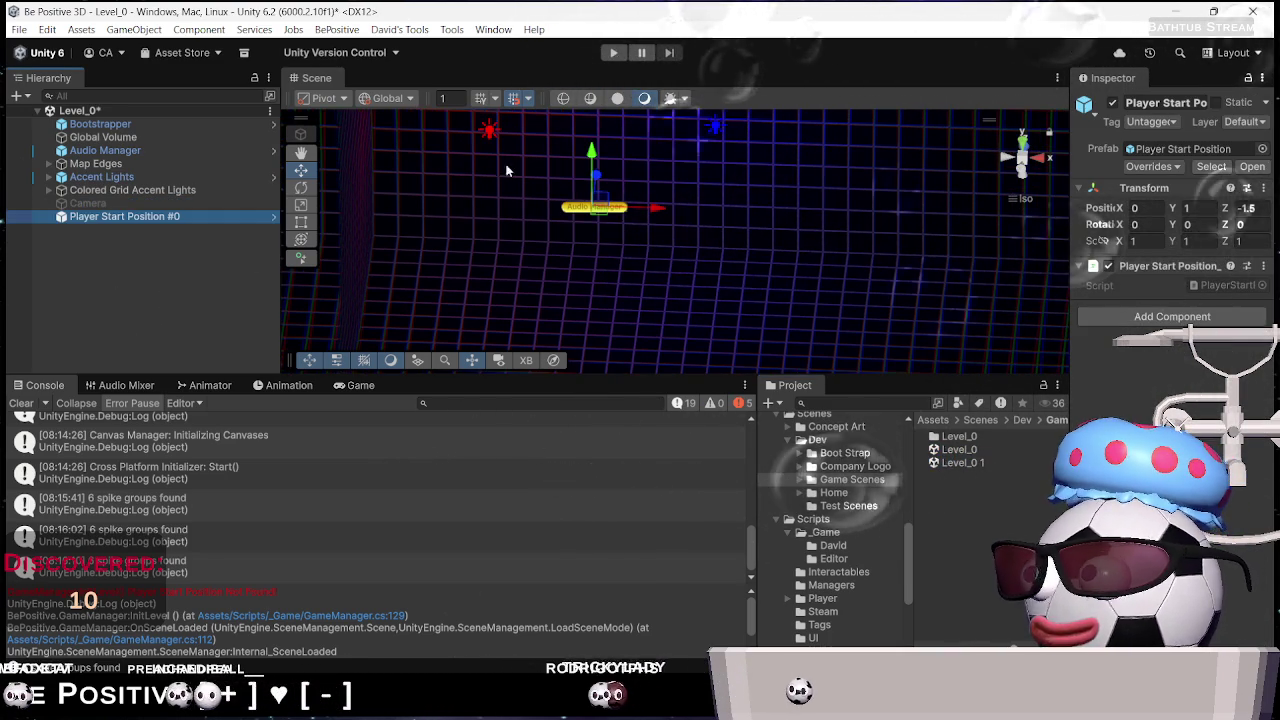
left_click(360, 386)
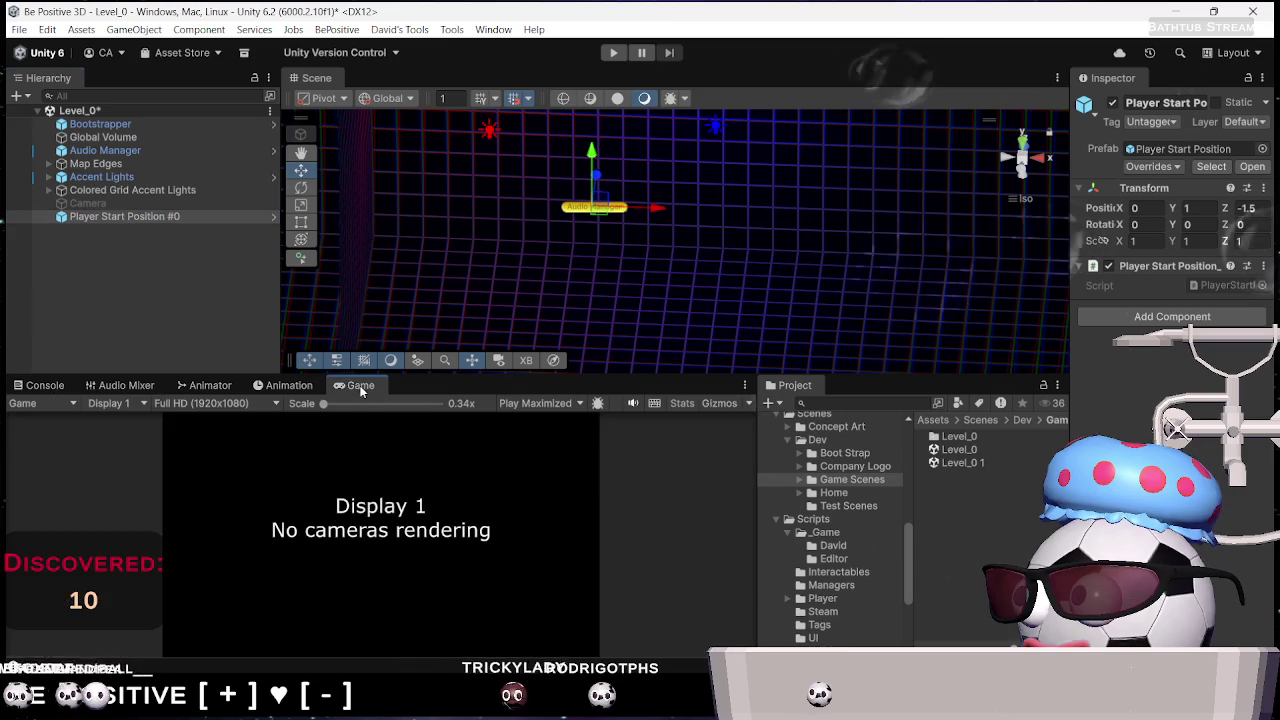
left_click(611, 53)
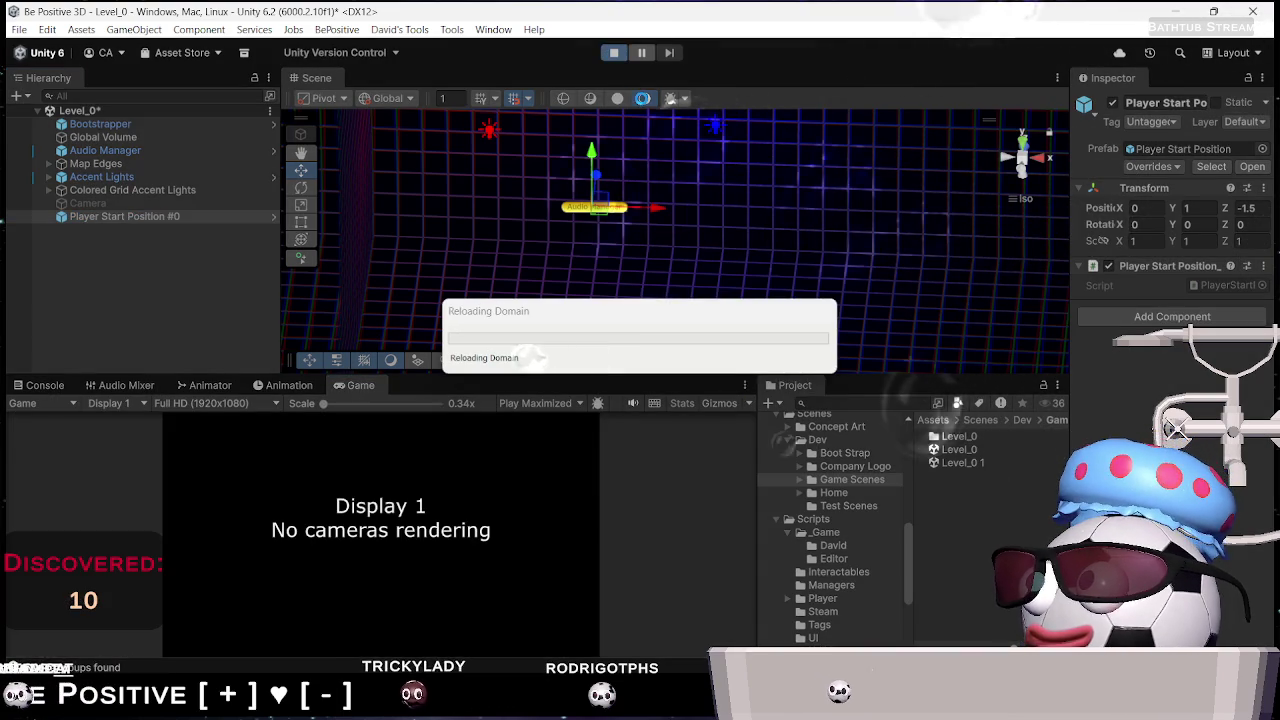
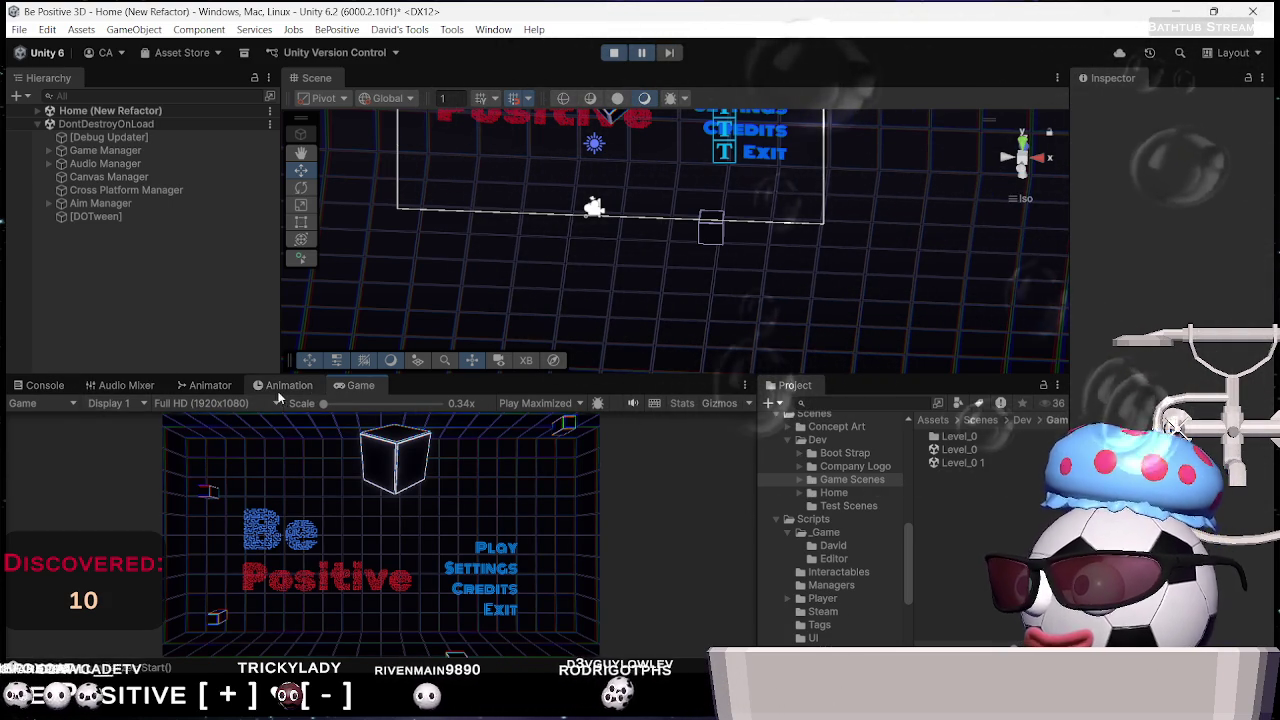
Filter the Console to errors only and read the MissingReferenceException and NullReferenceException traces
left_click(45, 385)
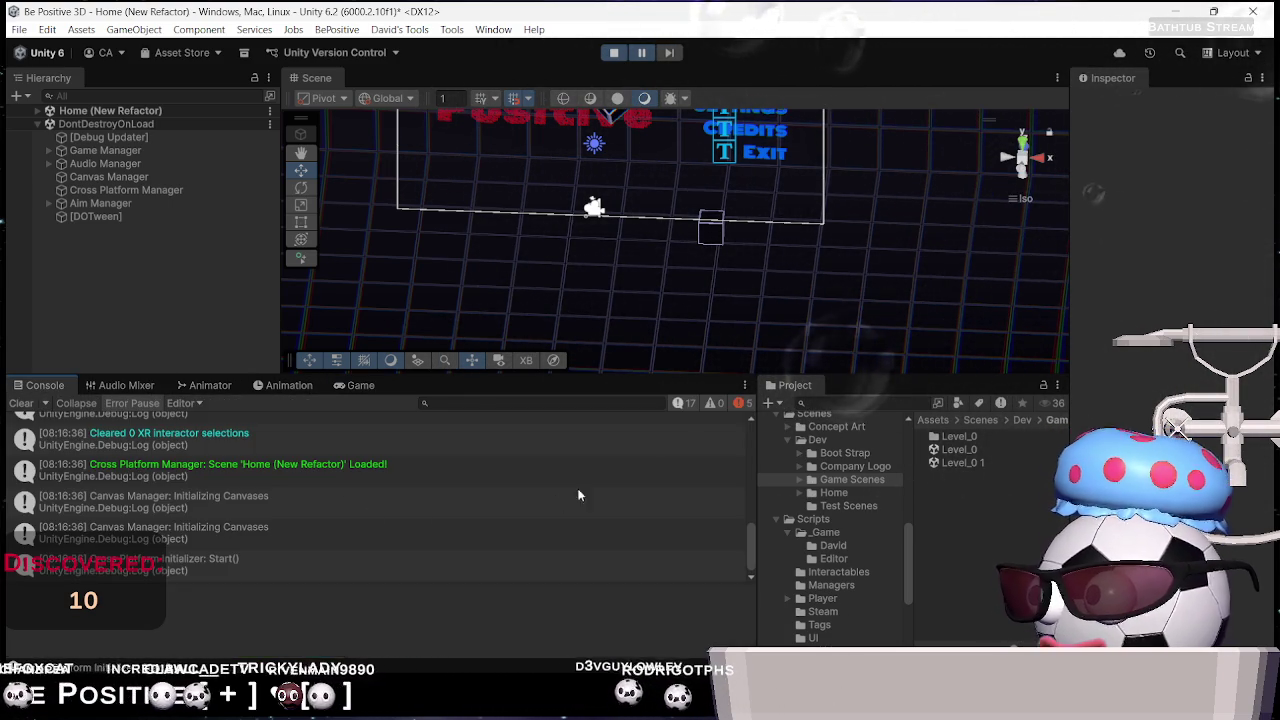
left_click(683, 403)
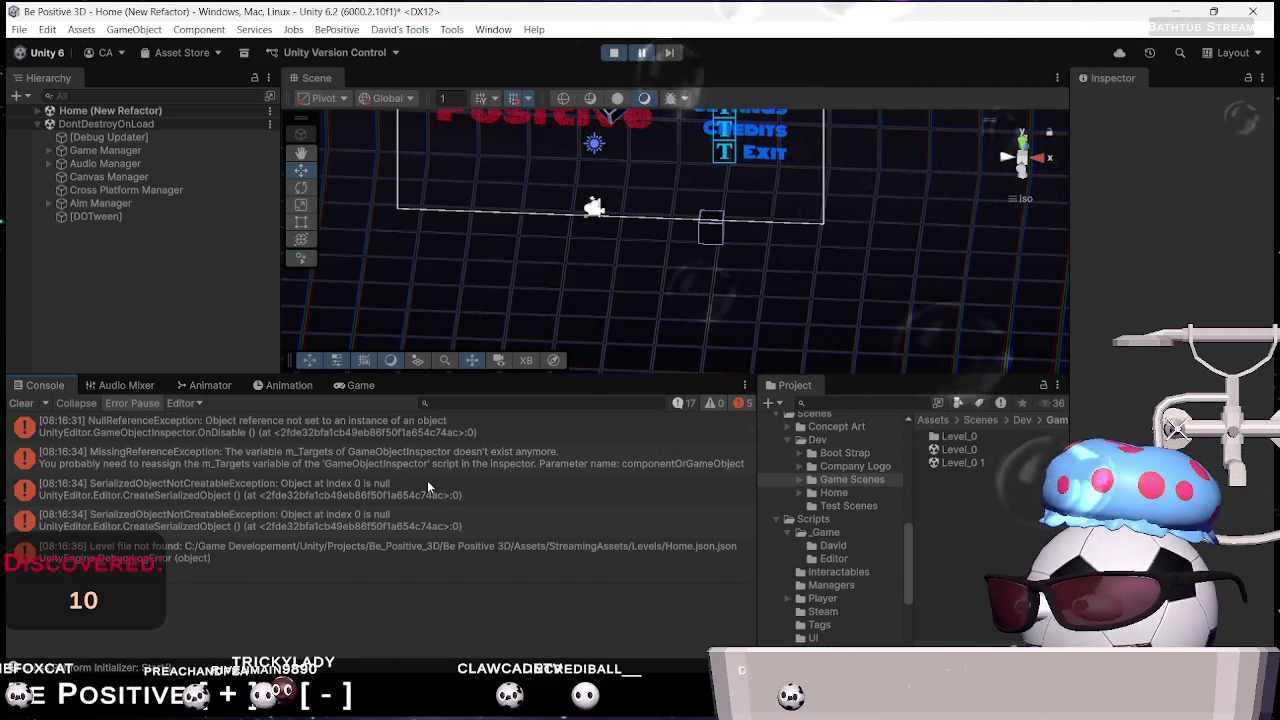
left_click(481, 466)
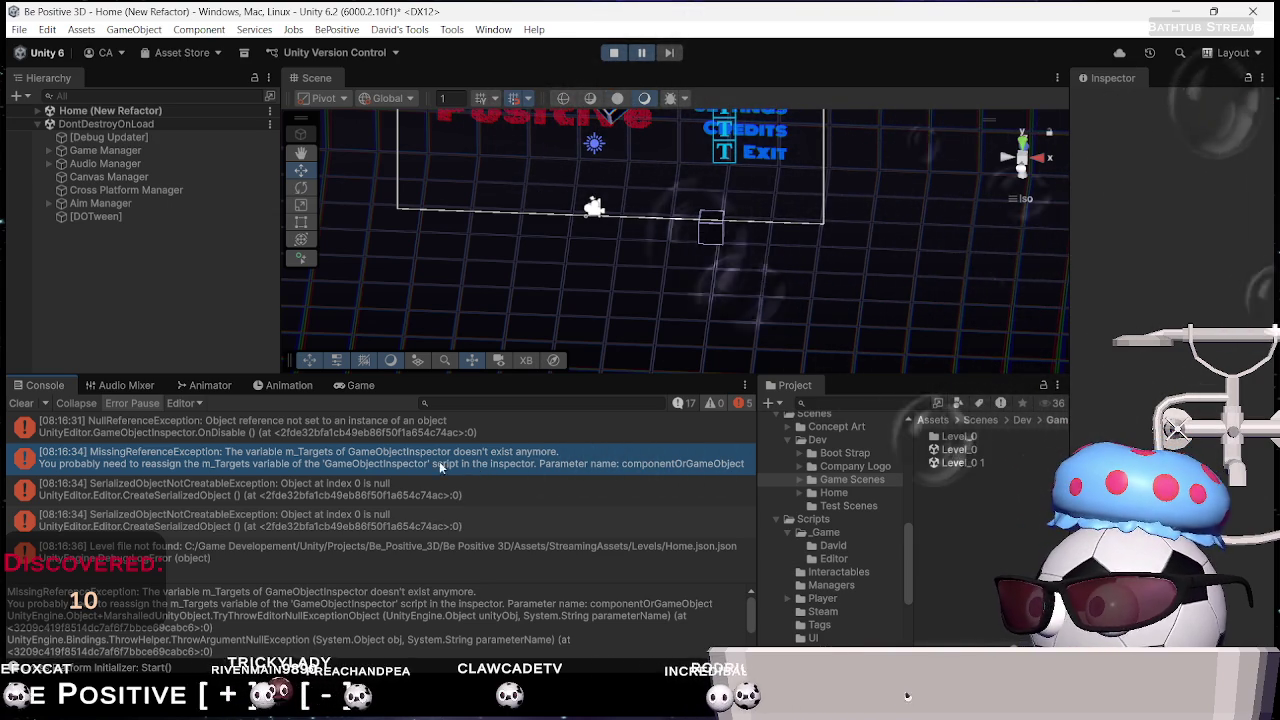
left_click(269, 432)
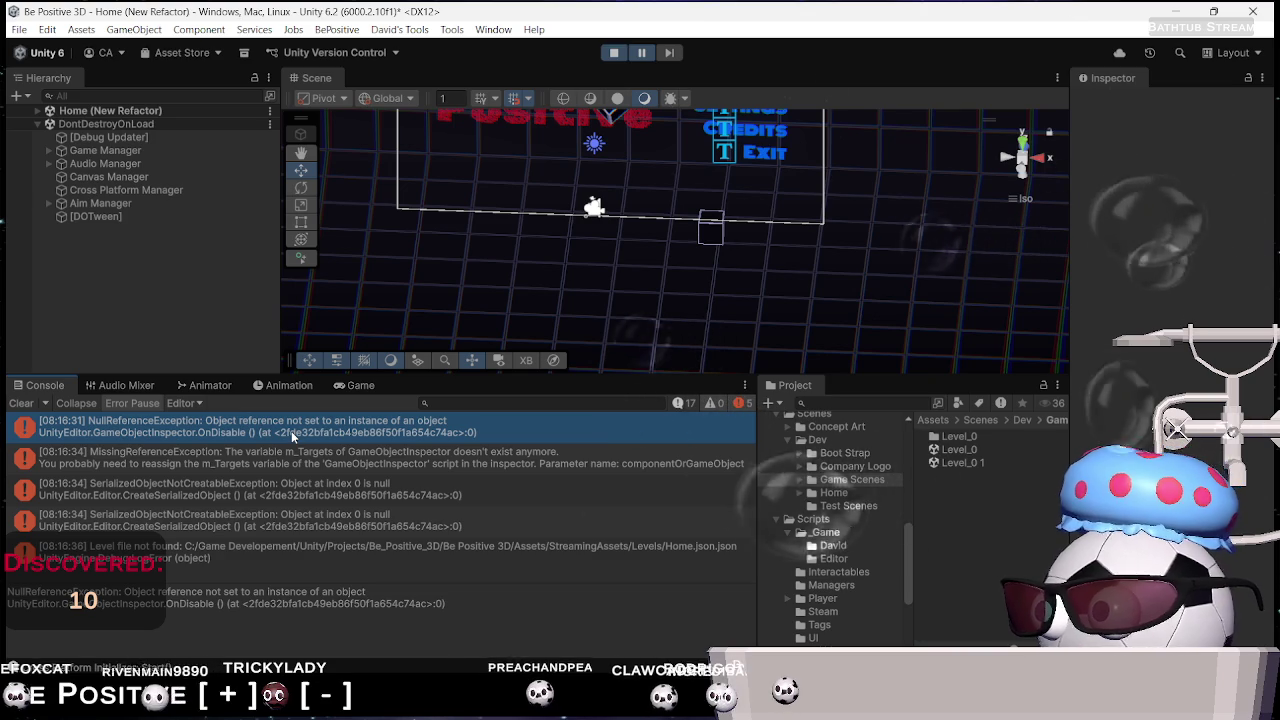
Stop Play mode and open the Bootstrap scene from Scenes/Dev/Boot Strap
key("ctrl+p")
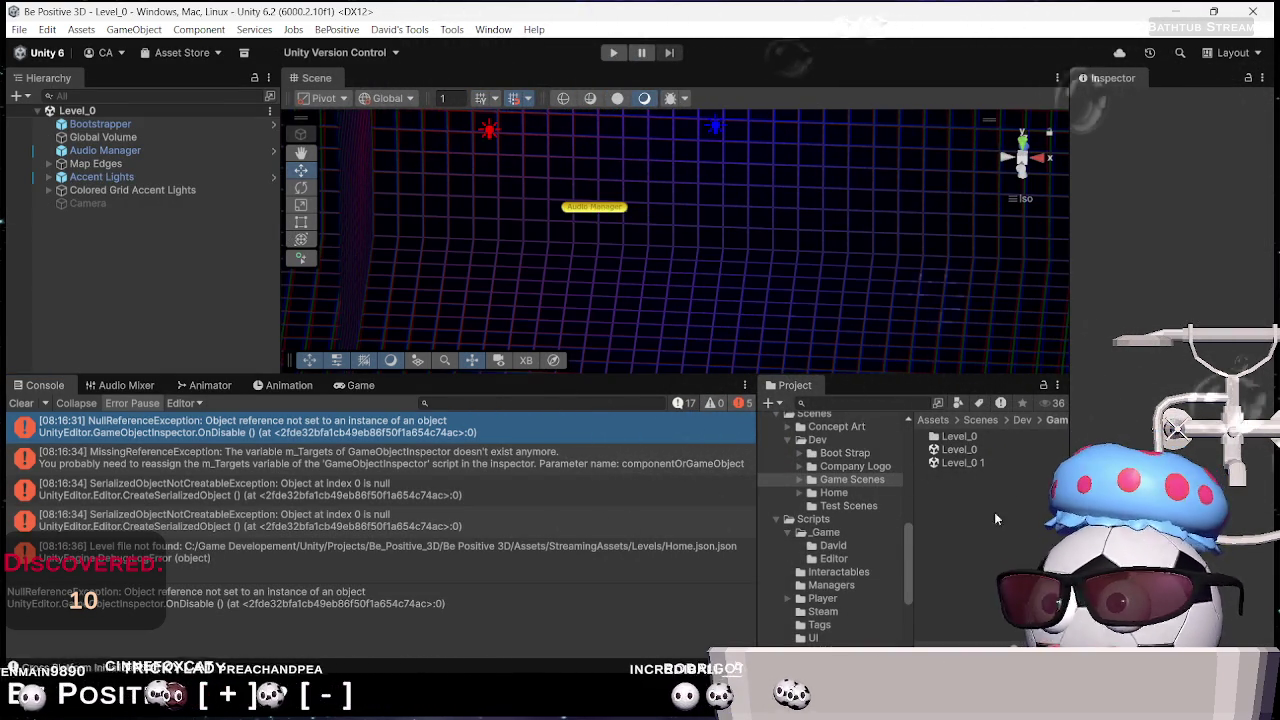
left_click(858, 460)
double_click(964, 449)
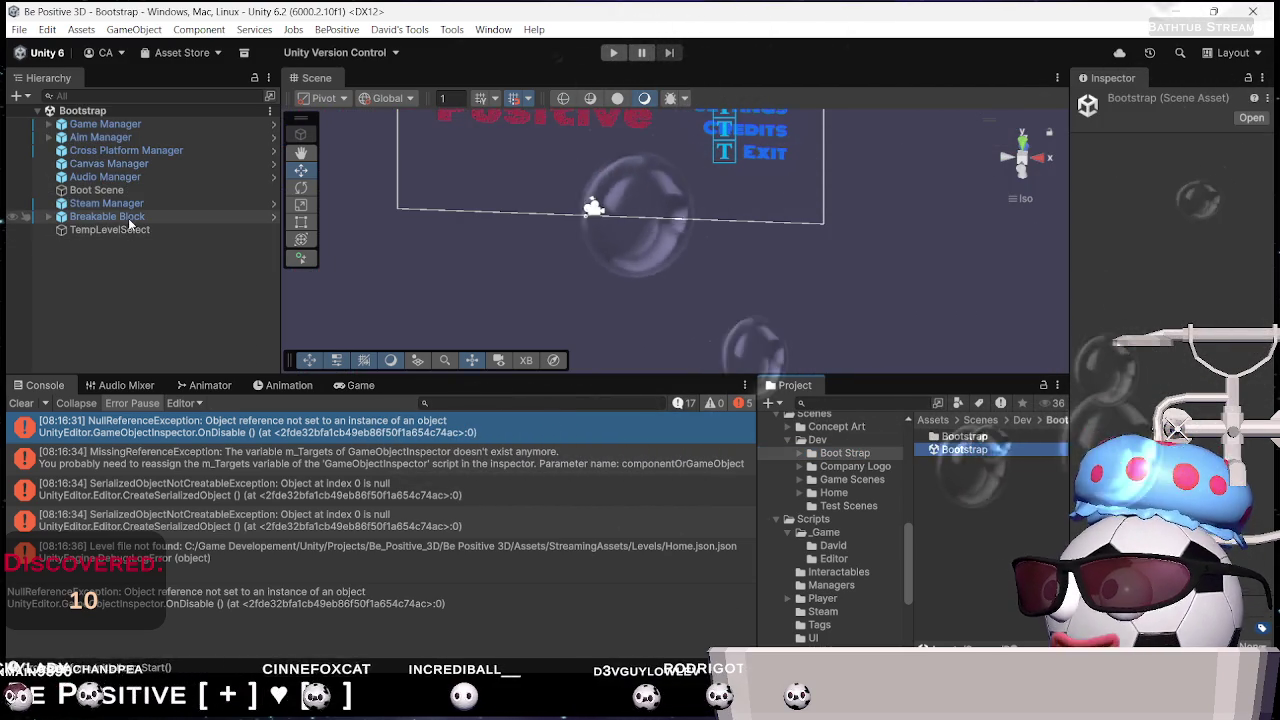
In Rider, open SteamManager.cs from the David/Steam scripts folder
key("alt+Tab")
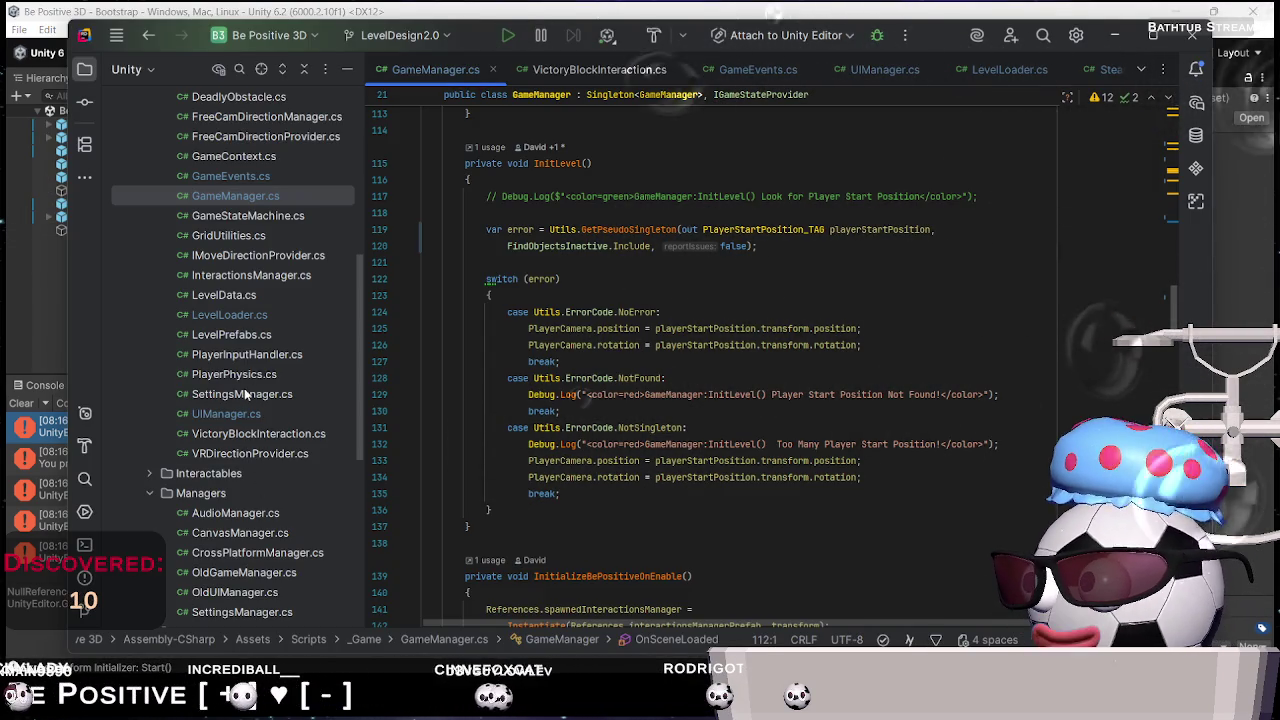
scroll(200, 350, "up", 7)
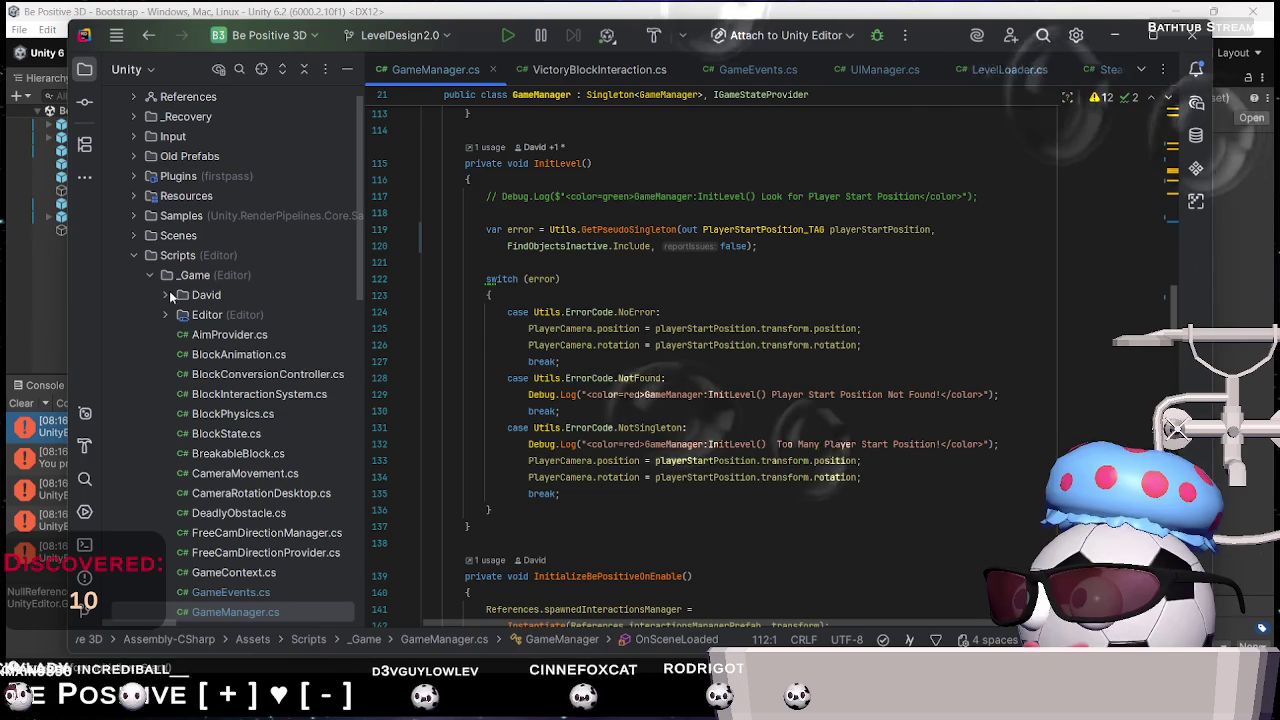
left_click(168, 294)
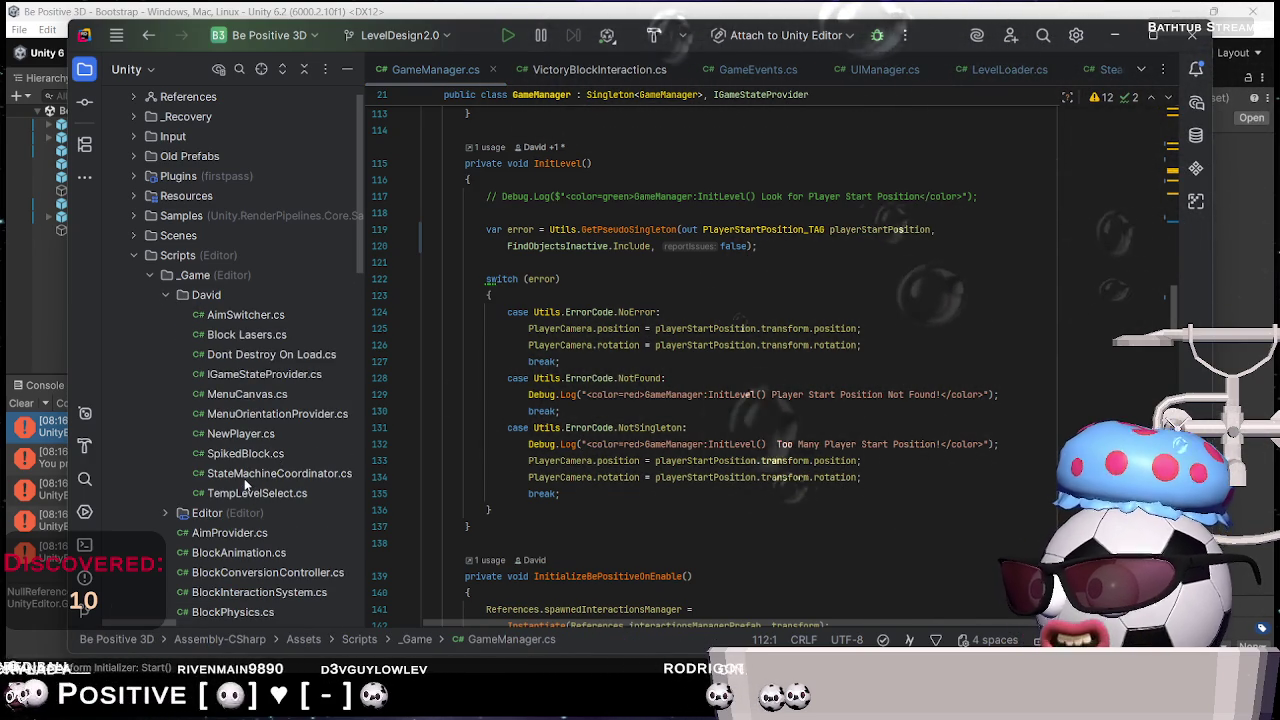
scroll(245, 483, "down", 5)
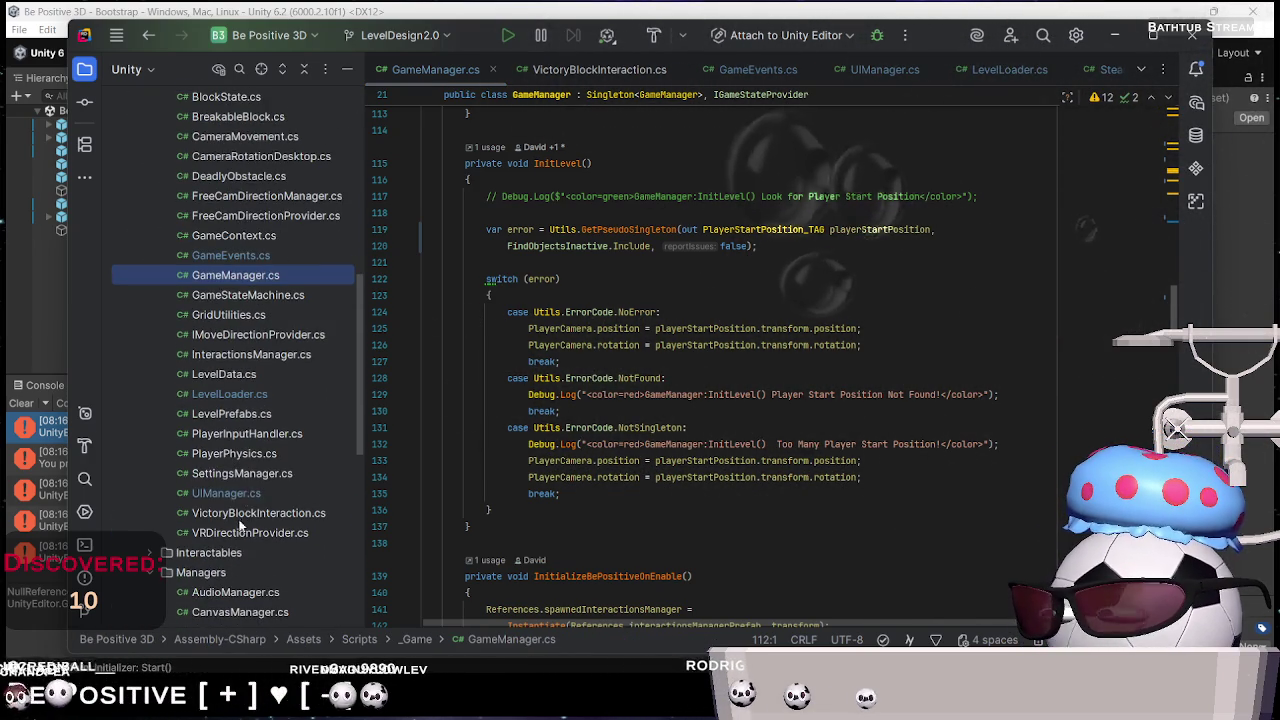
scroll(244, 481, "down", 5)
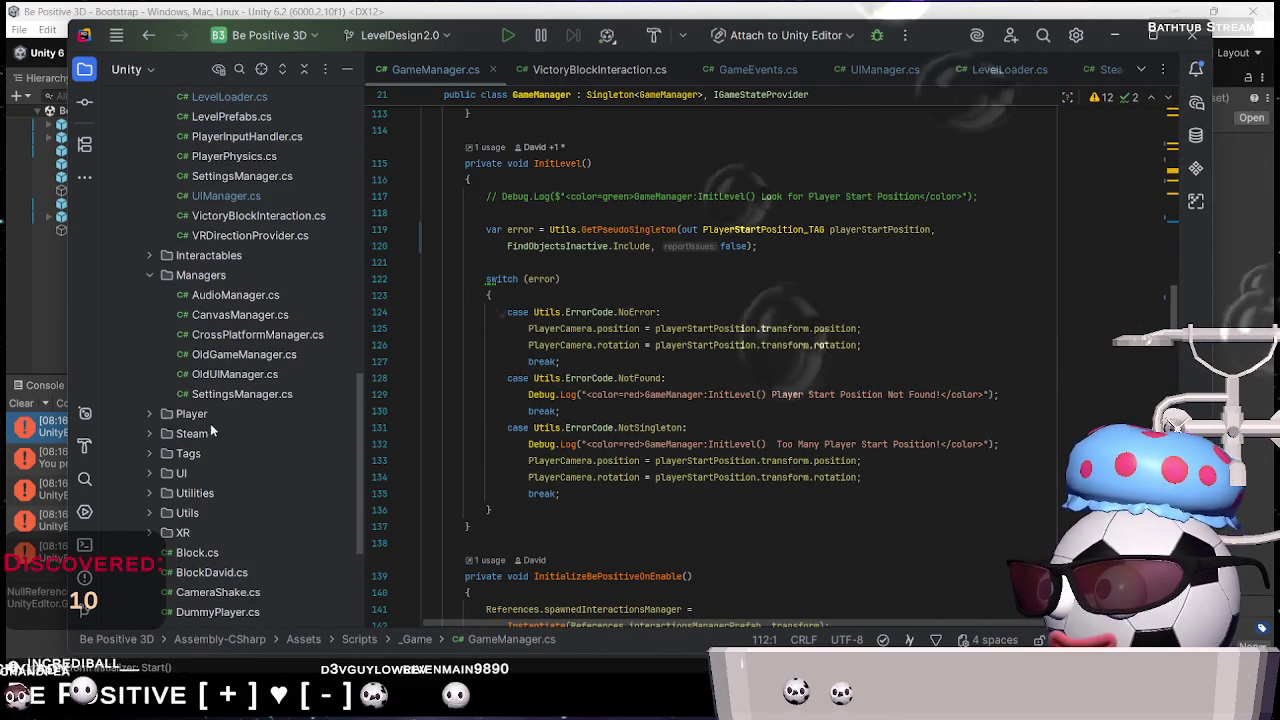
scroll(215, 422, "down", 4)
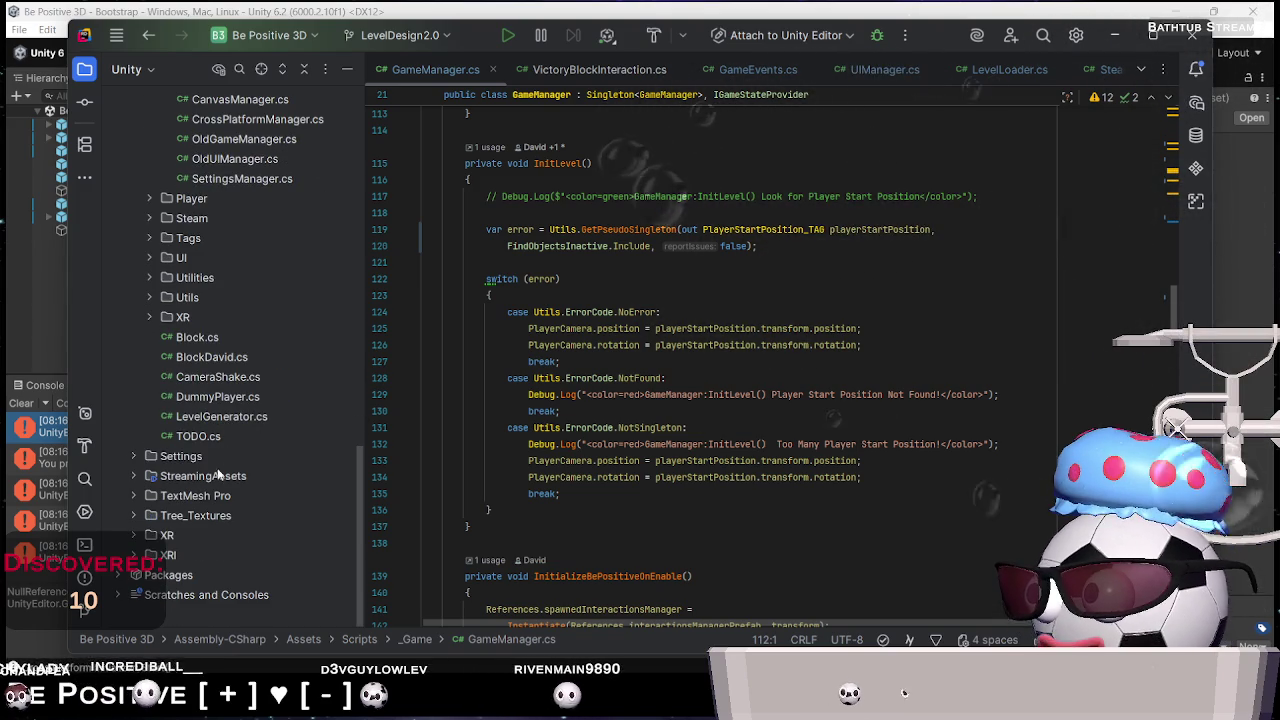
left_click(150, 218)
double_click(245, 238)
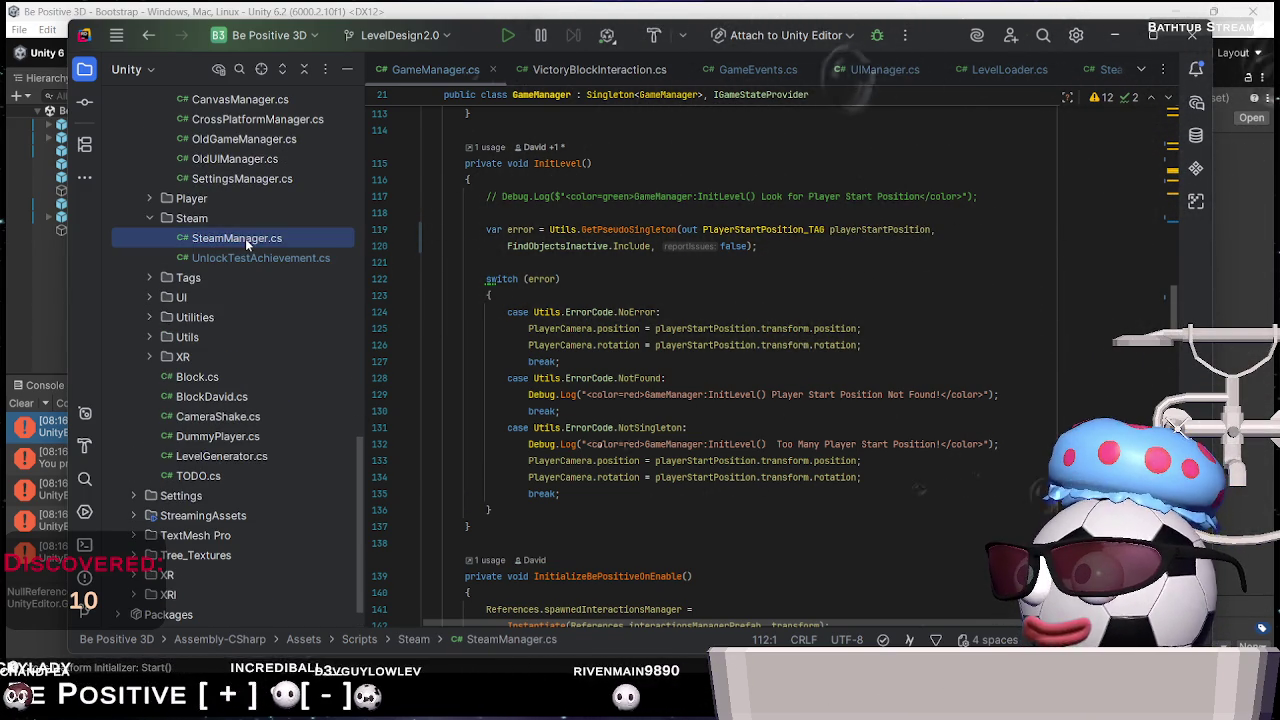
Copy Awake's if(!enableSteam) return; line and paste it at the top of OnDestroy
scroll(702, 502, "down", 5)
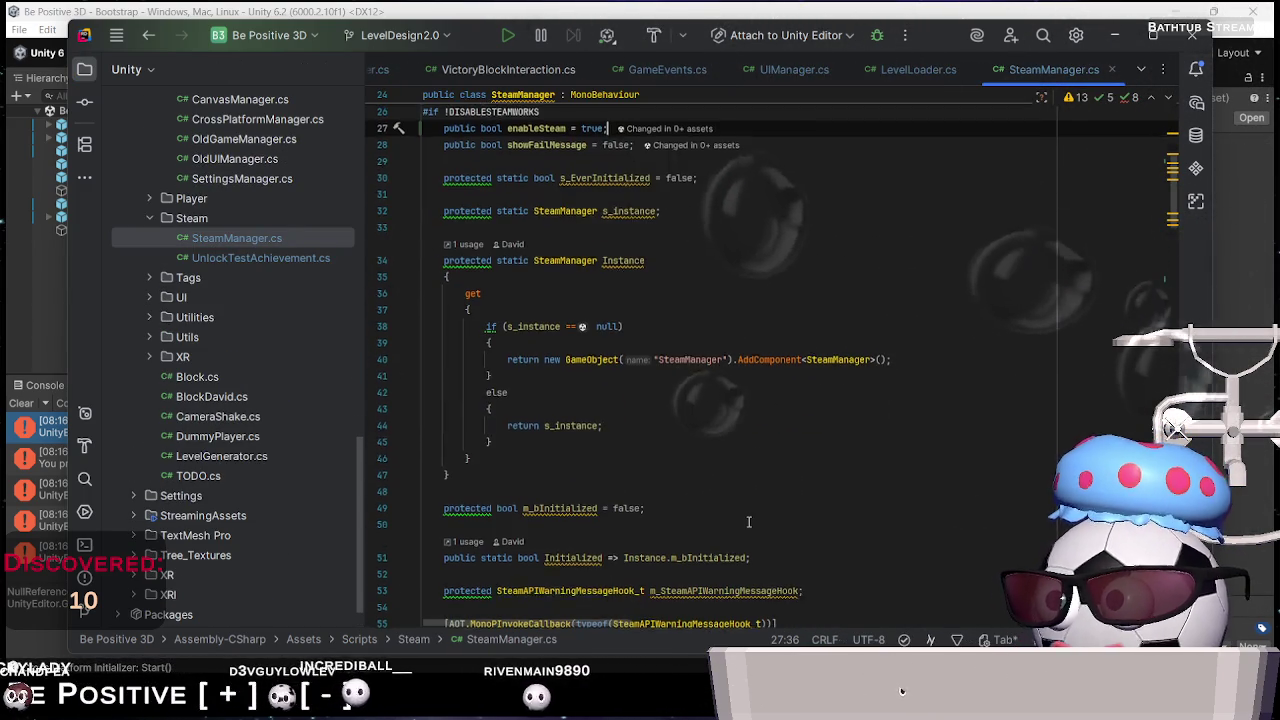
scroll(569, 455, "down", 5)
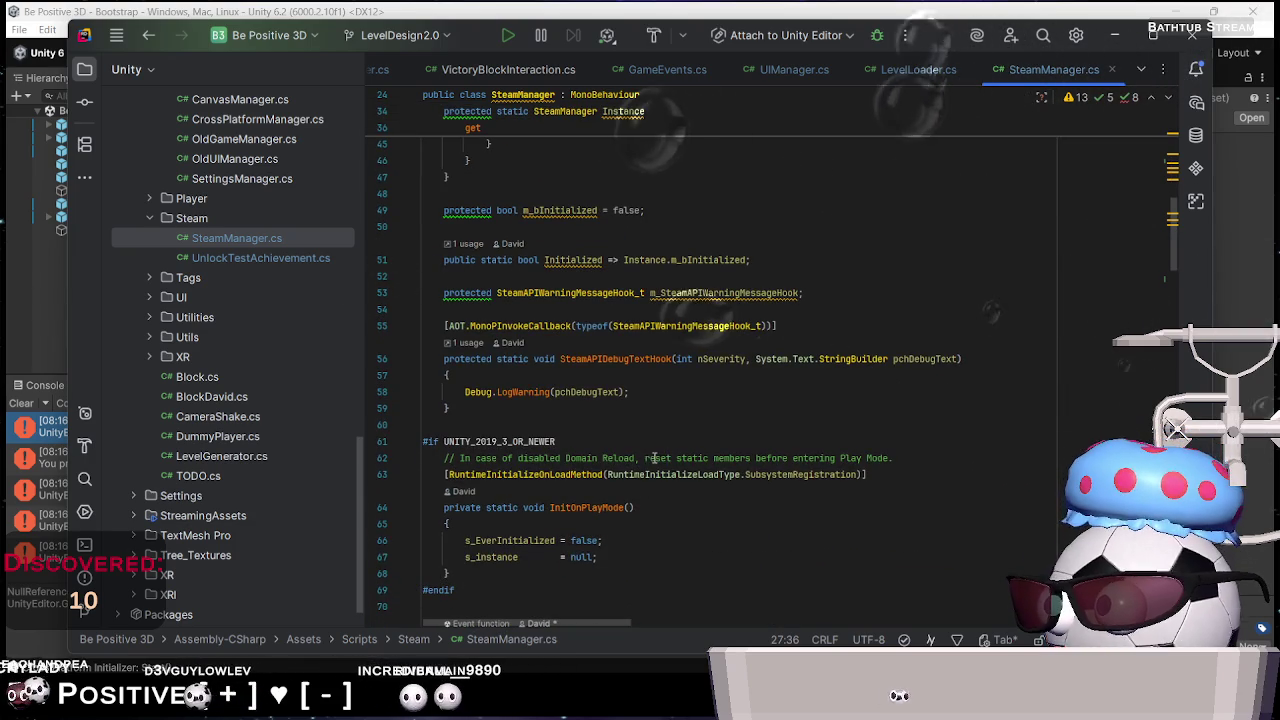
scroll(630, 470, "down", 3)
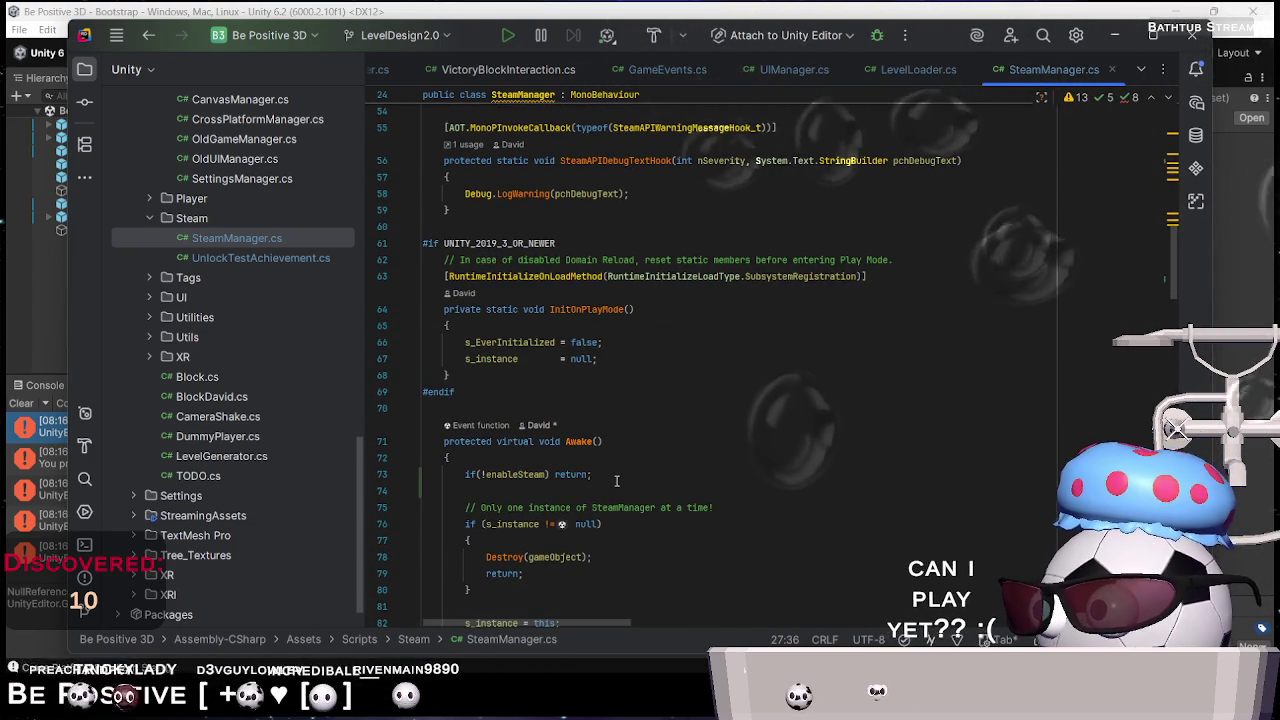
left_click(616, 481)
triple_click(616, 481)
key("ctrl+c")
scroll(616, 481, "down", 10)
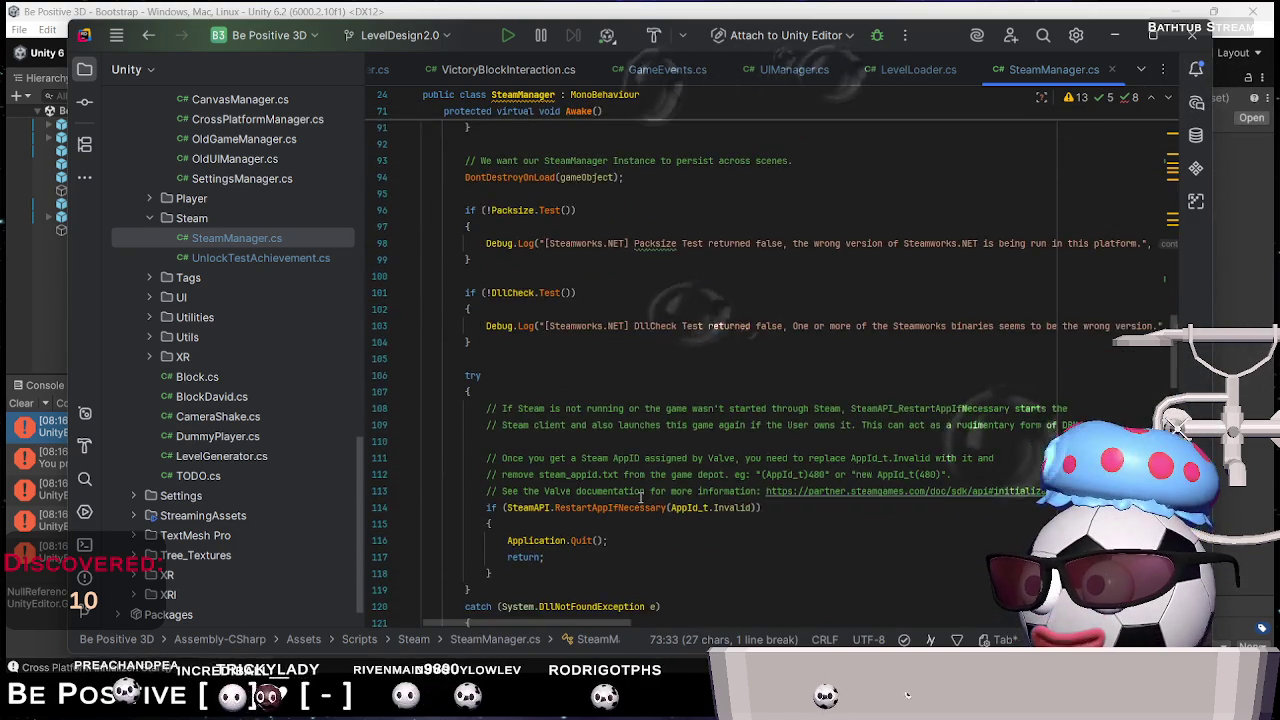
scroll(640, 497, "down", 12)
scroll(637, 511, "down", 9)
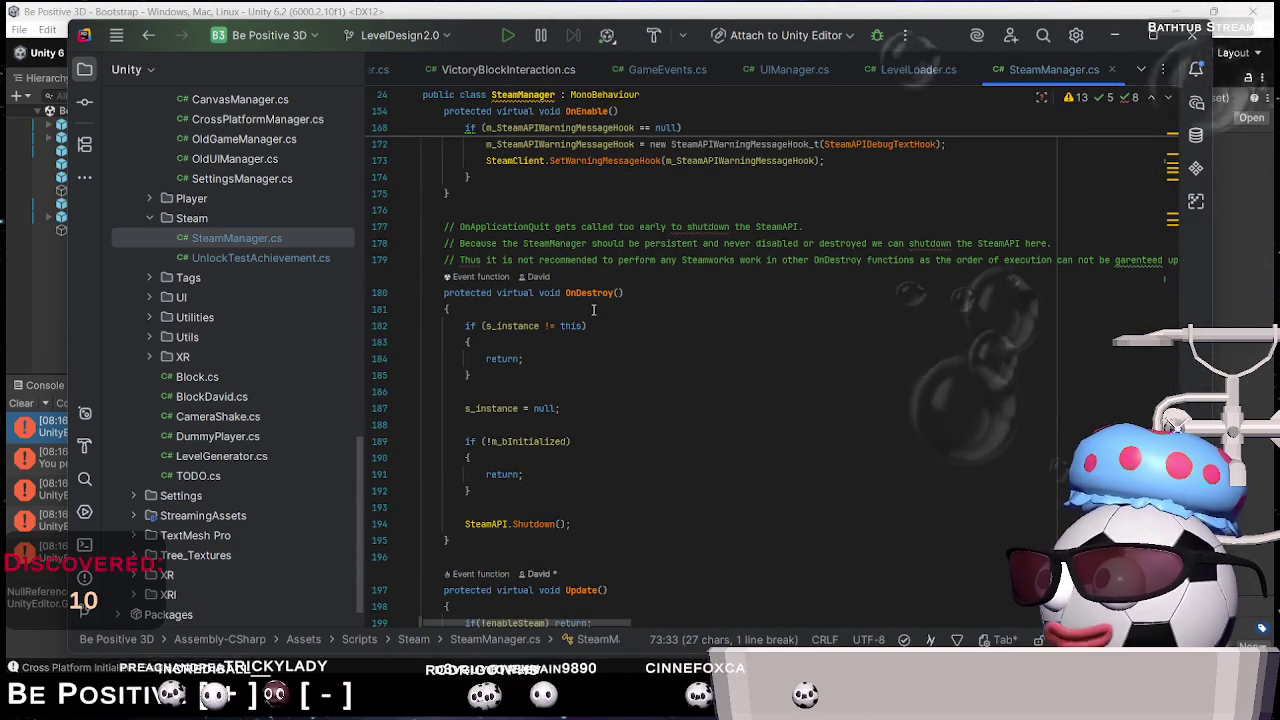
left_click(593, 310)
key("Return")
key("ctrl+v")
key("Return")
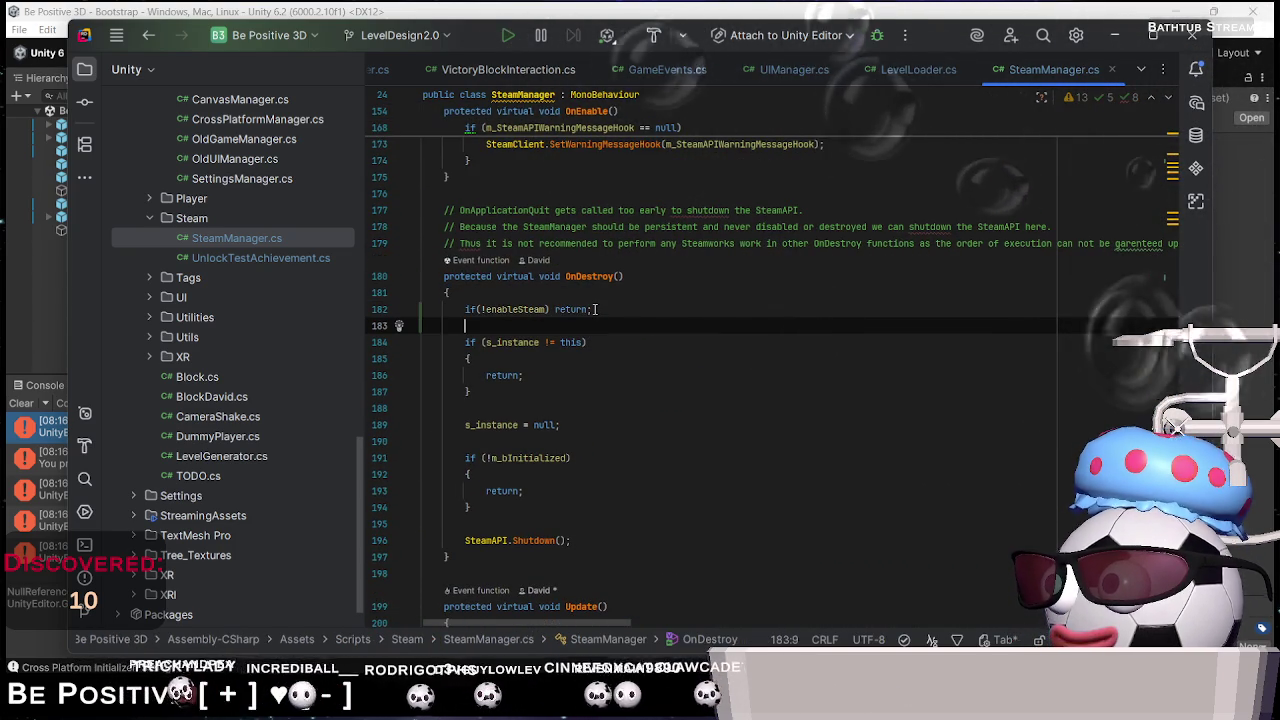
Let Unity recompile, review the enableSteam guards in SteamManager.cs, then return to Unity
key("alt+Tab")
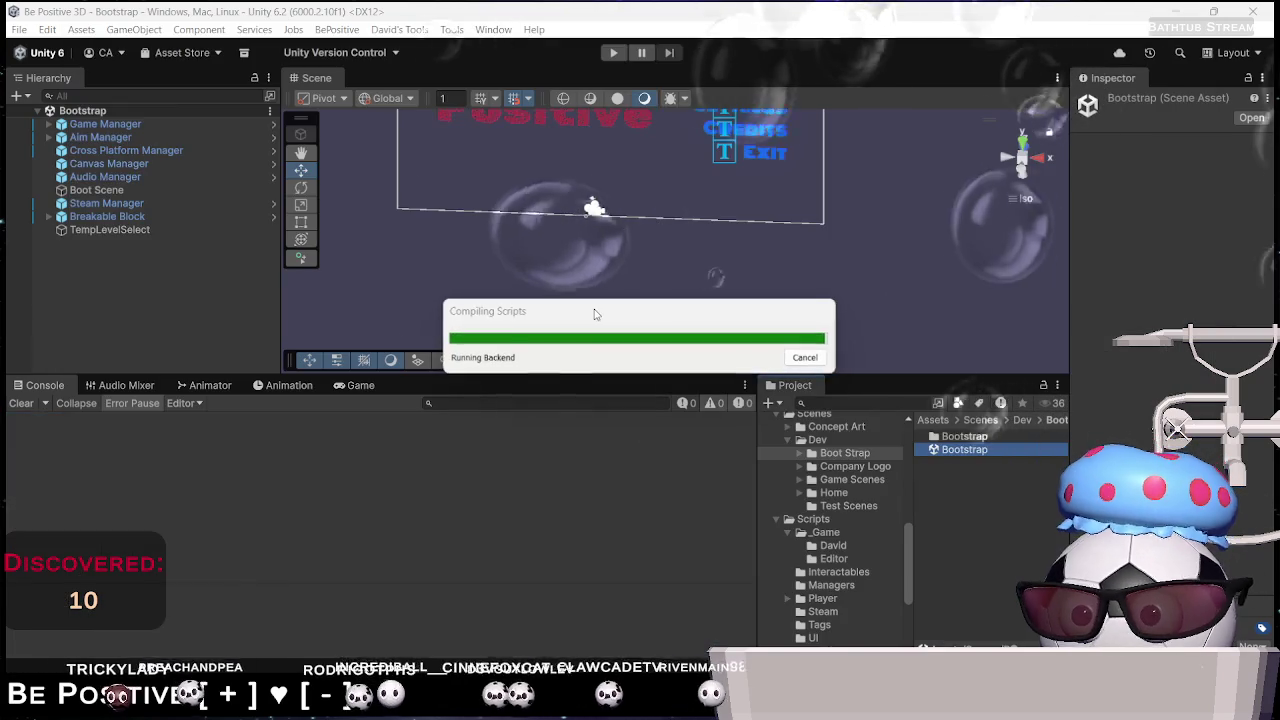
key("alt+Tab")
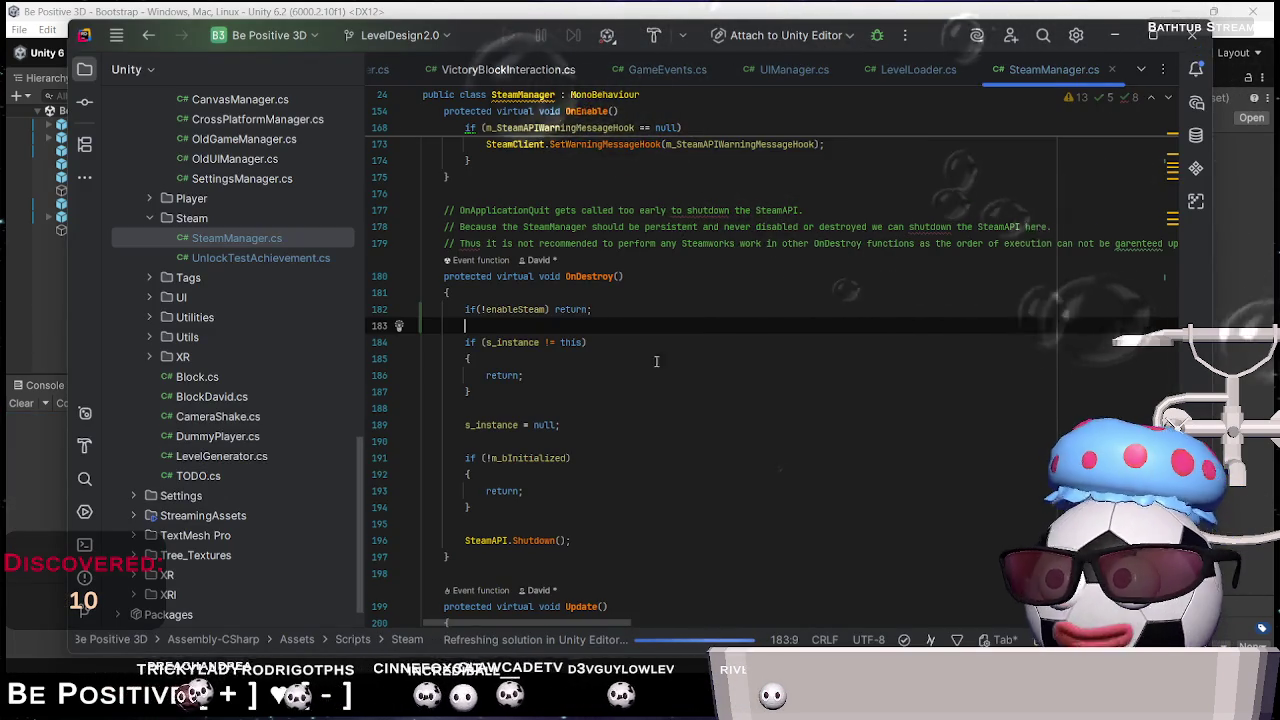
scroll(656, 361, "down", 8)
scroll(644, 399, "up", 18)
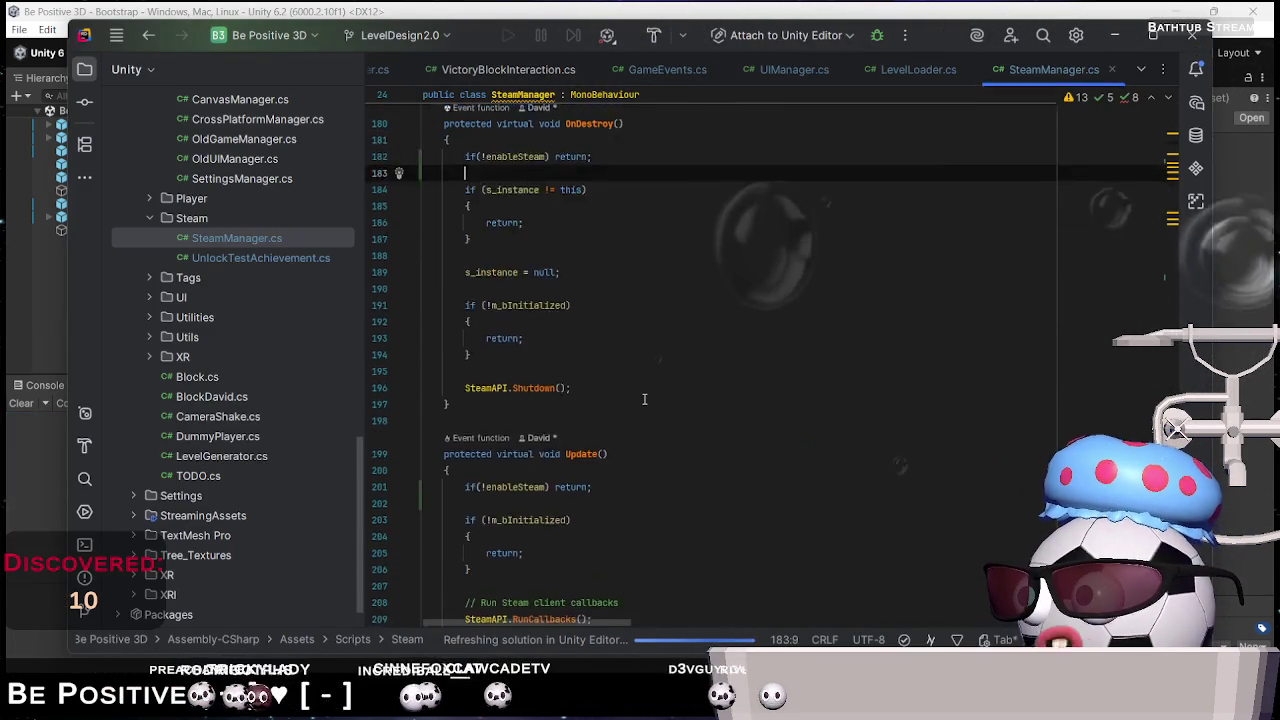
scroll(644, 399, "up", 15)
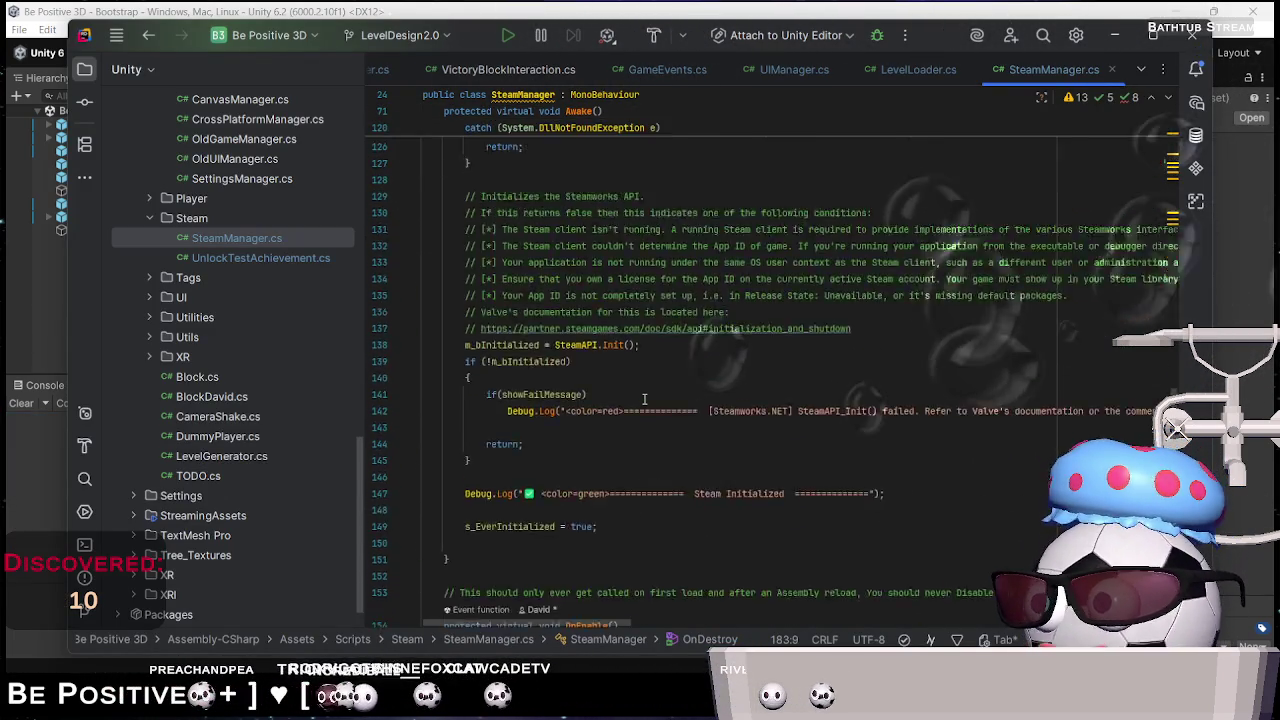
scroll(644, 399, "up", 6)
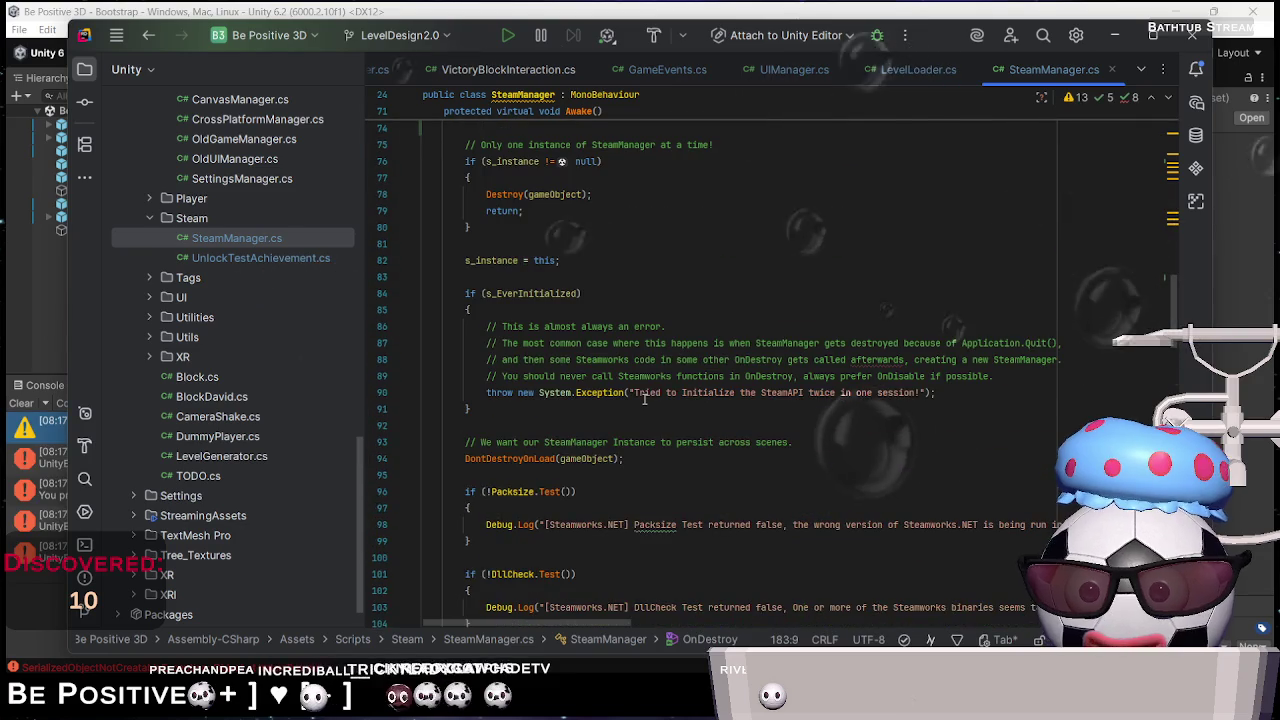
scroll(644, 399, "up", 2)
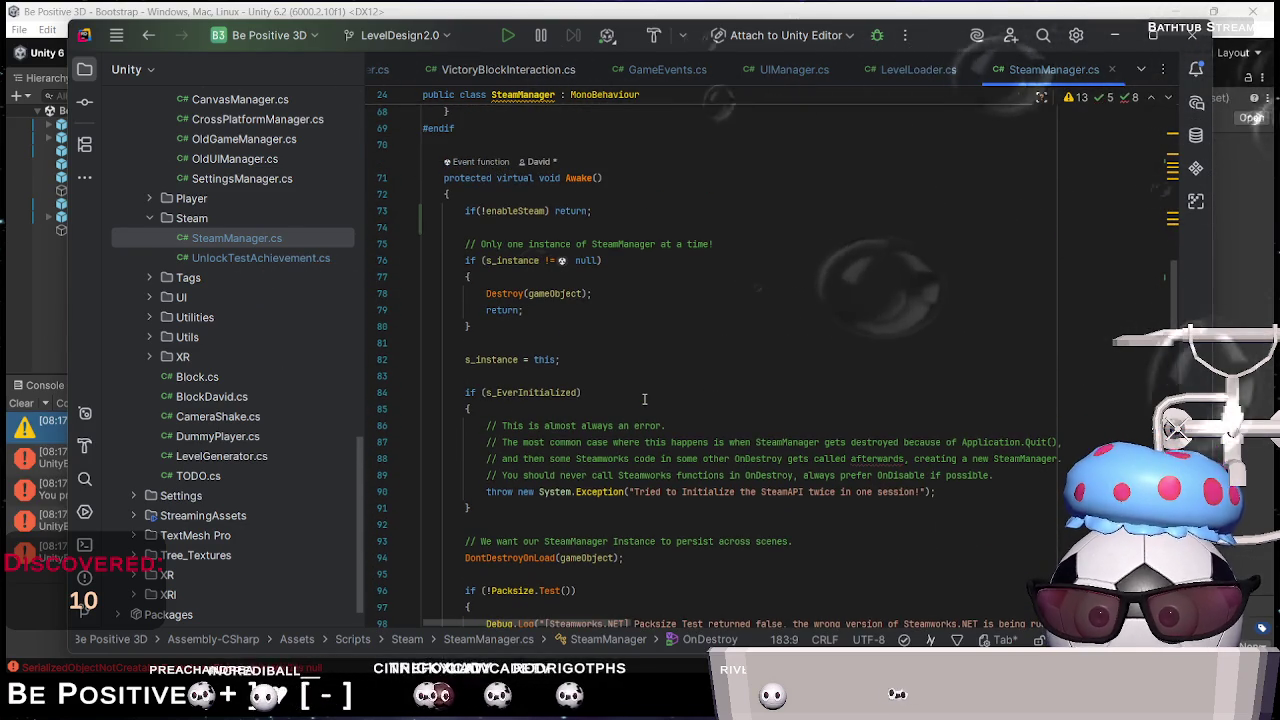
scroll(644, 399, "up", 7)
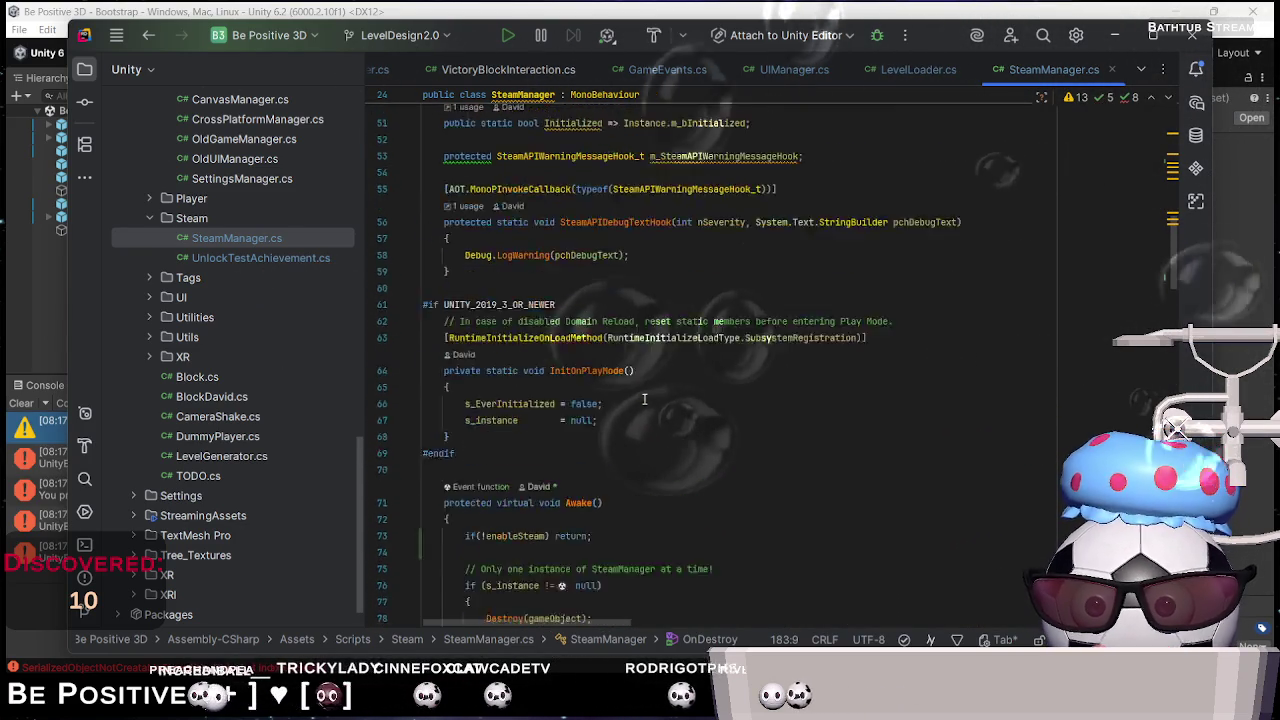
key("alt+Tab")
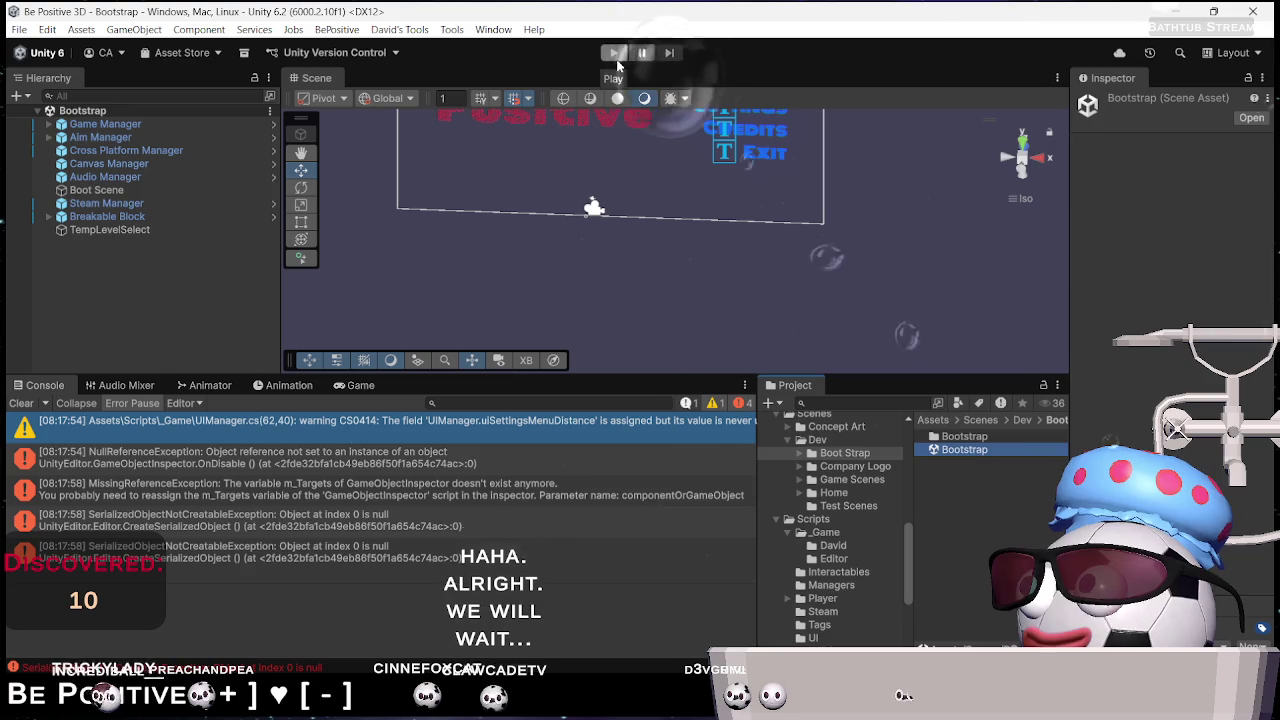
Run the game and follow the 'Level file not found' error to LevelLoader.cs line 45
left_click(615, 55)
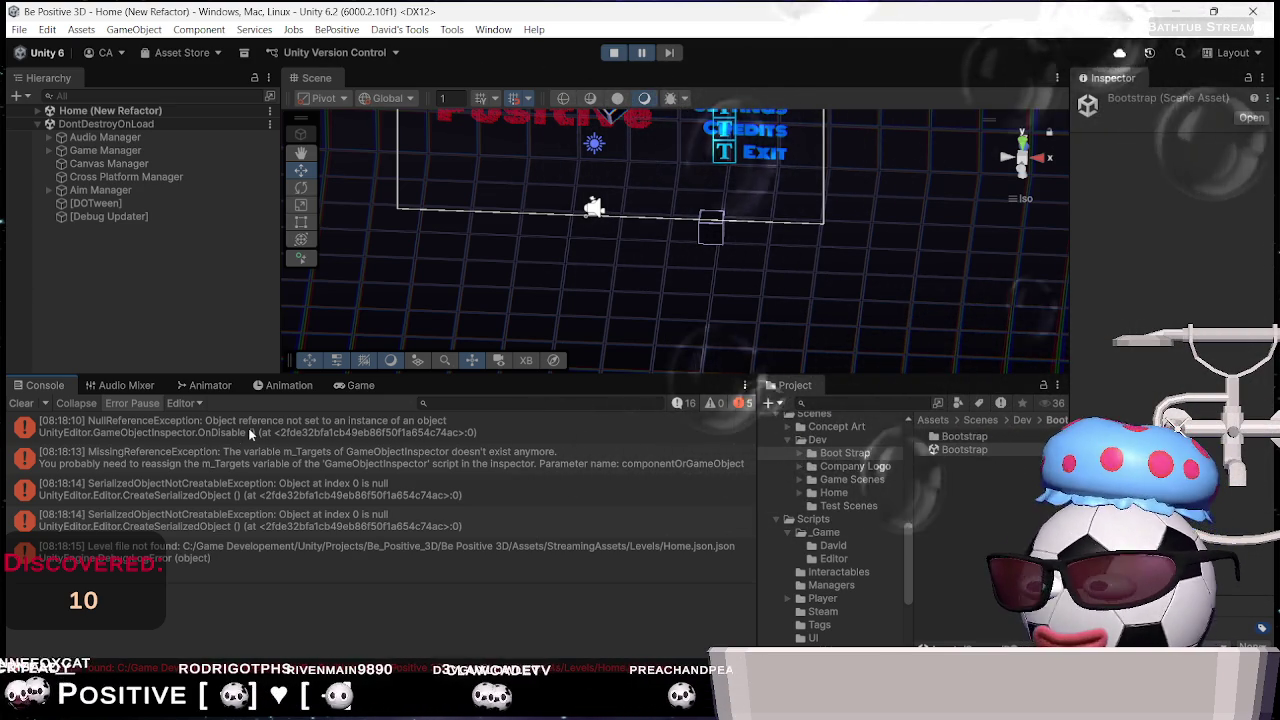
left_click(302, 553)
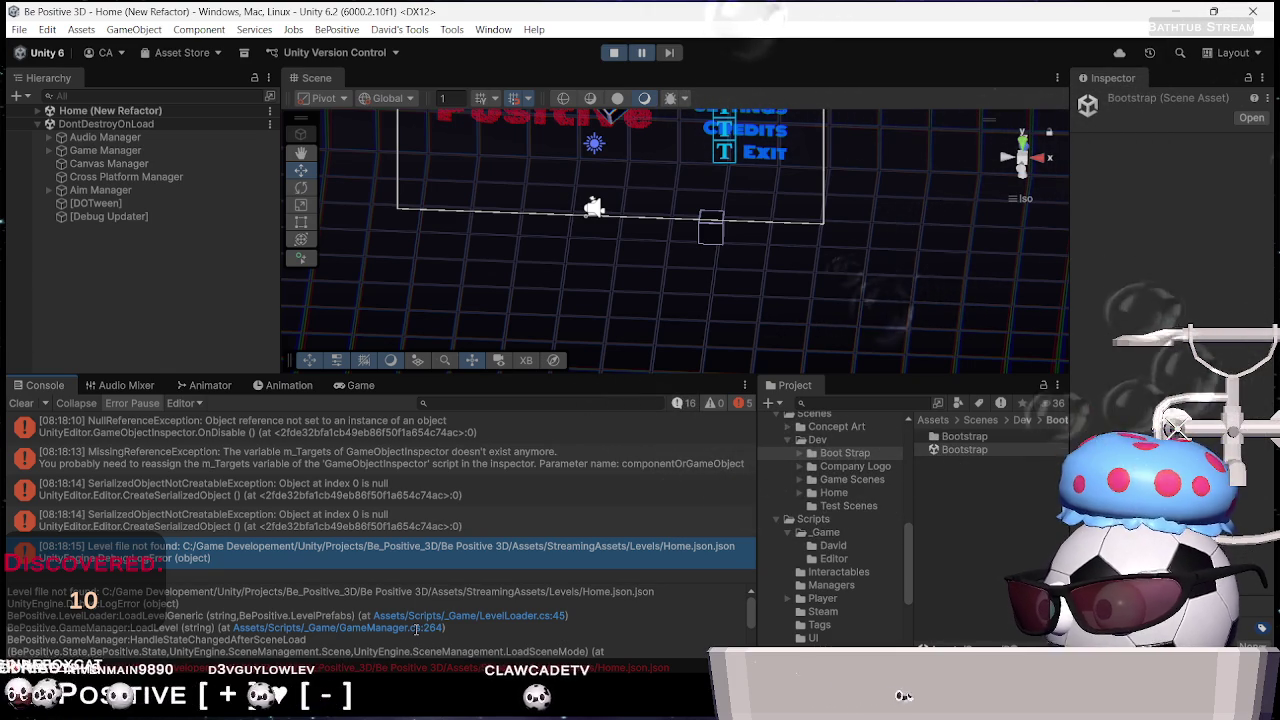
left_click(471, 616)
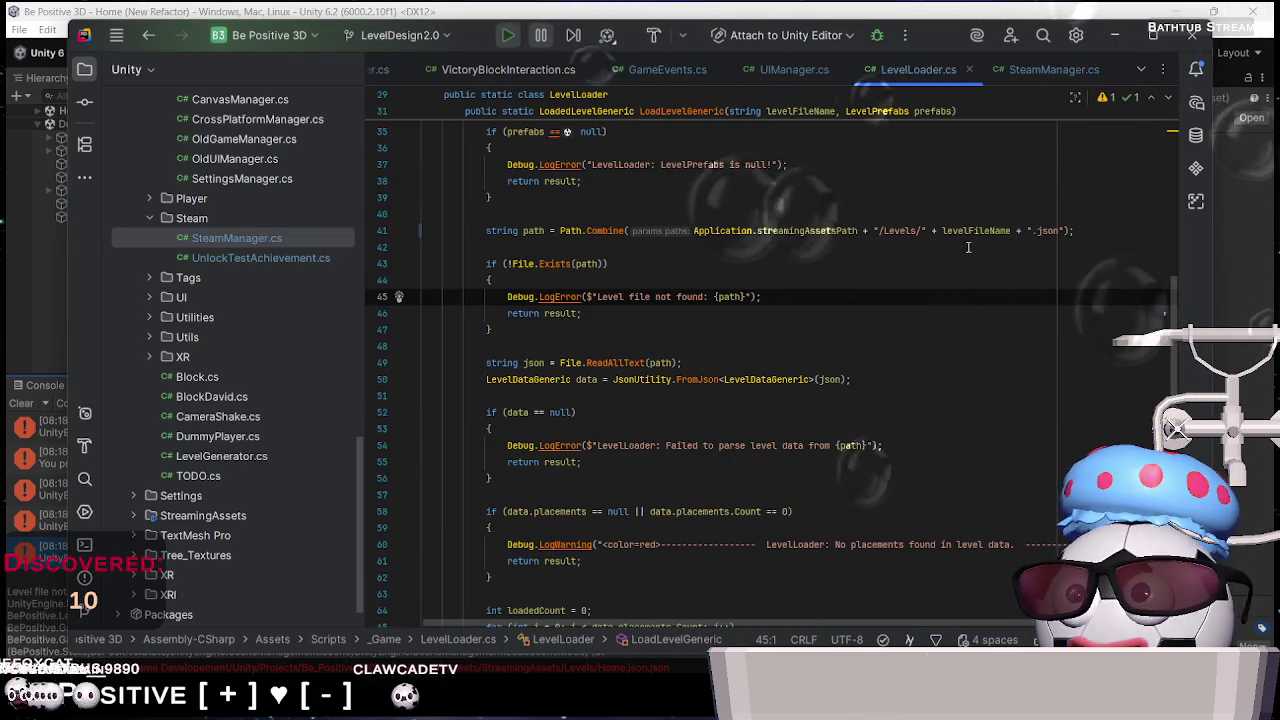
Change line 41 to Path.Combine(Application.streamingAssetsPath, "Levels", levelFileName) without the .json suffix
left_click(1080, 229)
key("BackSpace")
key("BackSpace")
key("Down")
key("Down")
key("Down")
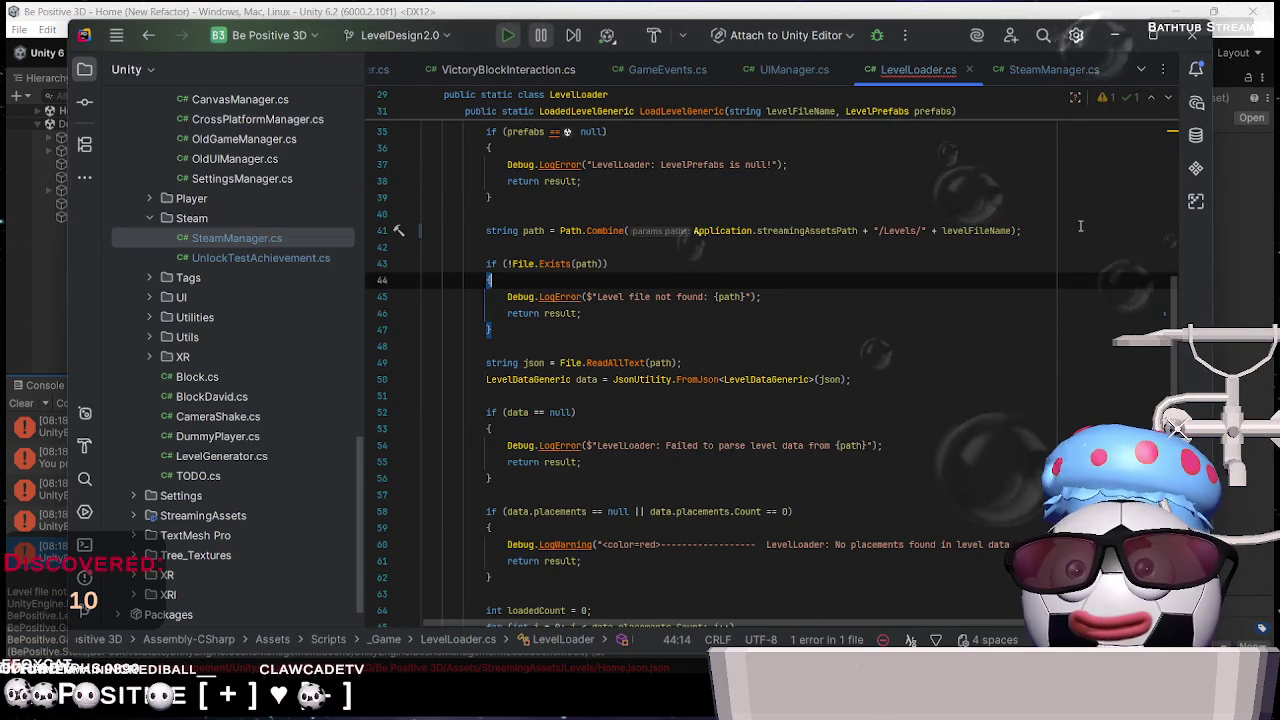
type("Assets/StreamingAssets/Levels/level_1.json")
left_click(1080, 226)
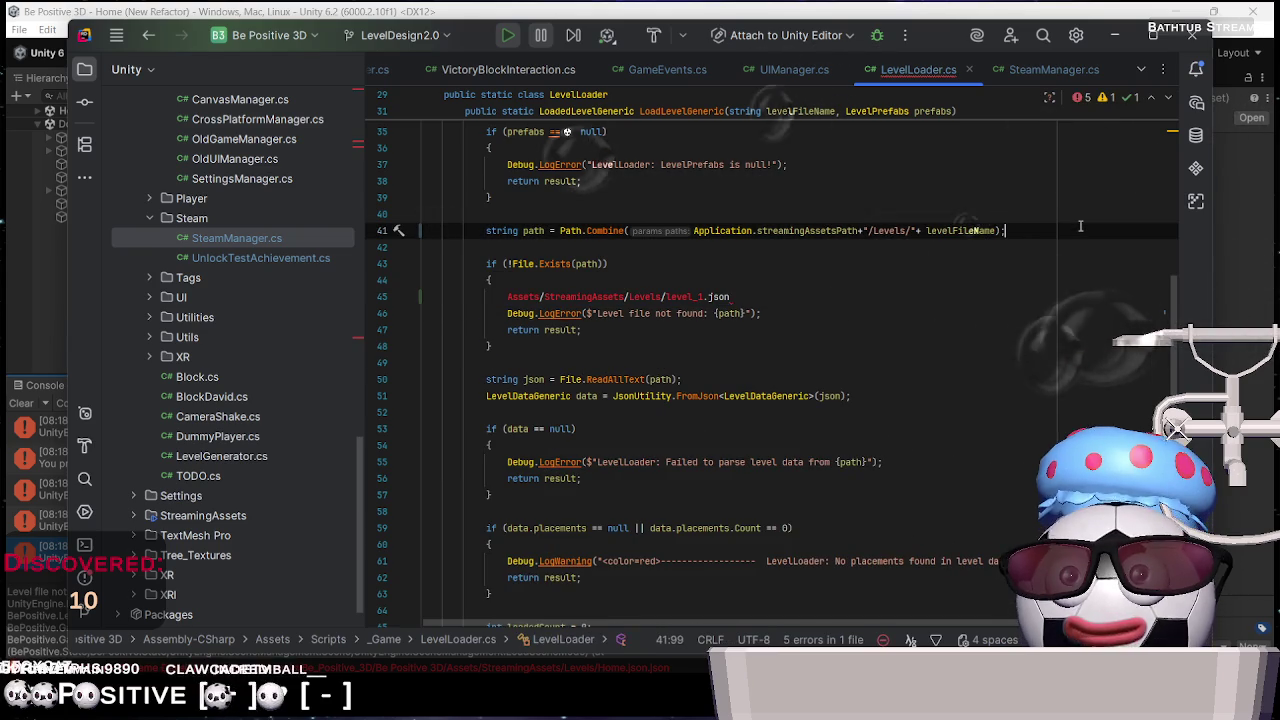
key("BackSpace")
key("Left")
key("Left")
key("Left")
key("BackSpace")
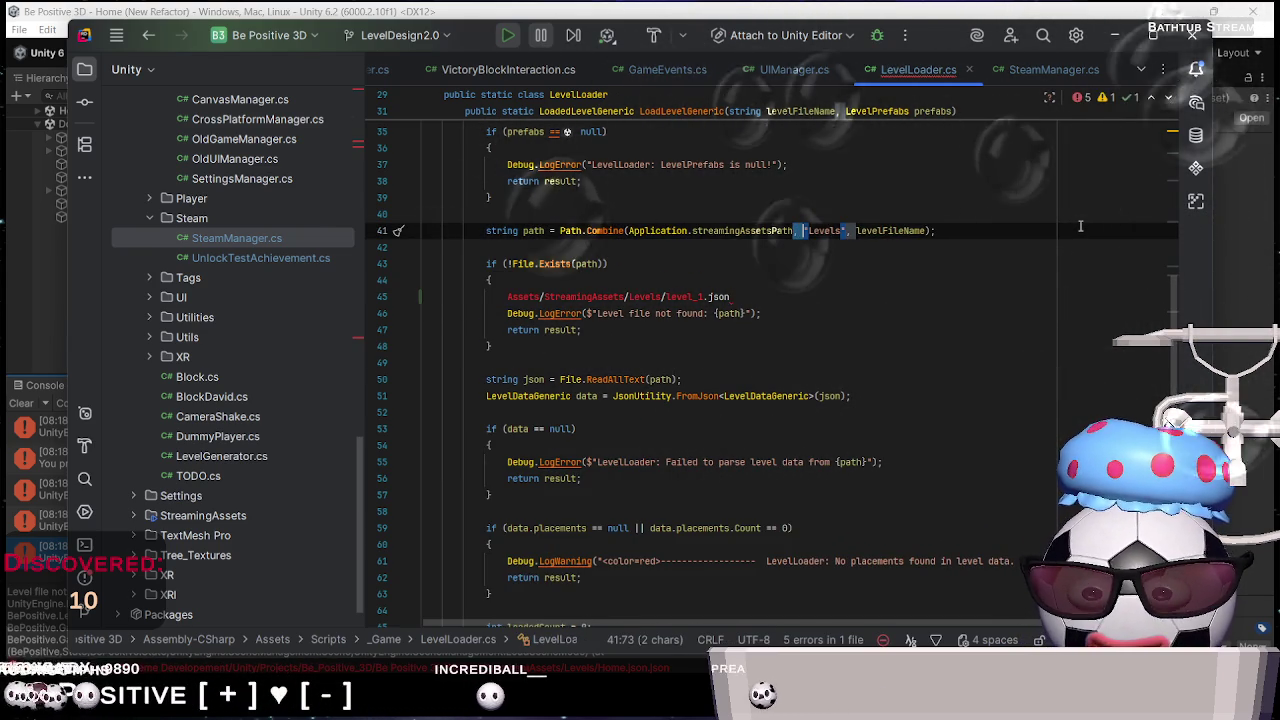
Comment out the pasted example path line, then stop the Unity play session
left_click(789, 296)
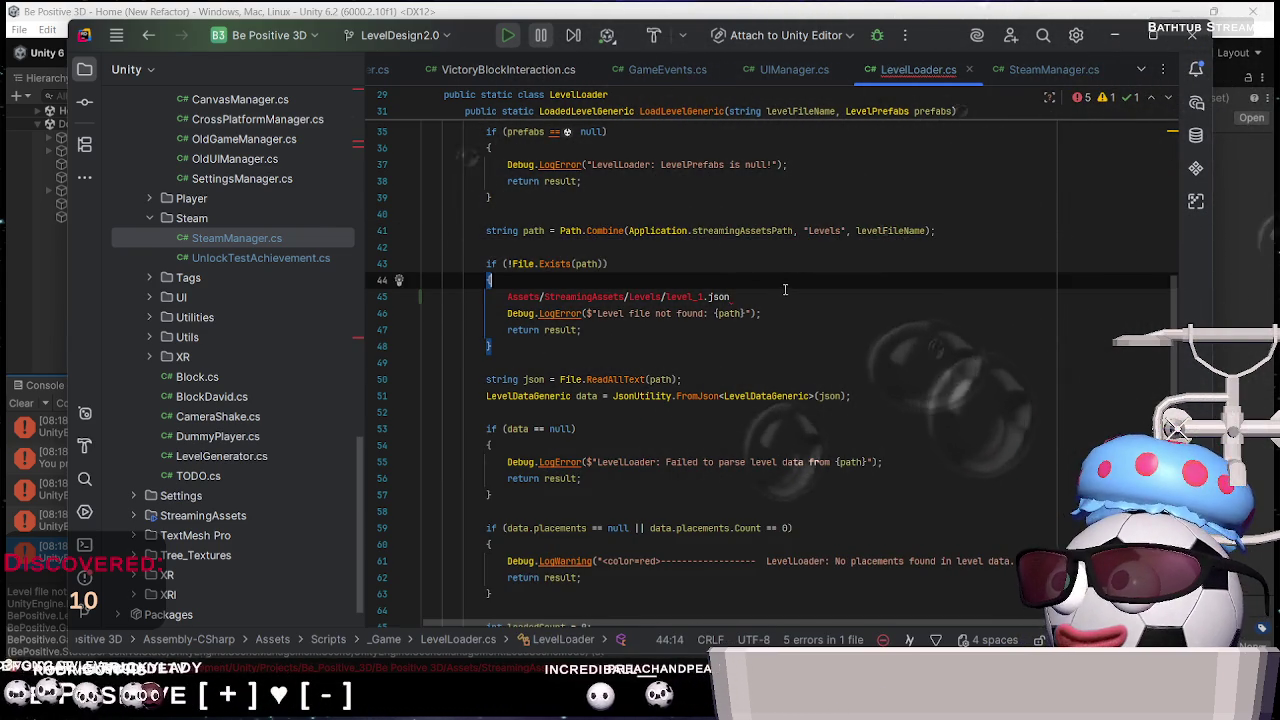
key("ctrl+slash")
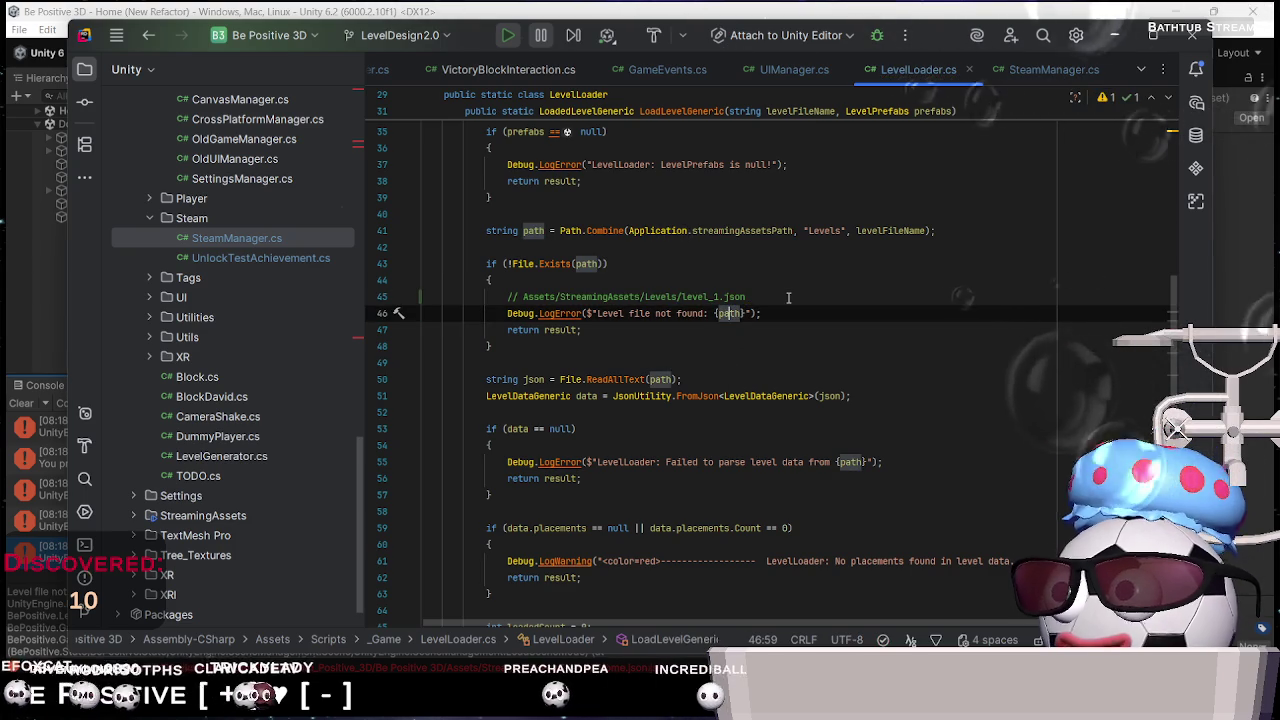
key("alt+Tab")
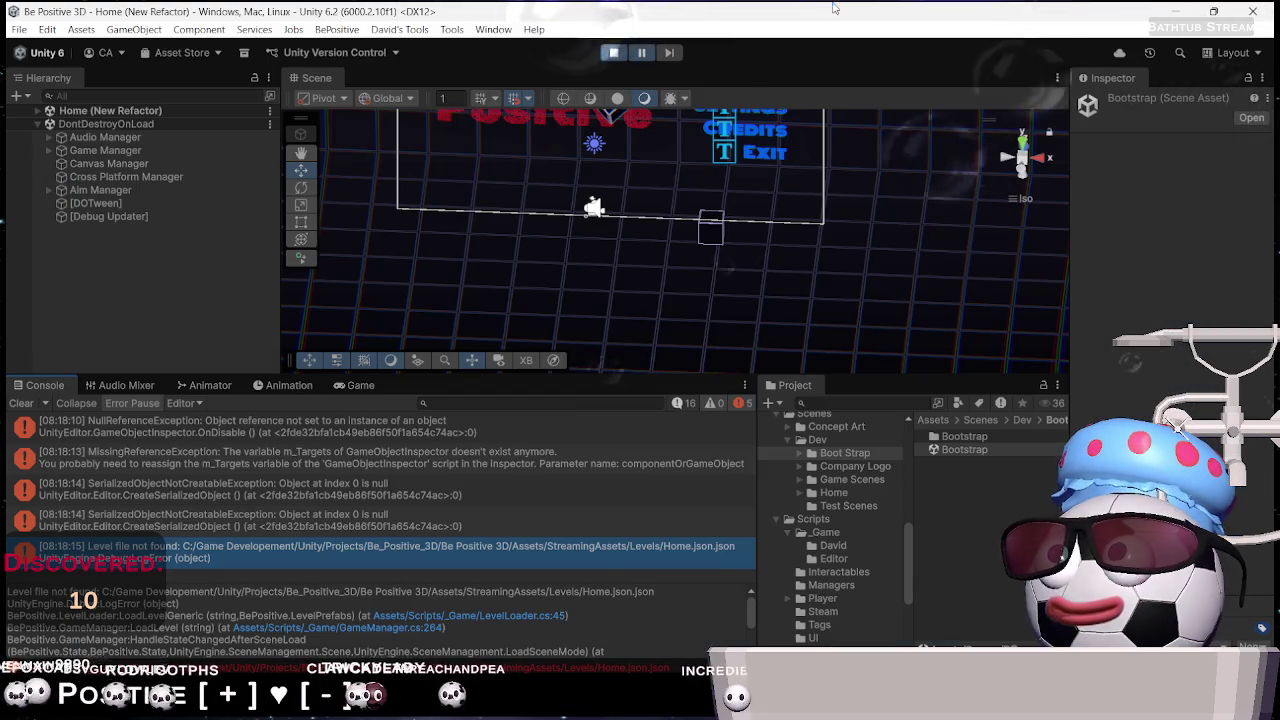
left_click(614, 53)
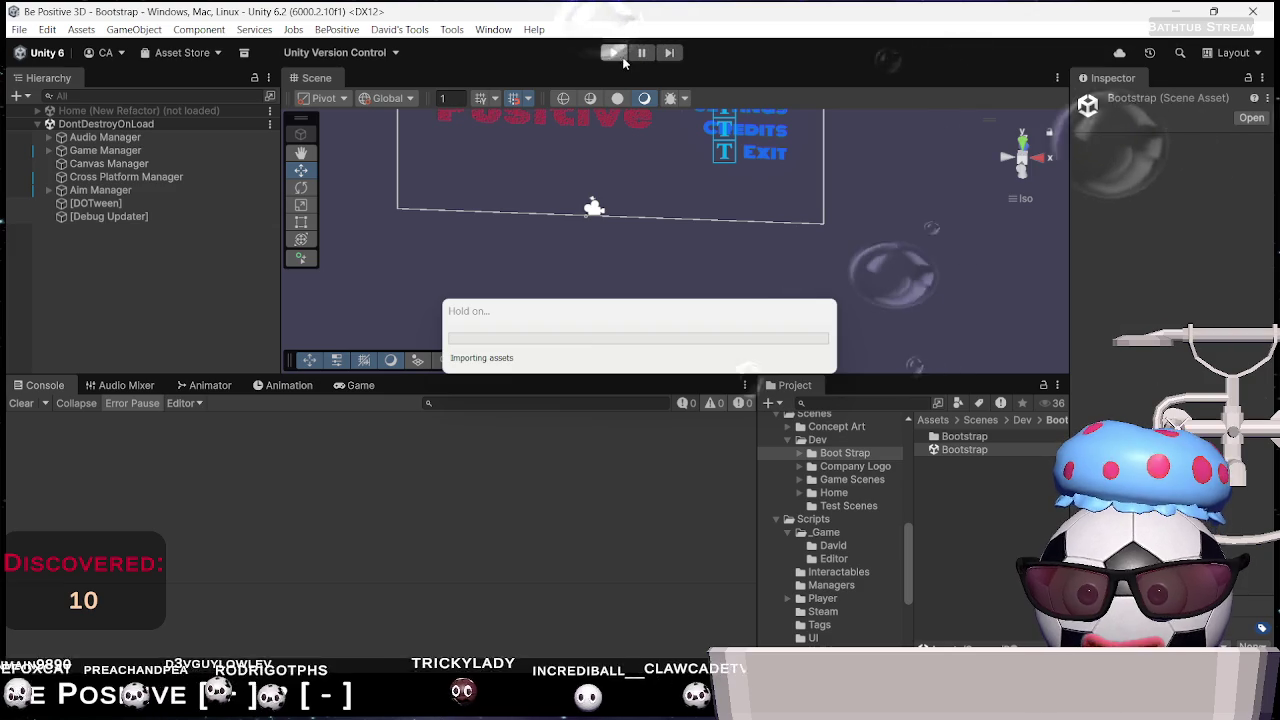
Play-test Level_0 and choose Next Level, which fails with 'Level file not found' for level_1
left_click(617, 55)
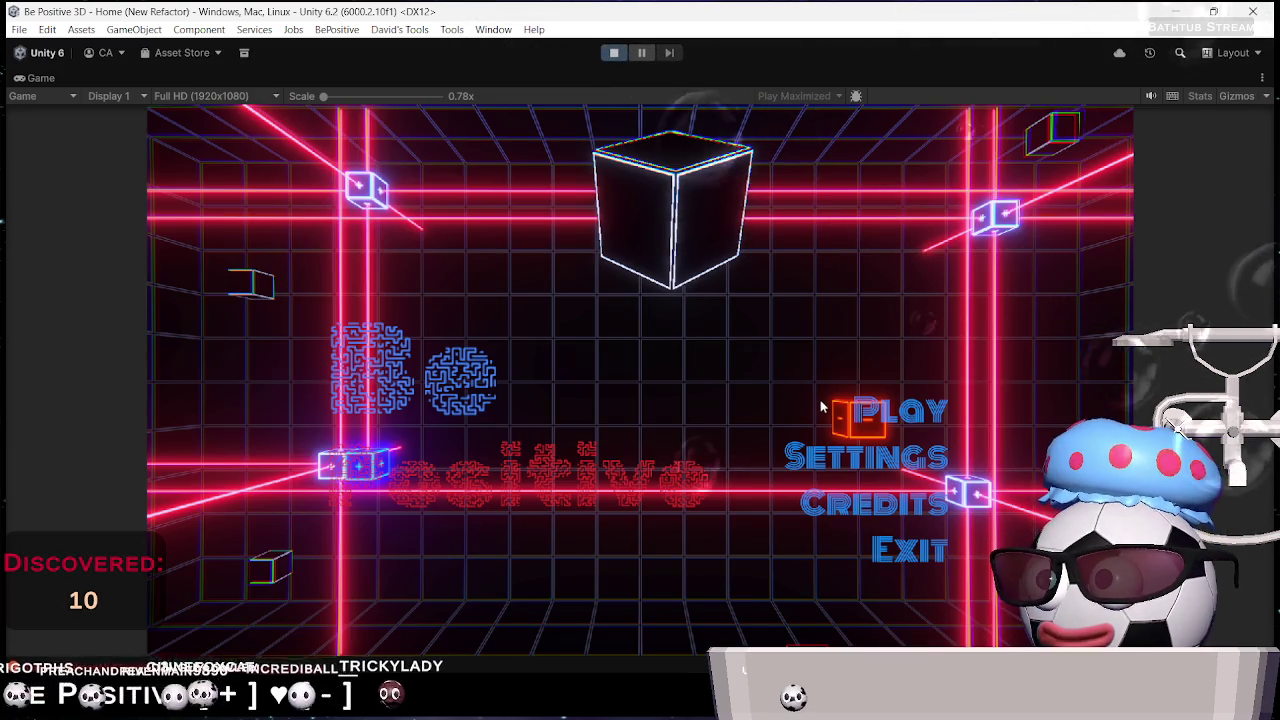
left_click(888, 414)
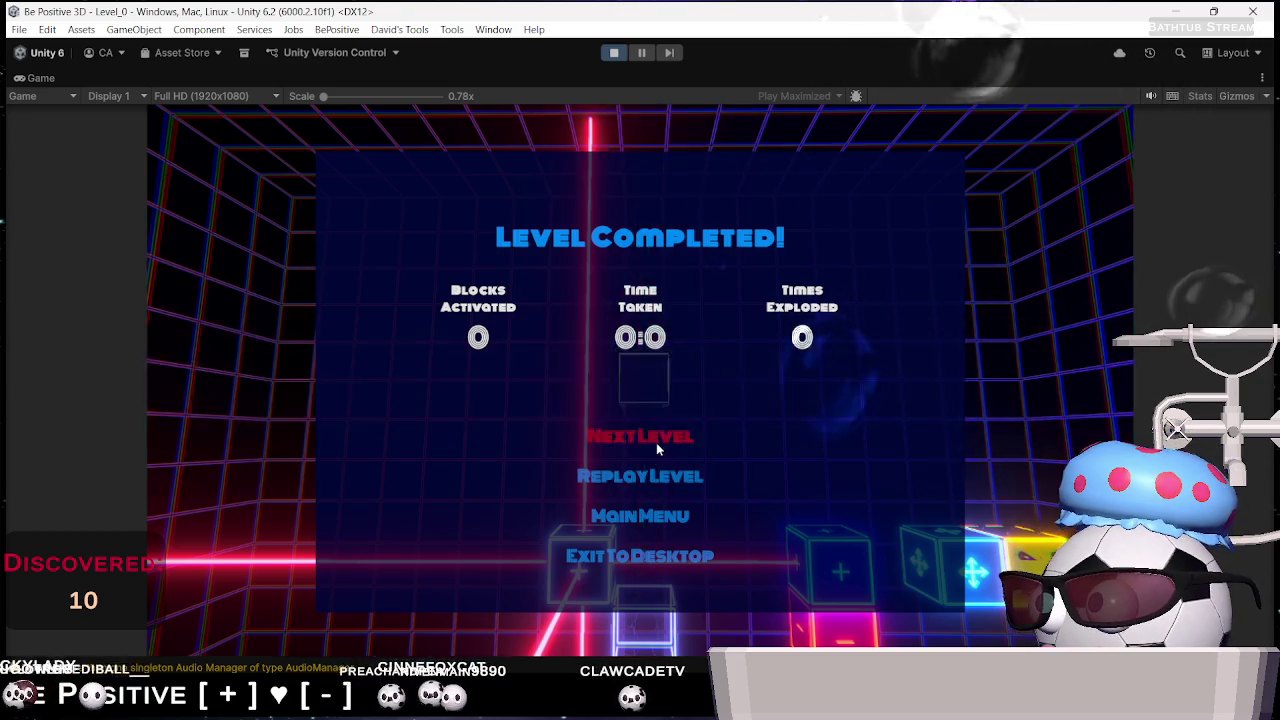
left_click(656, 442)
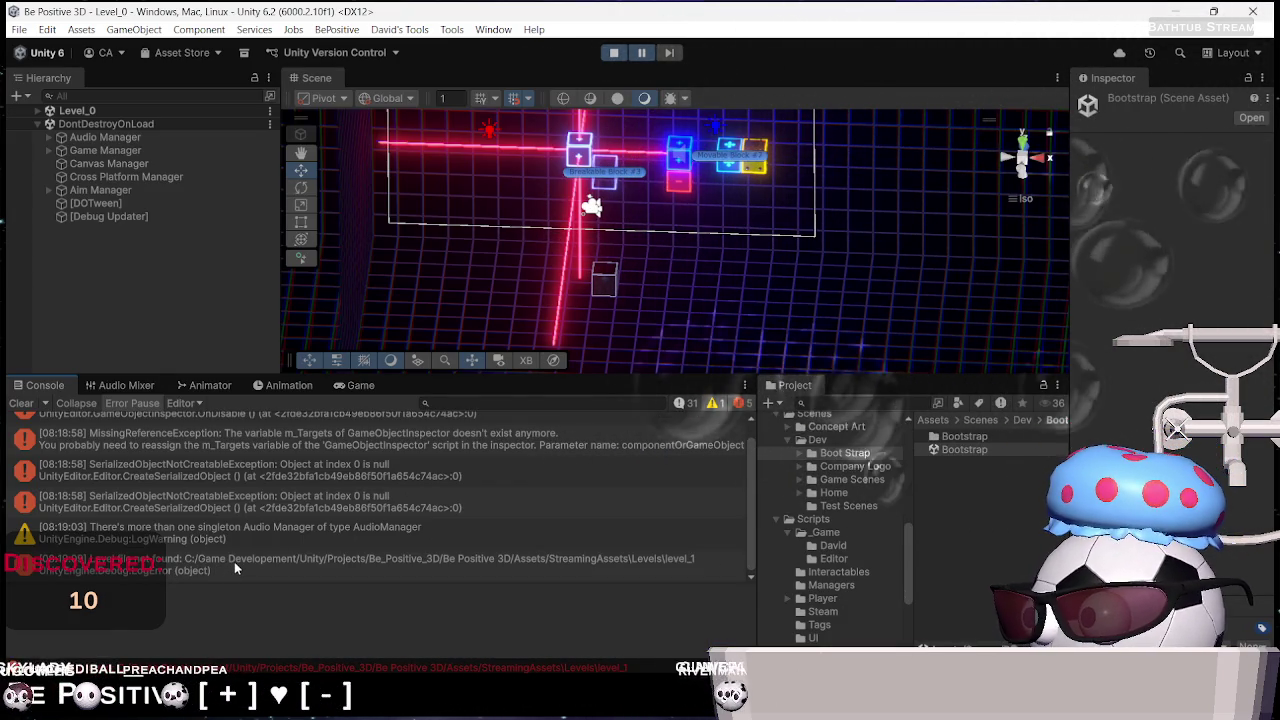
left_click(627, 55)
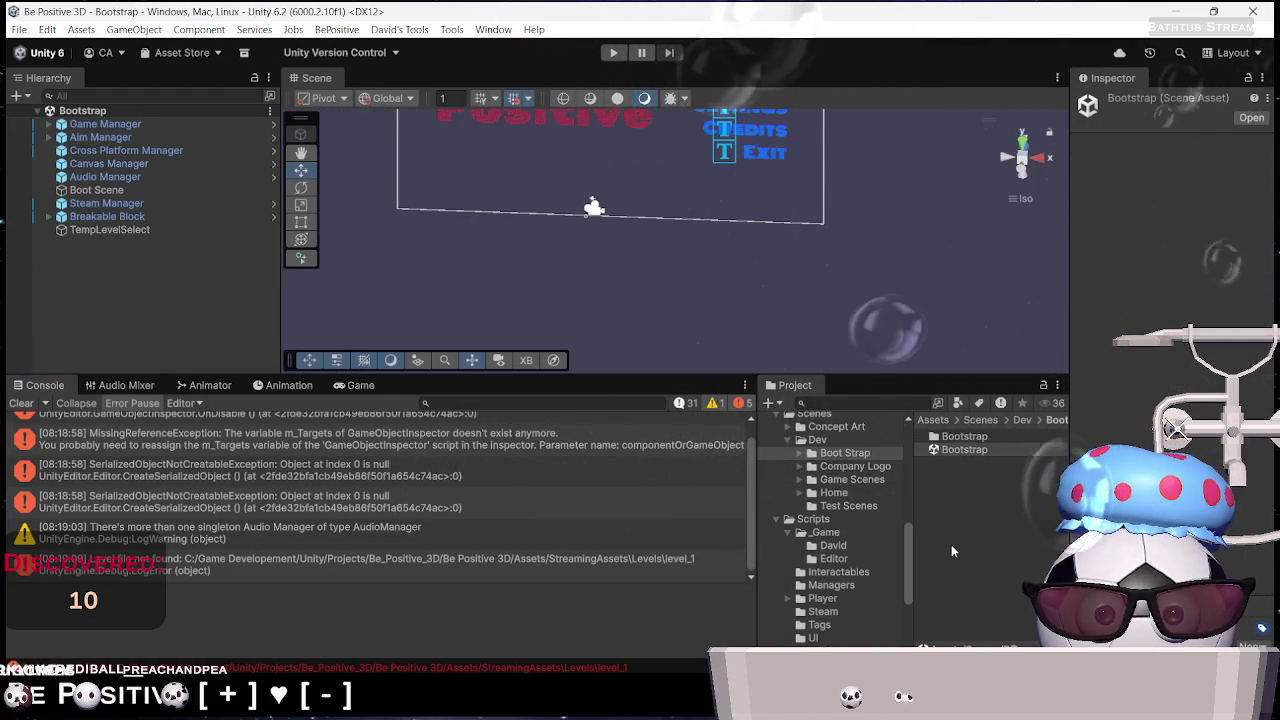
key("alt+Tab")
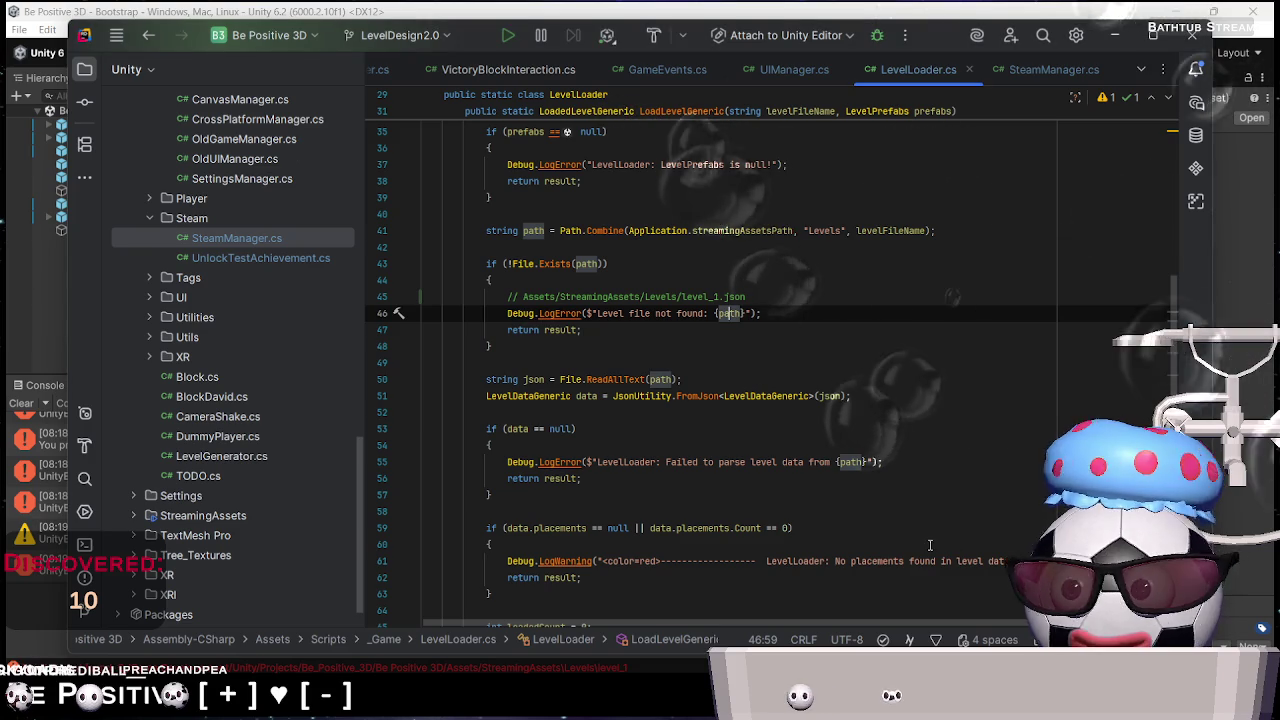
Look over lines 45–47 of LevelLoader.cs unchanged, then turn on info messages in Unity's Console
left_click(811, 338)
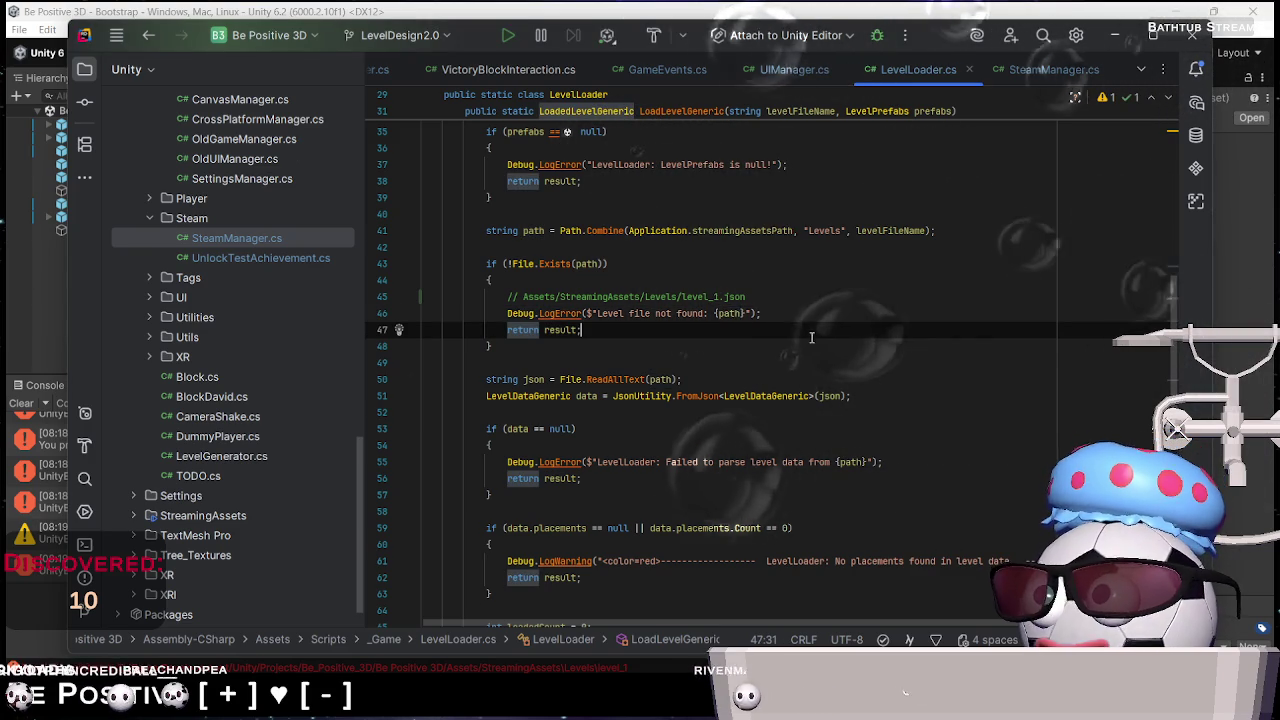
left_click(768, 297)
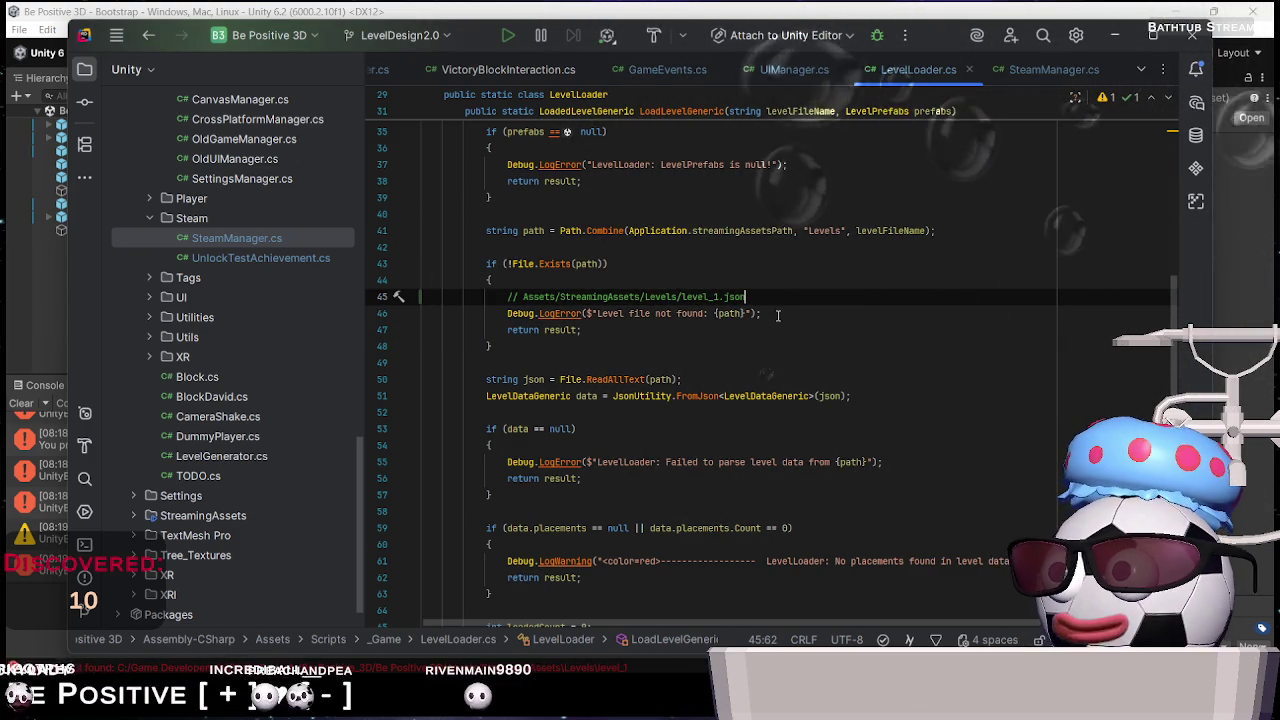
key("alt+Tab")
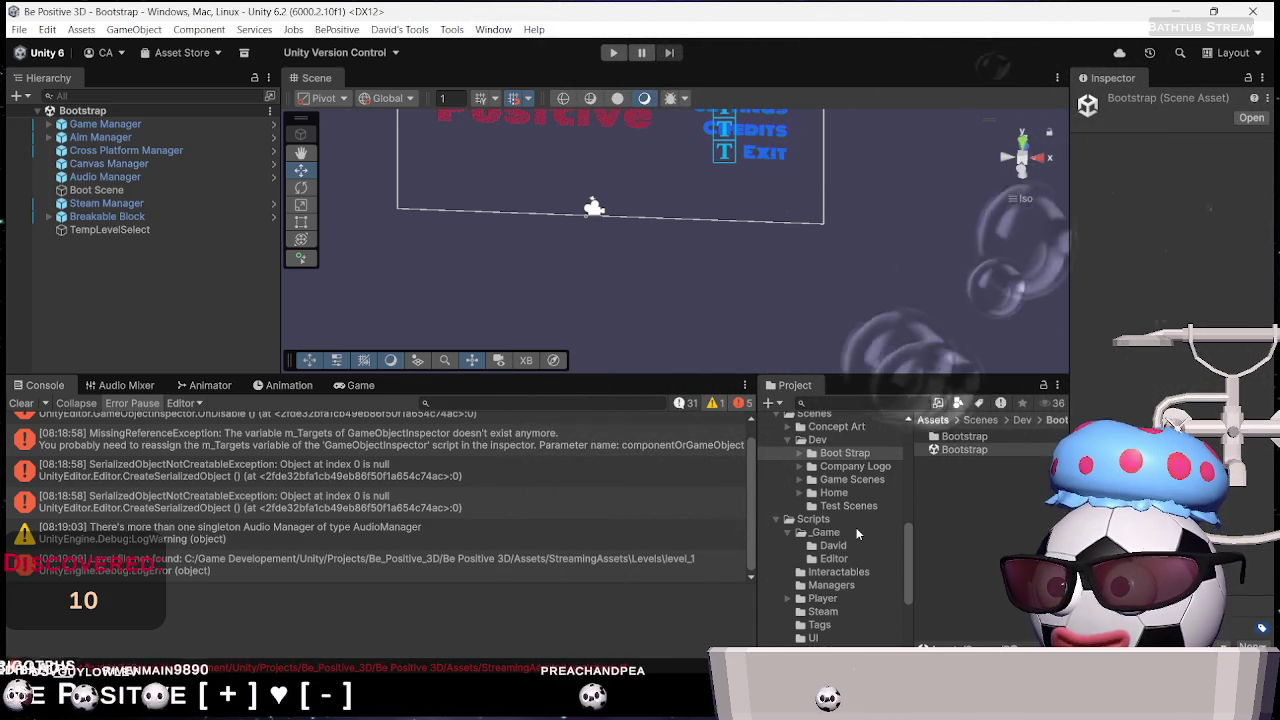
key("alt+Tab")
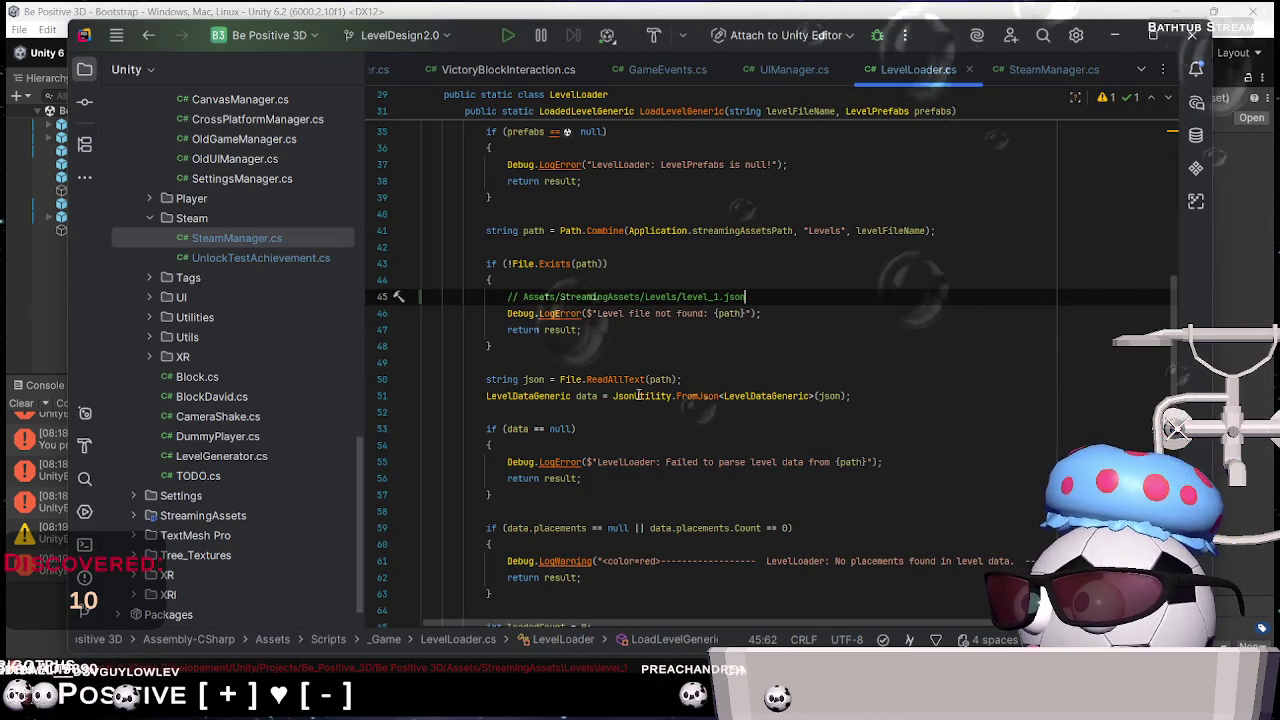
key("alt+Tab")
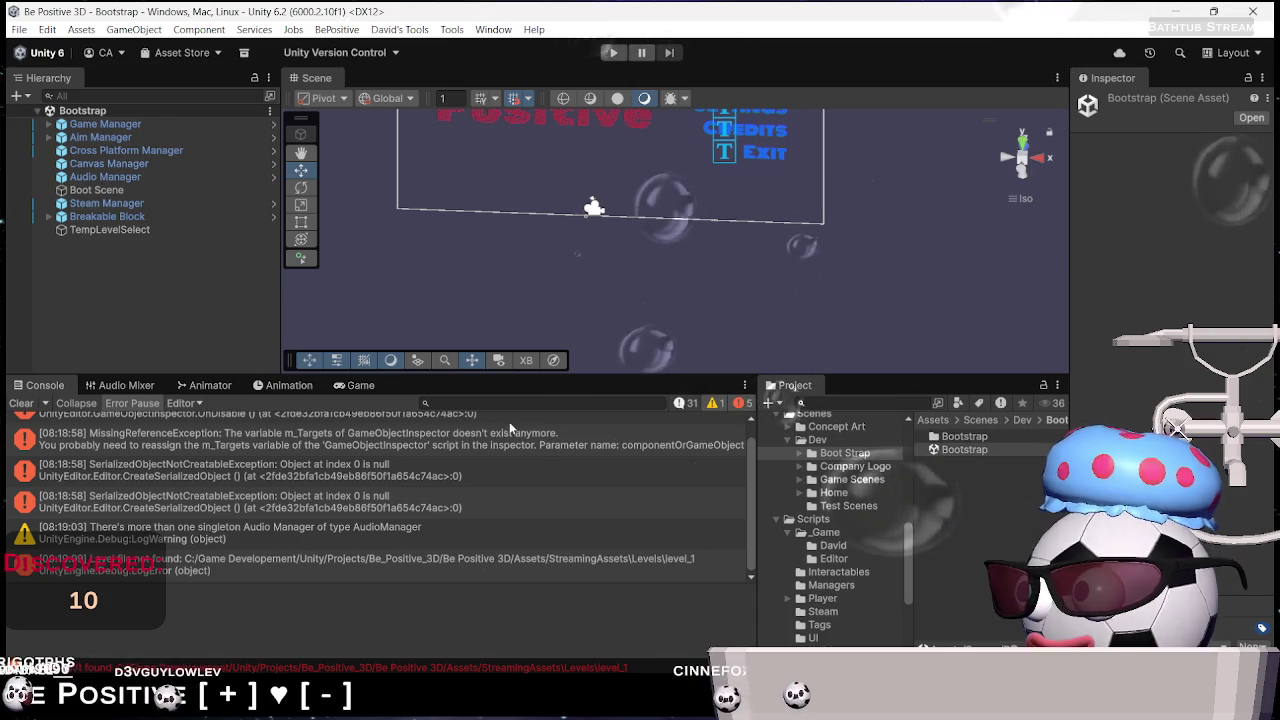
left_click(680, 404)
Inspect the Console logs and open CrossPlatformManager.cs where the Scene 'Level_0' Loaded! message is logged
scroll(216, 567, "down", 10)
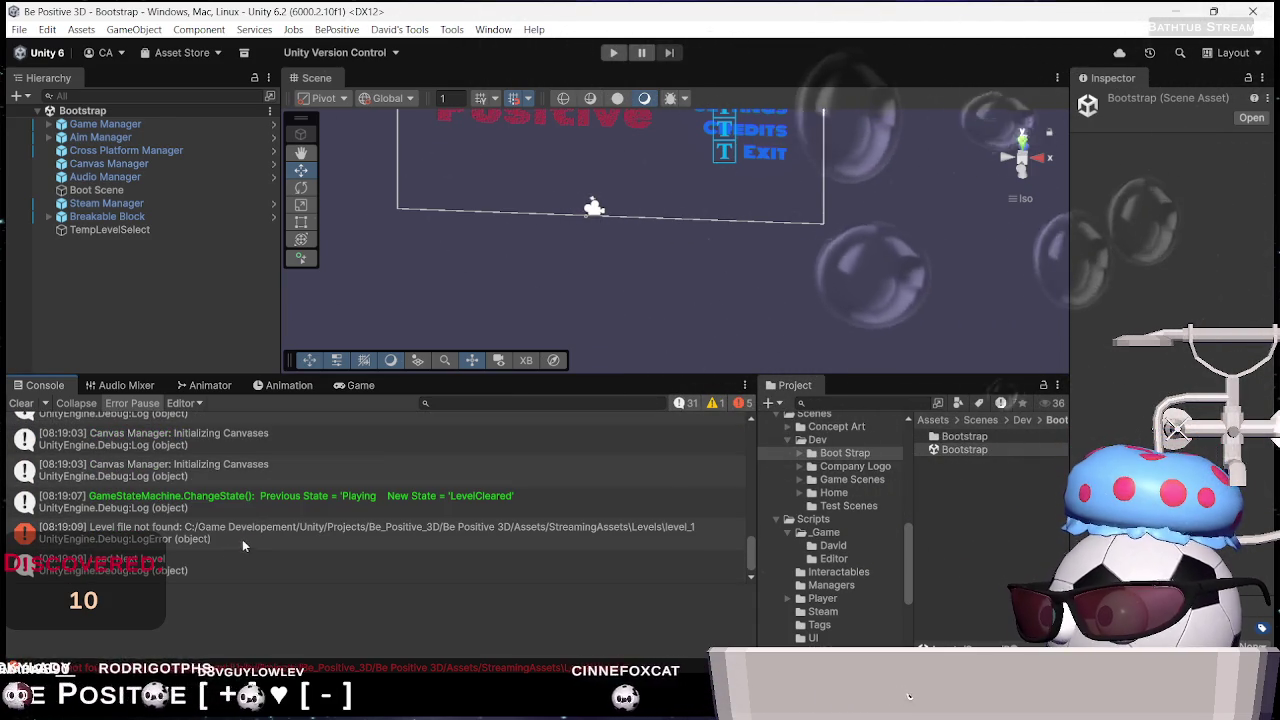
left_click(155, 567)
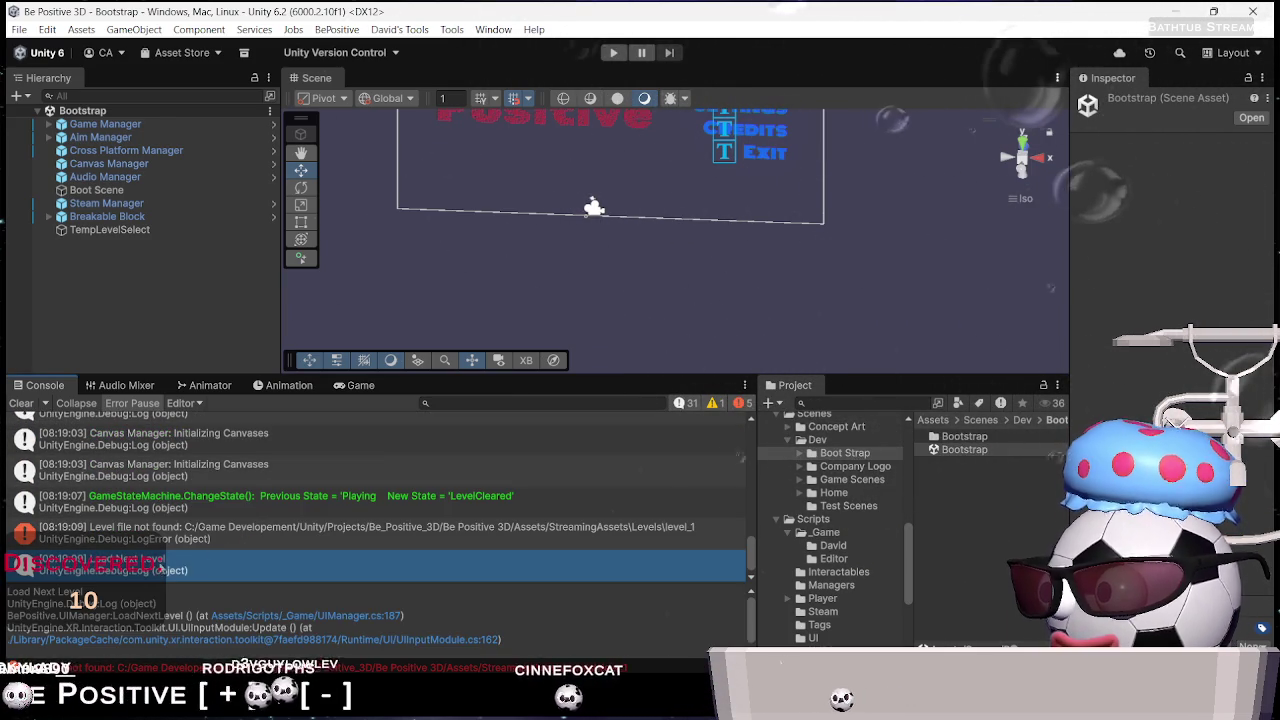
left_click(226, 538)
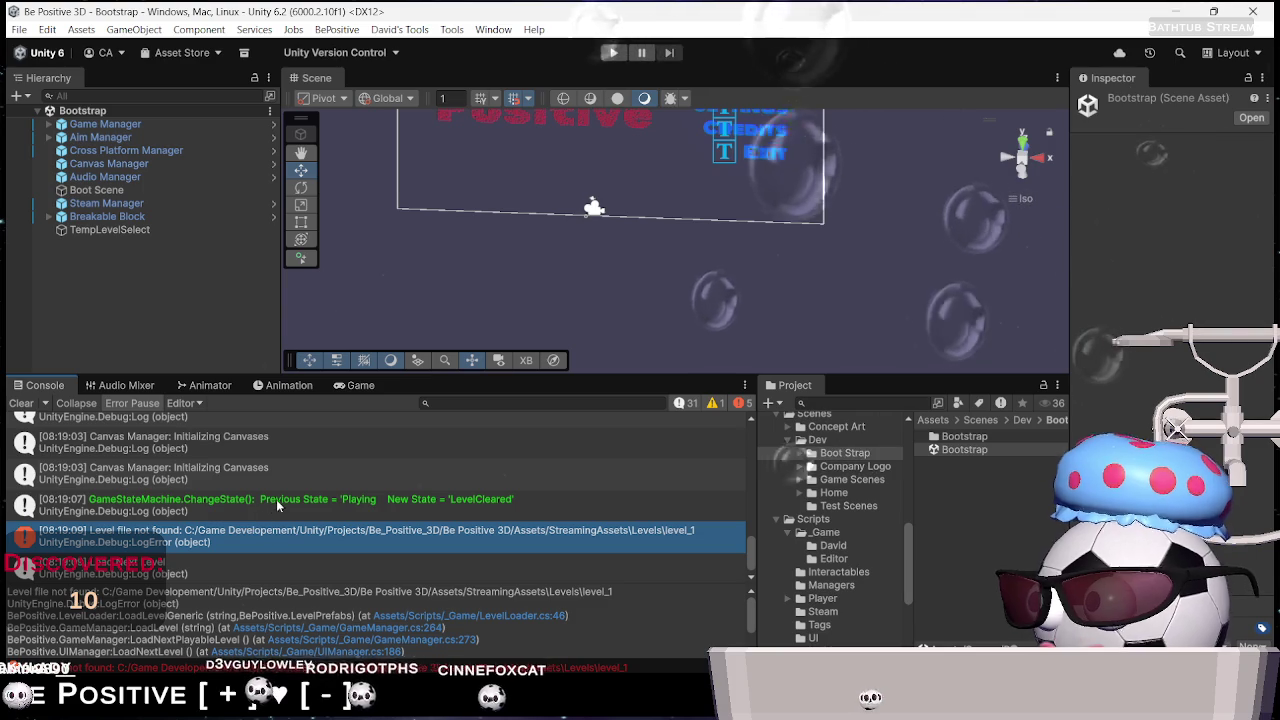
left_click(213, 505)
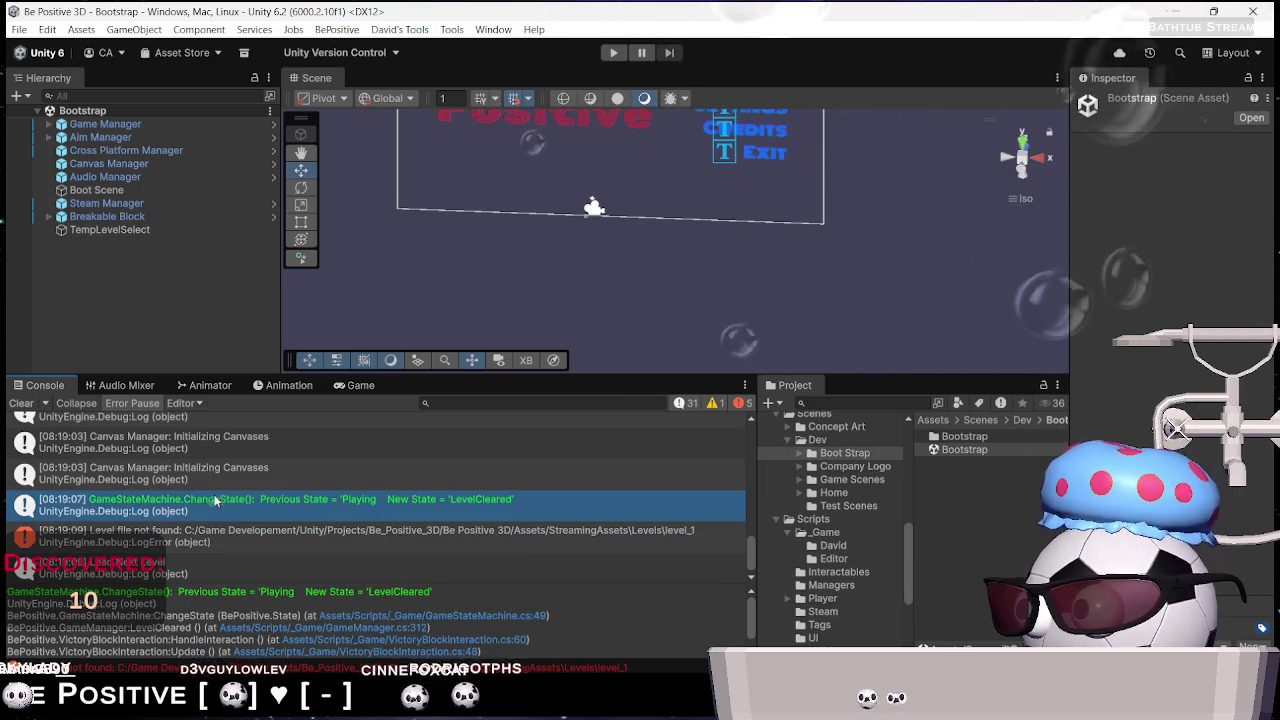
left_click(194, 472)
scroll(202, 470, "up", 1)
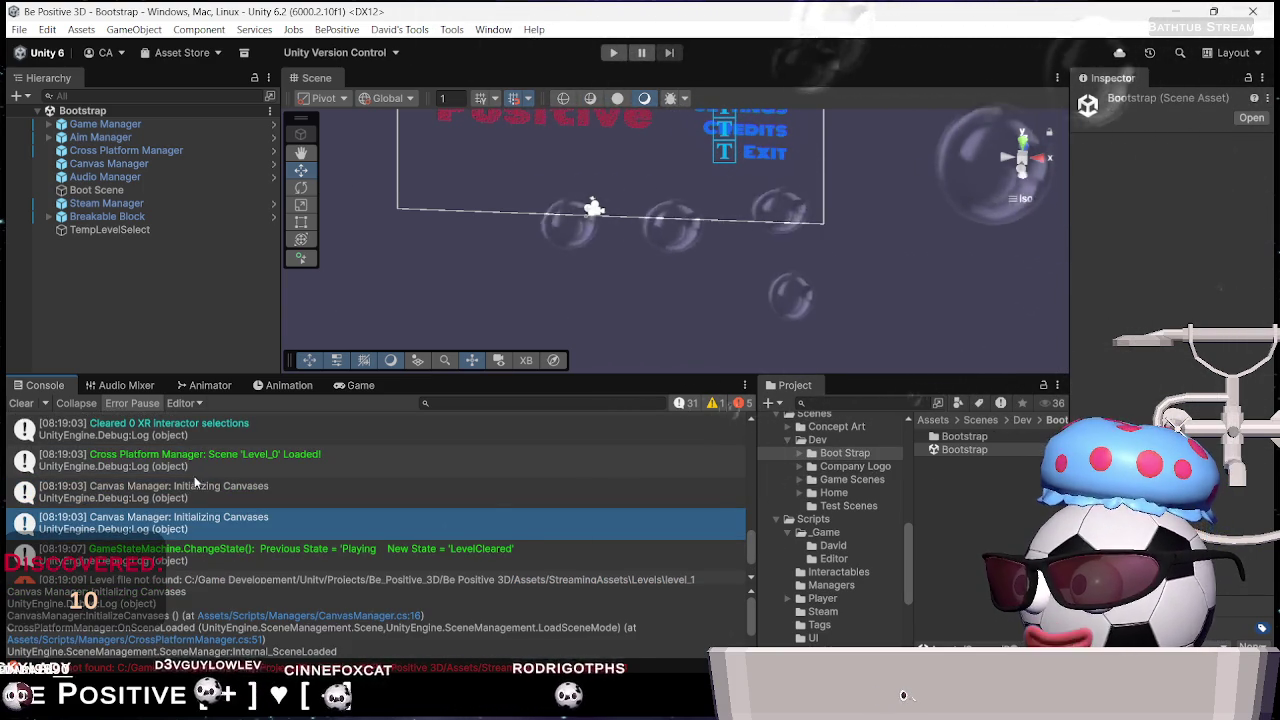
left_click(216, 470)
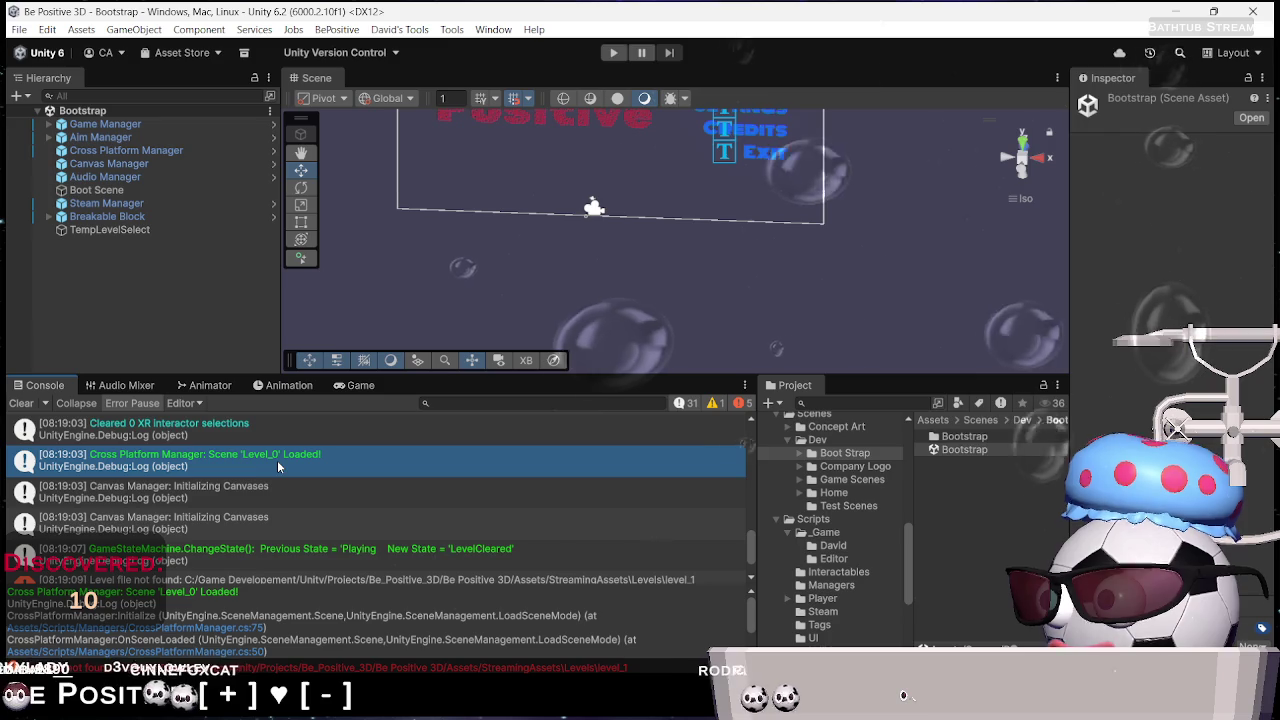
scroll(257, 462, "up", 1)
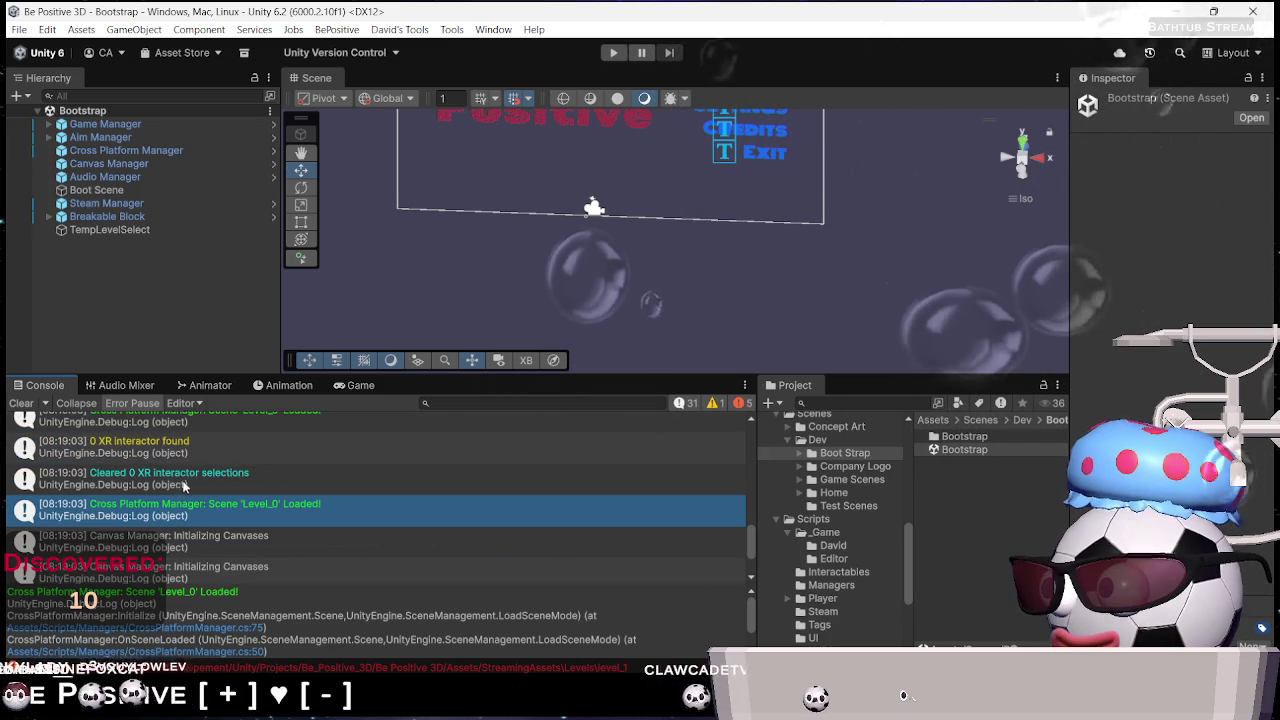
scroll(190, 476, "up", 1)
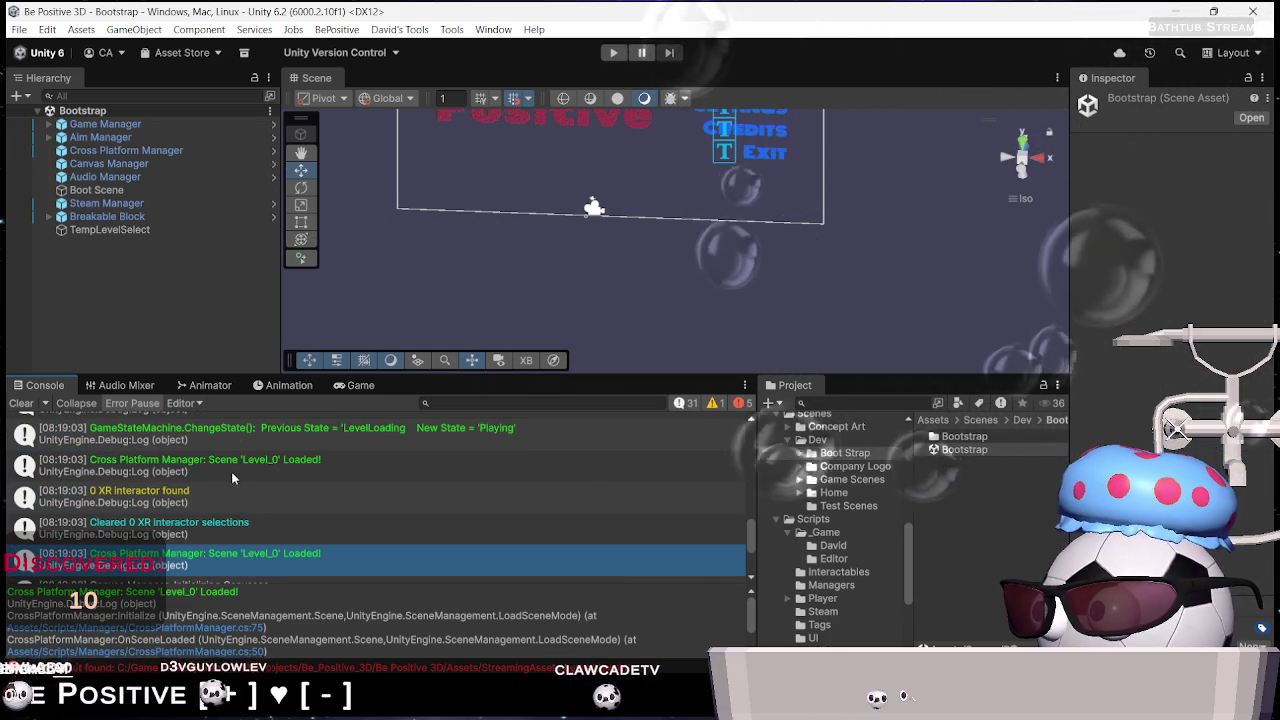
left_click(237, 460)
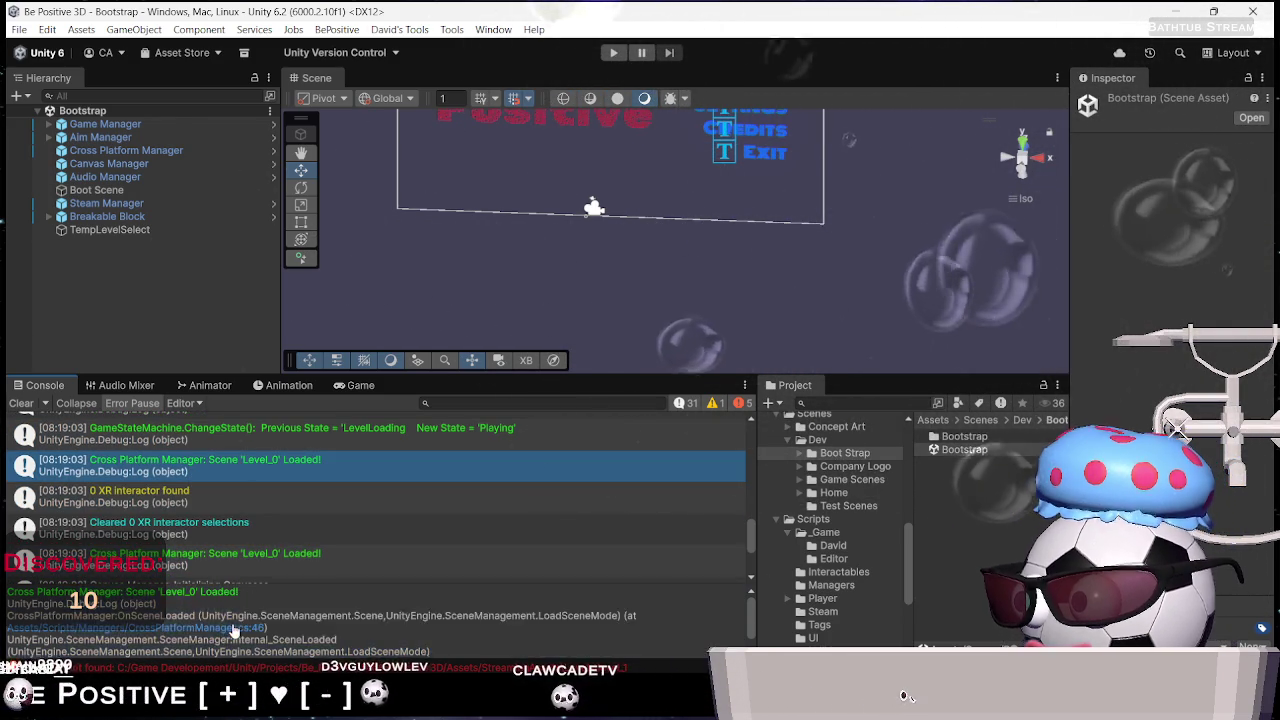
left_click(233, 628)
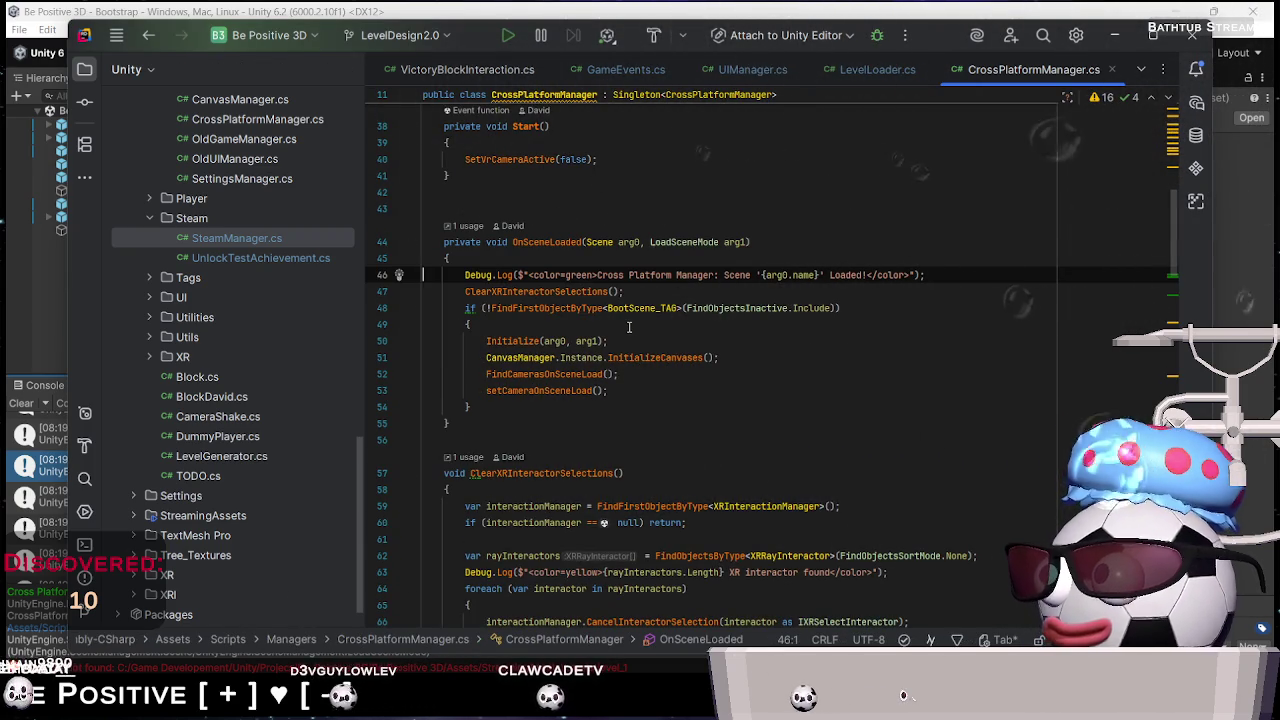
key("alt+Tab")
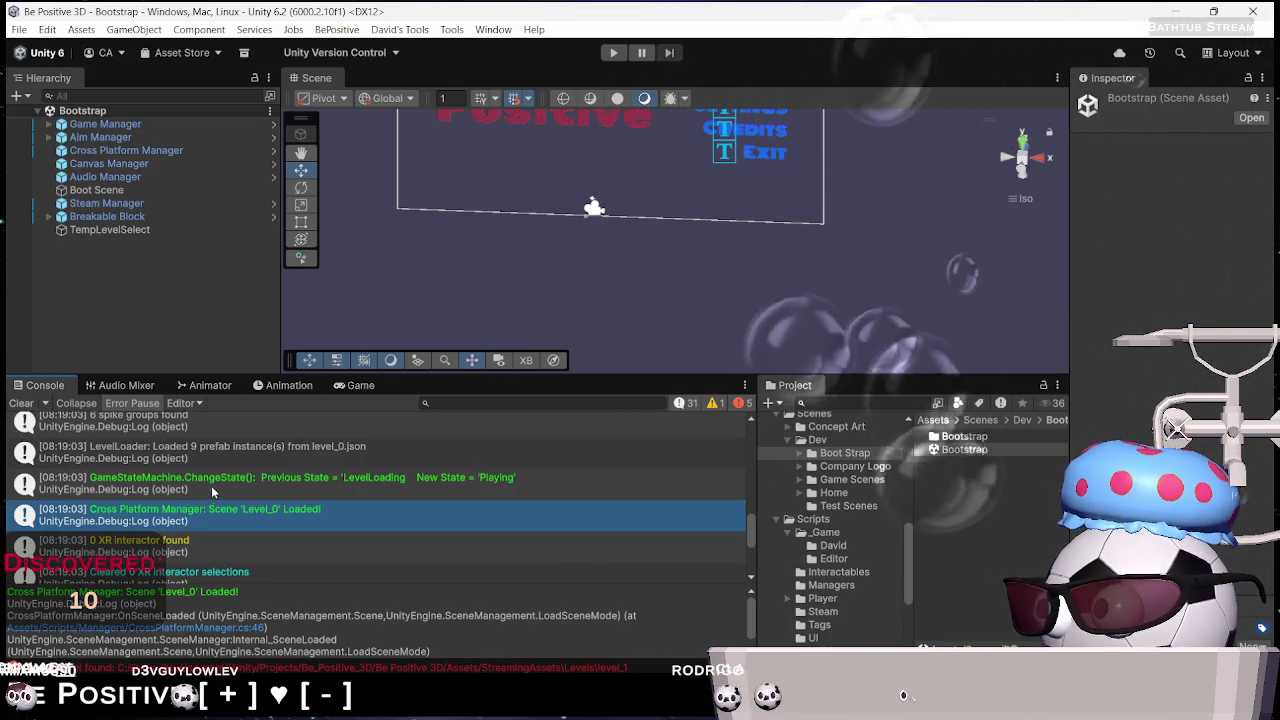
Open LevelLoader.cs at the 'Loaded 9 prefab instances' log line
left_click(210, 484)
scroll(213, 490, "up", 1)
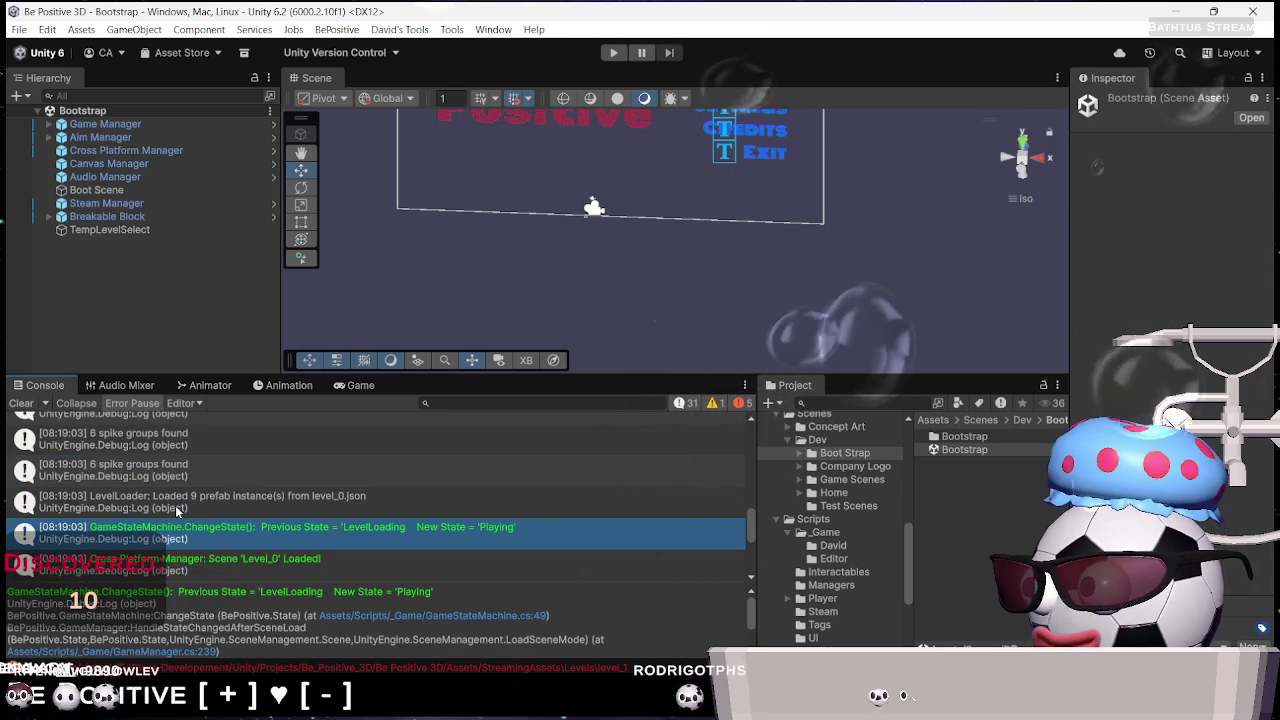
left_click(186, 507)
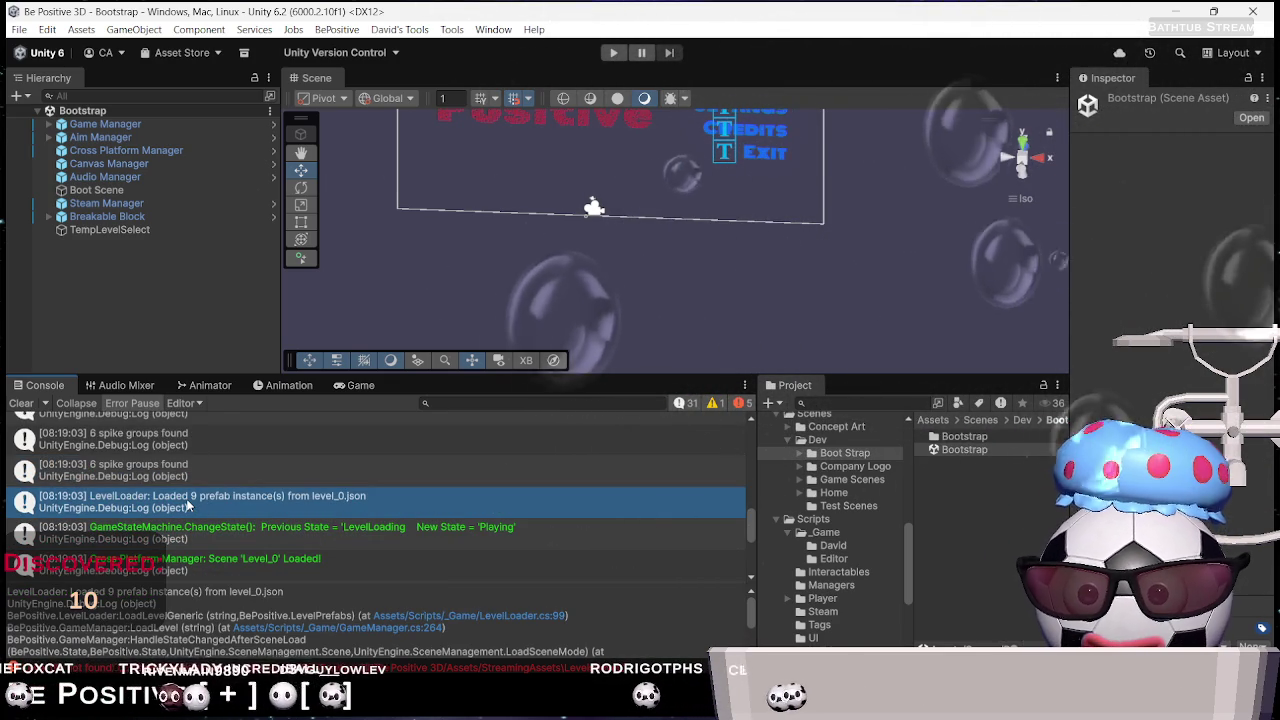
double_click(186, 507)
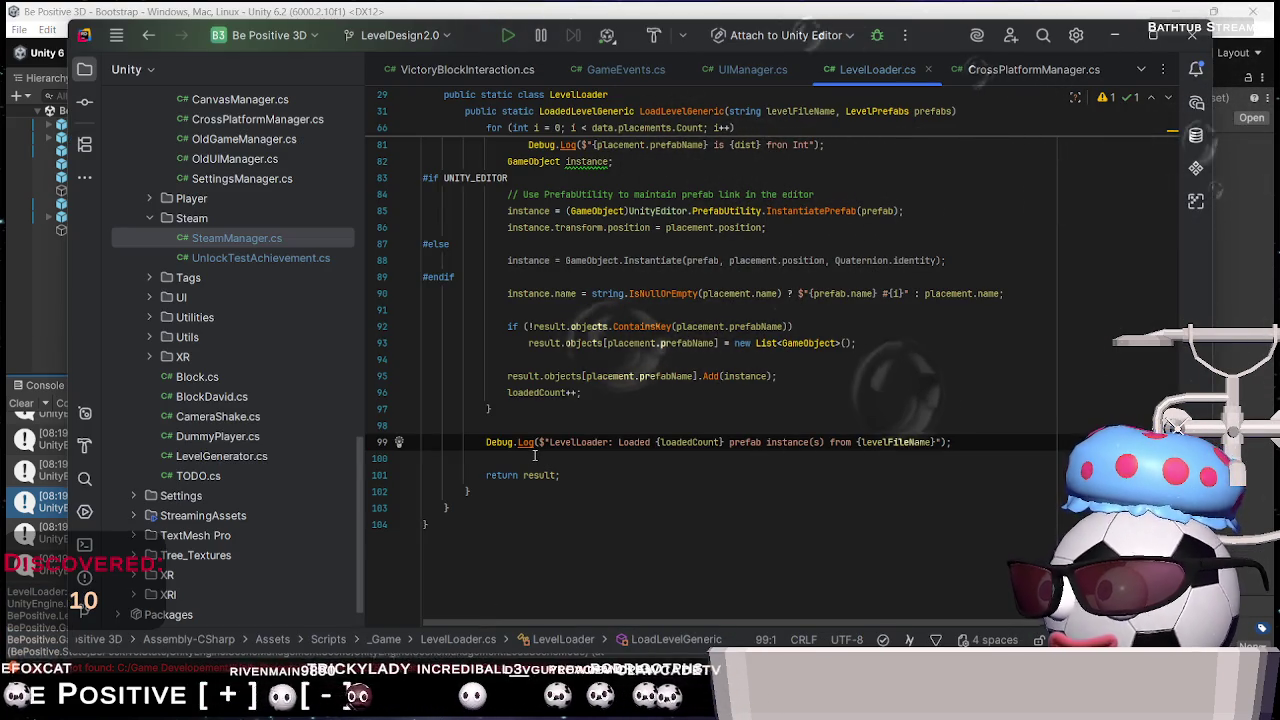
Add an indented Debug.Log(path); line right after the Path.Combine line in LevelLoader.cs
key("alt+Tab")
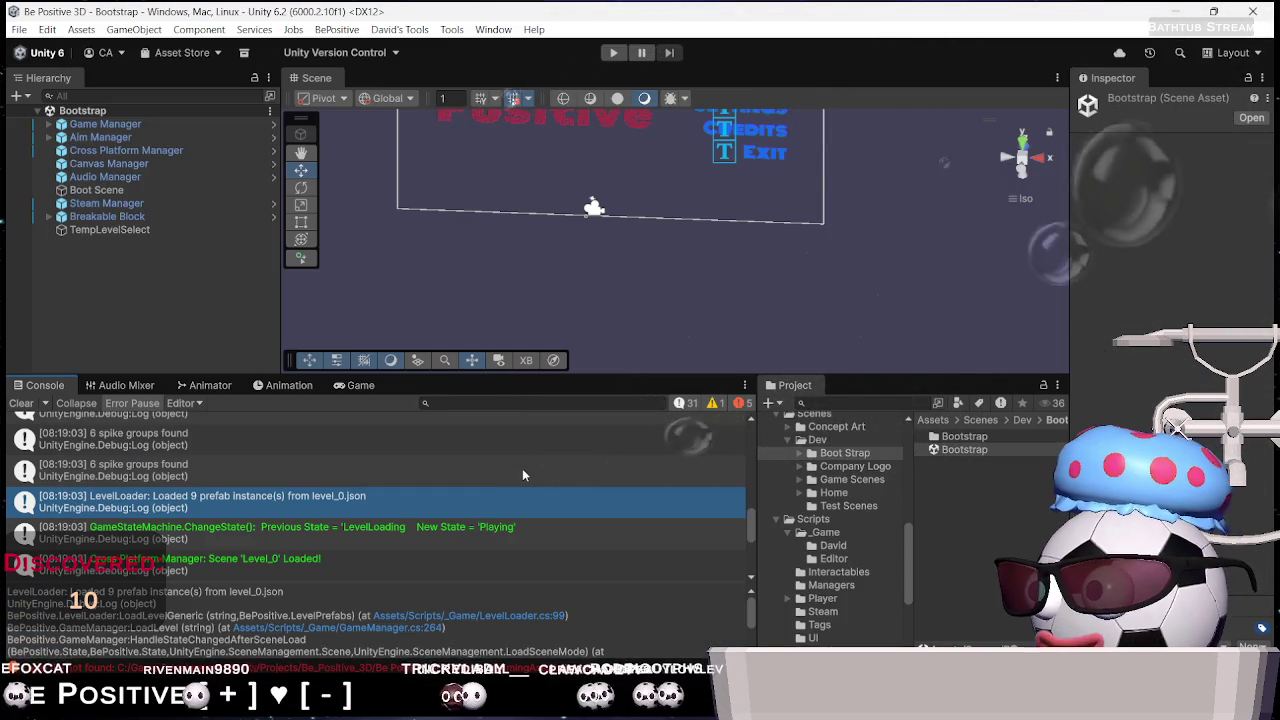
key("alt+Tab")
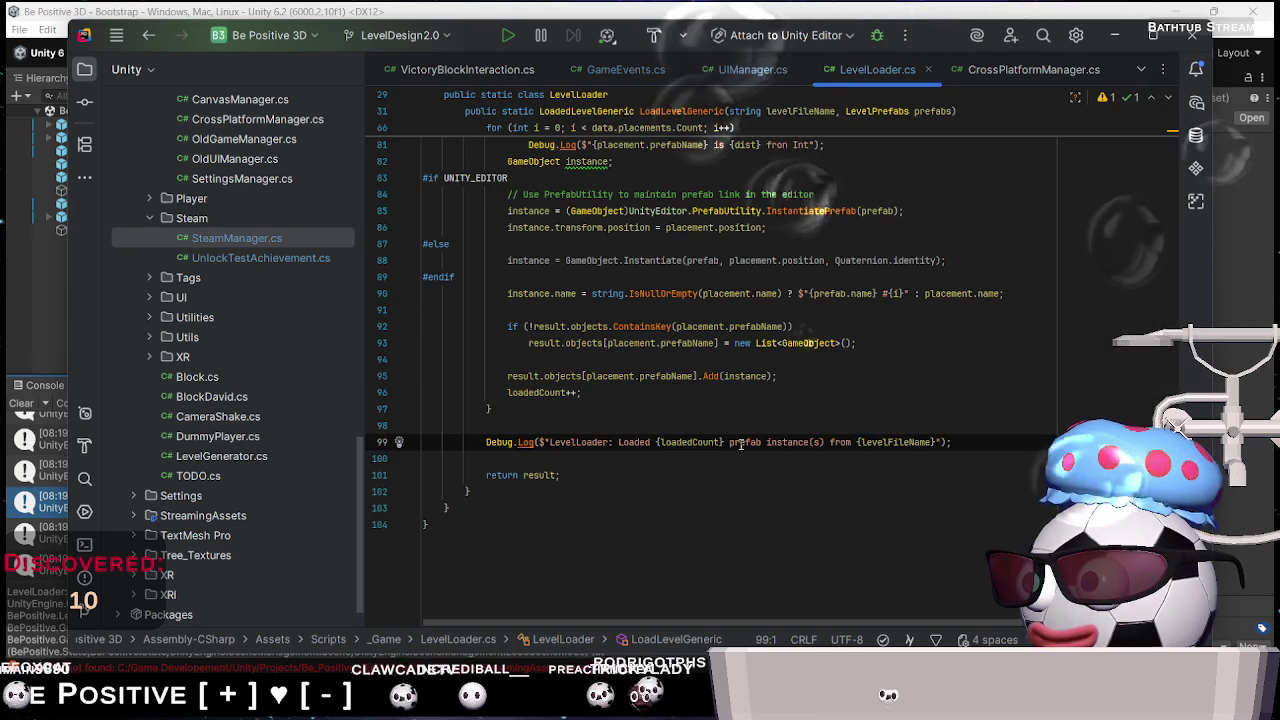
scroll(740, 444, "up", 1)
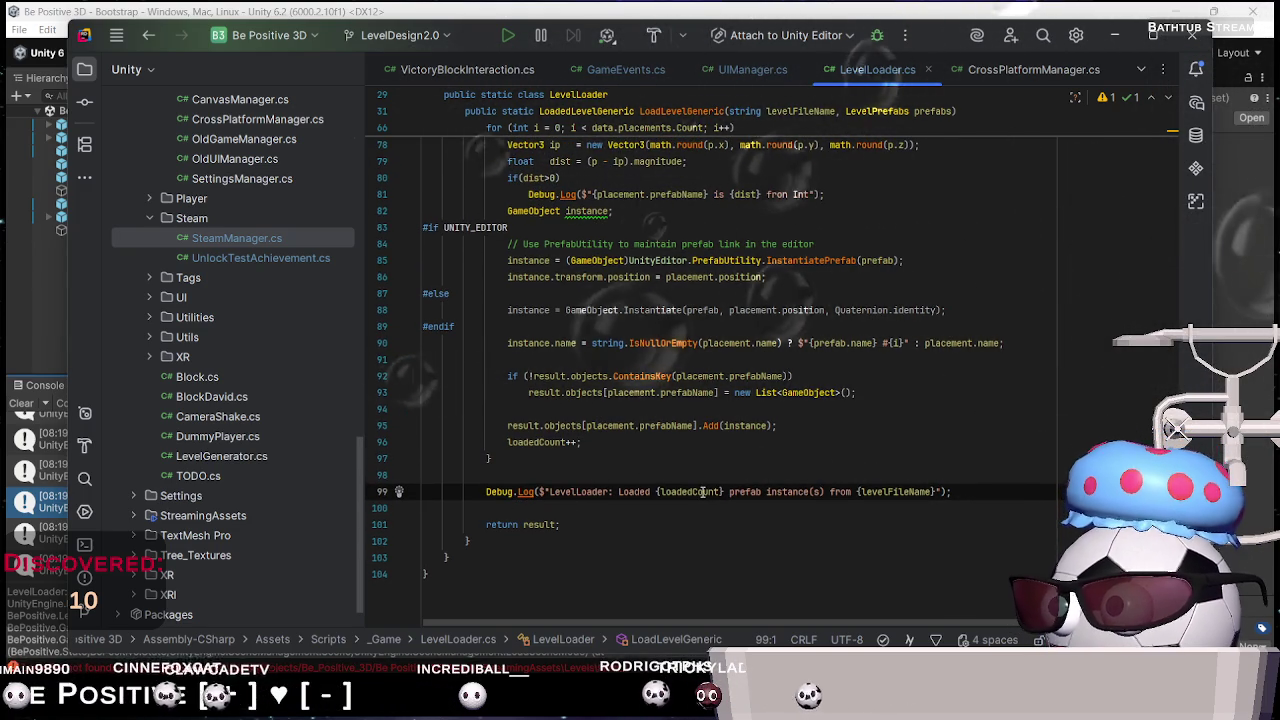
scroll(776, 475, "up", 7)
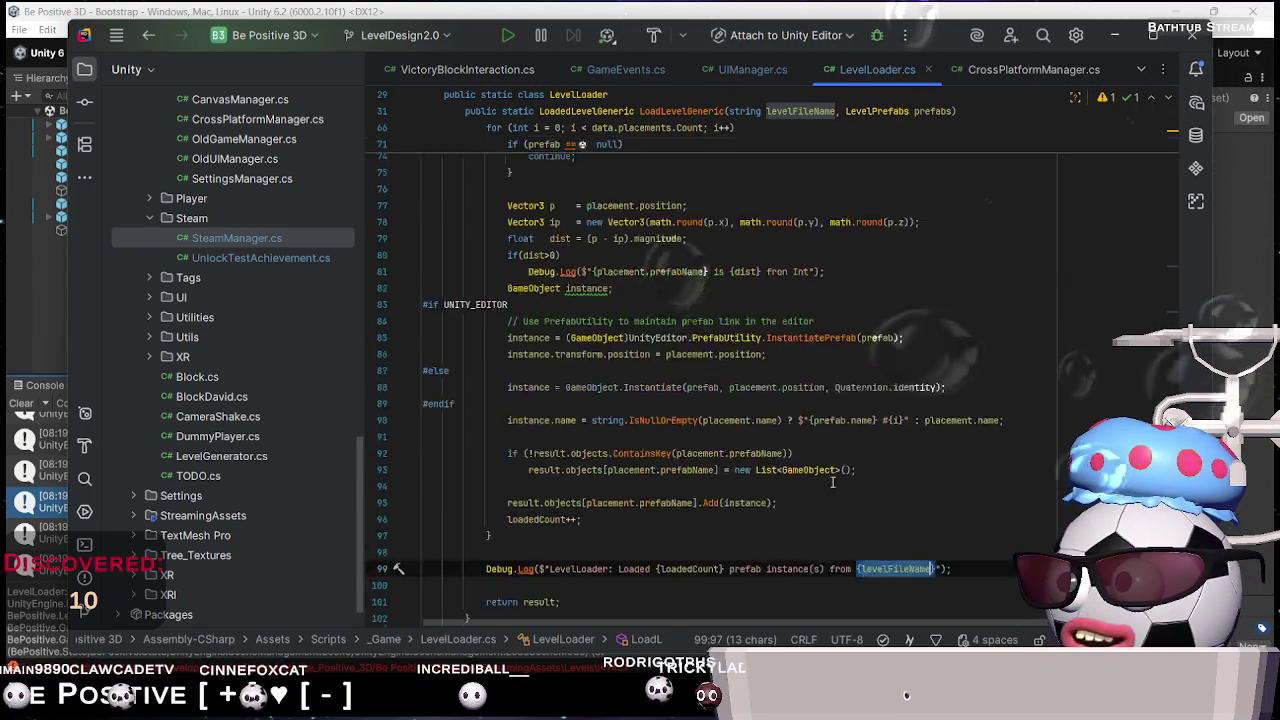
scroll(776, 475, "up", 7)
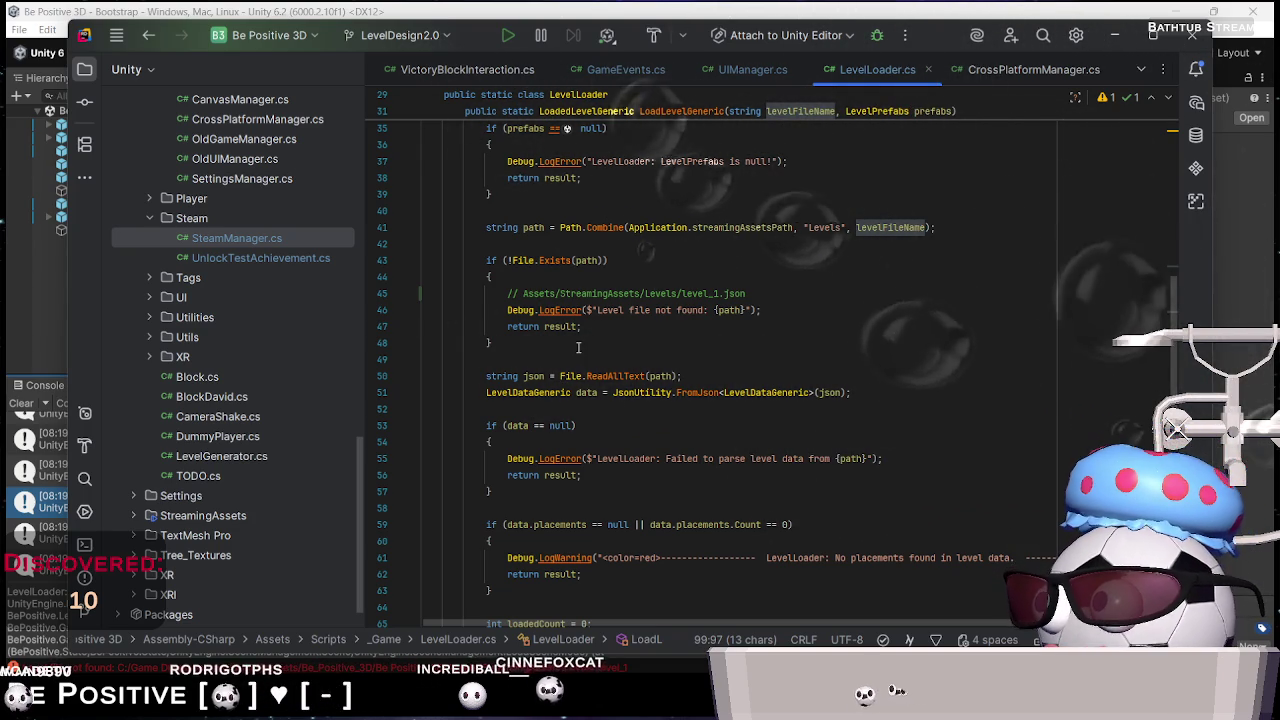
left_click(567, 242)
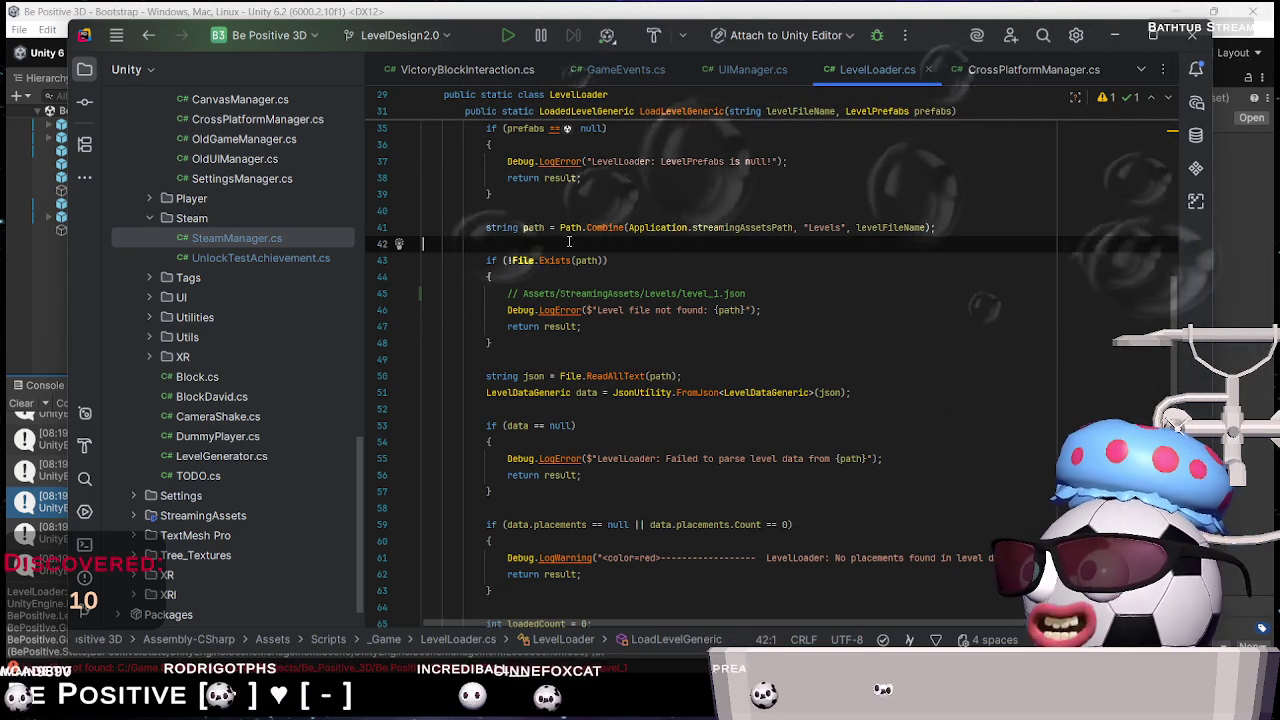
type("Debug")
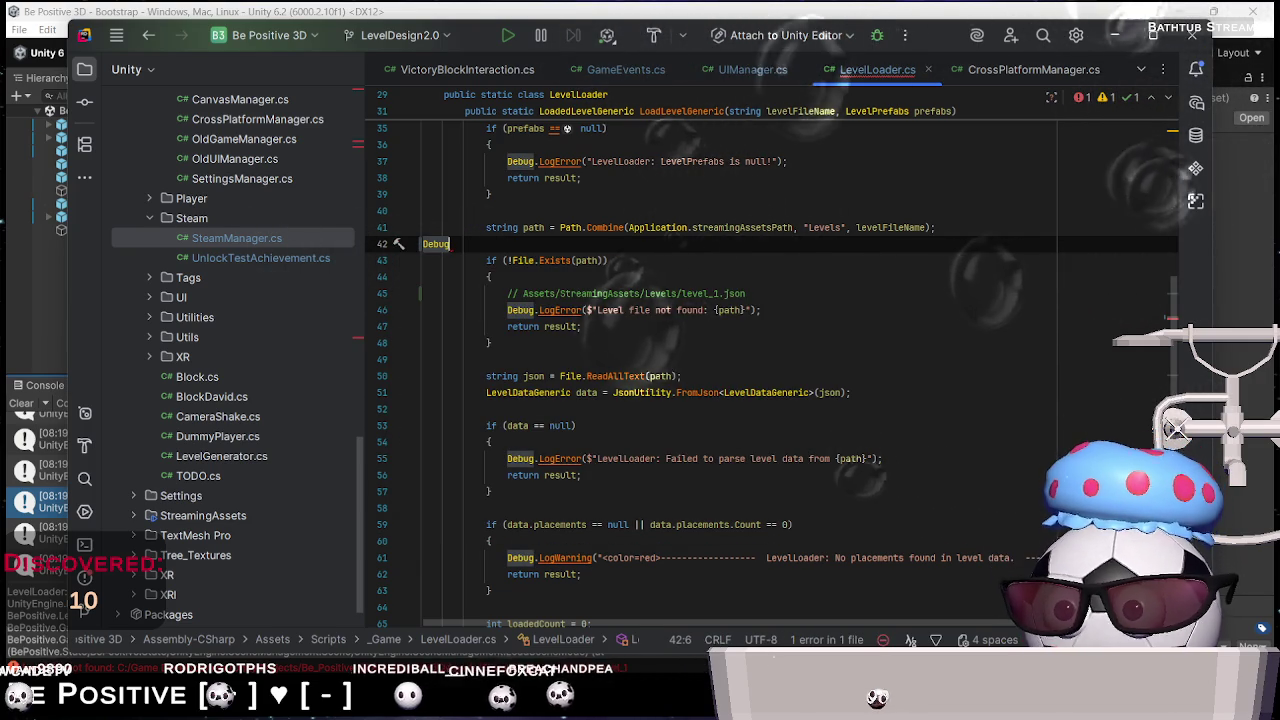
type(".Log(")
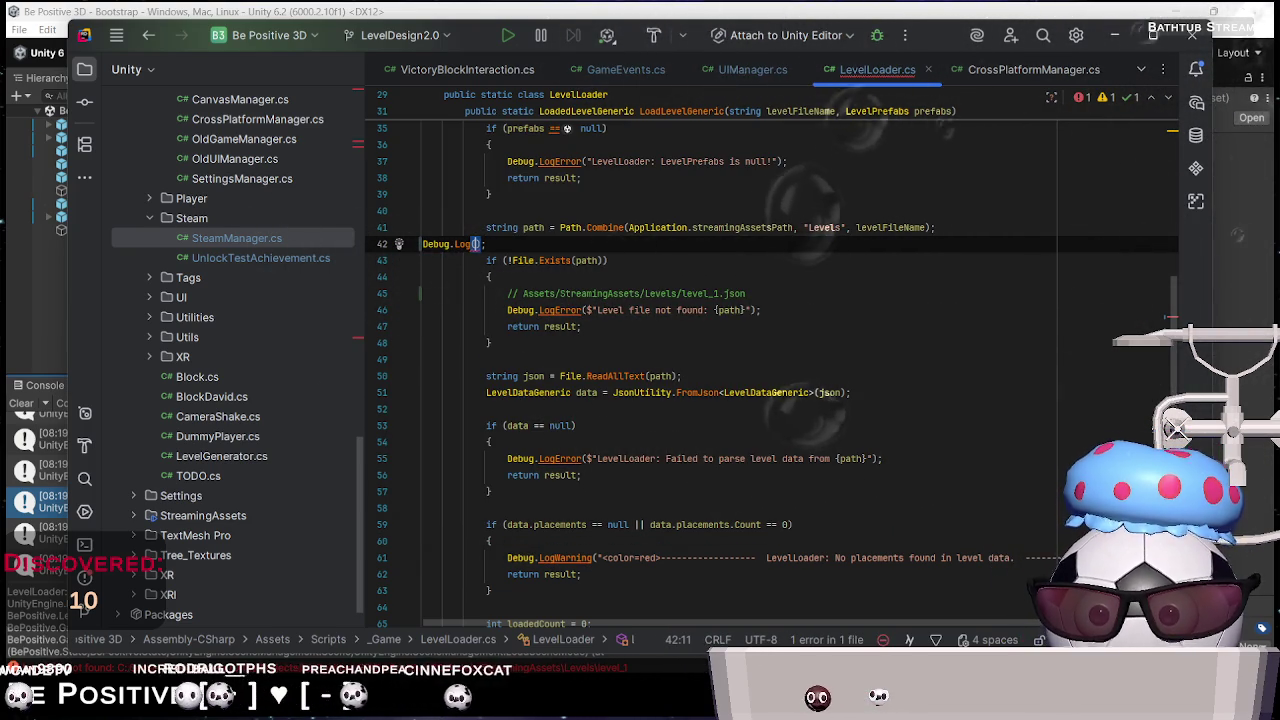
type("path")
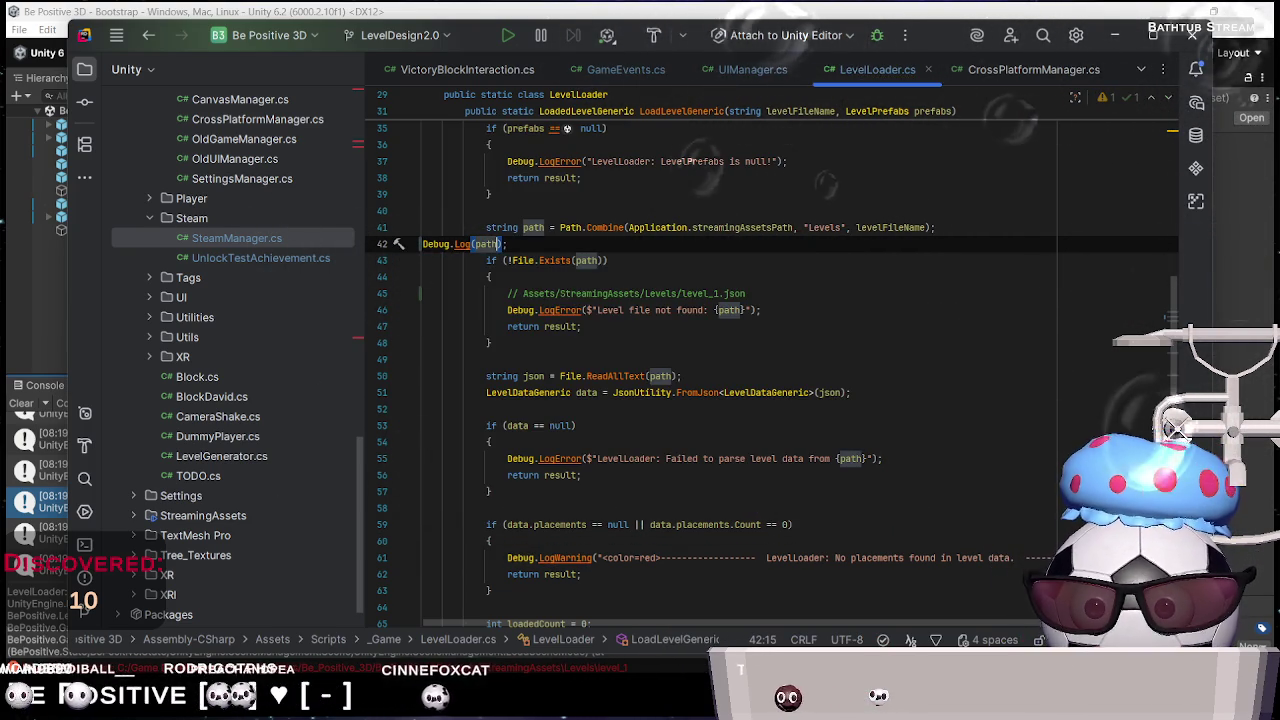
key("Home")
key("Tab")
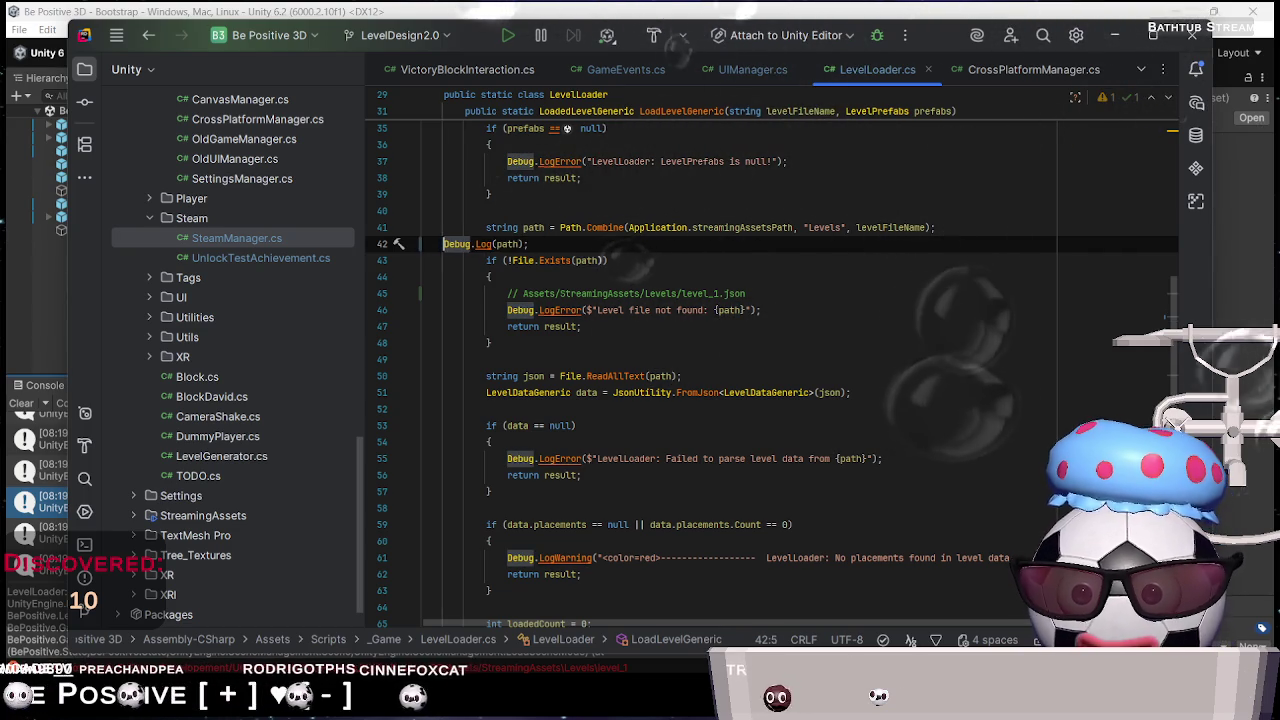
key("alt+Tab")
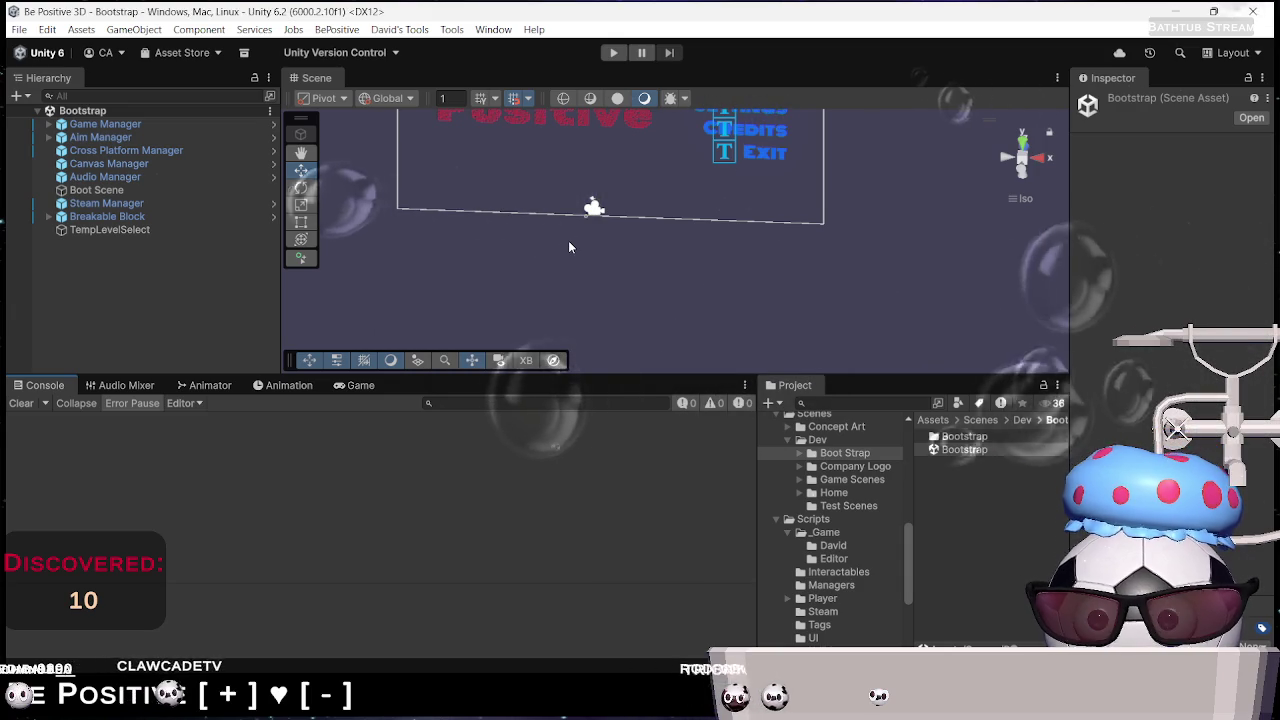
Play-test from the main menu through Level_0, then choose Next Level to try level_1
key("ctrl+p")
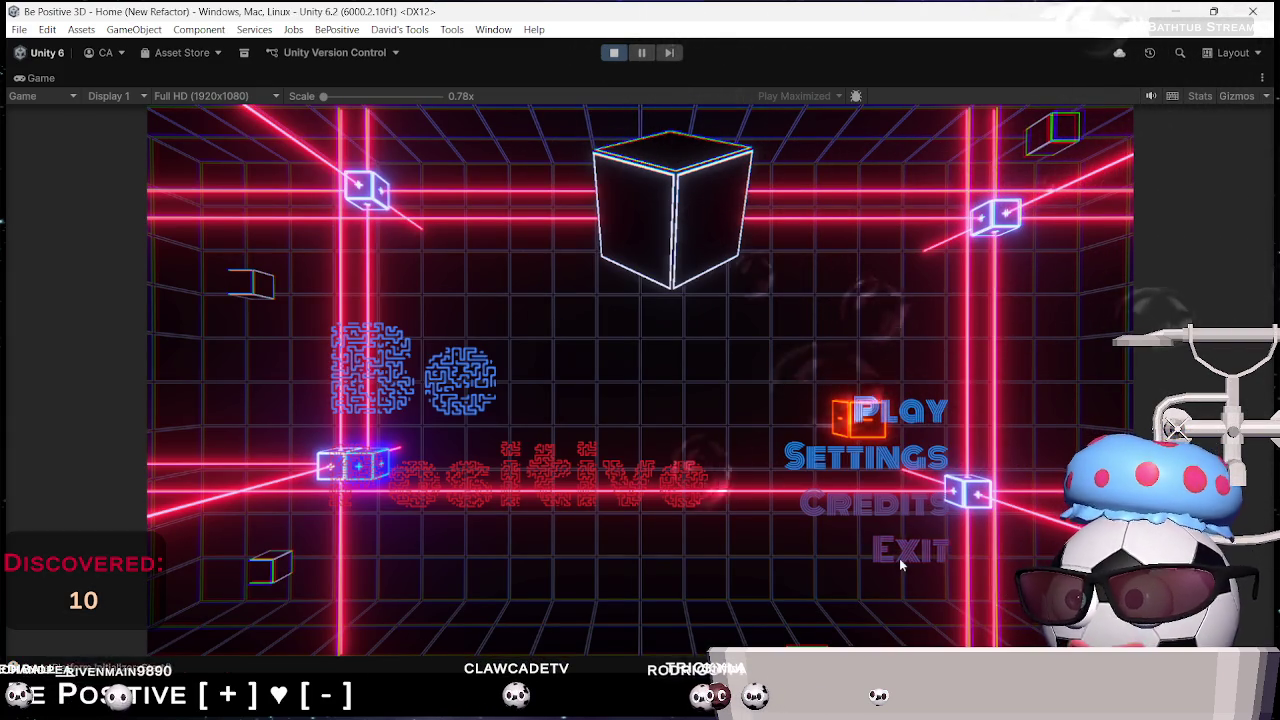
left_click(885, 410)
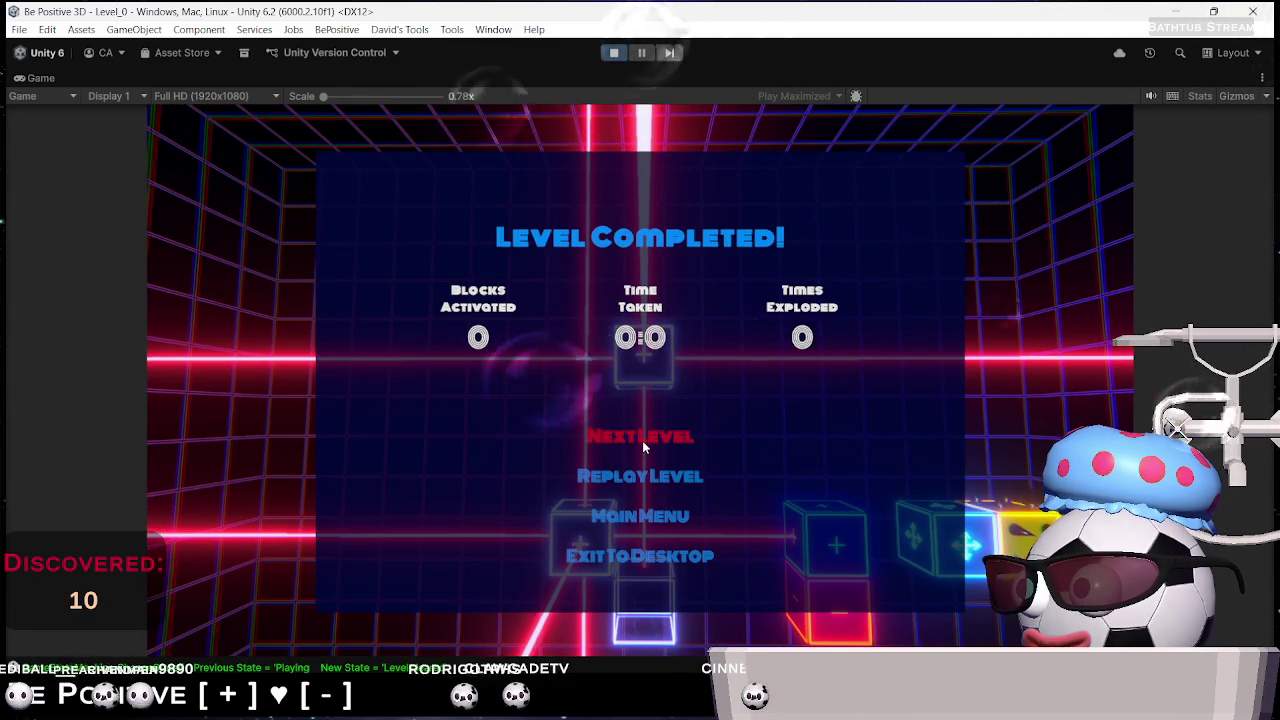
left_click(642, 440)
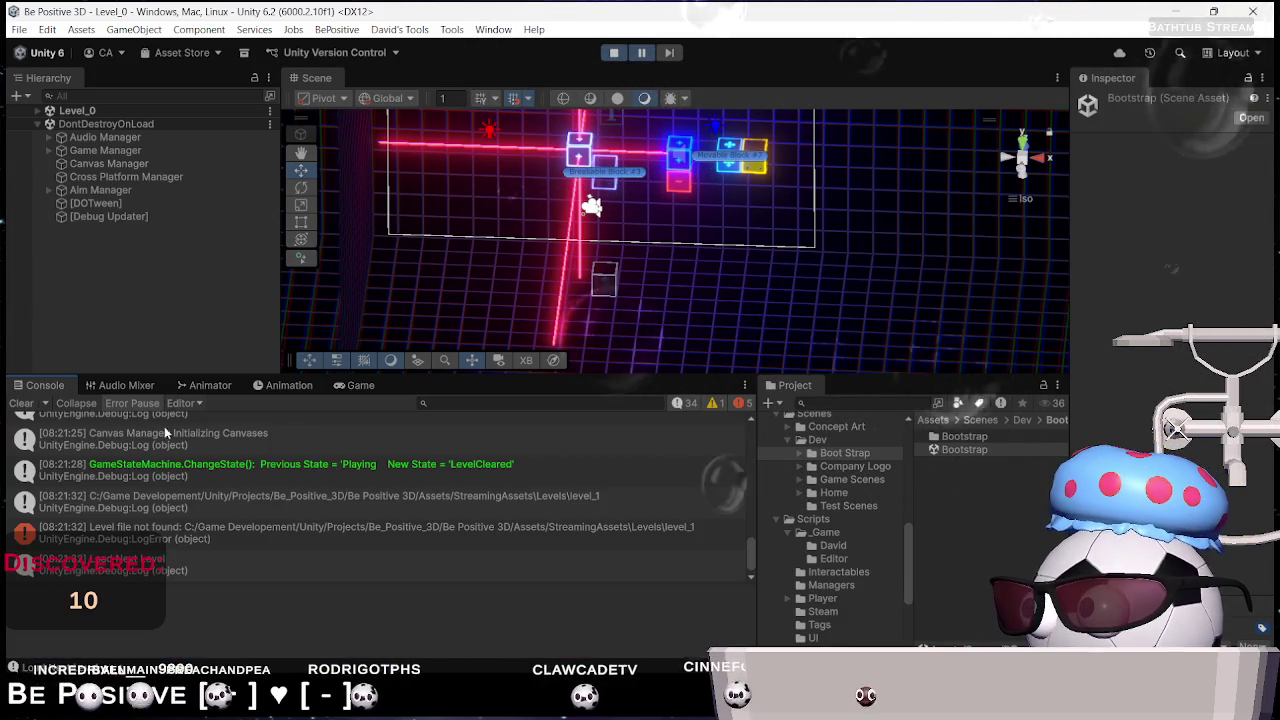
Review the Console logs for the level_1 and level_0.json paths, then stop Play mode
left_click(503, 498)
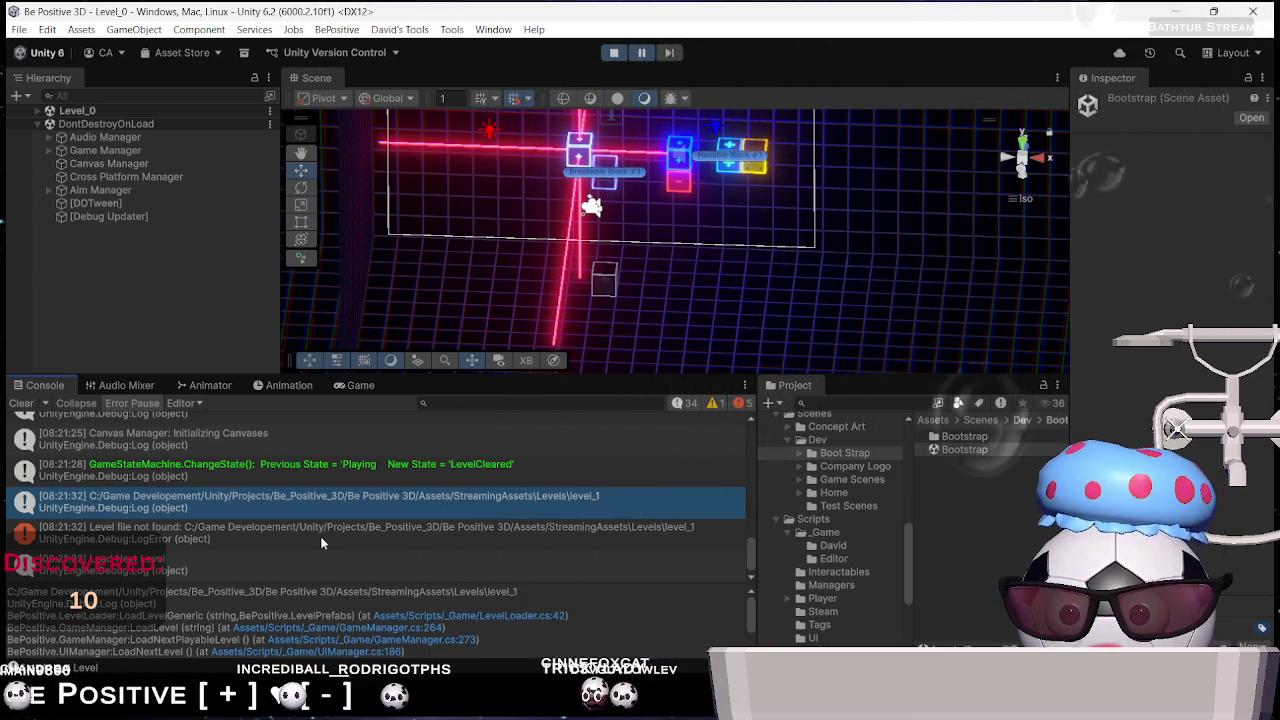
scroll(320, 536, "up", 2)
scroll(320, 536, "up", 3)
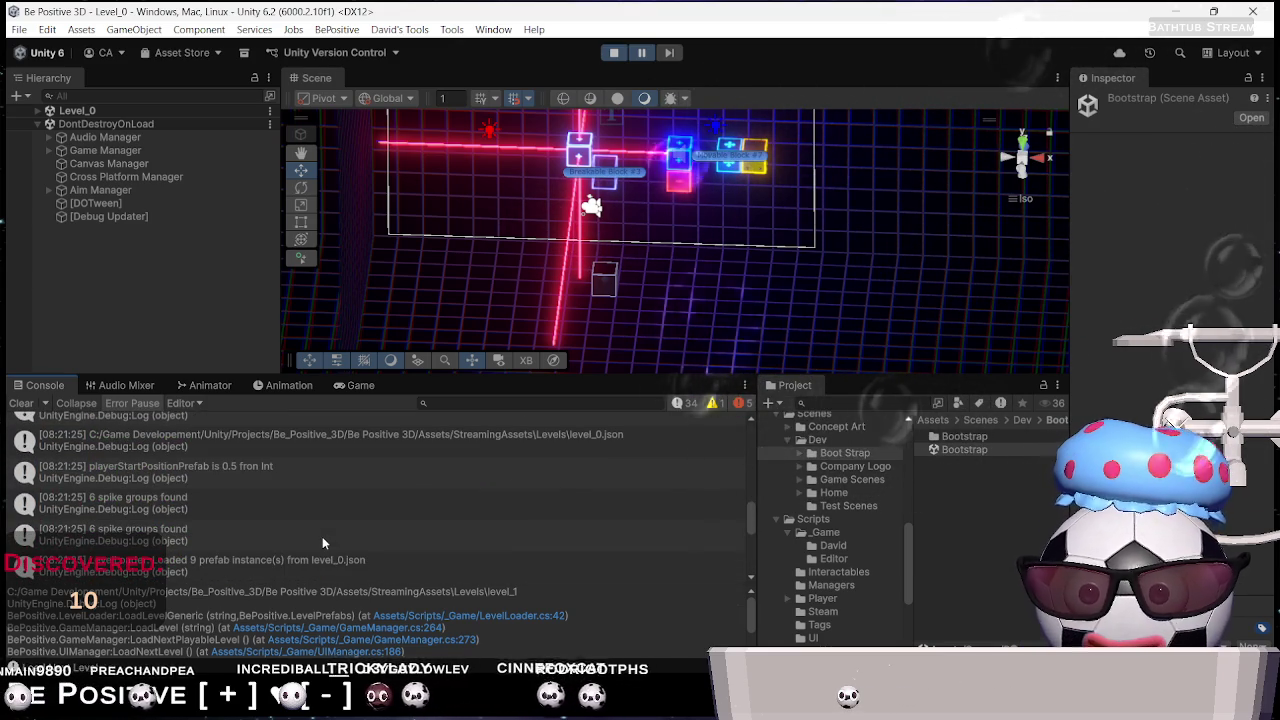
left_click(358, 448)
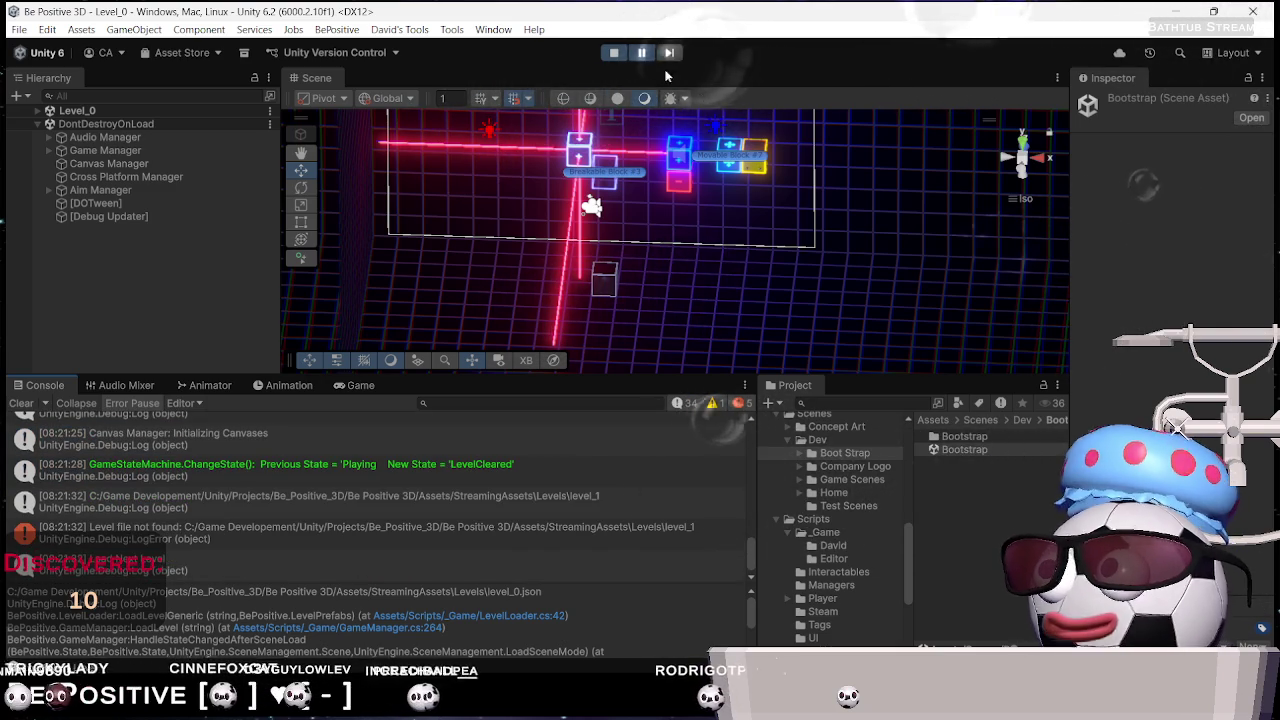
left_click(614, 53)
key("alt+Tab")
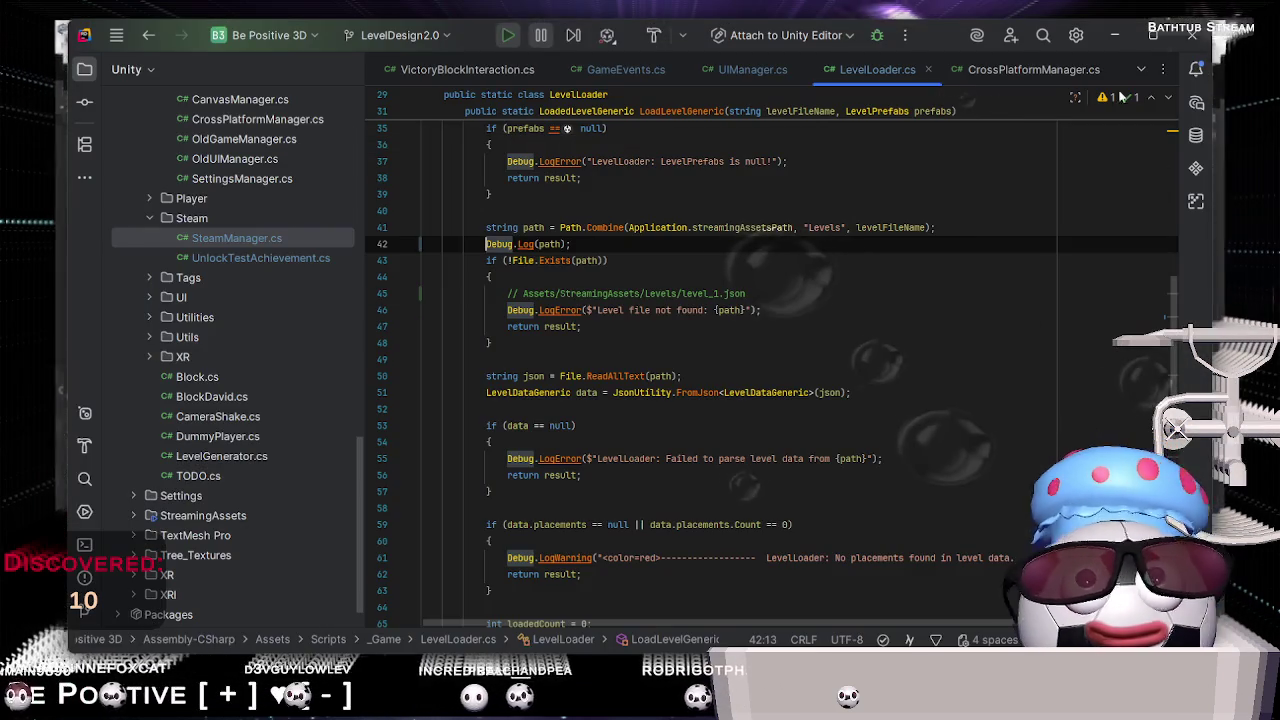
key("alt+Tab")
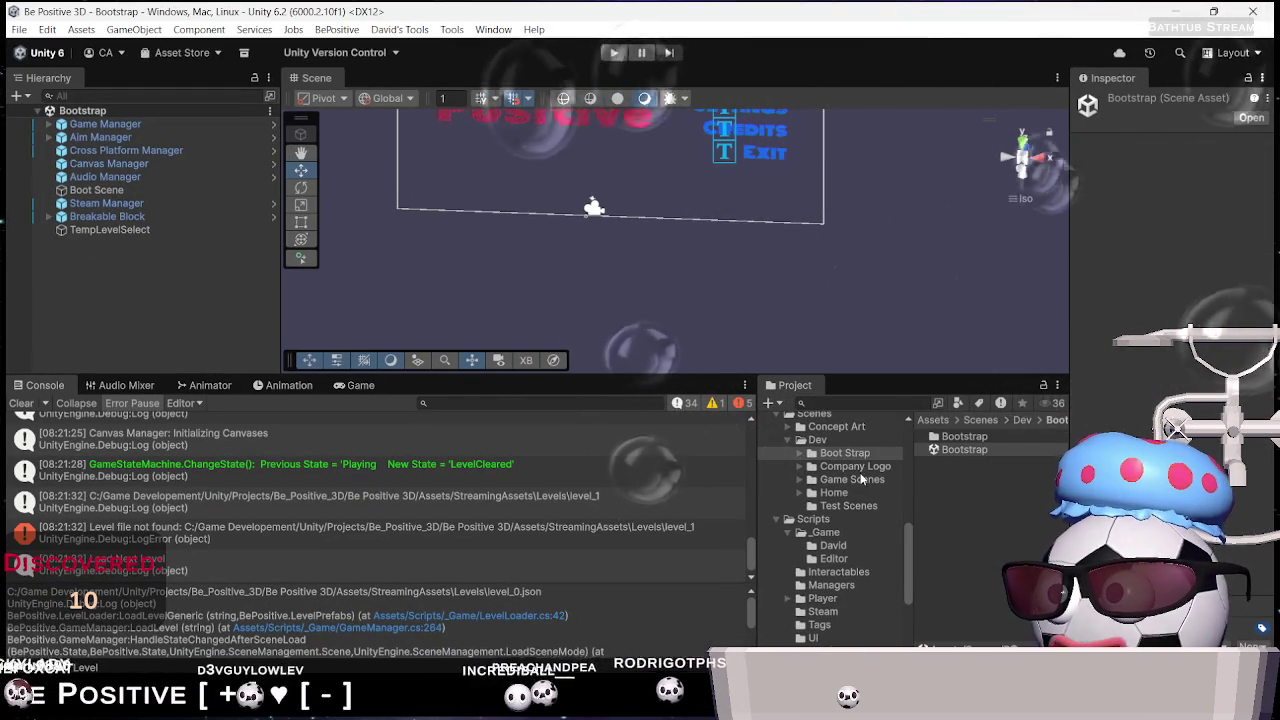
key("alt+Tab")
key("alt+Tab")
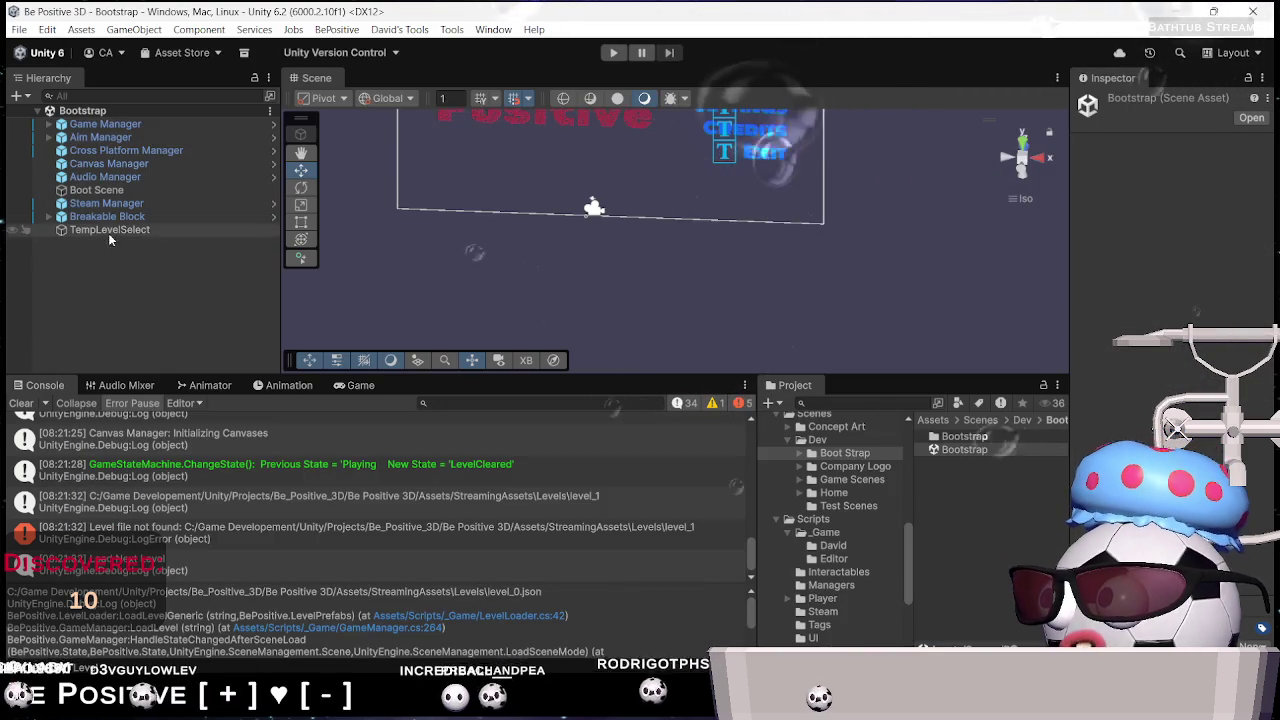
Expand Game Manager and inspect the Cross Platform, Canvas, Audio and Steam managers
left_click(49, 124)
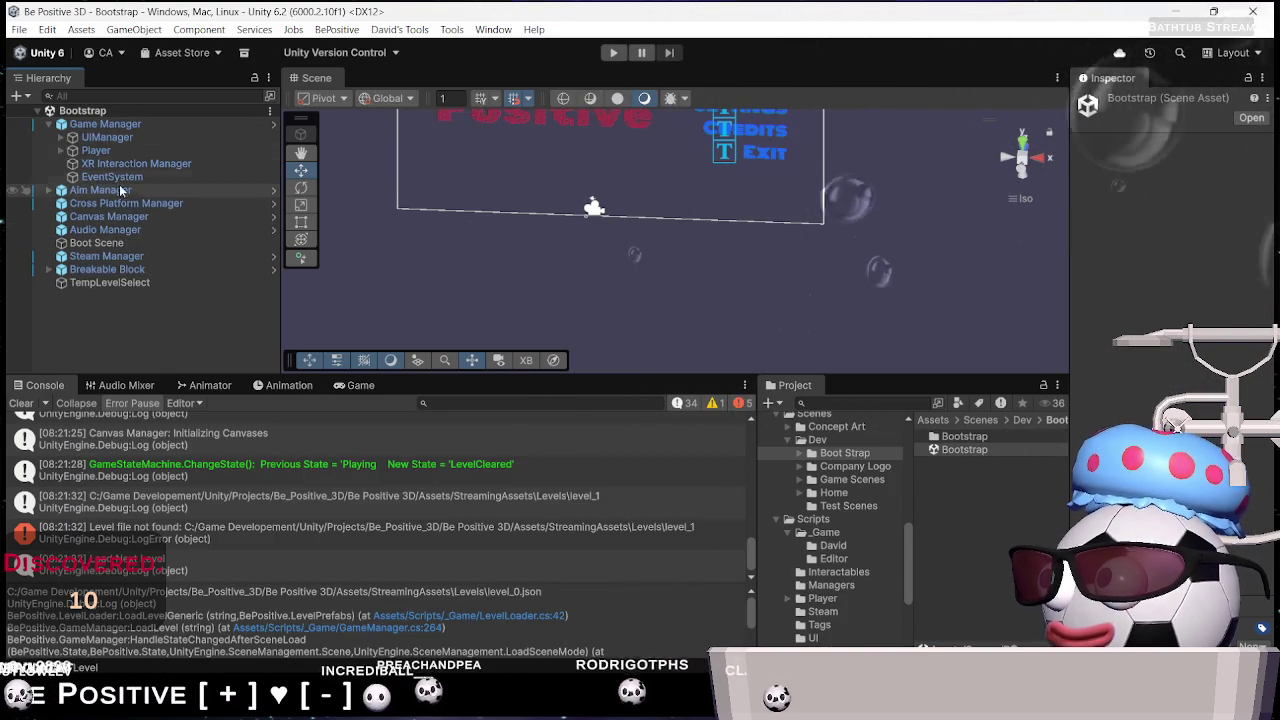
left_click(49, 190)
left_click(49, 190)
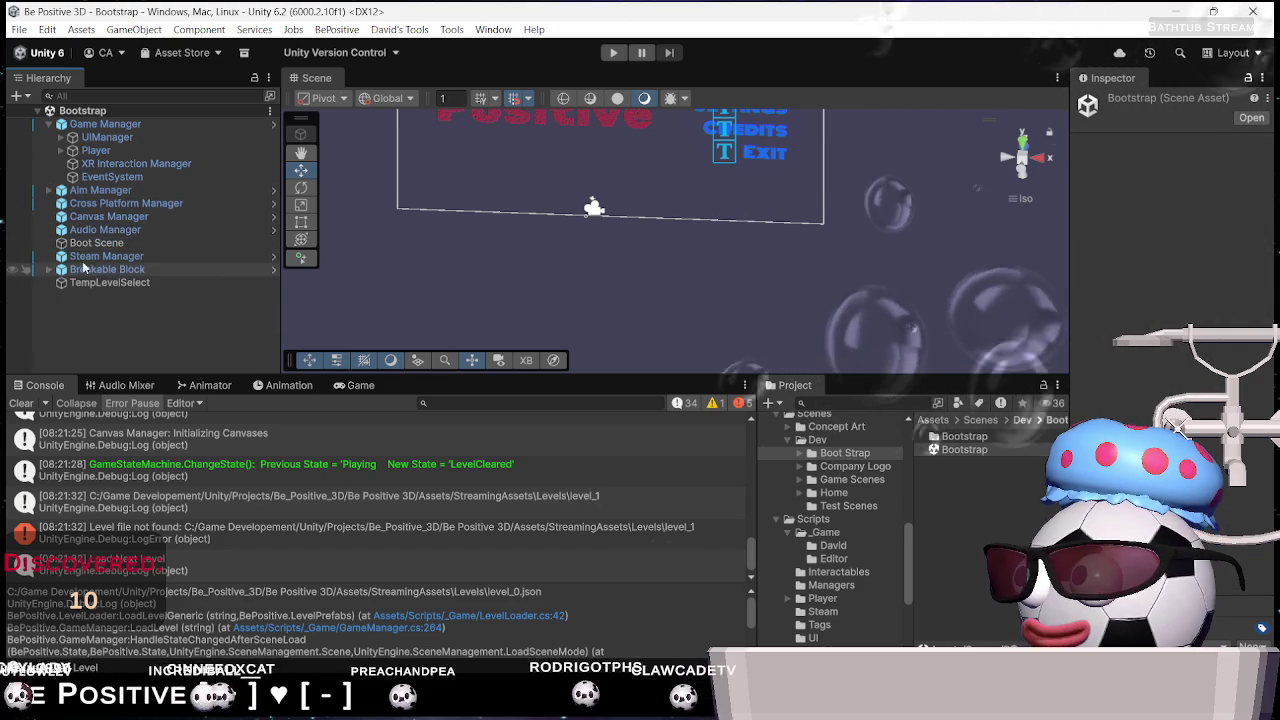
left_click(110, 203)
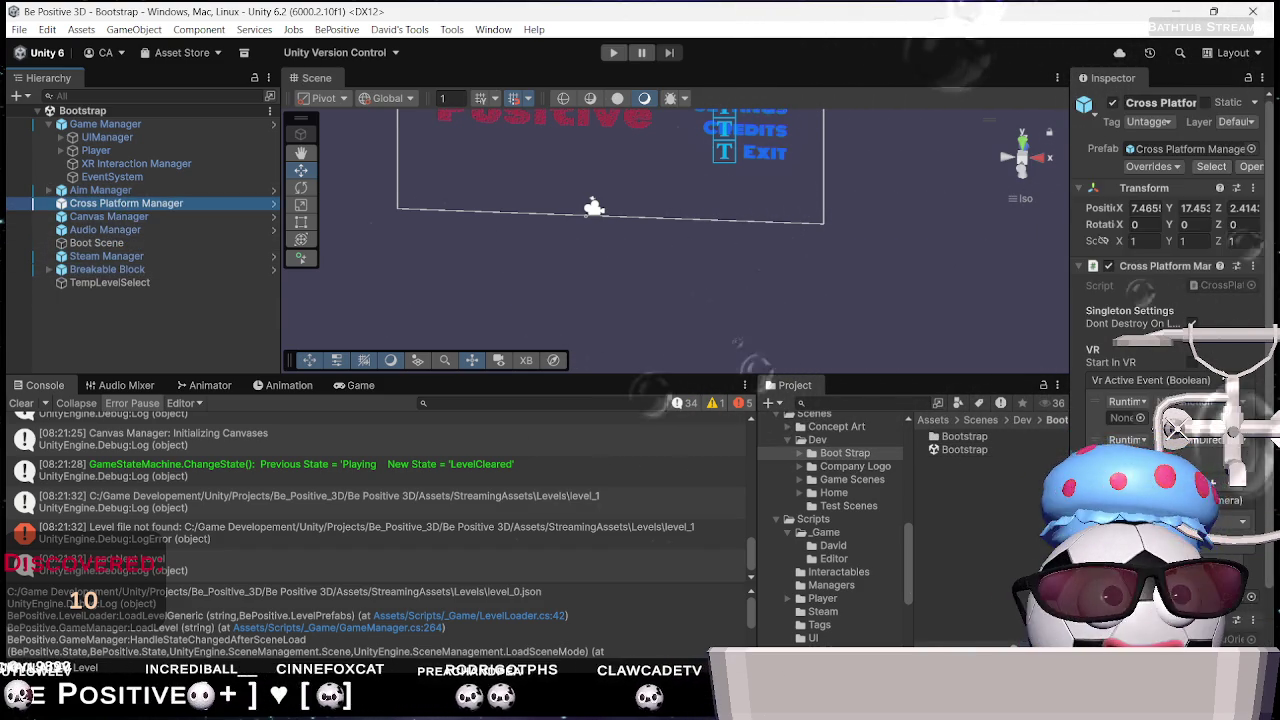
scroll(1170, 300, "down", 2)
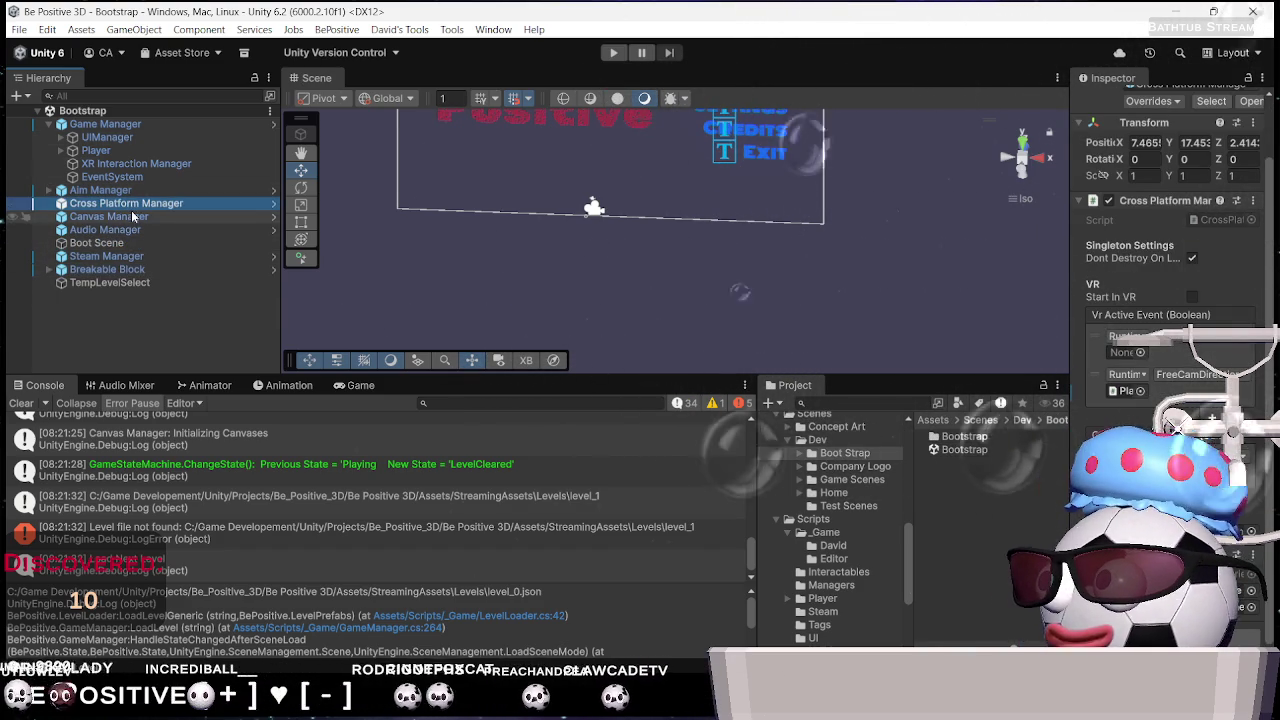
key("Down")
key("Down")
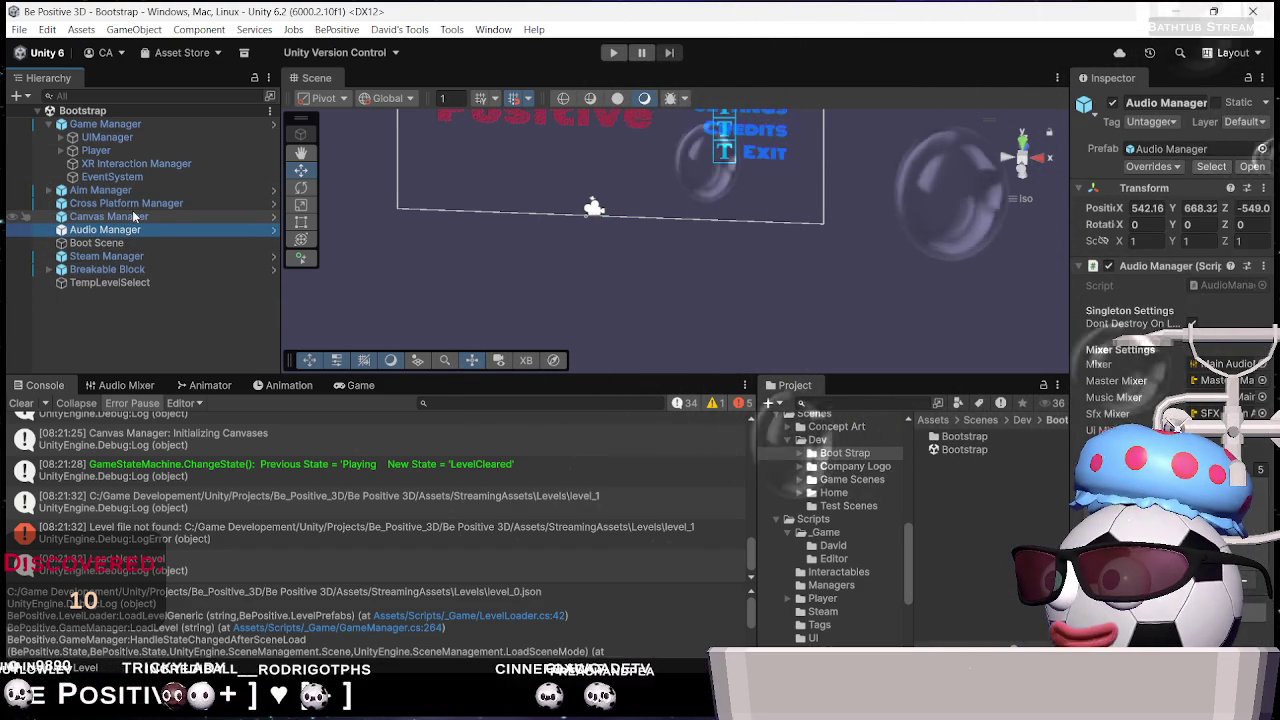
key("Down")
key("Down")
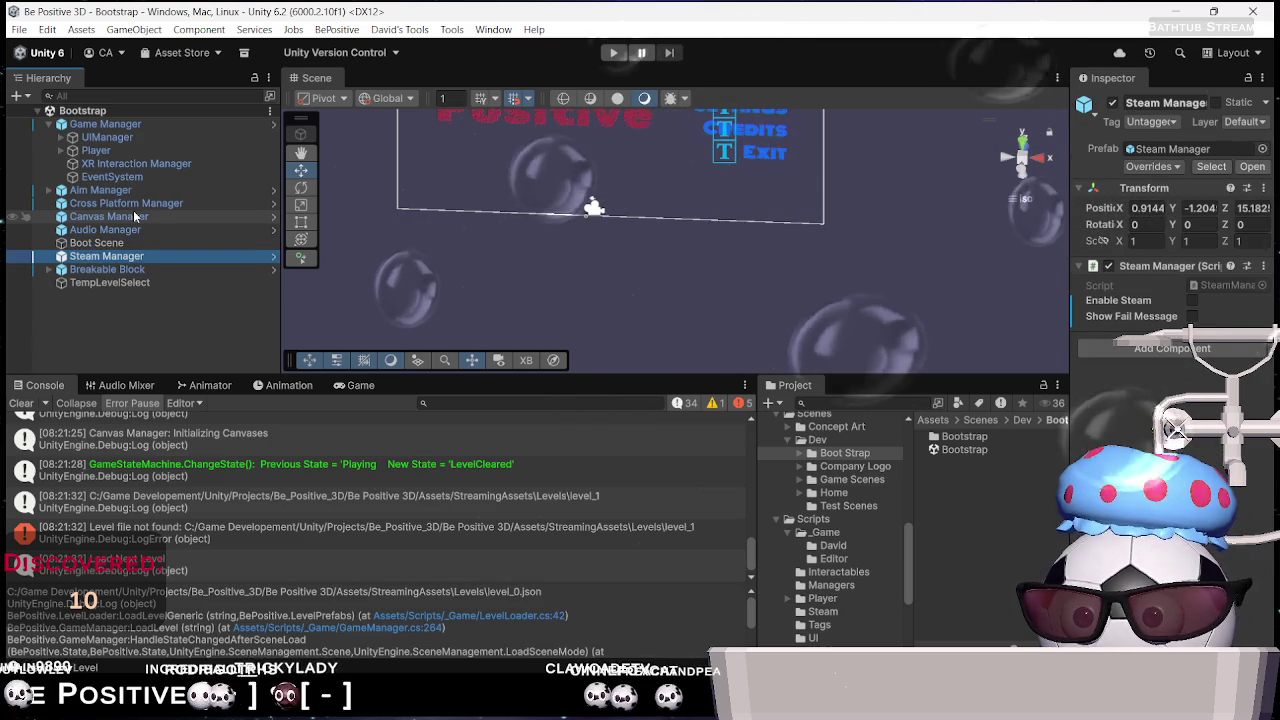
key("Down")
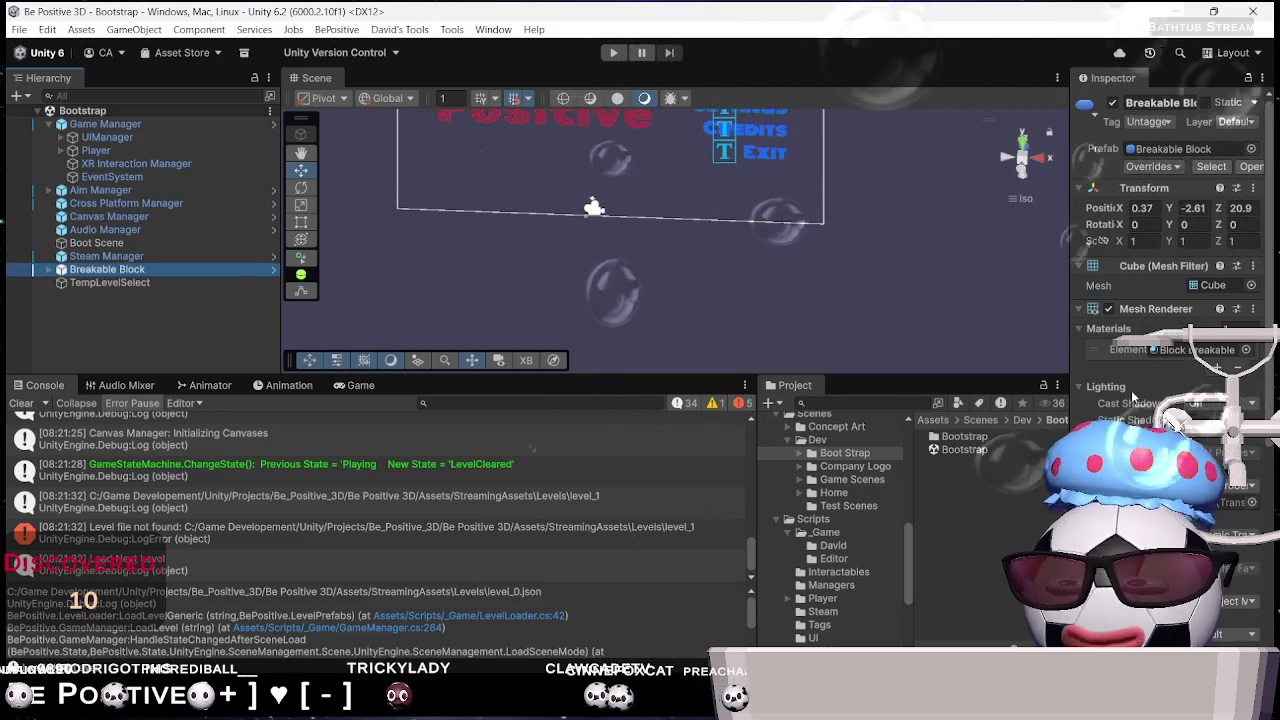
scroll(1170, 250, "down", 5)
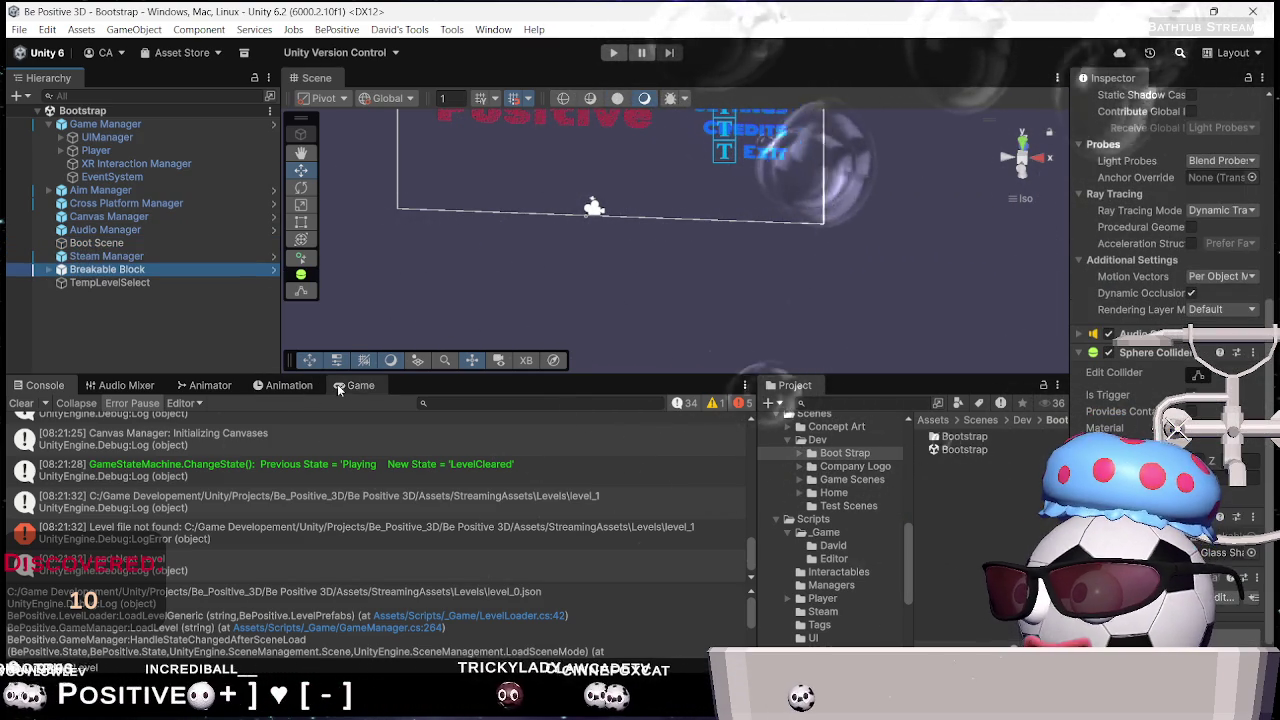
Open the Level_0 scene from Assets/Scenes/Dev/Game Scenes
left_click(344, 384)
left_click(290, 385)
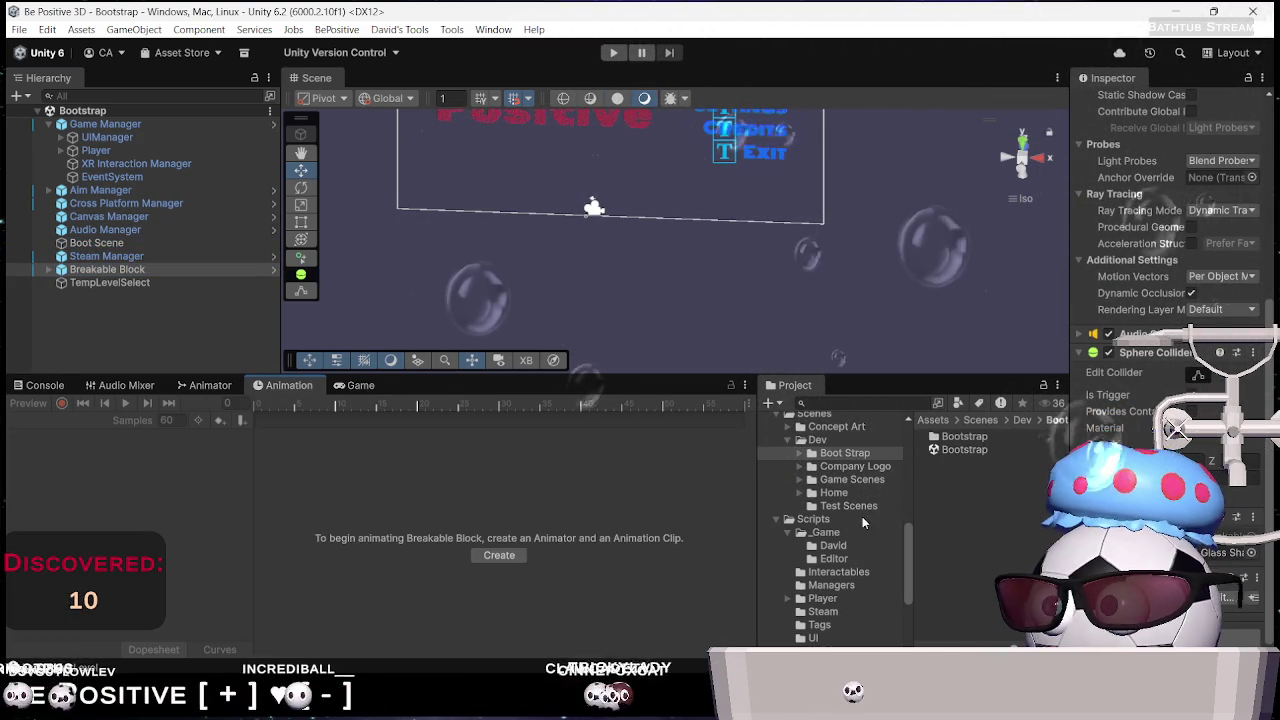
left_click(848, 479)
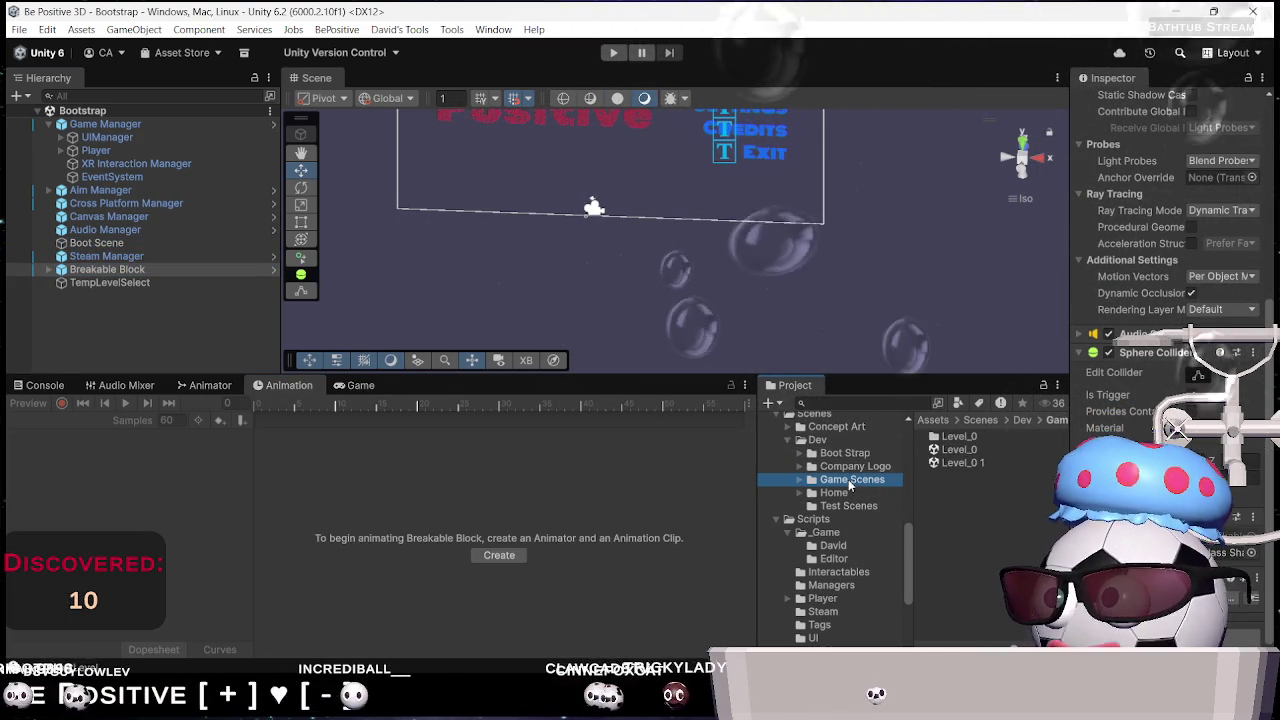
double_click(960, 450)
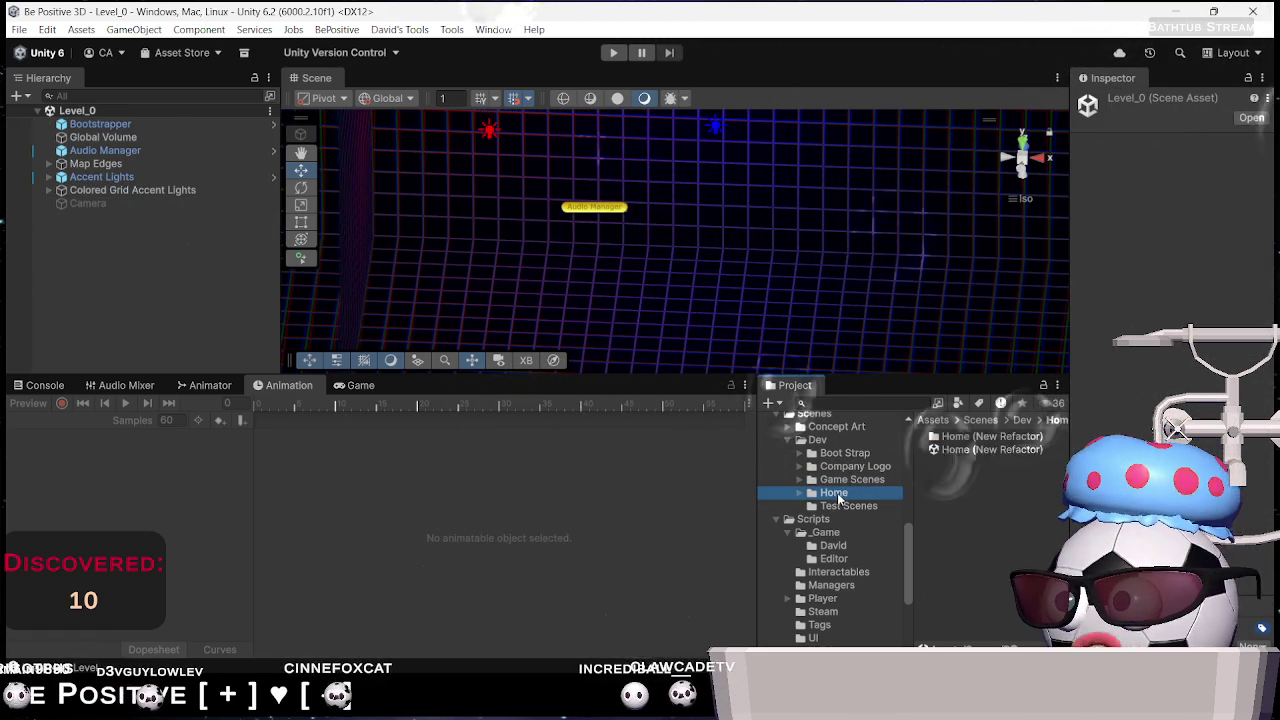
double_click(987, 449)
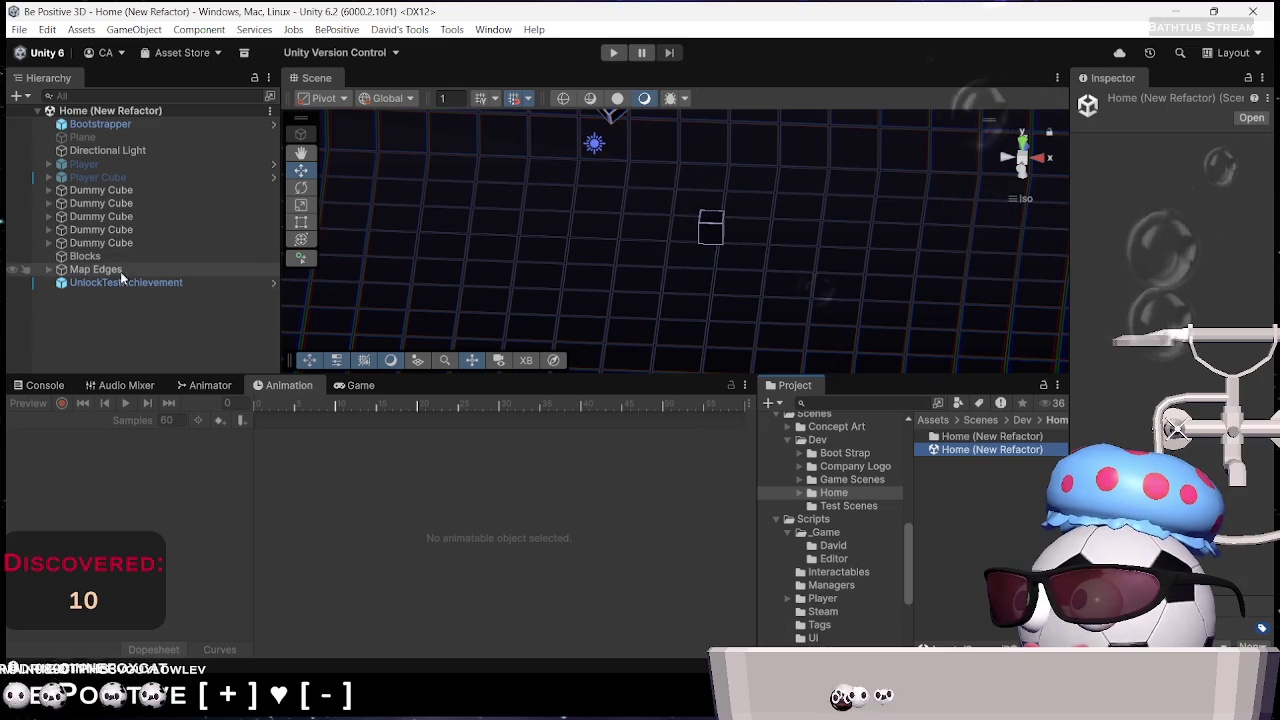
left_click(131, 124)
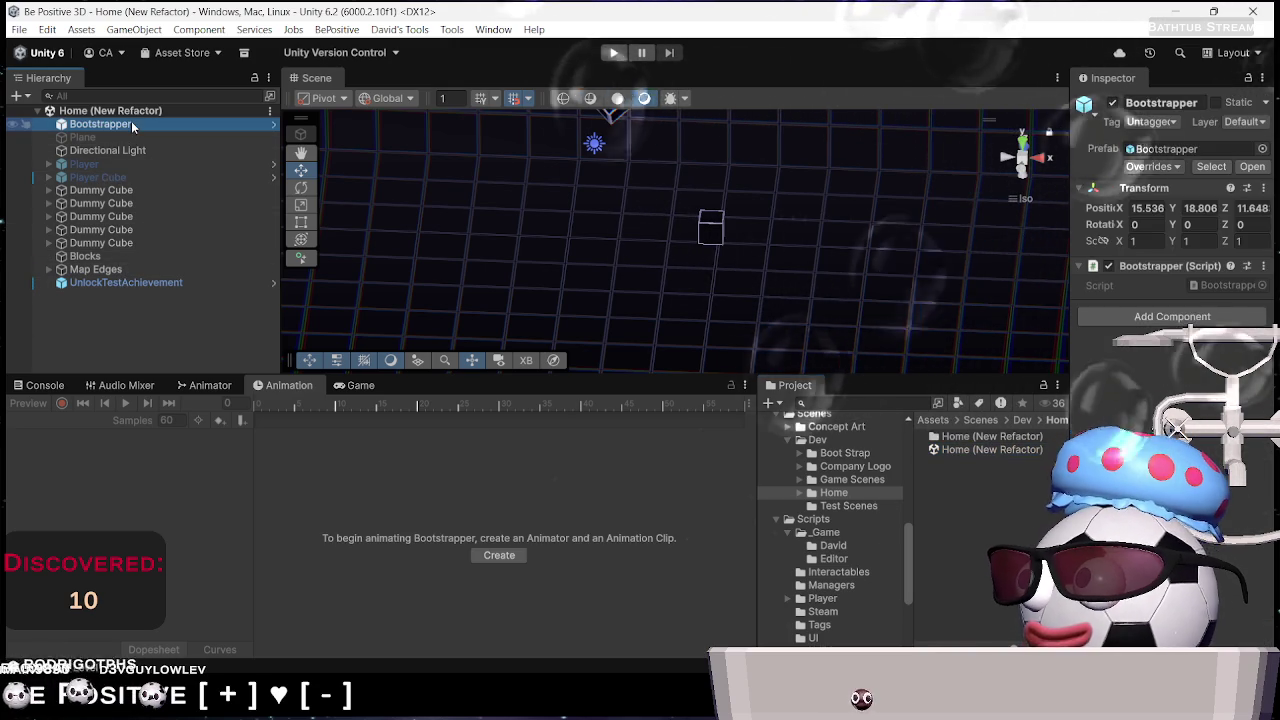
key("Down")
key("Down")
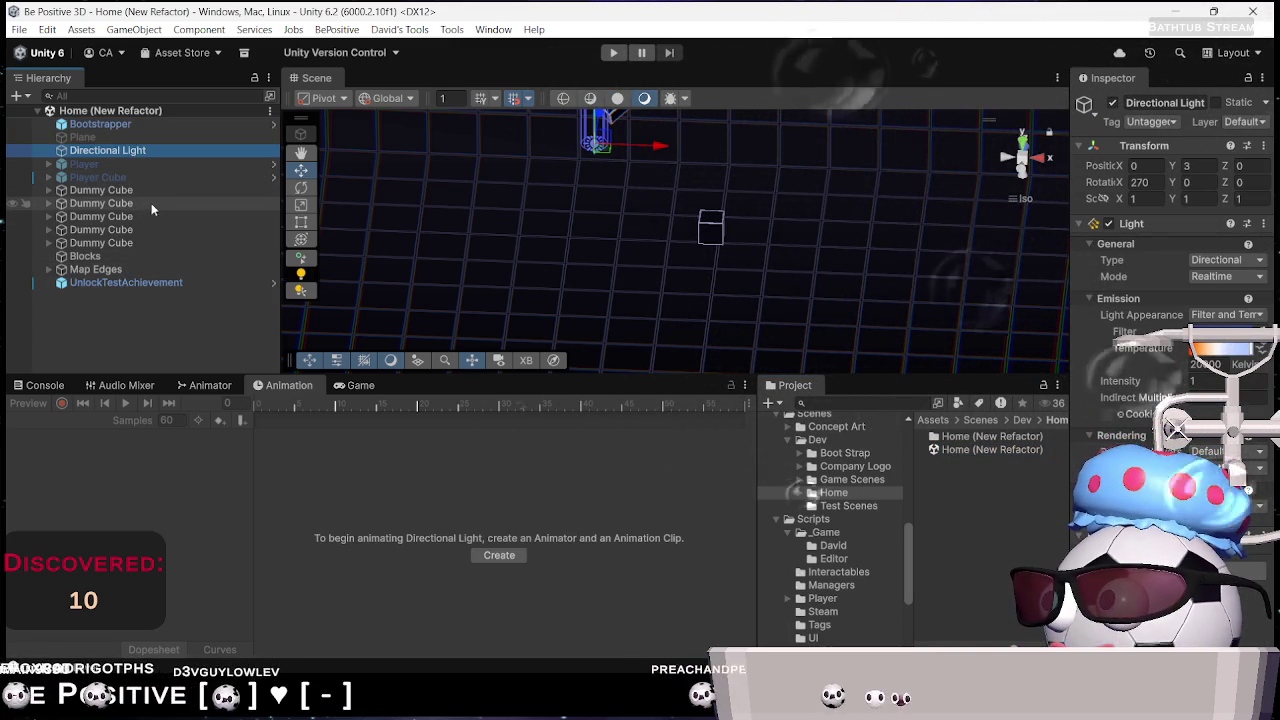
key("Down")
key("Down")
key("Down")
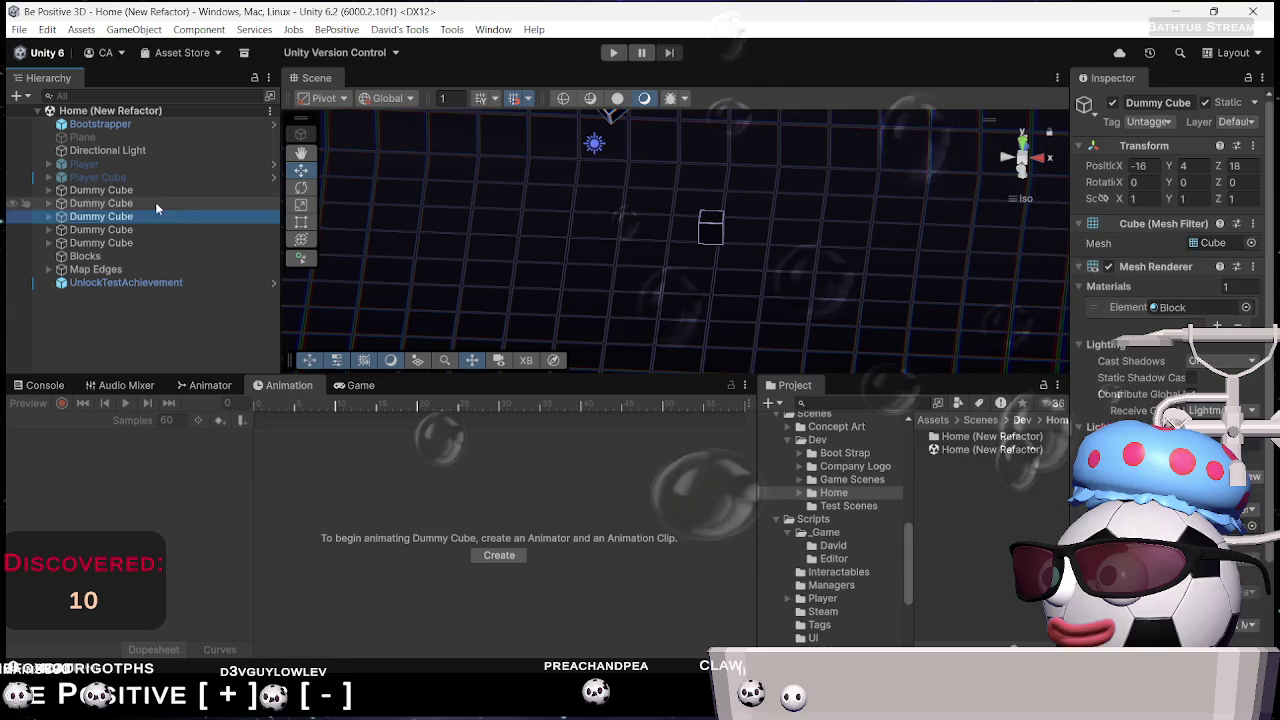
key("Down")
key("Down")
key("Down")
key("Right")
key("Left")
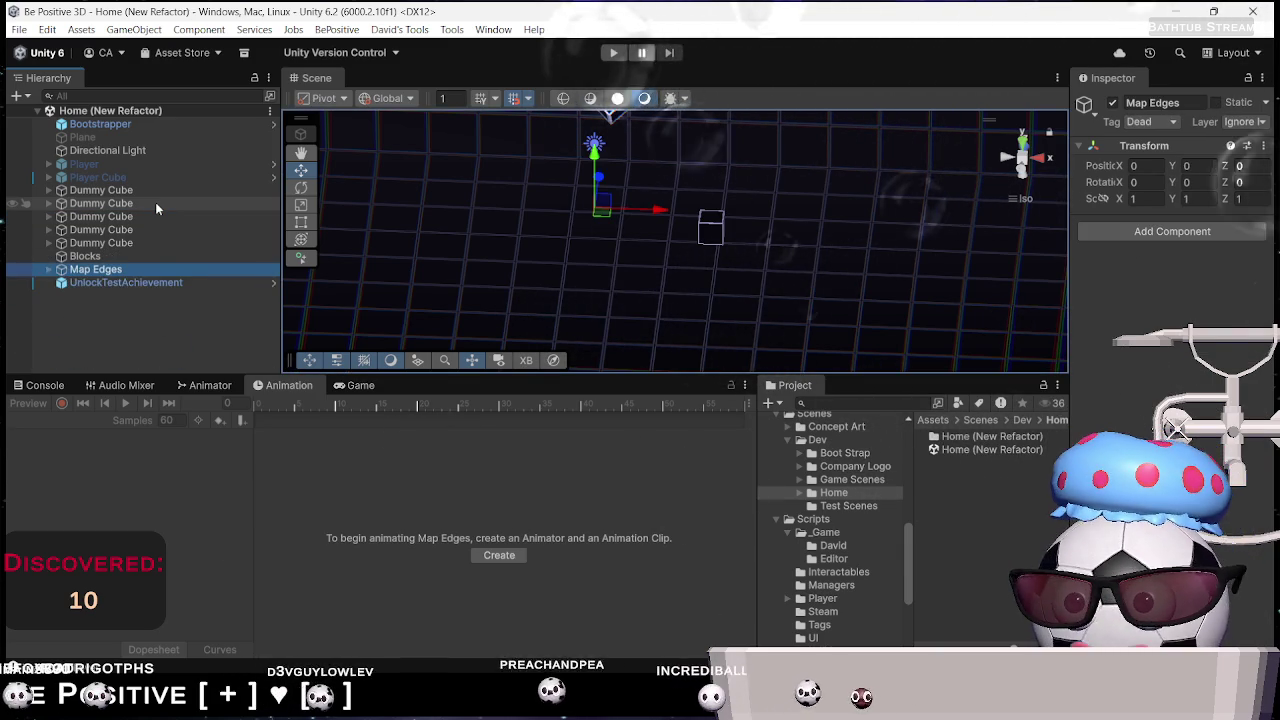
key("Up")
key("Up")
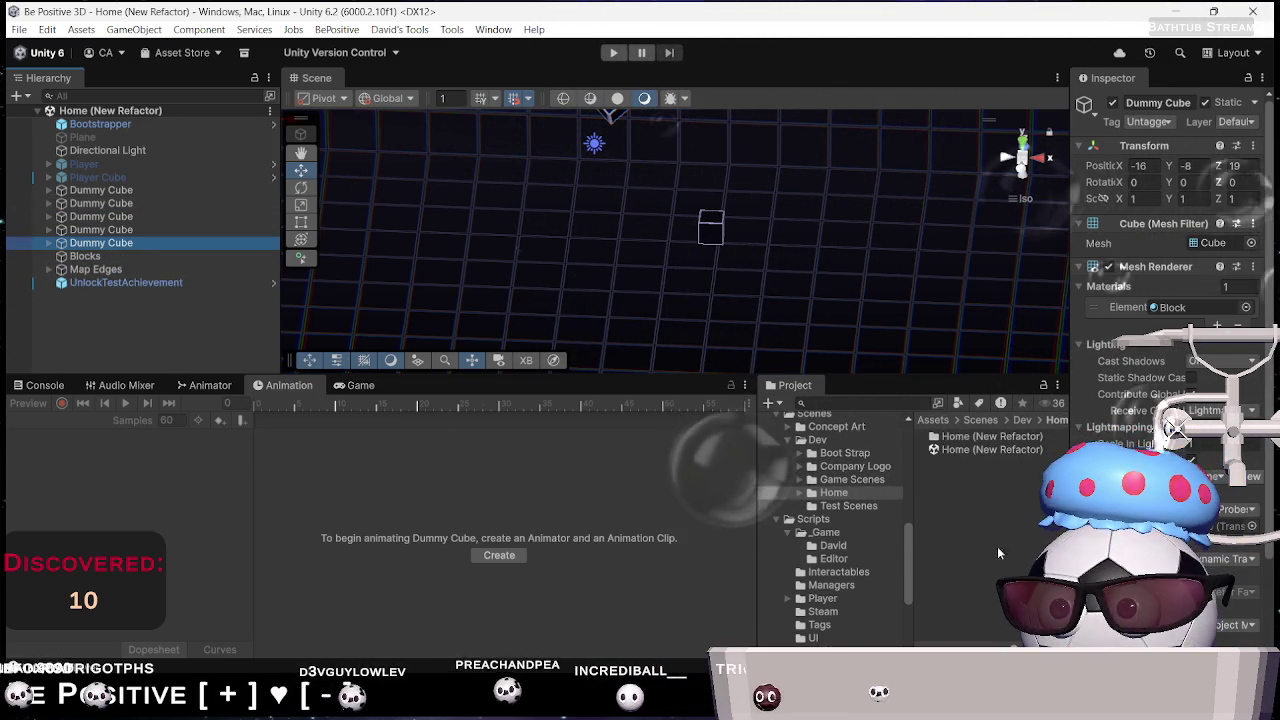
scroll(1170, 250, "down", 2)
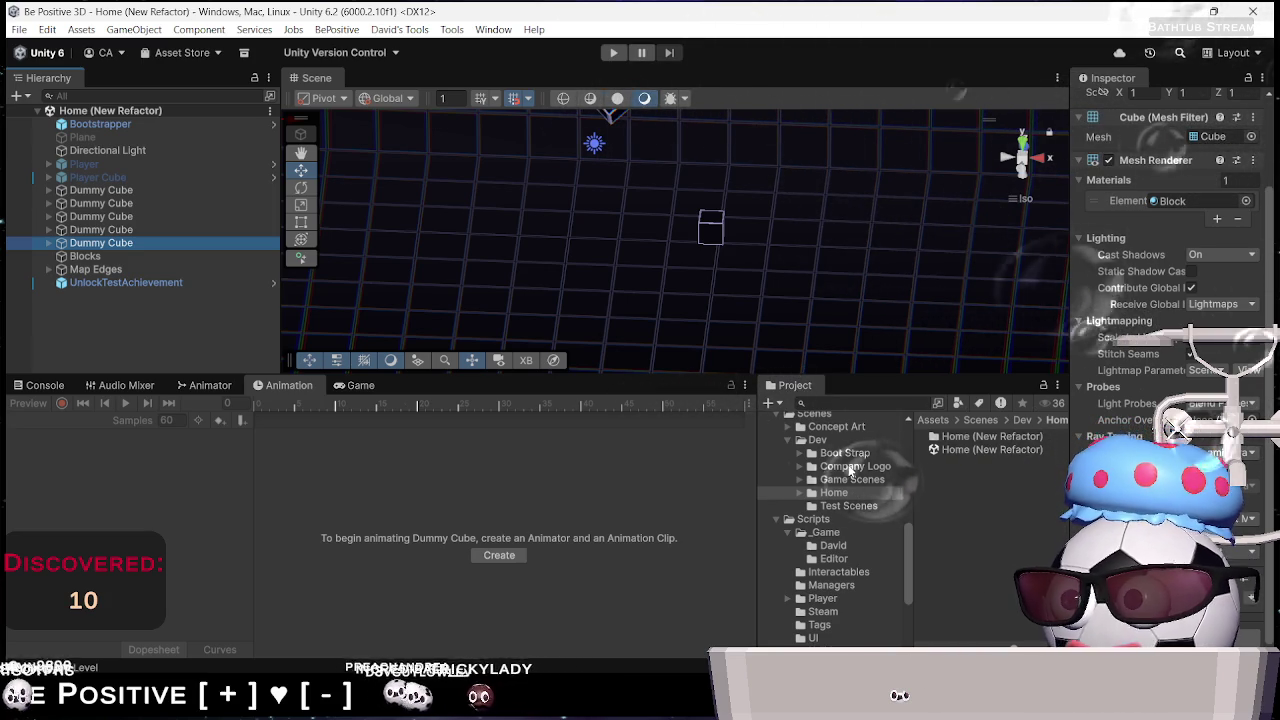
Test the game in Play mode, then open the Bootstrap scene from Scenes/Dev/Boot Strap
left_click(613, 52)
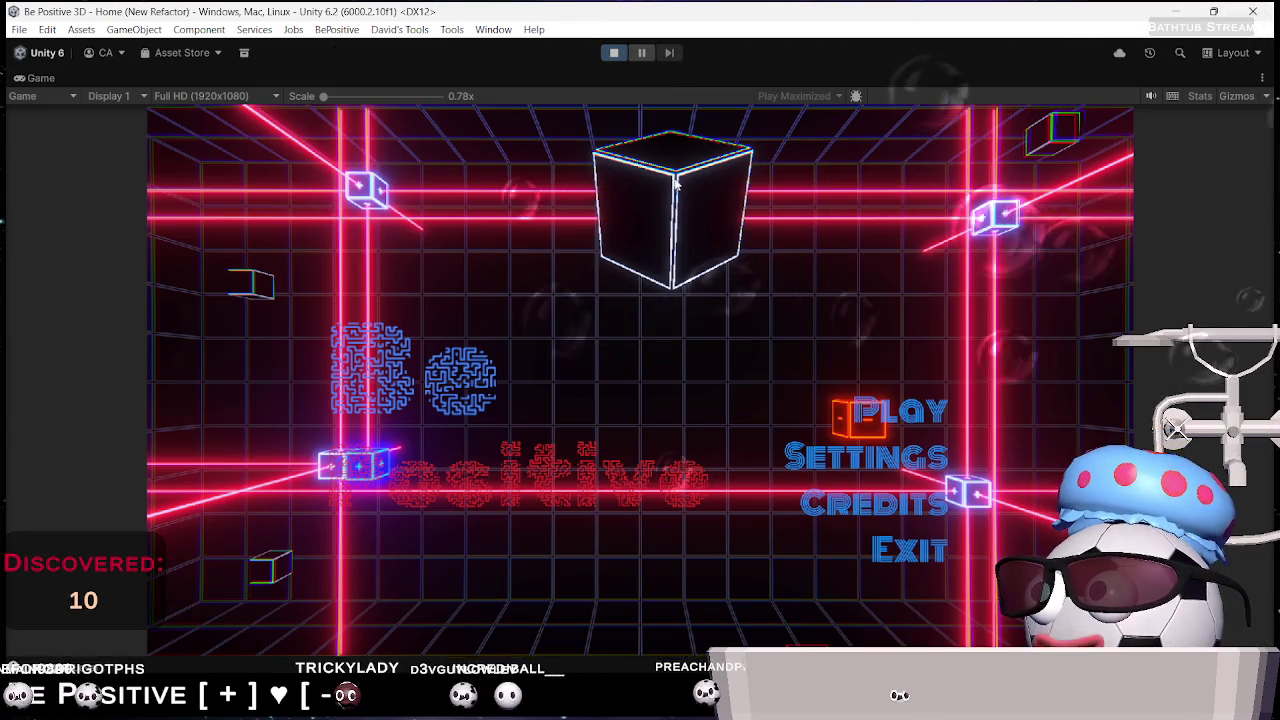
key("ctrl+p")
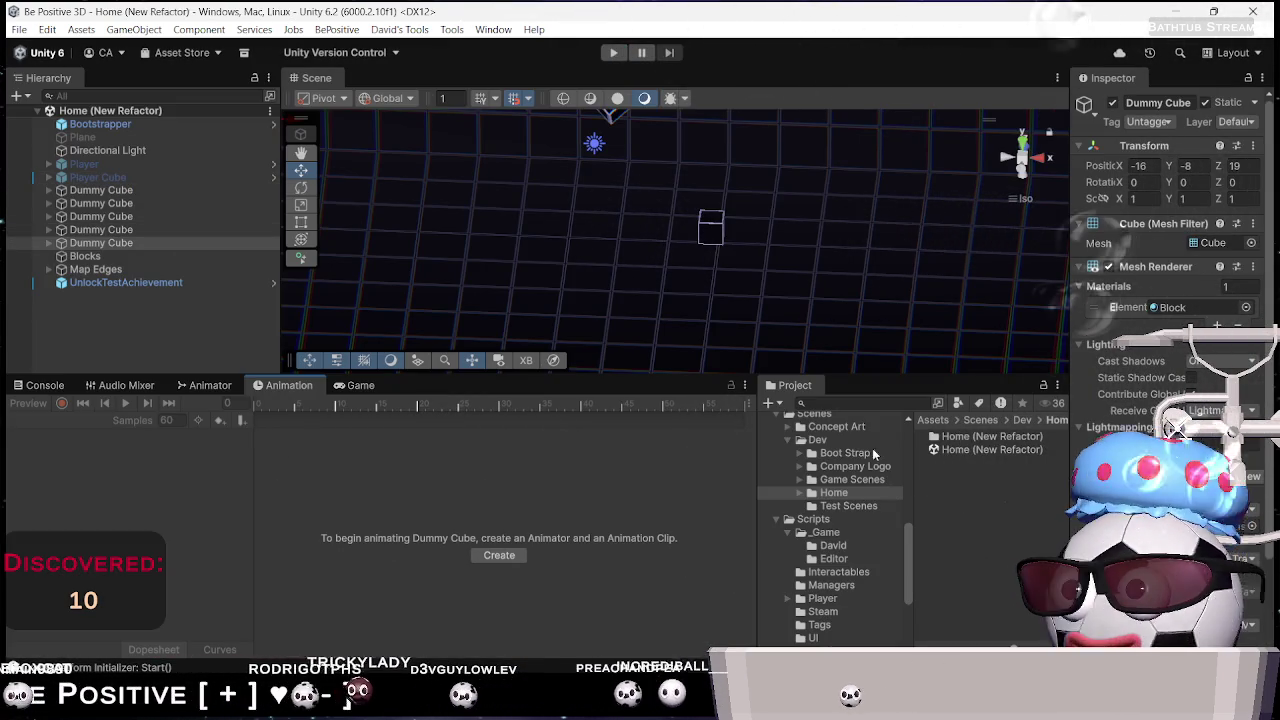
left_click(853, 452)
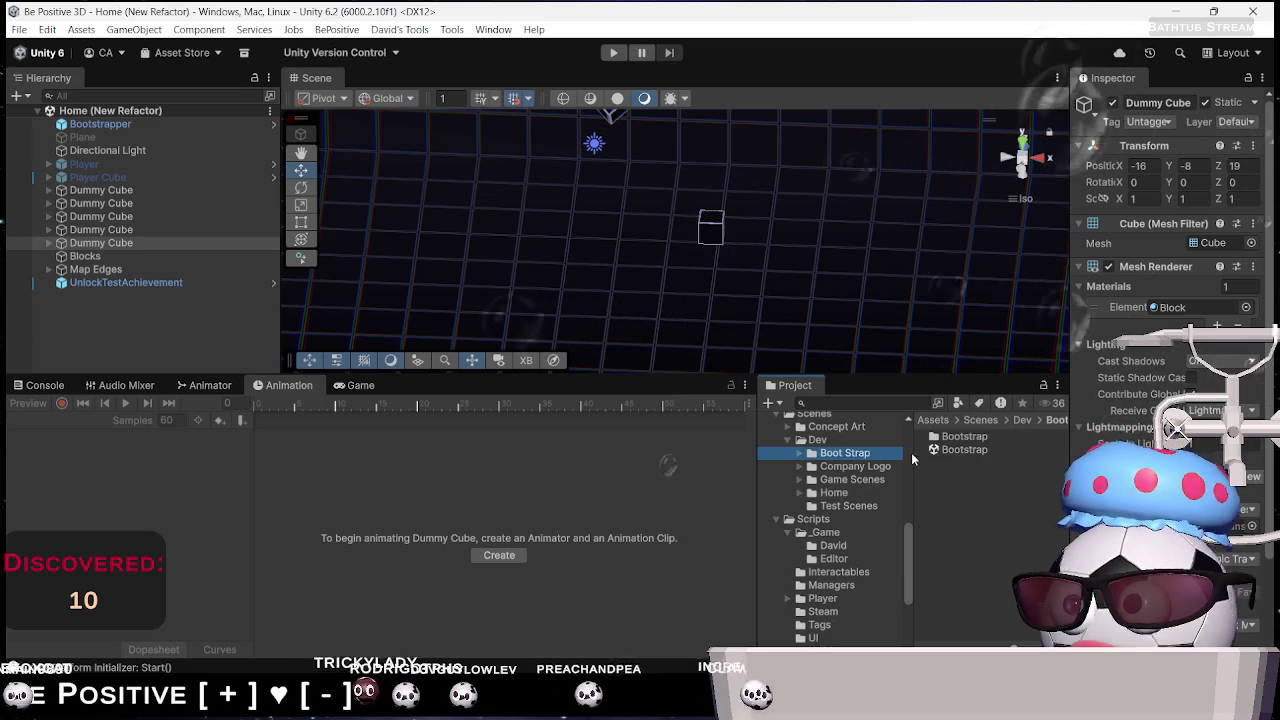
left_click(957, 451)
double_click(957, 451)
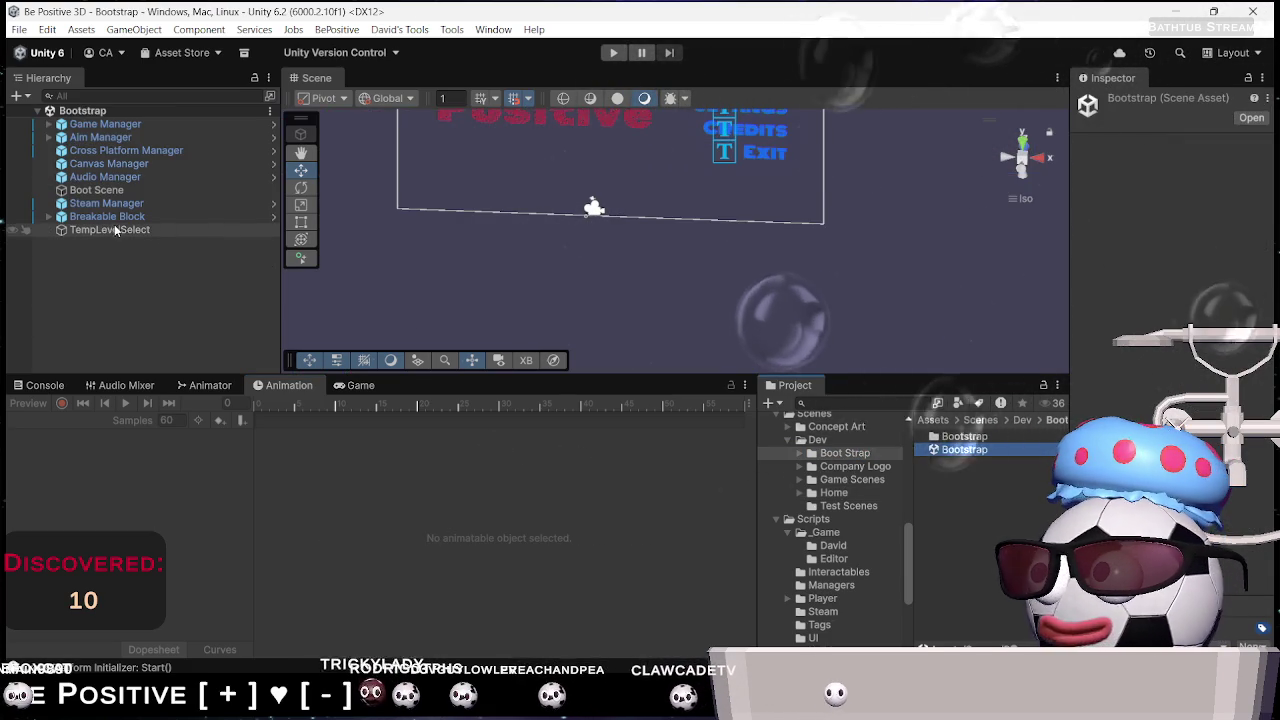
Select Game Manager in the Bootstrap scene and open its GameManager script in Rider
left_click(136, 124)
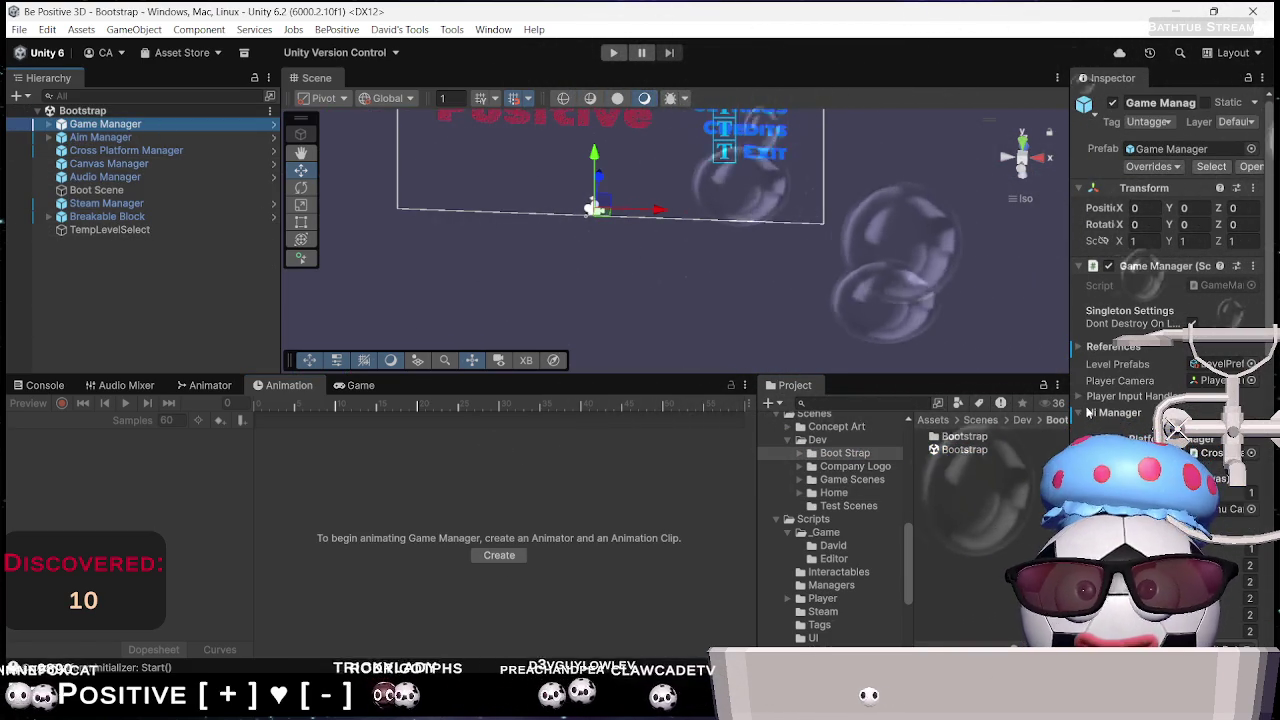
left_click(613, 52)
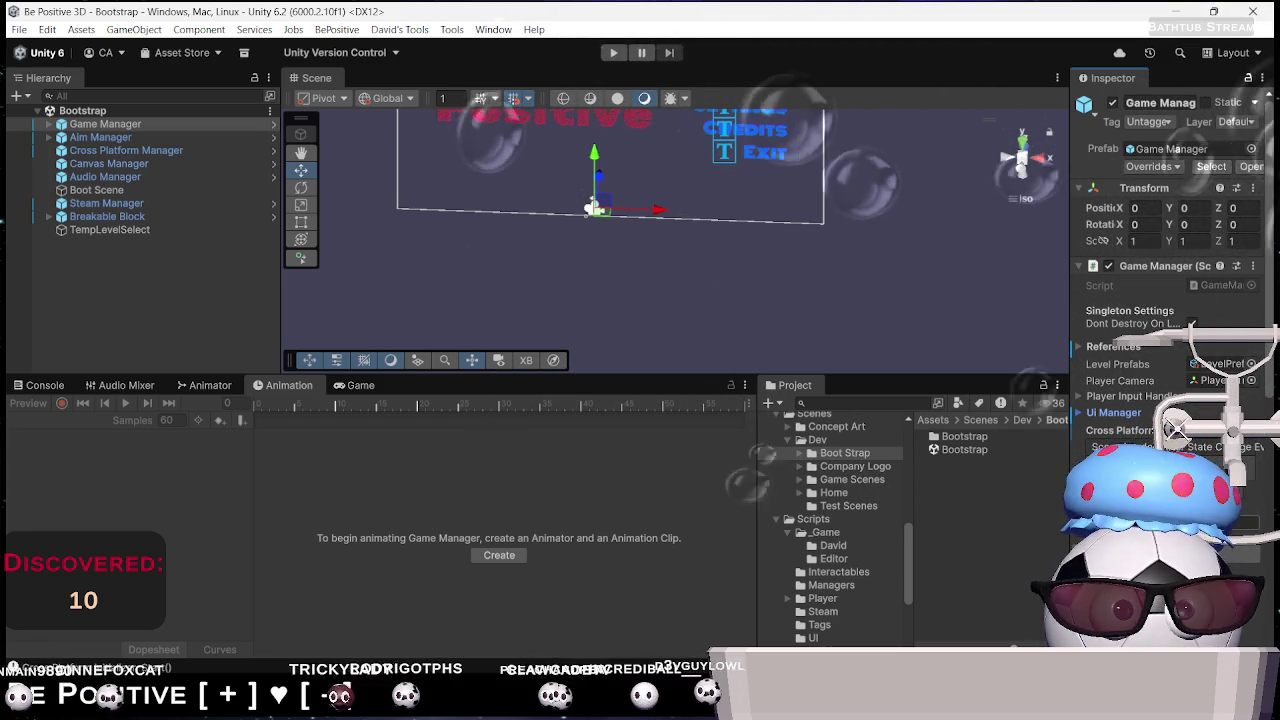
double_click(1220, 285)
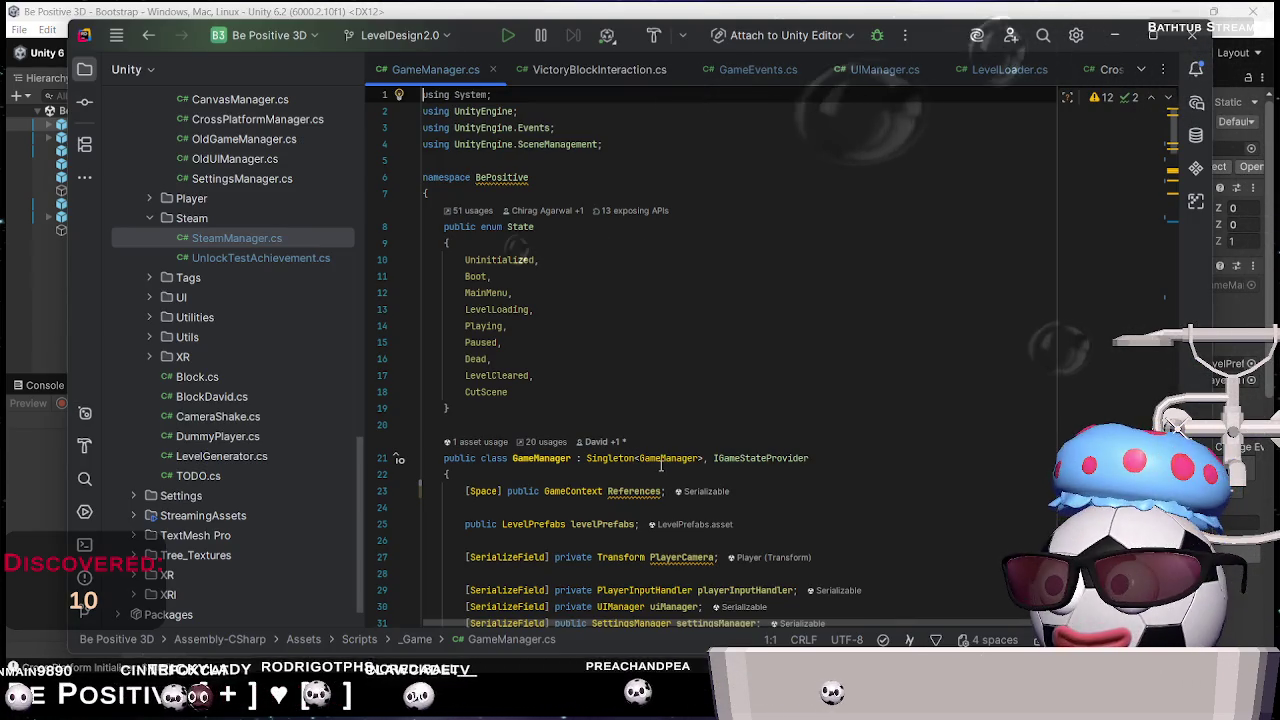
Examine GameManager.cs's SceanLoadPending and Level_File_Name fields down to Awake()
scroll(660, 468, "down", 4)
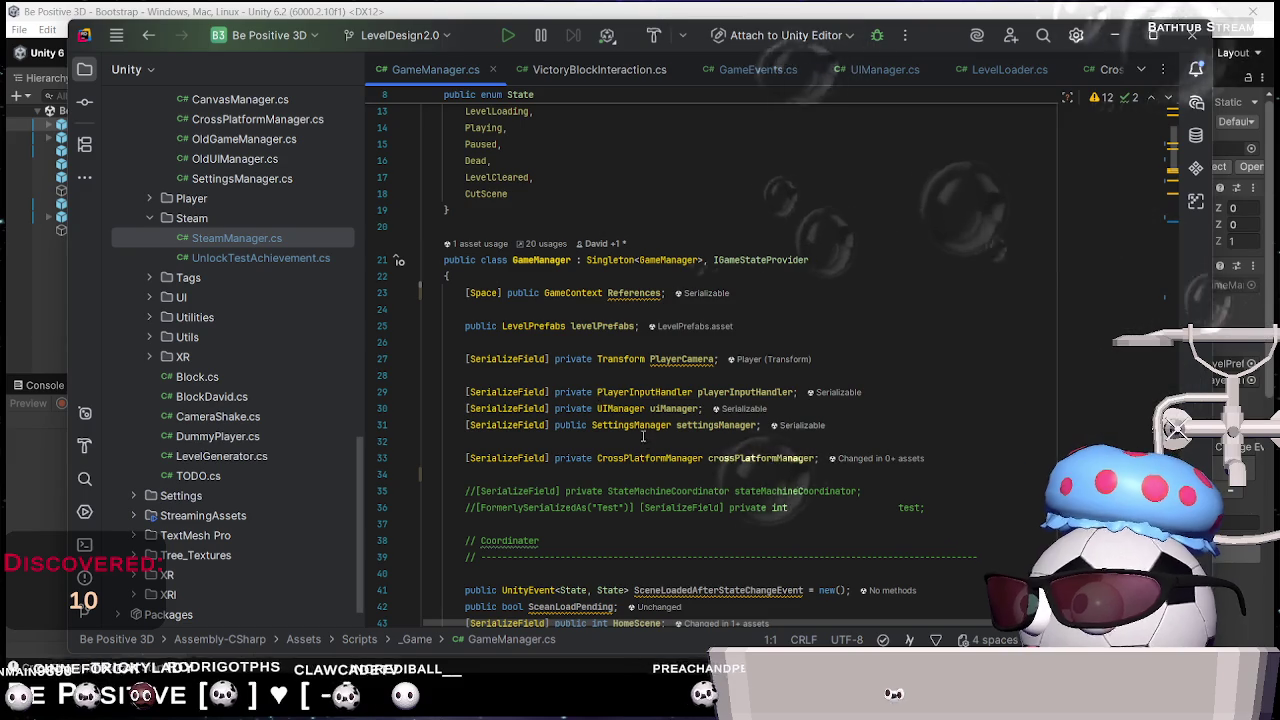
scroll(669, 452, "down", 2)
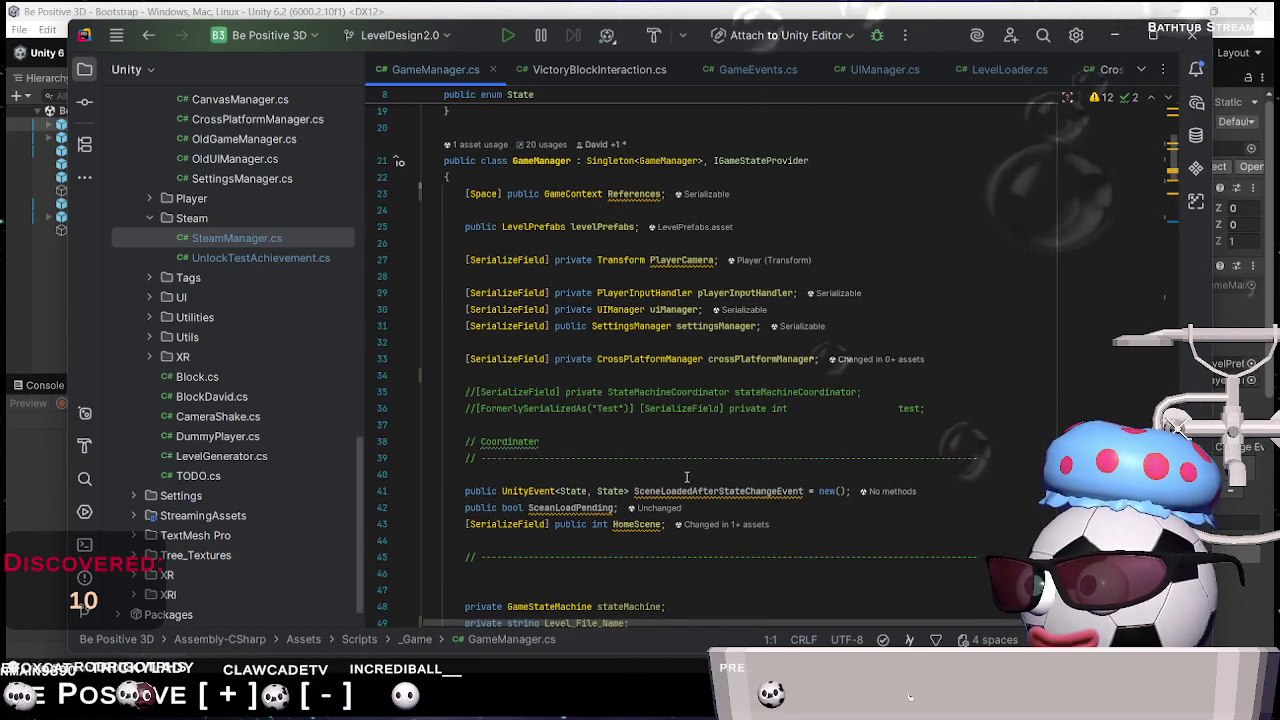
scroll(687, 477, "down", 2)
left_click(570, 408)
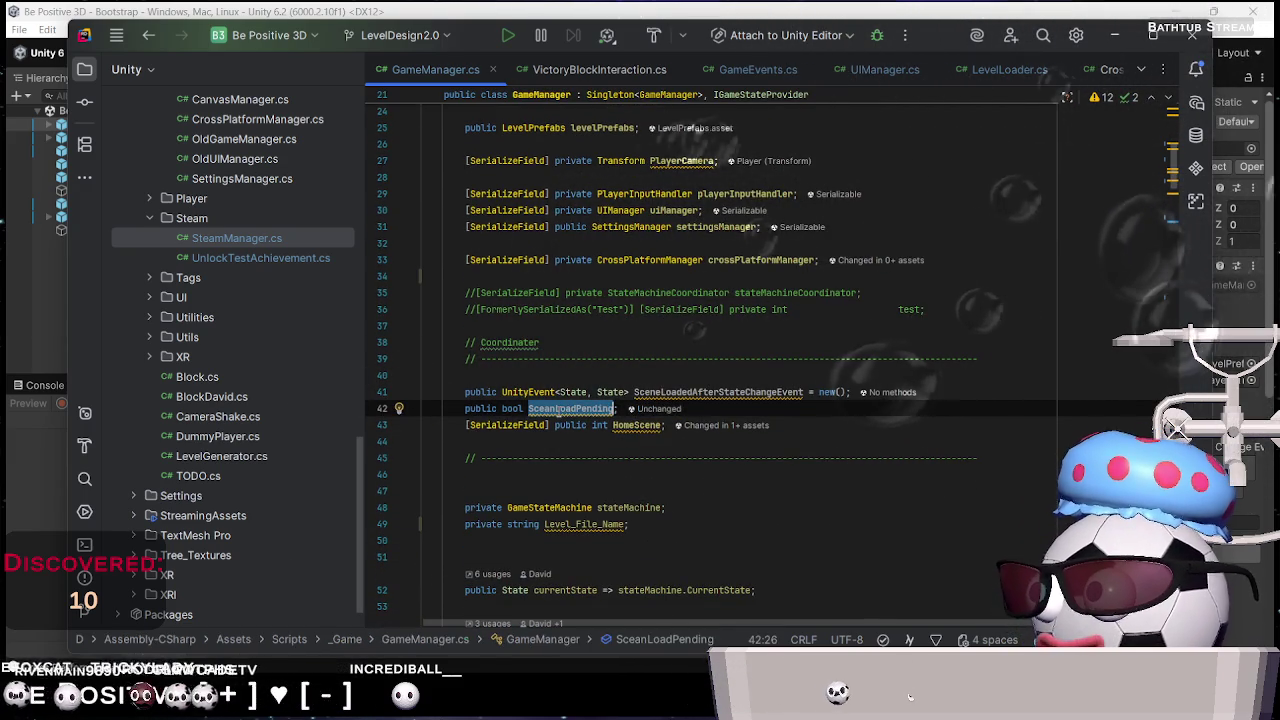
double_click(570, 408)
scroll(549, 390, "down", 4)
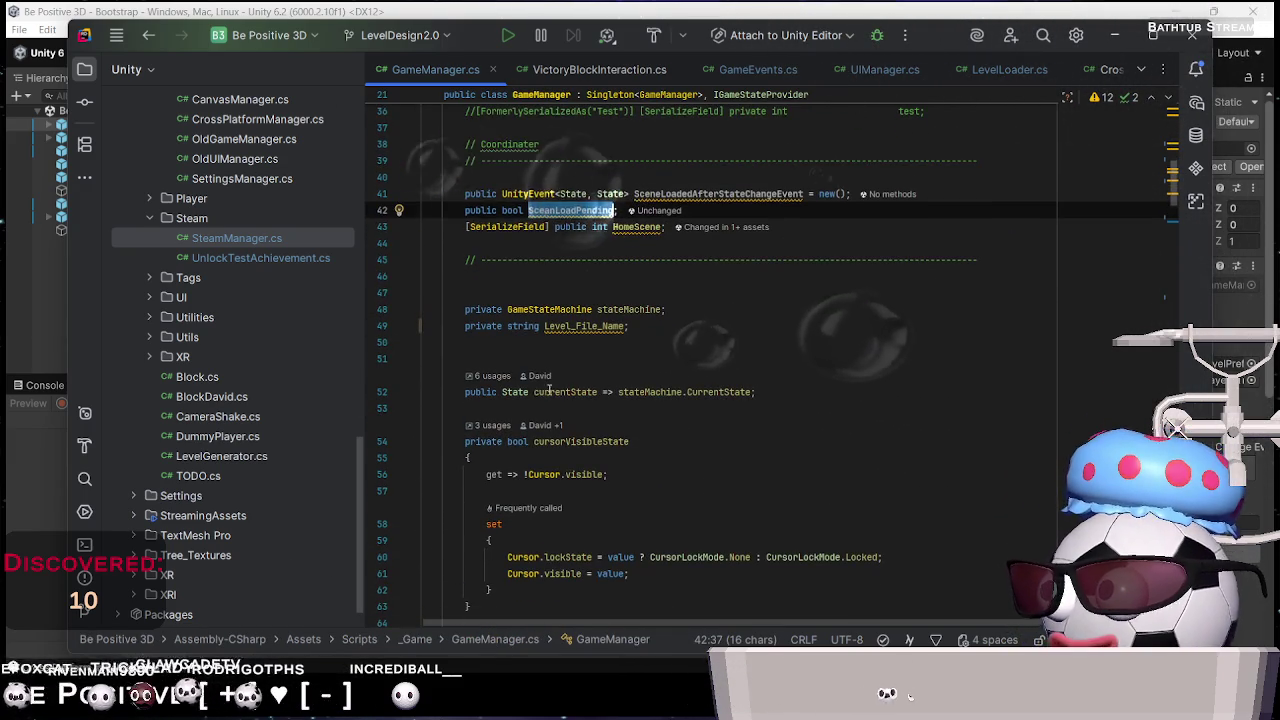
left_click(582, 328)
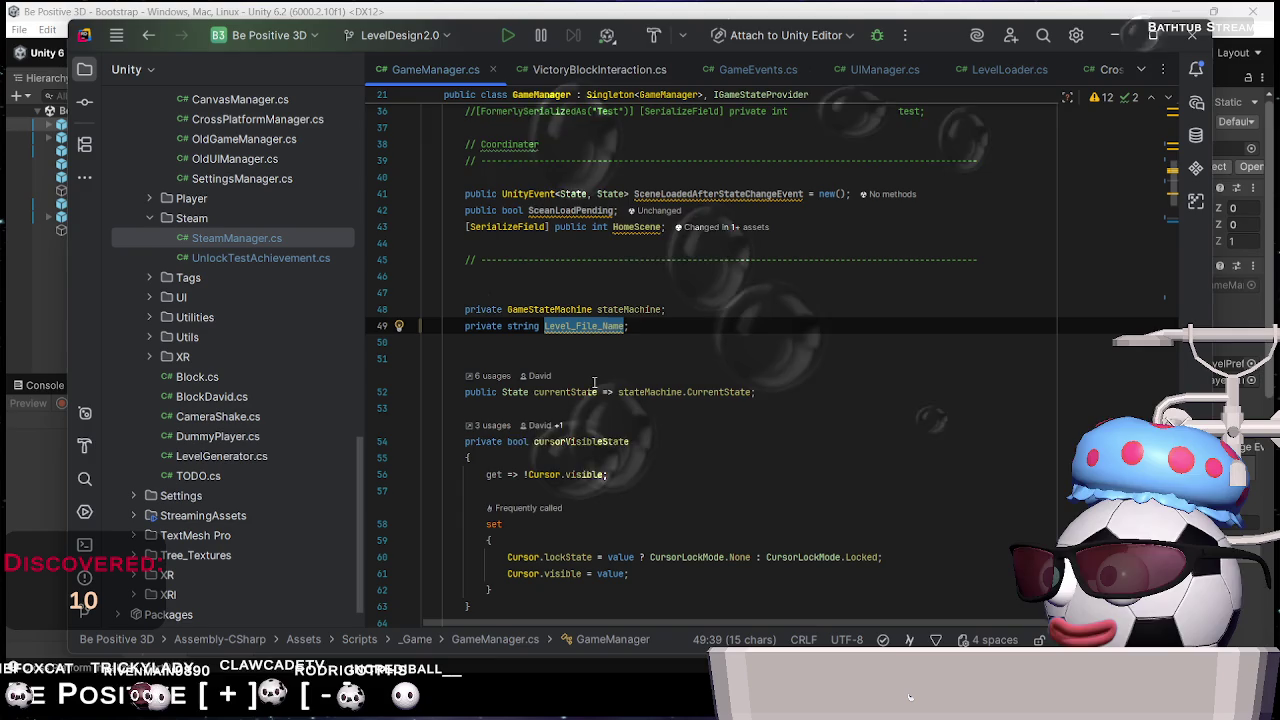
scroll(597, 385, "down", 5)
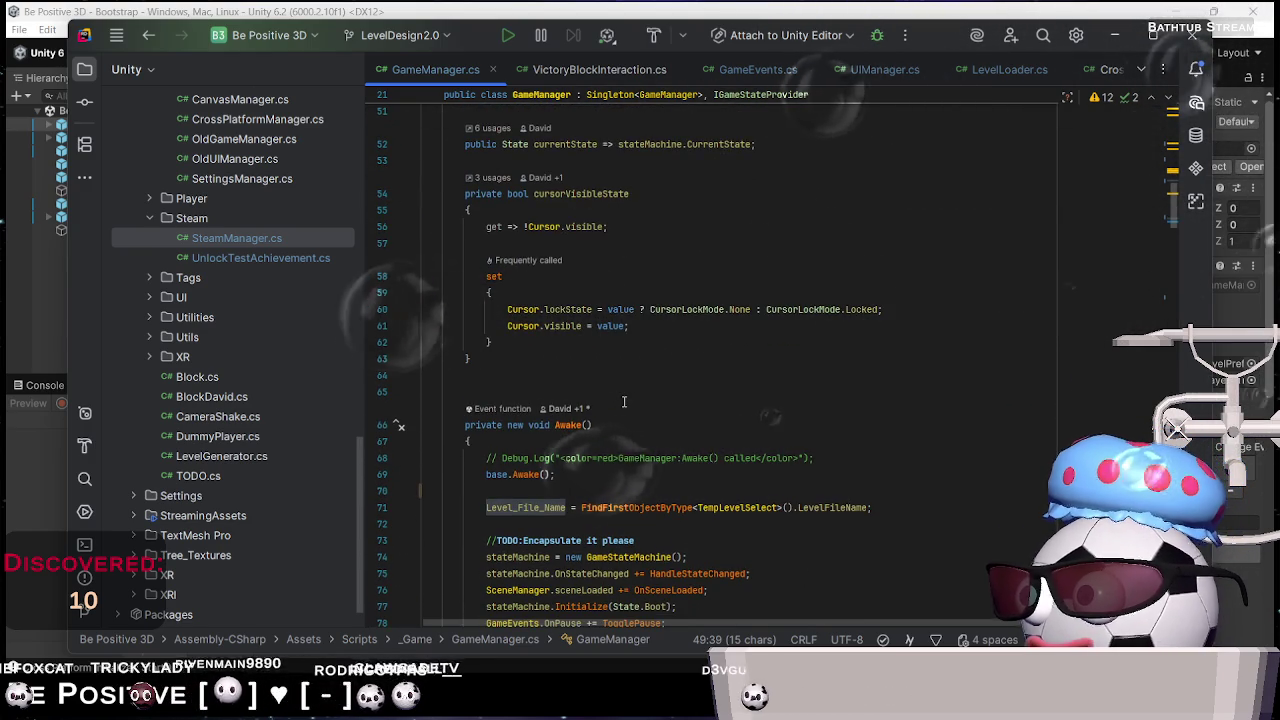
Go to the TempLevelSelect class declaration from GameManager's Awake
double_click(768, 510)
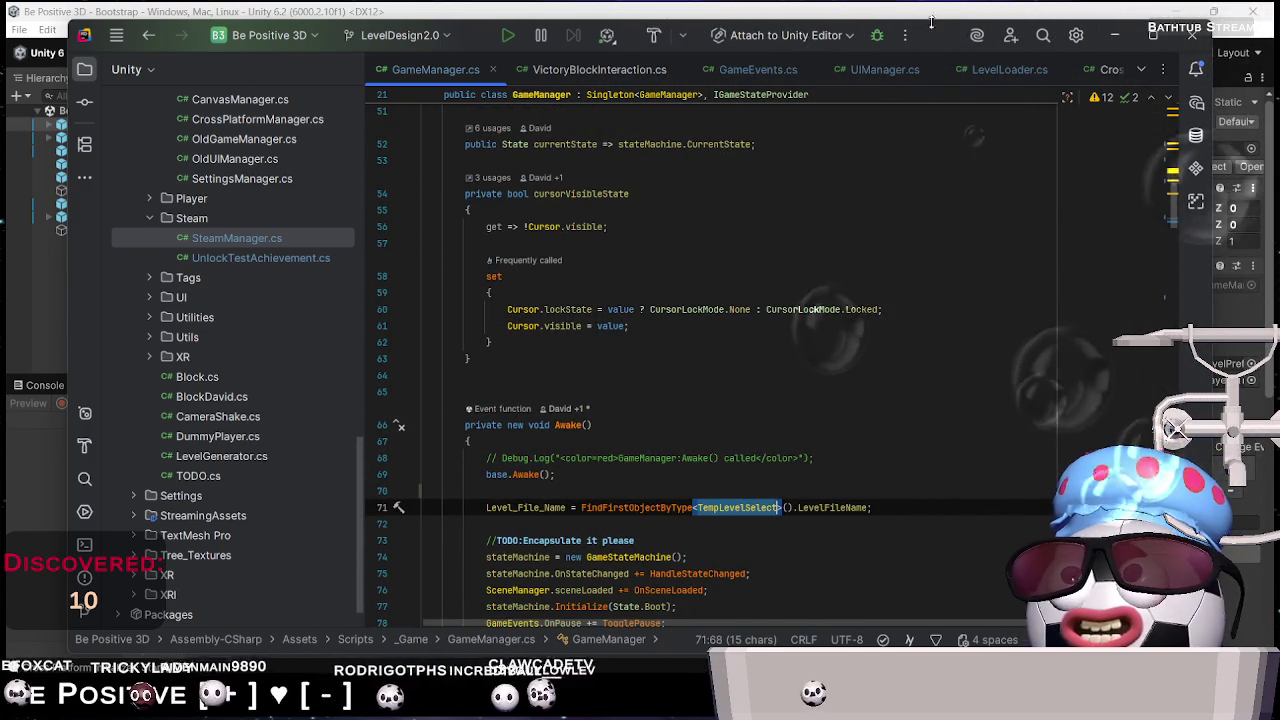
mouse_move(751, 515)
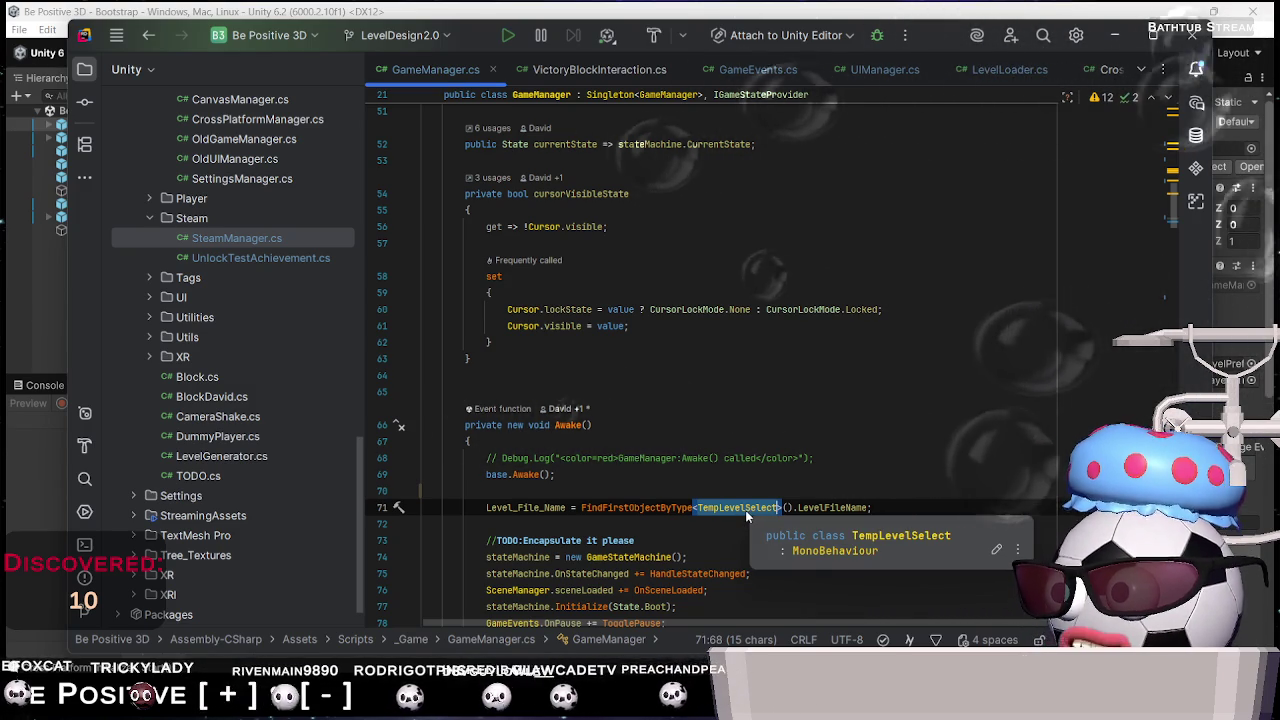
right_click(746, 515)
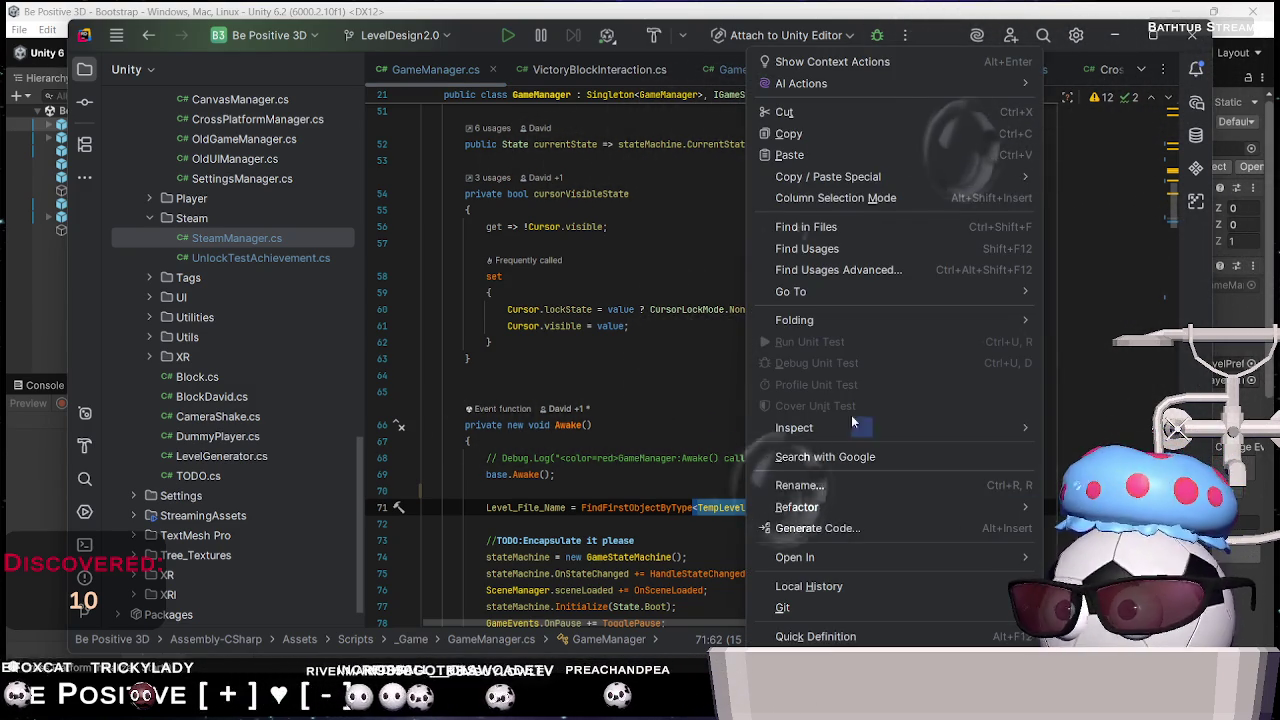
mouse_move(894, 292)
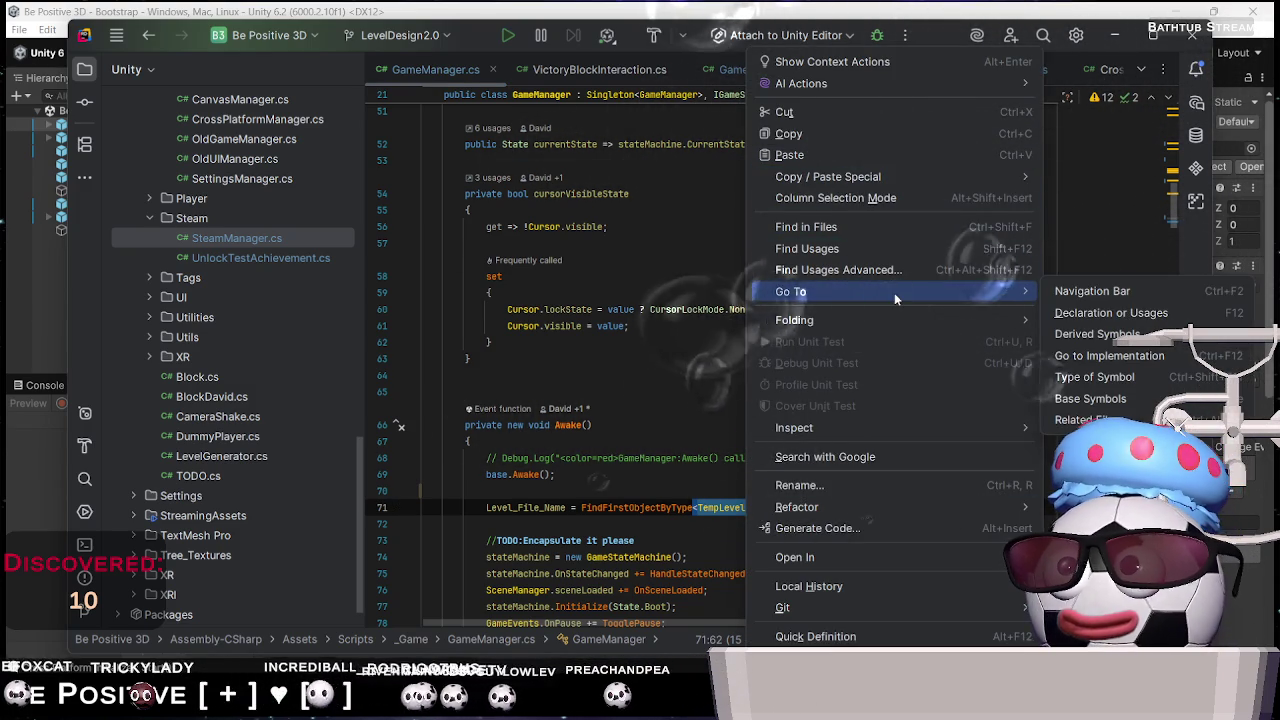
left_click(1150, 313)
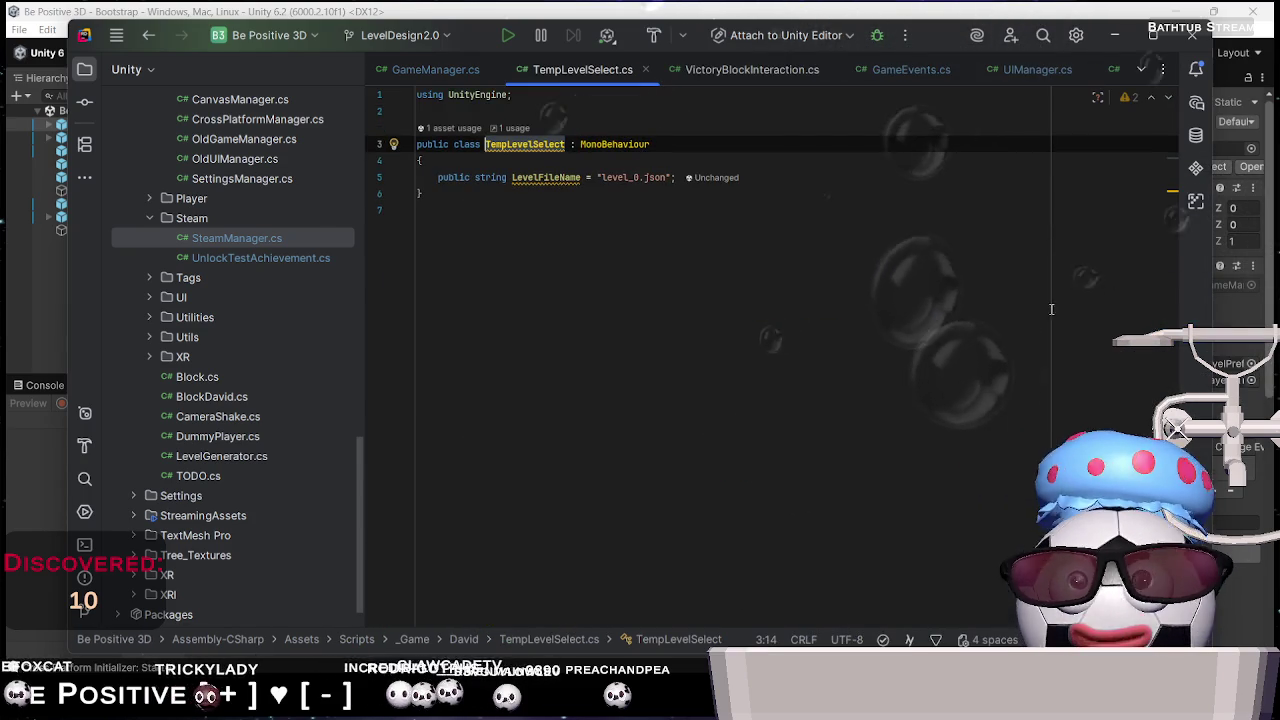
Remove '.json' from TempLevelSelect's LevelFileName default, leaving "level_0", and let Unity recompile
left_click(648, 193)
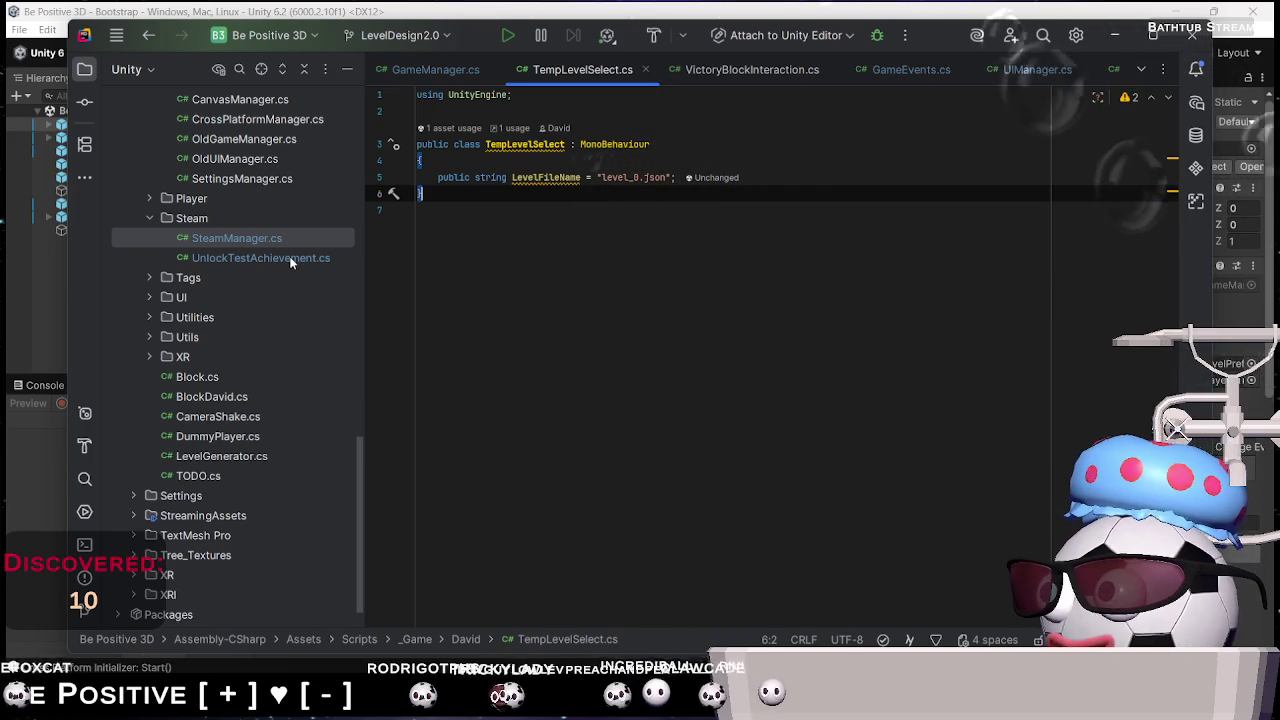
left_click(1116, 36)
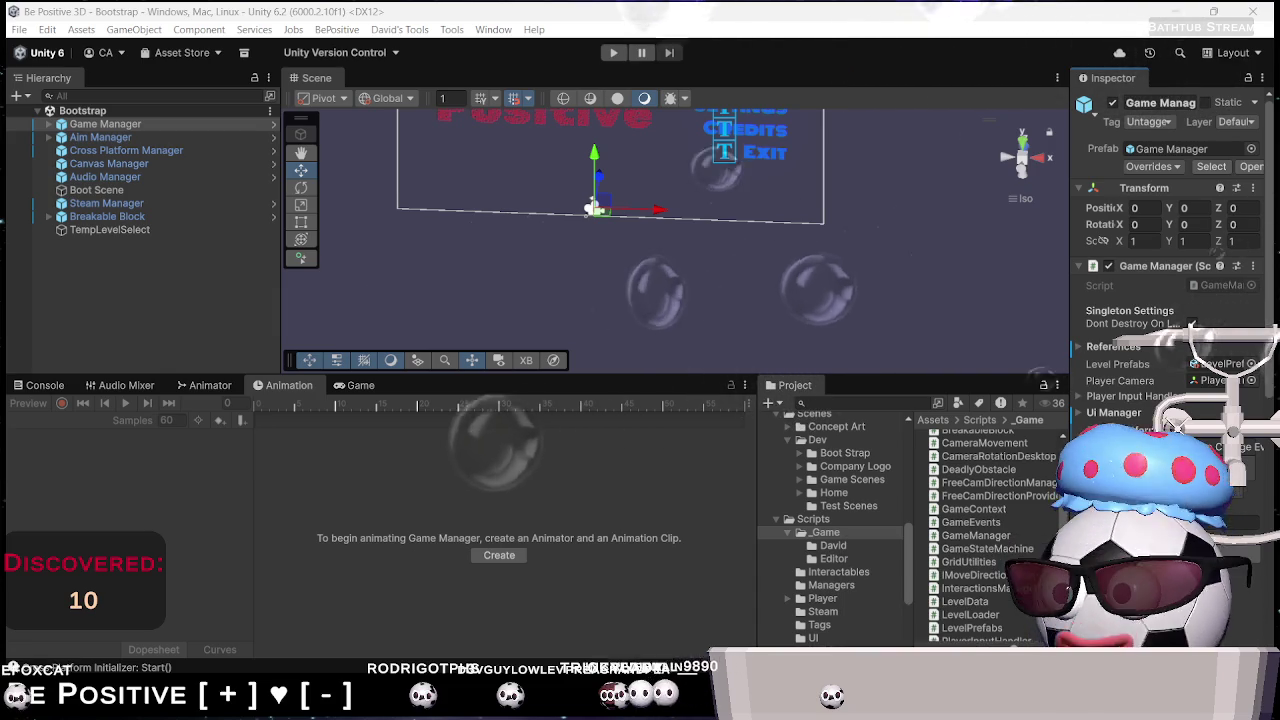
left_click(920, 590)
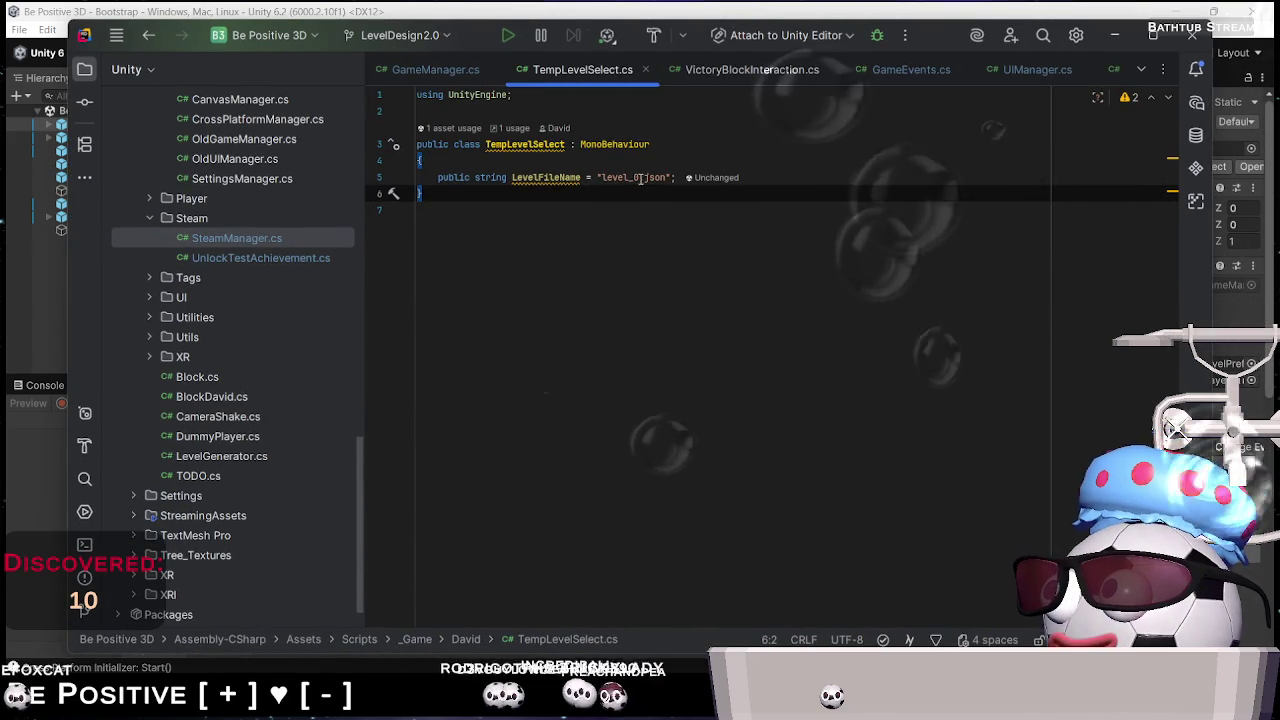
left_click_drag(640, 177, 661, 178)
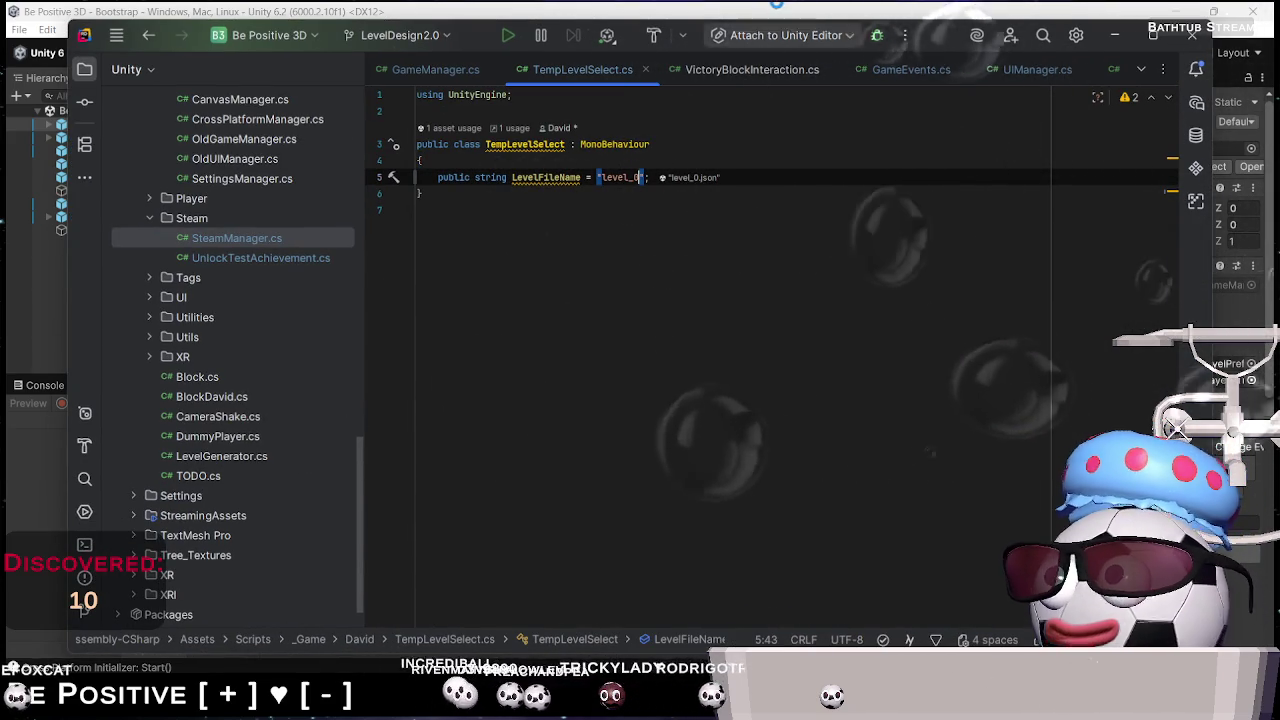
left_click(606, 38)
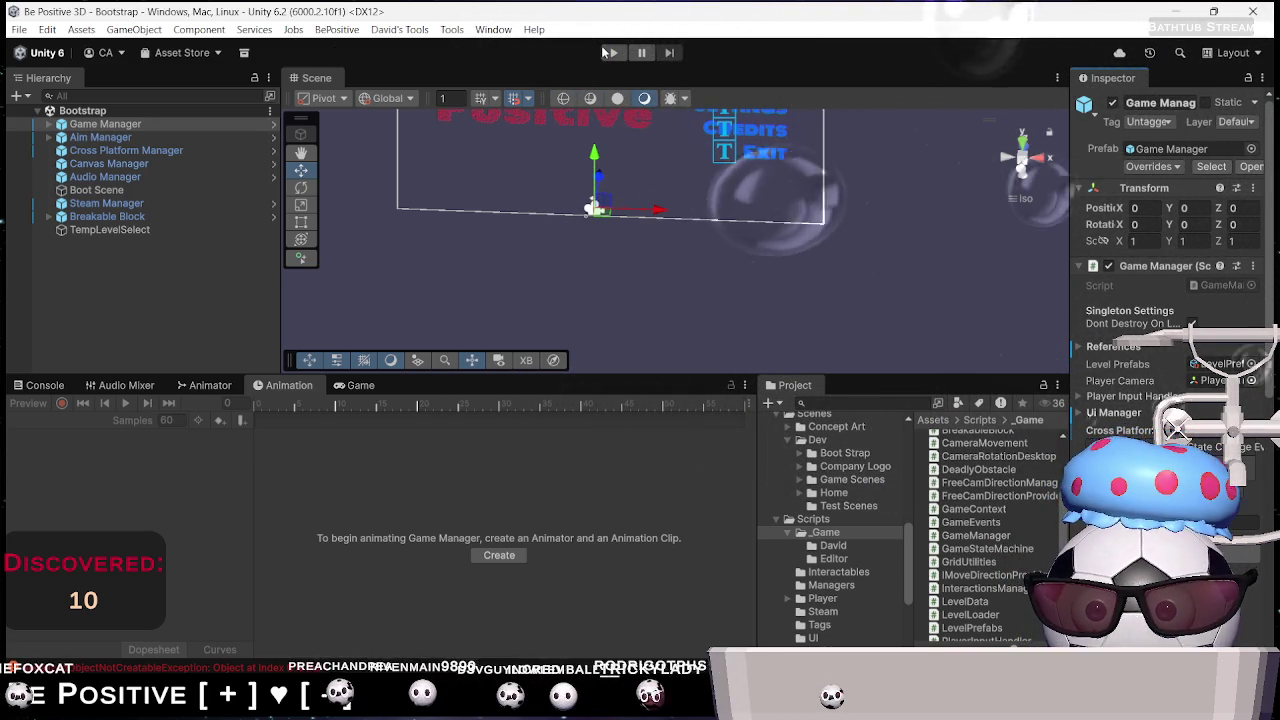
Play the game, start Level_0 from the main menu, pause it, and open the console log
left_click(608, 52)
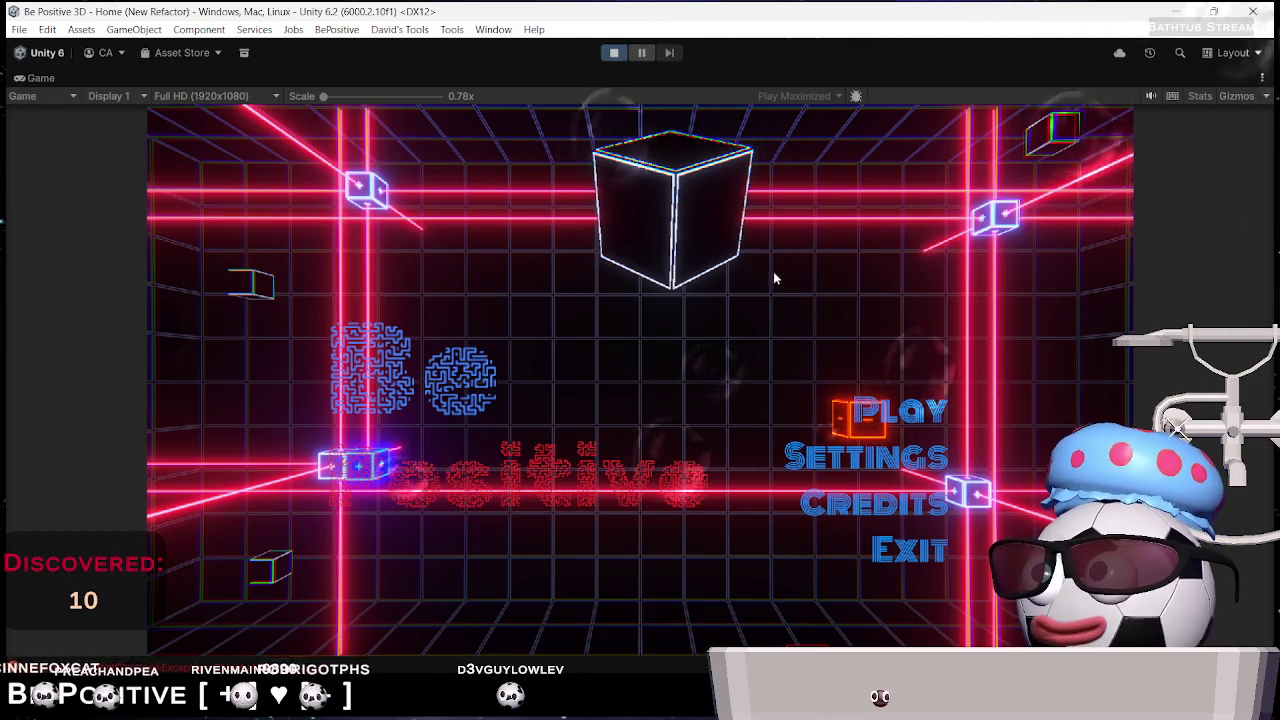
left_click(904, 409)
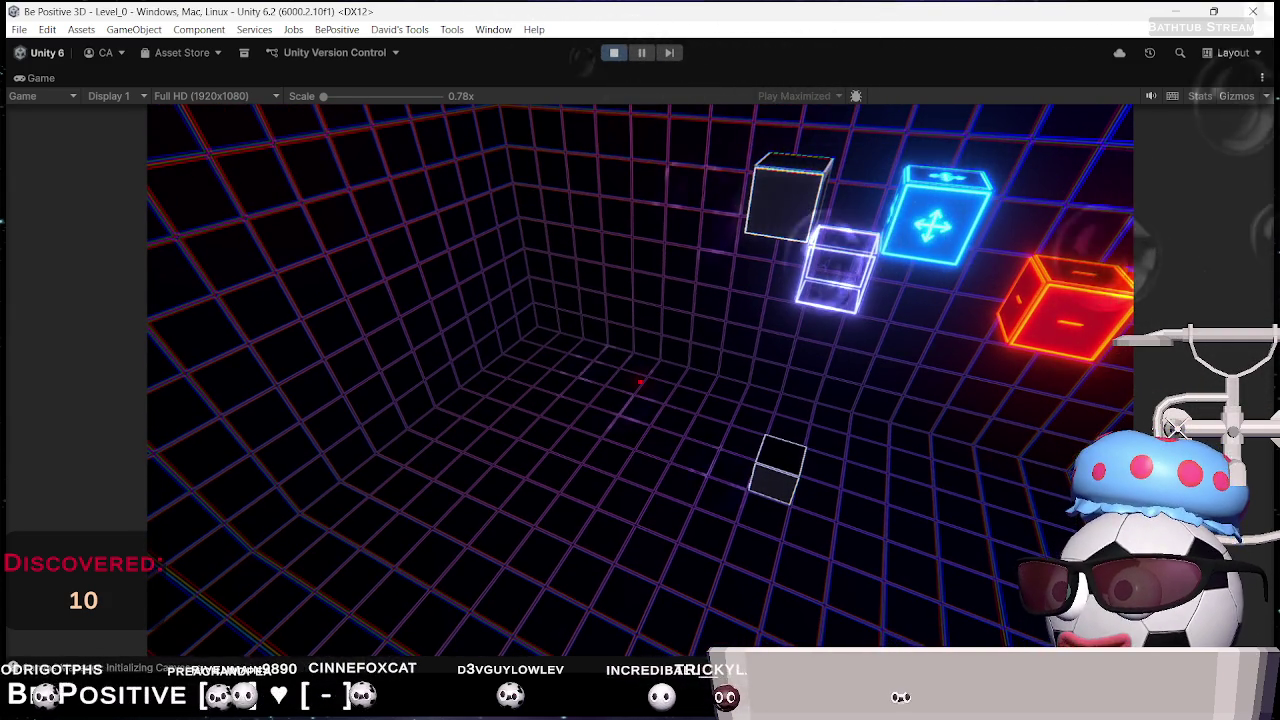
key("Escape")
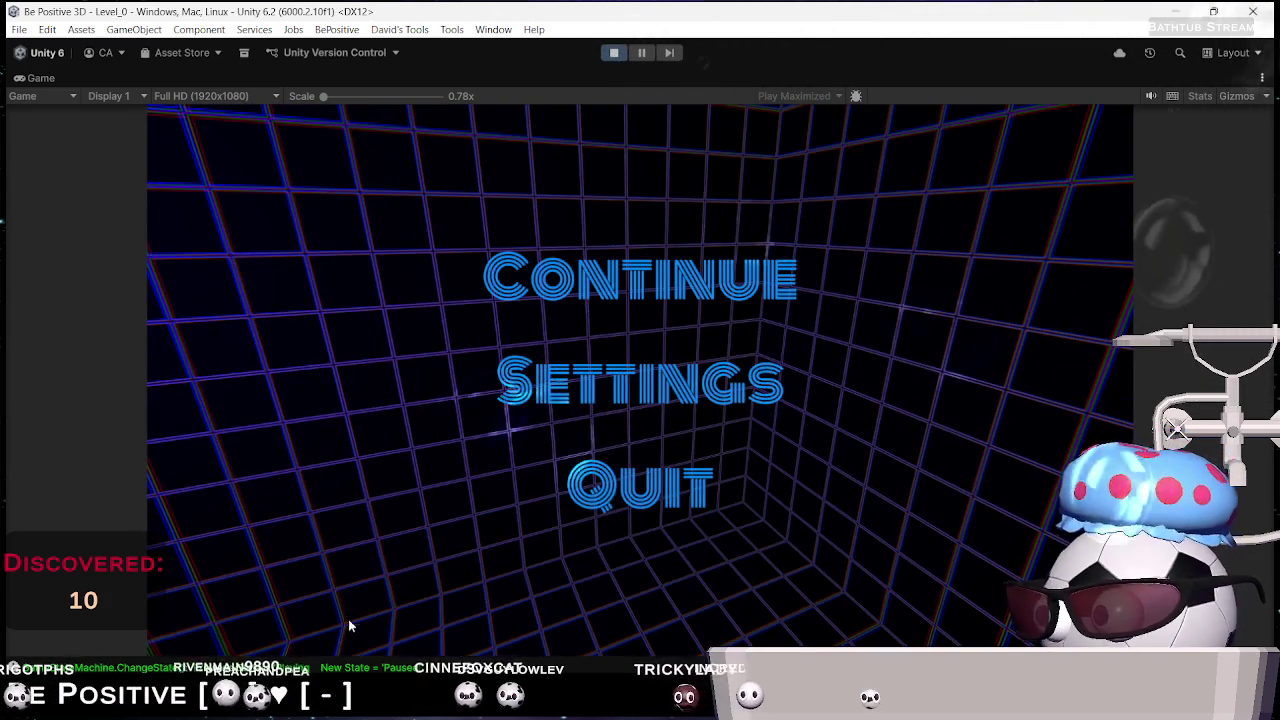
double_click(325, 666)
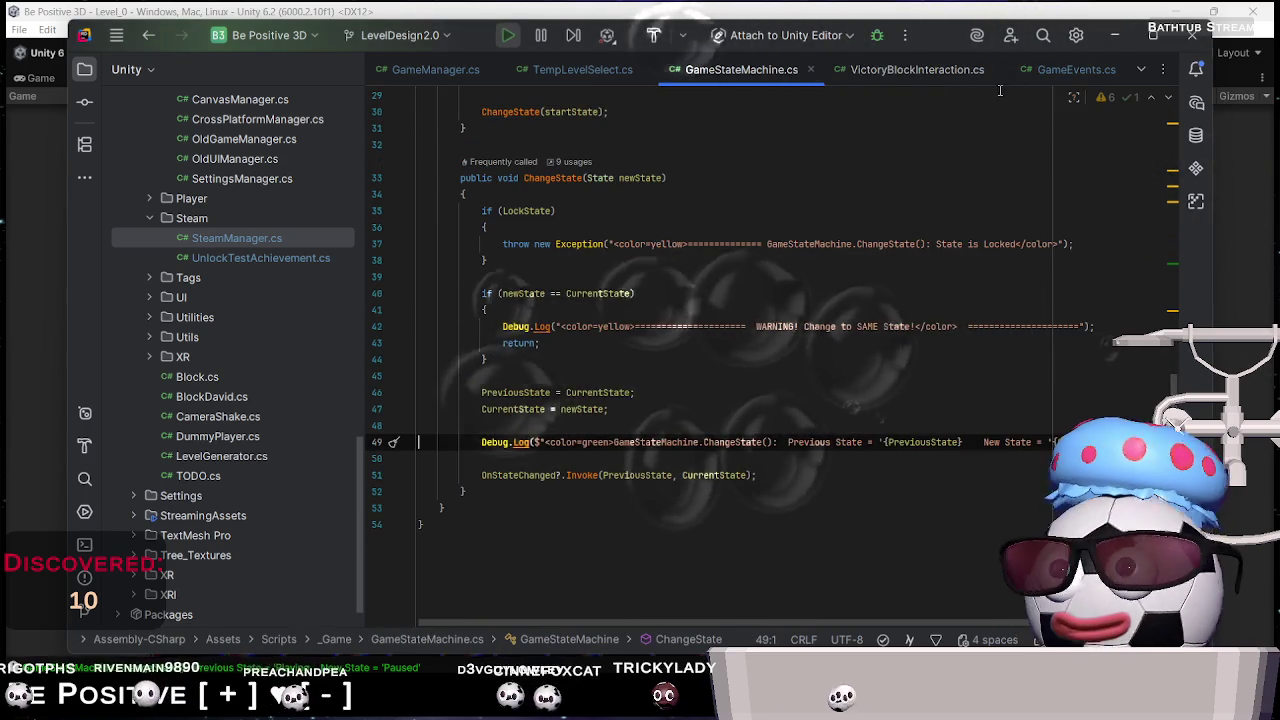
Pause play and open LevelLoader.cs line 42 in Rider from the level_0.json path log
key("alt+Tab")
scroll(556, 390, "up", 5)
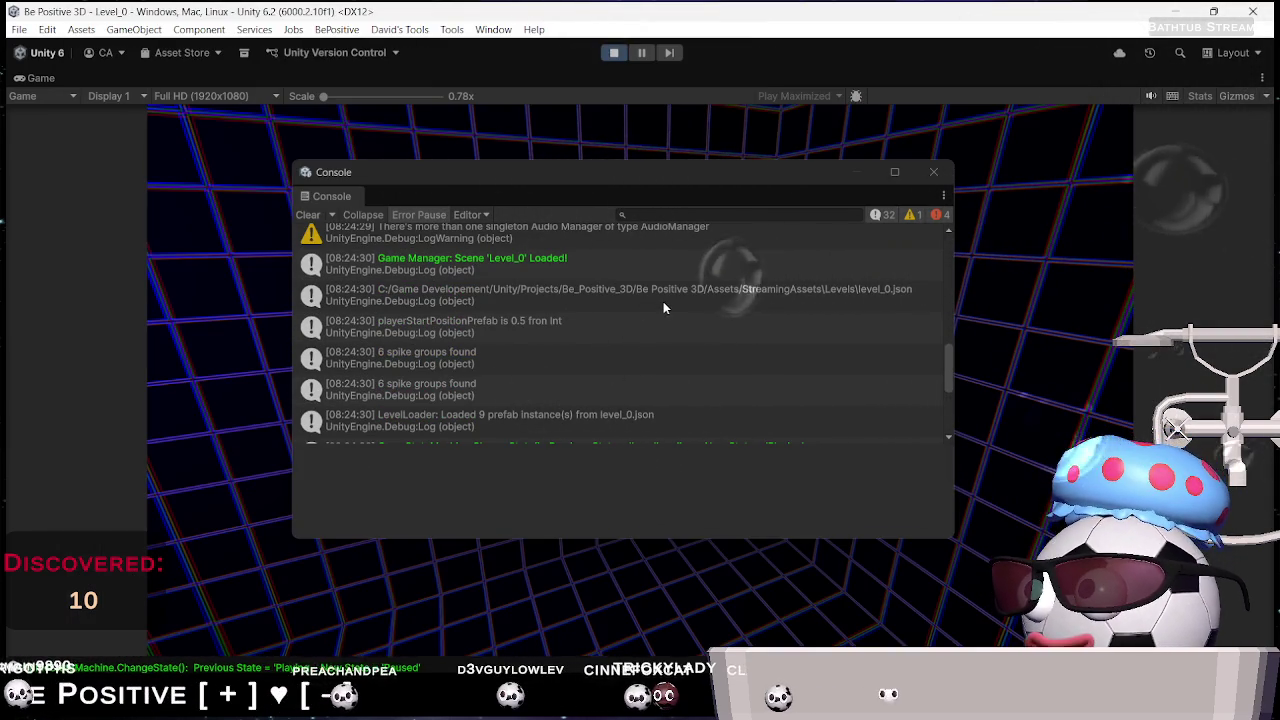
left_click(634, 289)
key("ctrl+shift+p")
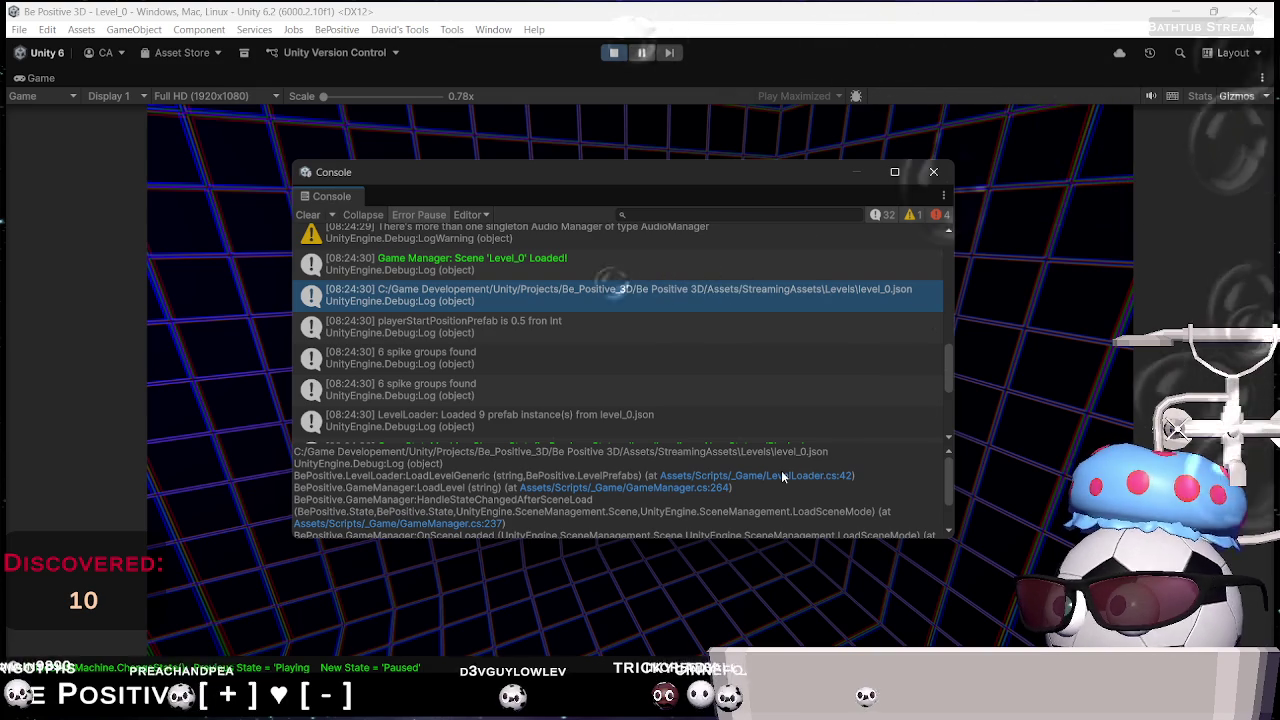
left_click(786, 480)
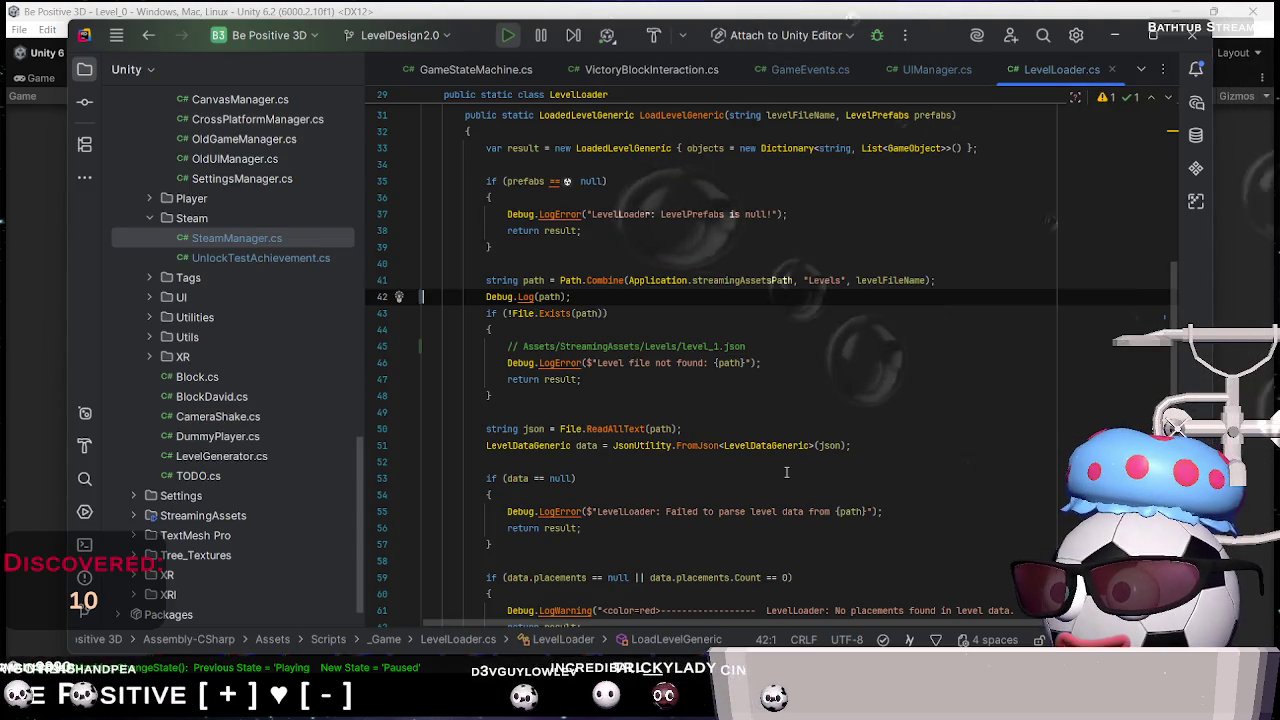
Open GameManager.cs line 264 from the stack trace and find LoadLevel's usages
left_click(633, 8)
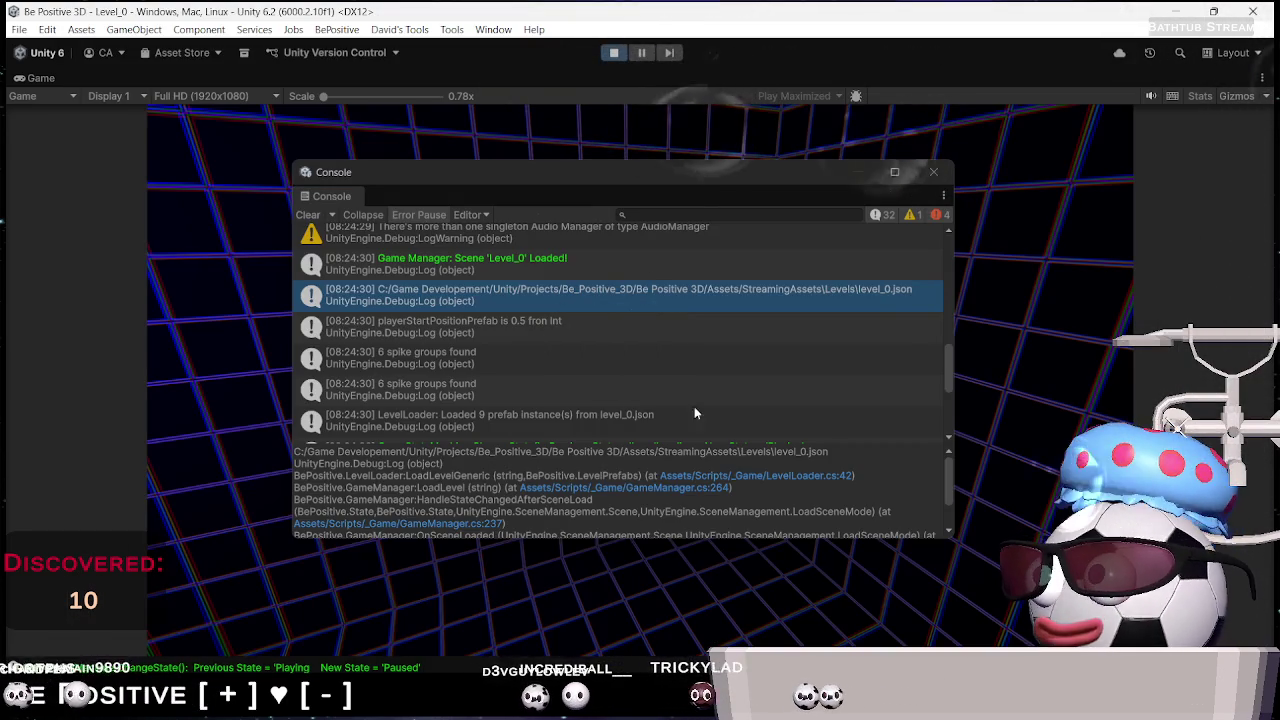
left_click(692, 487)
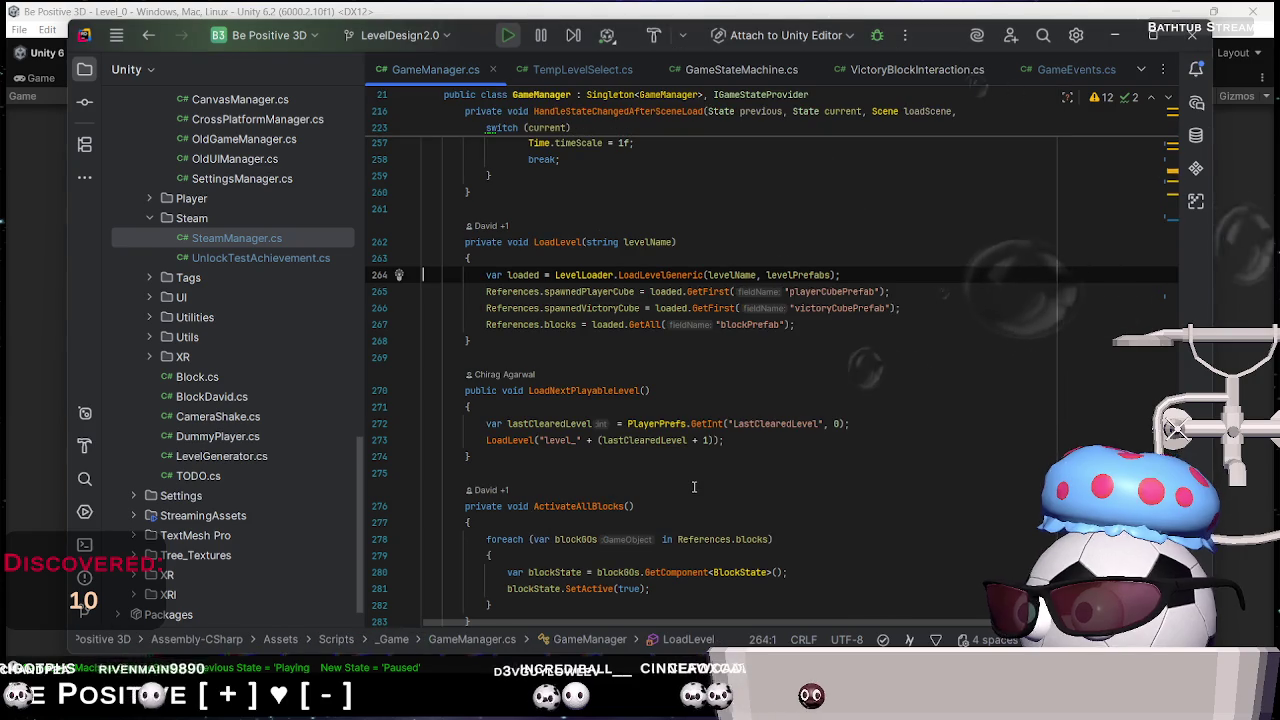
double_click(743, 276)
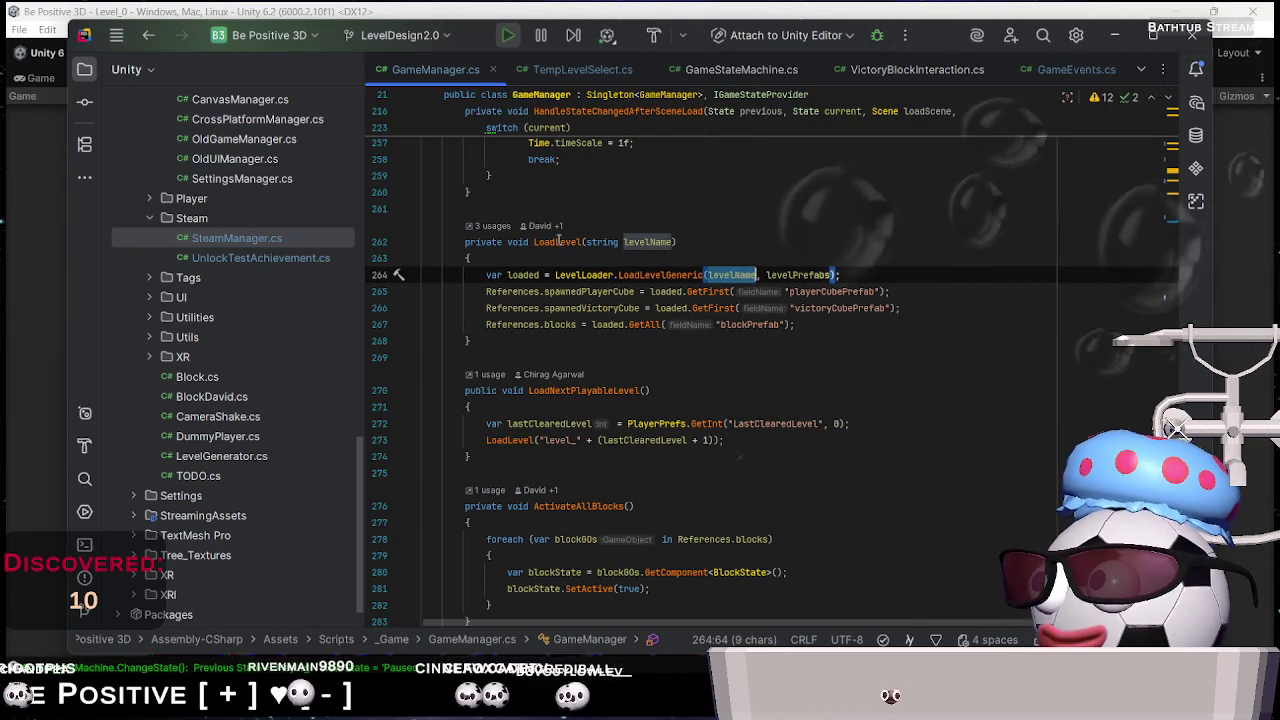
left_click(488, 225)
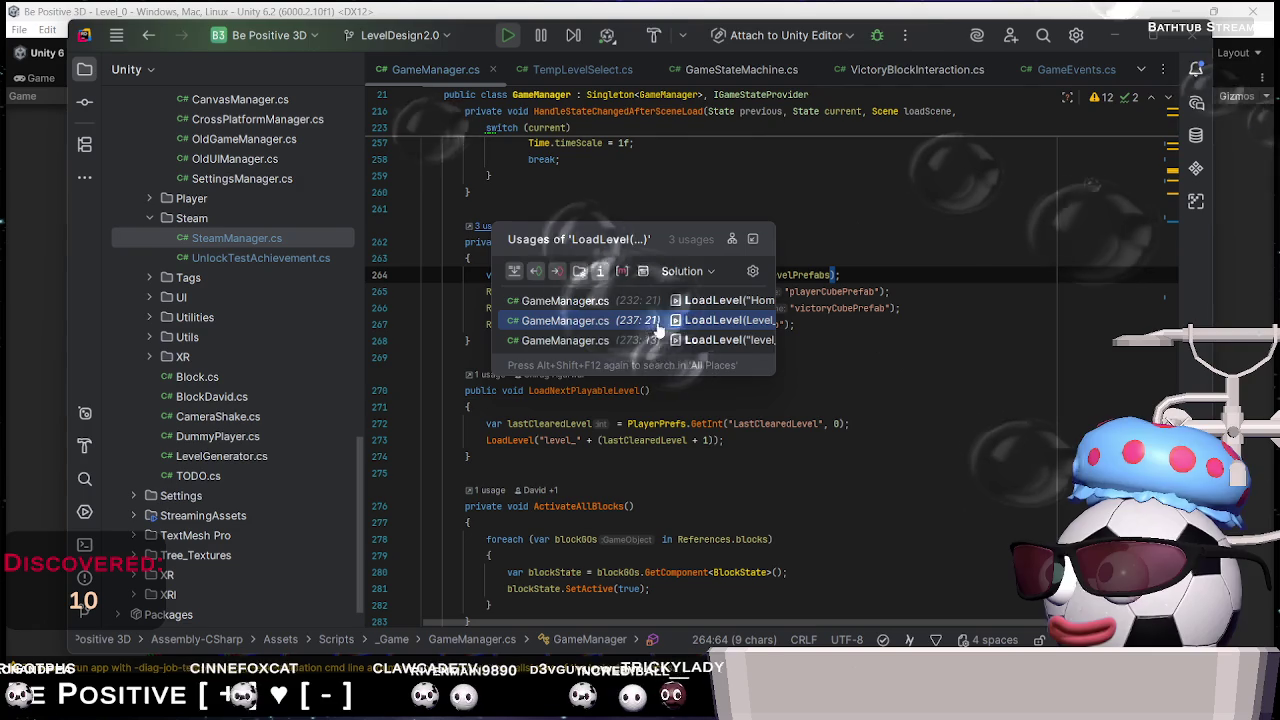
key("Escape")
Trace up to Awake, where Level_File_Name comes from TempLevelSelect, then return to Unity
scroll(830, 223, "up", 10)
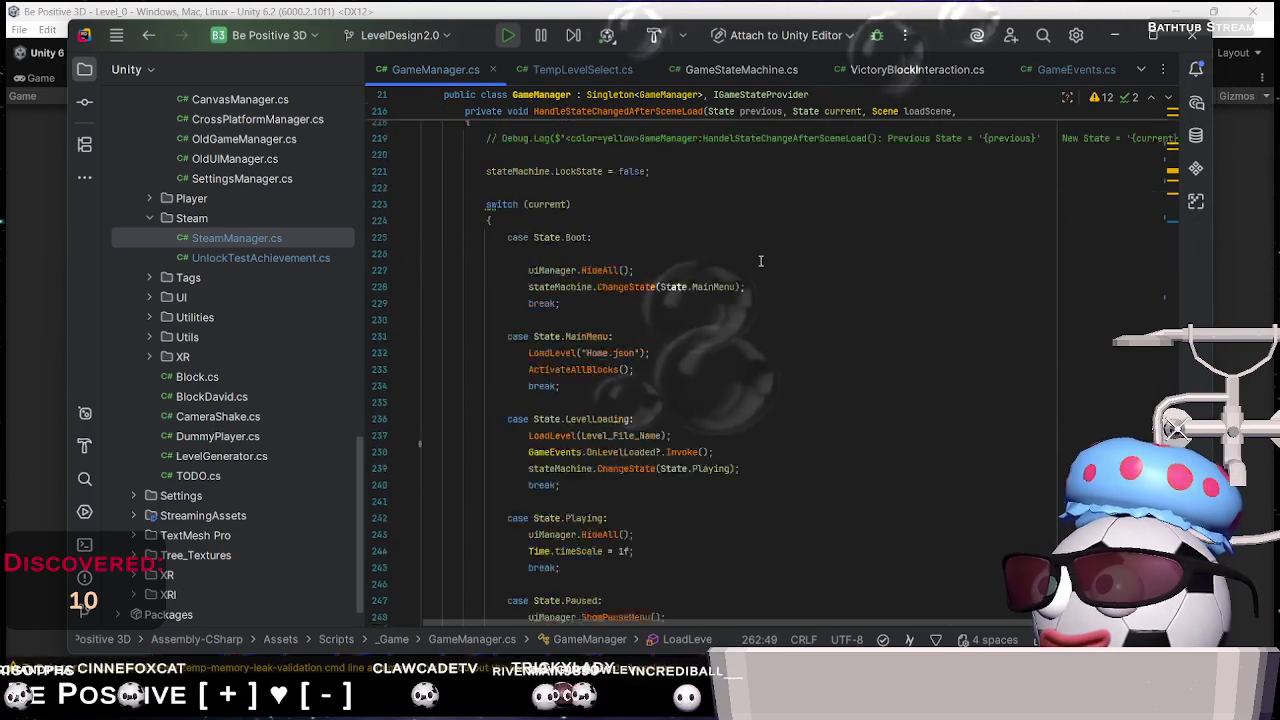
scroll(760, 260, "down", 3)
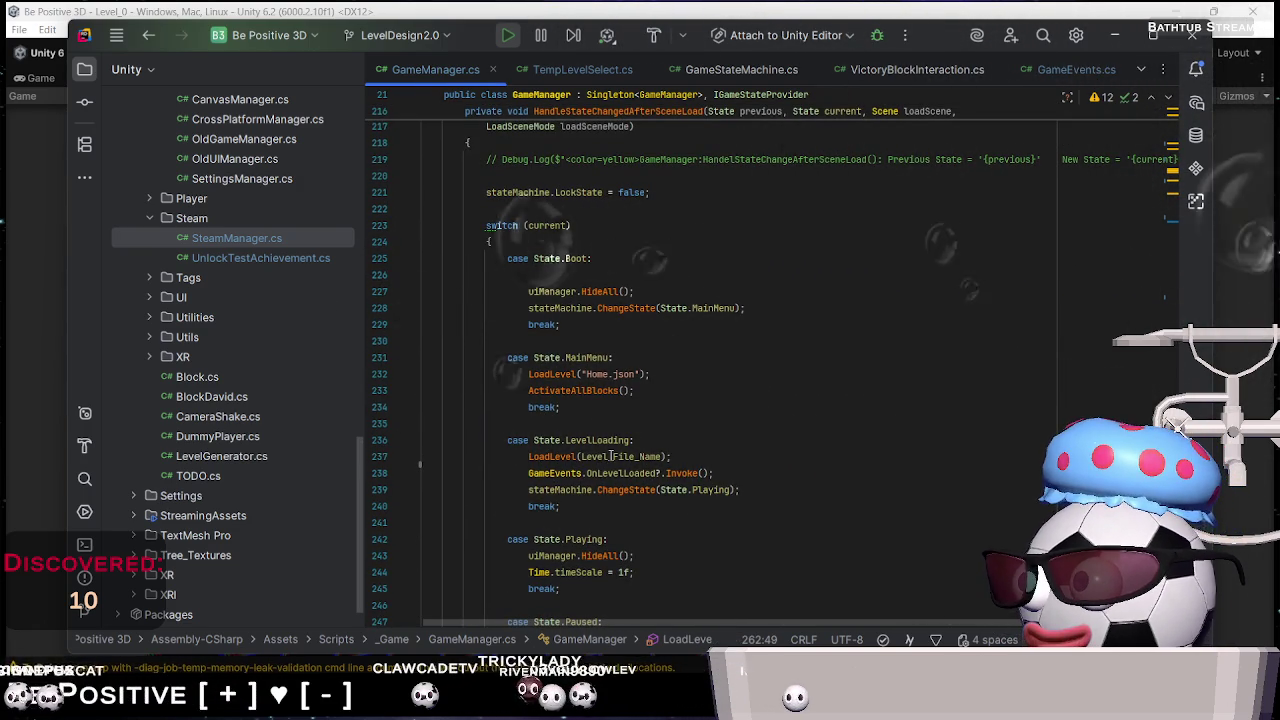
scroll(734, 447, "up", 6)
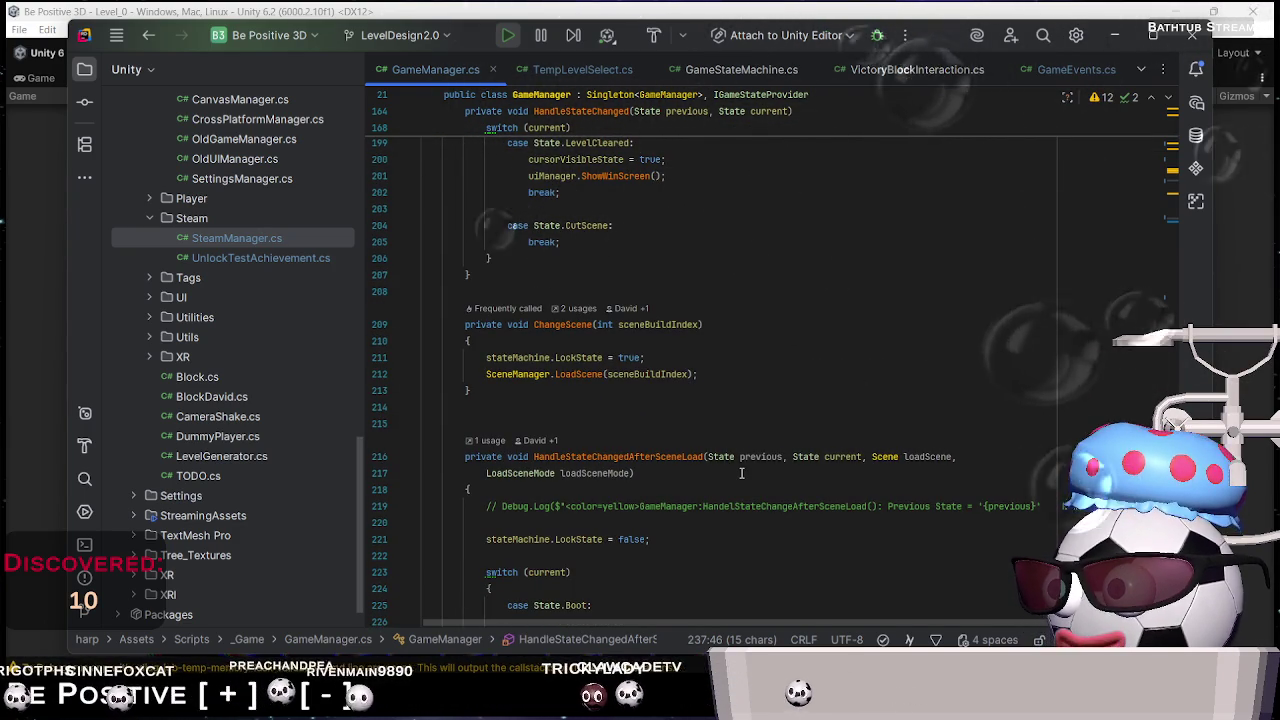
scroll(741, 473, "up", 15)
scroll(741, 473, "up", 15)
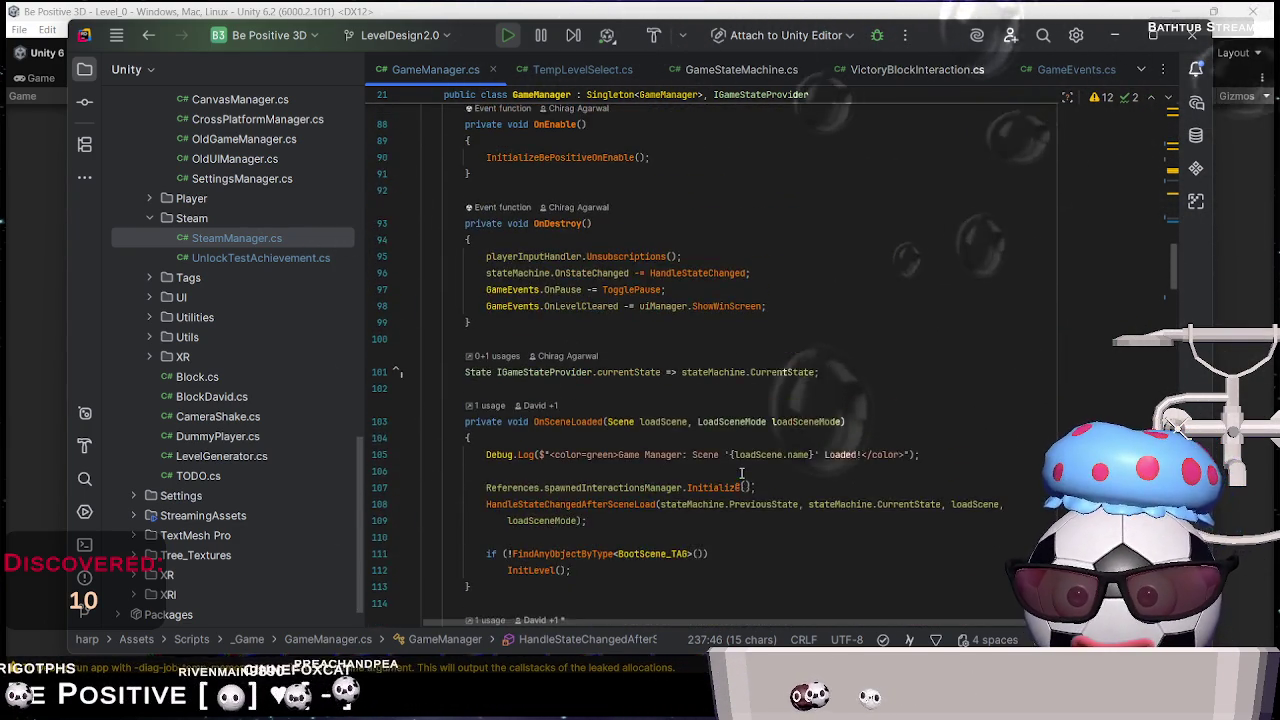
scroll(741, 473, "up", 10)
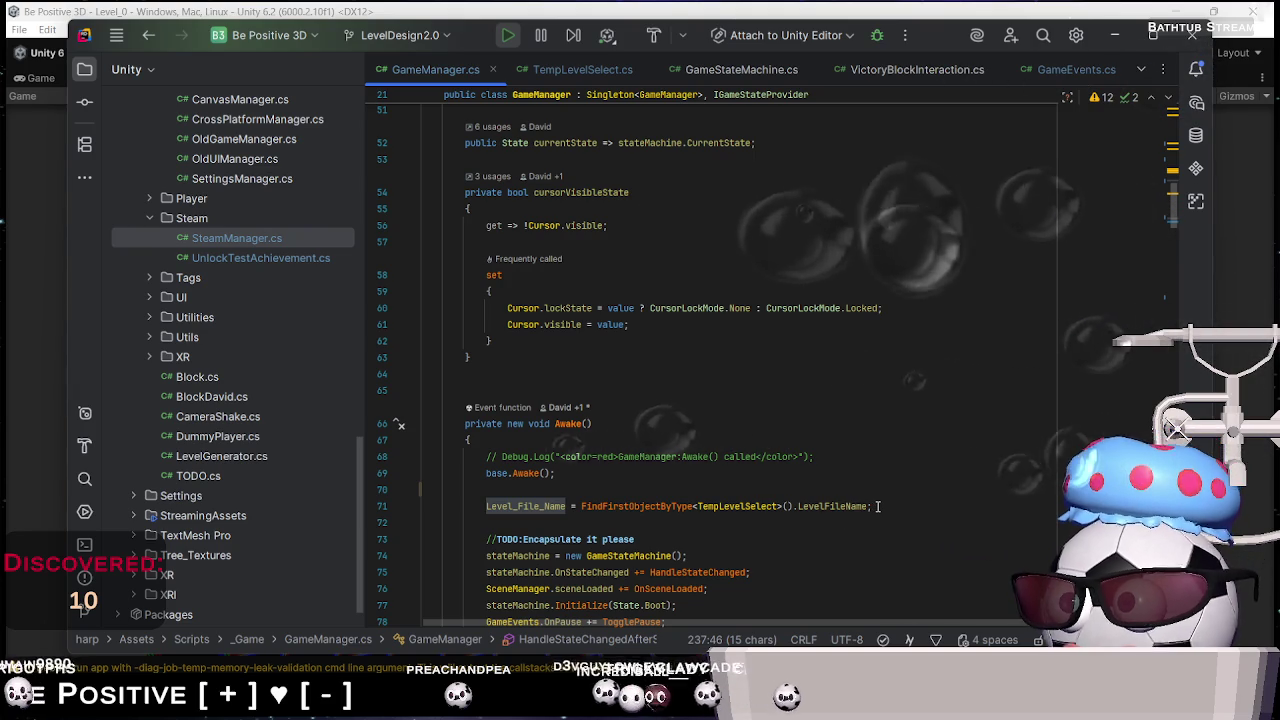
key("alt+Tab")
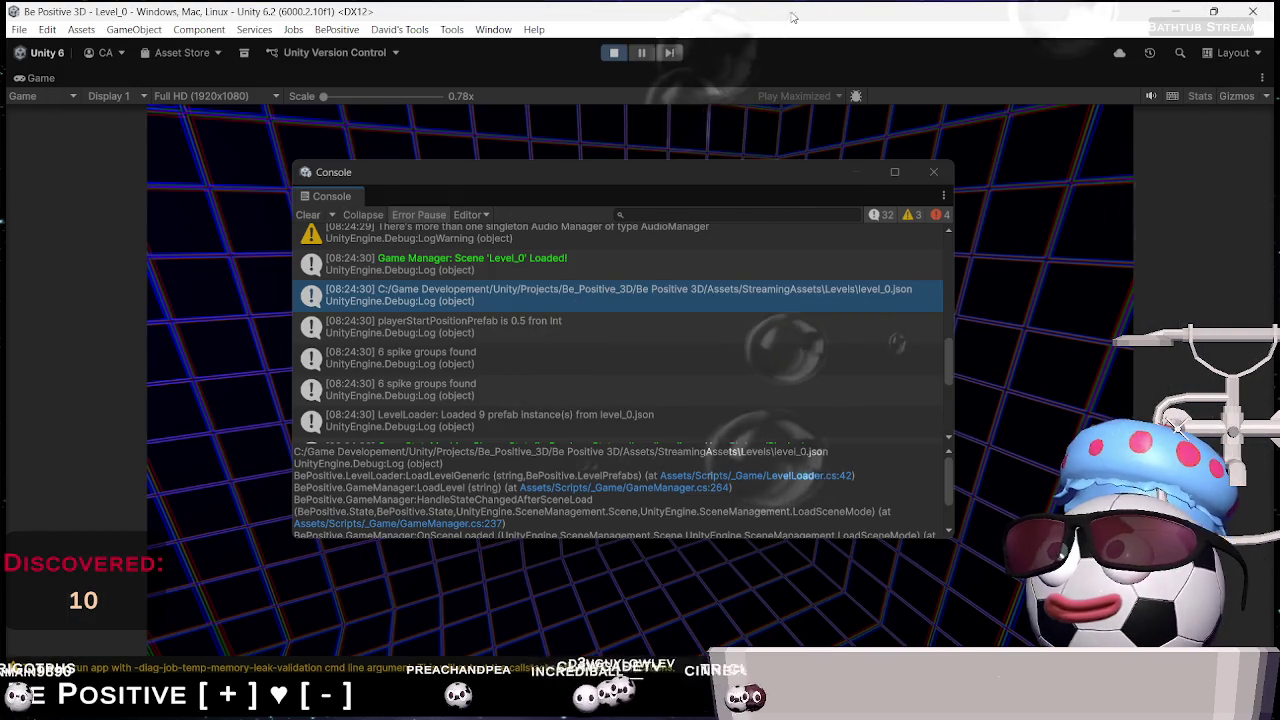
Stop play, change TempLevelSelect's Level File Name to level_0, and restart Play mode
left_click(616, 54)
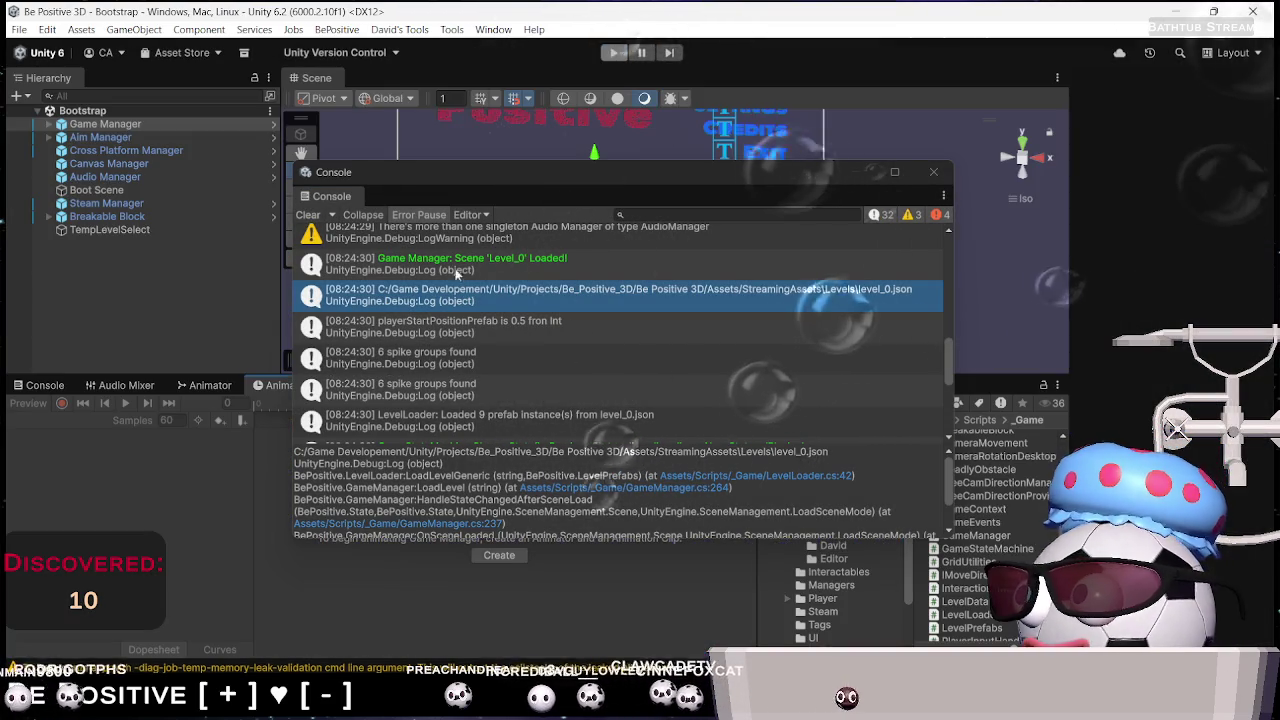
left_click(929, 175)
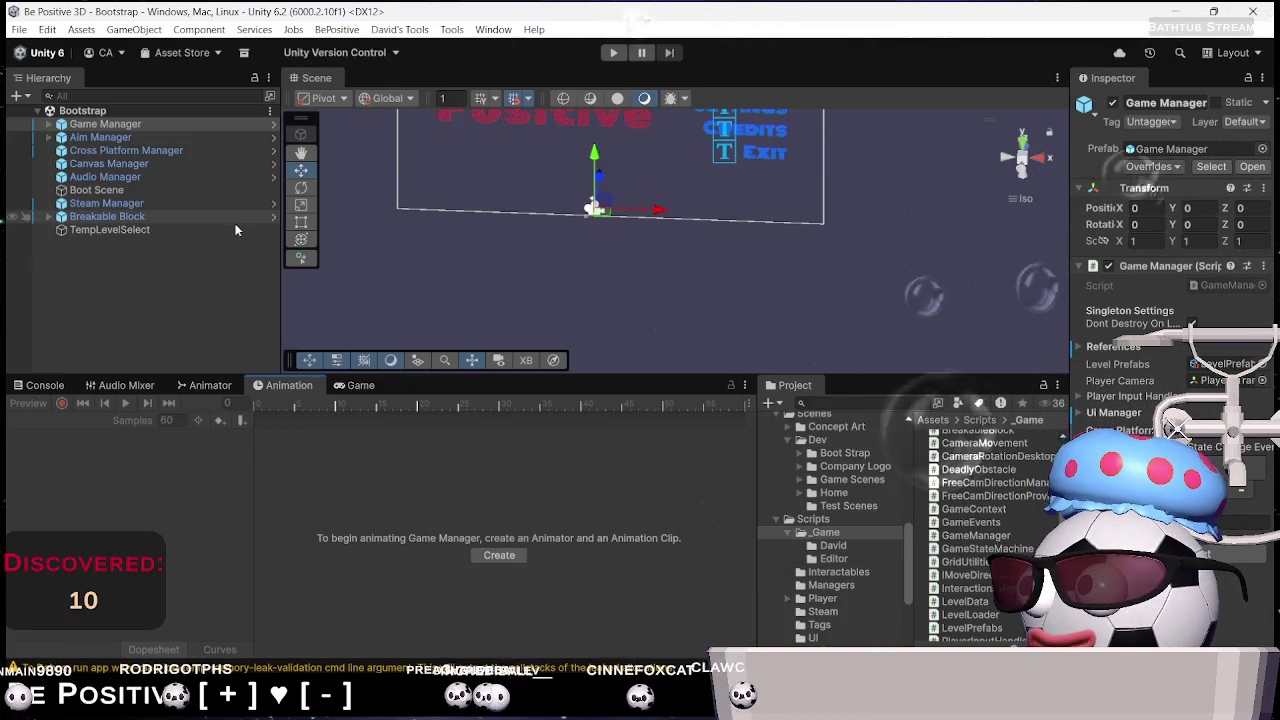
left_click(212, 232)
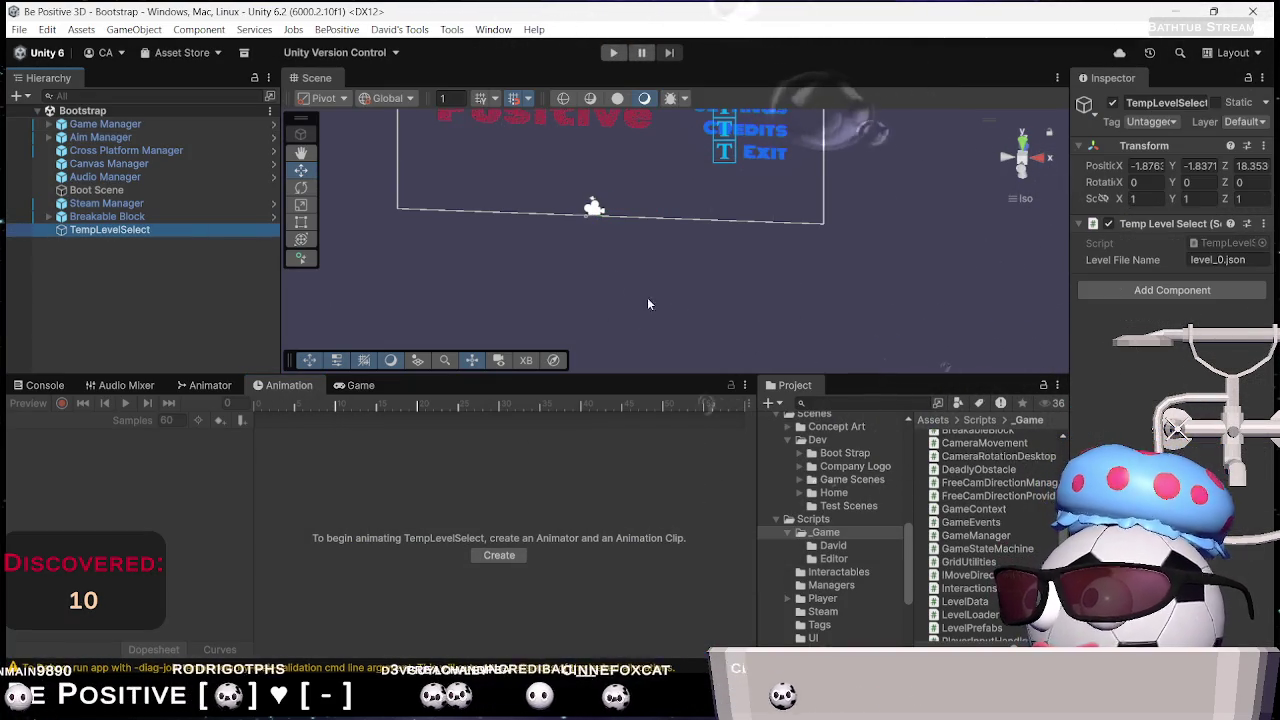
double_click(1242, 259)
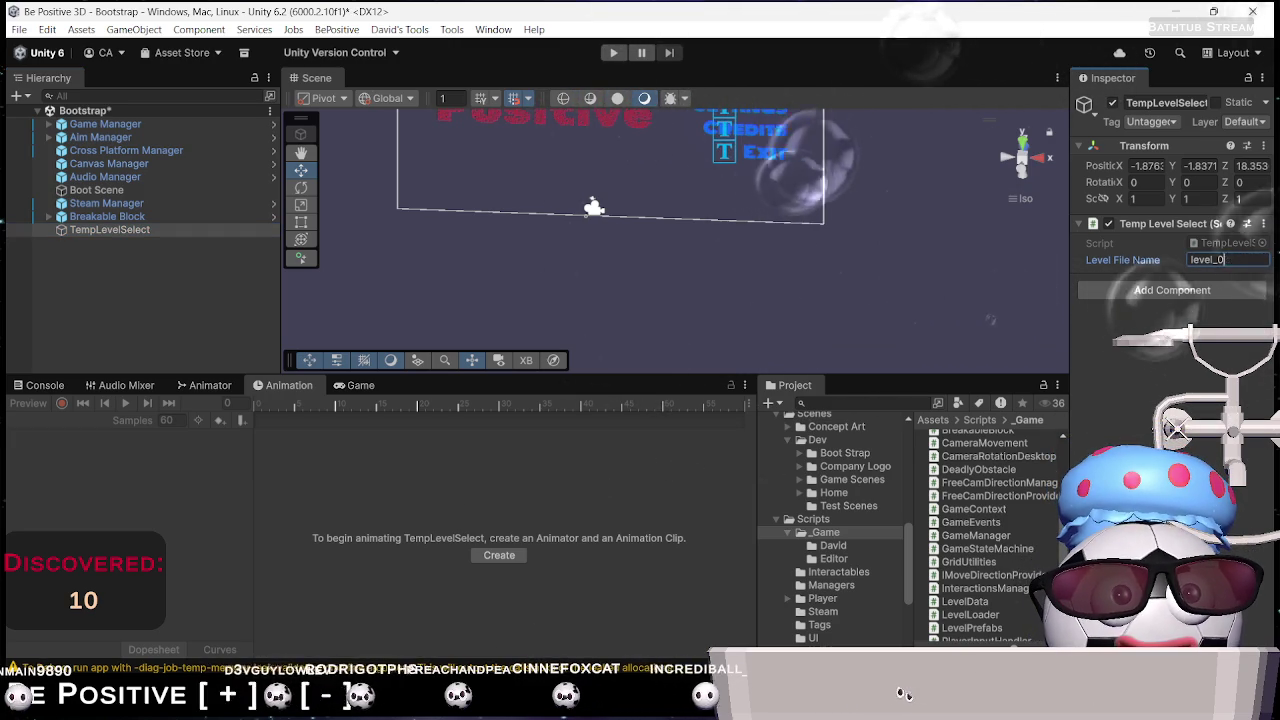
key("ctrl+p")
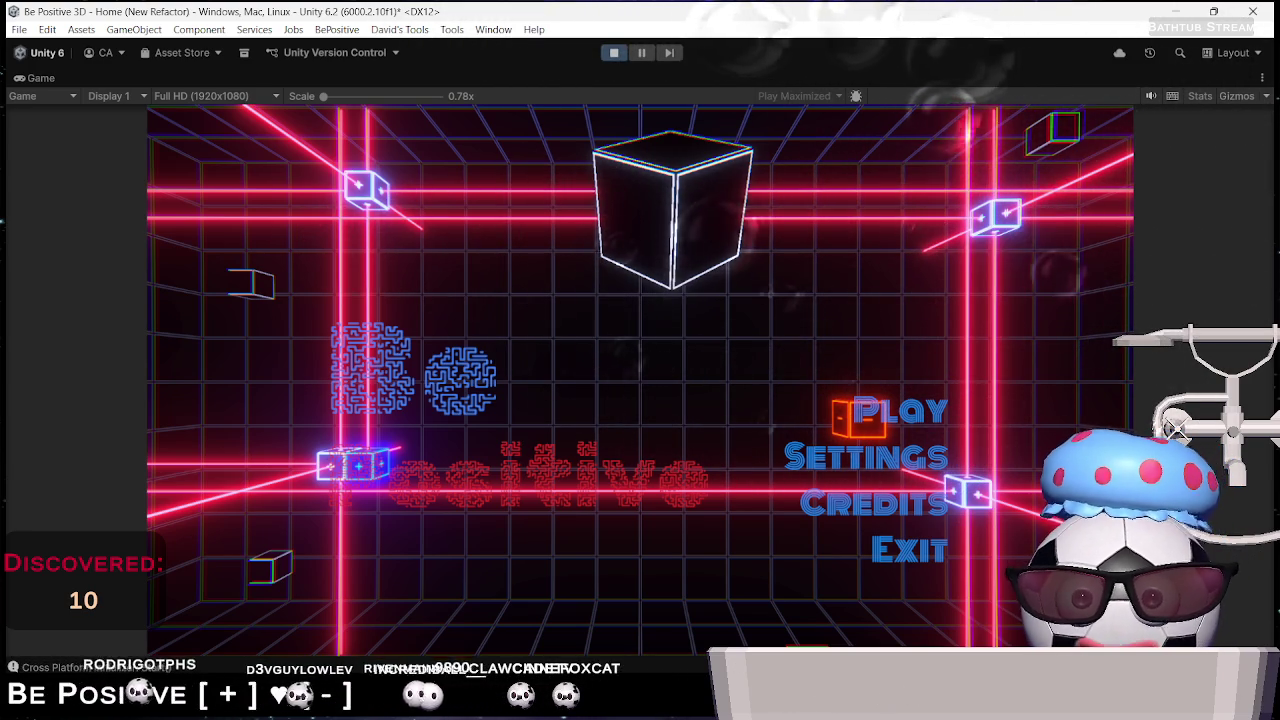
Load Level_0 from the main menu's Play button, stop the game, and switch to Rider
left_click(922, 404)
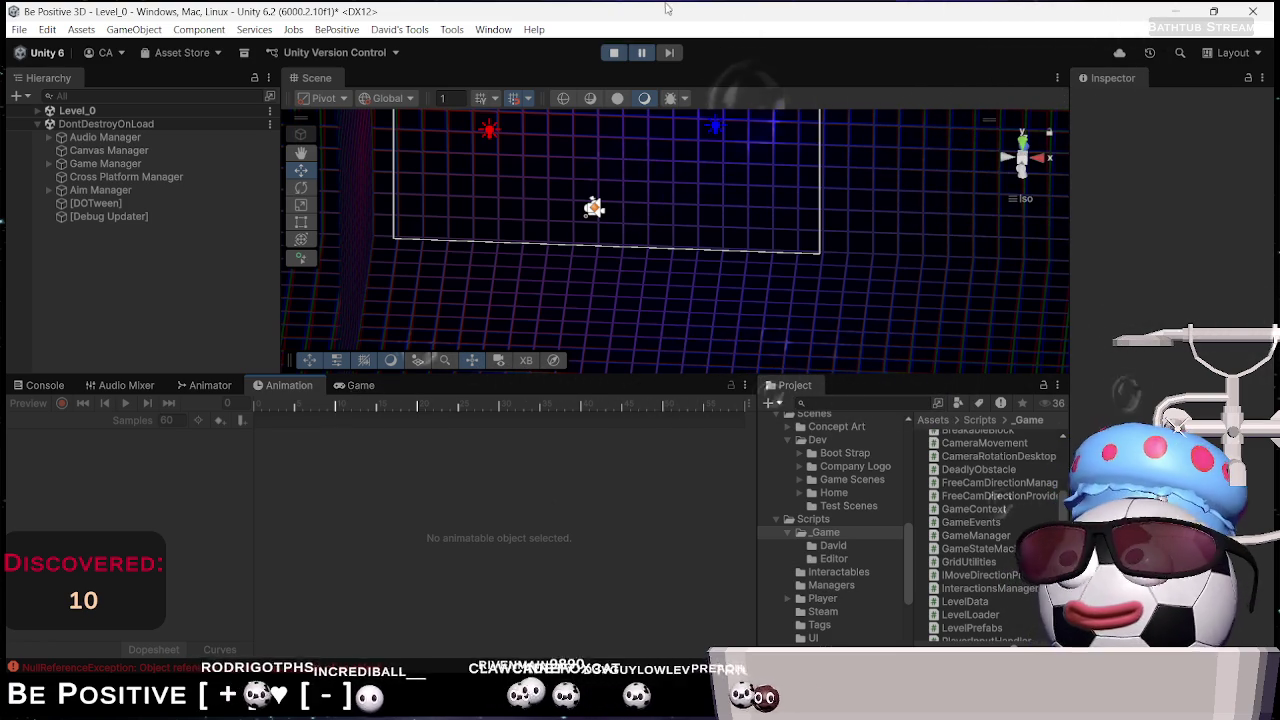
left_click(613, 52)
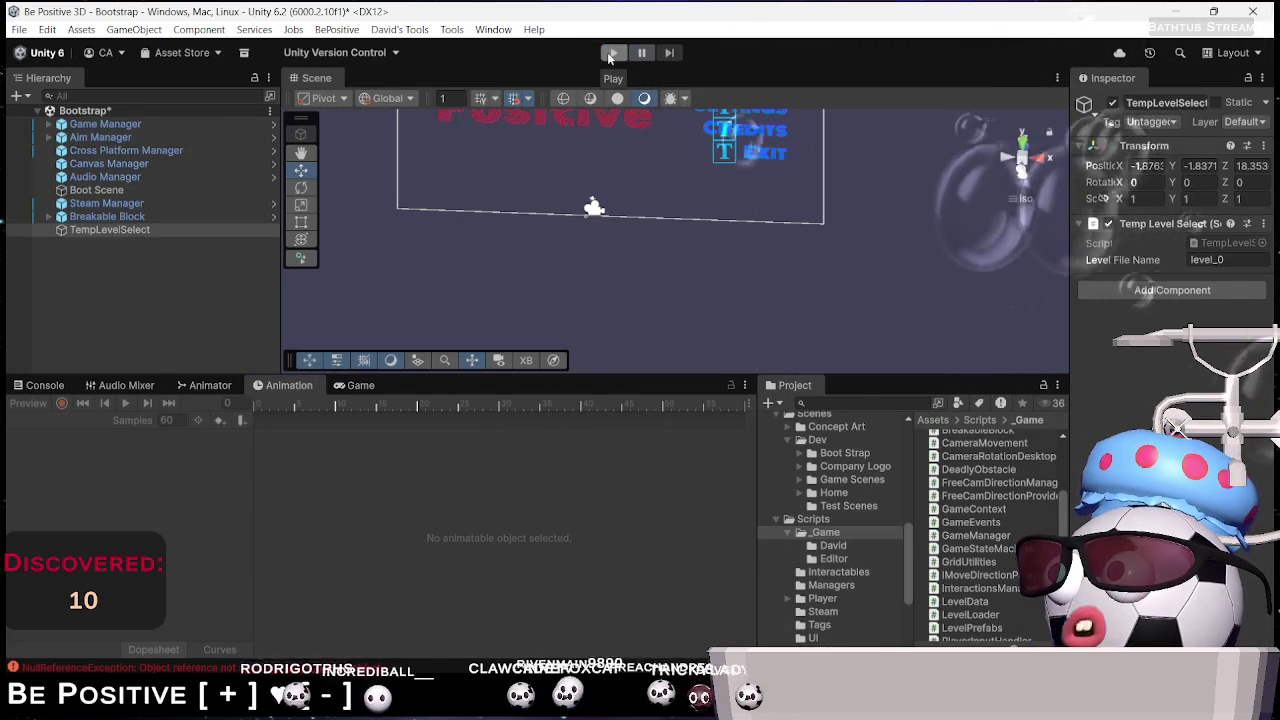
key("alt+Tab")
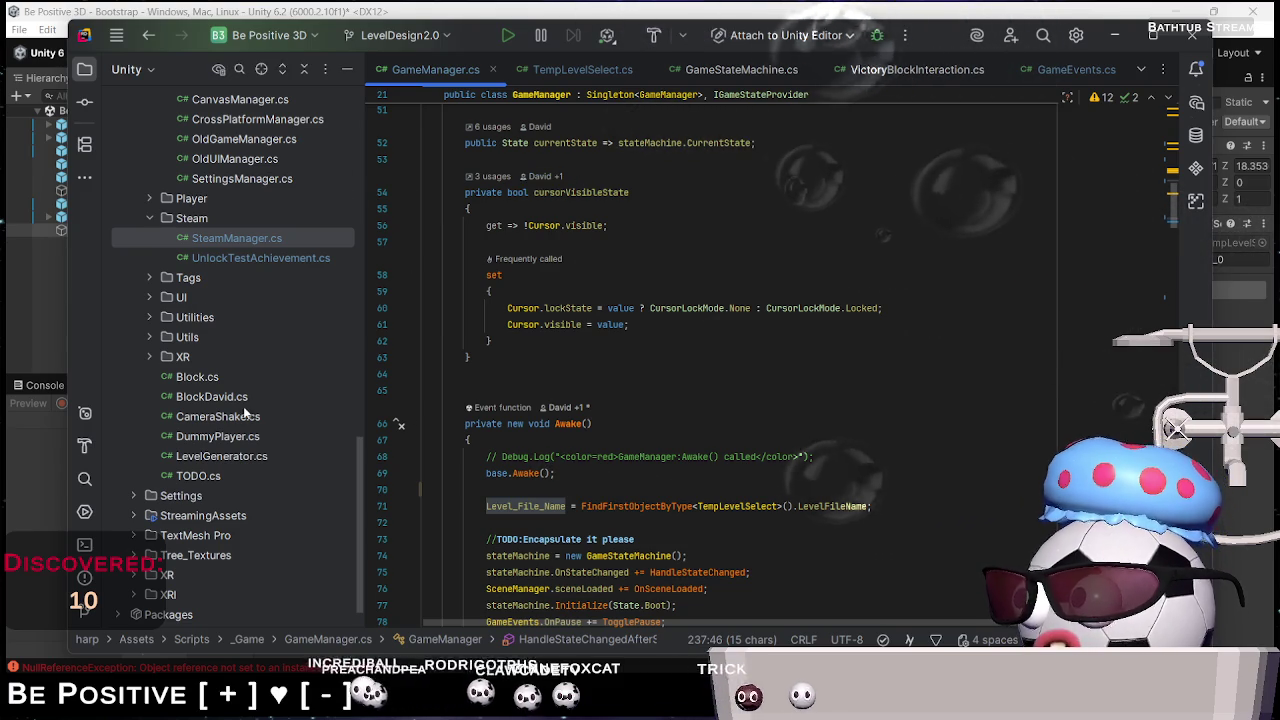
Append + ".json" to levelFileName on LevelLoader.cs line 41 and recompile in Unity
scroll(268, 424, "up", 6)
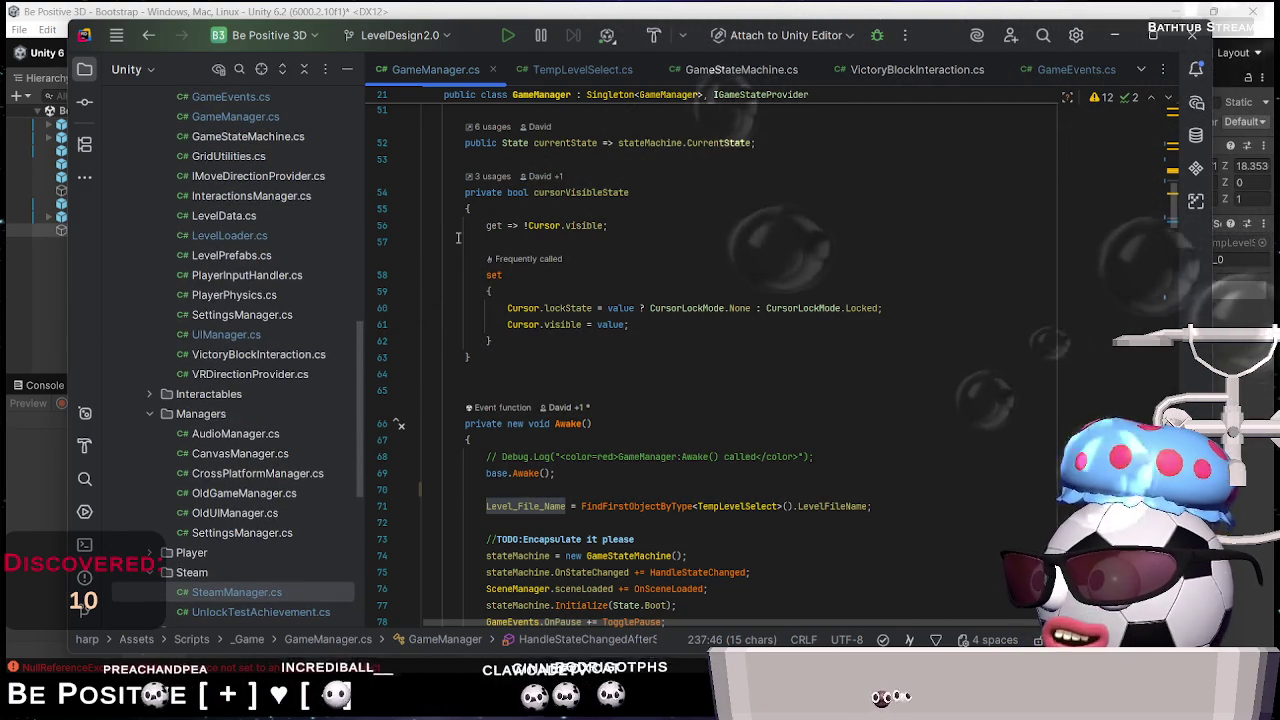
key("alt+Tab")
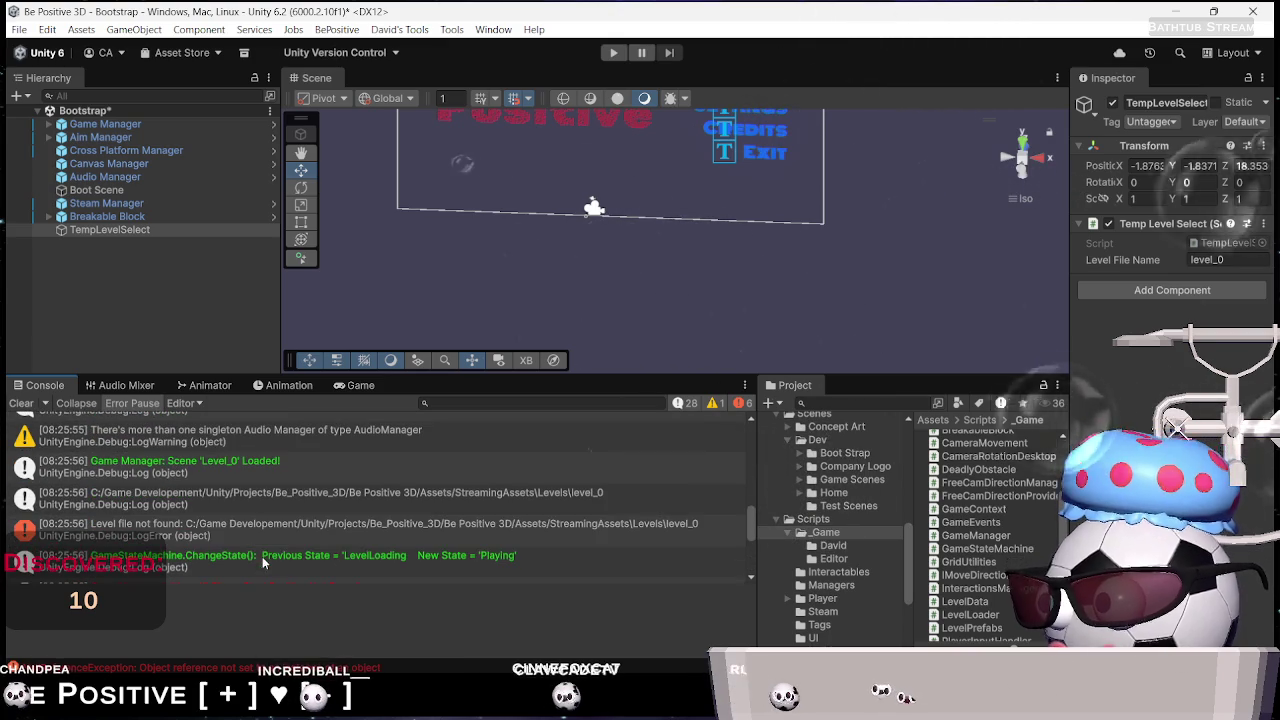
double_click(335, 522)
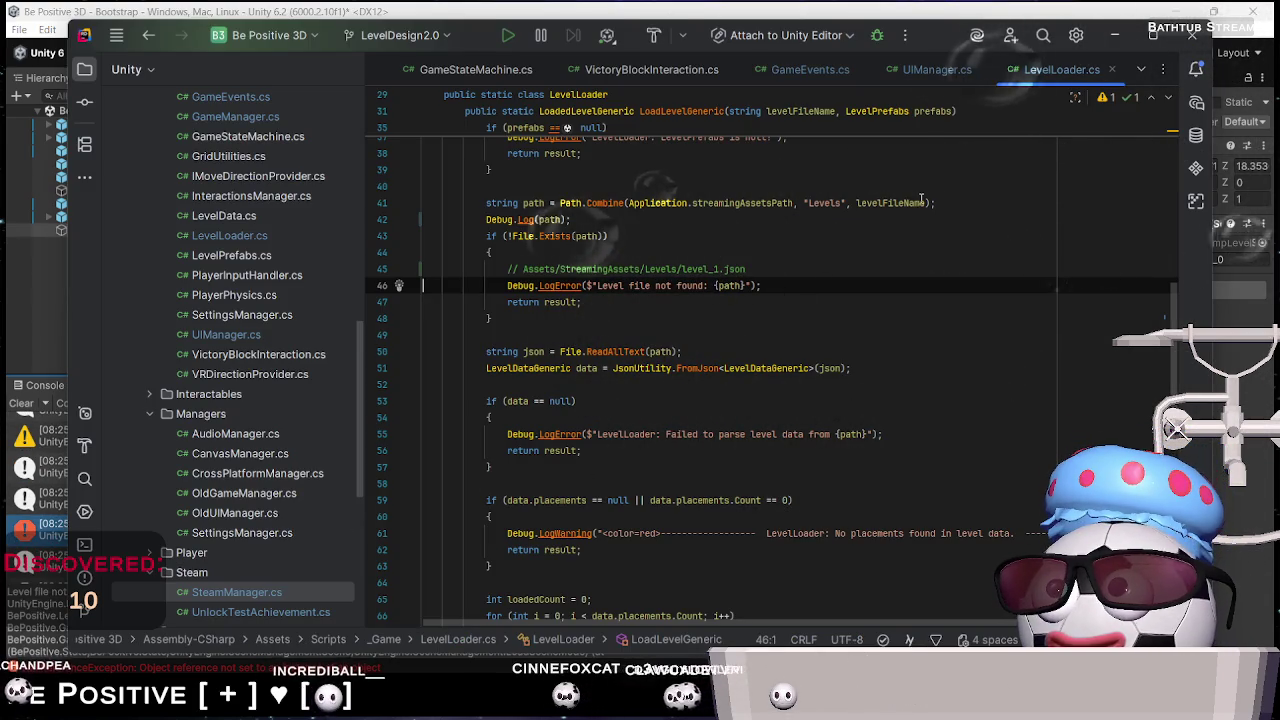
left_click(926, 203)
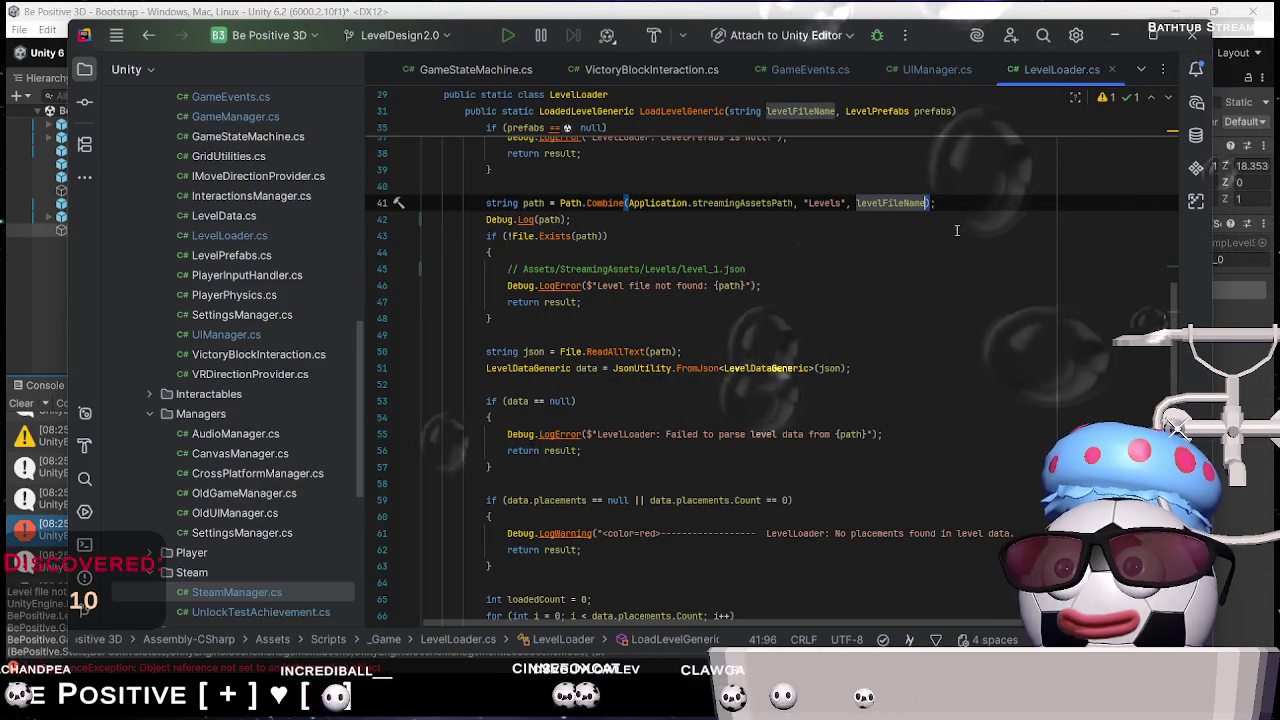
type("+\".json")
type("\"\"")
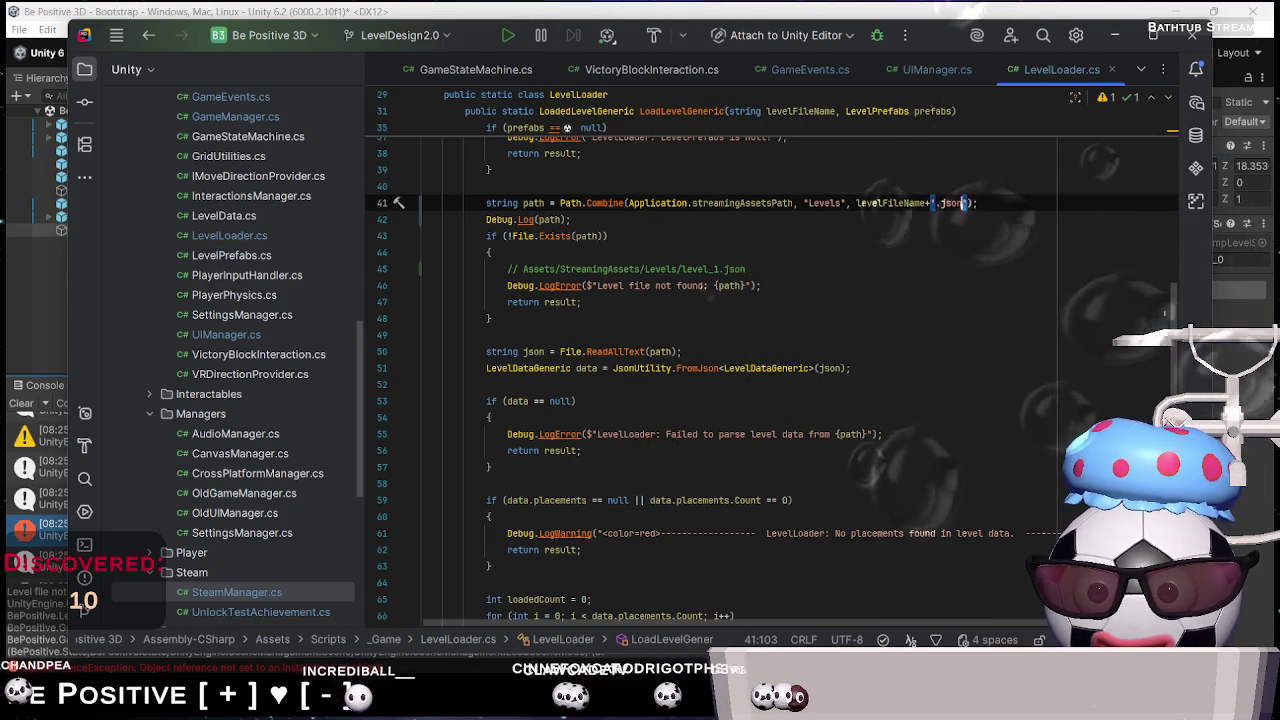
key("alt+Tab")
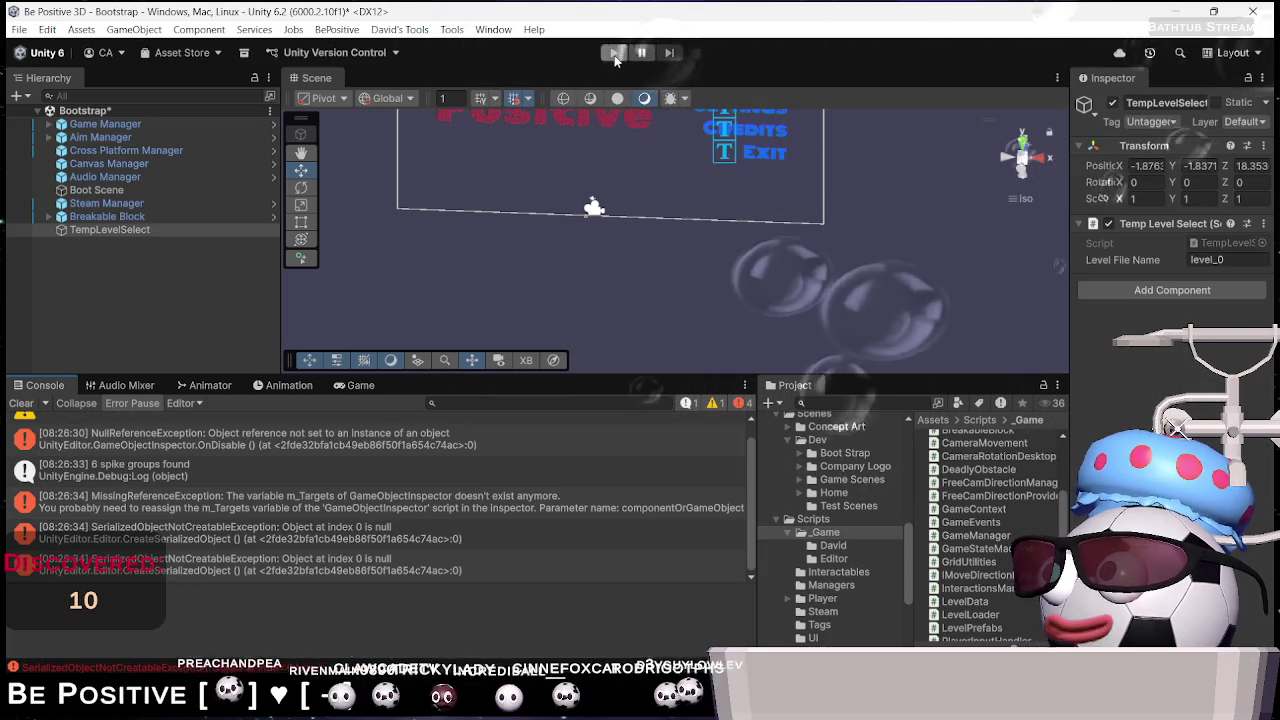
Play the game into Home (New Refactor) and open the 'Level file not found' error for Home.json.json
left_click(614, 54)
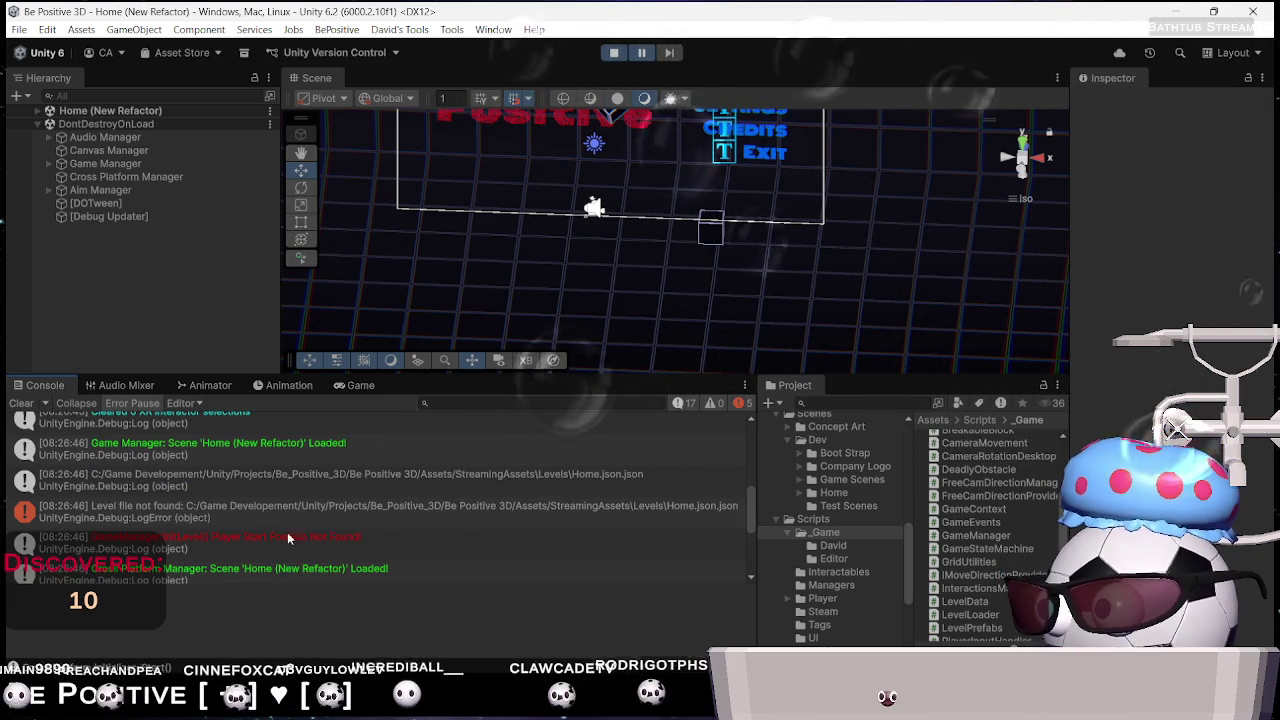
double_click(711, 510)
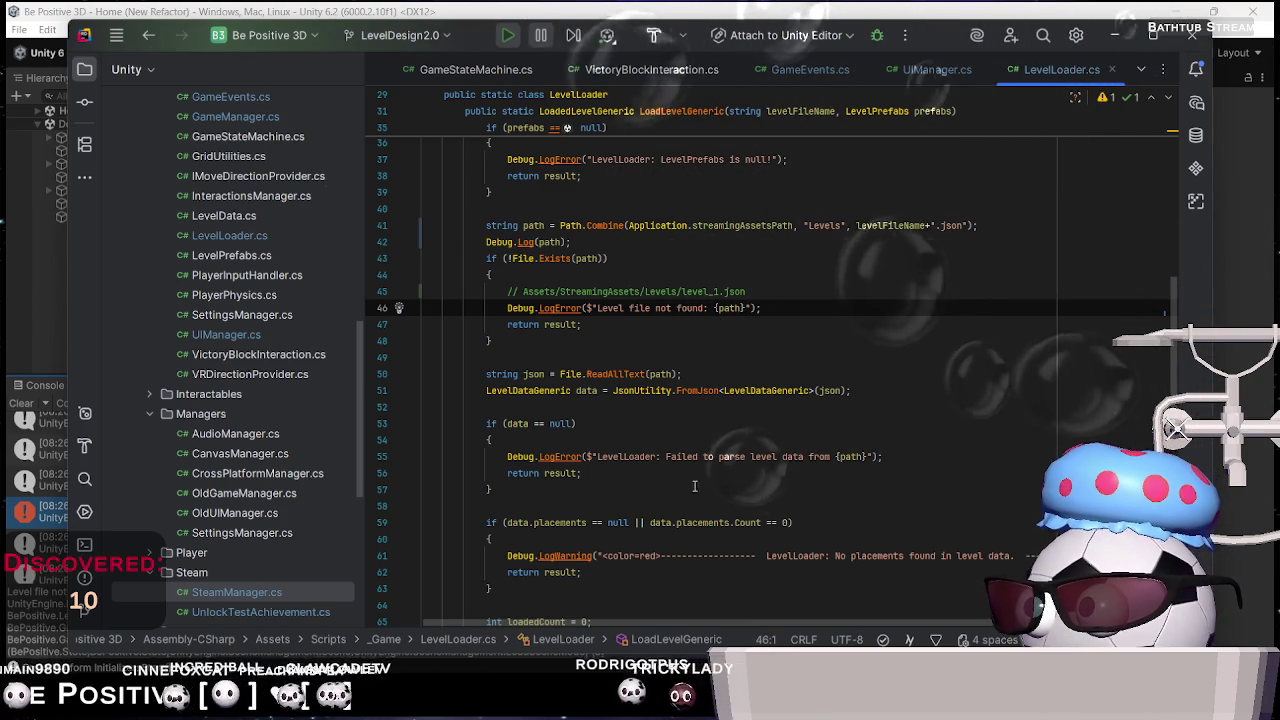
Find LevelLoader's usages and inspect the level editor window's LevelLoader call
scroll(637, 313, "up", 5)
scroll(600, 300, "up", 1)
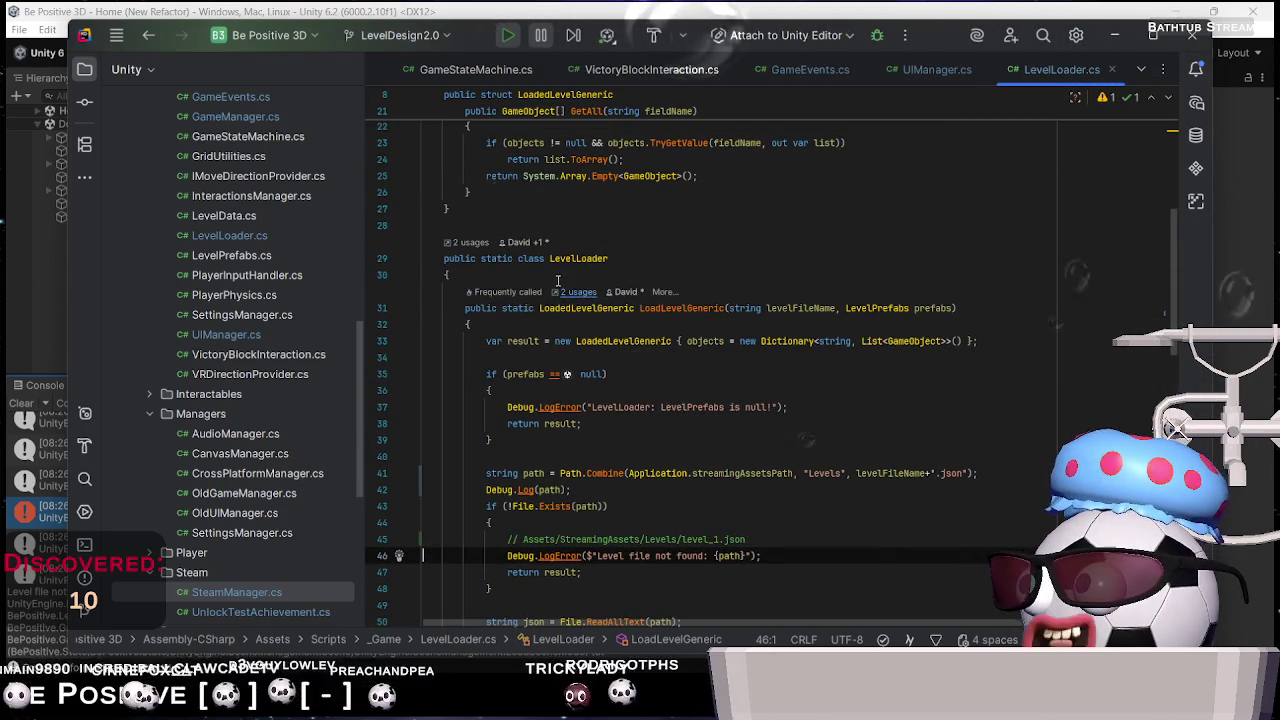
left_click(582, 258, "ctrl")
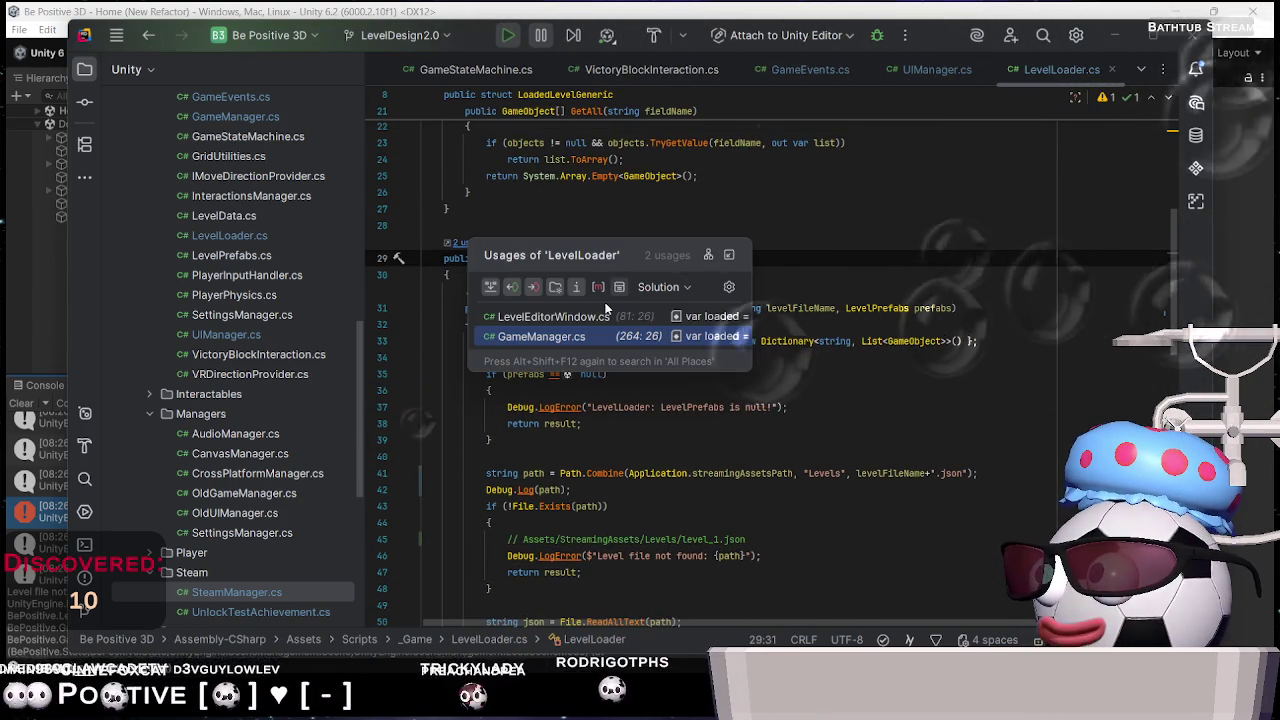
left_click(594, 318)
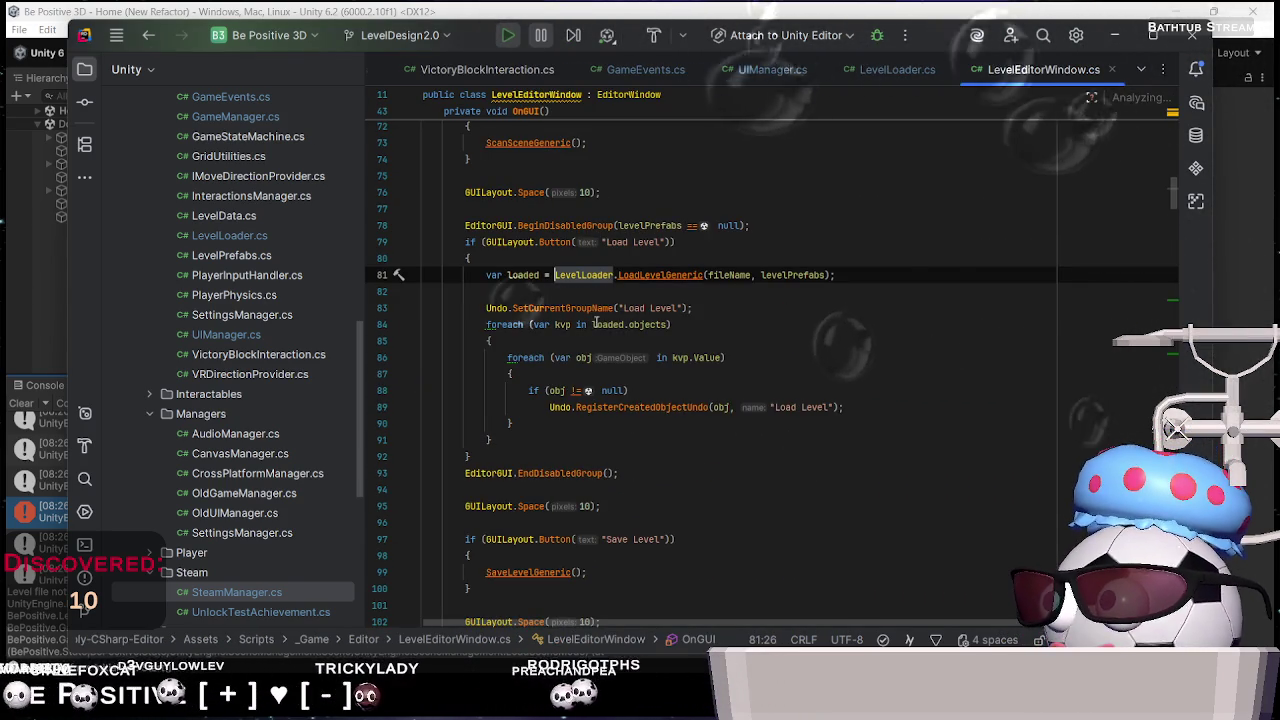
left_click(780, 308)
scroll(747, 343, "up", 4)
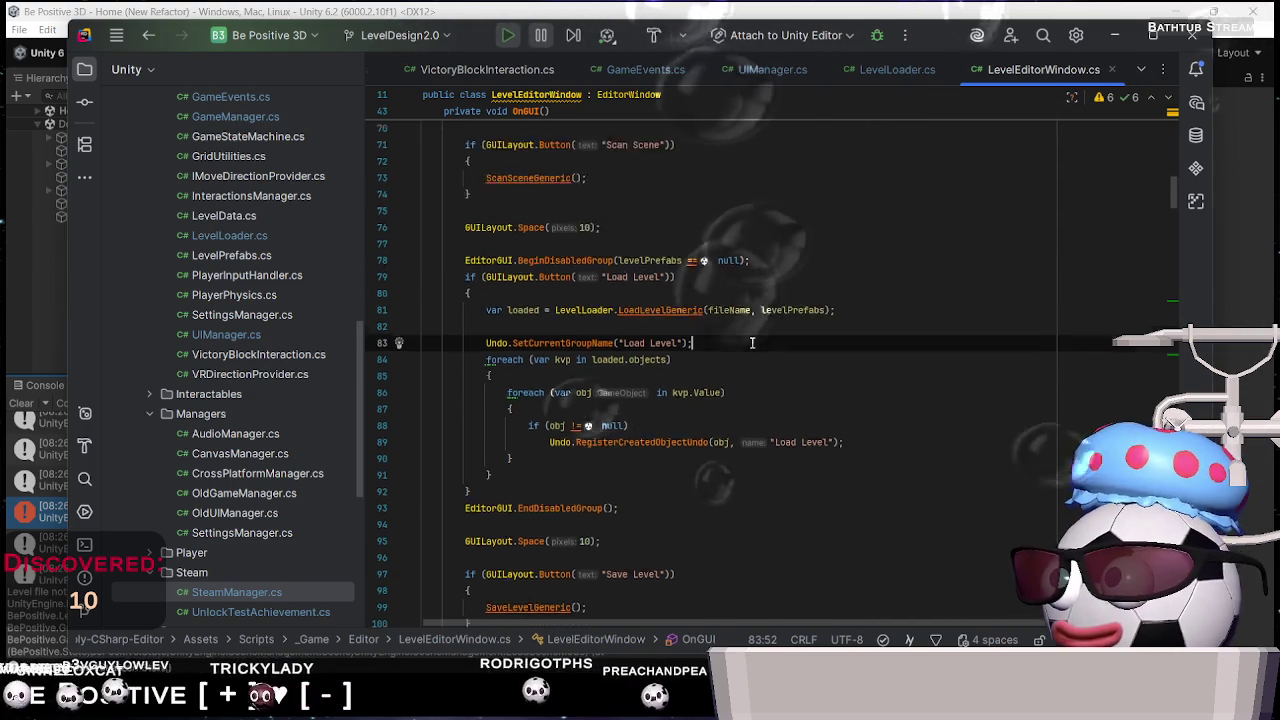
scroll(747, 343, "up", 7)
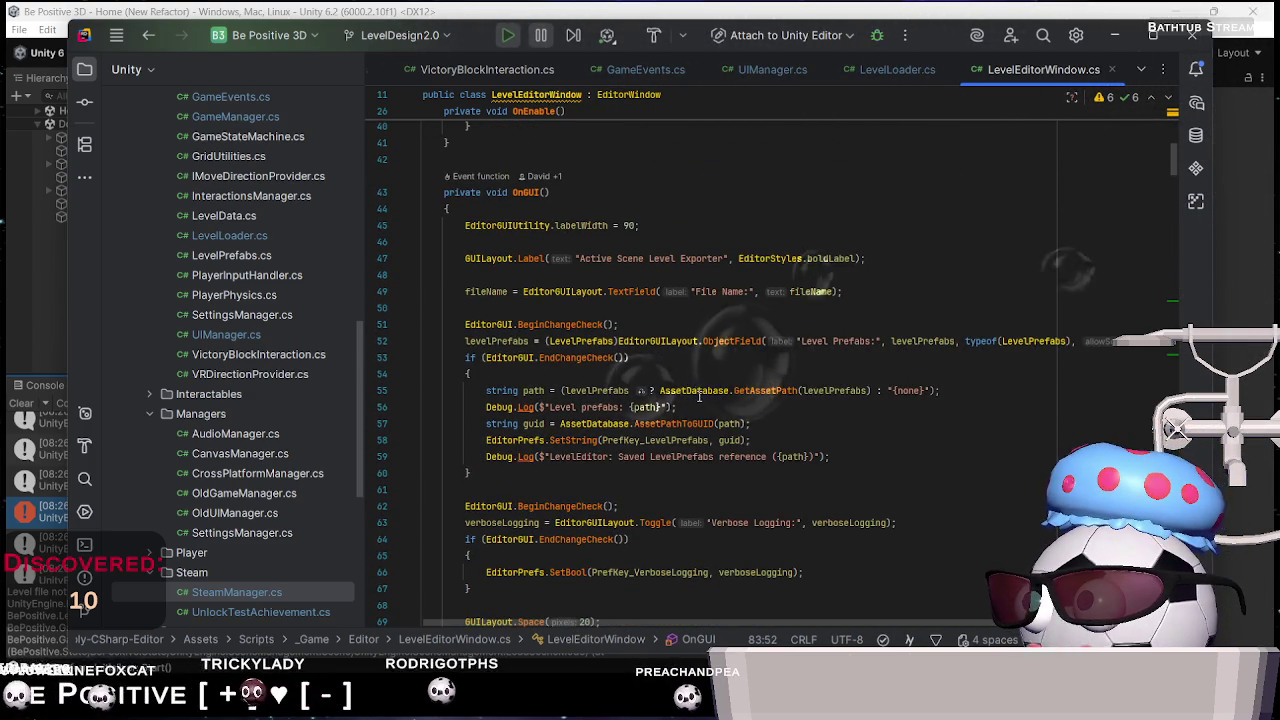
scroll(699, 398, "up", 5)
Jump from the Unity console's Home.json error to the LevelLoader code logging the level path
key("alt+Tab")
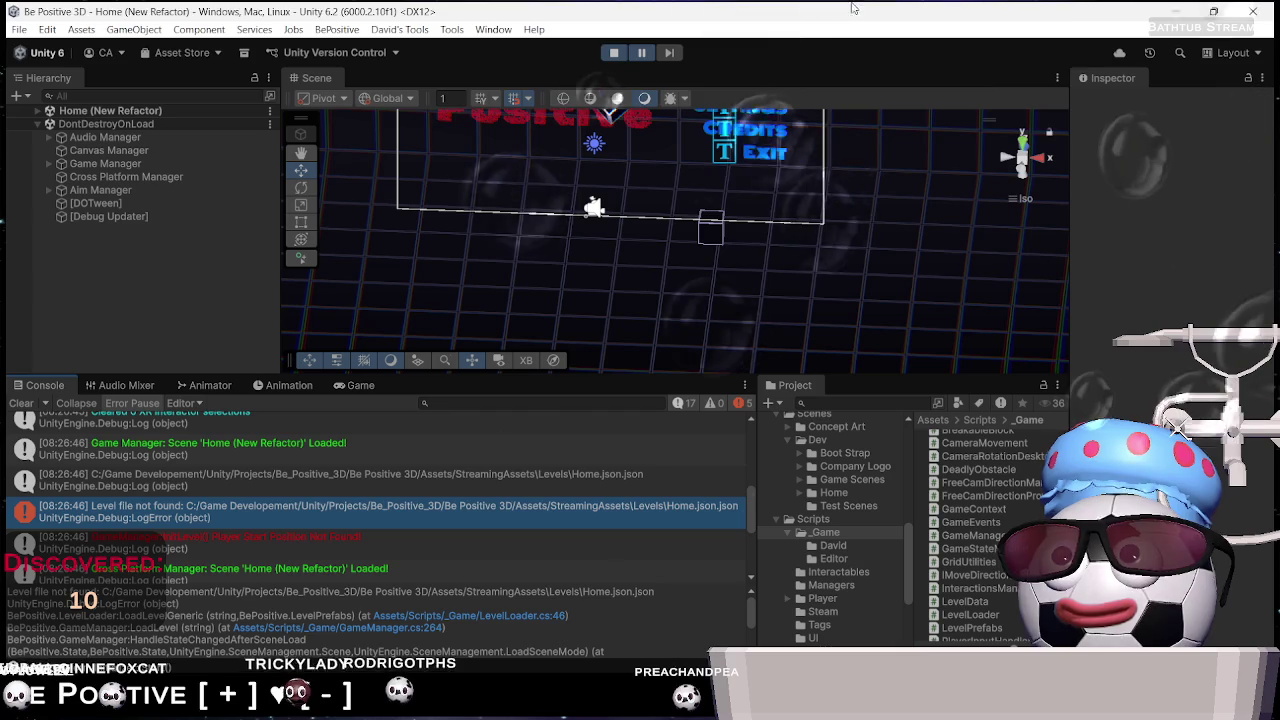
double_click(300, 481)
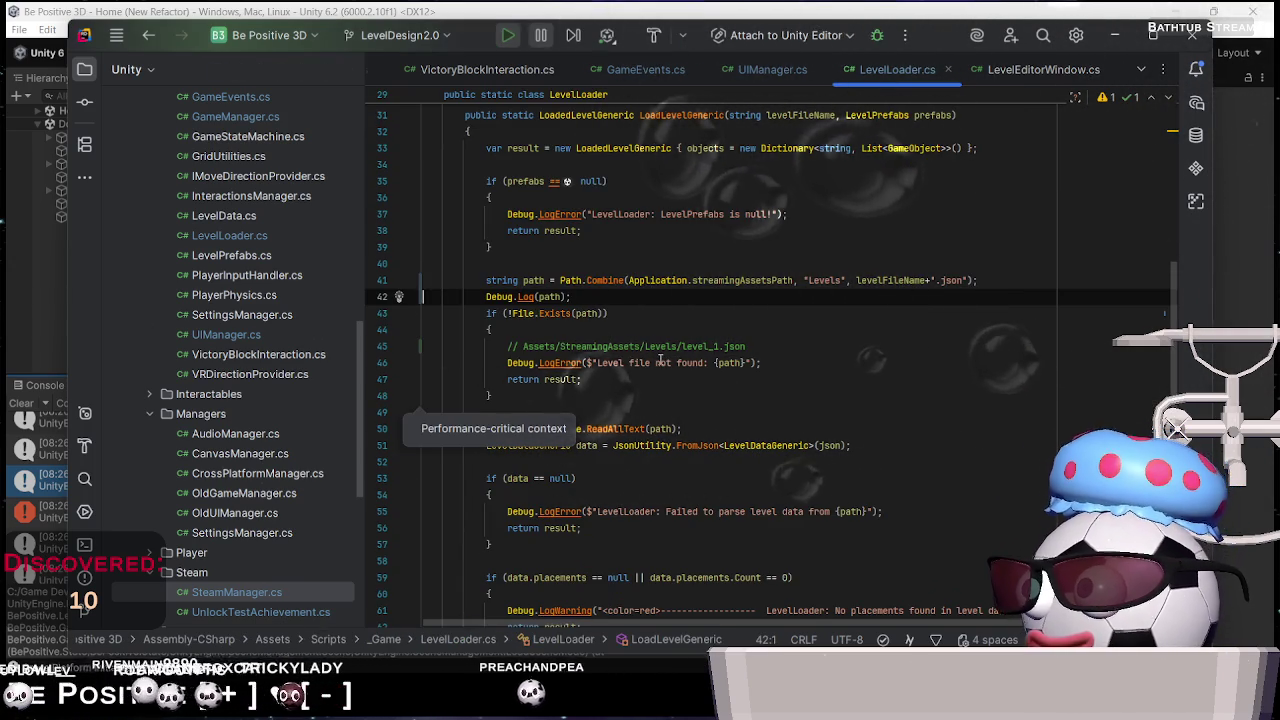
key("alt+Tab")
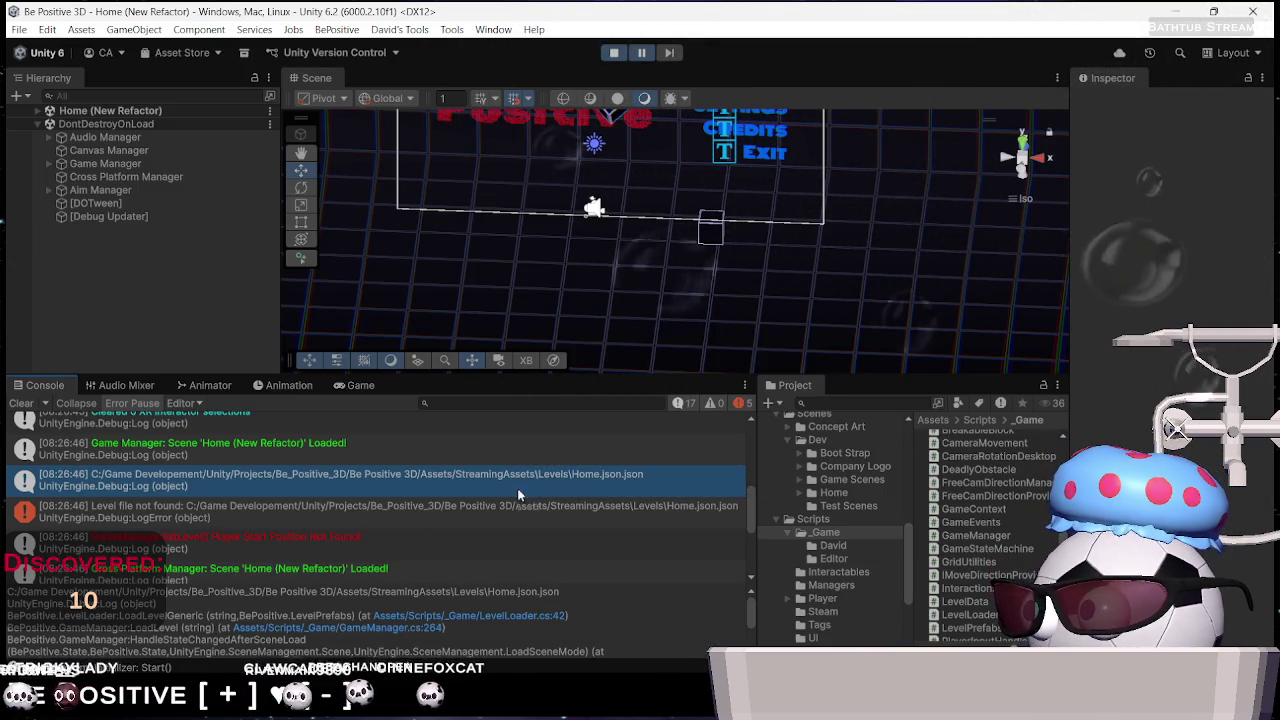
scroll(500, 490, "up", 5)
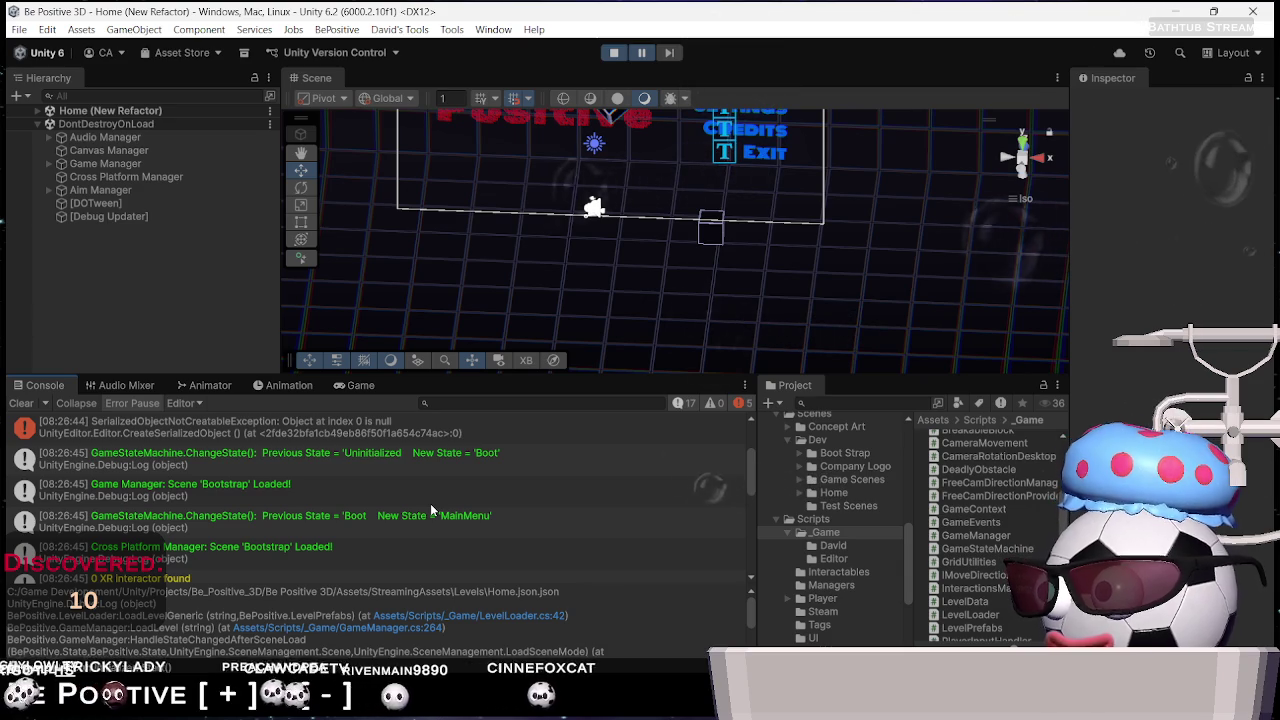
scroll(430, 503, "down", 5)
Return to LevelLoader.cs, then open GameManager.cs at its OnSceneLoaded method
key("alt+Tab")
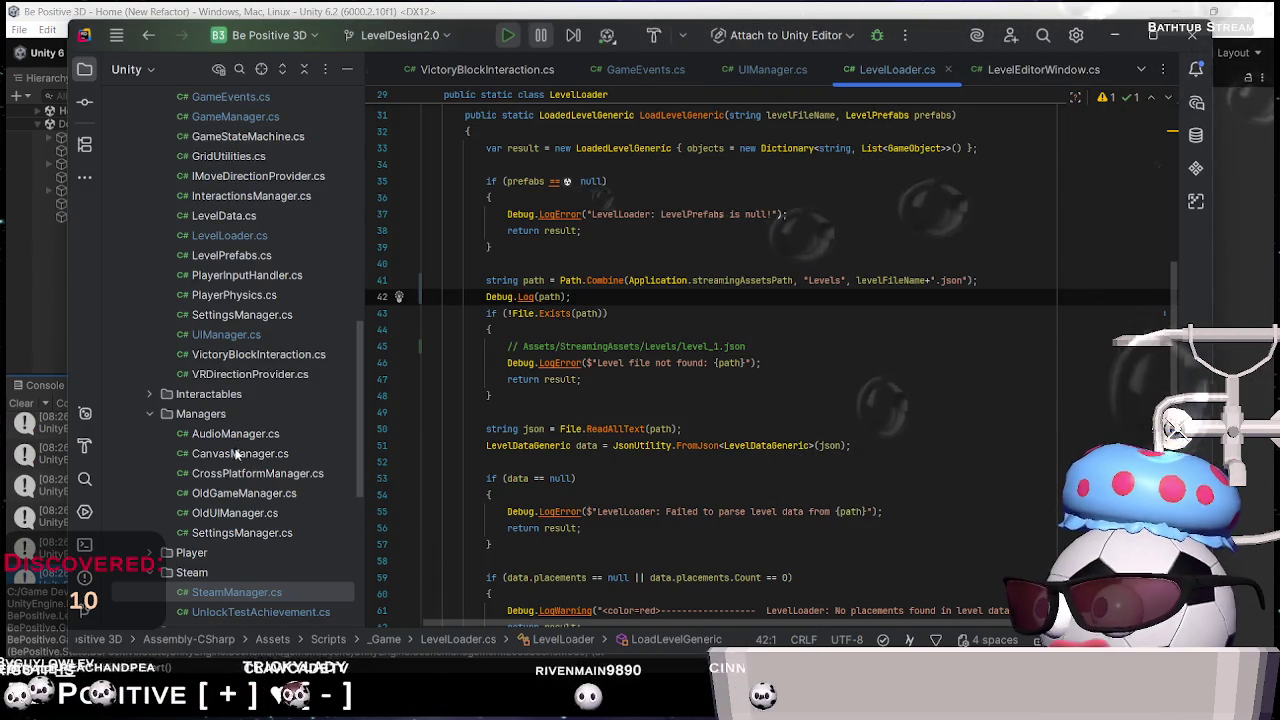
scroll(700, 360, "up", 7)
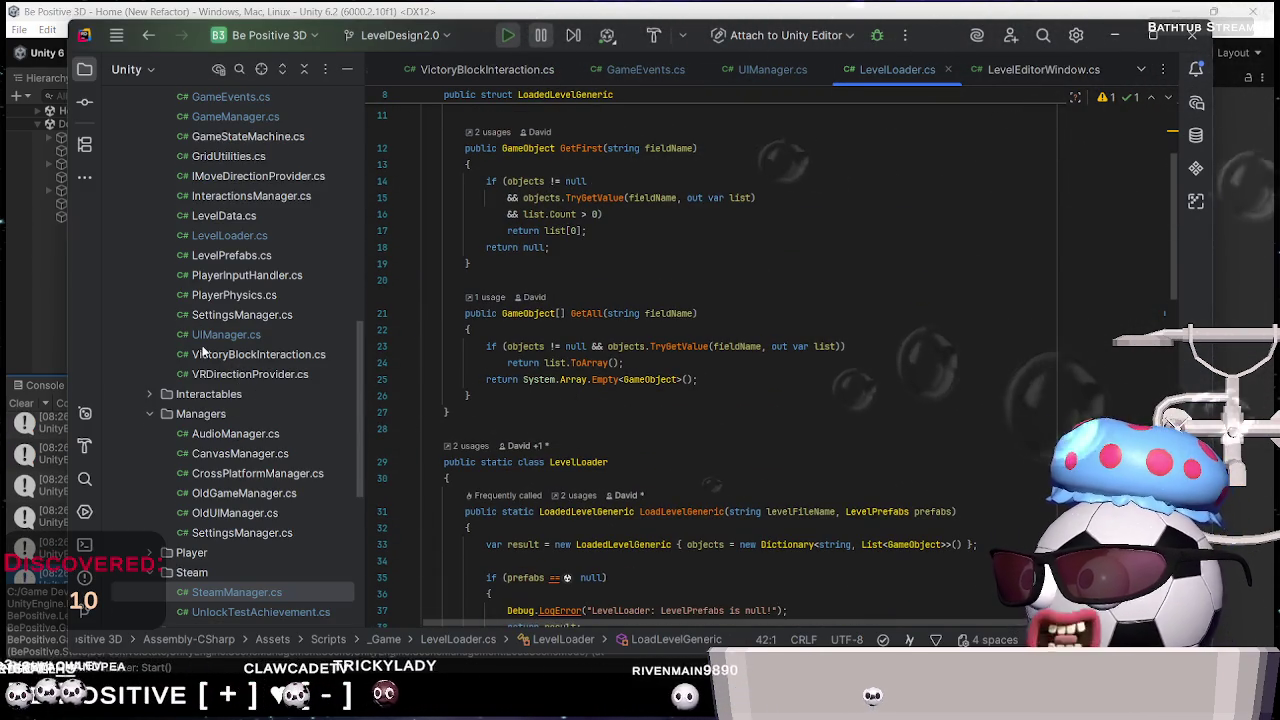
scroll(220, 345, "up", 3)
double_click(238, 296)
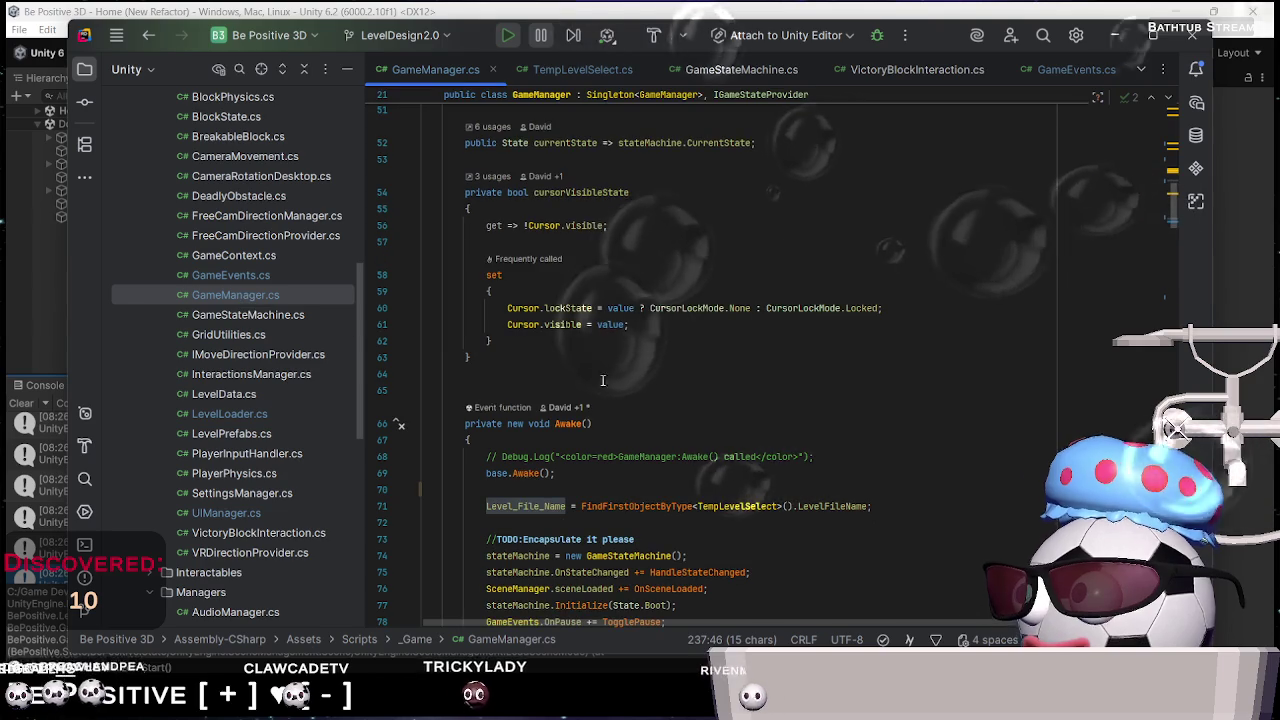
scroll(700, 513, "down", 20)
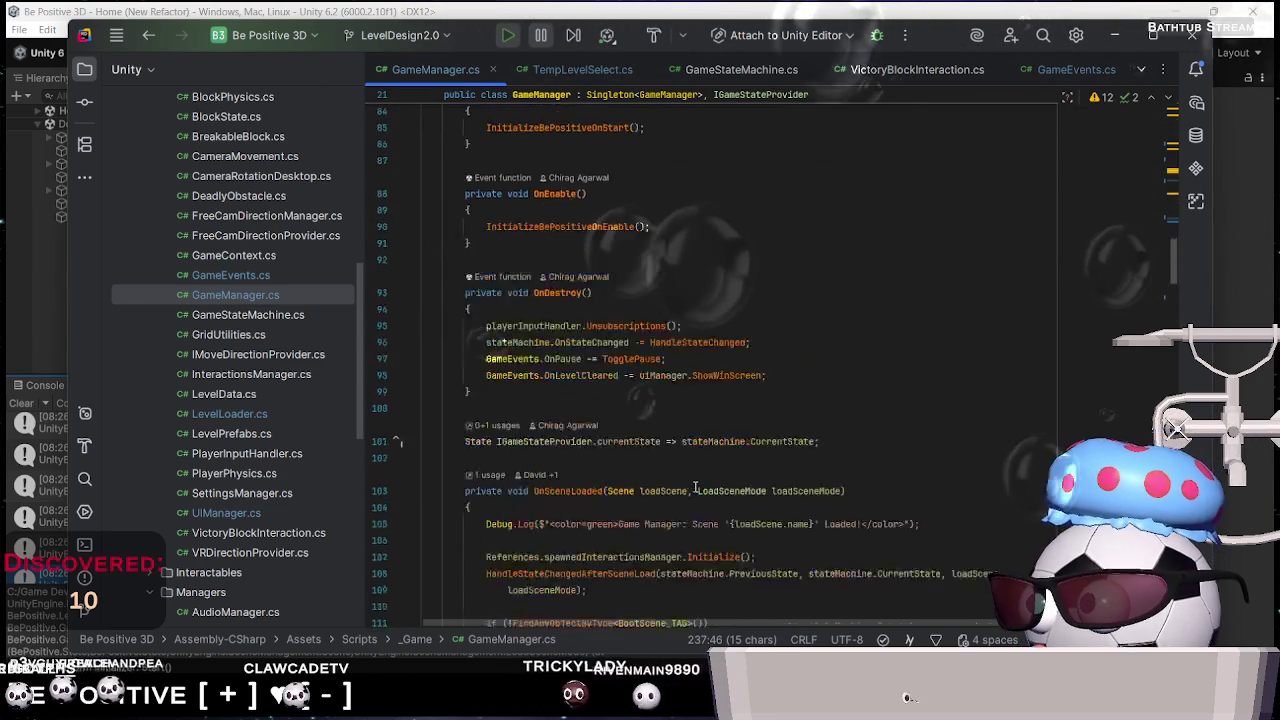
Review GameManager's state handling around the ShowMainMenu call
scroll(695, 486, "down", 15)
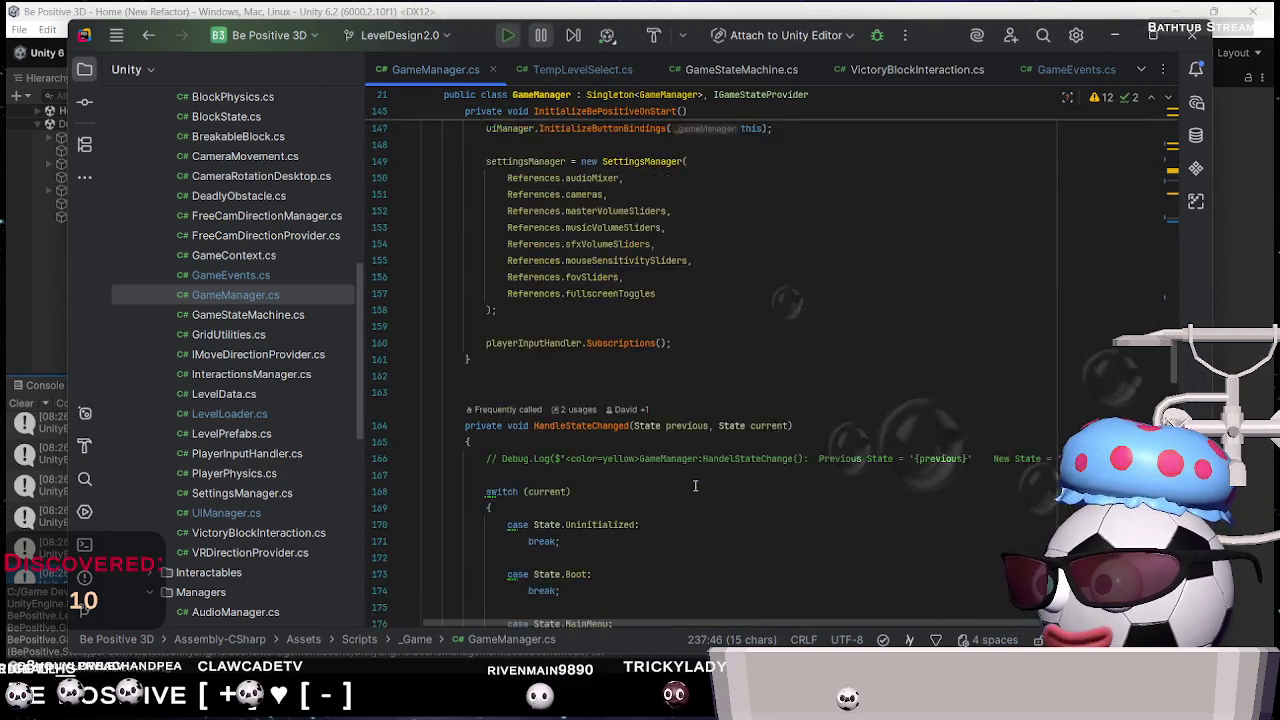
scroll(694, 486, "down", 3)
left_click(609, 241)
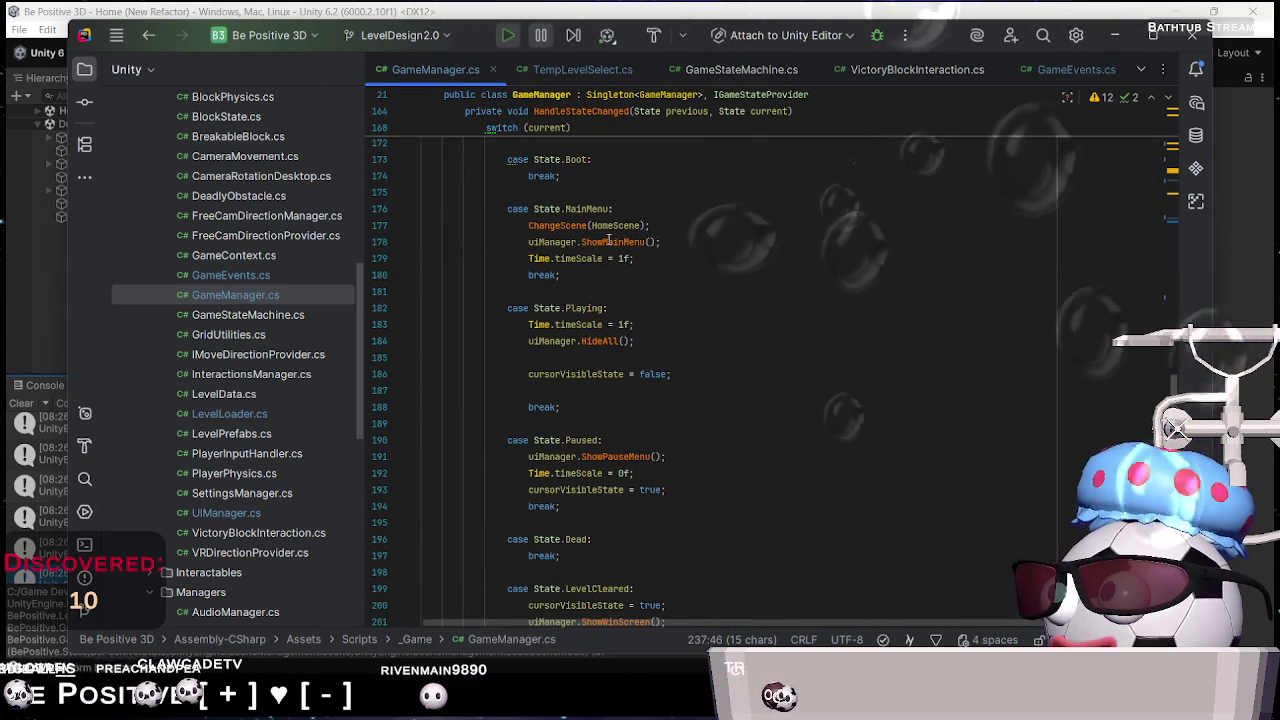
scroll(640, 265, "down", 12)
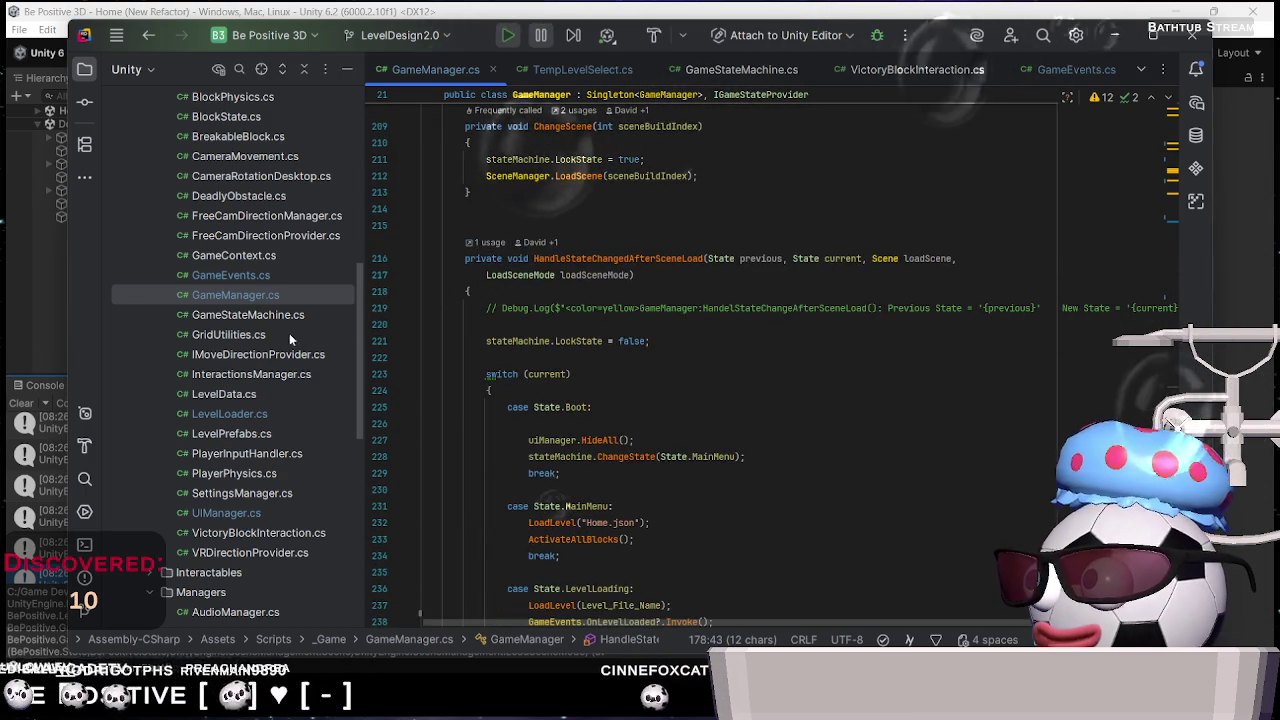
Look through UIManager.cs's menu and button-binding methods, then go back to LevelLoader.cs
double_click(226, 513)
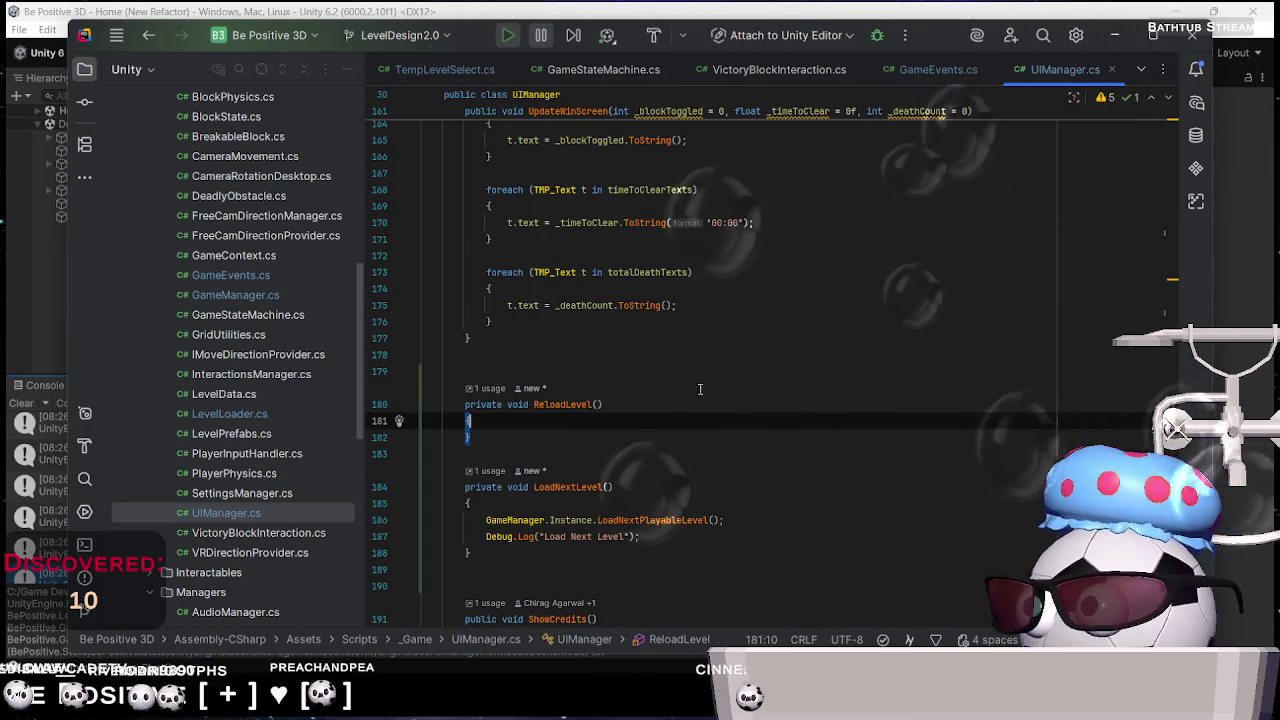
scroll(727, 395, "down", 7)
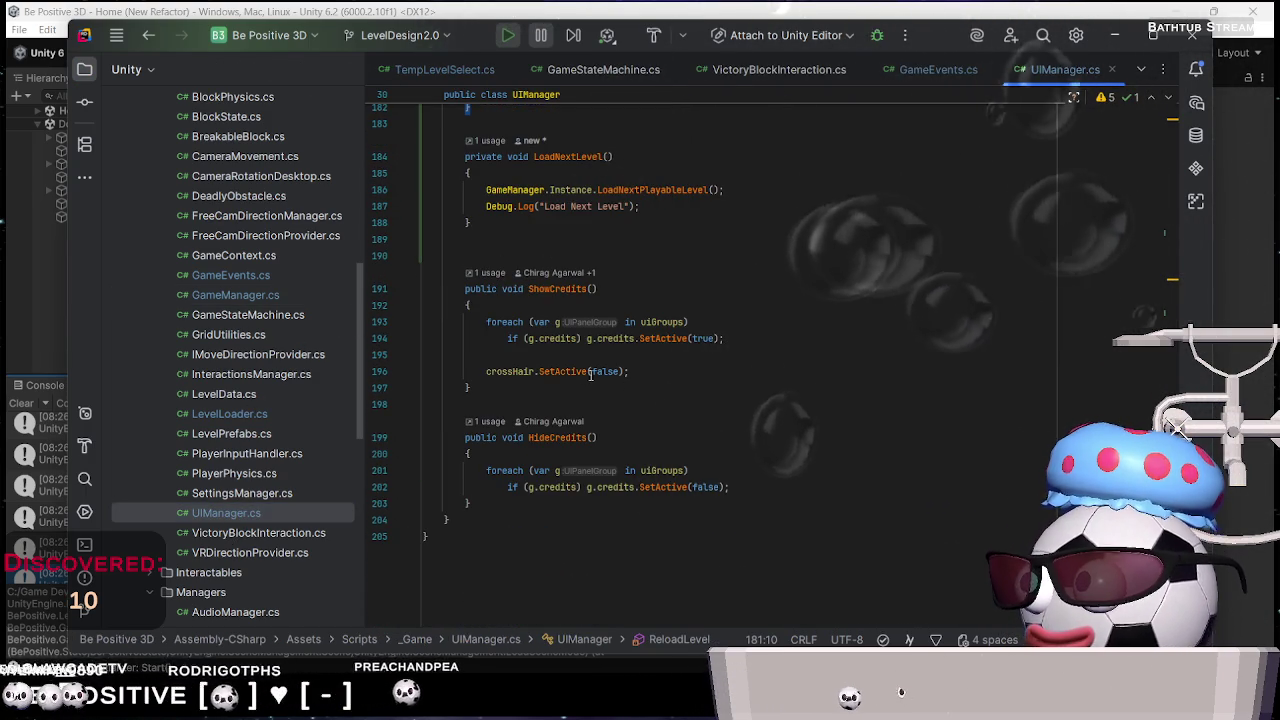
scroll(657, 421, "up", 9)
scroll(657, 421, "up", 10)
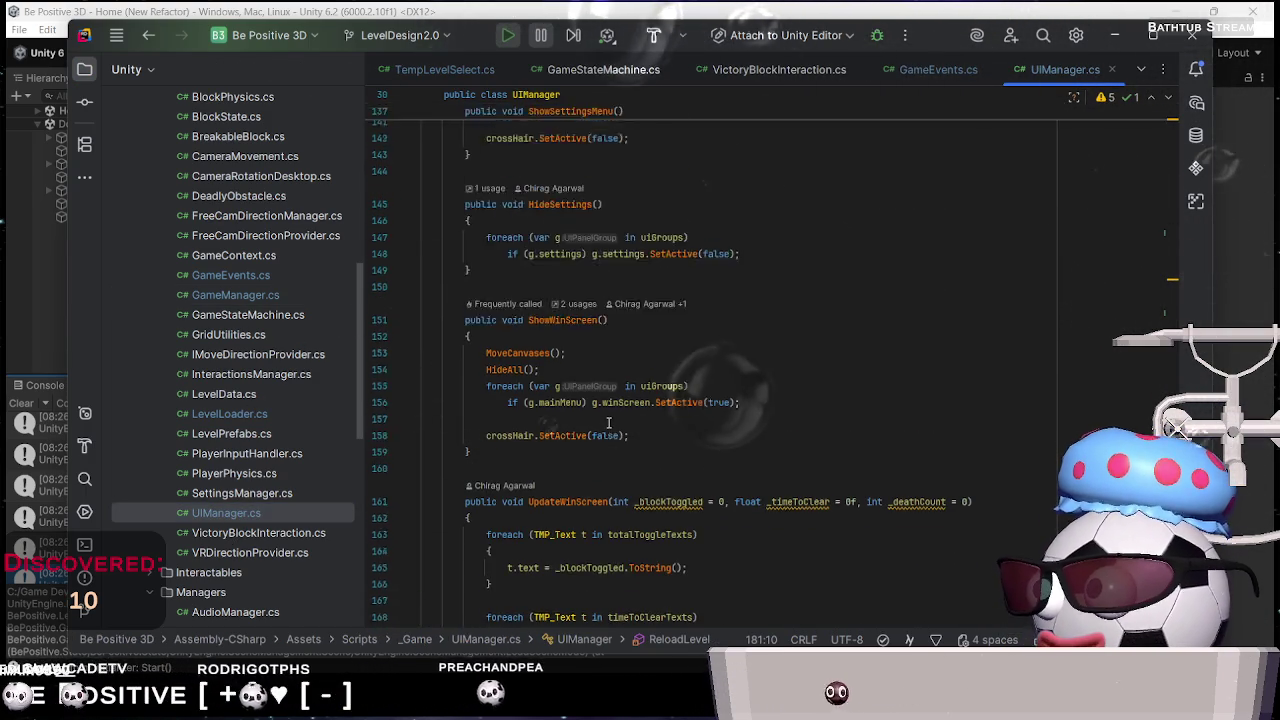
scroll(607, 421, "up", 6)
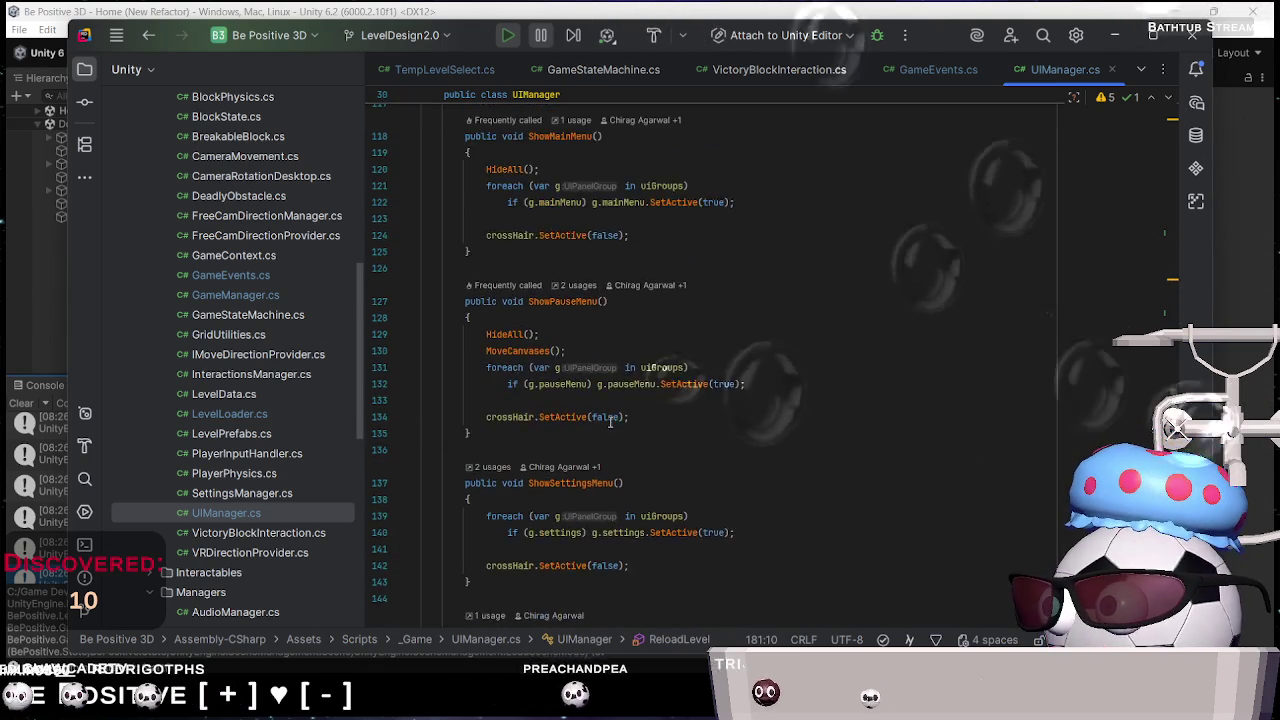
scroll(614, 420, "up", 4)
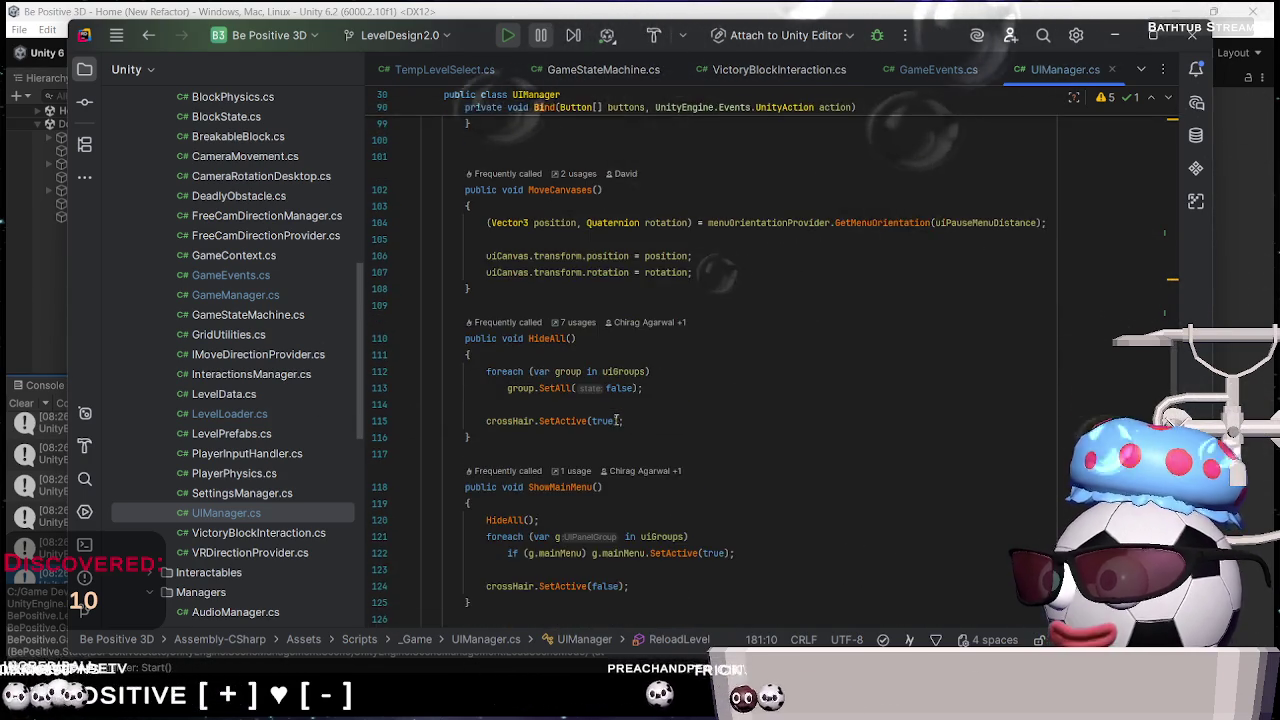
scroll(614, 431, "down", 4)
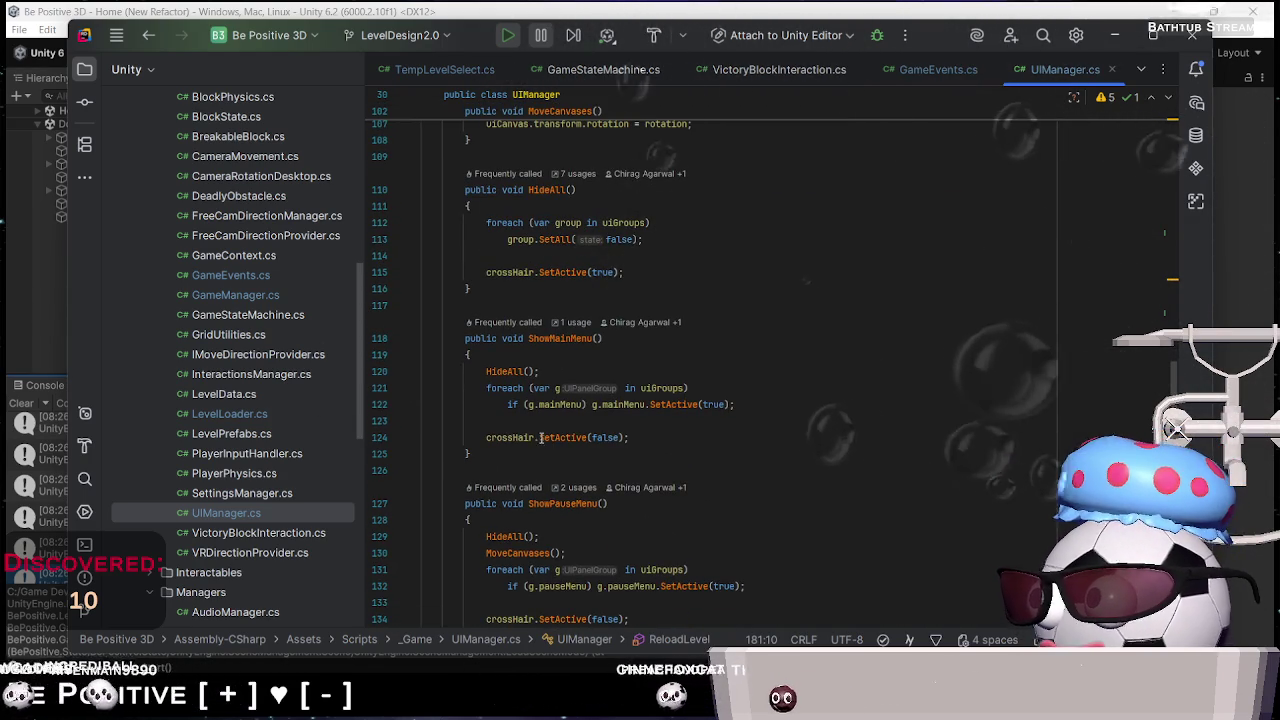
scroll(640, 426, "up", 1)
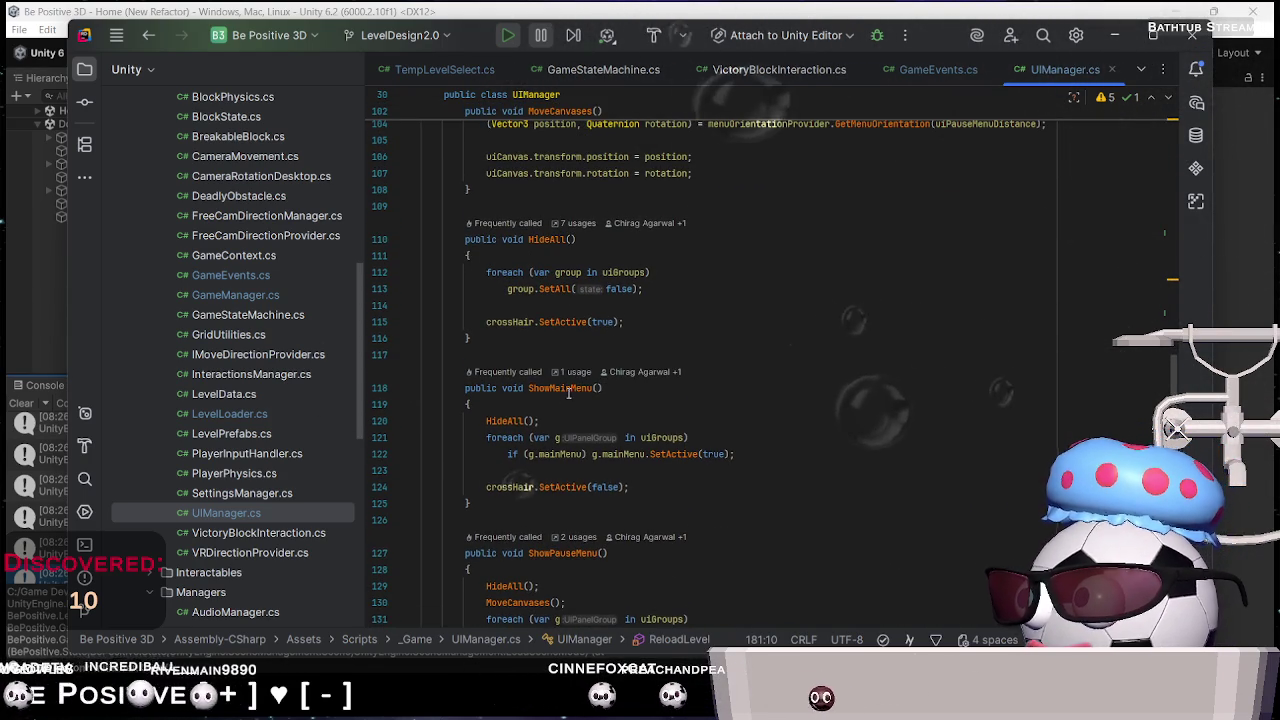
scroll(568, 393, "up", 7)
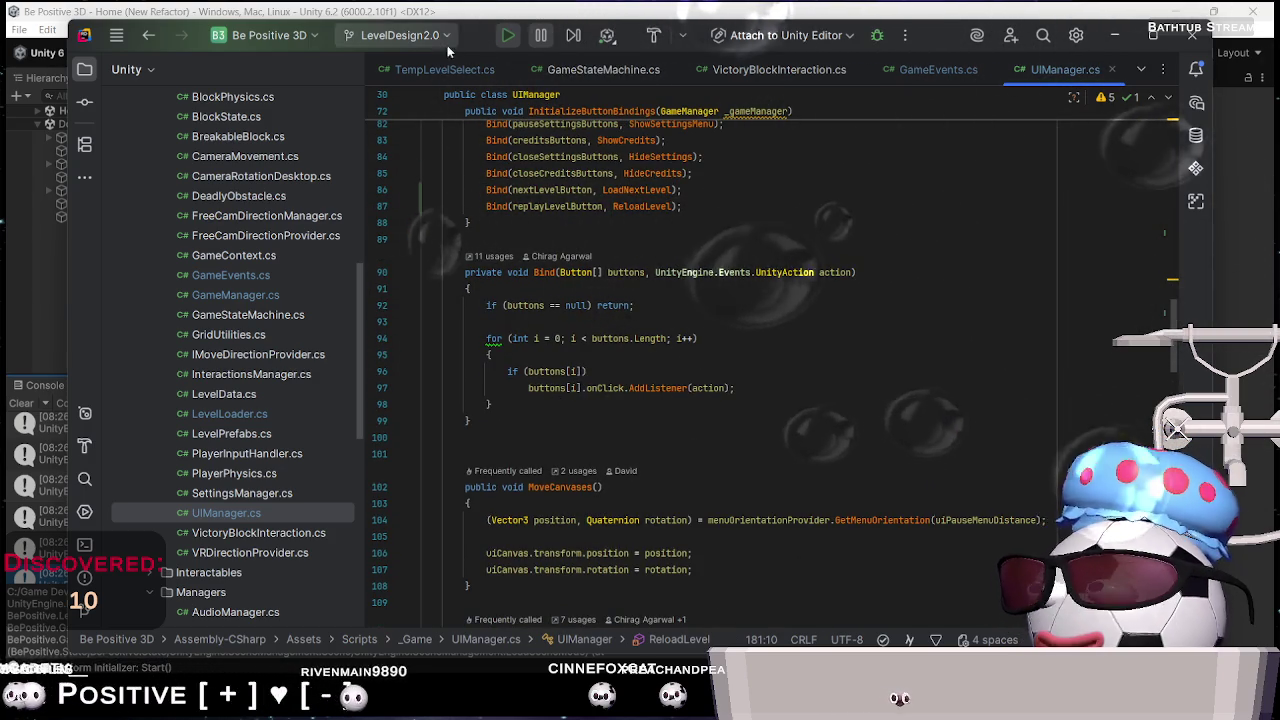
double_click(240, 415)
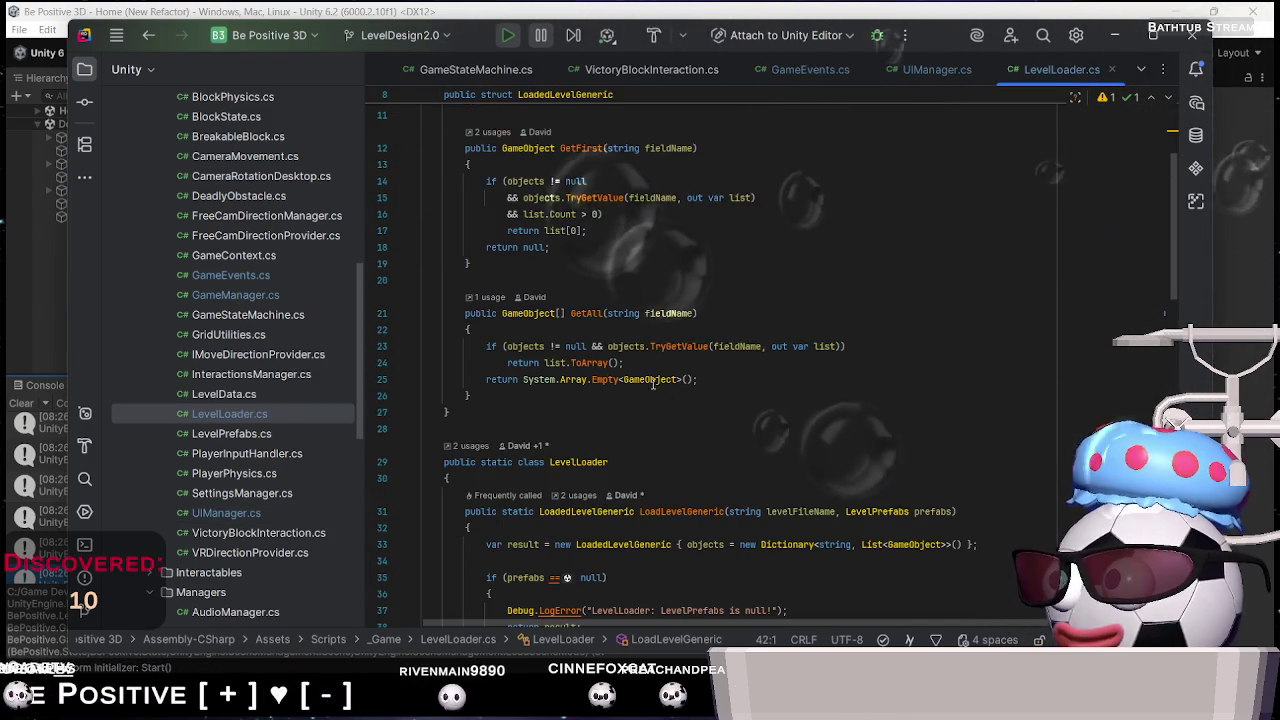
Reopen GameManager.cs and select the StartGame method name
scroll(652, 383, "up", 4)
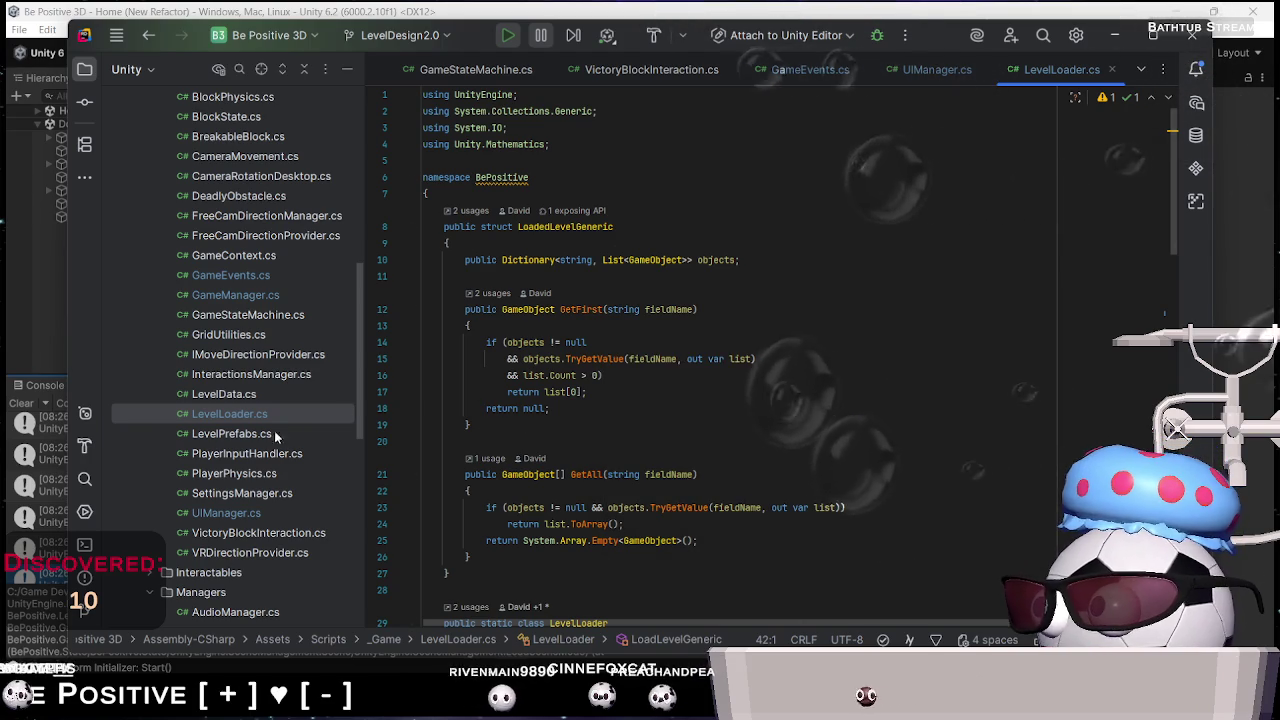
double_click(235, 295)
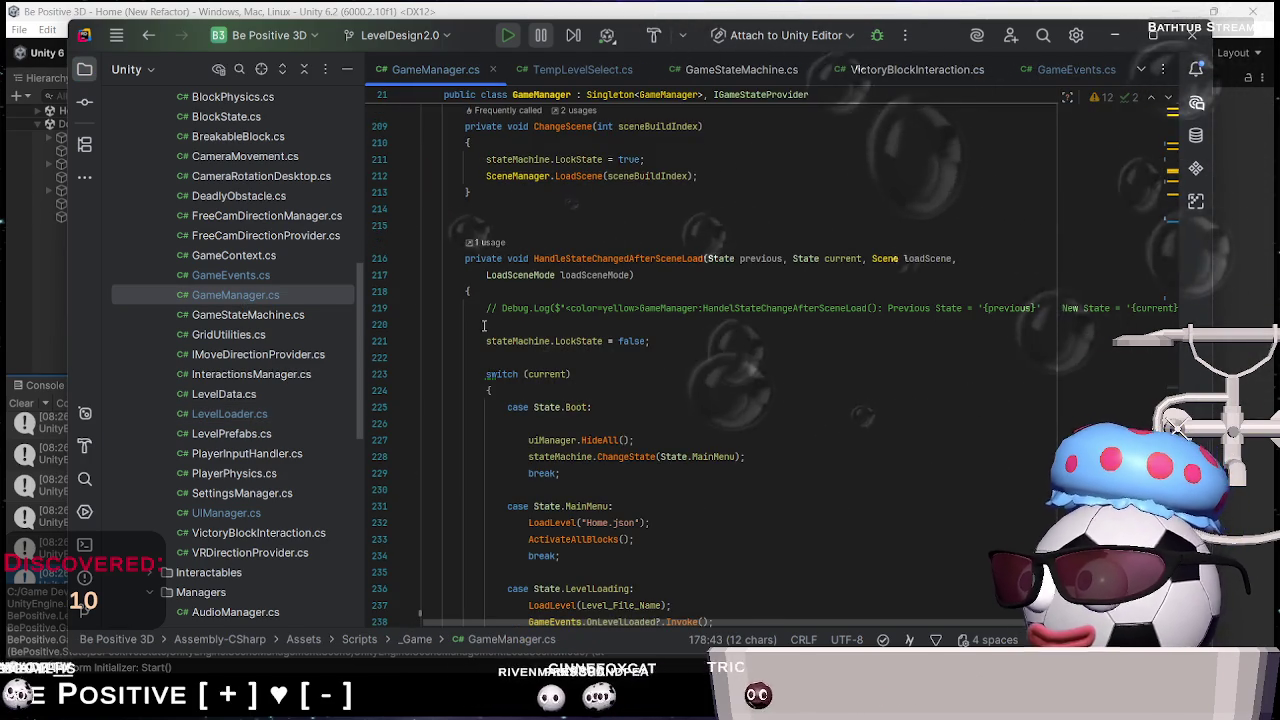
scroll(780, 400, "down", 20)
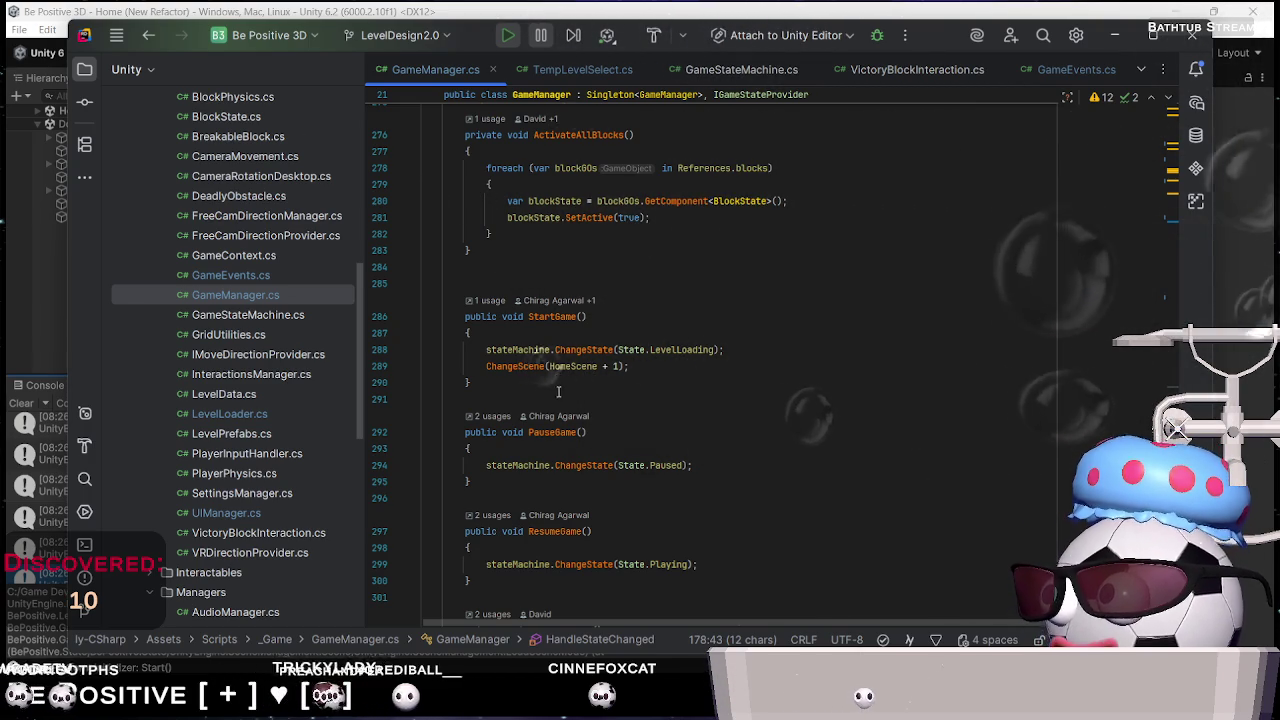
double_click(574, 318)
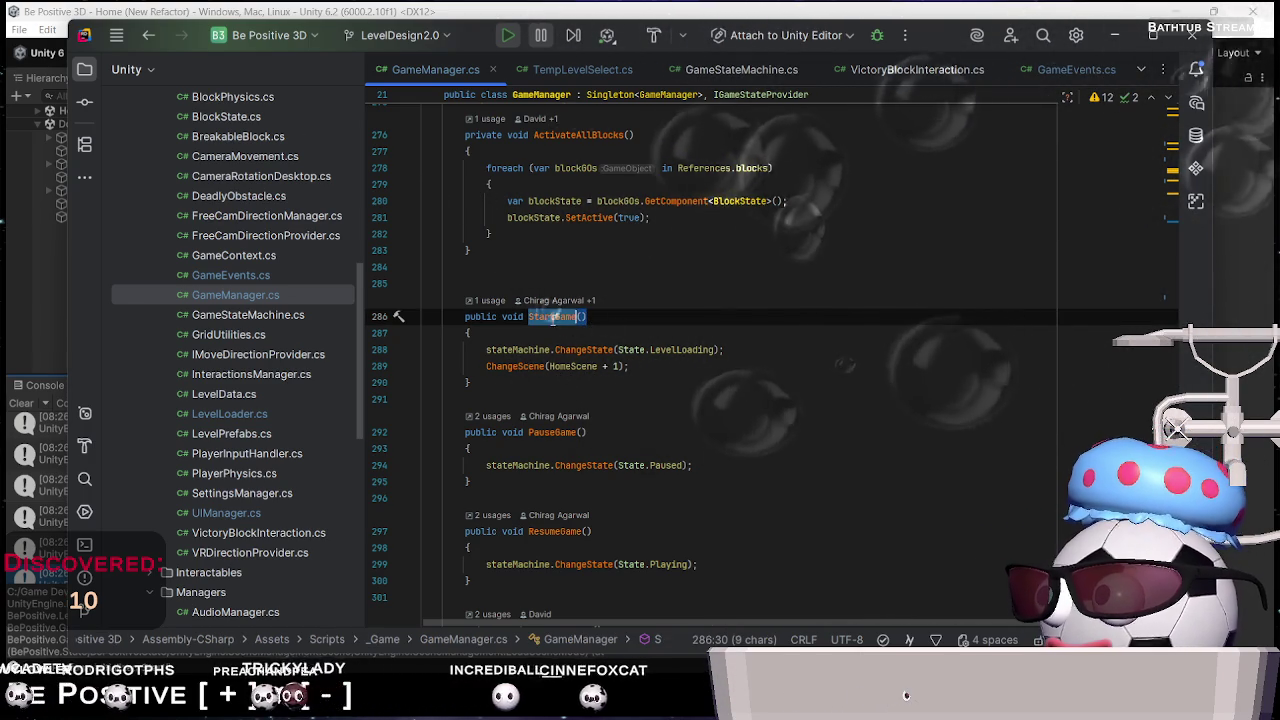
scroll(576, 325, "up", 5)
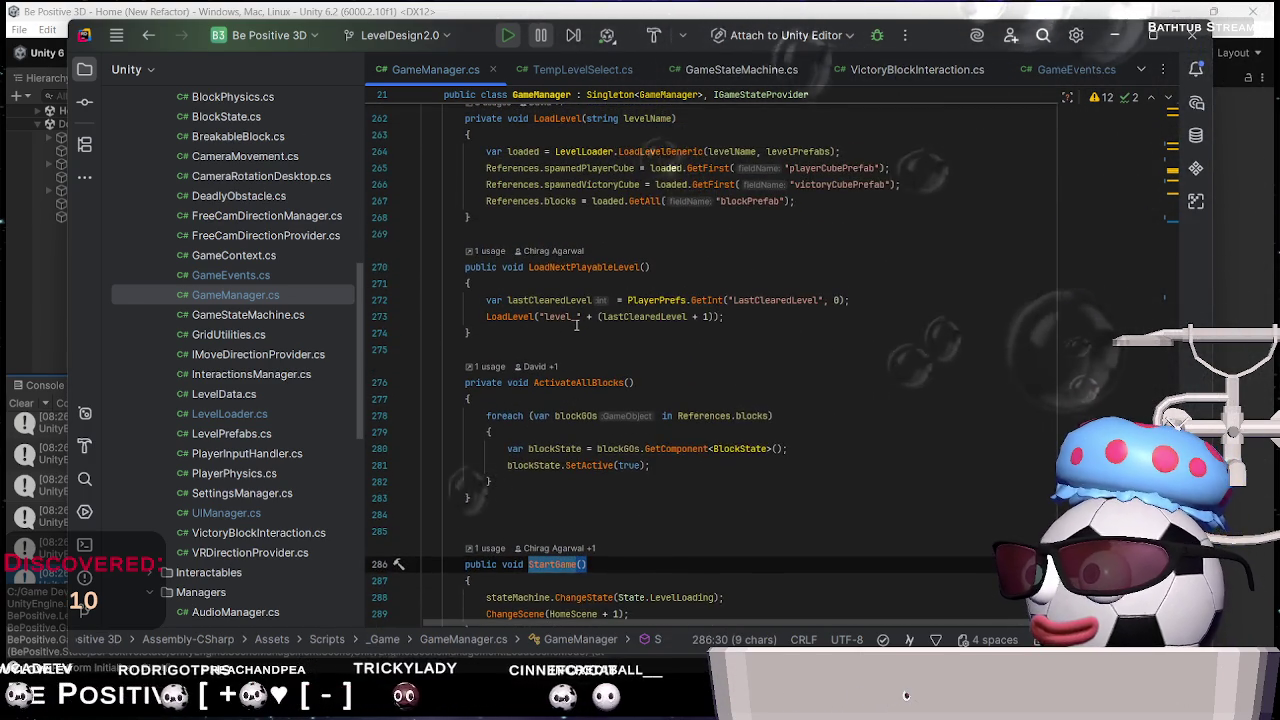
scroll(576, 325, "up", 4)
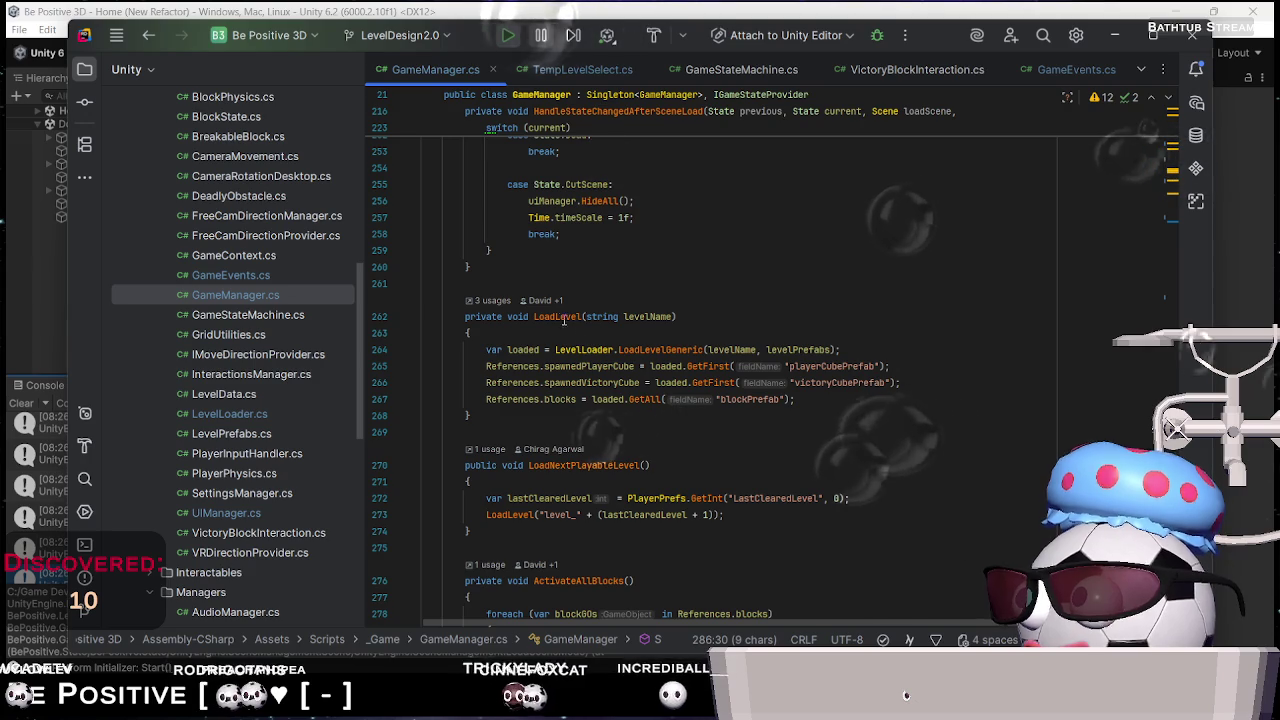
Change the MainMenu case's LoadLevel("Home.json") call to LoadLevel("Home") and return to Unity
left_click(494, 300)
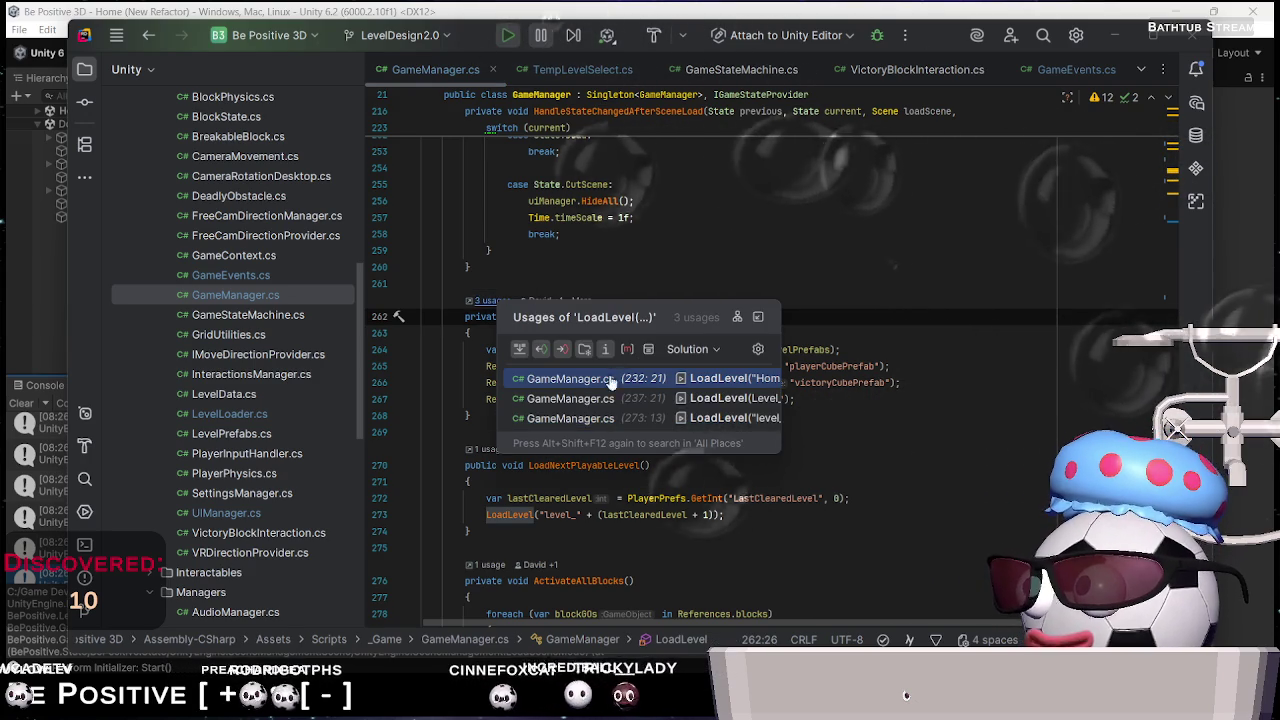
left_click(570, 378)
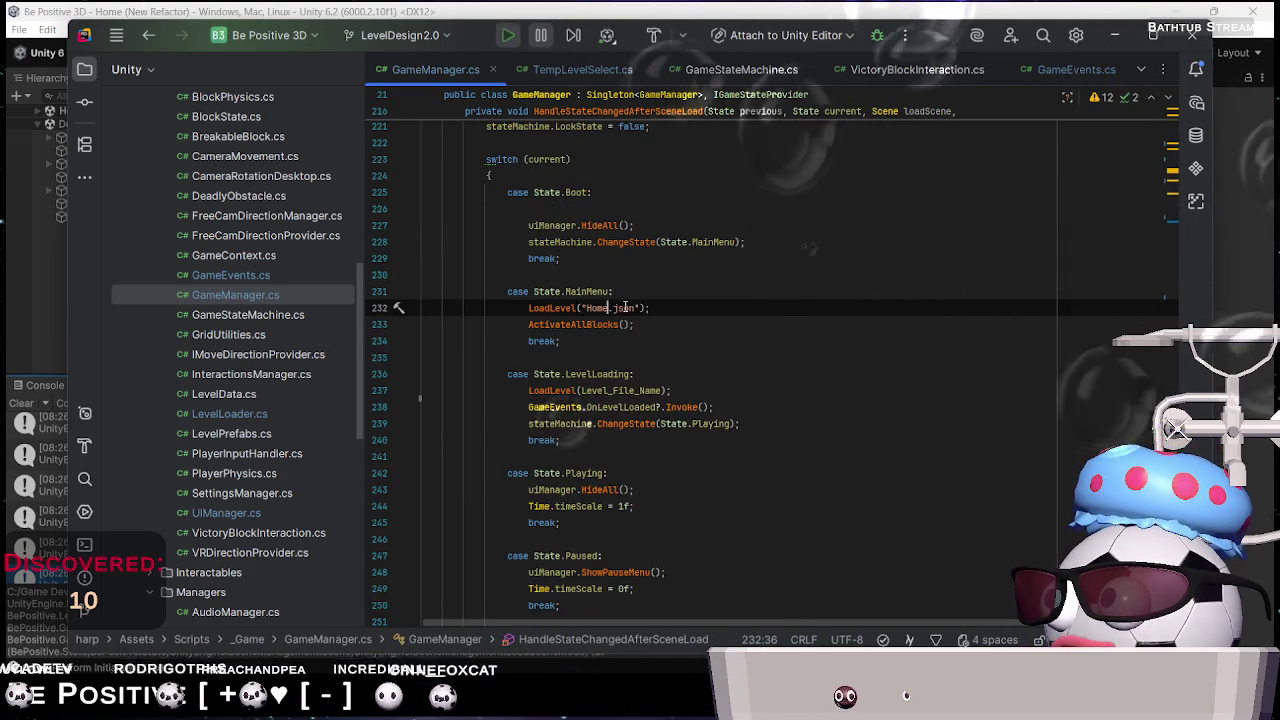
left_click_drag(608, 308, 636, 308)
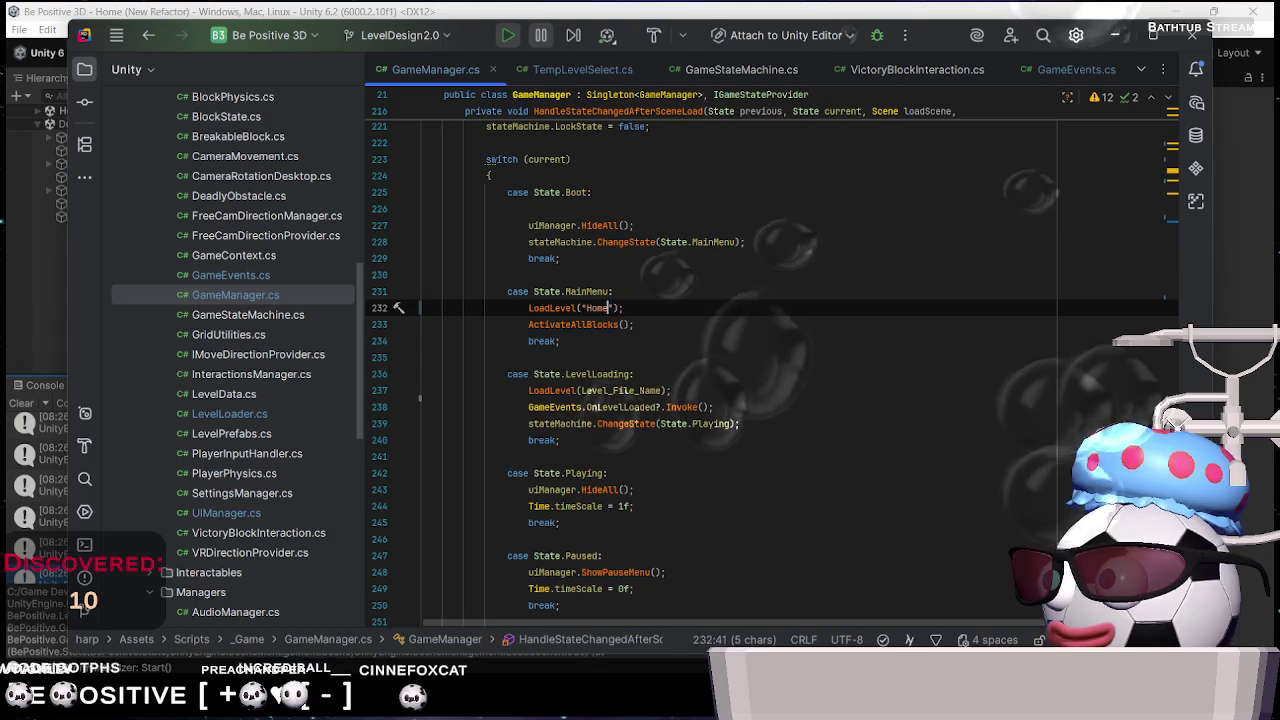
key("alt+Tab")
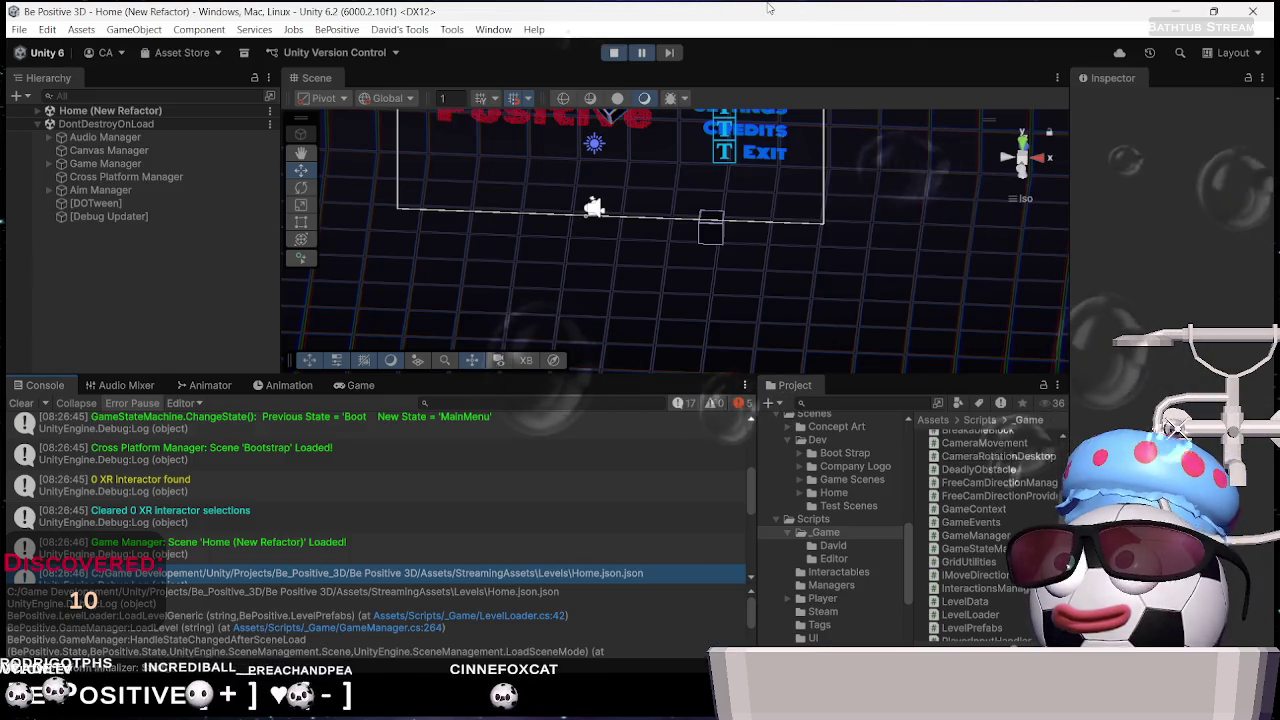
Restart play mode, play Level_0 from the main menu to Level Completed!, then stop
left_click(613, 52)
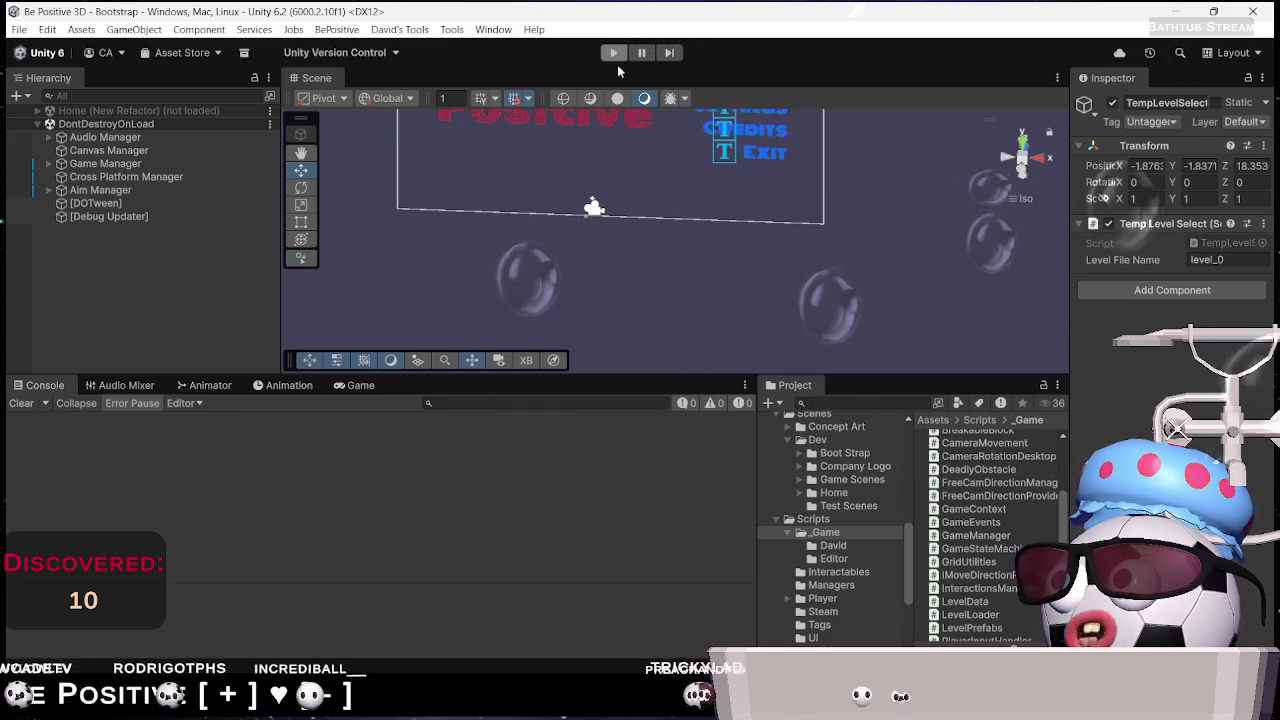
left_click(616, 55)
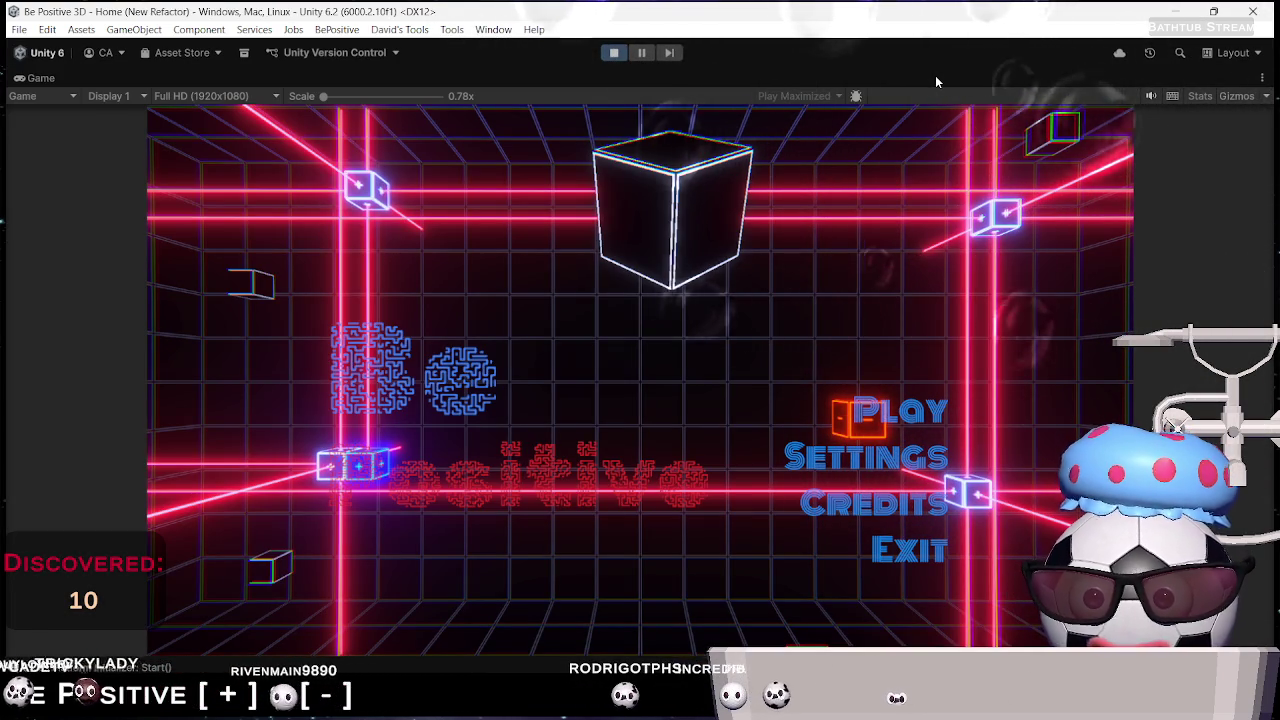
left_click(898, 413)
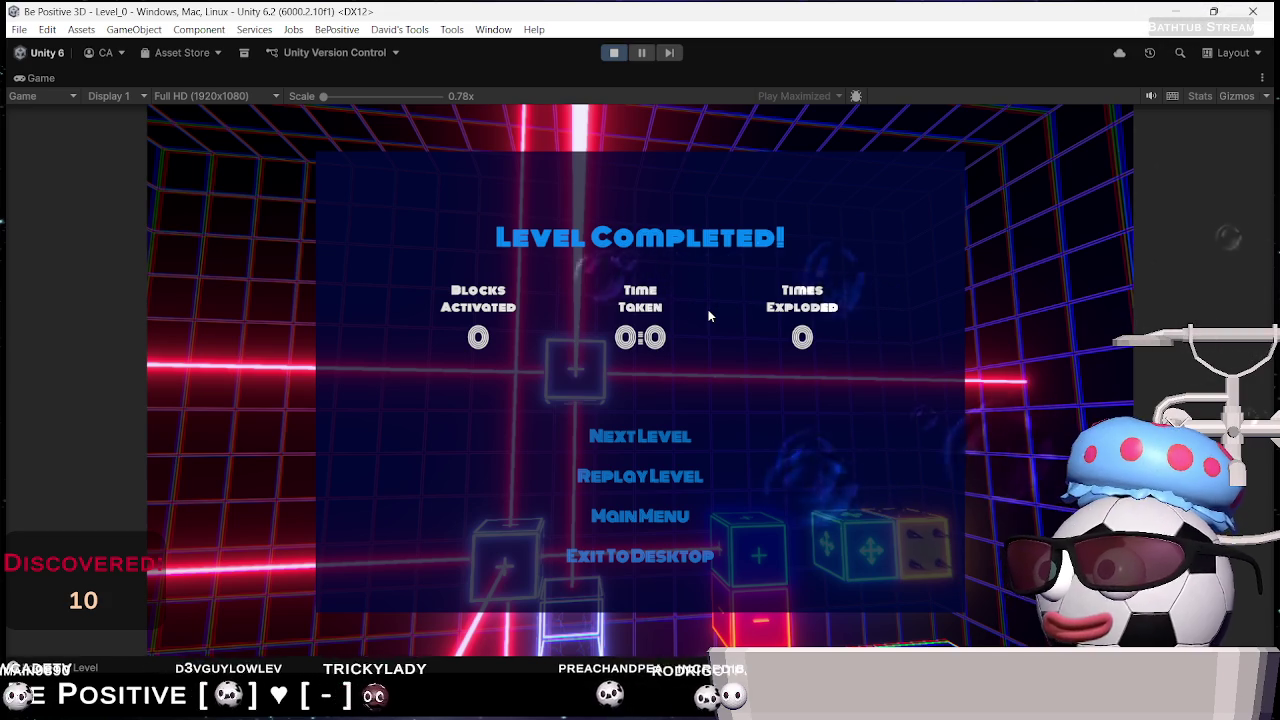
left_click(614, 52)
key("alt+Tab")
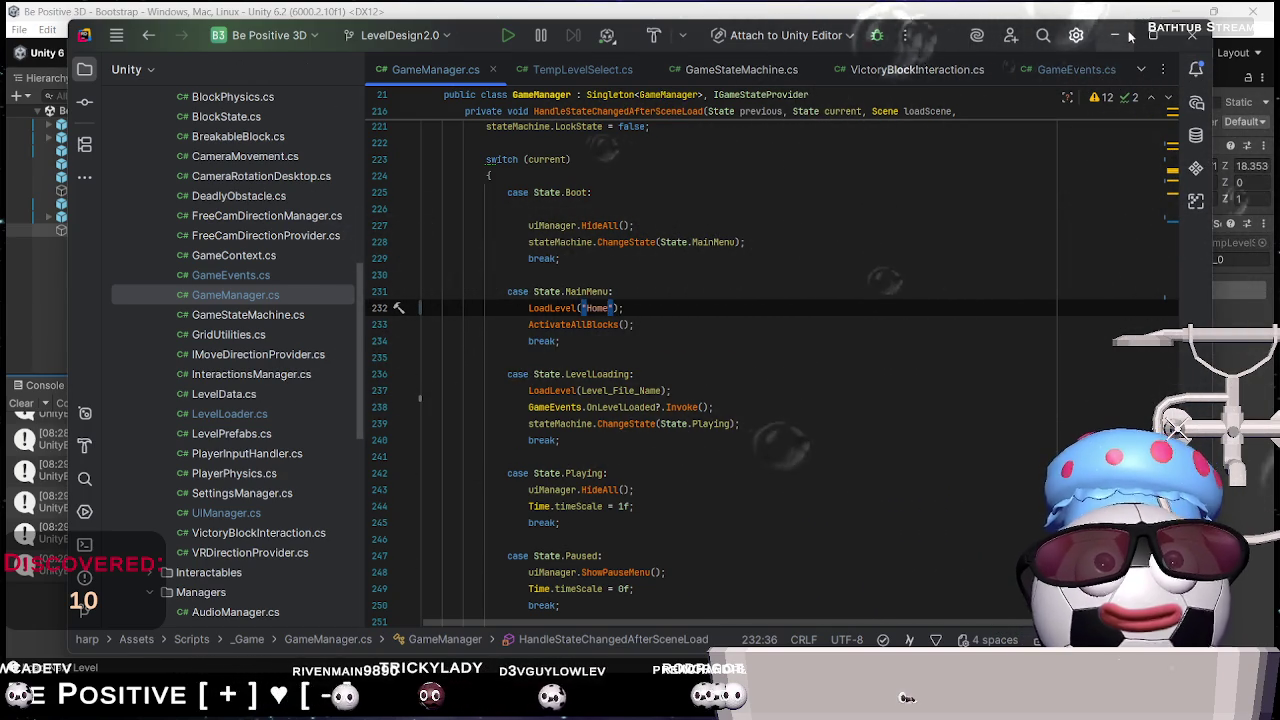
Add a LevelLoader.LoadLevelGeneric() call on a new line in LoadNextPlayableLevel
mouse_move(677, 427)
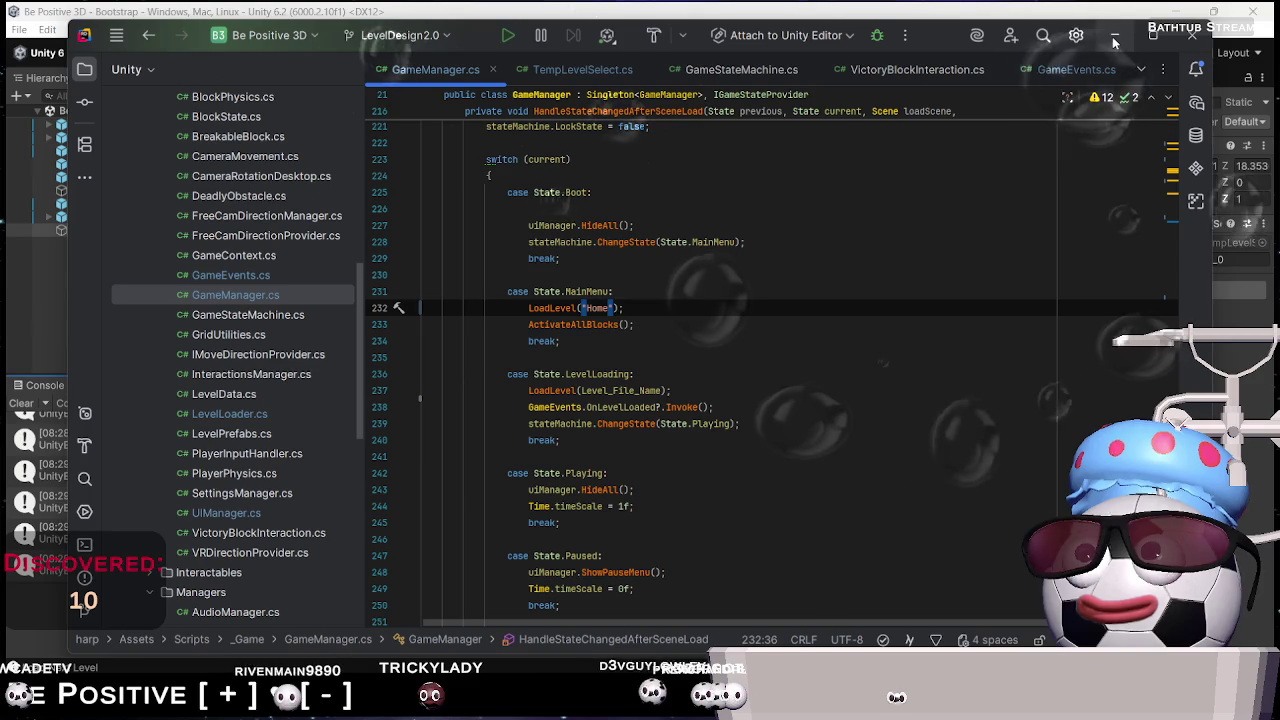
scroll(644, 488, "down", 10)
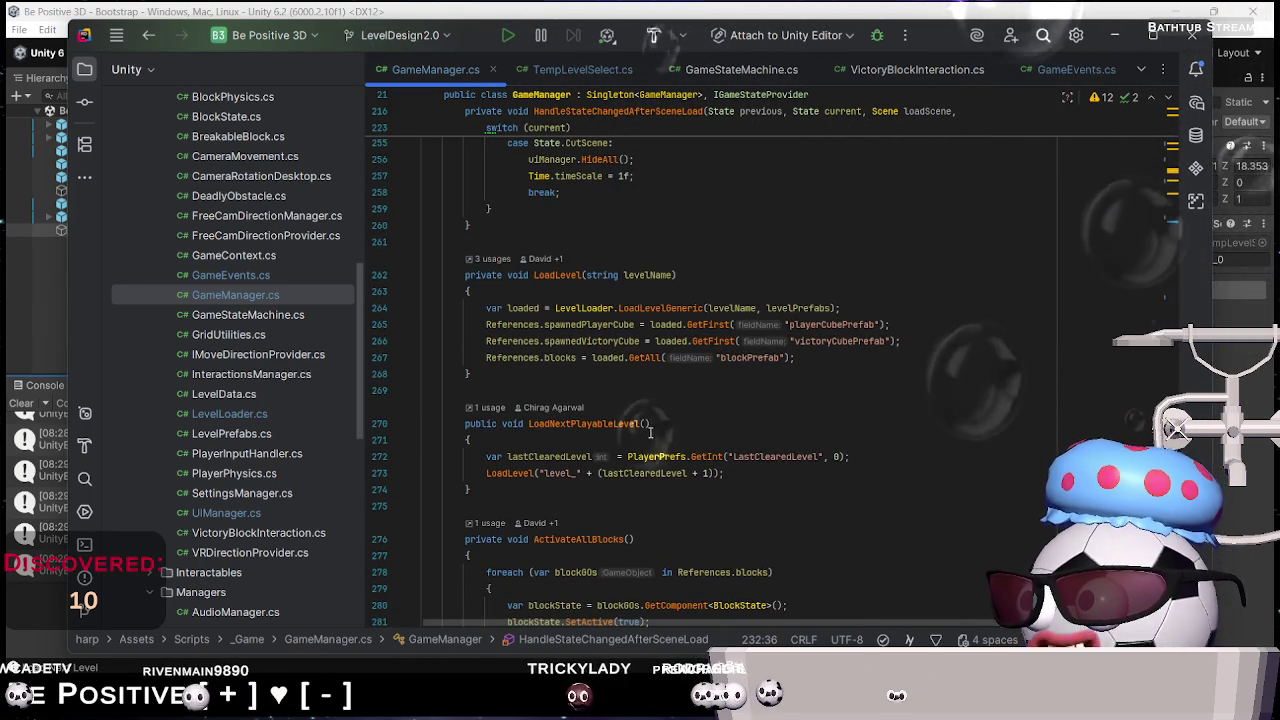
left_click(575, 441)
key("Return")
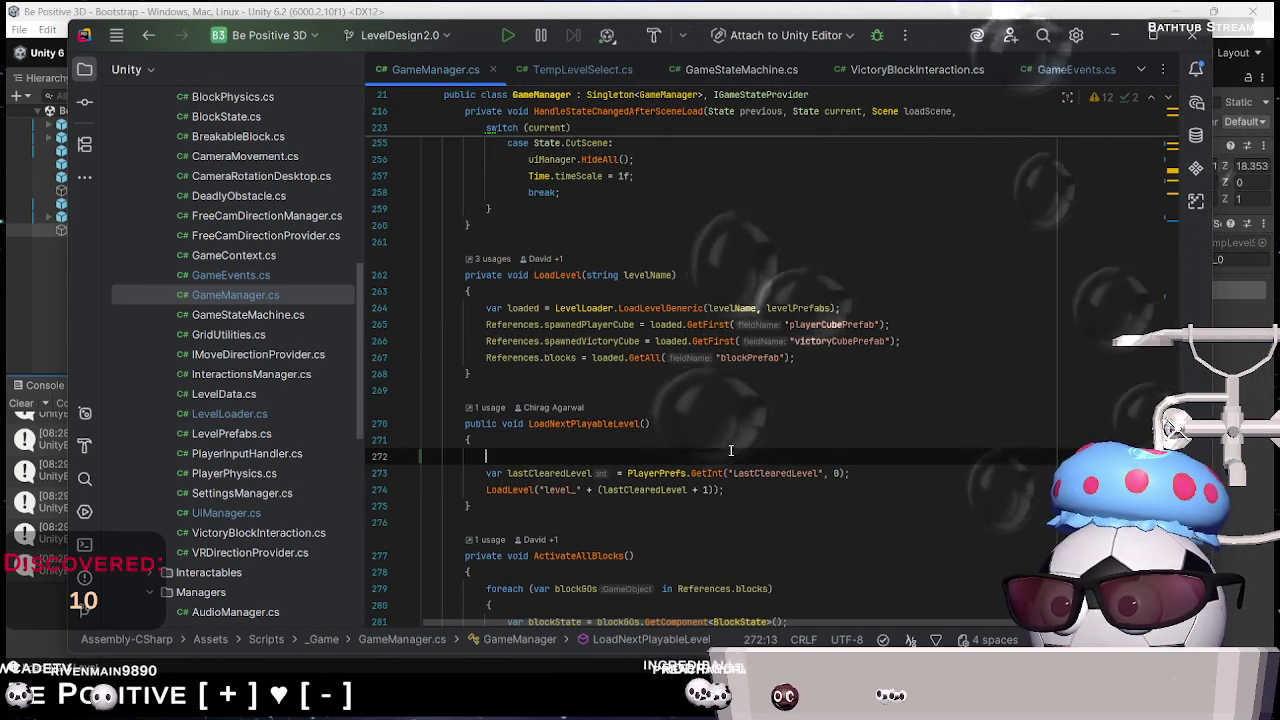
type("Level")
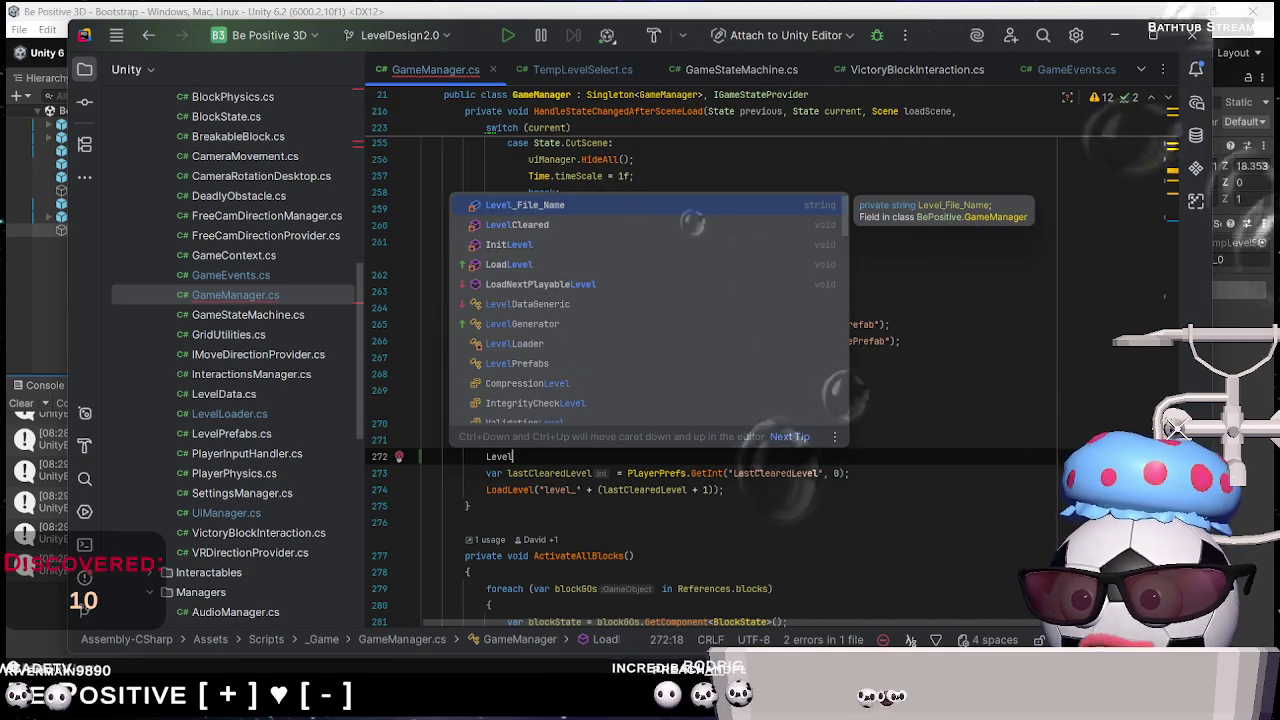
key("Down")
key("Down")
key("Down")
key("Down")
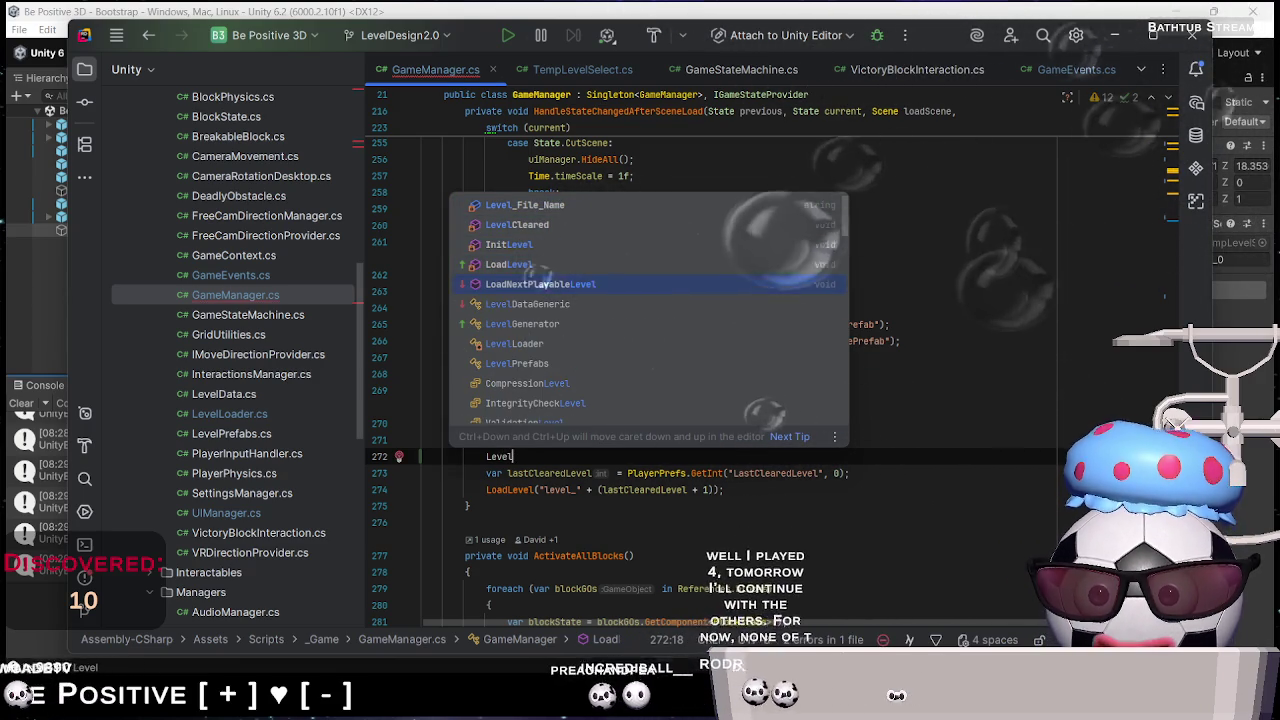
key("Return")
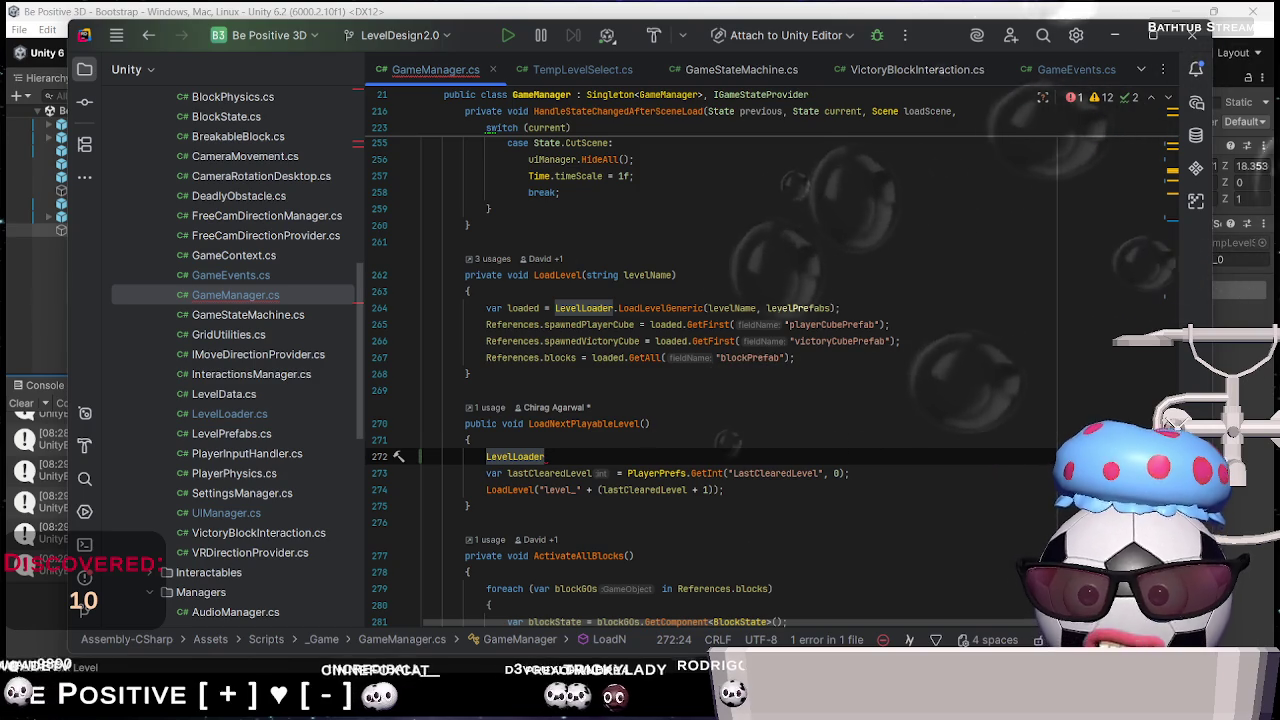
type(".")
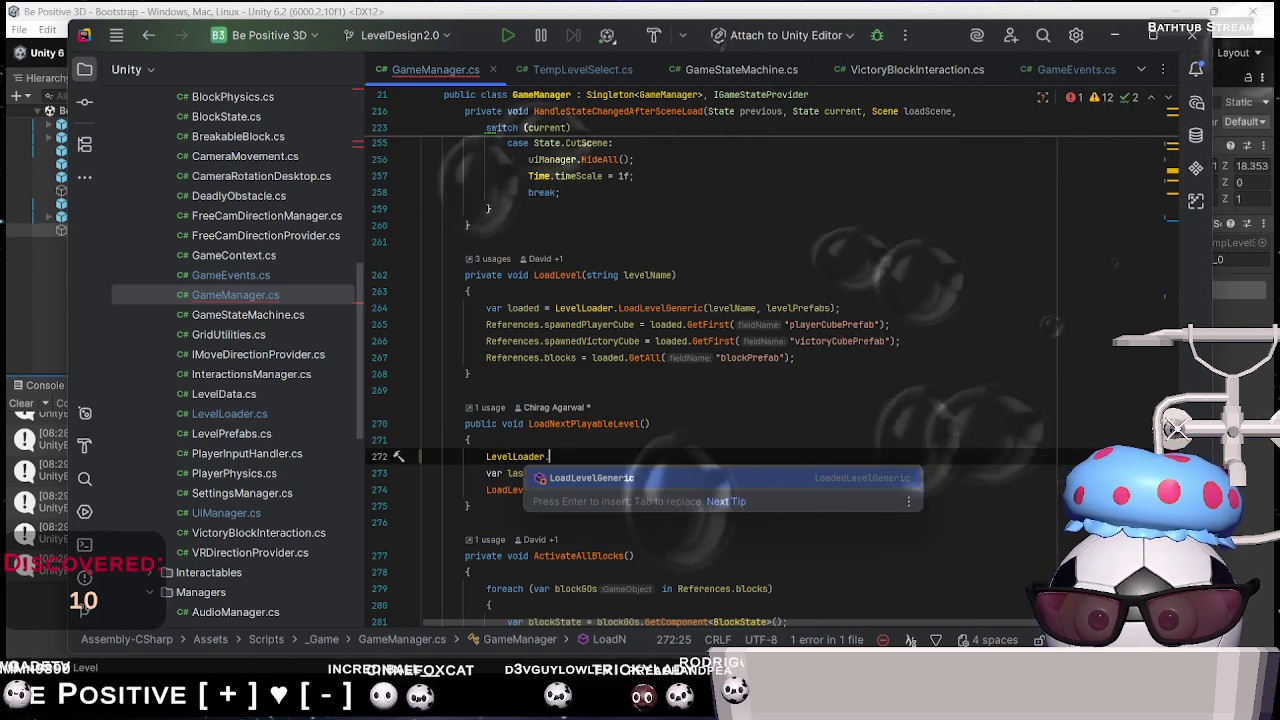
key("Return")
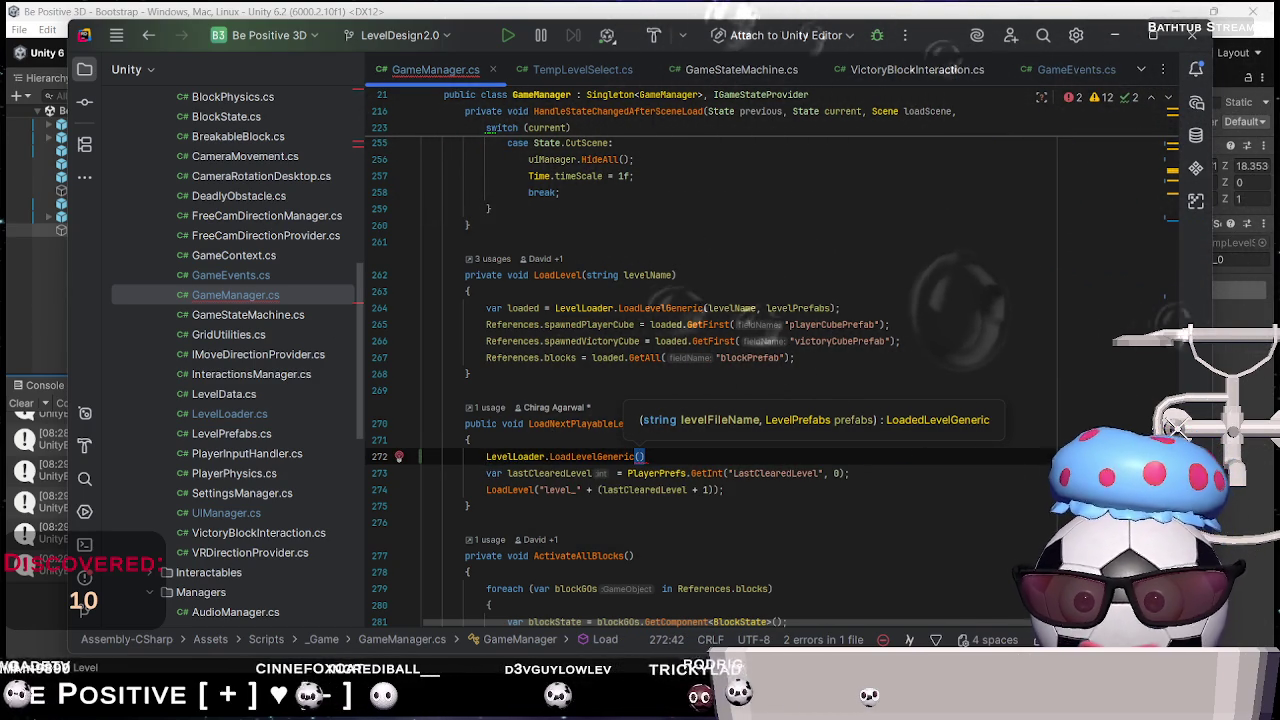
Delete the added line and show Navigate To options for the line 264 LoadLevelGeneric call
key("End")
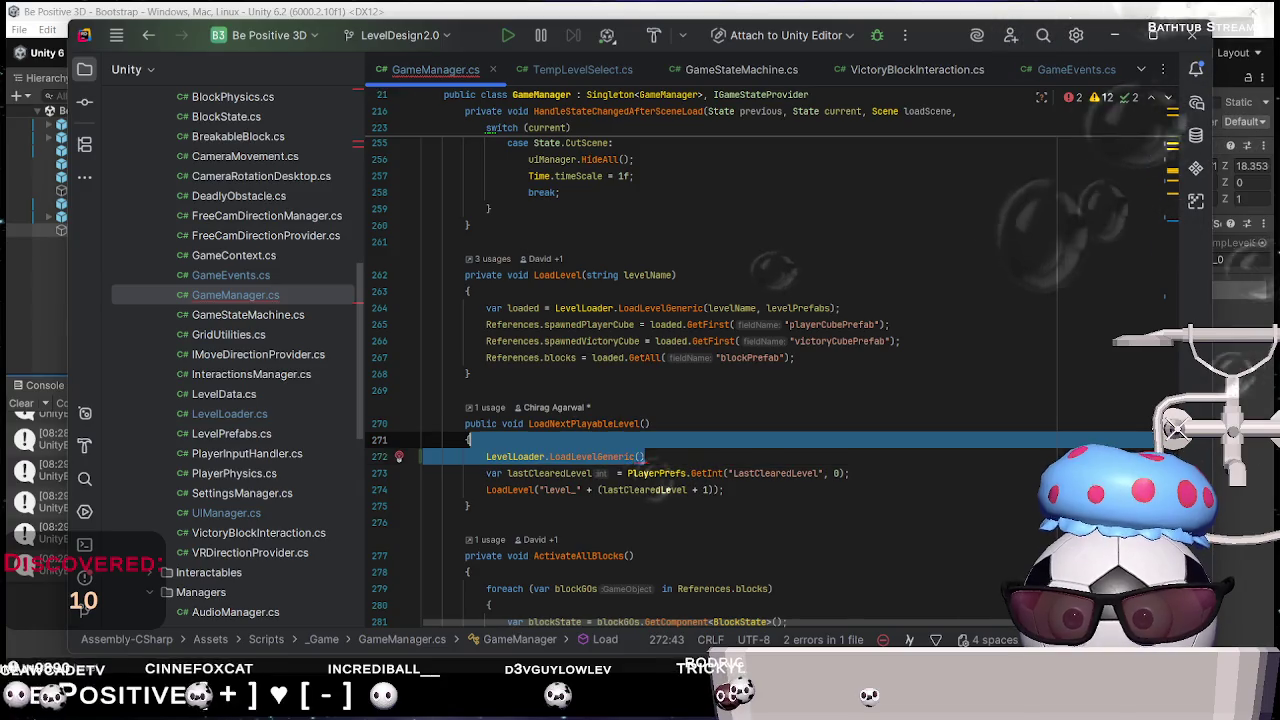
key("BackSpace")
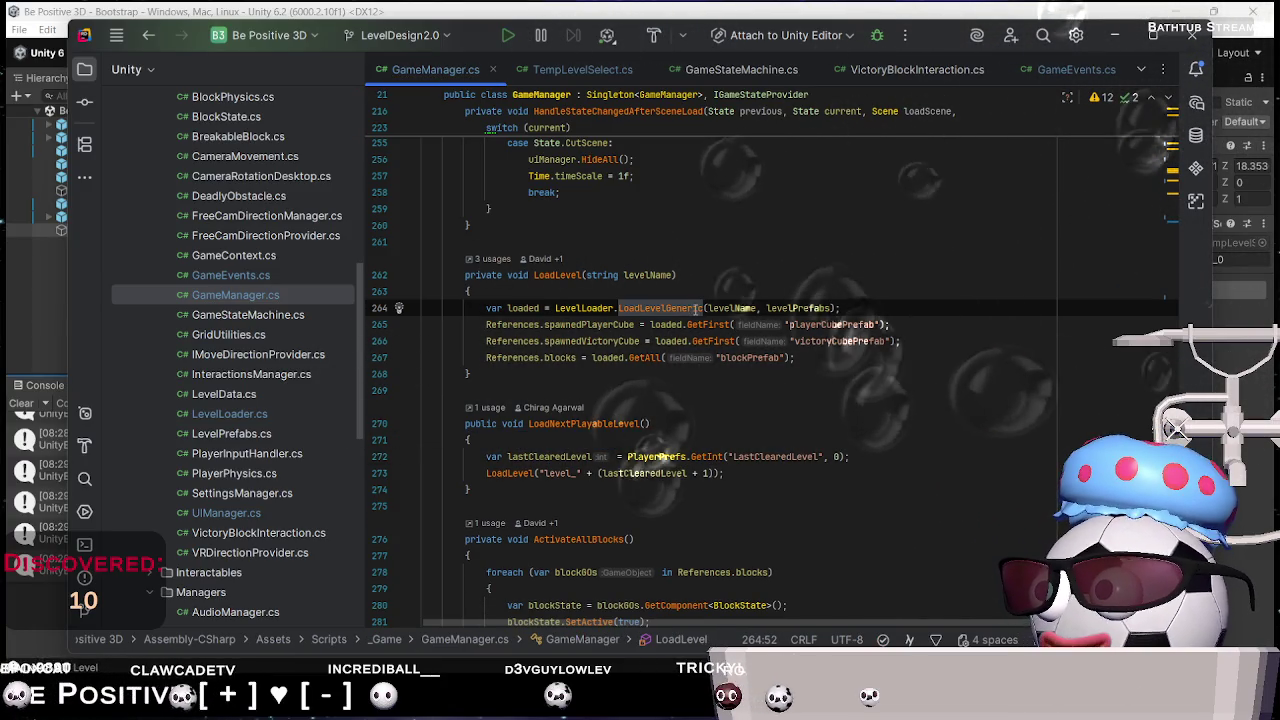
key("alt+Return")
key("Return")
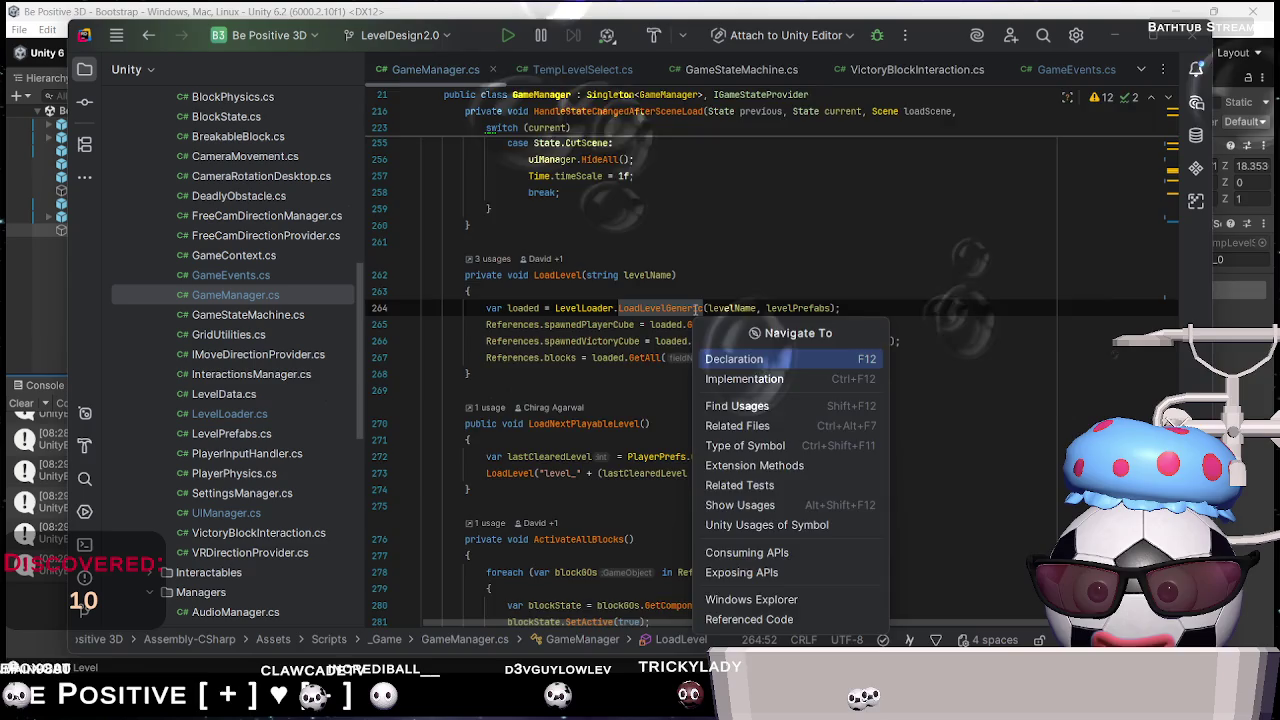
Go to the LoadLevelGeneric declaration in LevelLoader.cs and look around line 34
key("Return")
right_click(695, 309)
left_click(560, 326)
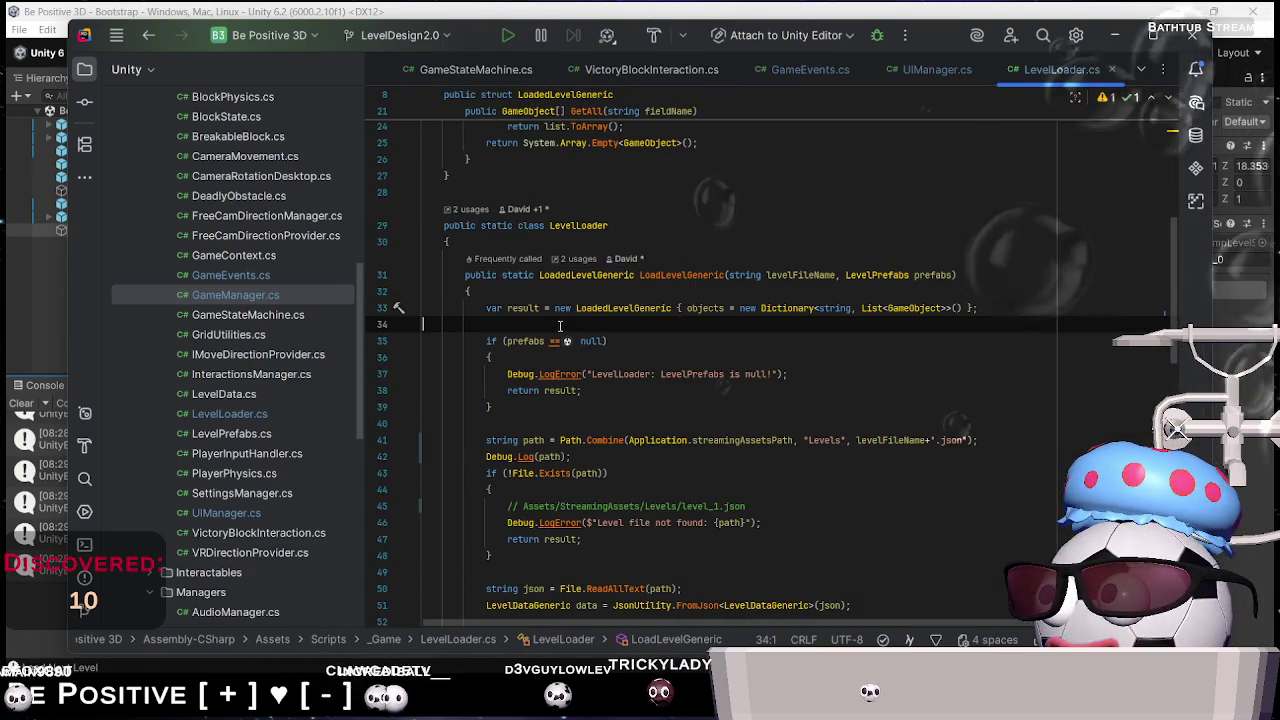
scroll(620, 336, "up", 2)
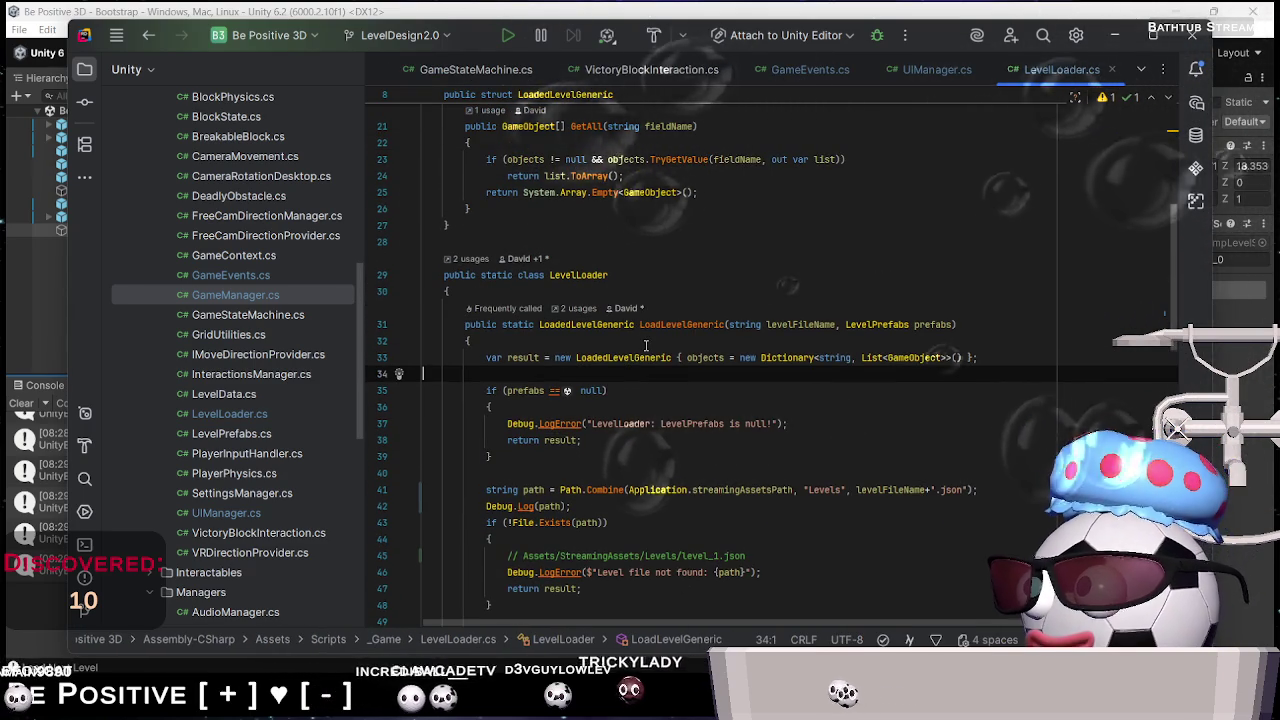
scroll(635, 350, "up", 3)
scroll(625, 353, "down", 3)
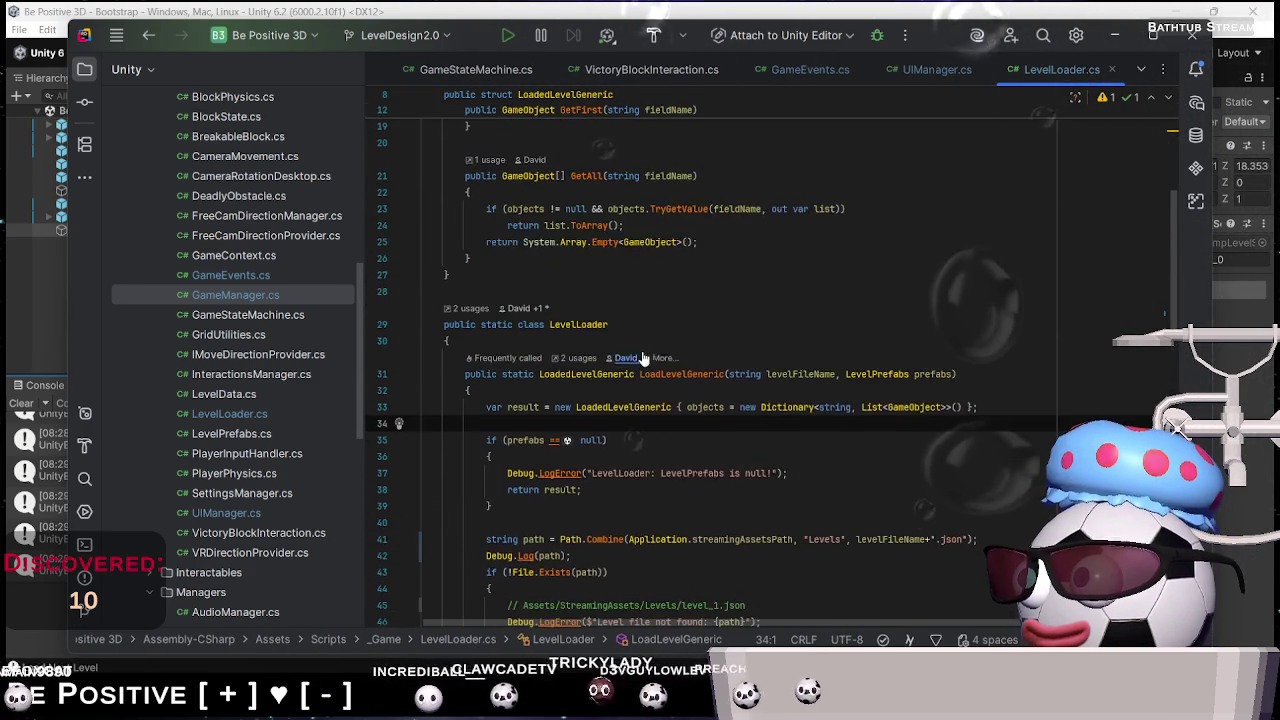
scroll(640, 356, "down", 2)
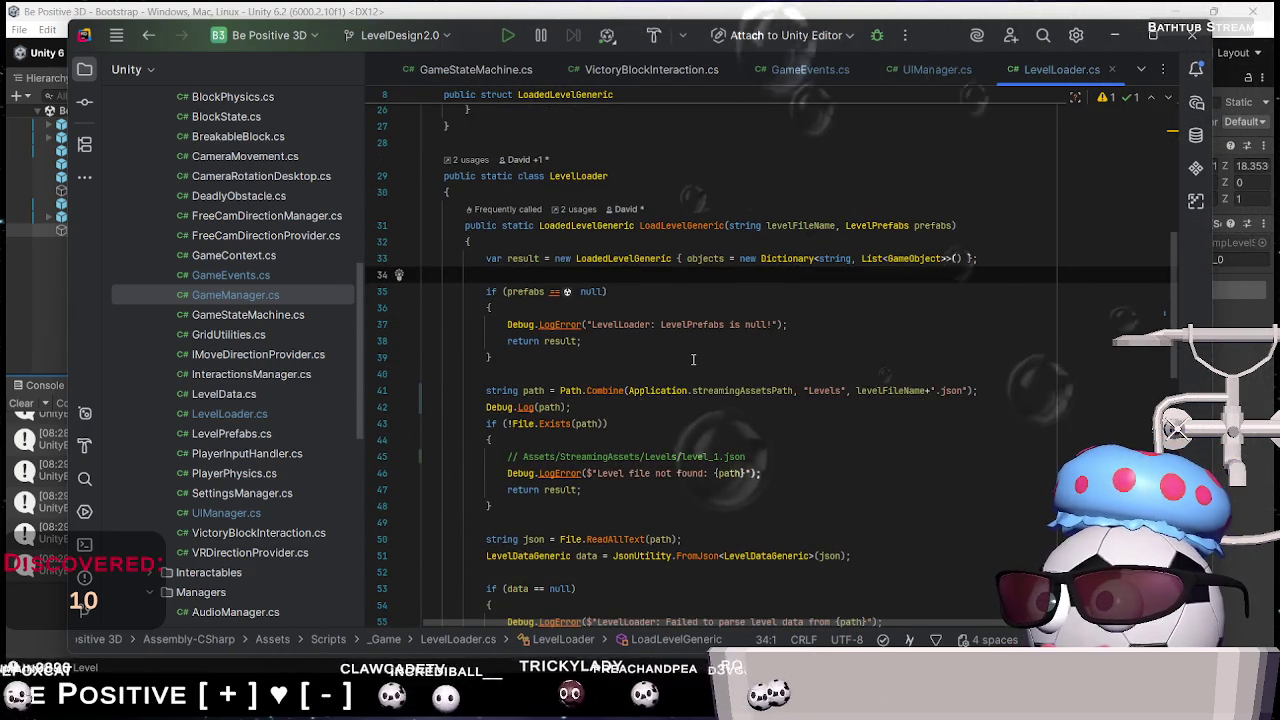
scroll(693, 359, "down", 2)
scroll(685, 360, "up", 3)
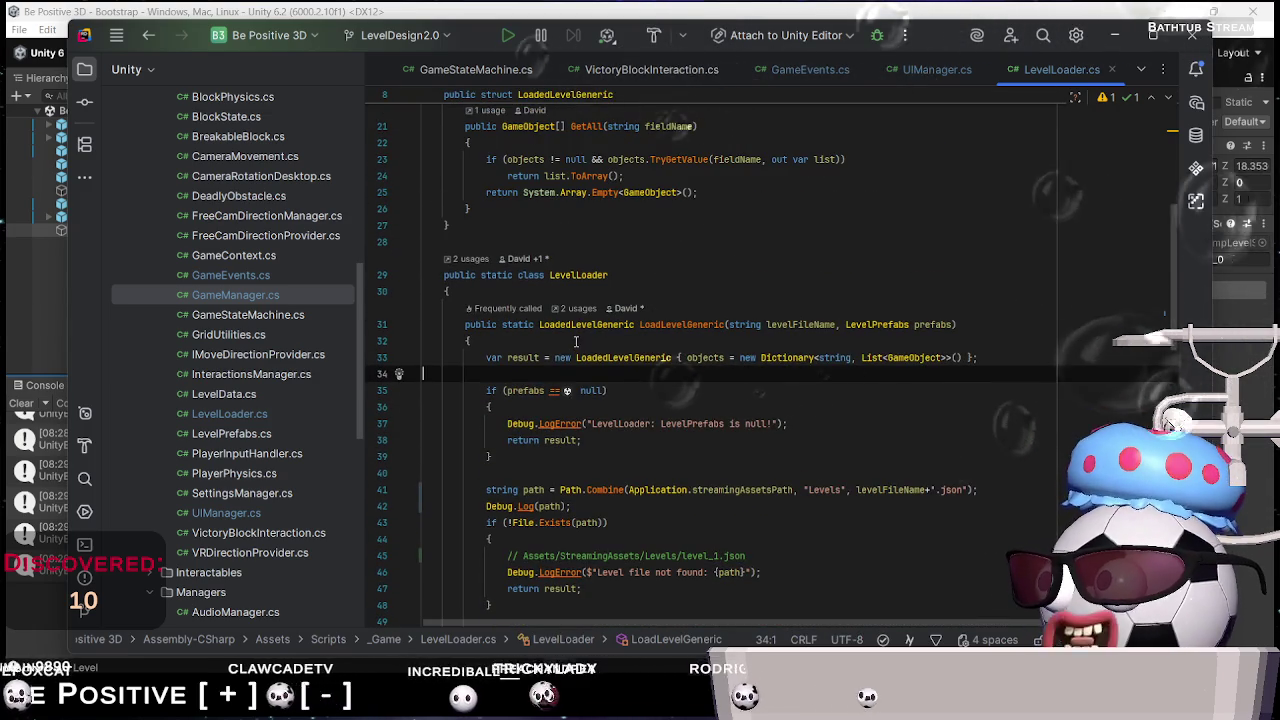
Add a blank line at the method start, then remove it, leaving the code unchanged
left_click(576, 341)
key("Return")
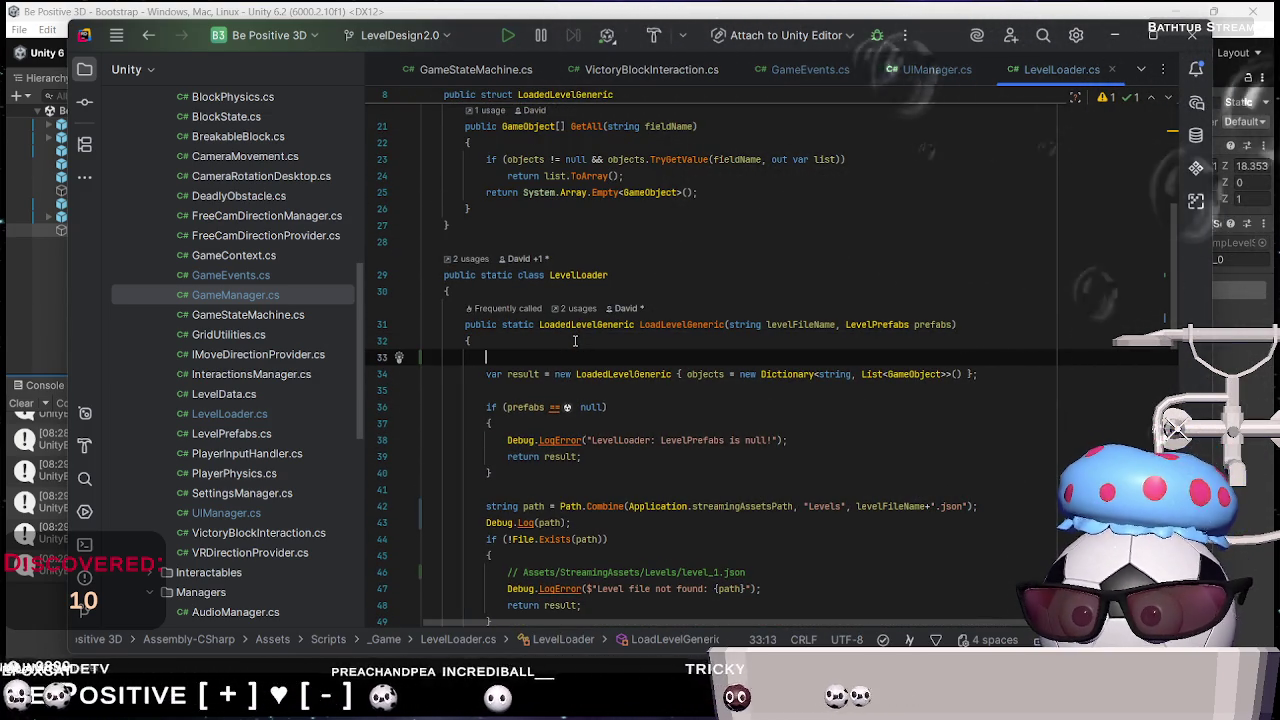
type("Cleare")
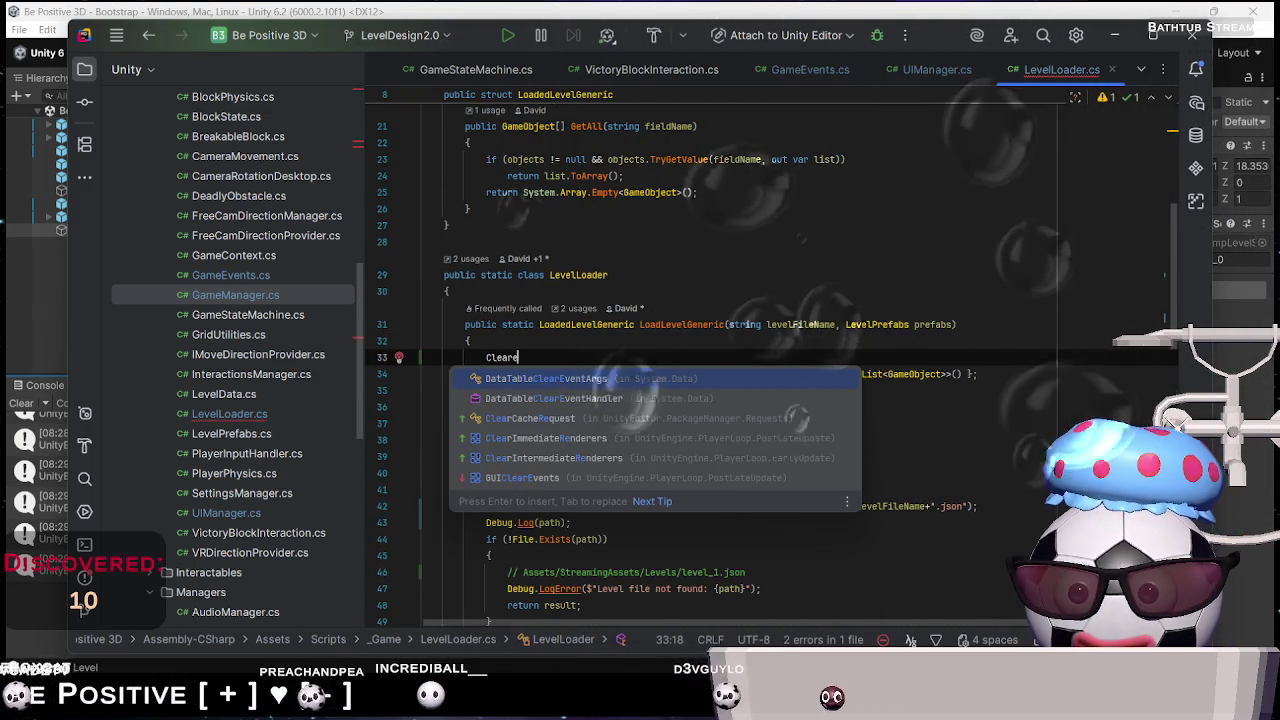
key("BackSpace")
key("BackSpace")
key("BackSpace")
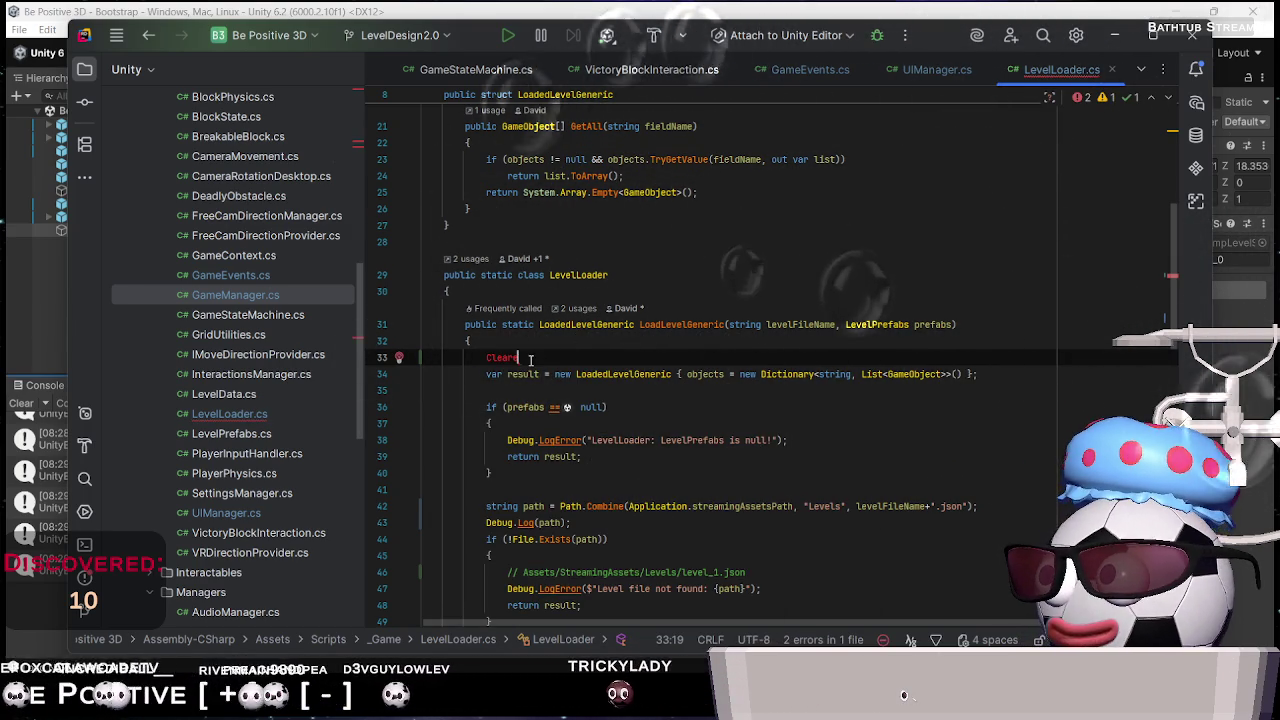
left_click_drag(530, 359, 528, 341)
key("BackSpace")
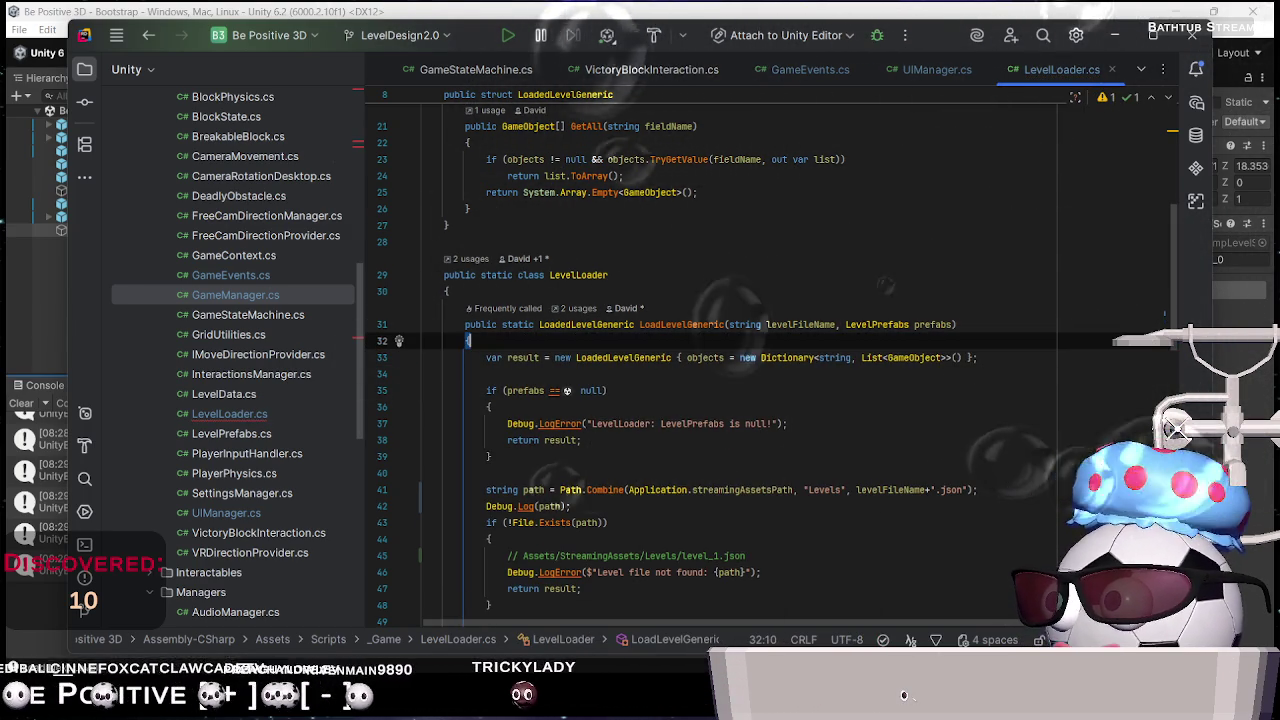
Review LoadLevelGeneric's loading loop around loadedCount++ and the Debug call on lines 96-99
scroll(625, 489, "down", 12)
scroll(625, 489, "down", 7)
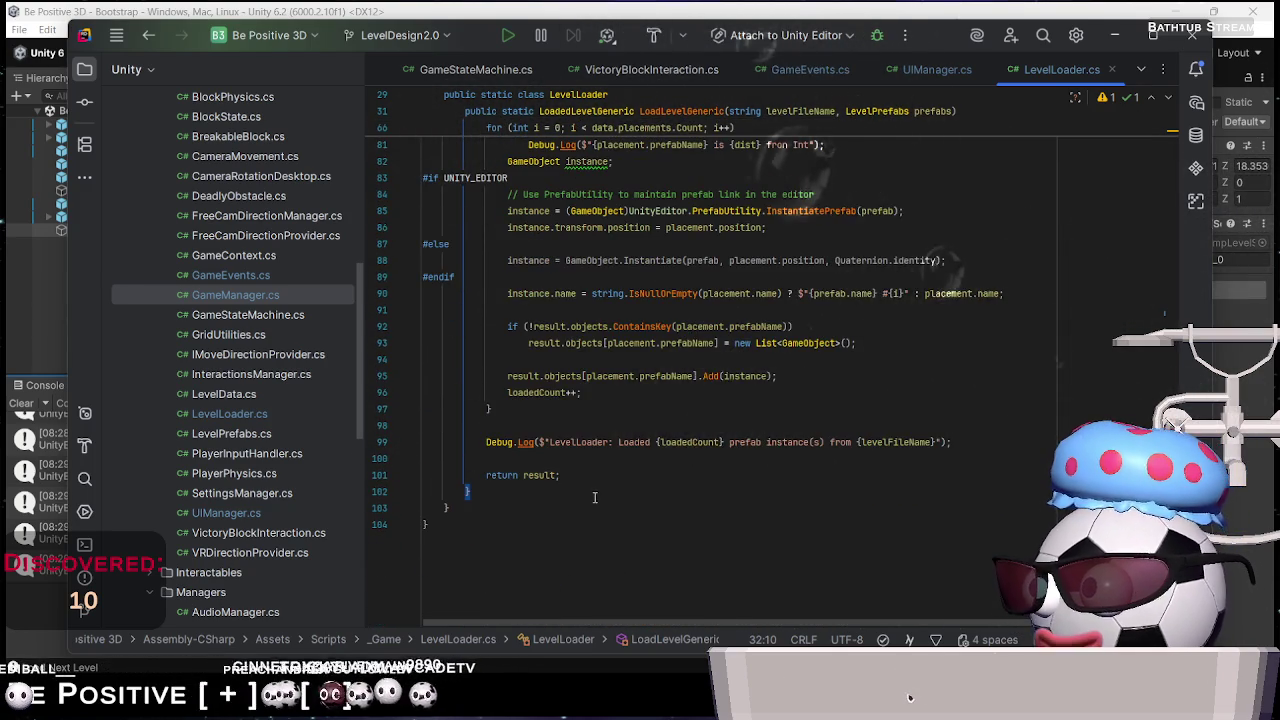
scroll(594, 497, "up", 2)
double_click(500, 541)
scroll(542, 510, "up", 1)
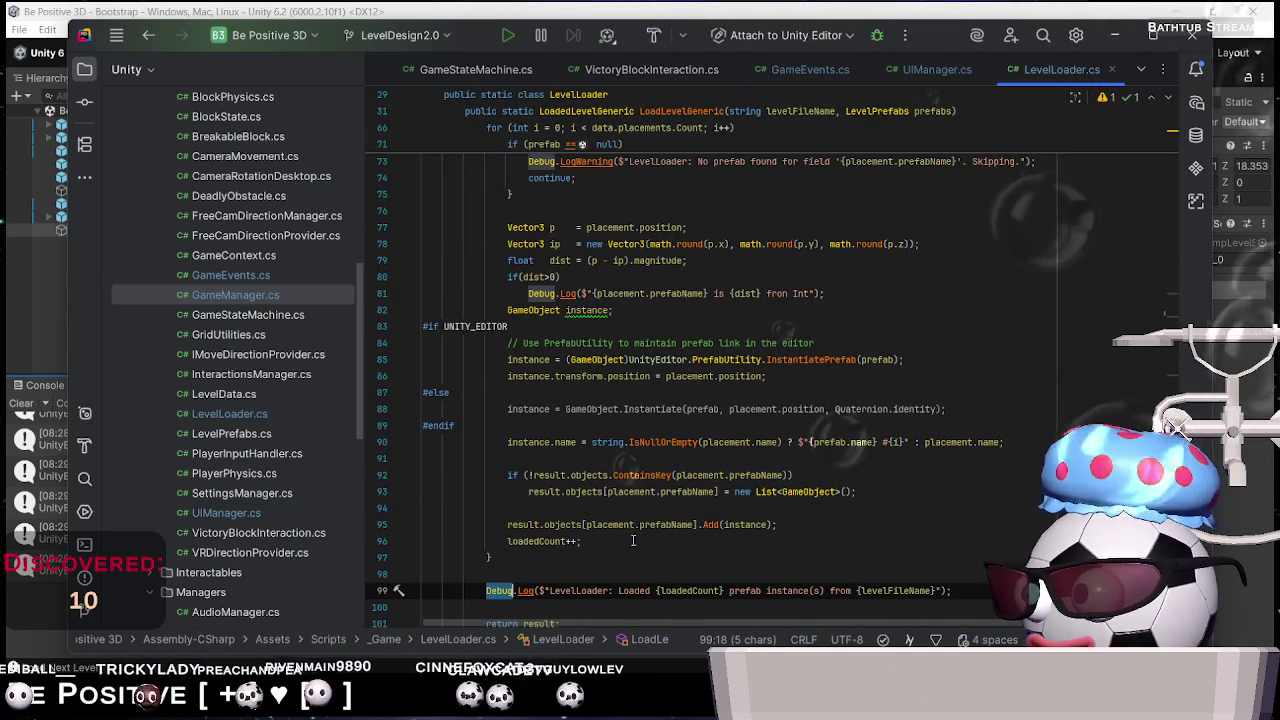
left_click(606, 548)
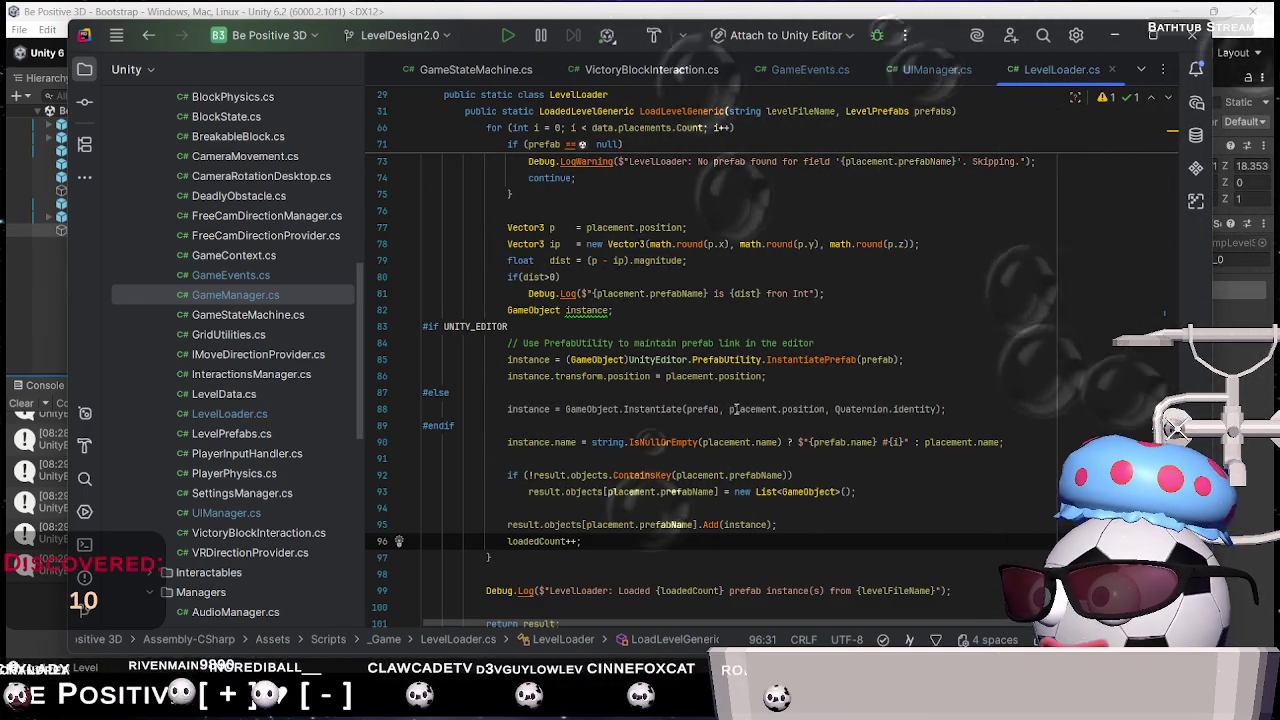
Scroll back up to the LoadedLevelGeneric struct at the top of LevelLoader.cs
scroll(737, 409, "up", 3)
scroll(737, 409, "up", 3)
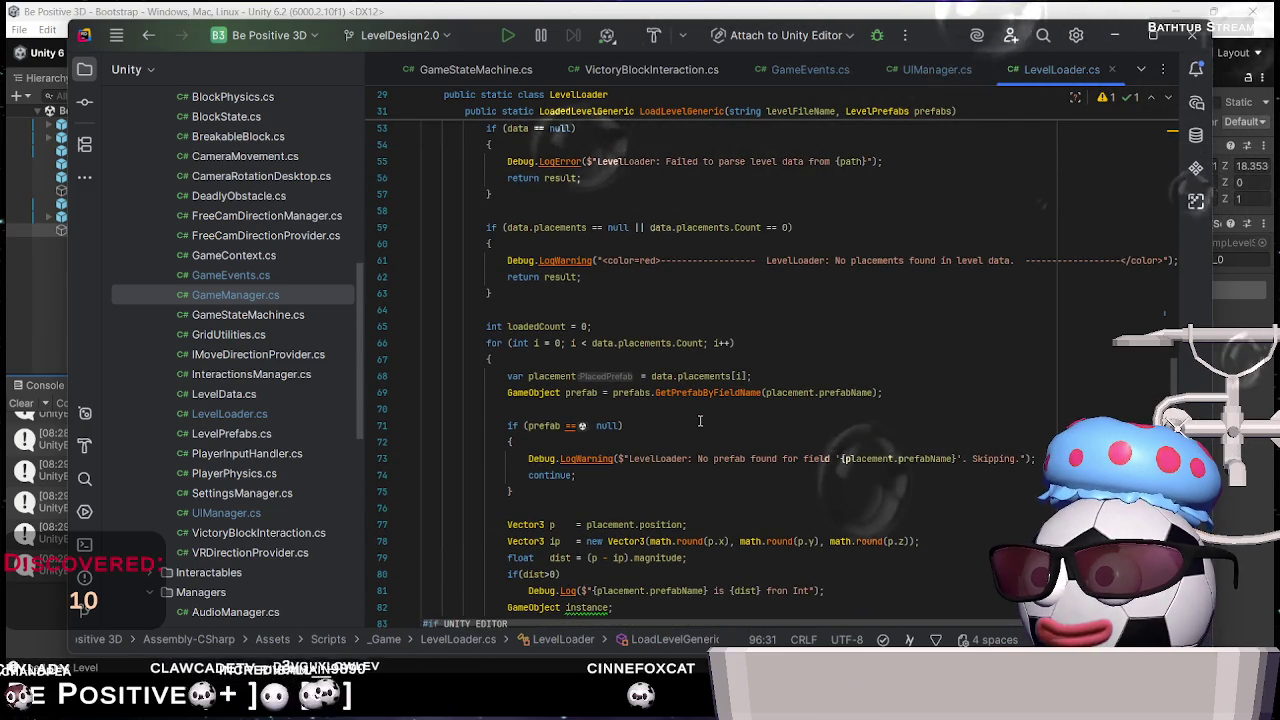
scroll(700, 421, "up", 2)
scroll(700, 421, "up", 6)
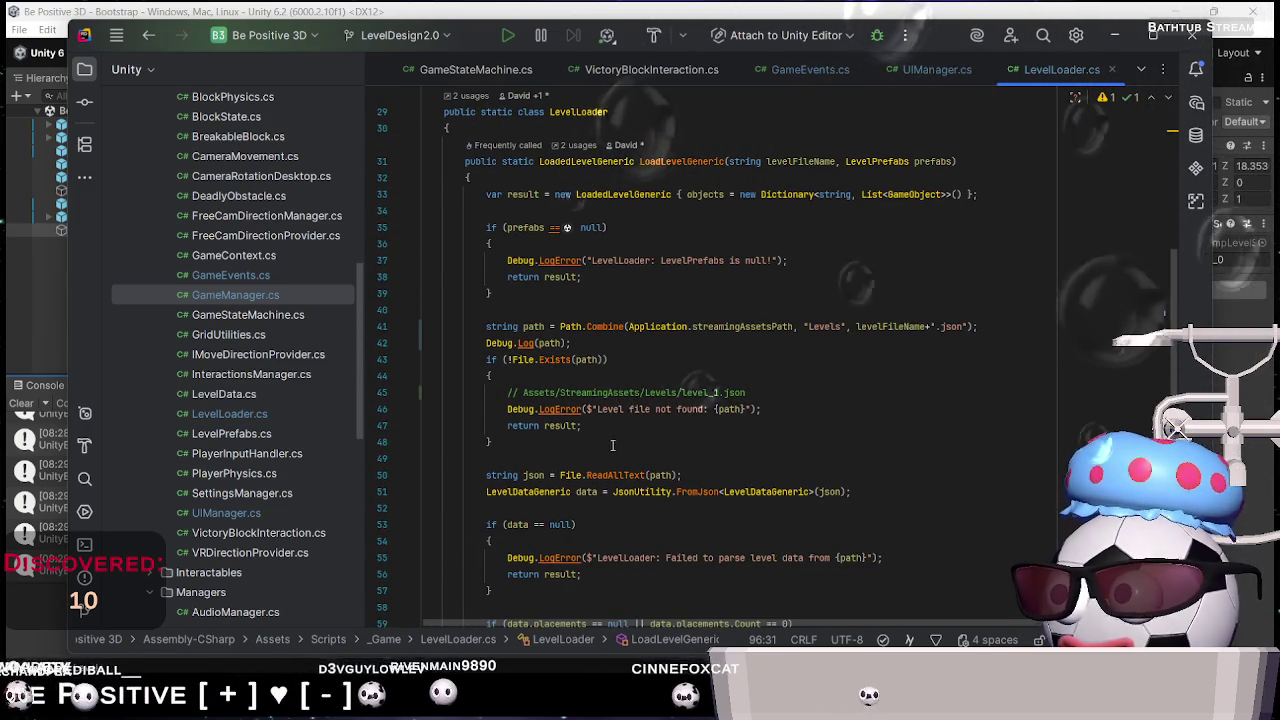
scroll(705, 476, "up", 3)
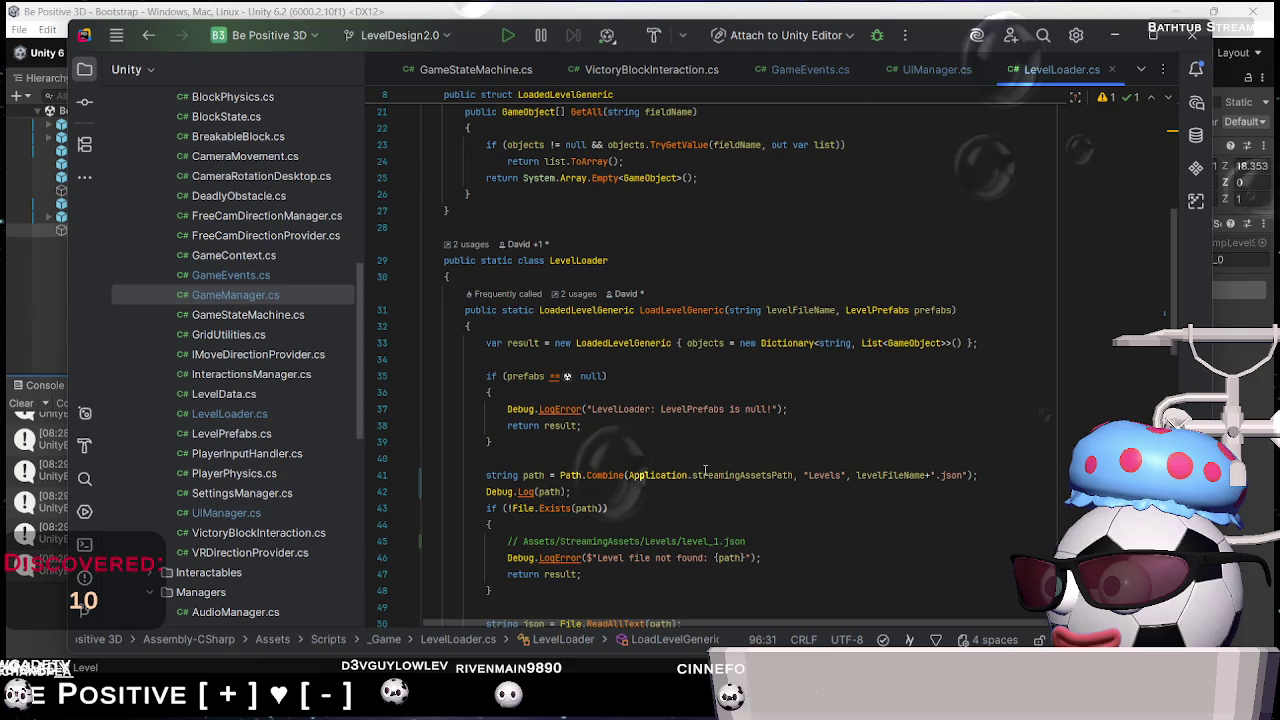
scroll(700, 465, "down", 2)
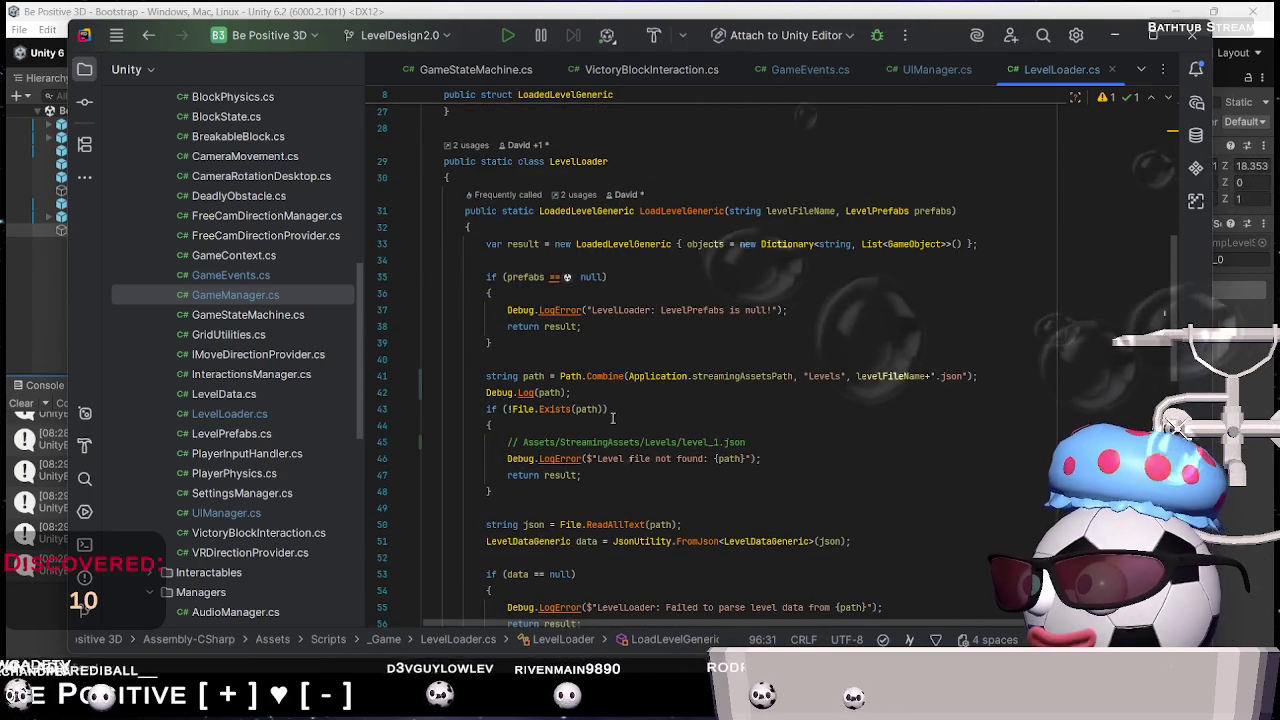
scroll(660, 395, "up", 6)
scroll(640, 417, "up", 3)
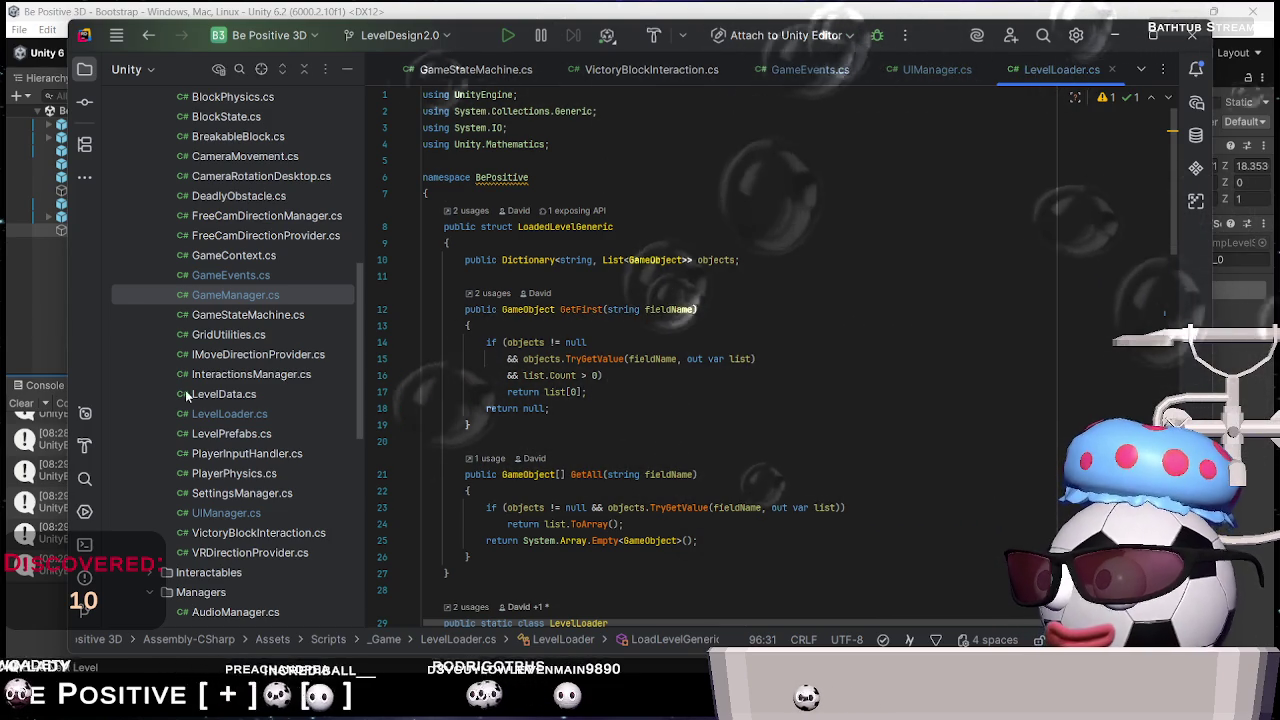
scroll(245, 450, "up", 7)
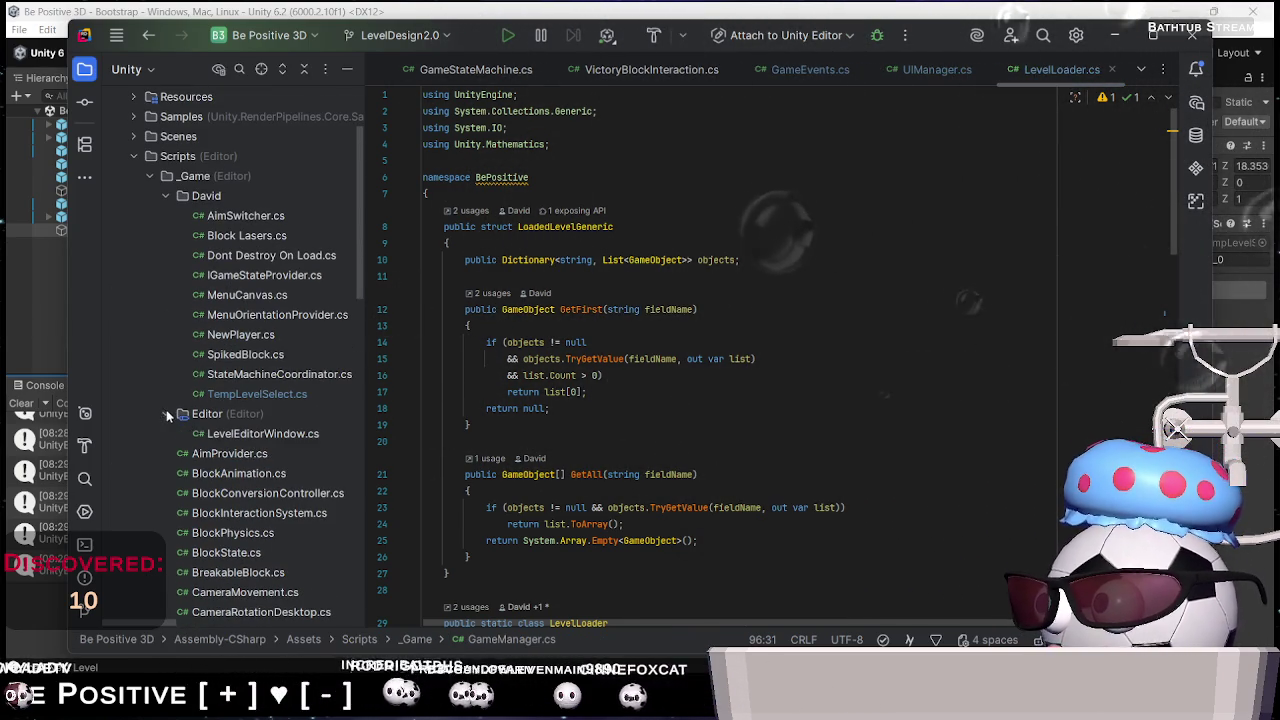
double_click(263, 438)
scroll(645, 410, "down", 9)
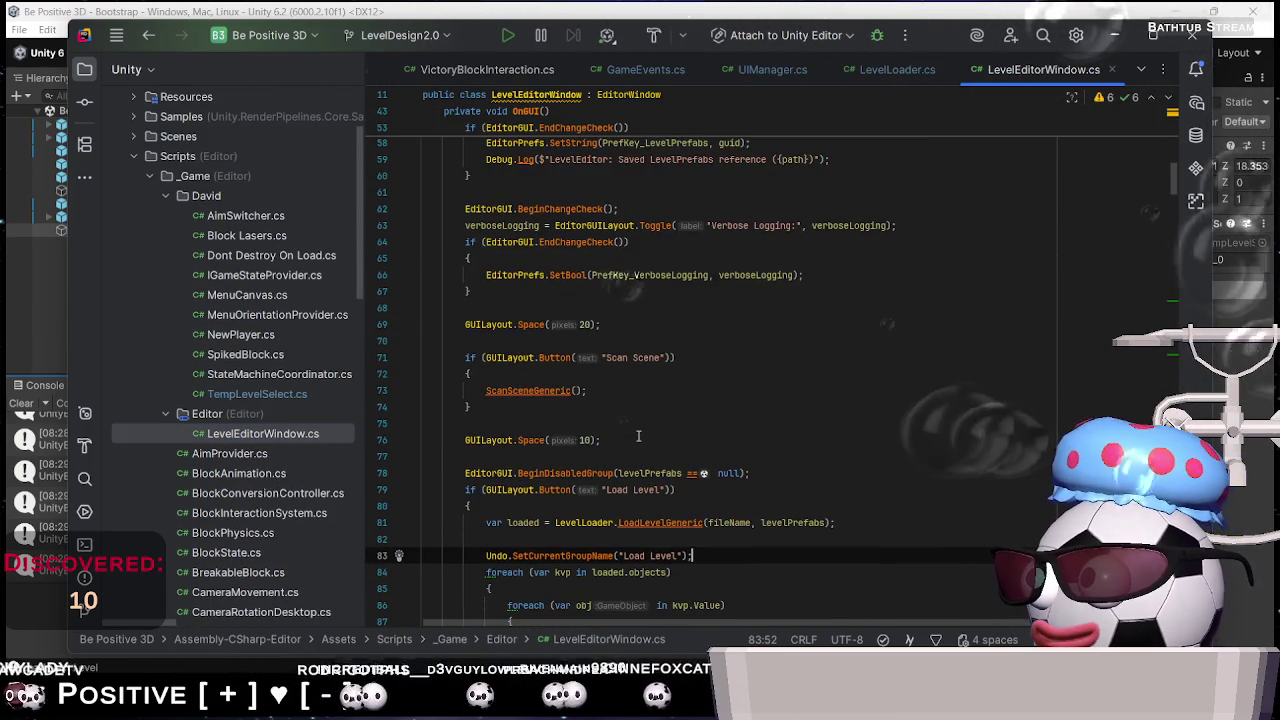
scroll(638, 437, "down", 9)
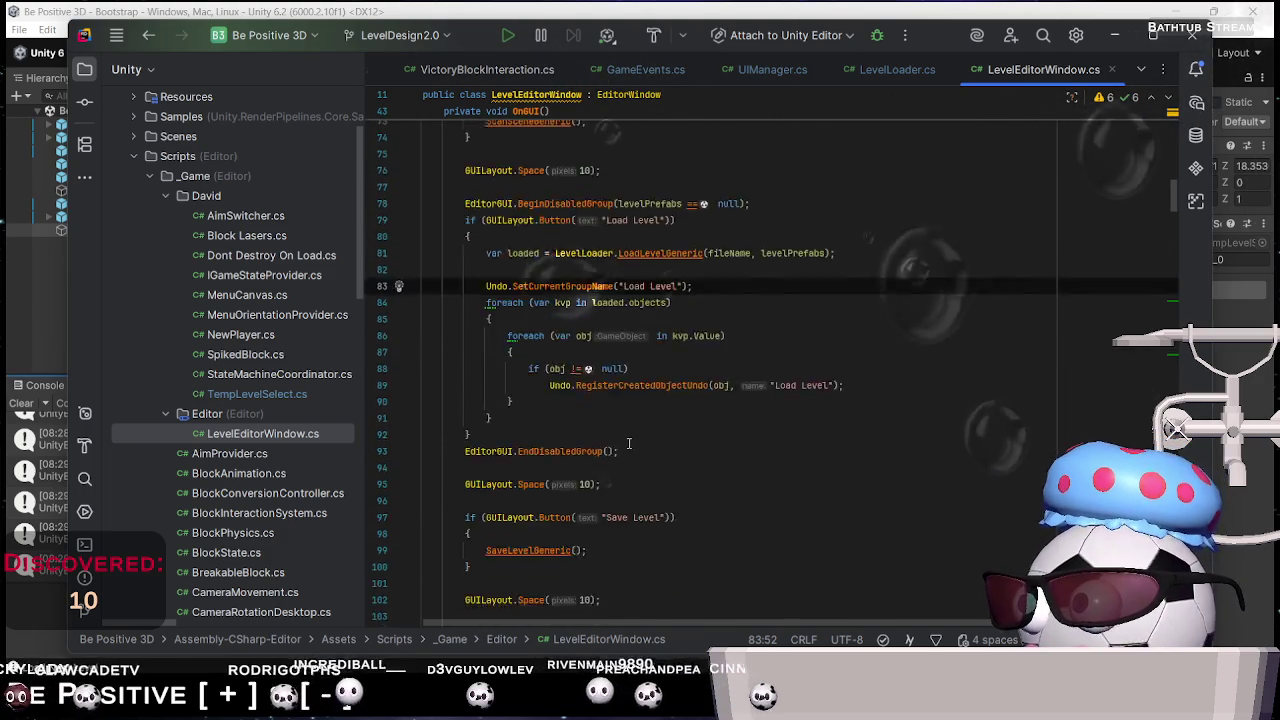
scroll(620, 444, "down", 12)
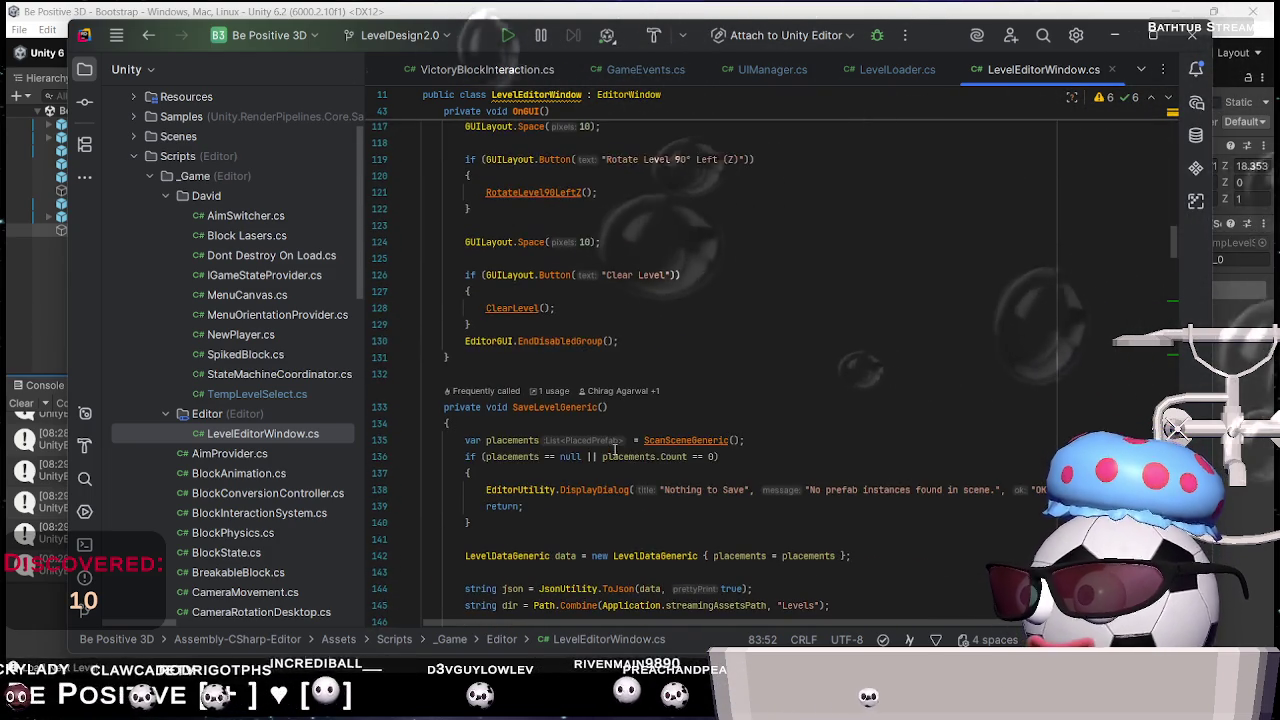
scroll(610, 446, "down", 3)
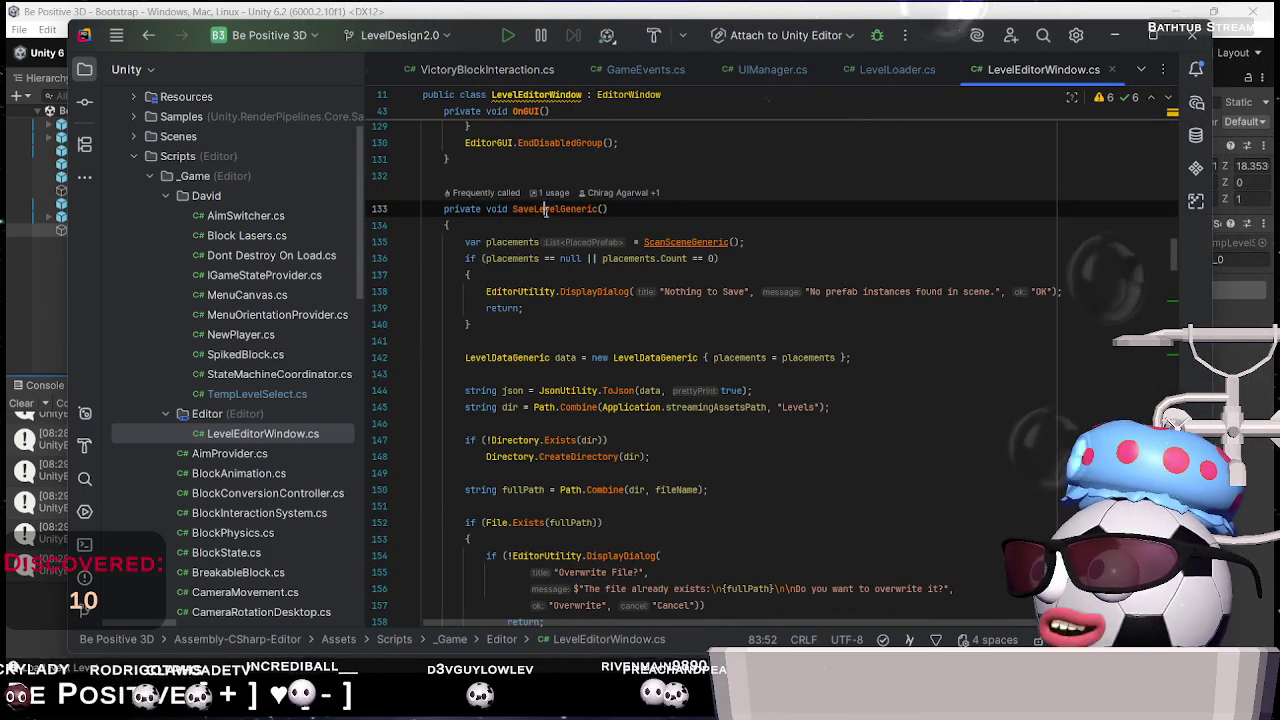
scroll(555, 320, "down", 15)
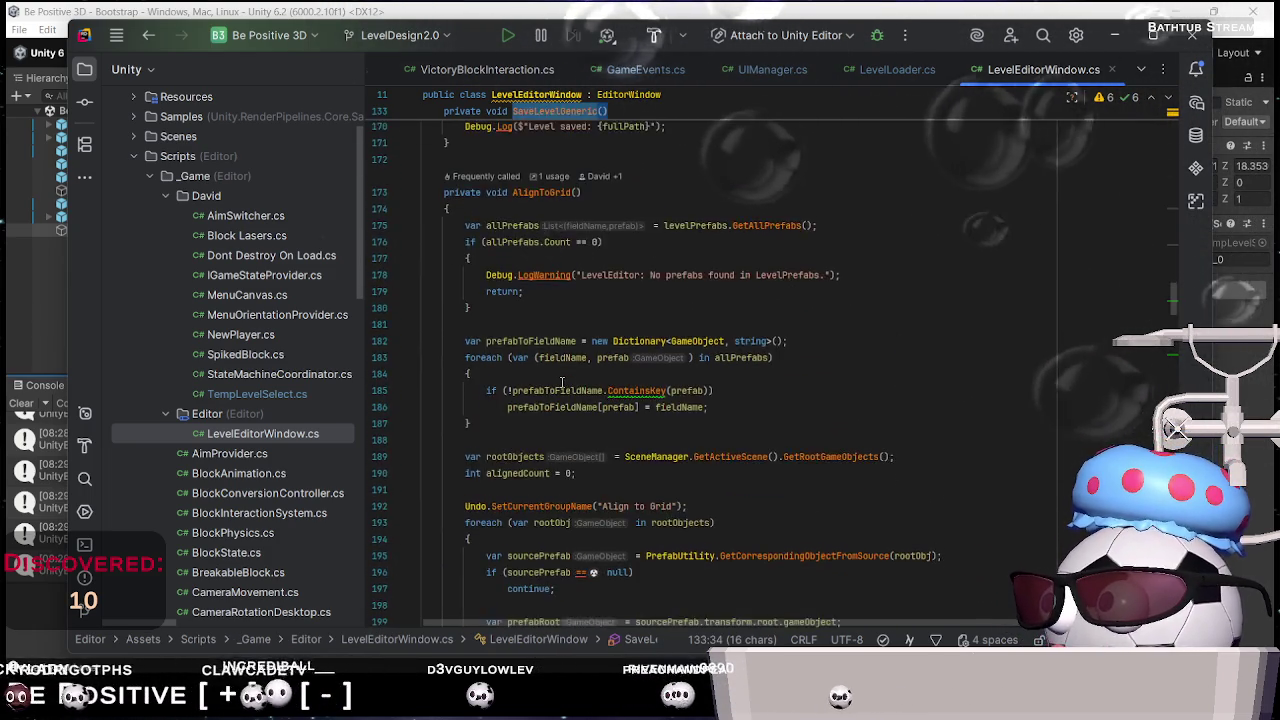
scroll(562, 385, "down", 11)
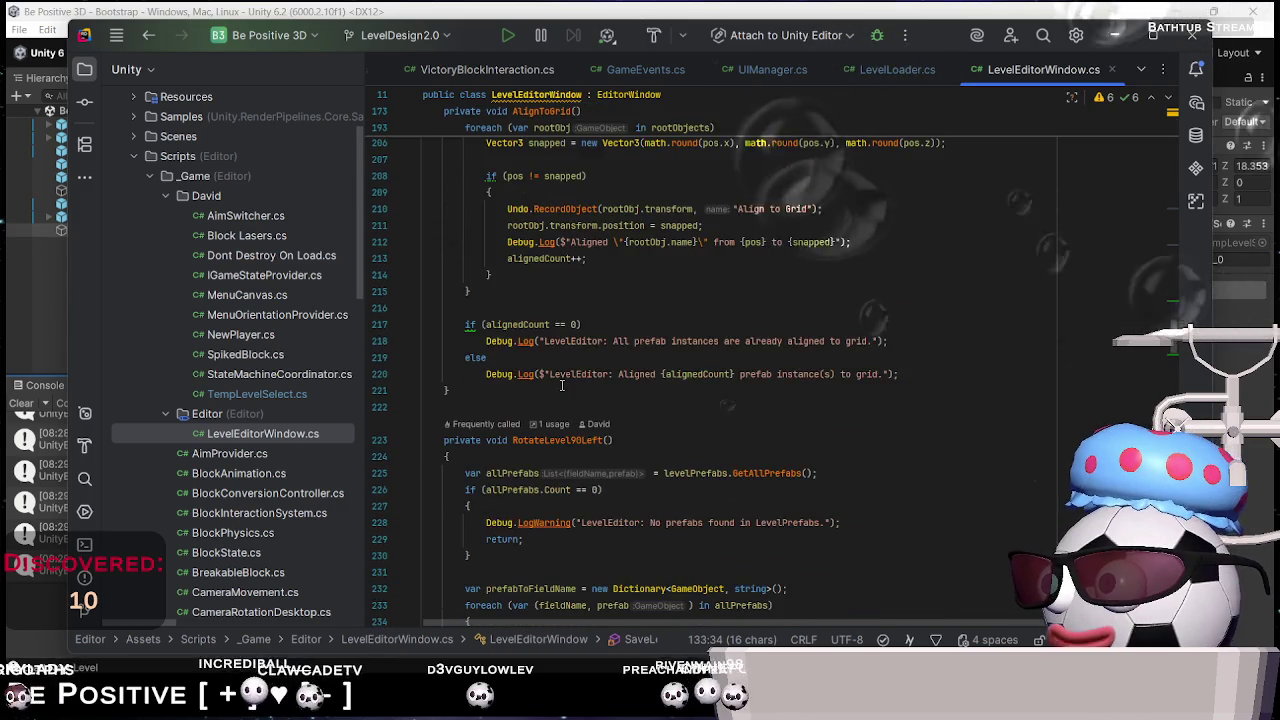
scroll(562, 385, "down", 17)
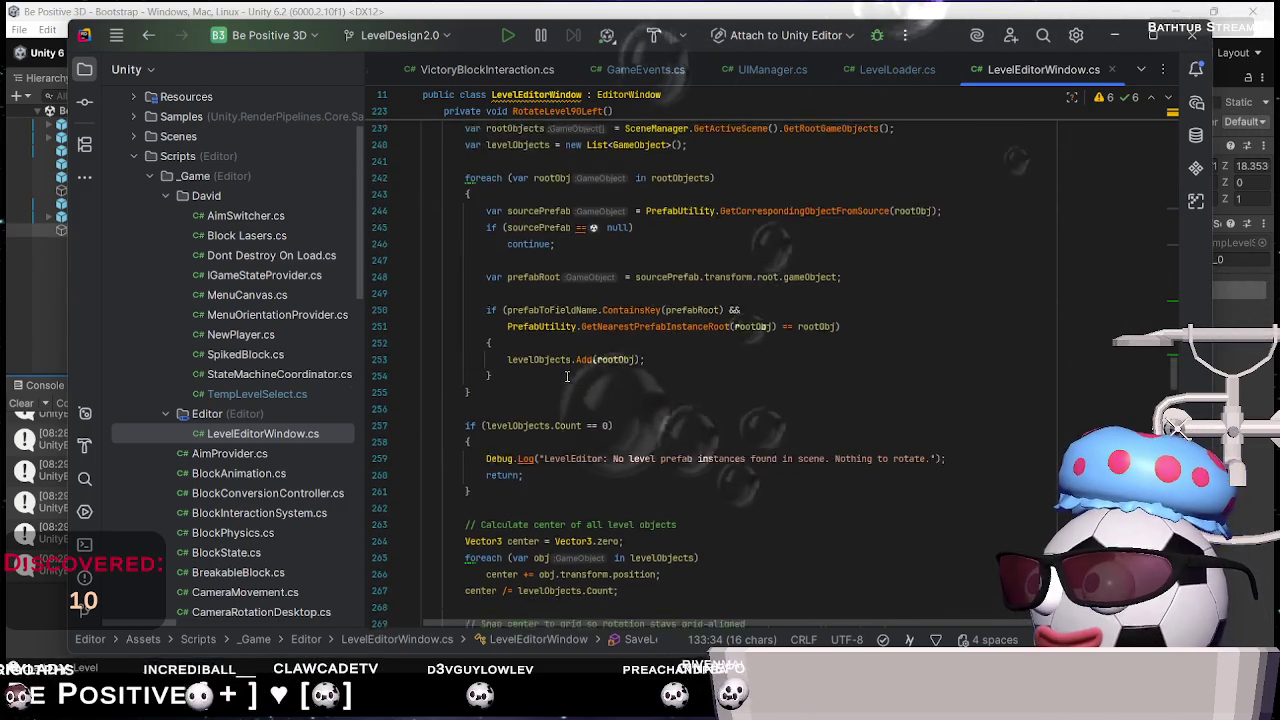
scroll(562, 388, "down", 15)
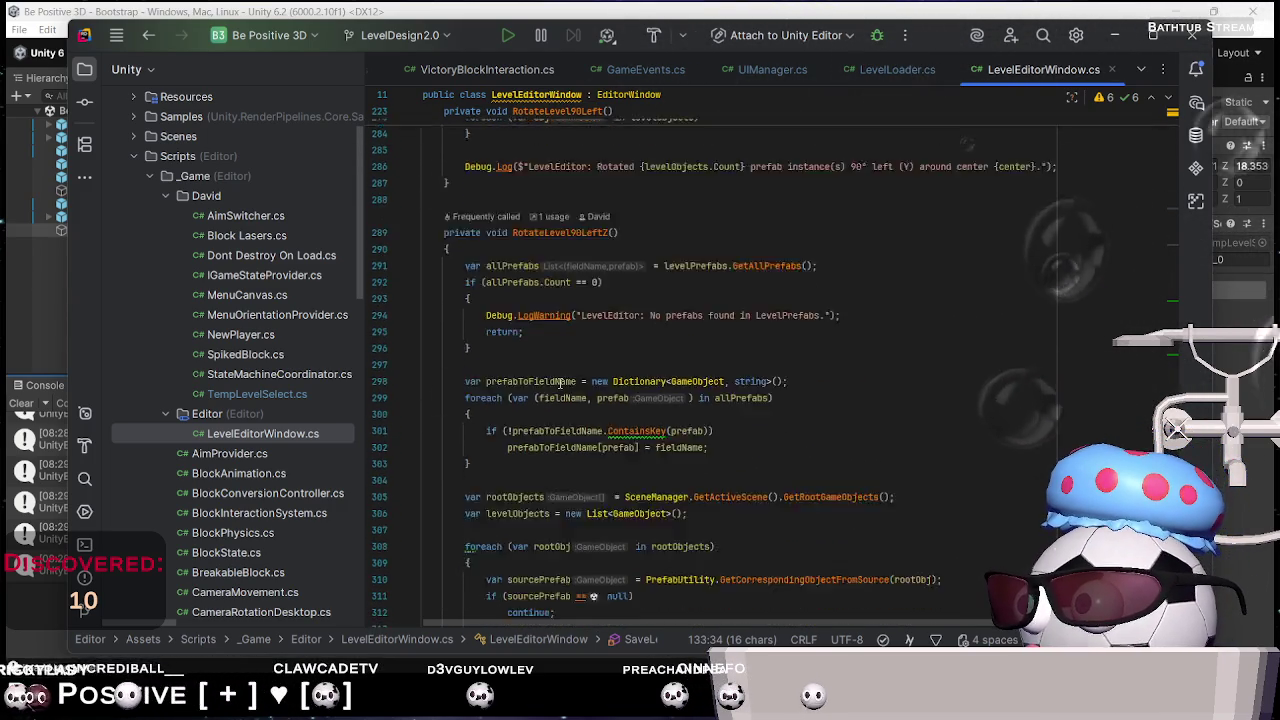
scroll(560, 383, "down", 7)
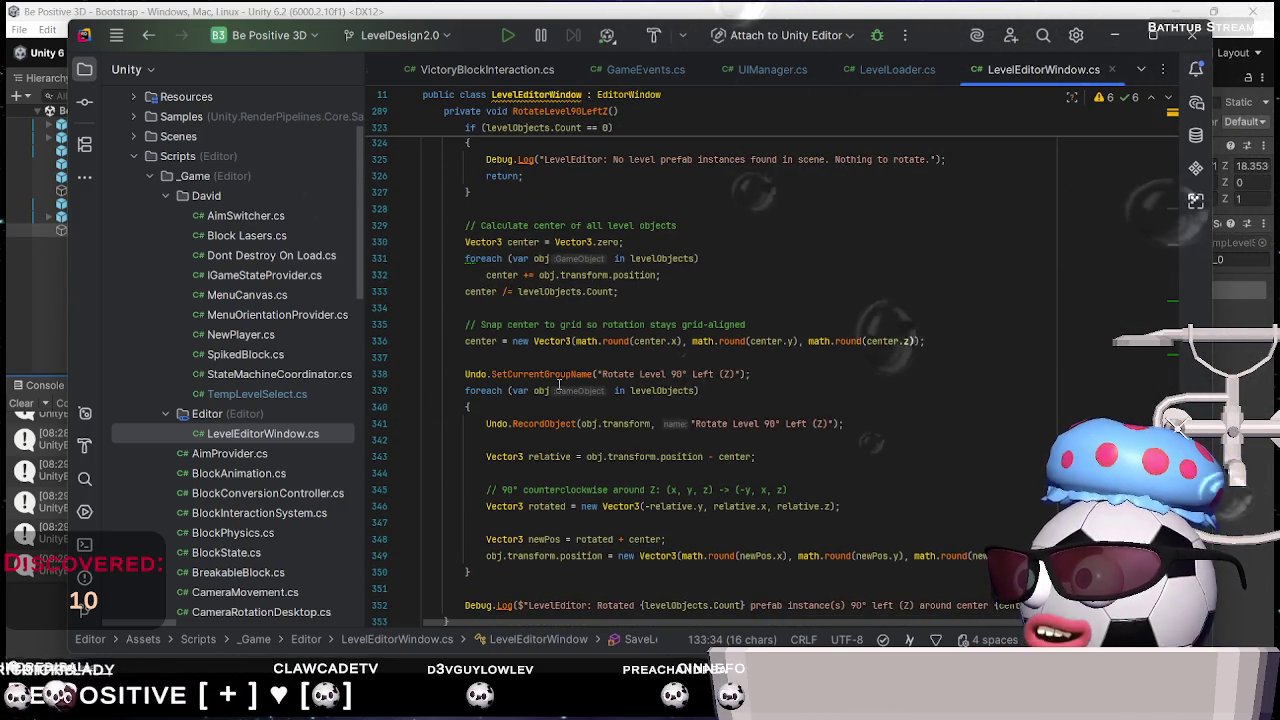
scroll(559, 385, "down", 8)
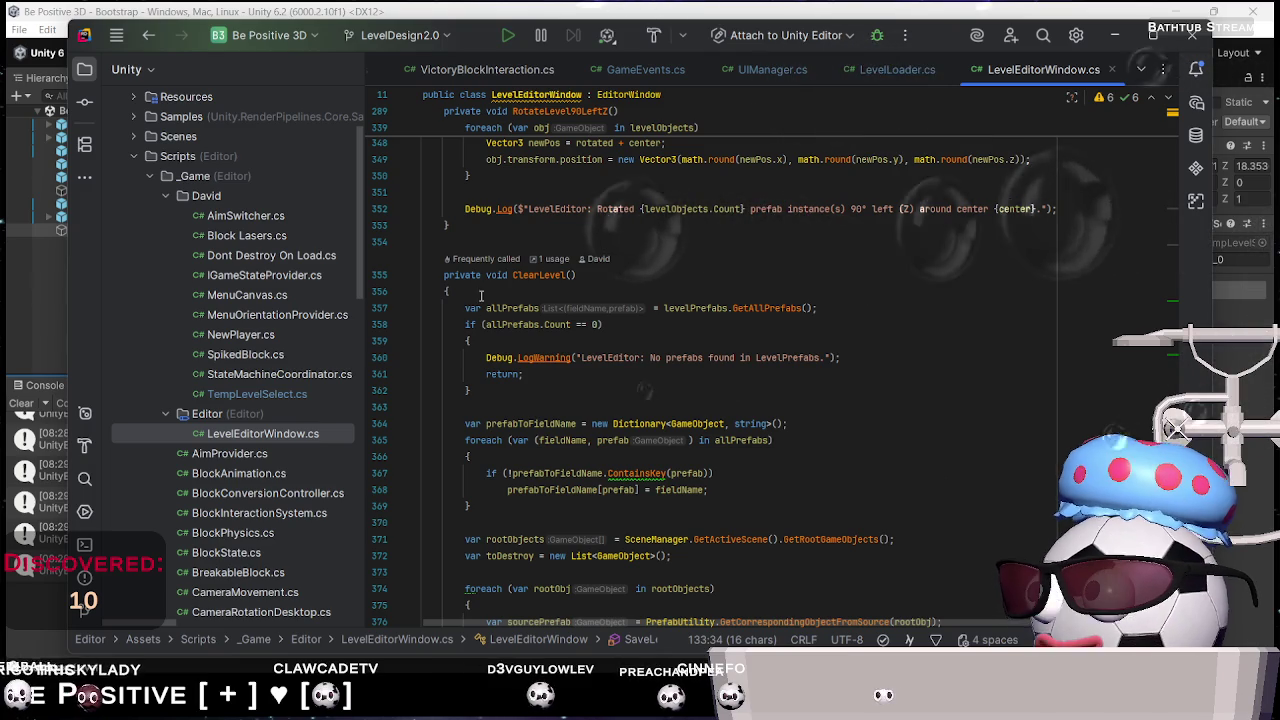
left_click(537, 275)
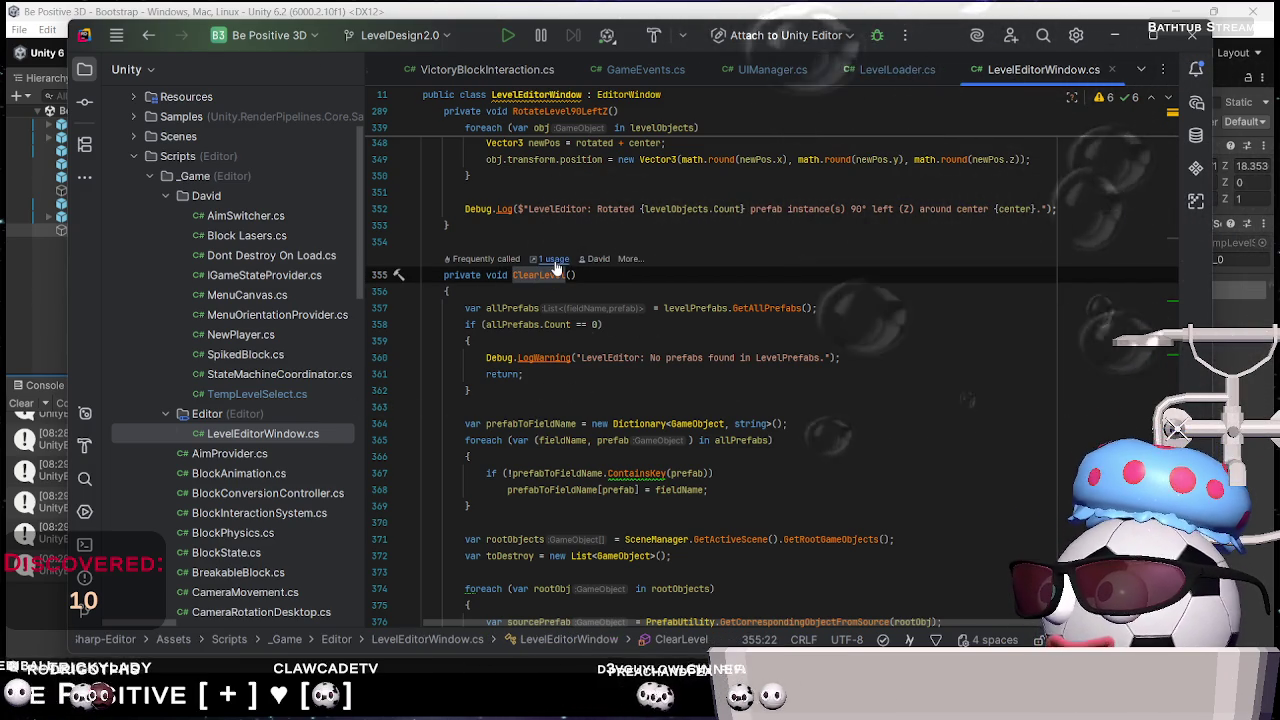
left_click(554, 260)
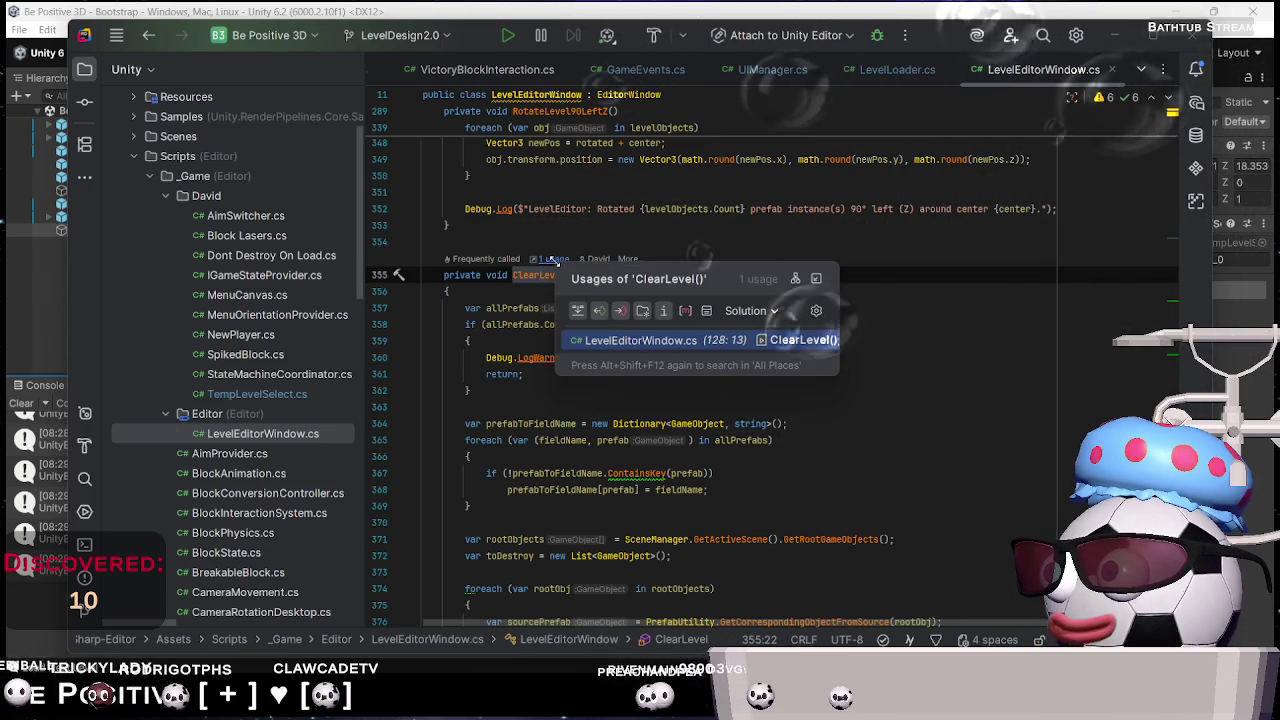
left_click(858, 267)
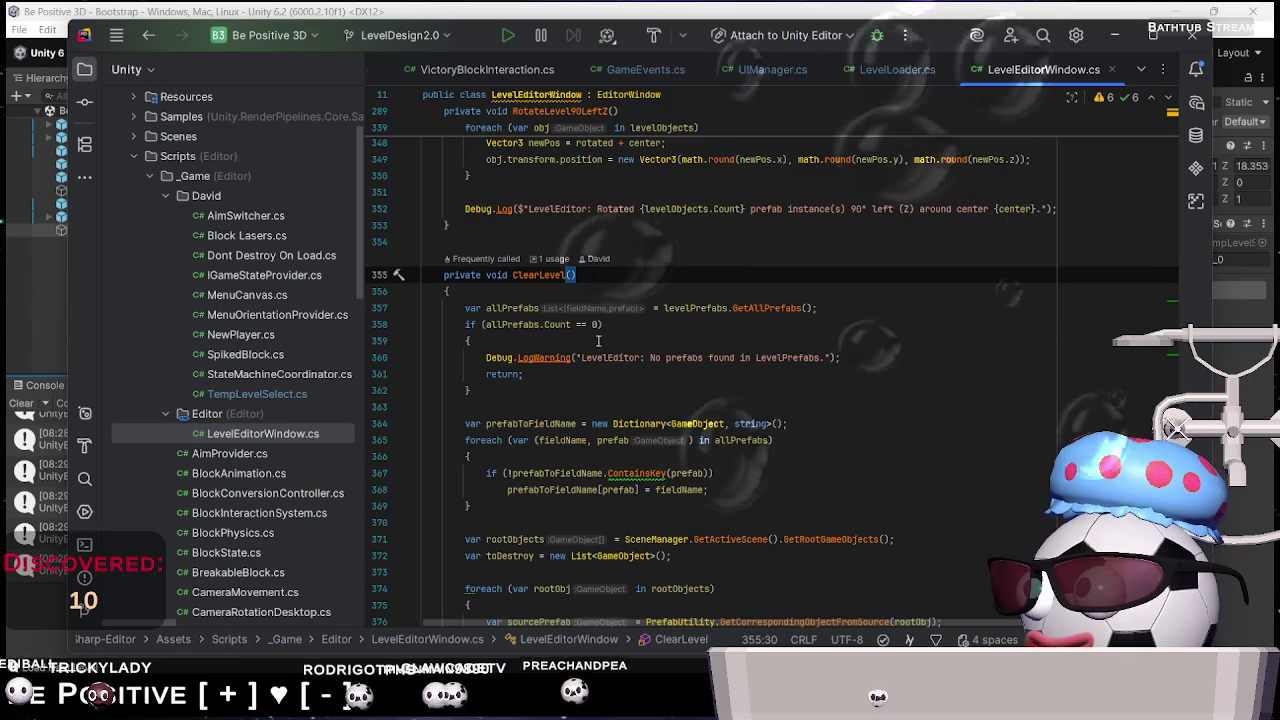
left_click(701, 308)
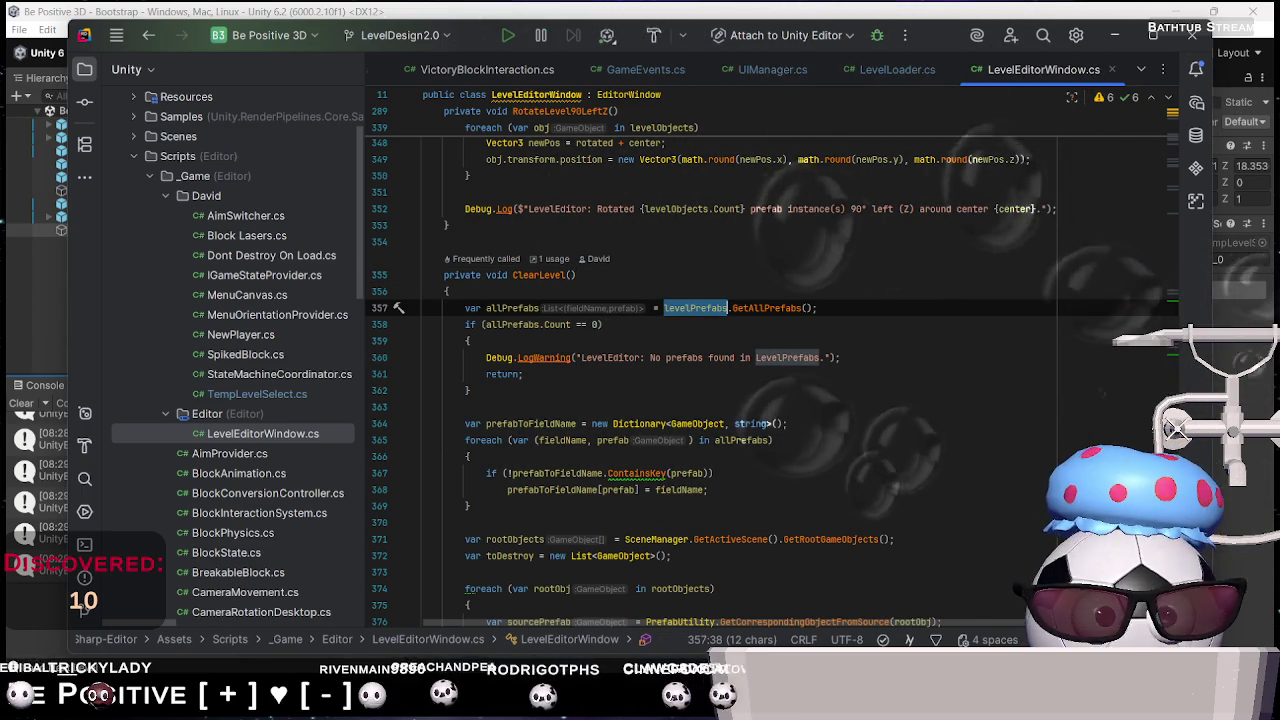
left_click(1168, 148)
left_click_drag(1168, 148, 1168, 118)
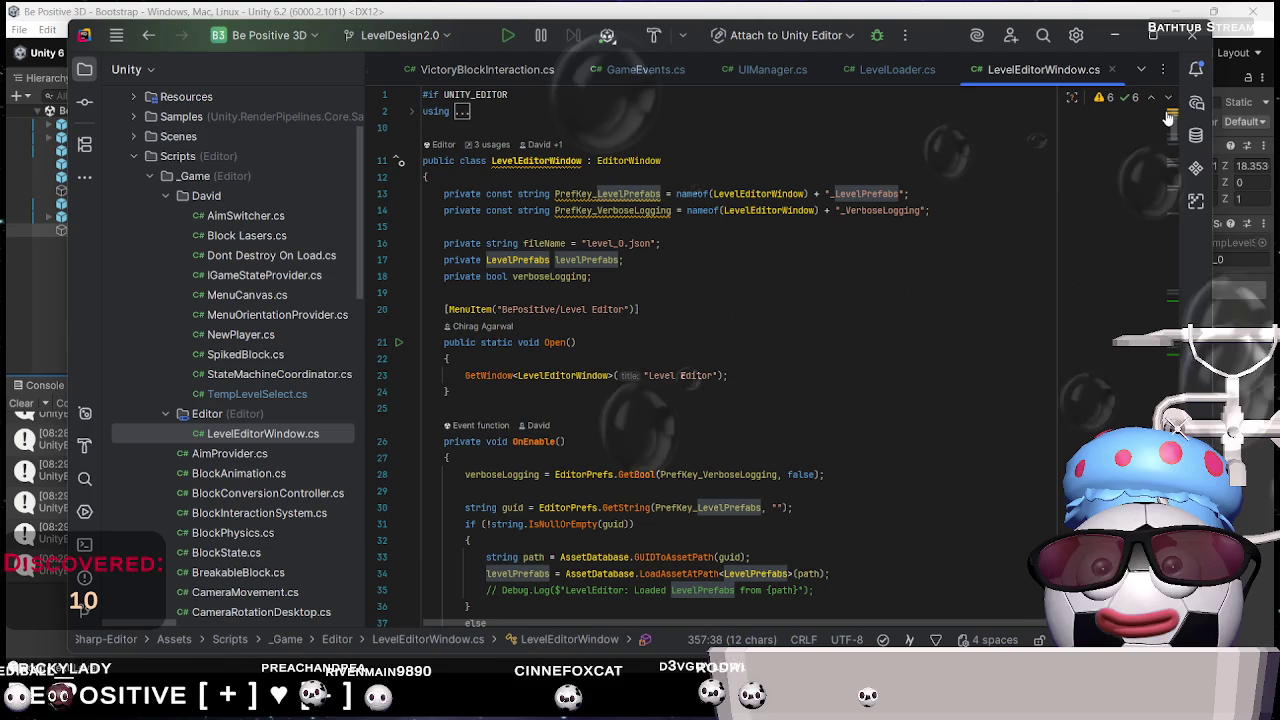
left_click_drag(1168, 131, 1168, 255)
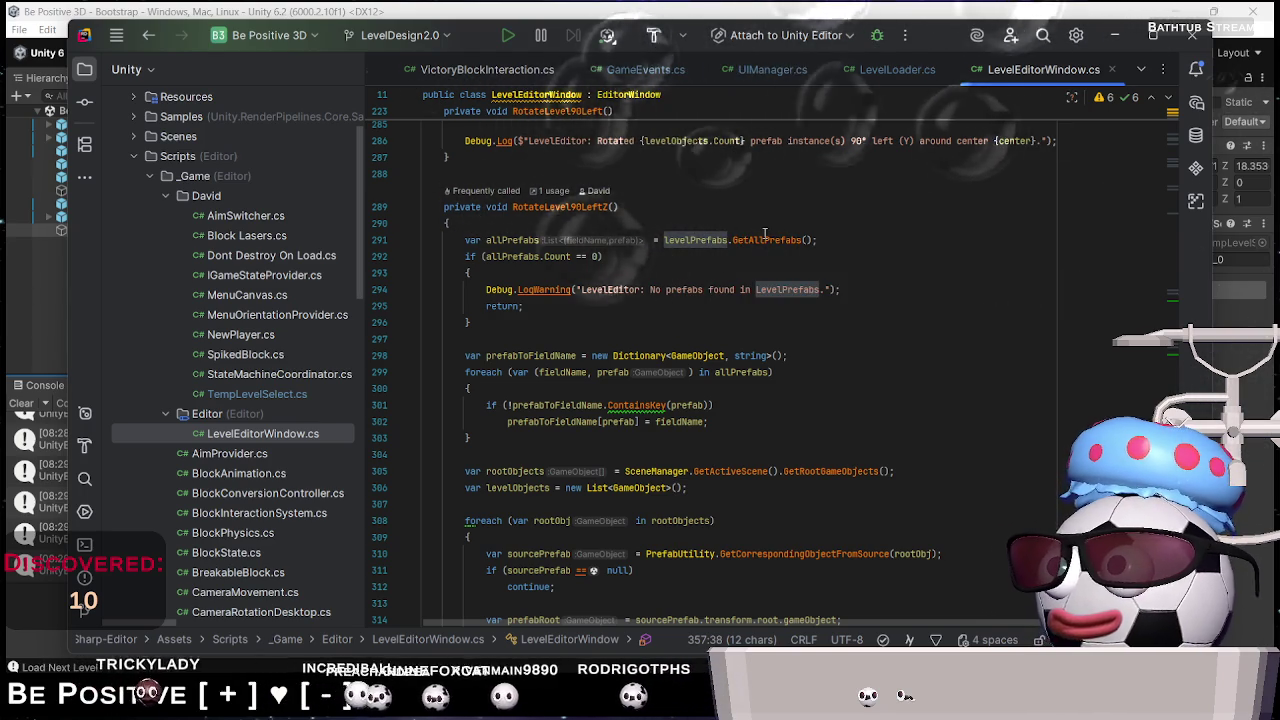
mouse_move(764, 233)
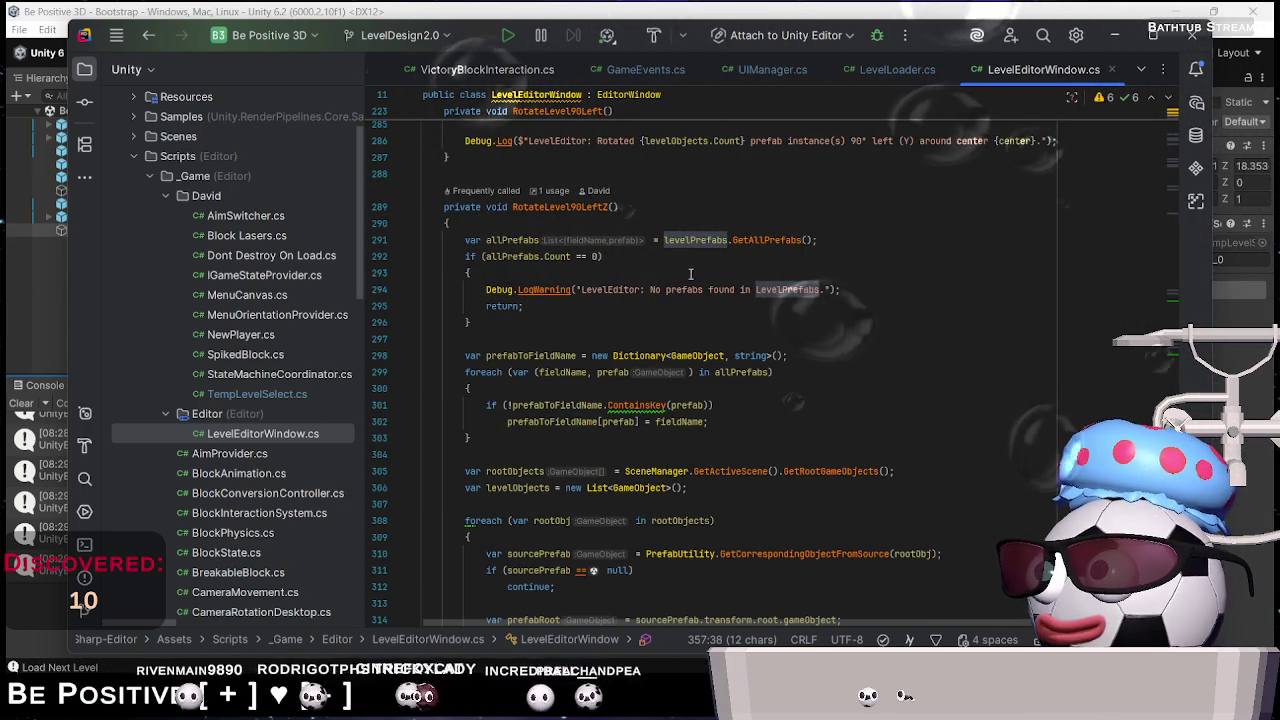
left_click_drag(1177, 430, 1184, 140)
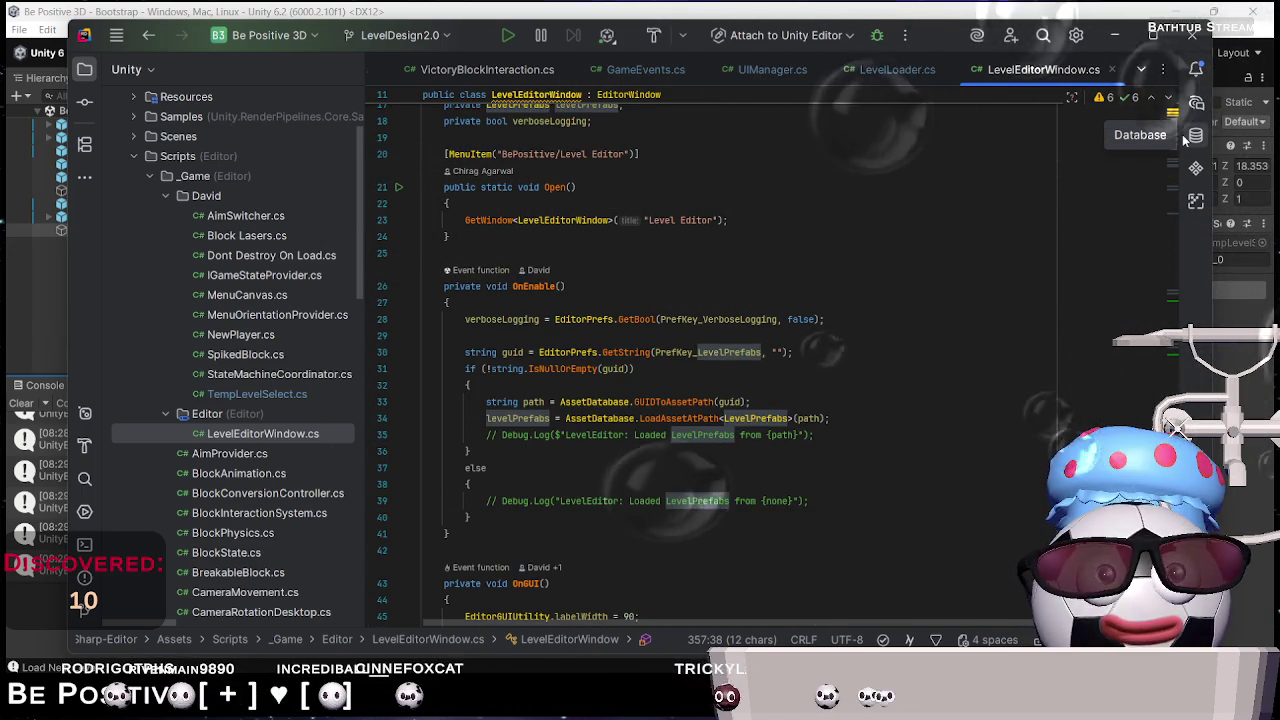
left_click_drag(1184, 140, 1184, 132)
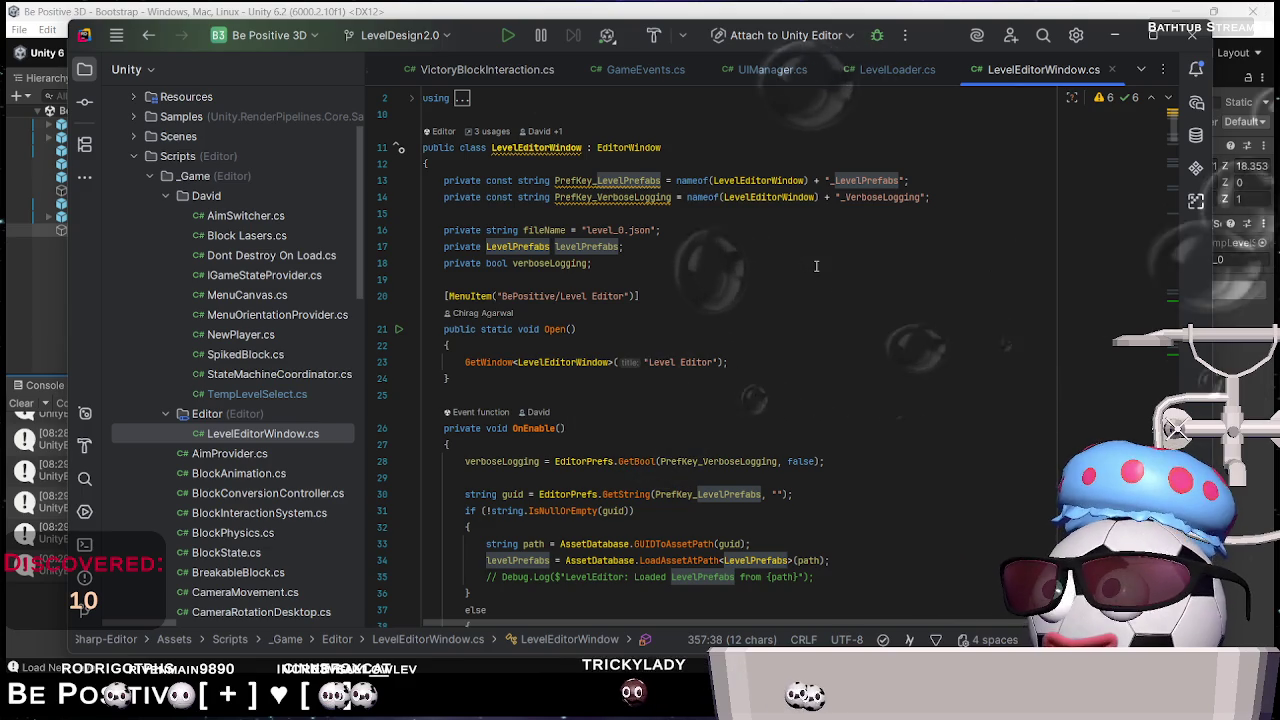
scroll(816, 268, "up", 1)
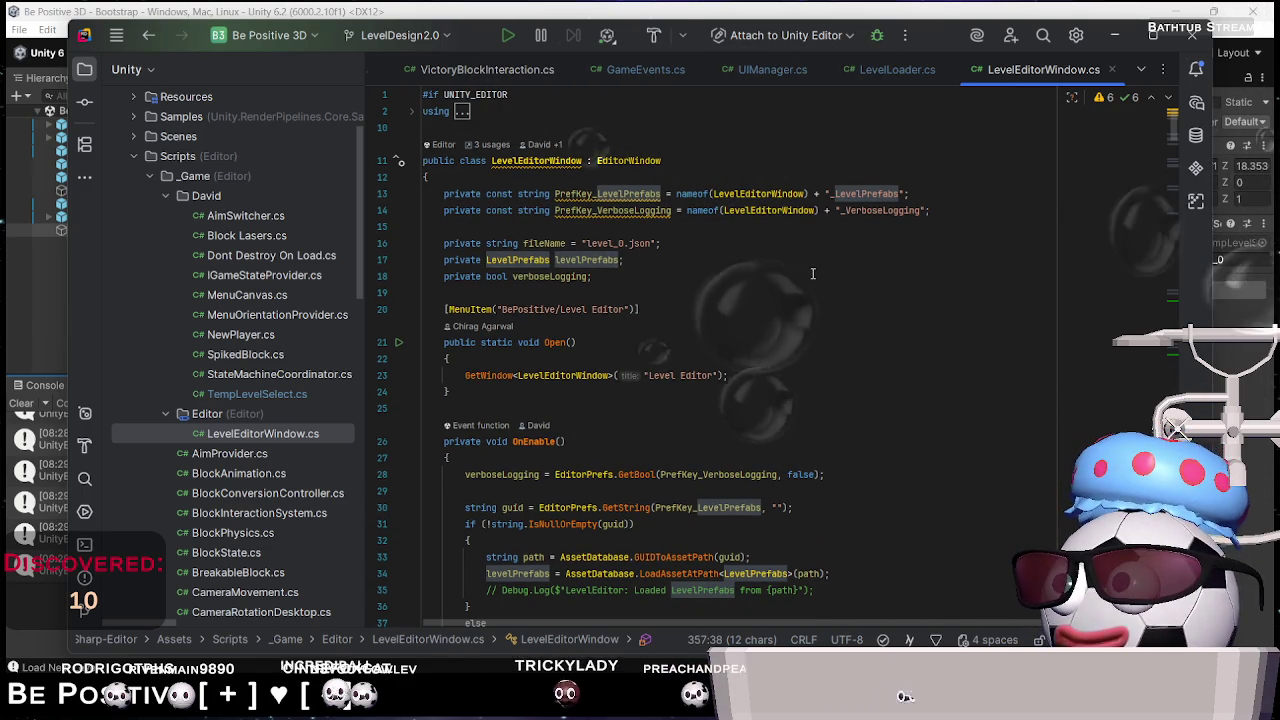
left_click(1159, 307)
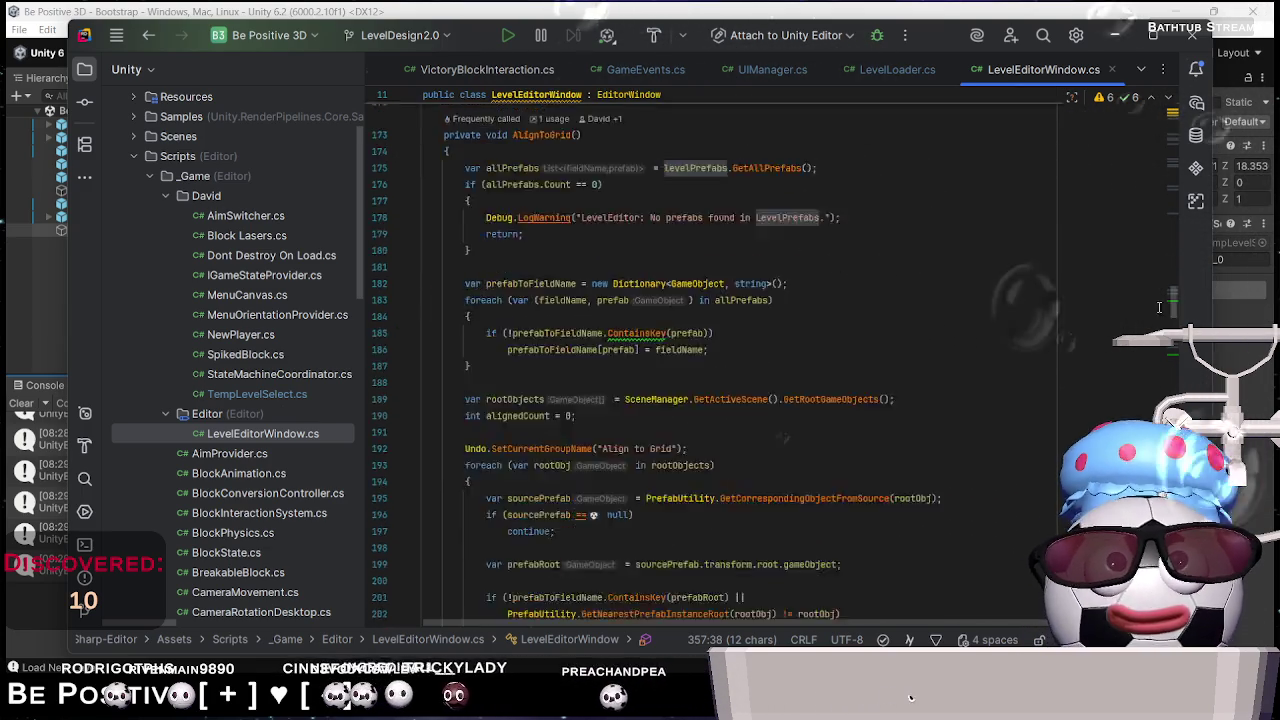
scroll(1159, 307, "down", 20)
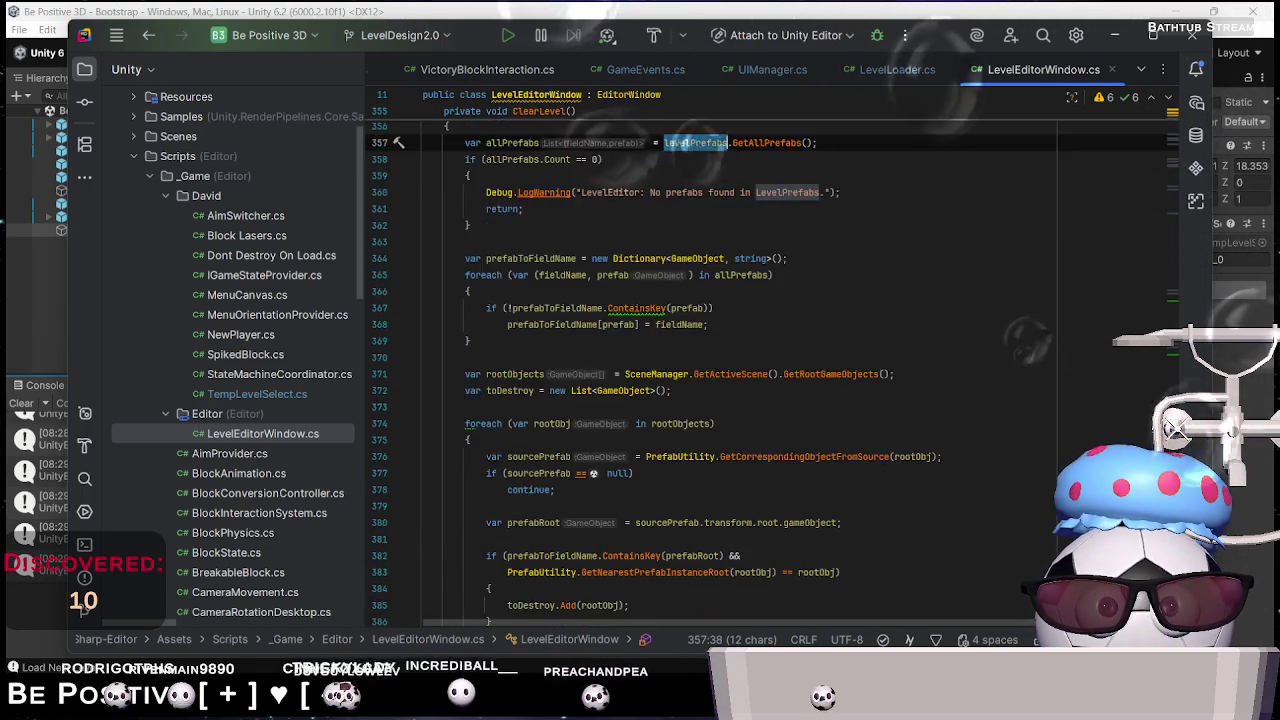
scroll(658, 330, "up", 5)
scroll(658, 330, "down", 3)
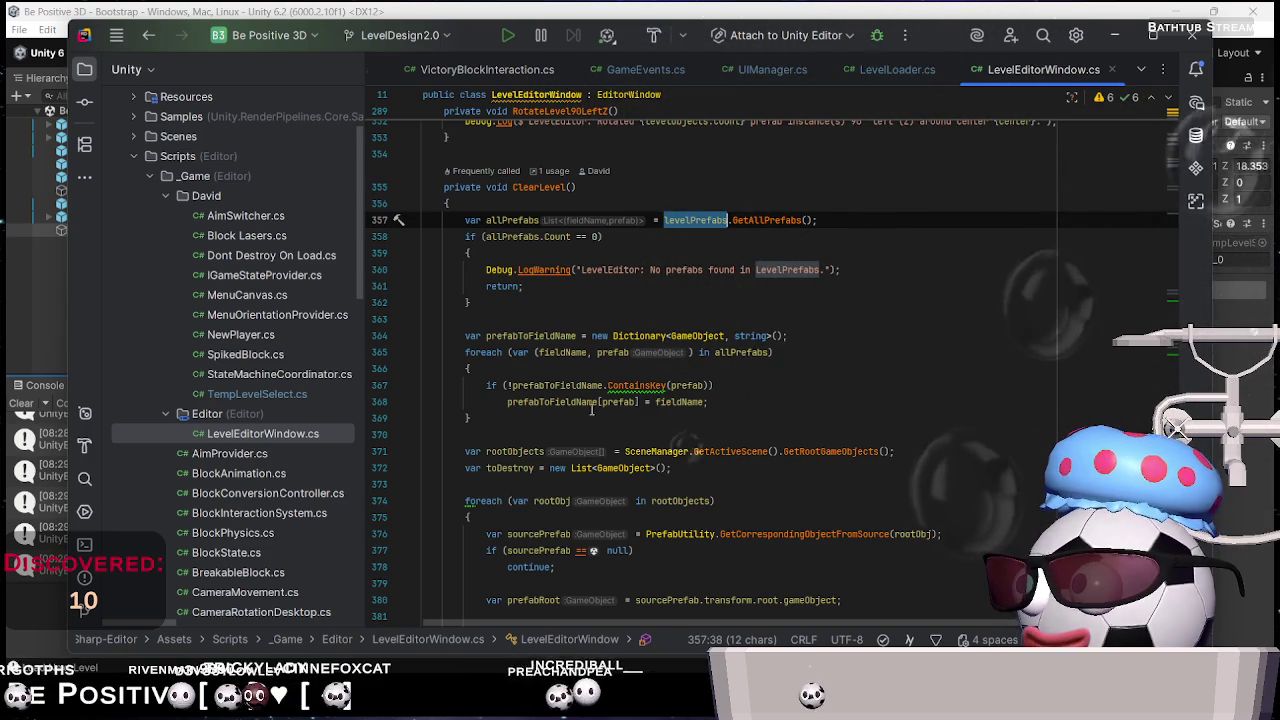
scroll(592, 401, "down", 3)
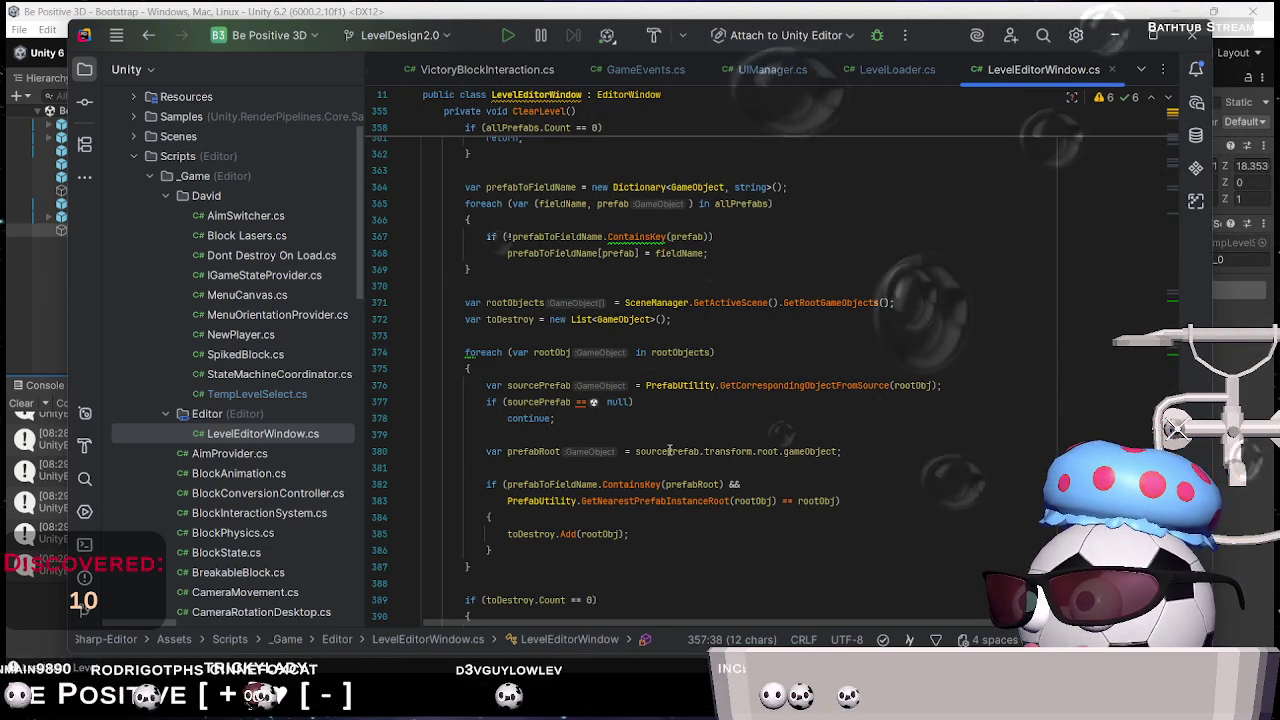
mouse_move(655, 482)
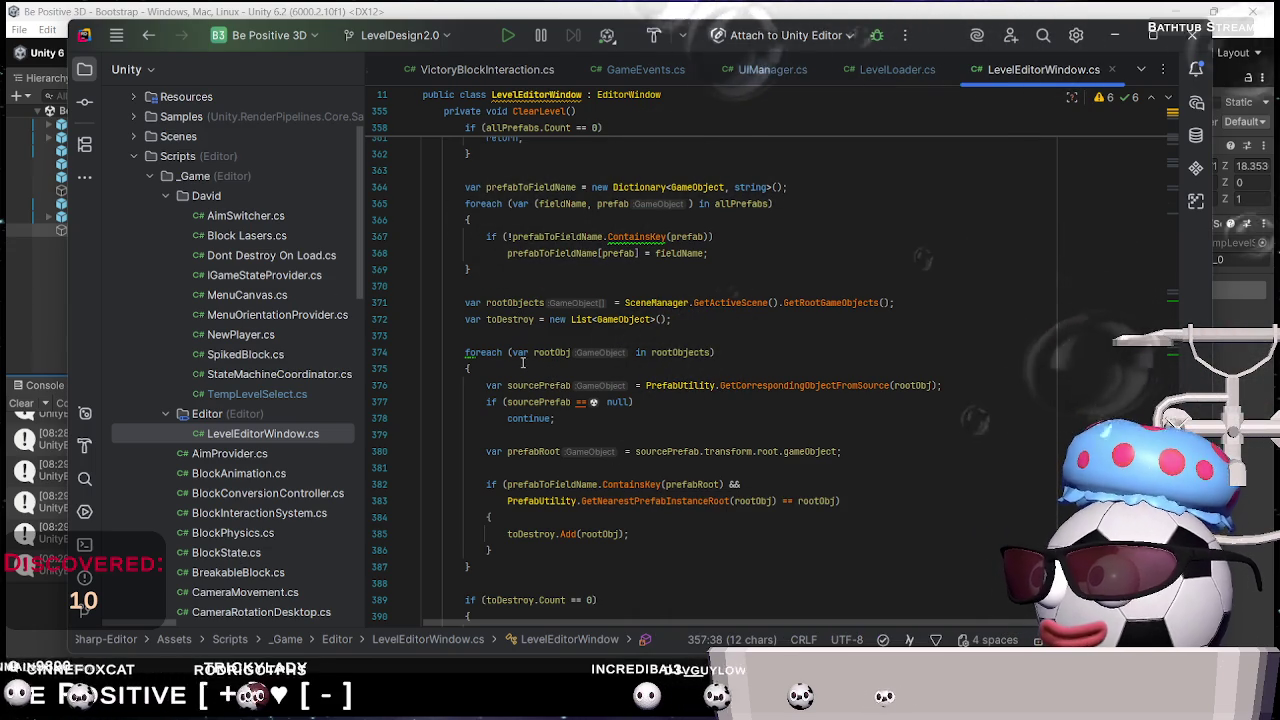
scroll(574, 451, "down", 3)
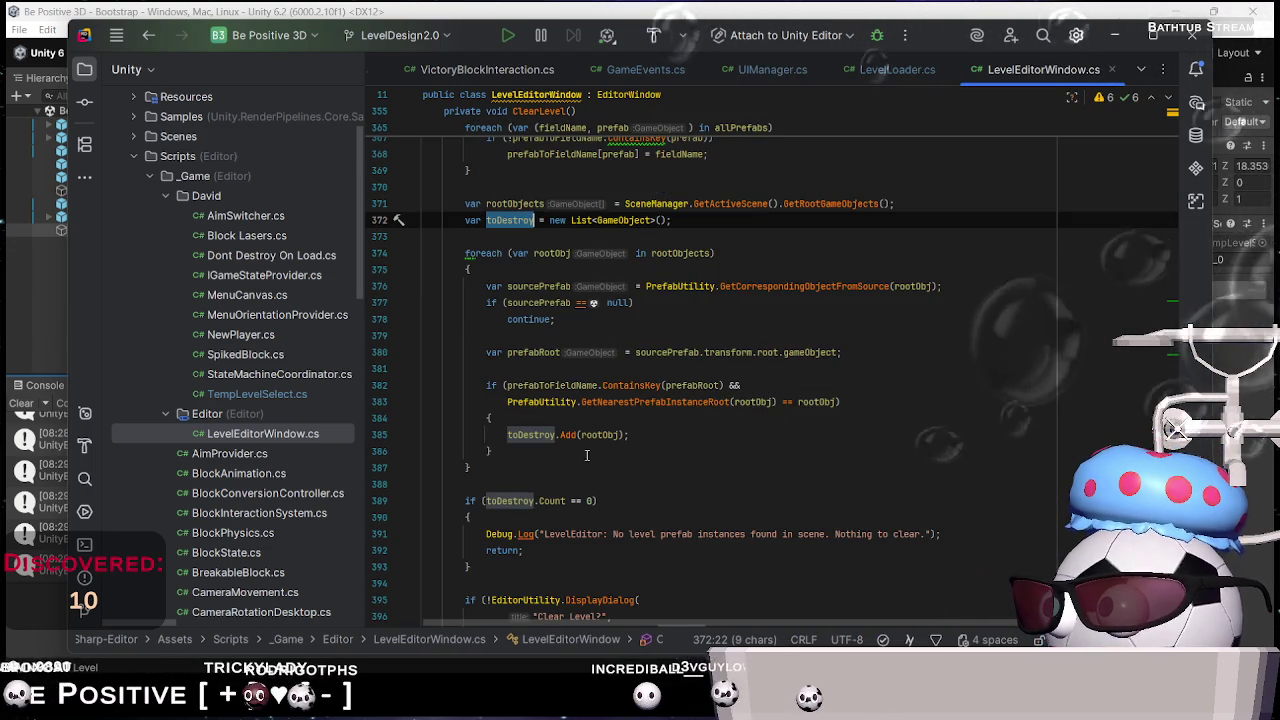
double_click(693, 385)
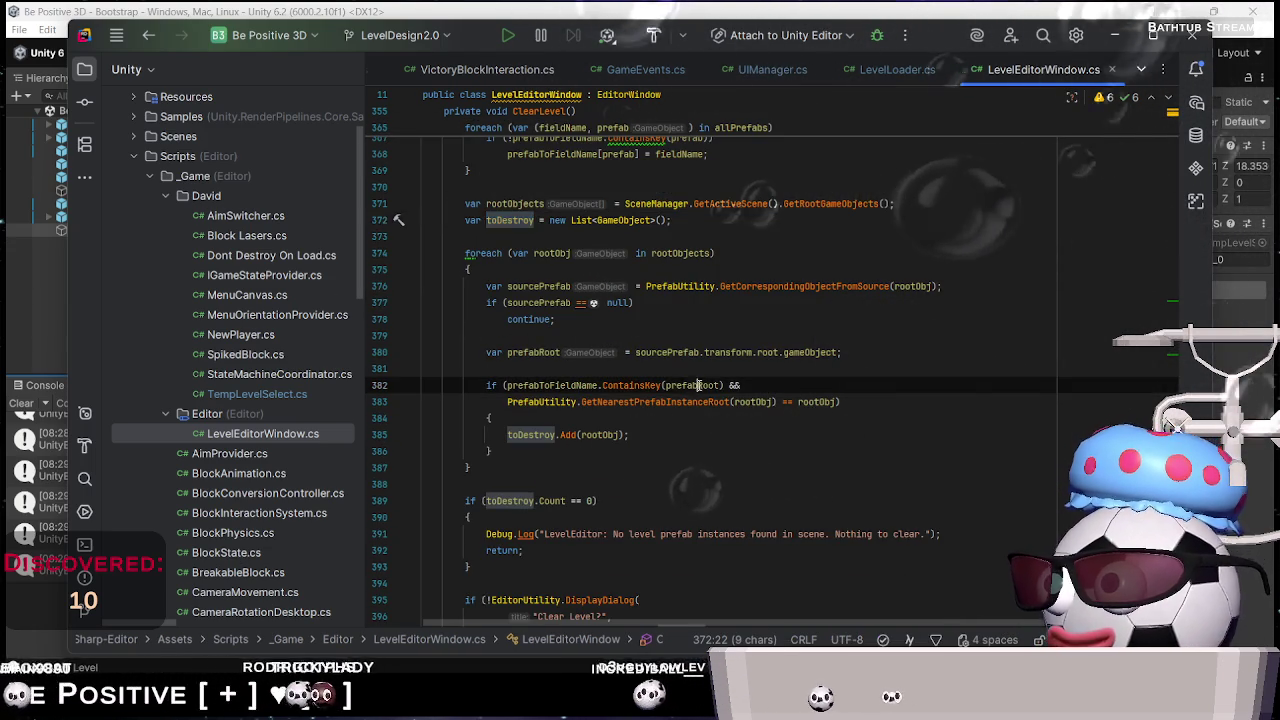
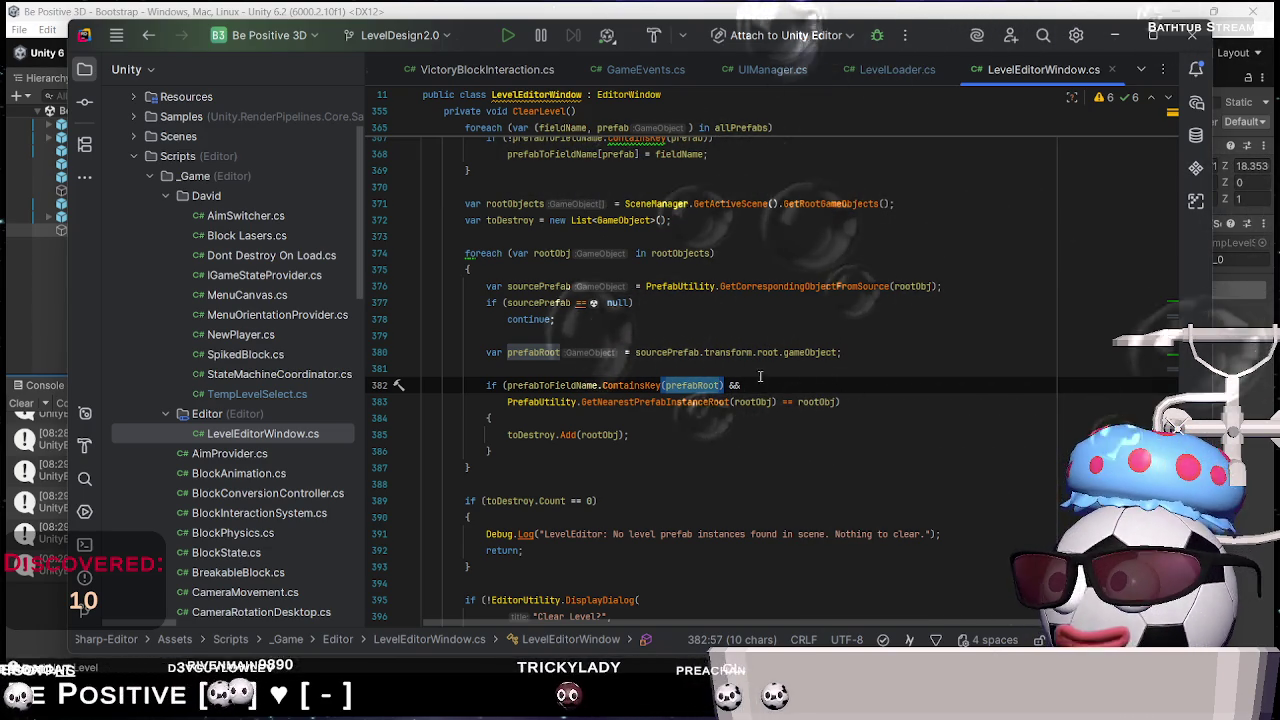
Place the caret after the toDestroy.Add call and scroll through the surrounding code
left_click(754, 438)
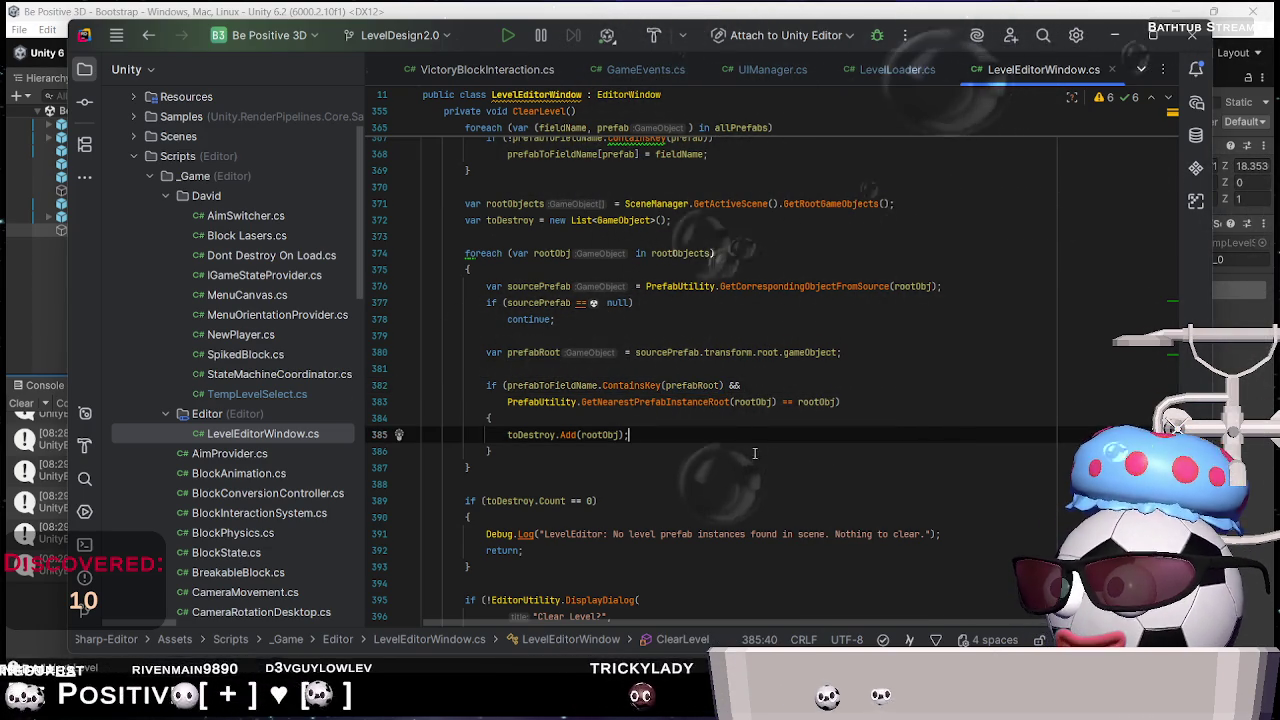
scroll(754, 453, "down", 3)
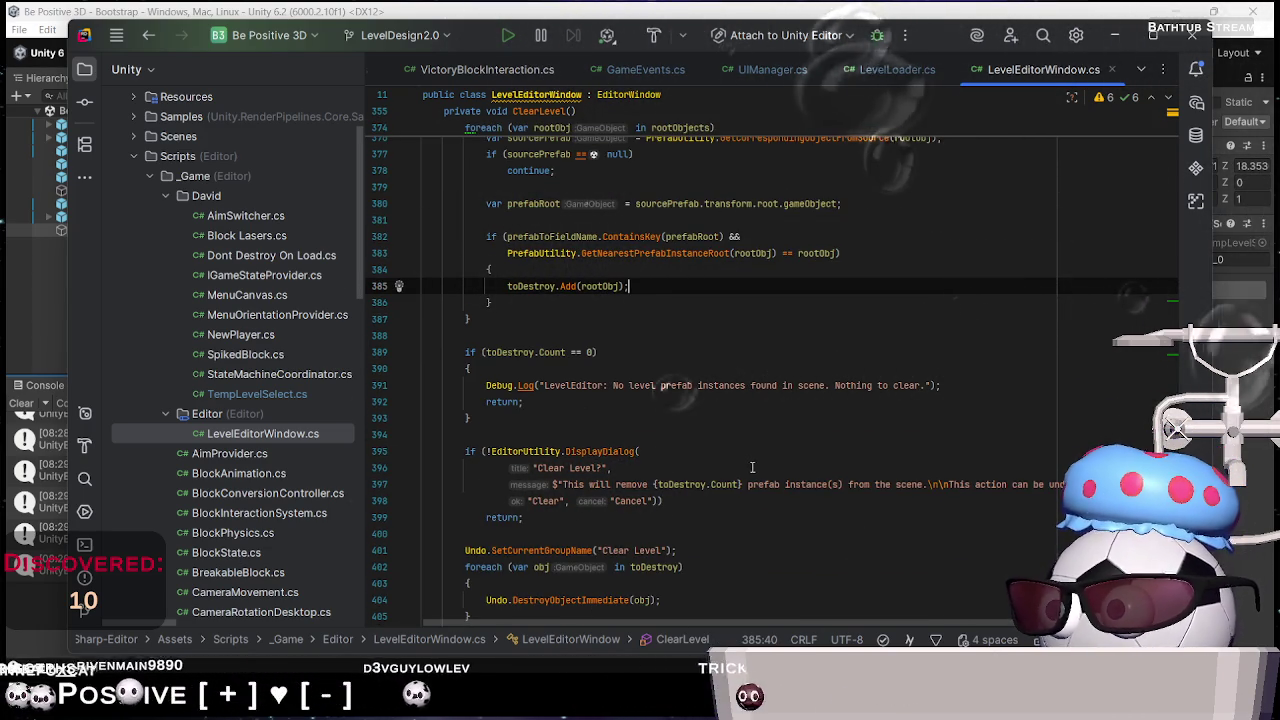
scroll(730, 420, "up", 2)
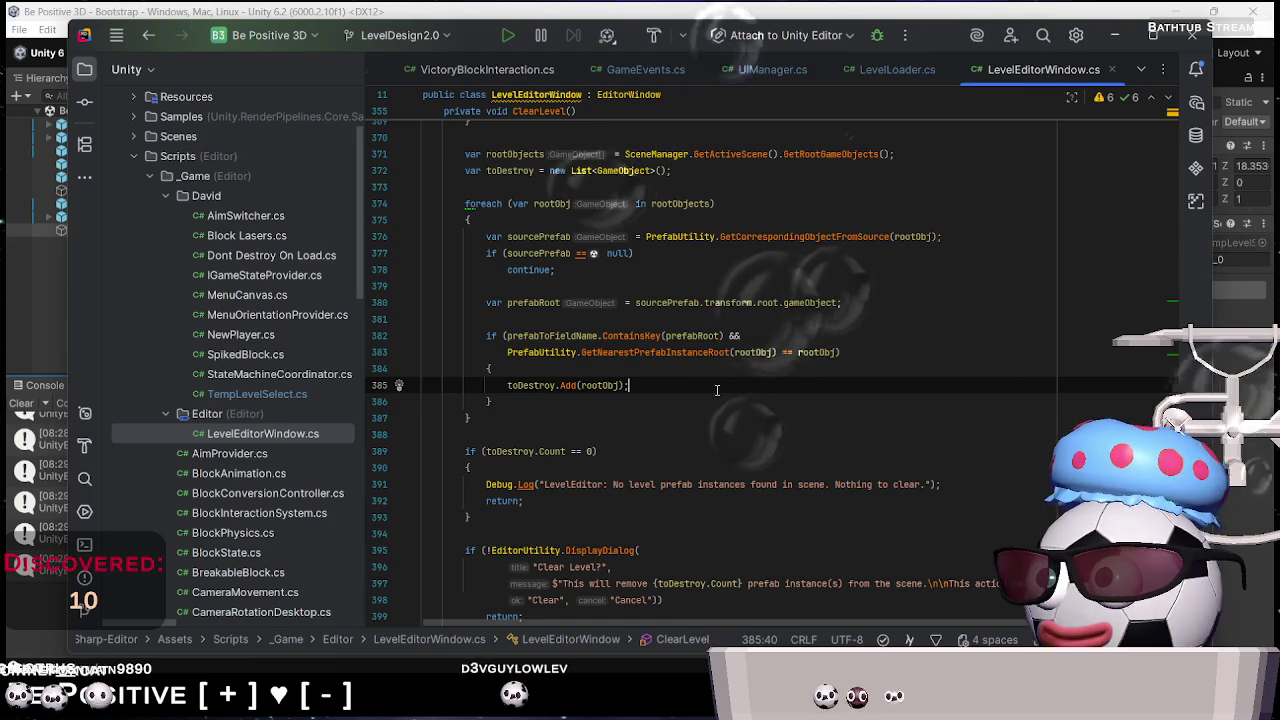
scroll(720, 393, "down", 3)
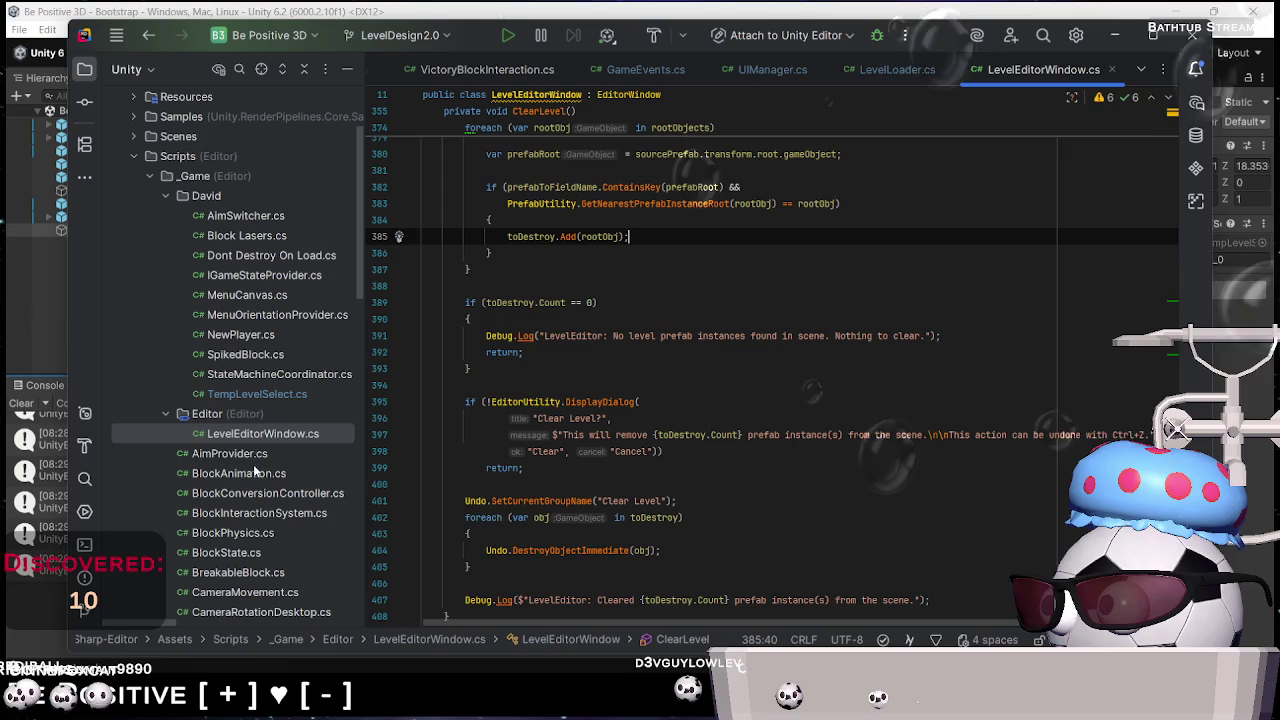
scroll(245, 468, "down", 5)
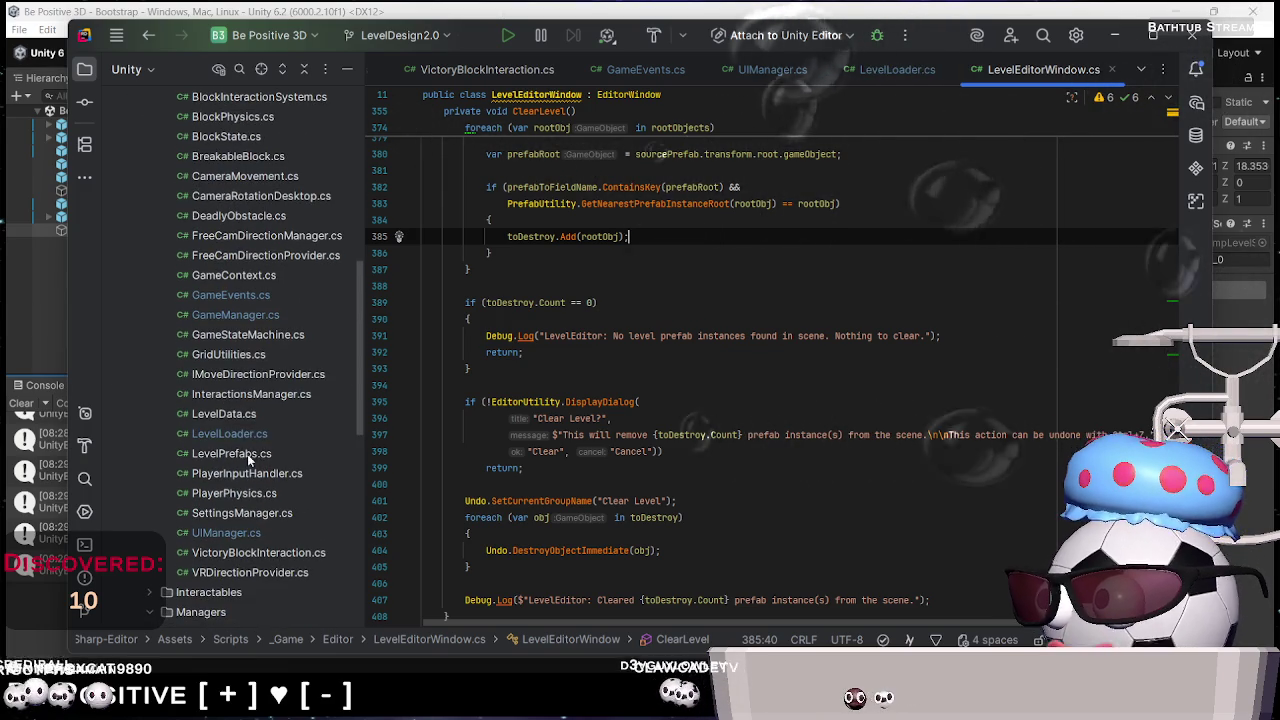
Open LevelLoader.cs and look at GetFirst's GameObject return type
double_click(229, 433)
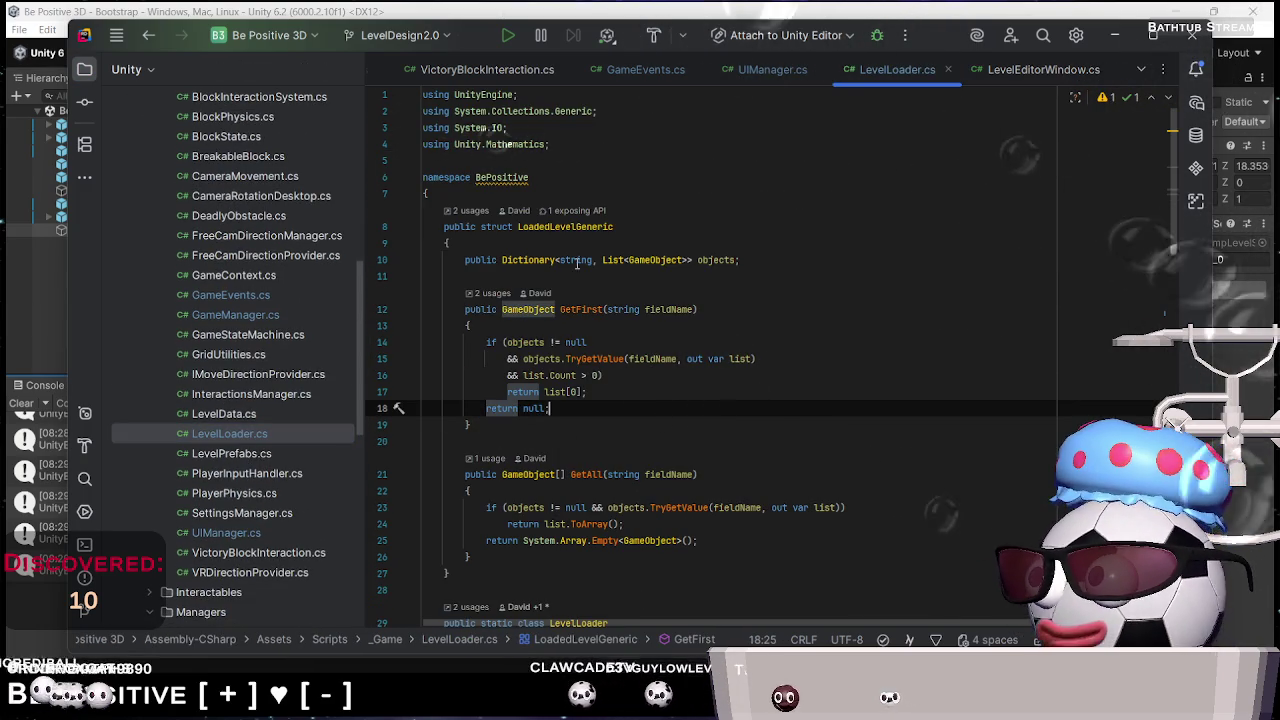
double_click(528, 309)
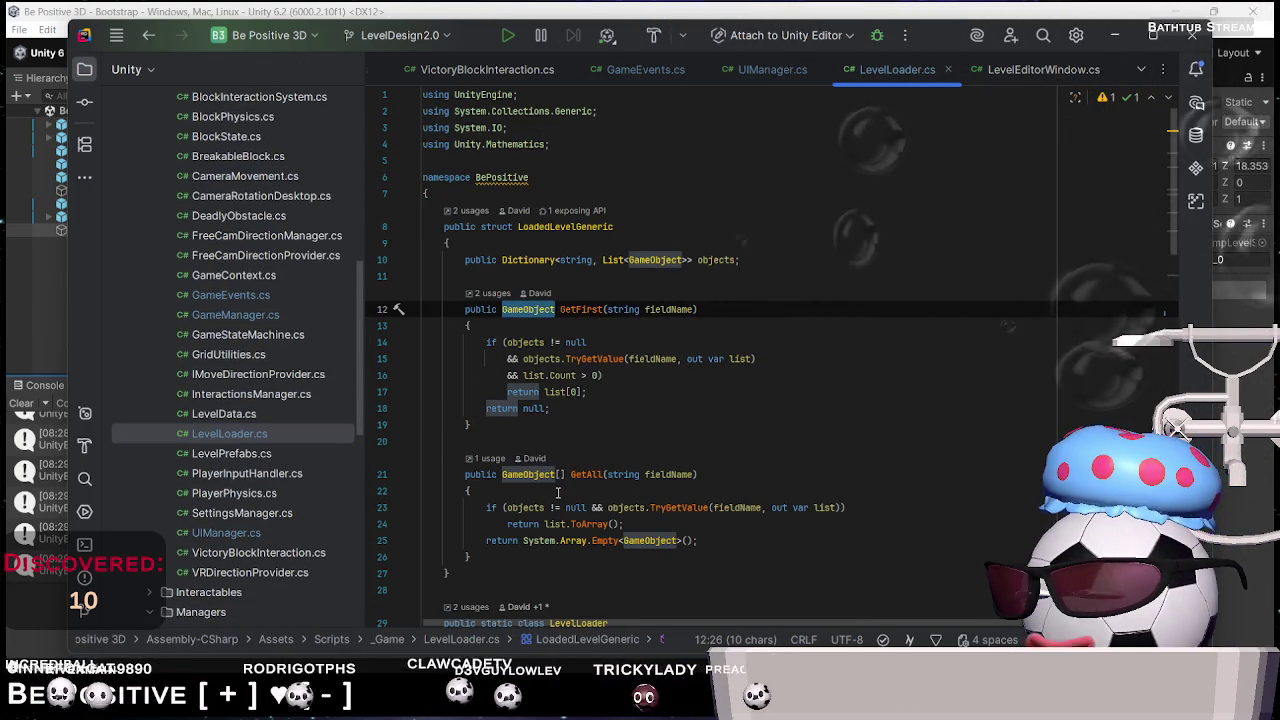
scroll(607, 534, "down", 8)
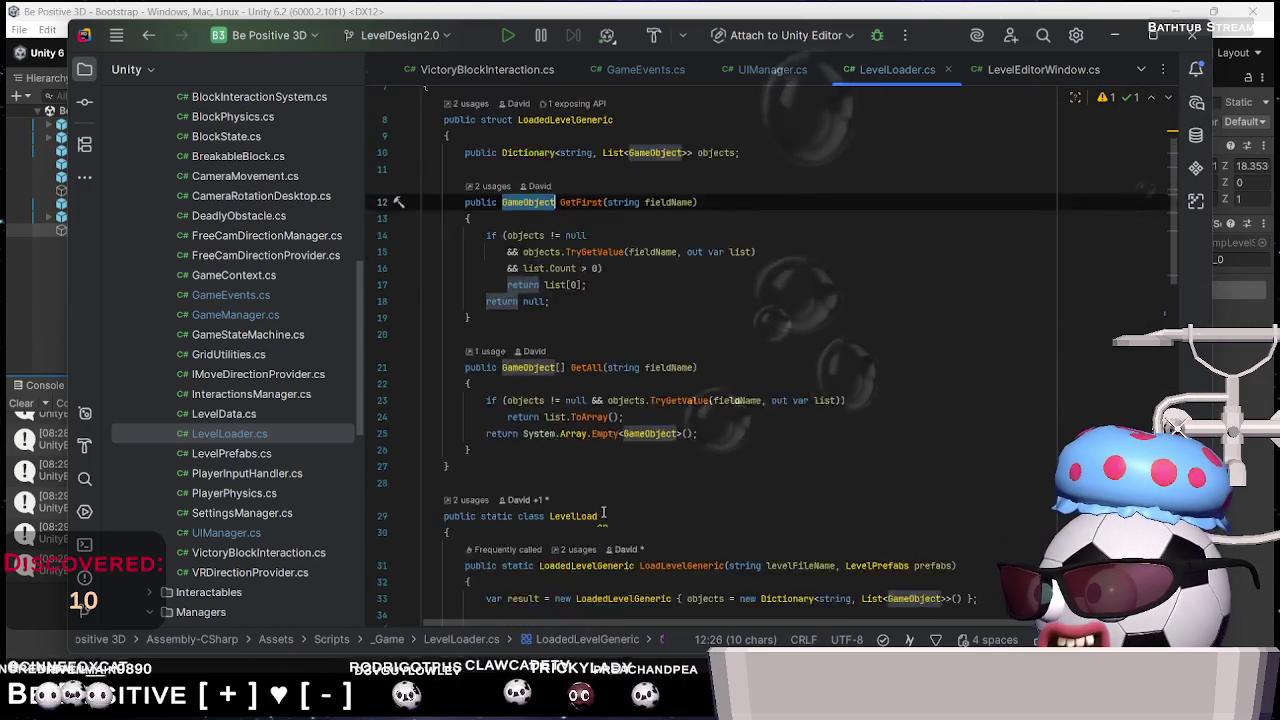
scroll(615, 450, "down", 5)
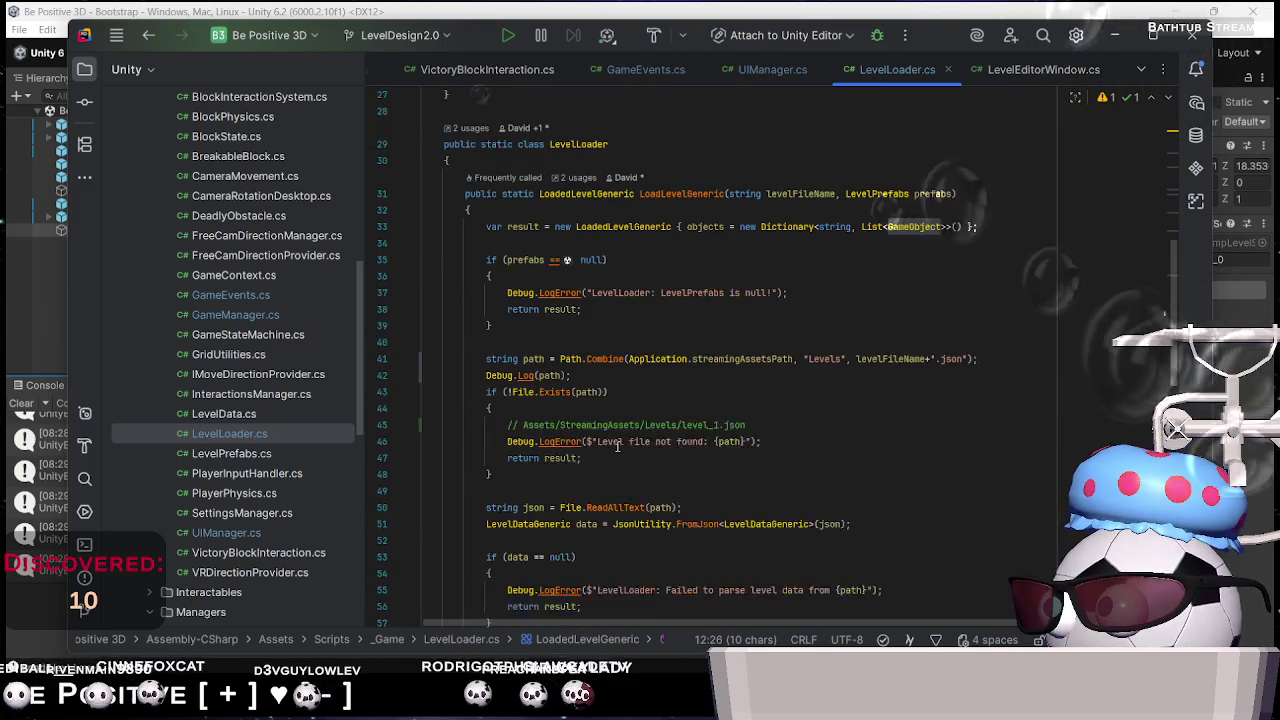
scroll(608, 487, "down", 4)
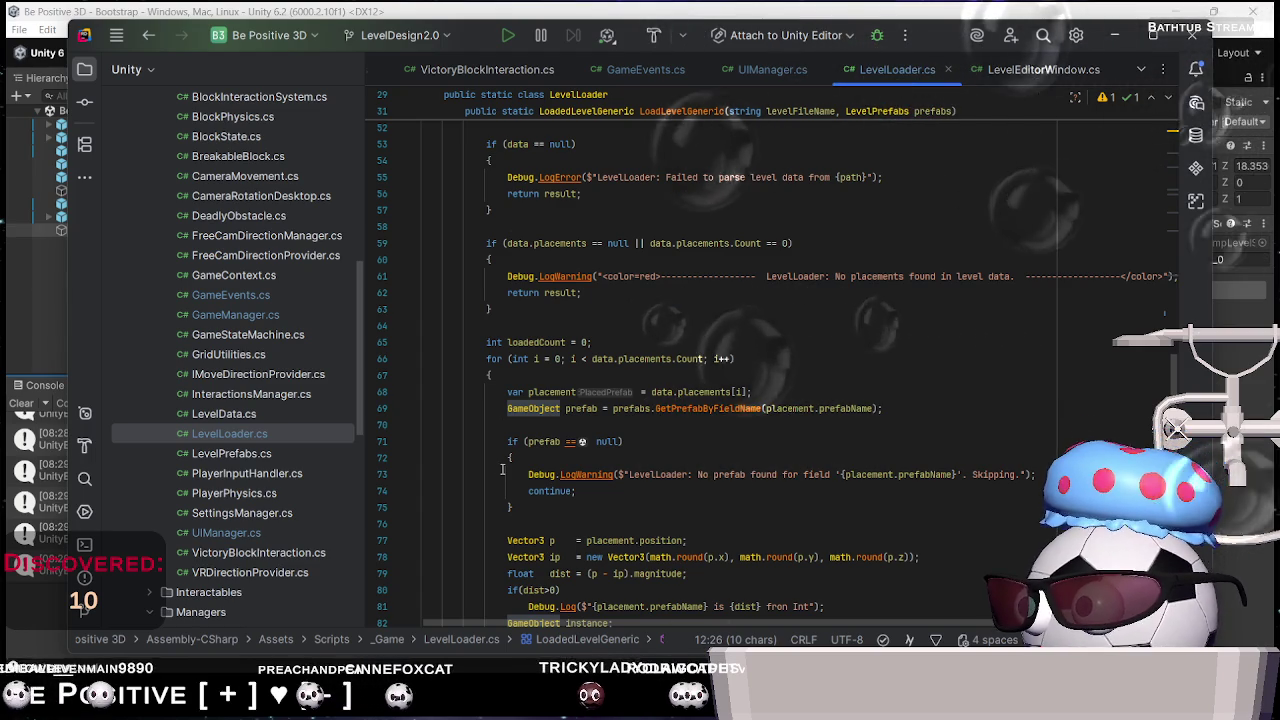
Inspect the GetPrefabByFieldName call inside LoadLevelGeneric
double_click(722, 409)
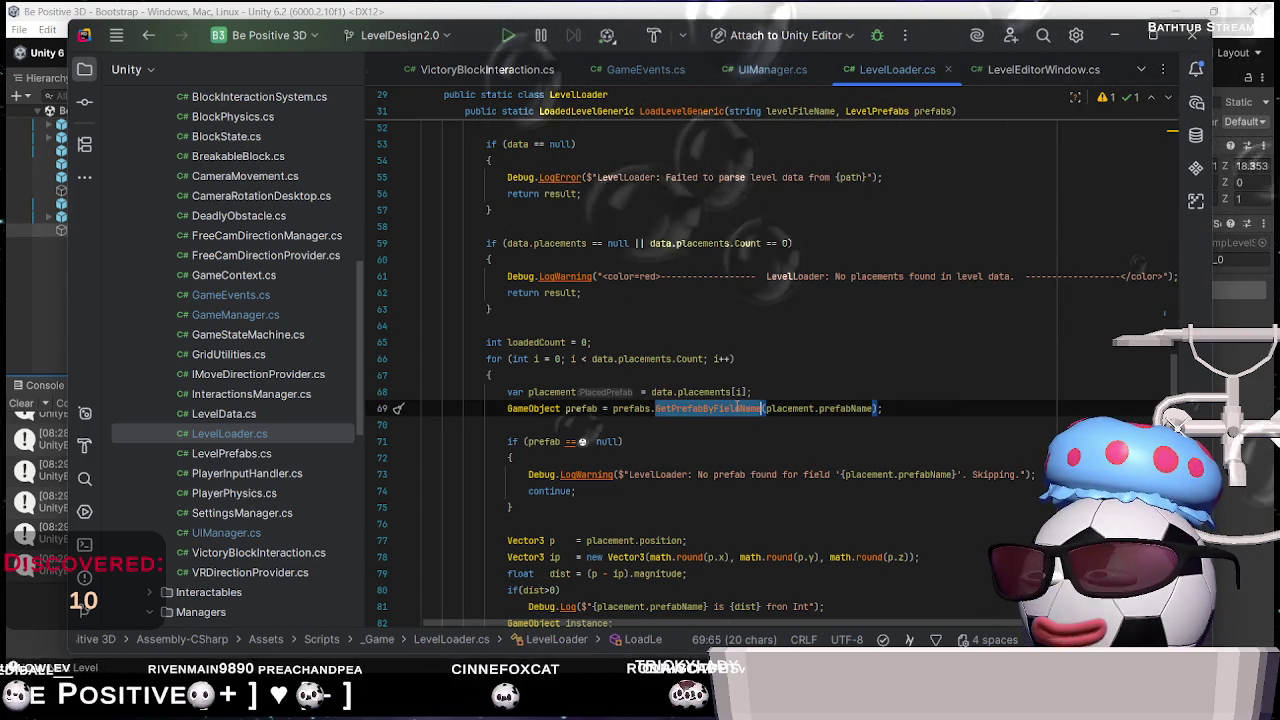
mouse_move(727, 413)
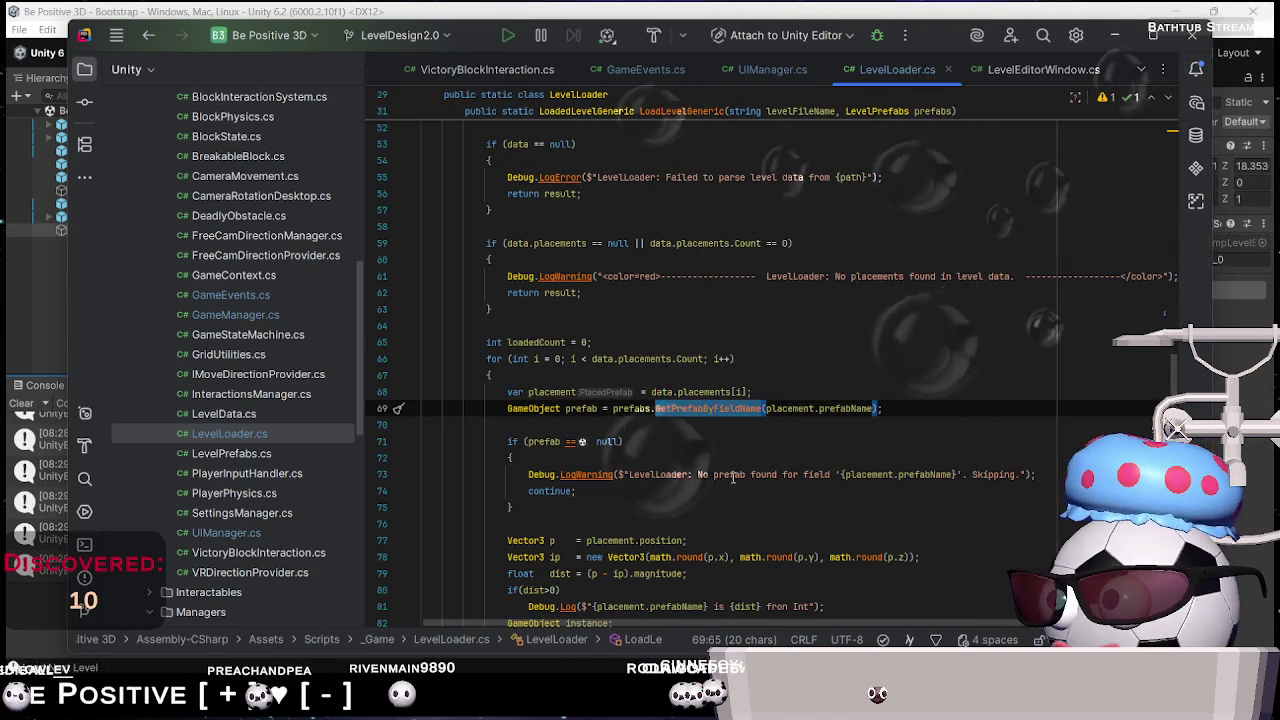
scroll(733, 477, "down", 8)
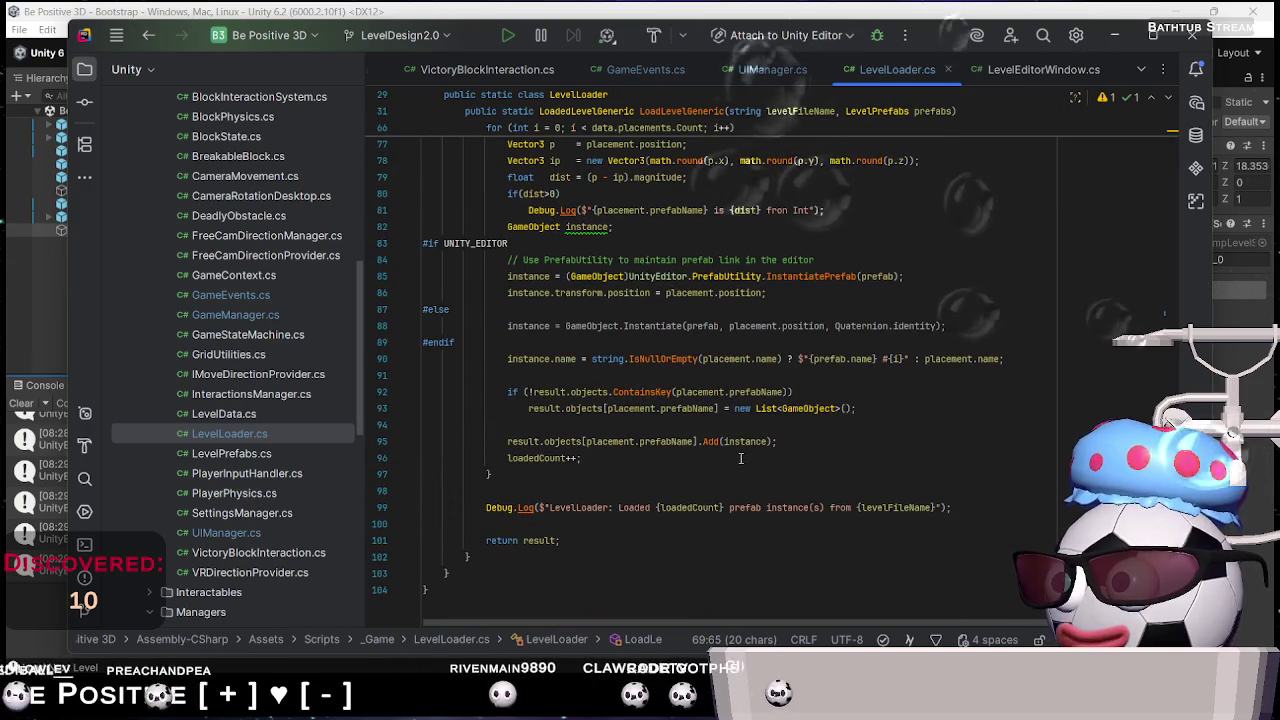
scroll(740, 461, "up", 2)
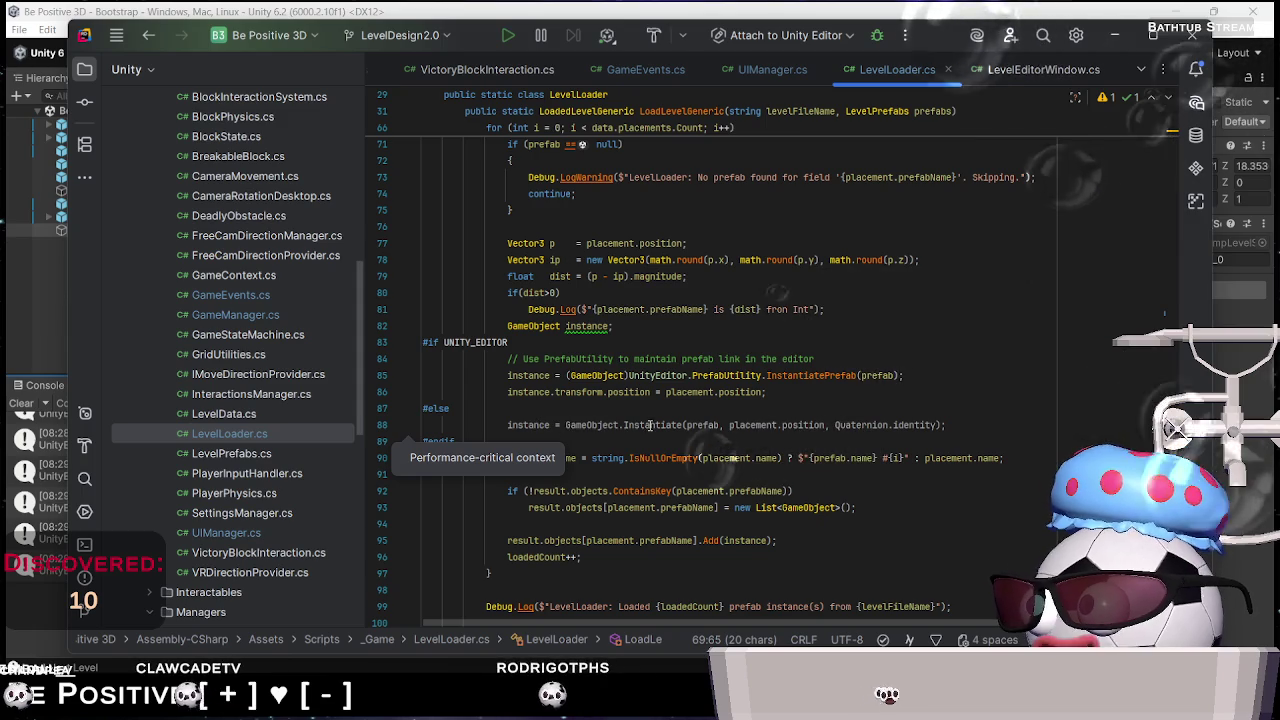
Inspect the Instantiate call on line 88 and its prefab argument, then read the rest of the method
double_click(650, 425)
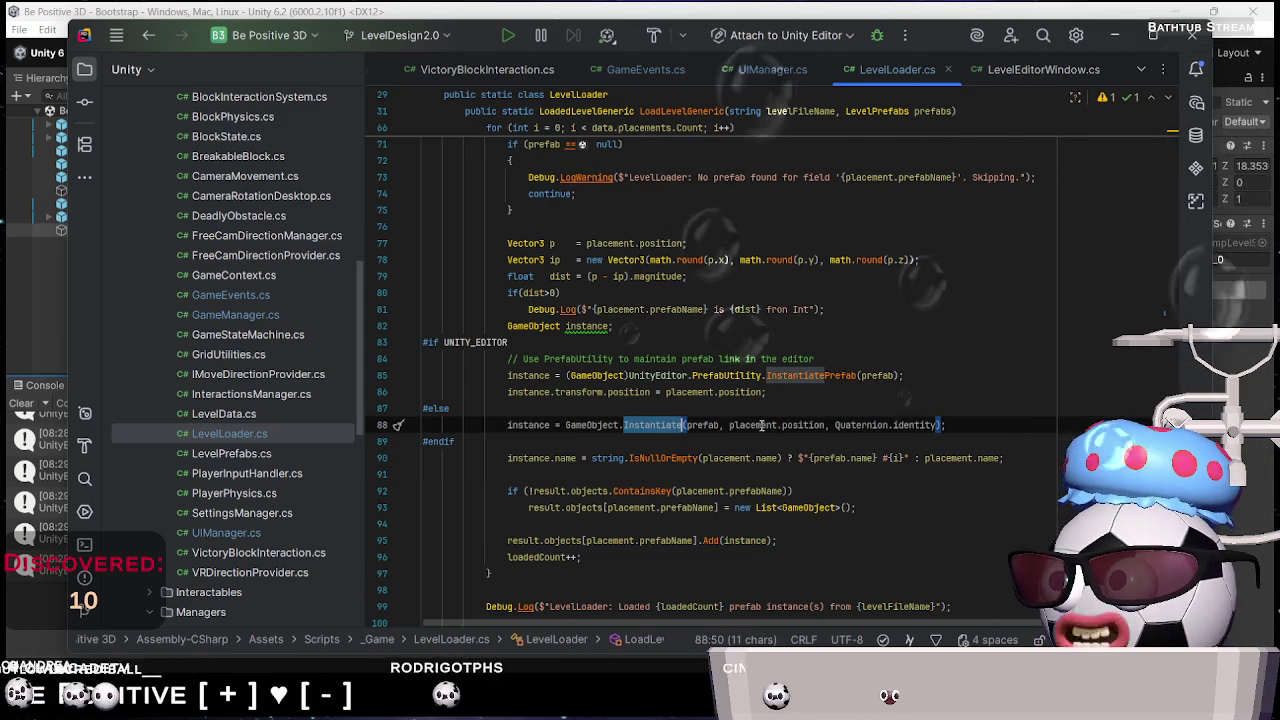
double_click(702, 425)
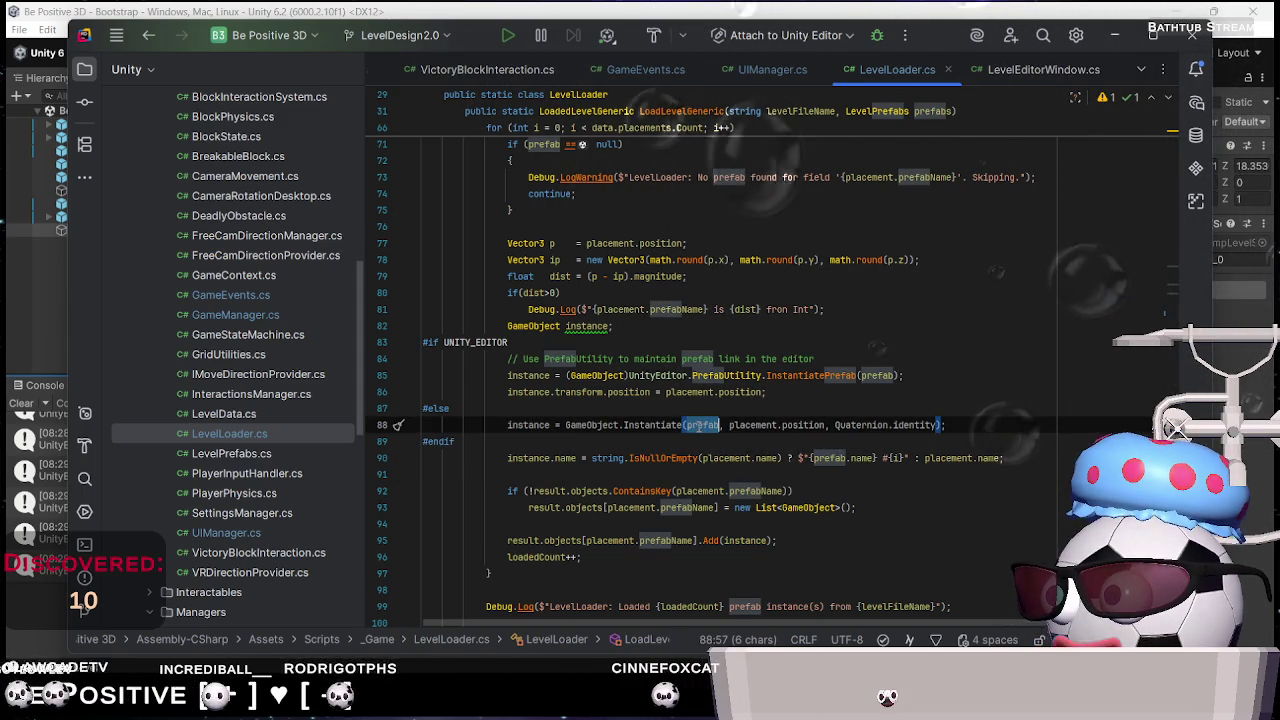
scroll(712, 420, "up", 5)
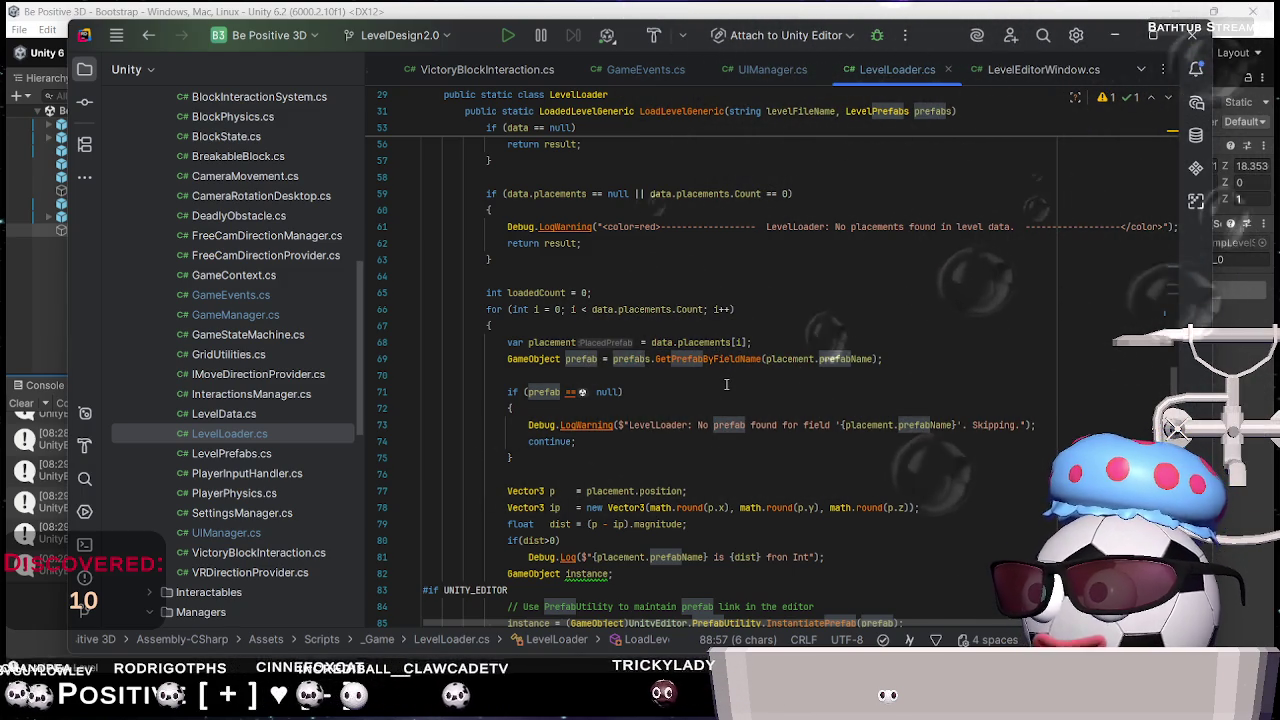
scroll(726, 384, "down", 2)
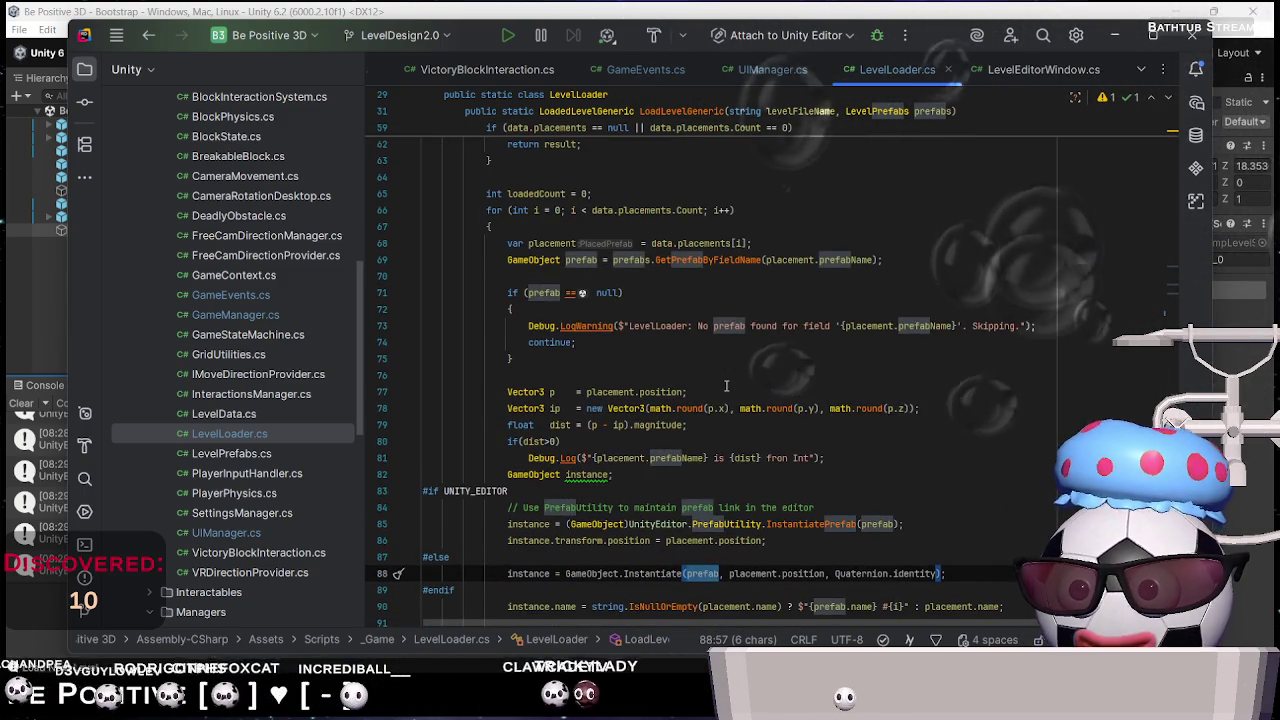
scroll(726, 385, "down", 2)
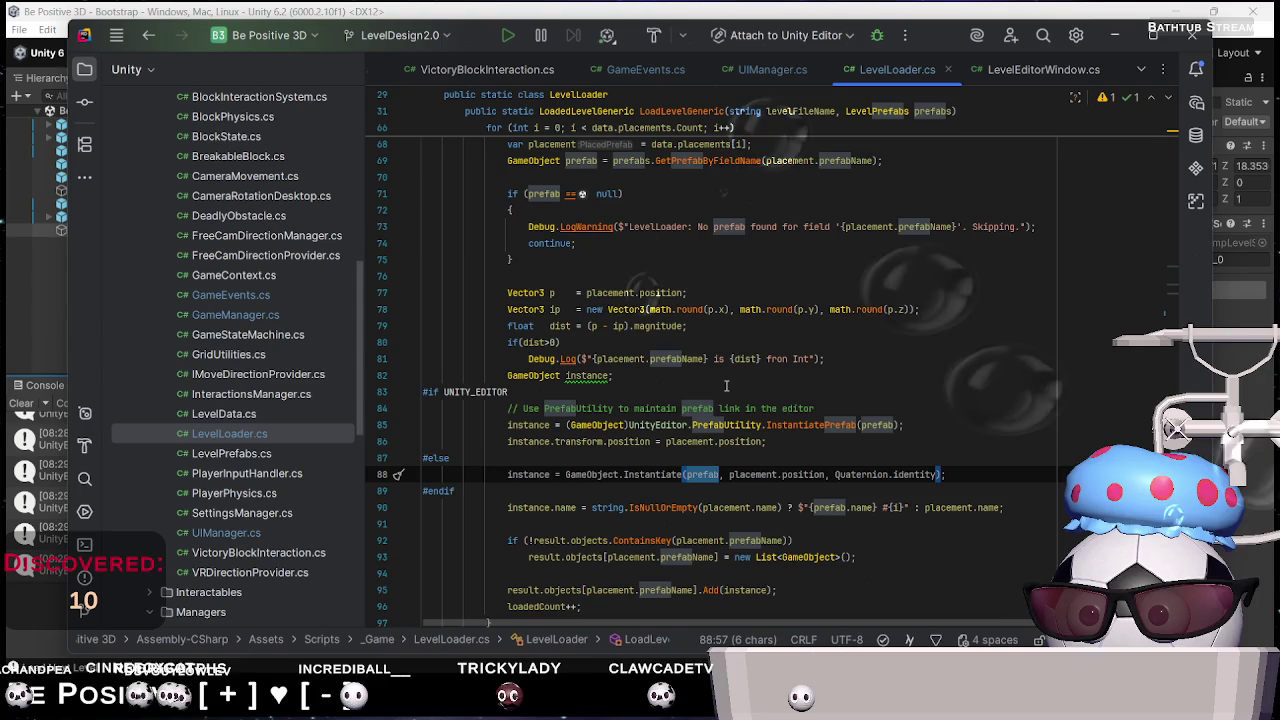
scroll(726, 385, "down", 2)
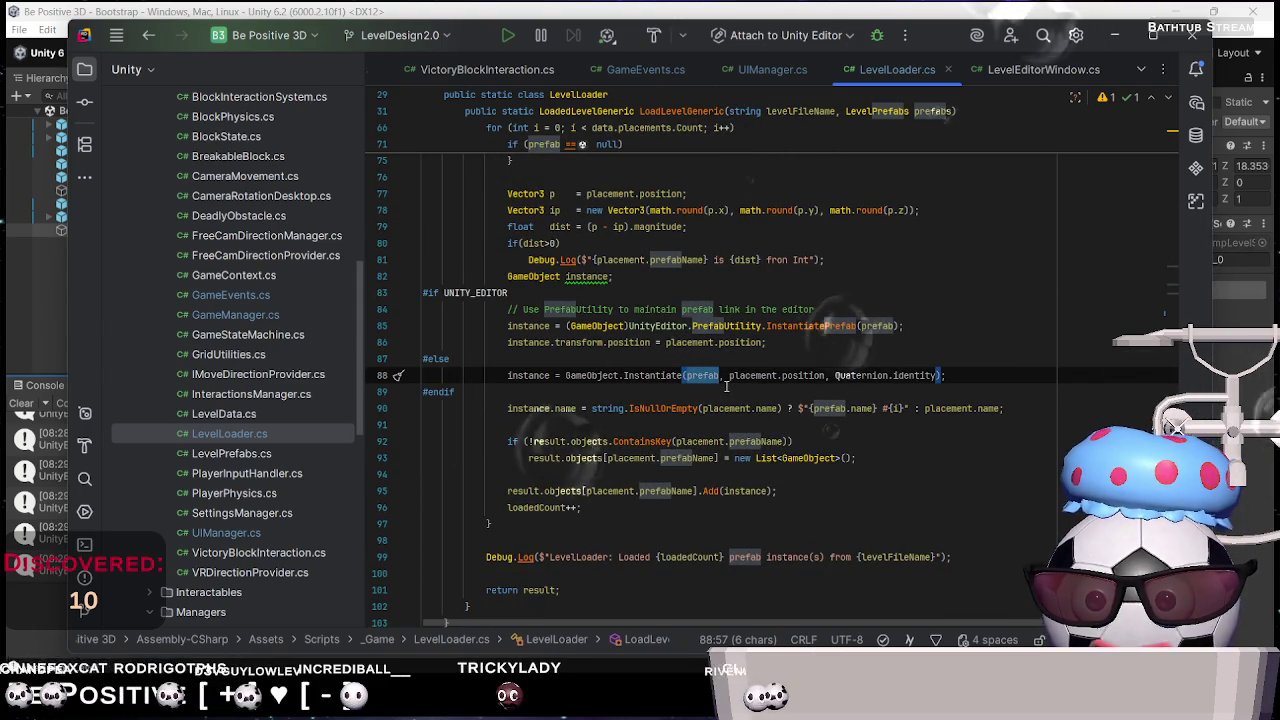
scroll(726, 385, "up", 20)
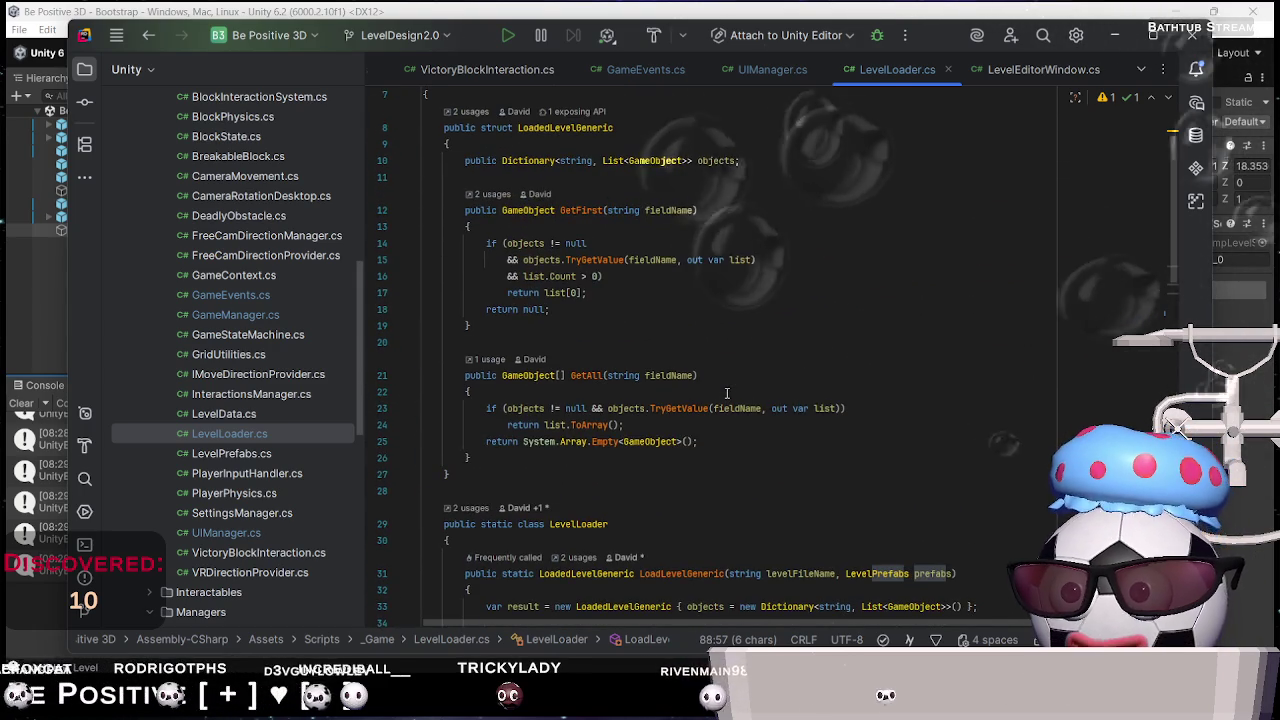
scroll(726, 393, "down", 5)
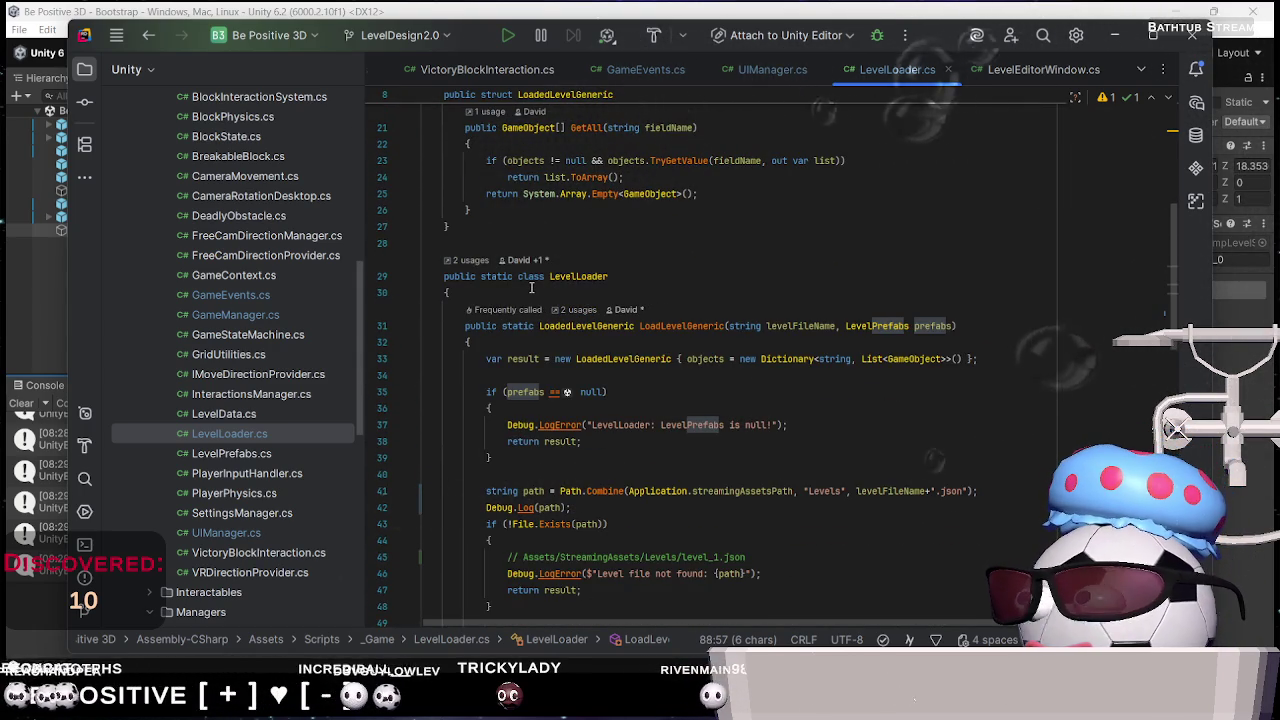
Add a private List<GameObject> toDestroy field at the top of the LevelLoader class
left_click(533, 290)
key("Return")
key("Return")
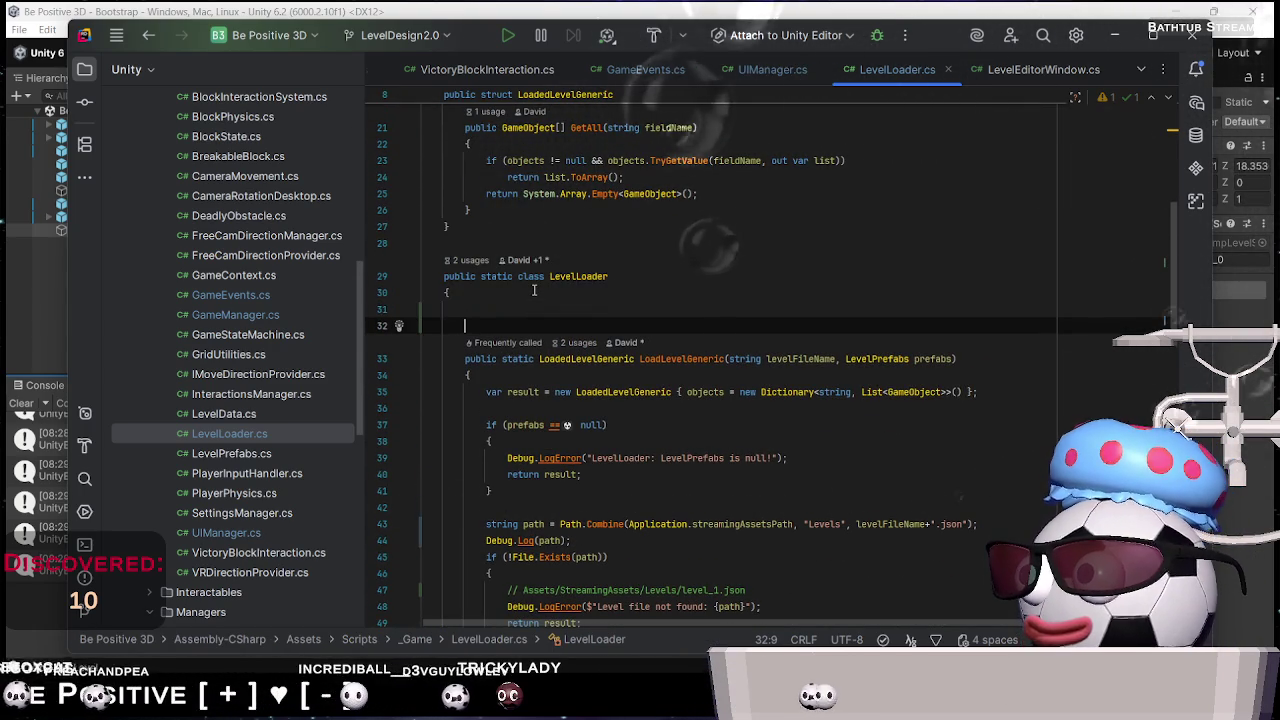
key("Up")
type("private ")
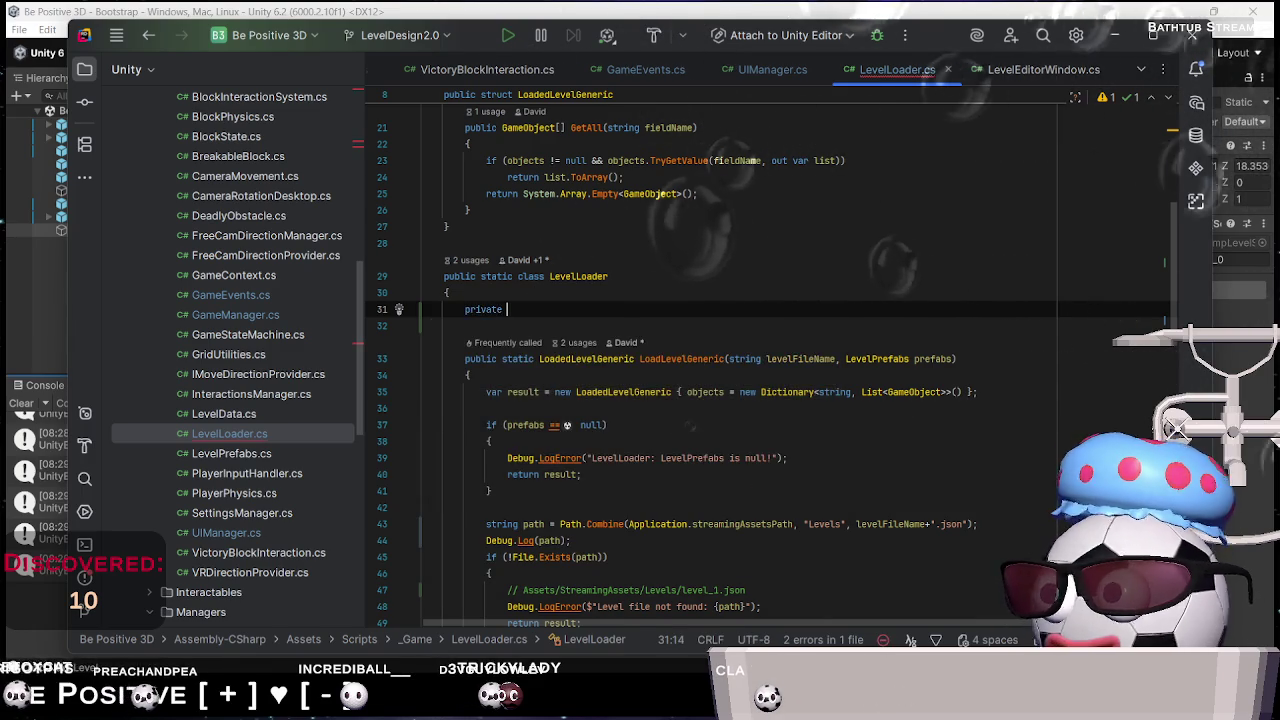
type("List<")
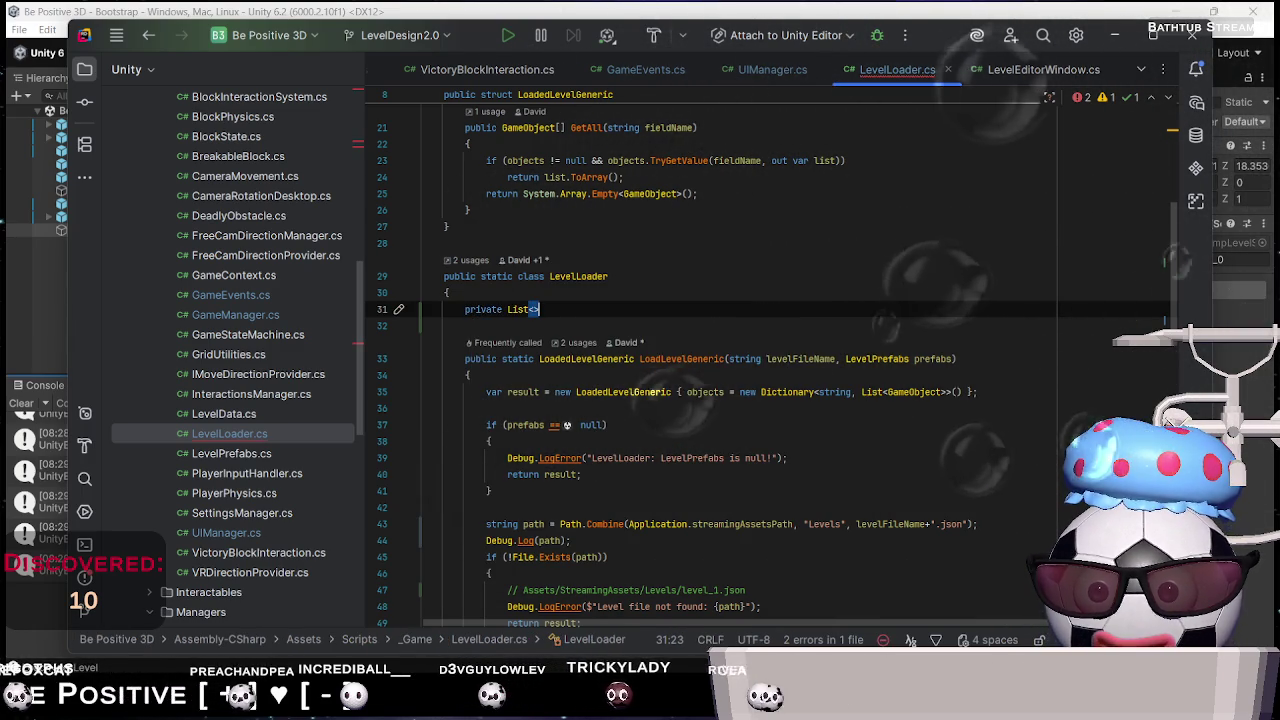
type("GameOb")
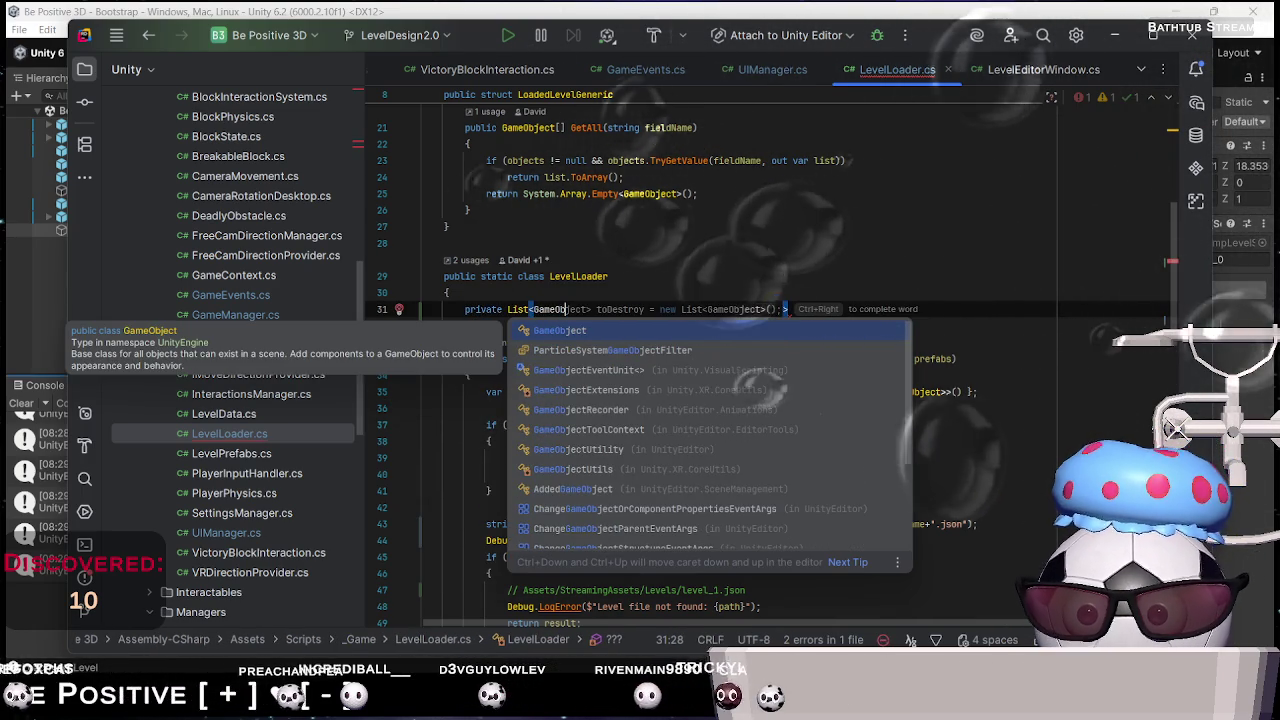
key("Tab")
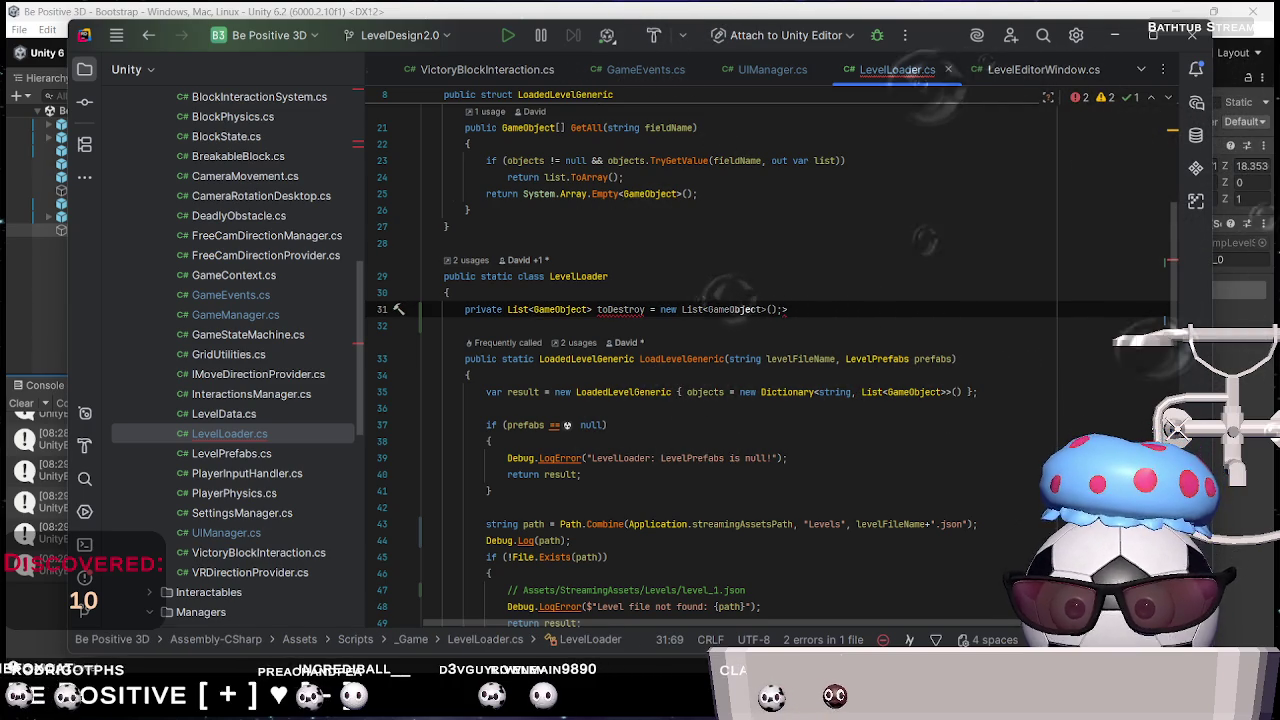
key("Delete")
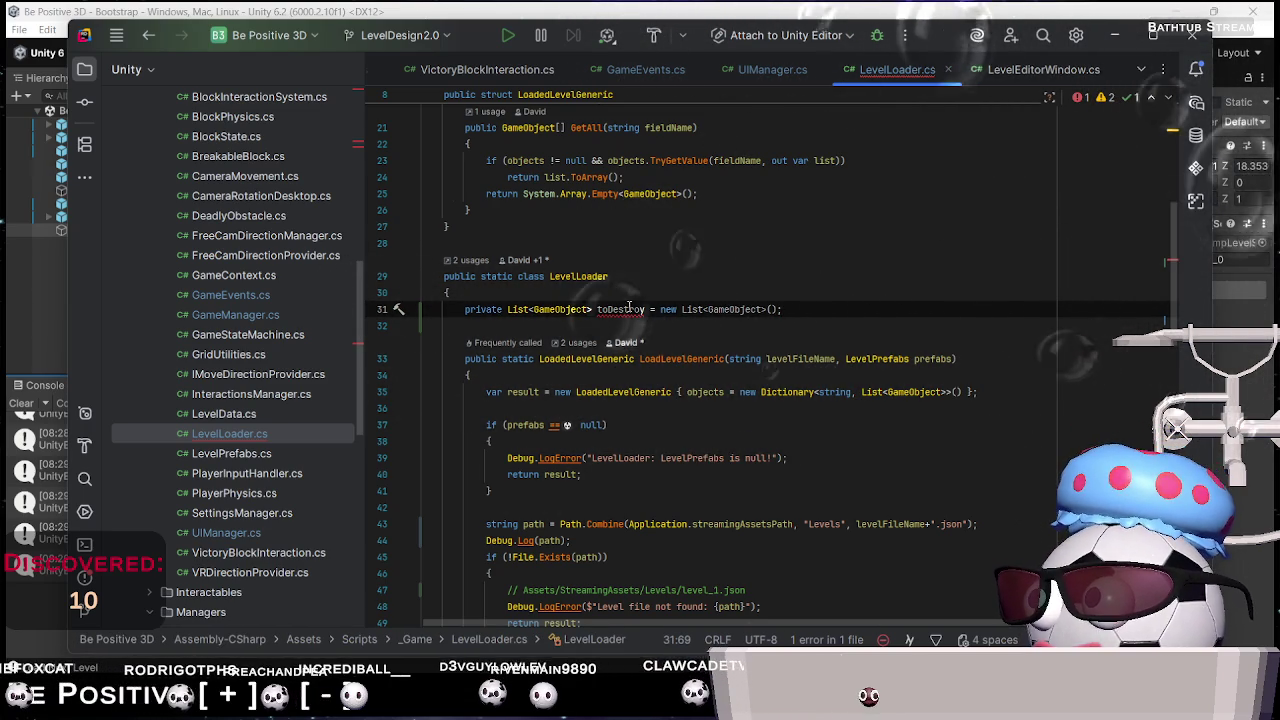
Try adding static and List to the toDestroy declaration, then remove static again
mouse_move(629, 307)
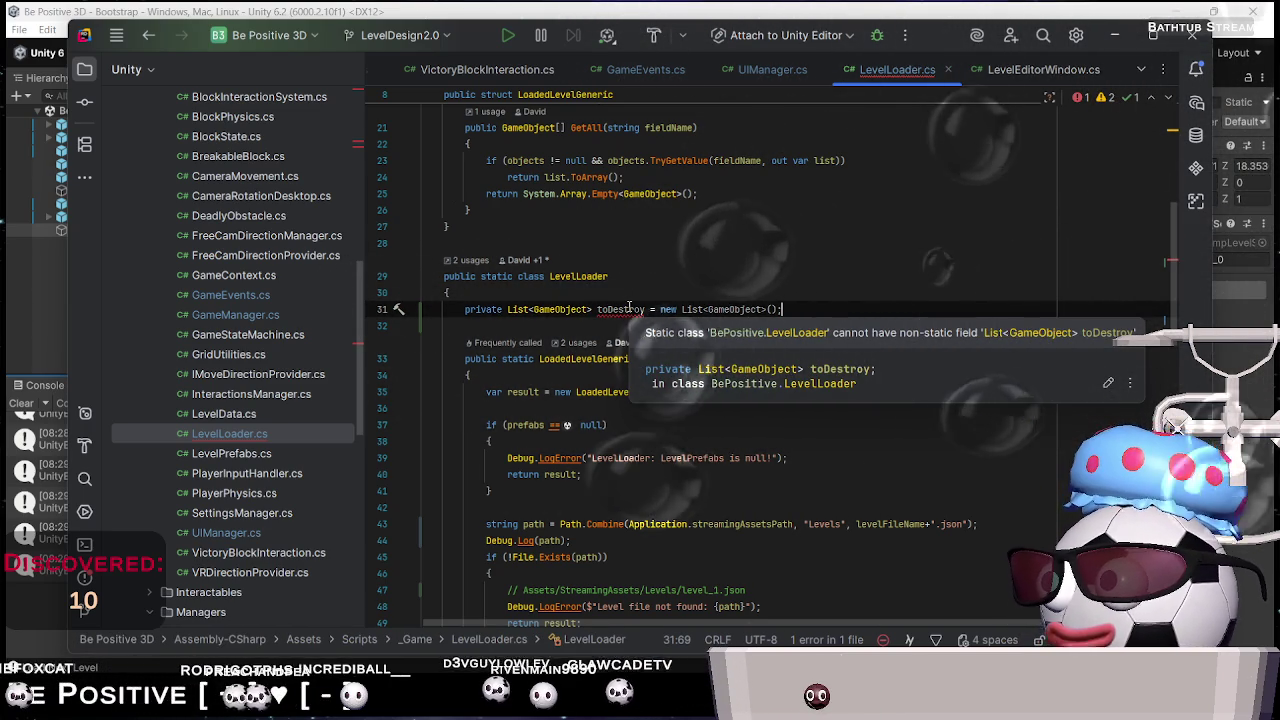
left_click(508, 310)
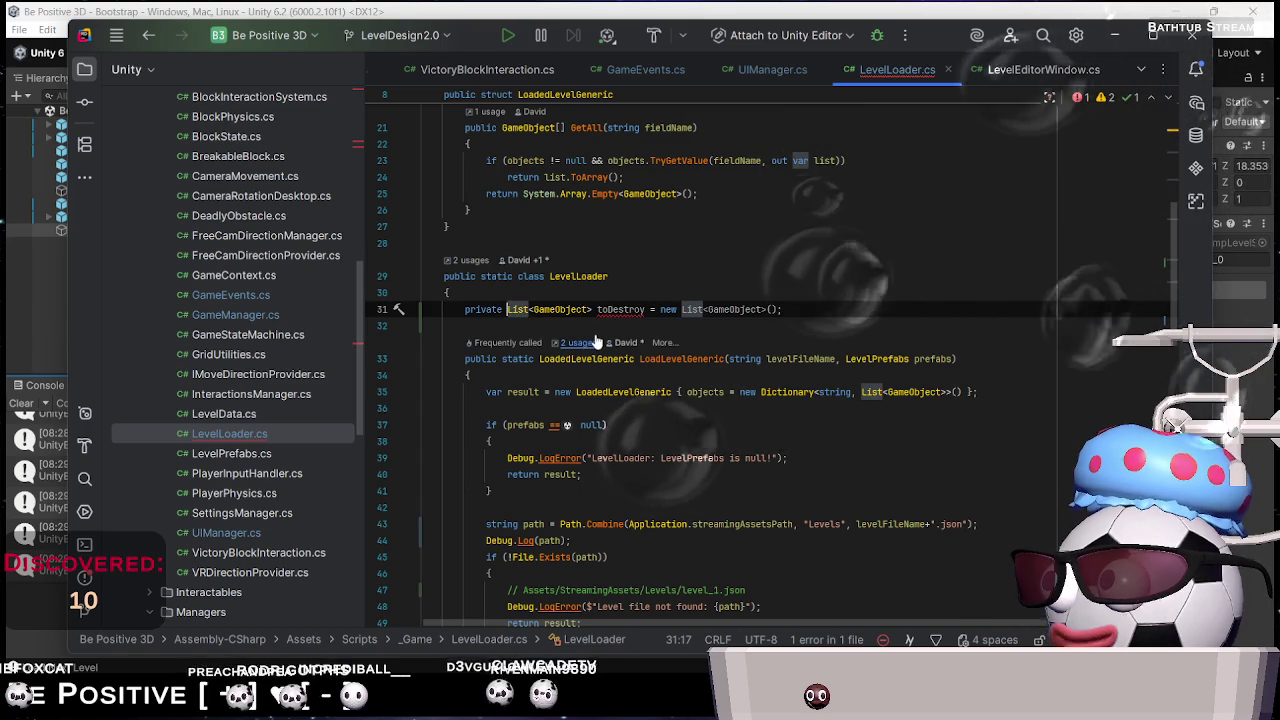
type("stat")
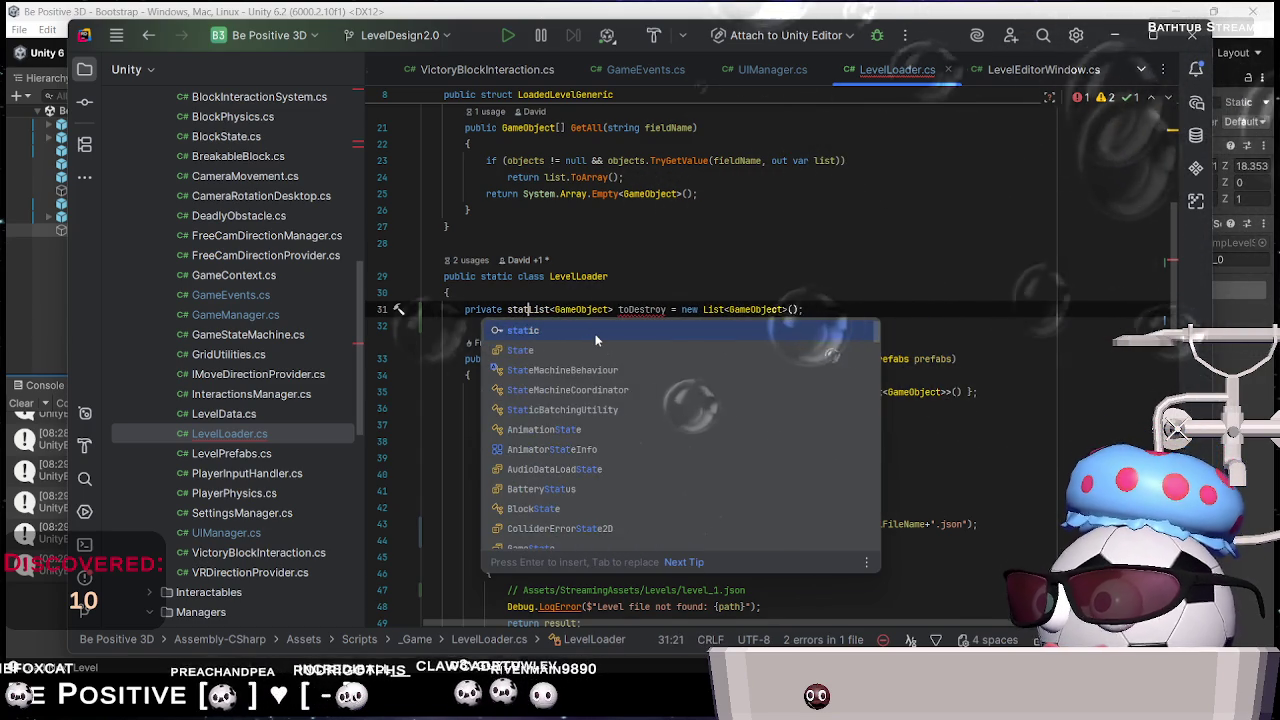
key("Tab")
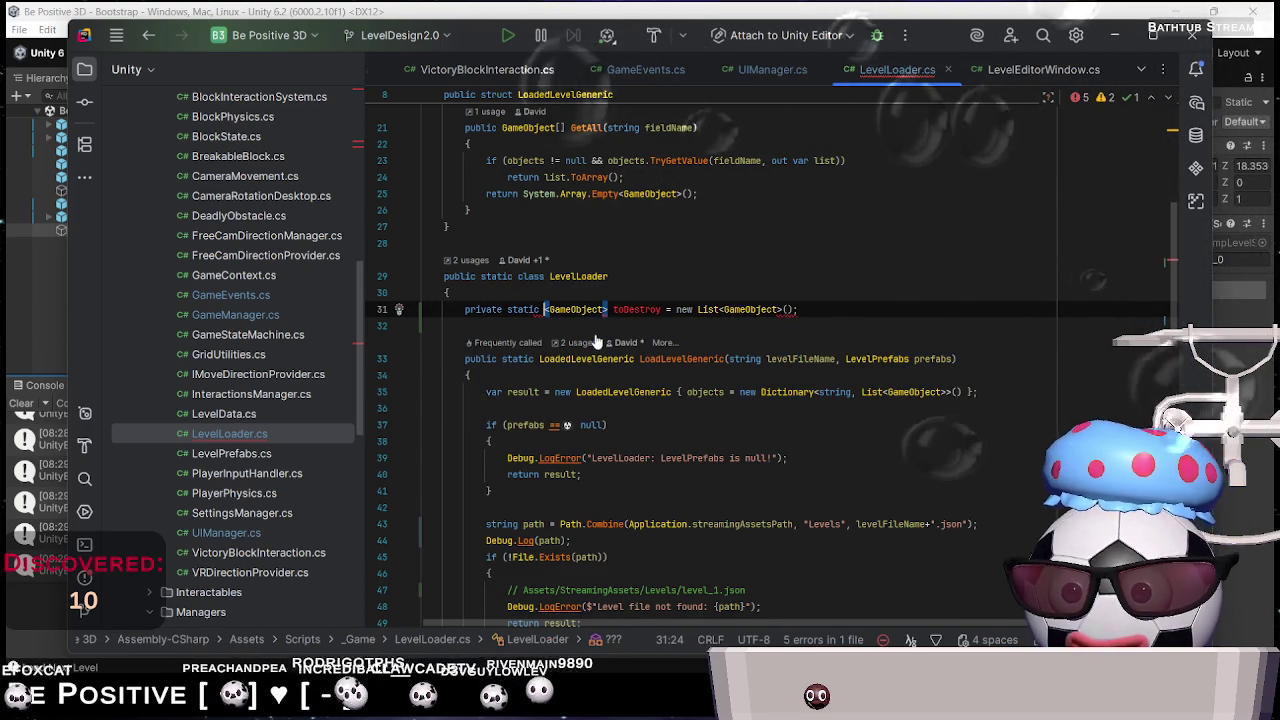
type("List")
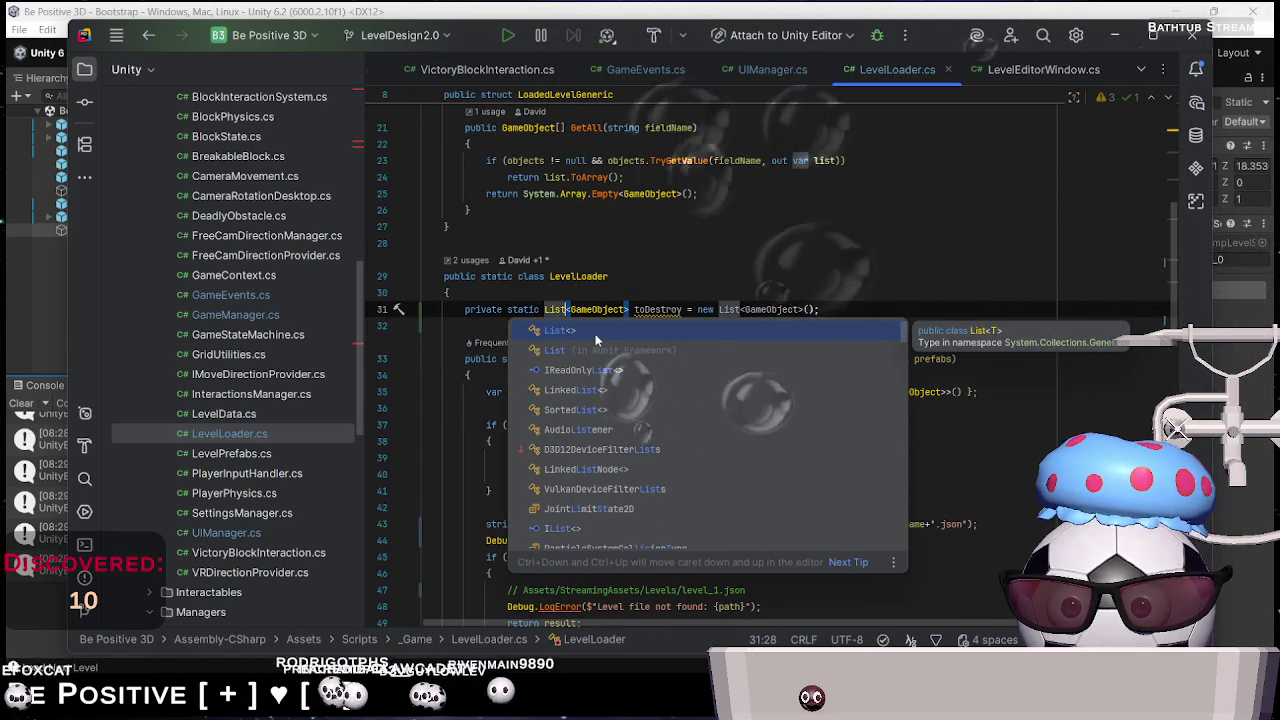
left_click(656, 310)
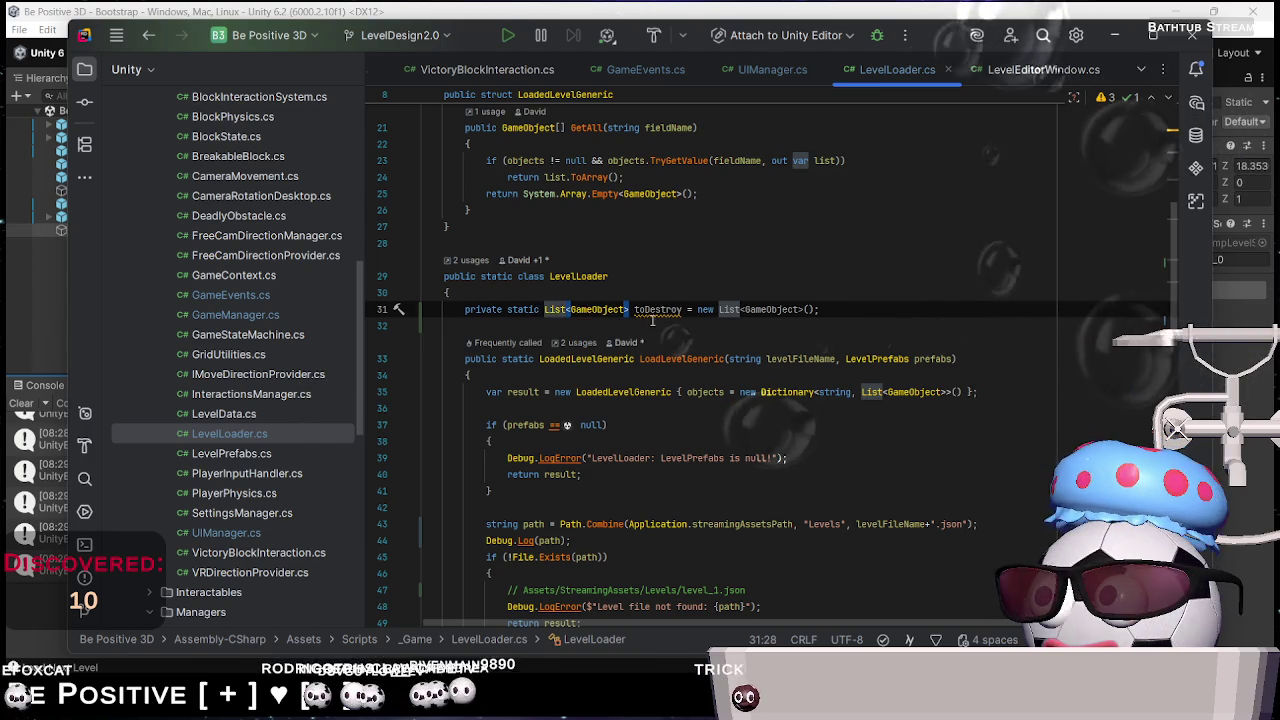
double_click(656, 310)
scroll(688, 336, "down", 5)
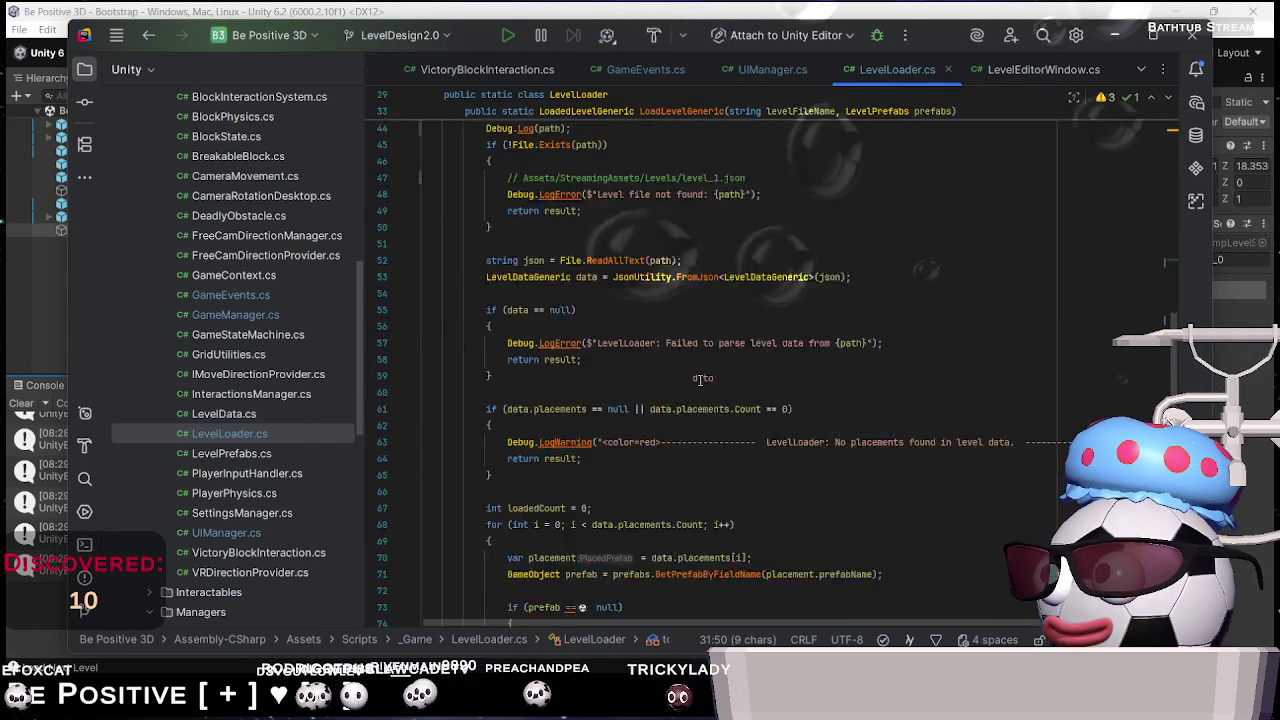
scroll(673, 376, "up", 6)
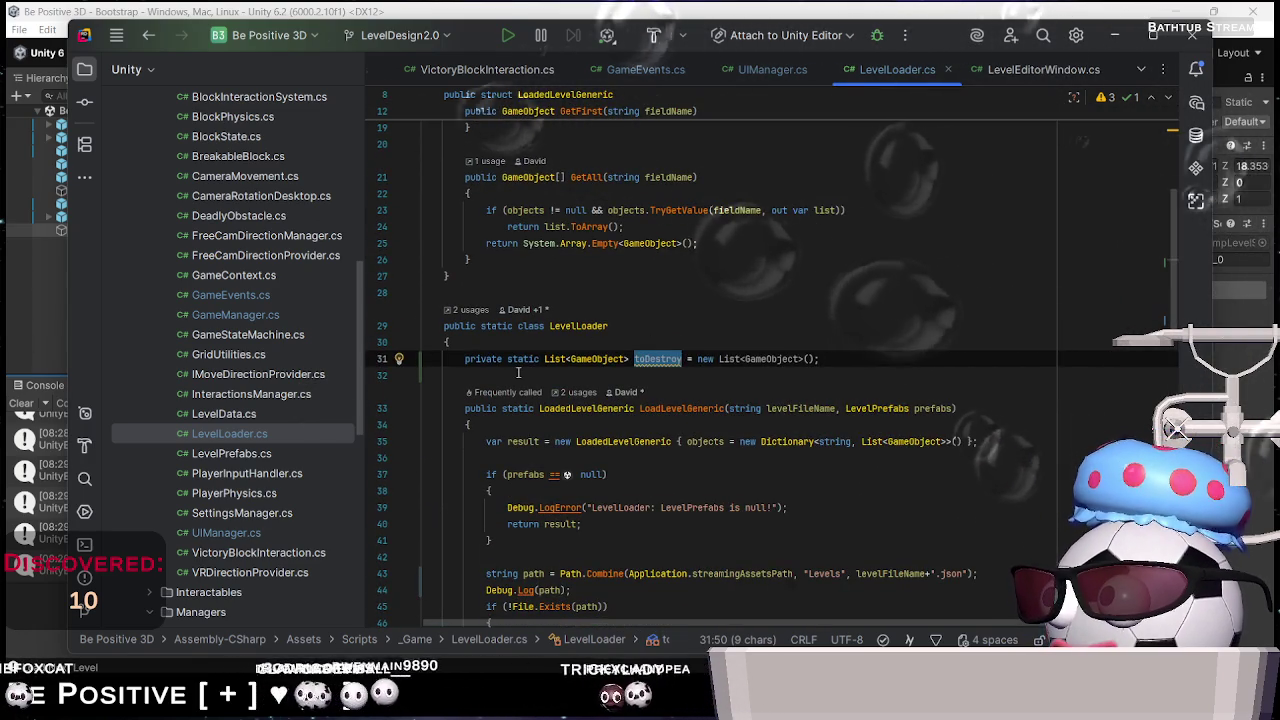
key("BackSpace")
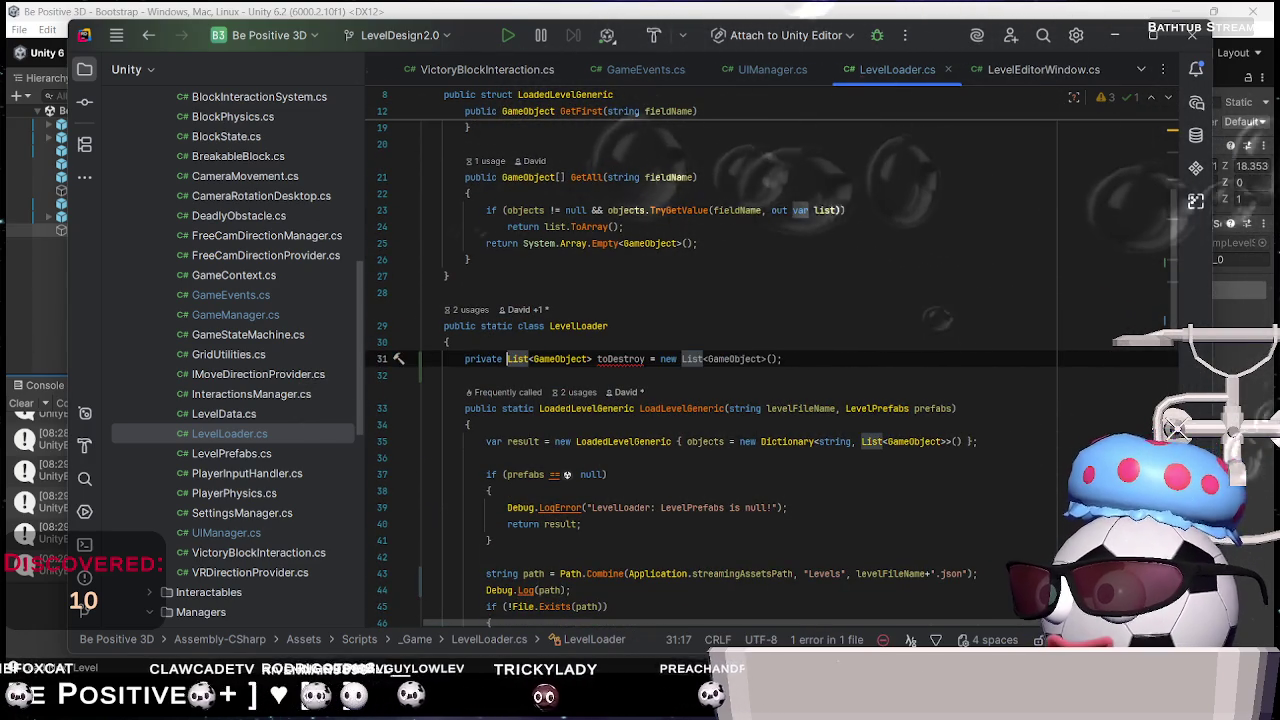
Move toDestroy to the top of LoadLevelGeneric as a local variable, dropping private
key("ctrl+x")
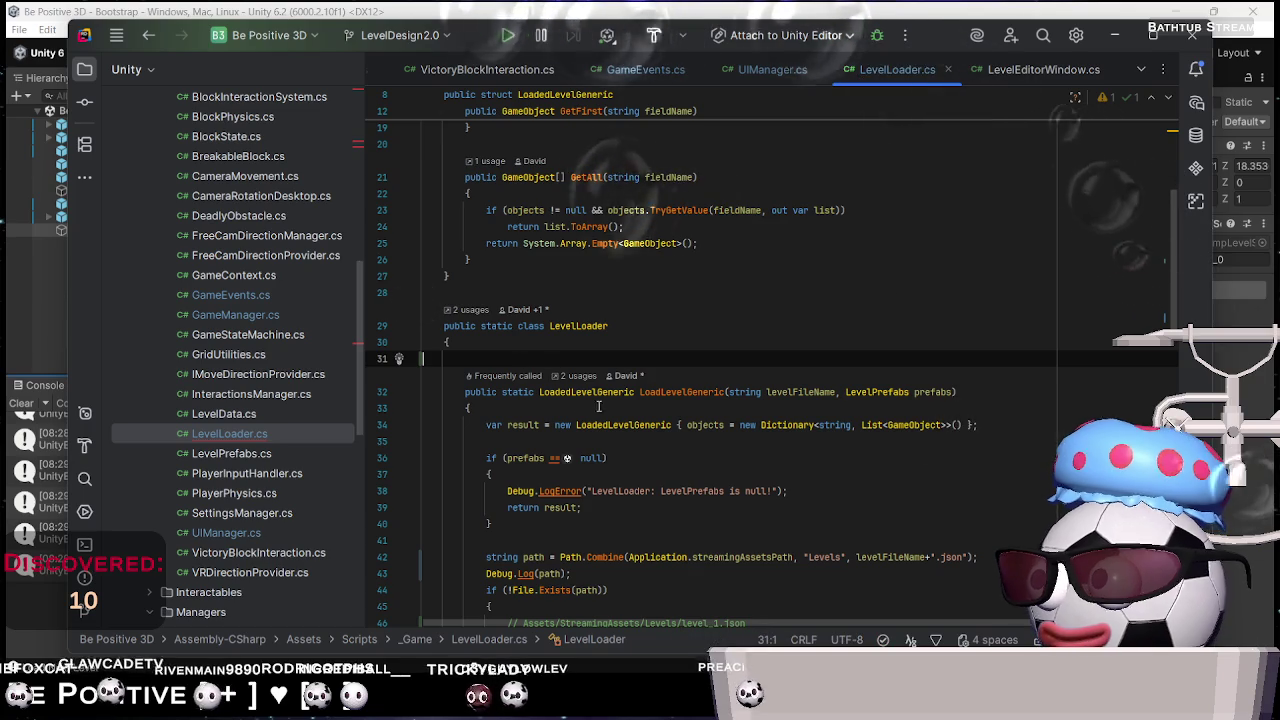
left_click(560, 408)
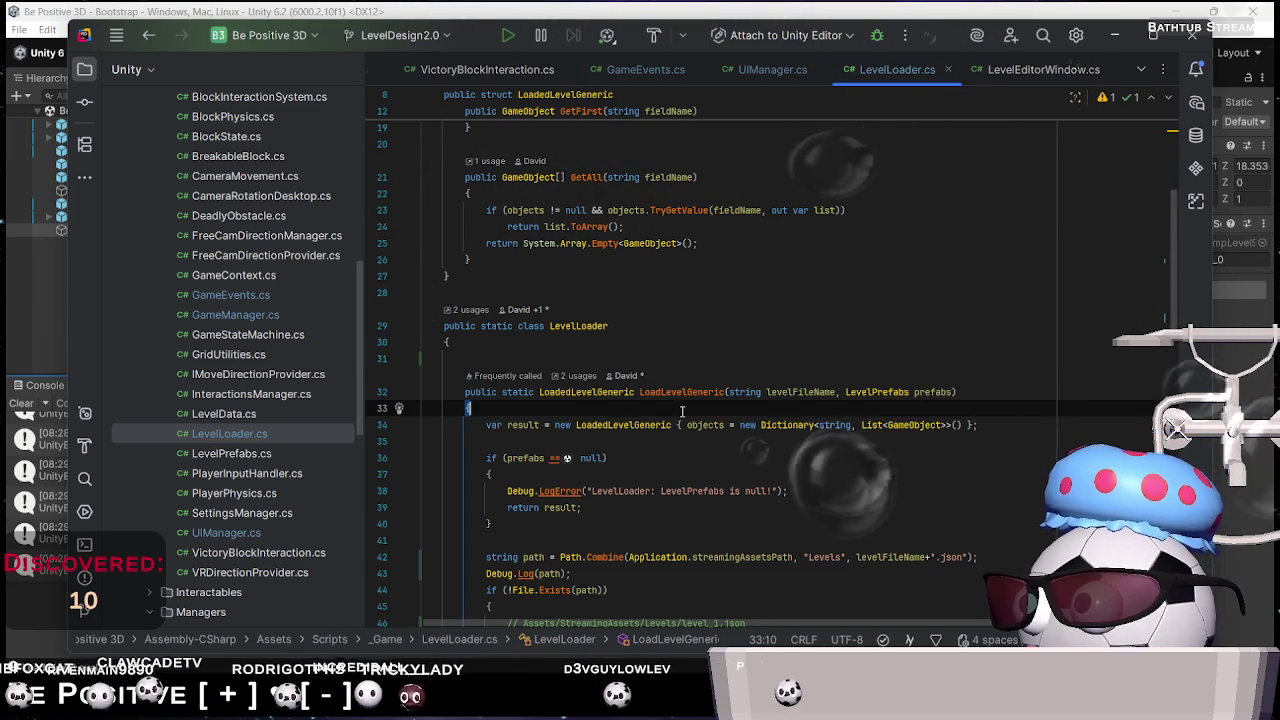
key("Return")
key("ctrl+v")
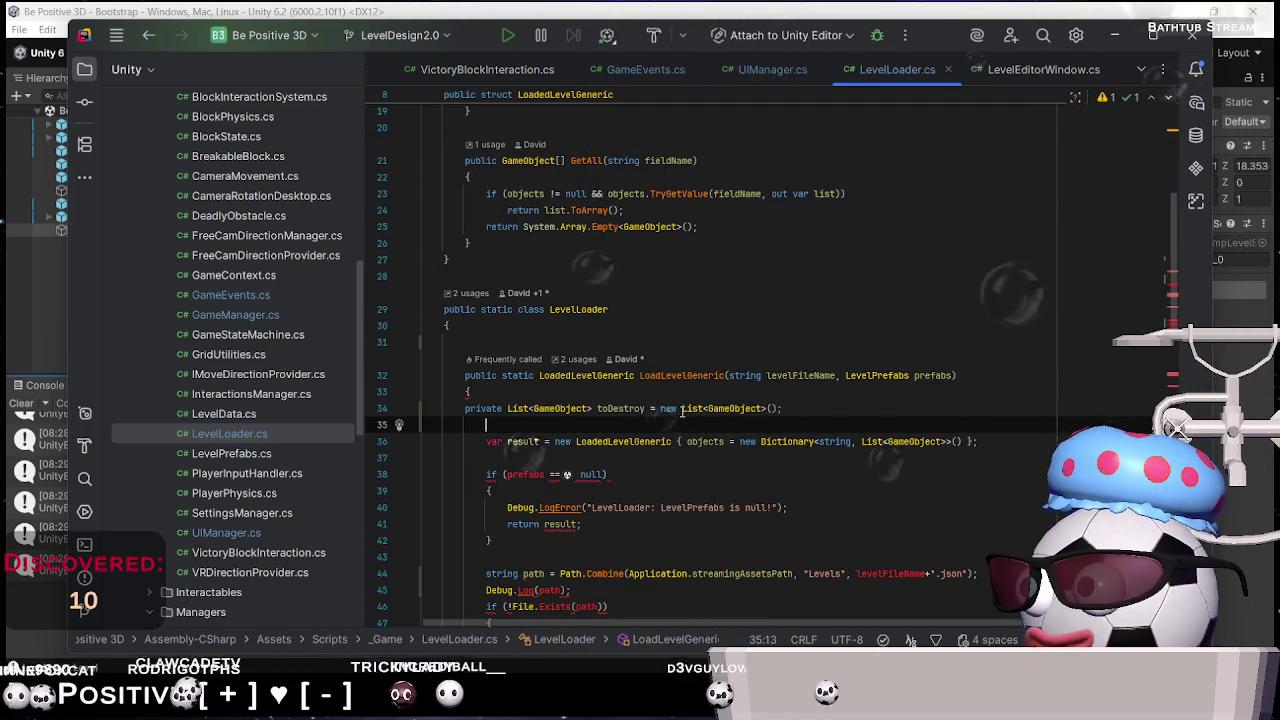
key("Up")
key("Home")
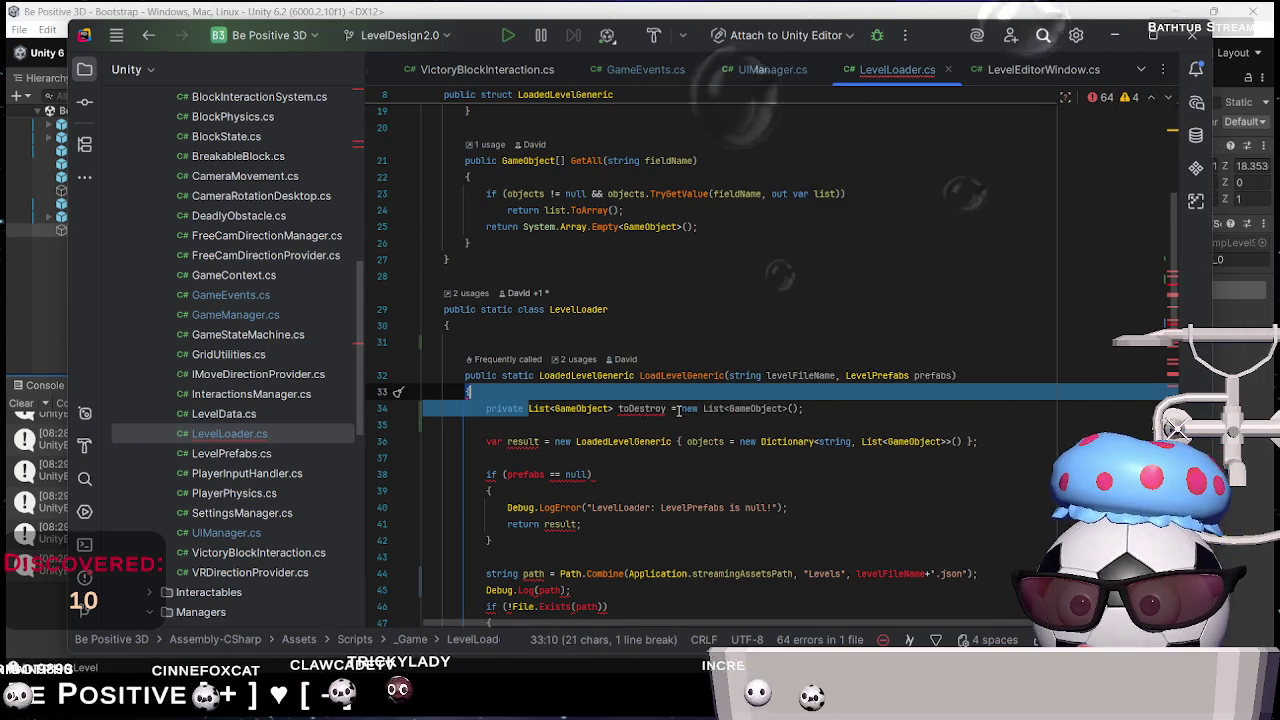
key("ctrl+Delete")
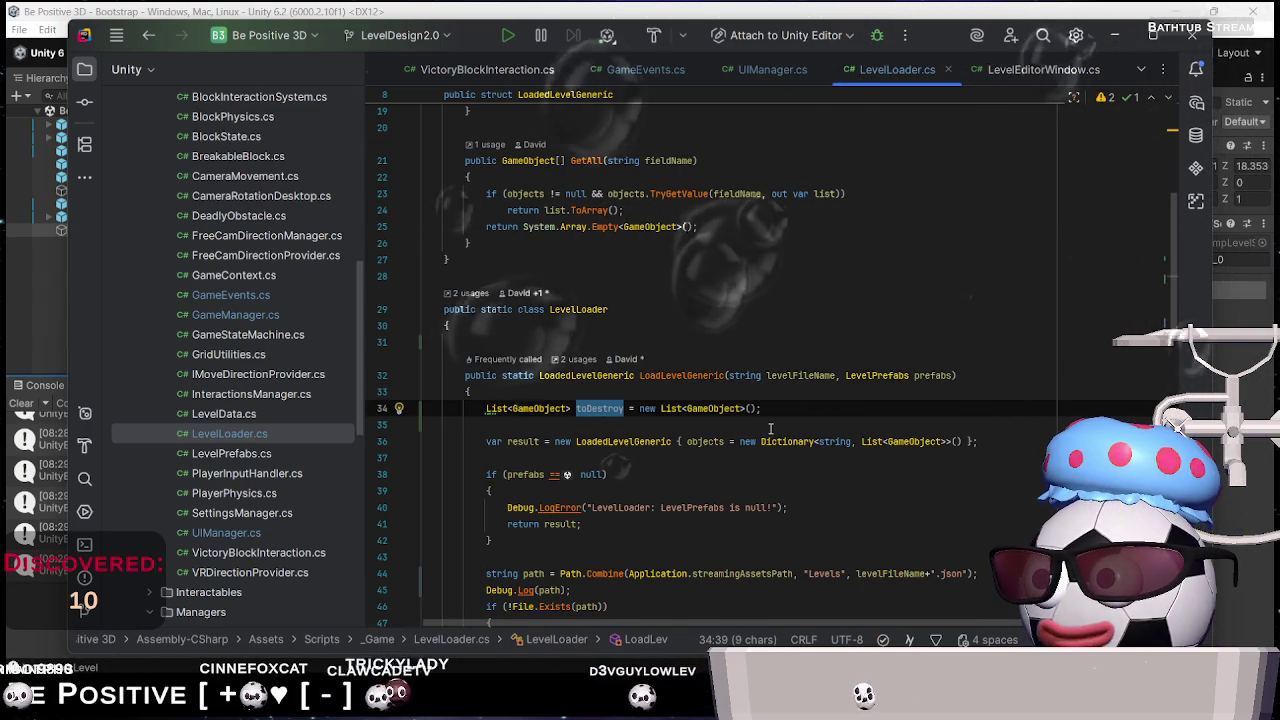
scroll(732, 456, "down", 5)
scroll(732, 456, "down", 10)
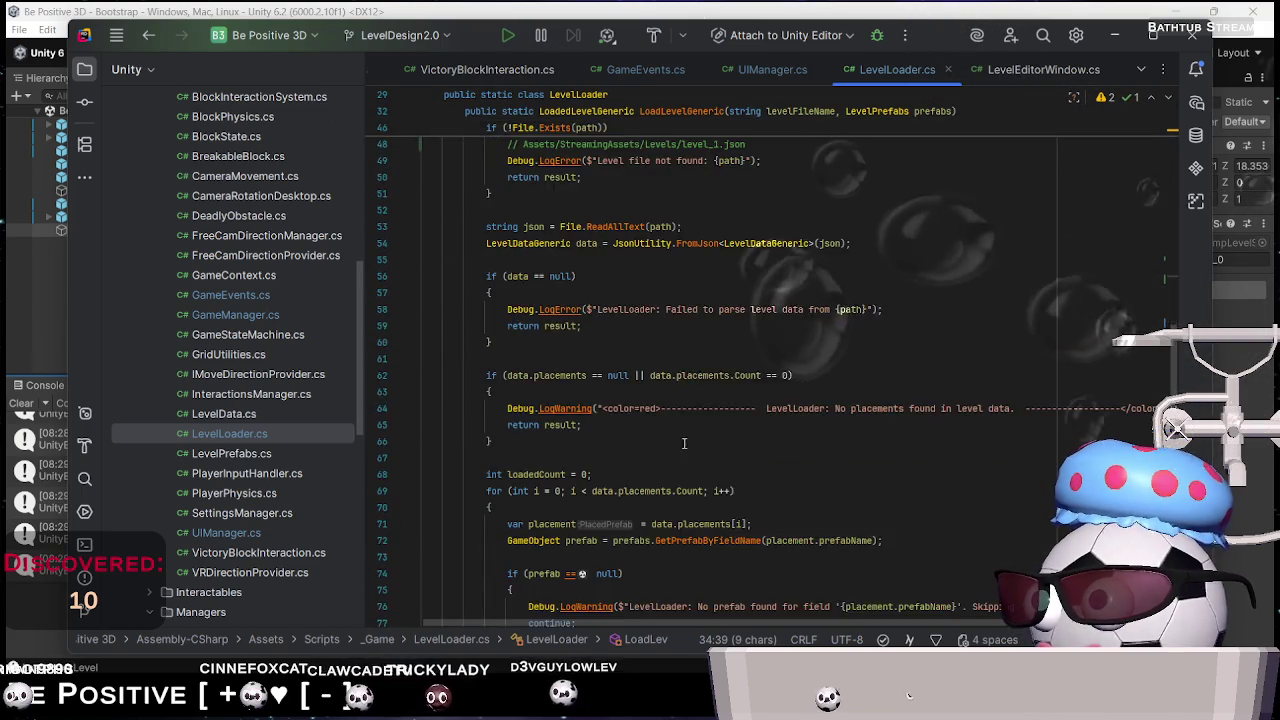
scroll(683, 444, "up", 15)
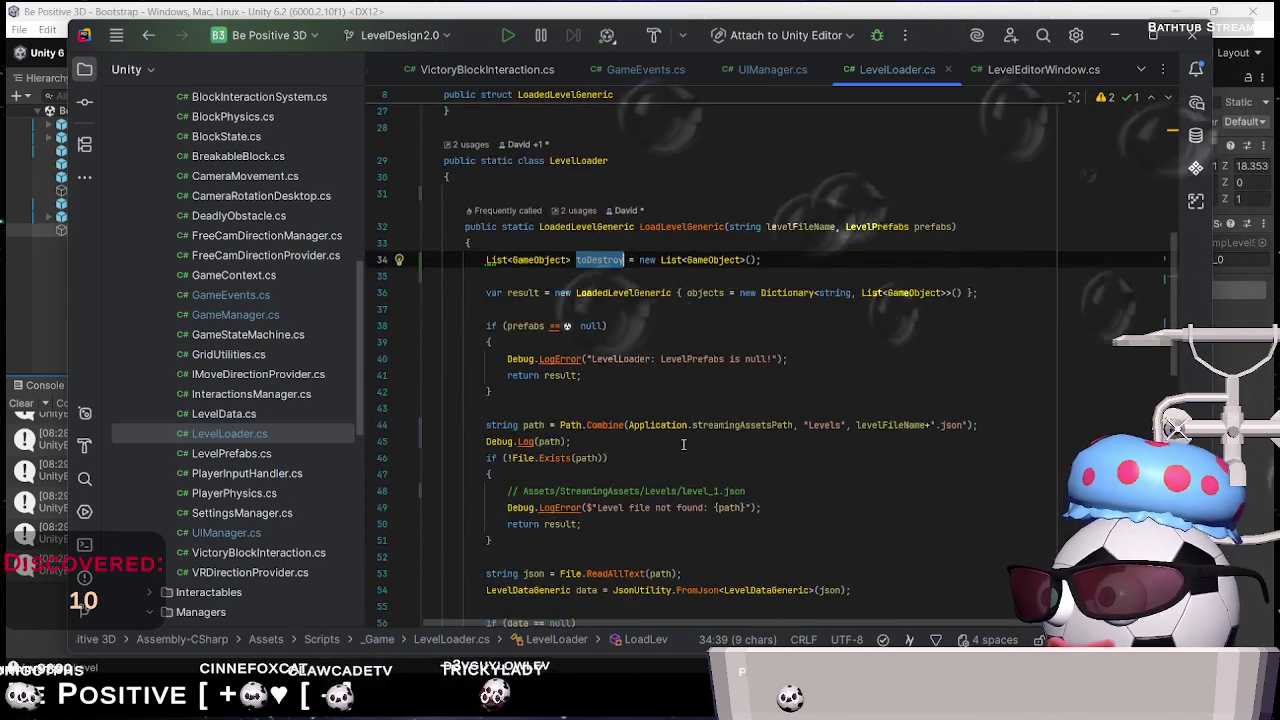
scroll(553, 462, "down", 1)
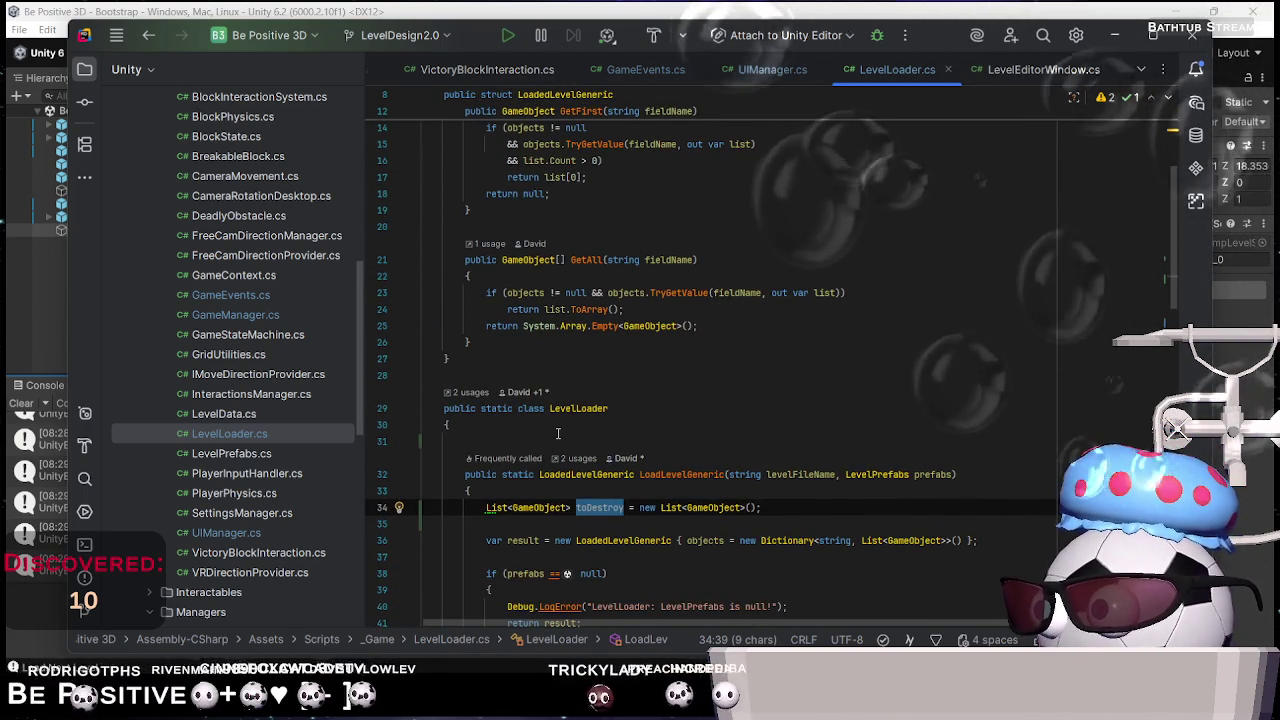
left_click(545, 436)
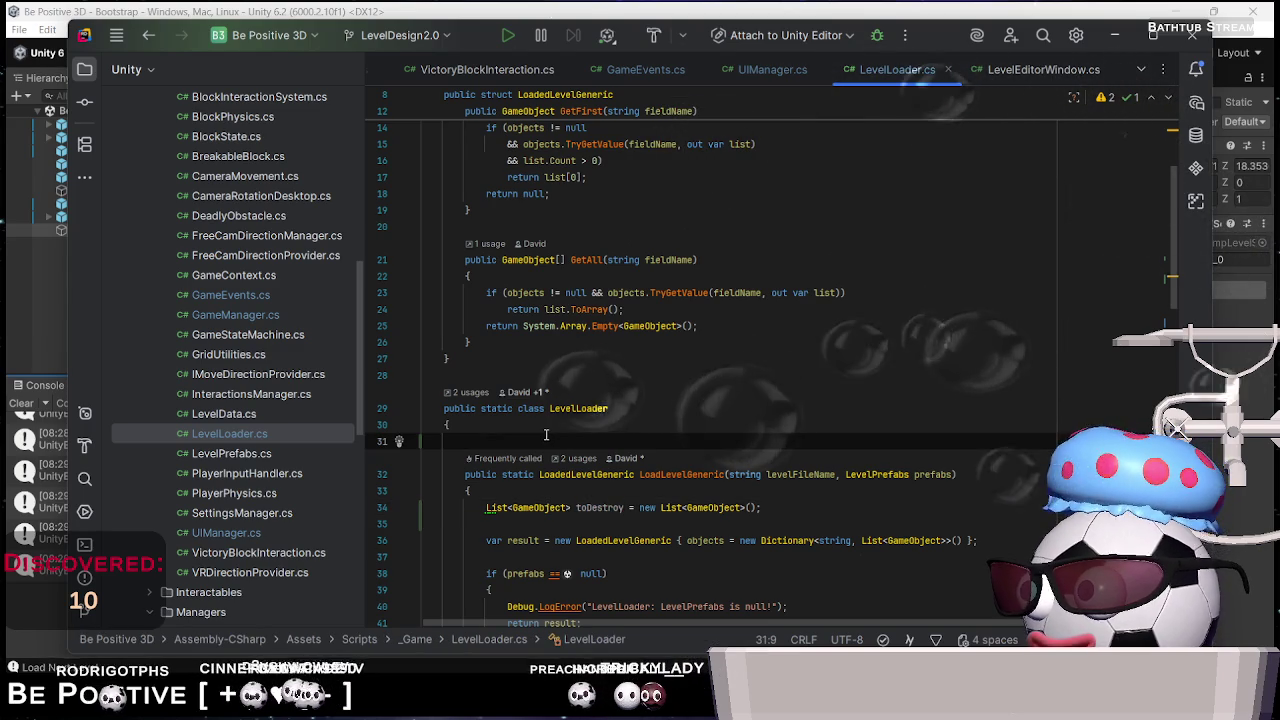
Restore private and move the toDestroy line back above LoadLevelGeneric as a class field
key("Down")
key("Down")
key("Down")
key("Home")
key("BackSpace")
type("private")
key("Down")
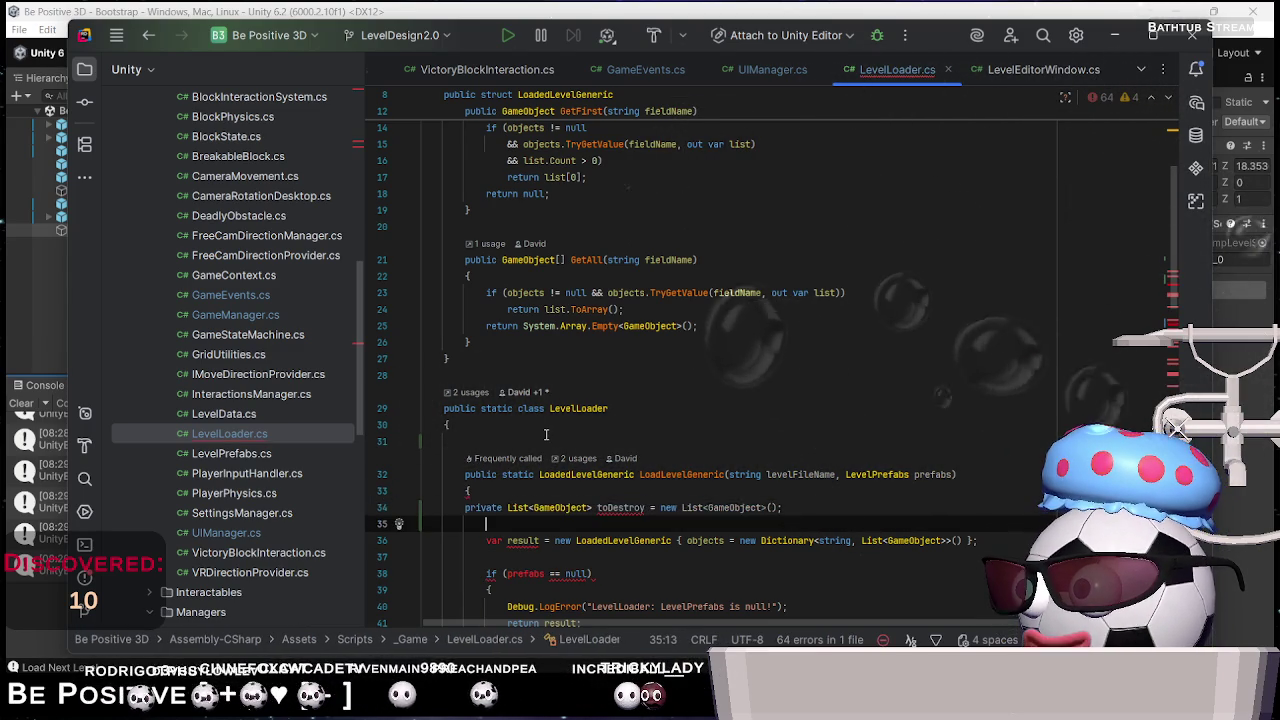
key("shift+Up")
key("ctrl+x")
left_click(545, 436)
key("ctrl+v")
Change the field's modifiers to private static and open a blank line beneath it
double_click(483, 441)
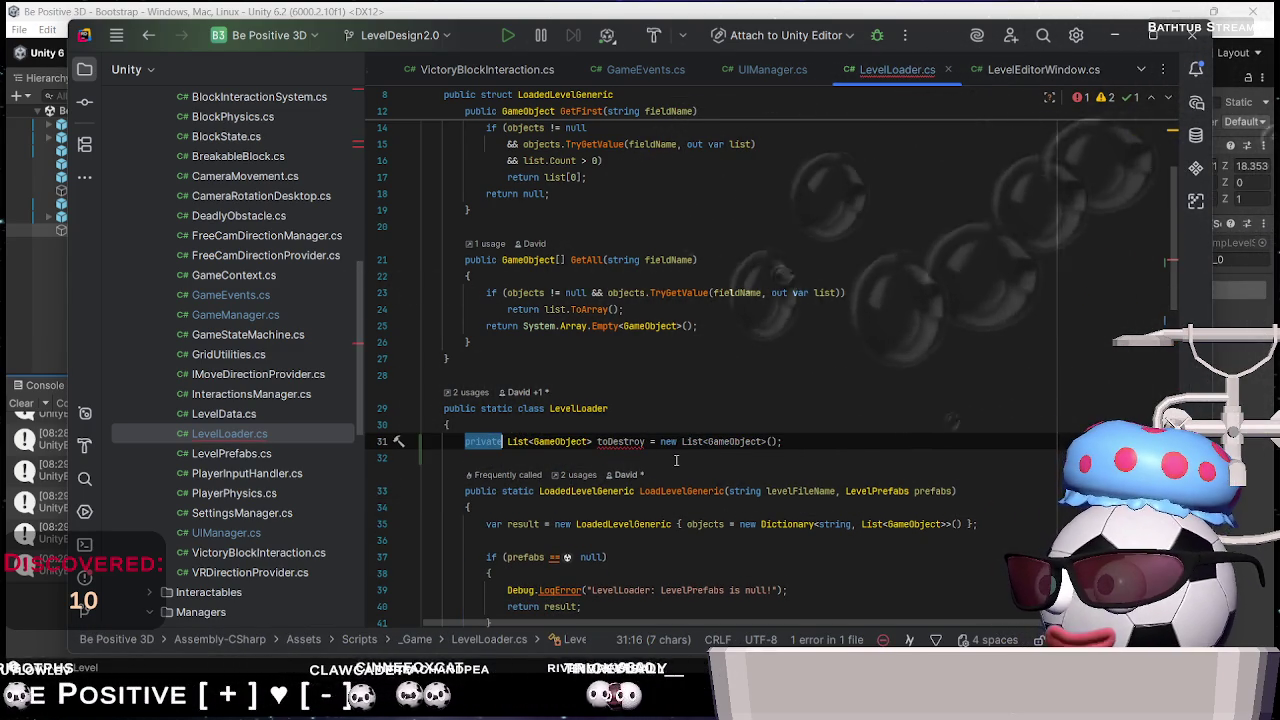
type("sta")
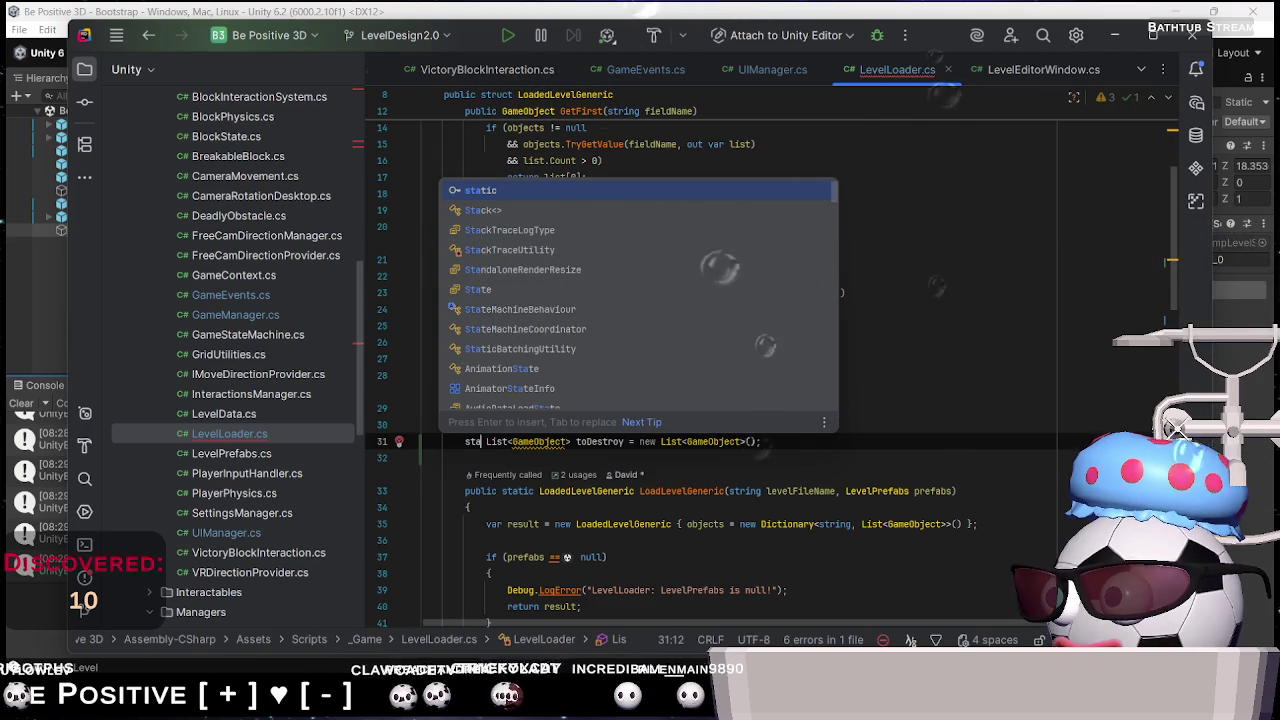
key("BackSpace")
type("private ")
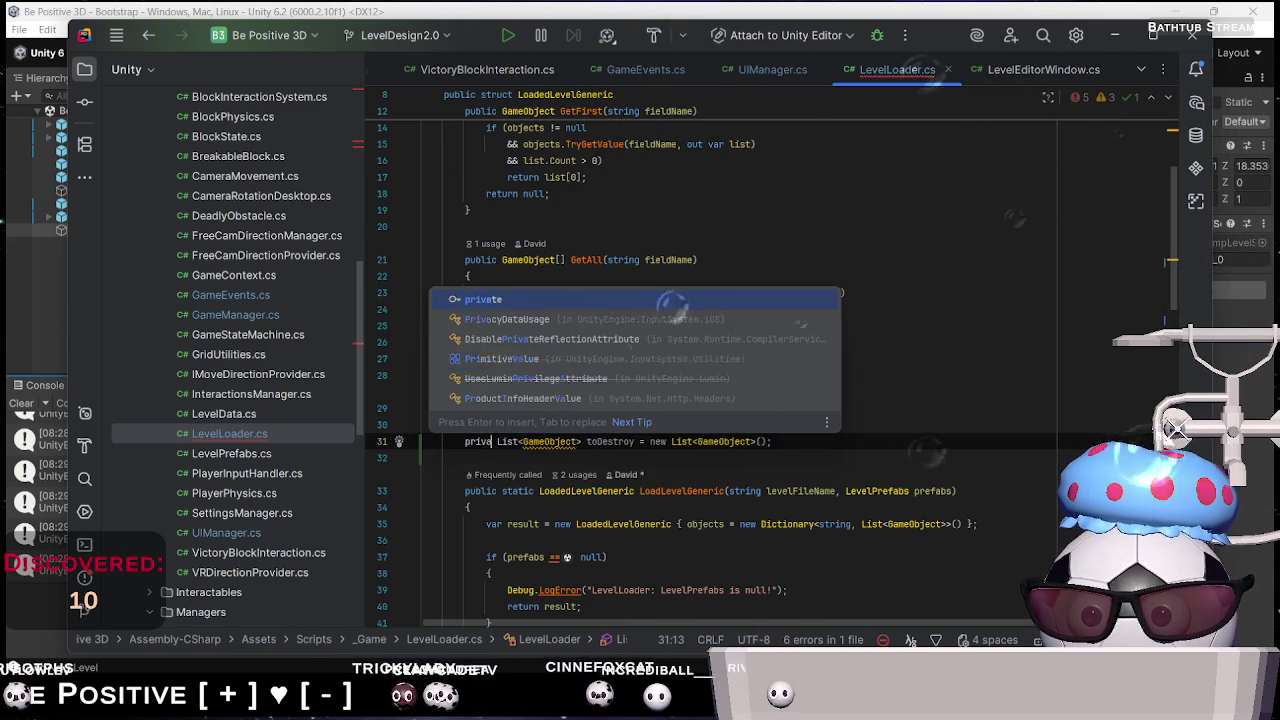
type("static")
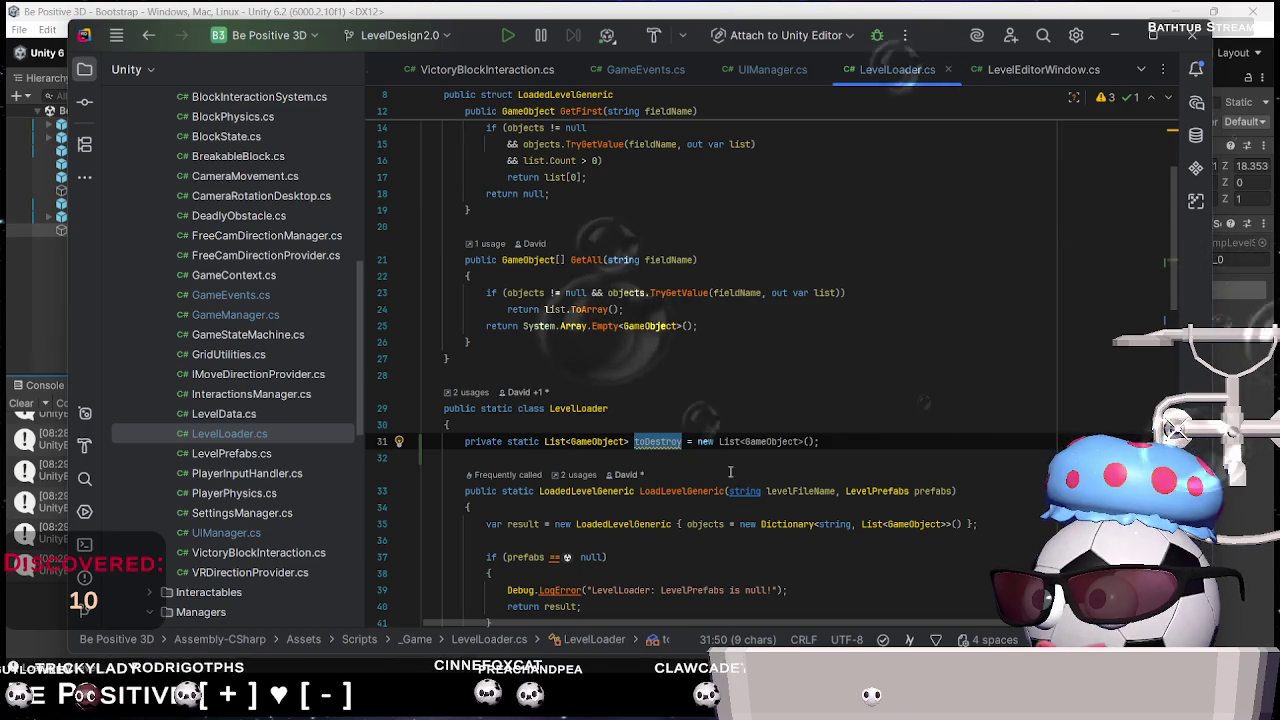
left_click(667, 460)
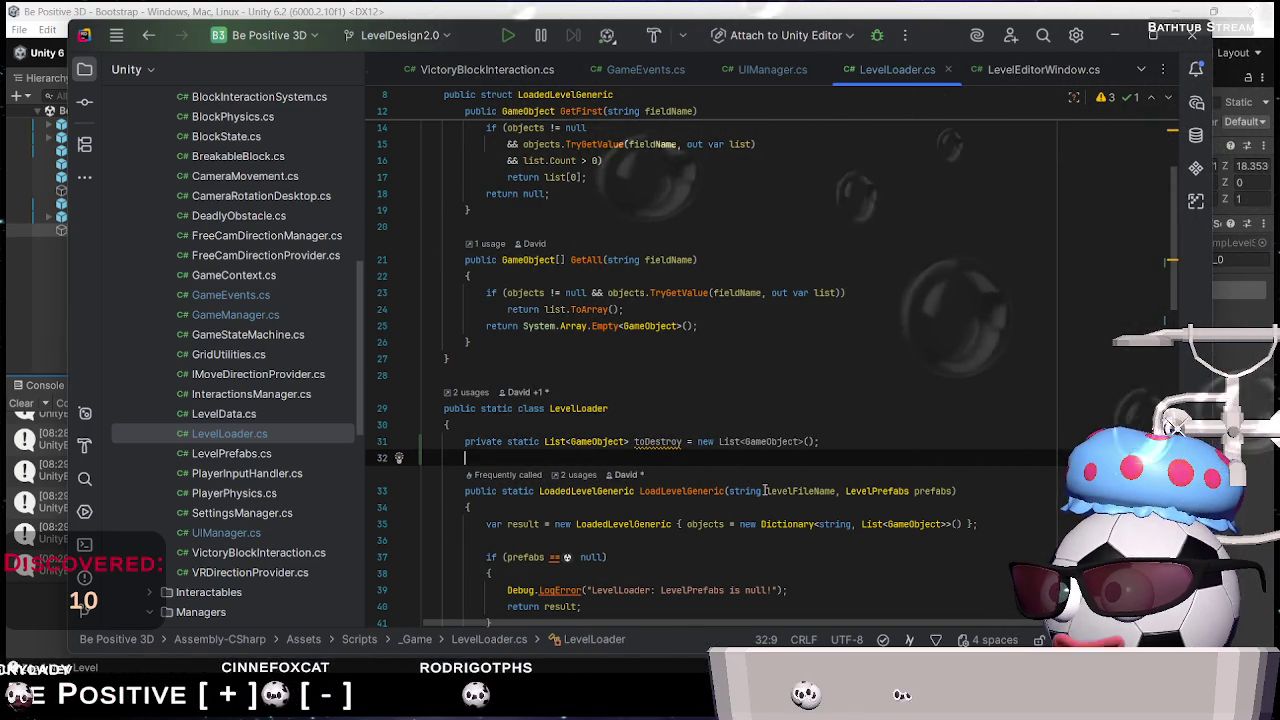
key("Return")
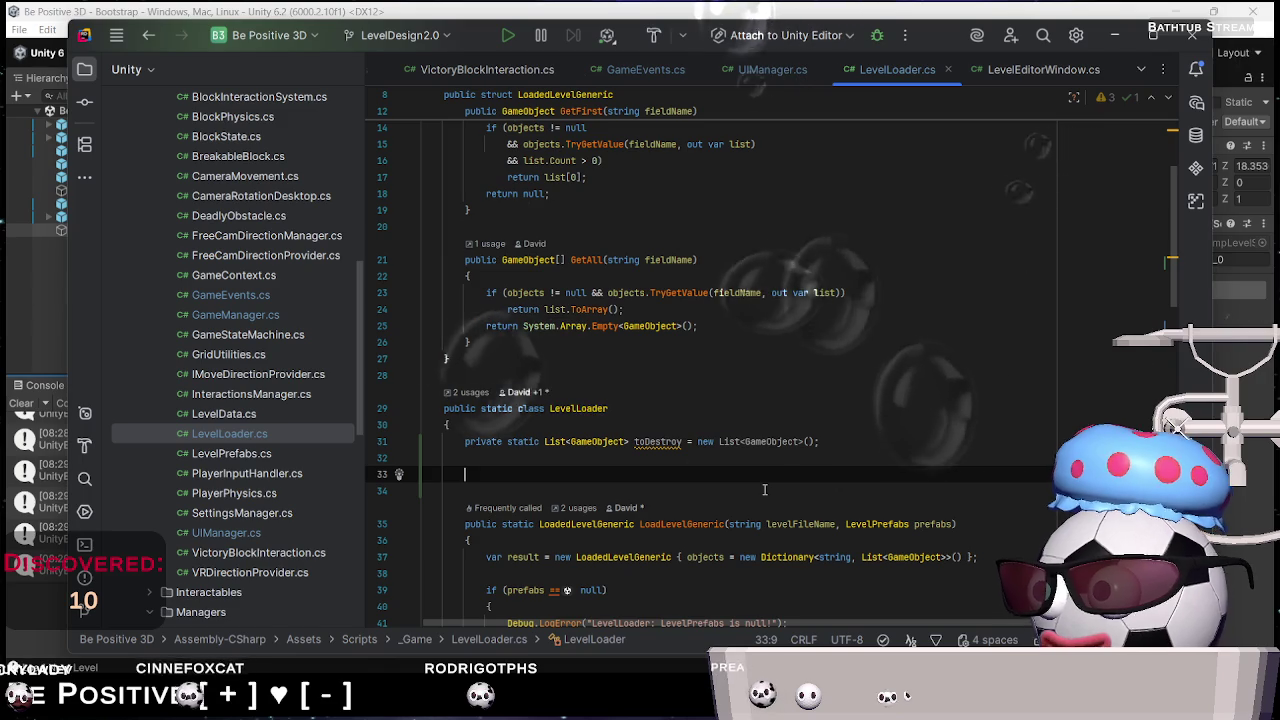
Write the public static void ClearExistingLevel() signature with an empty body below toDestroy
type("publ")
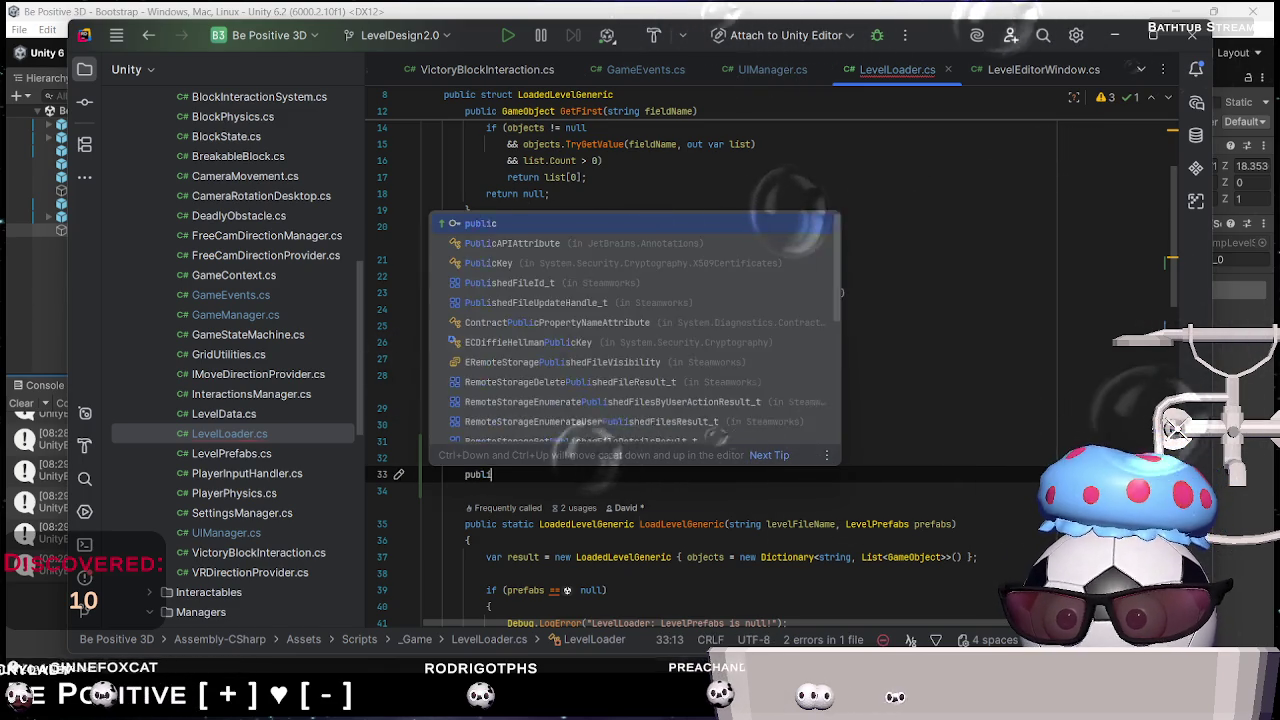
type("ic Stati")
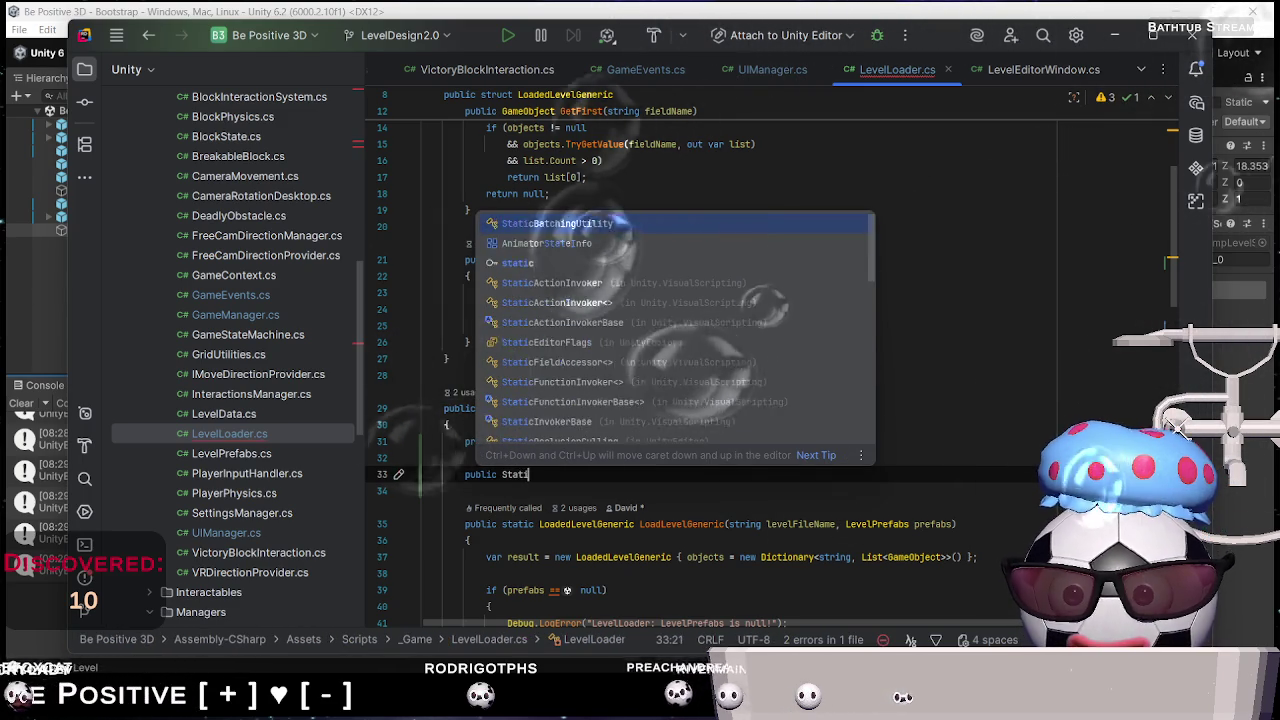
key("BackSpace")
key("BackSpace")
type("stat")
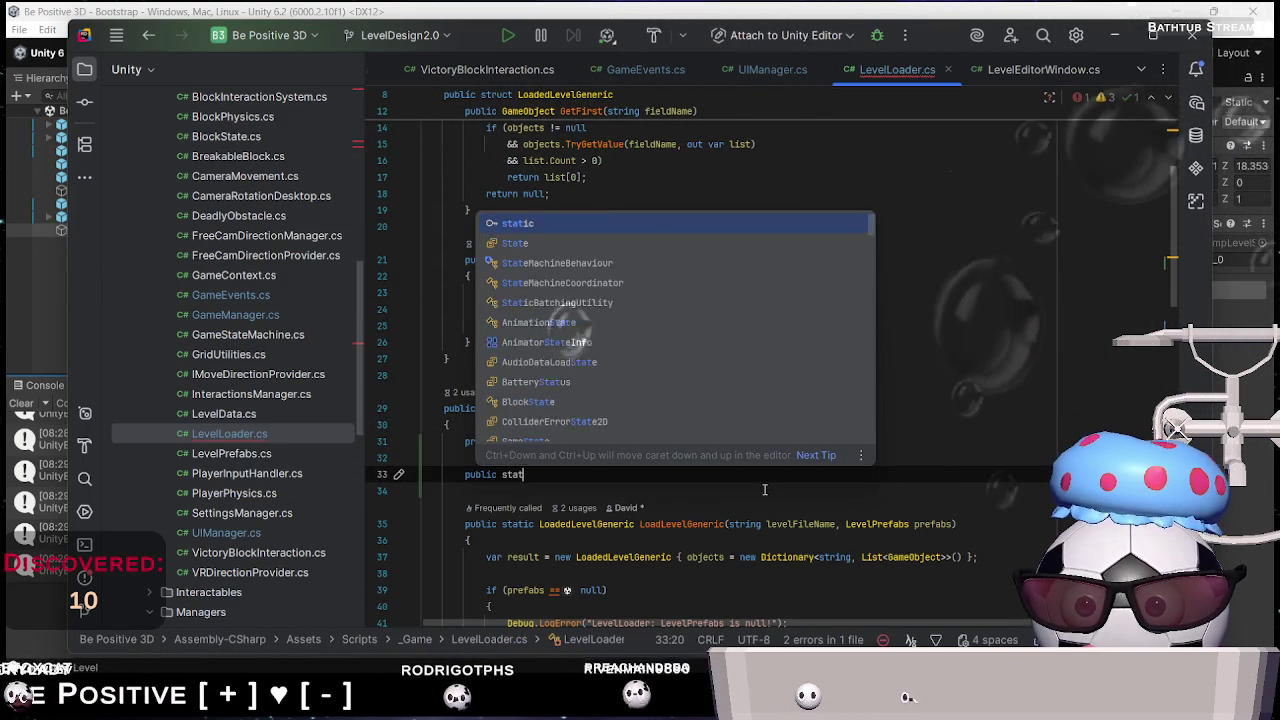
type("ic void ")
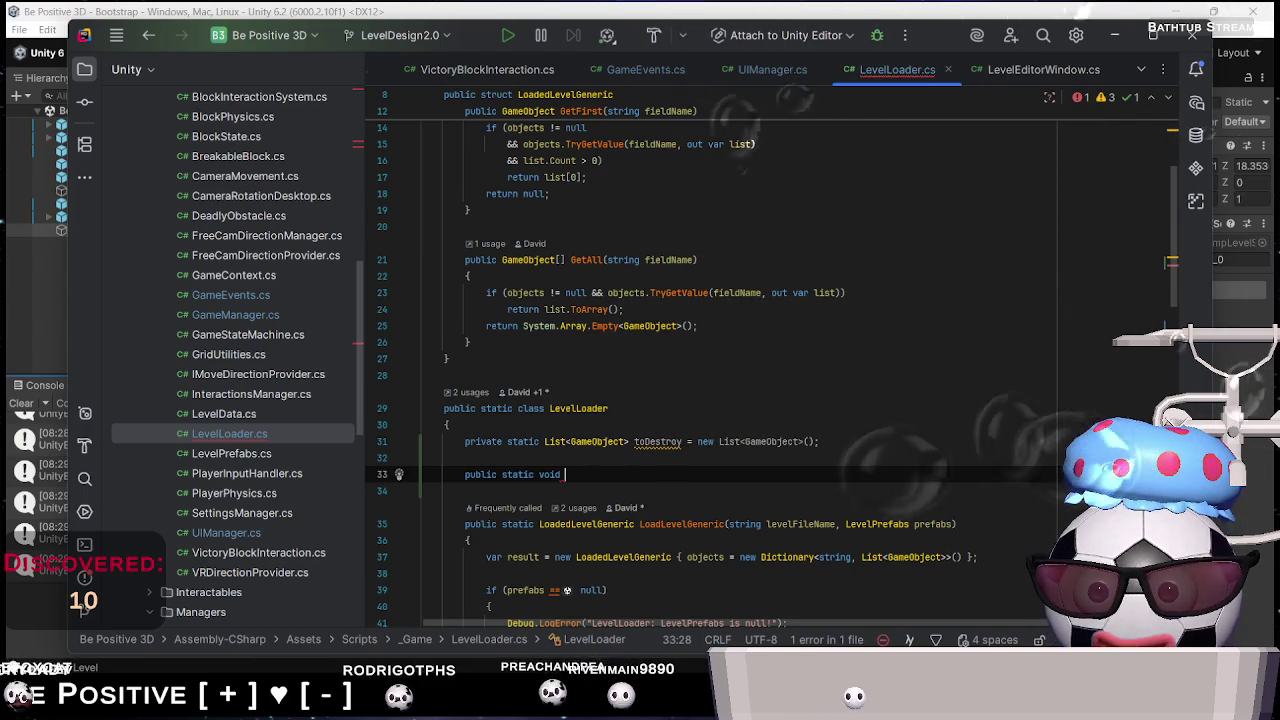
type("rR")
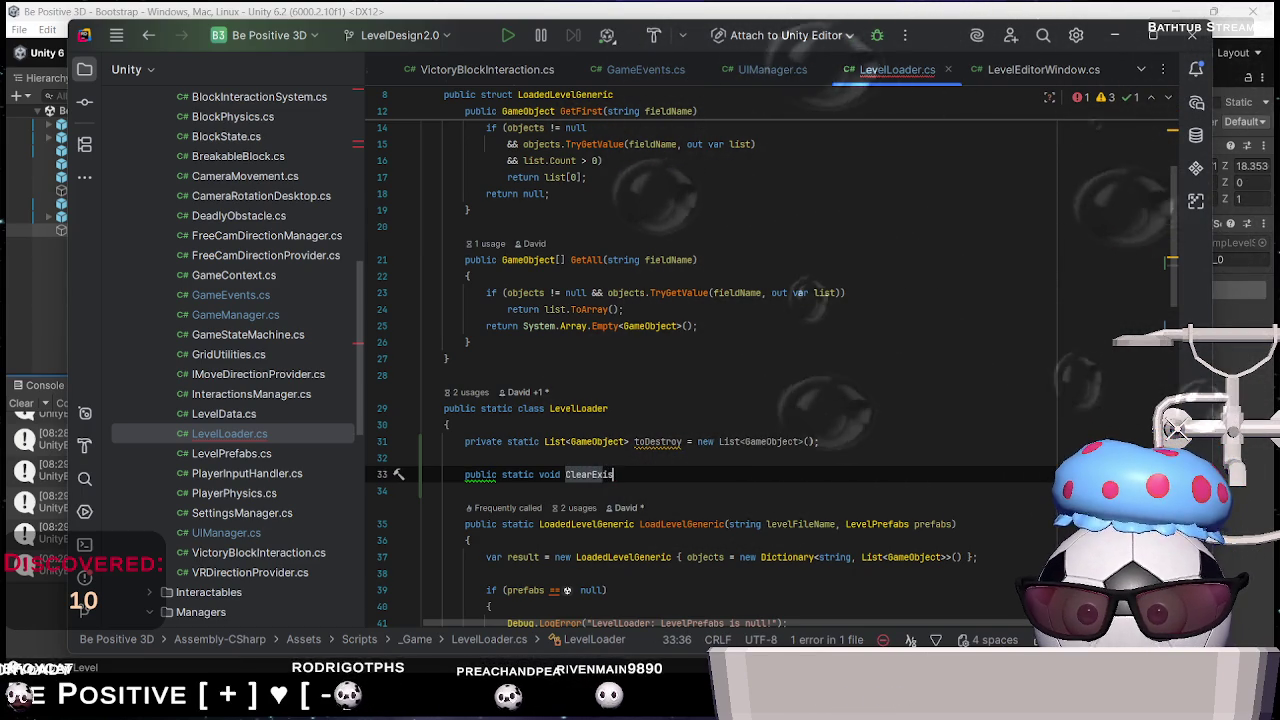
type("ngLevel")
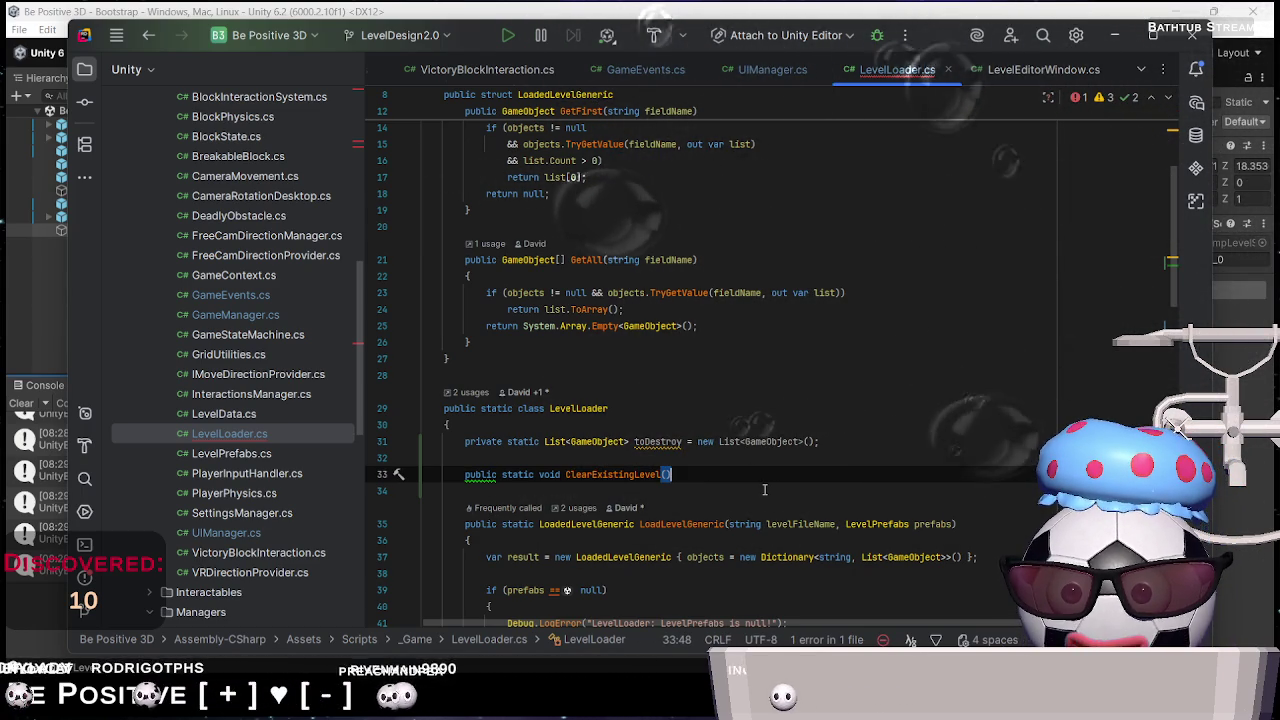
type("()")
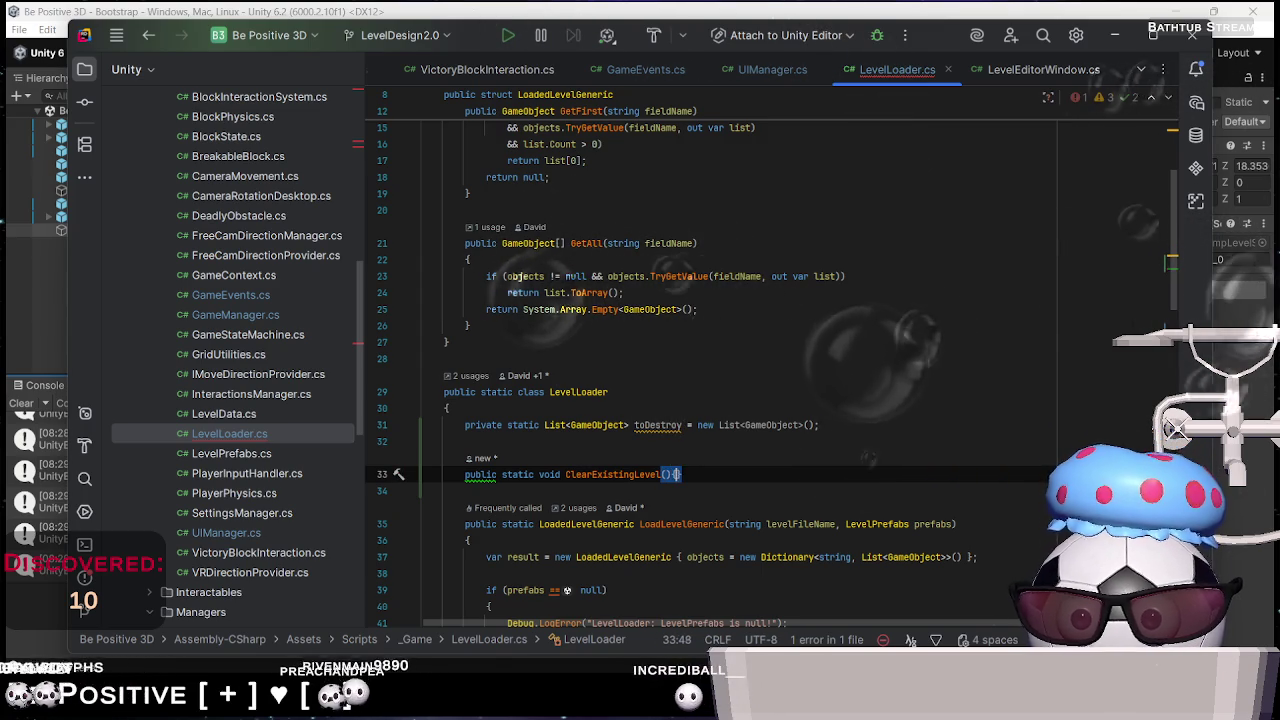
type("{")
key("Return")
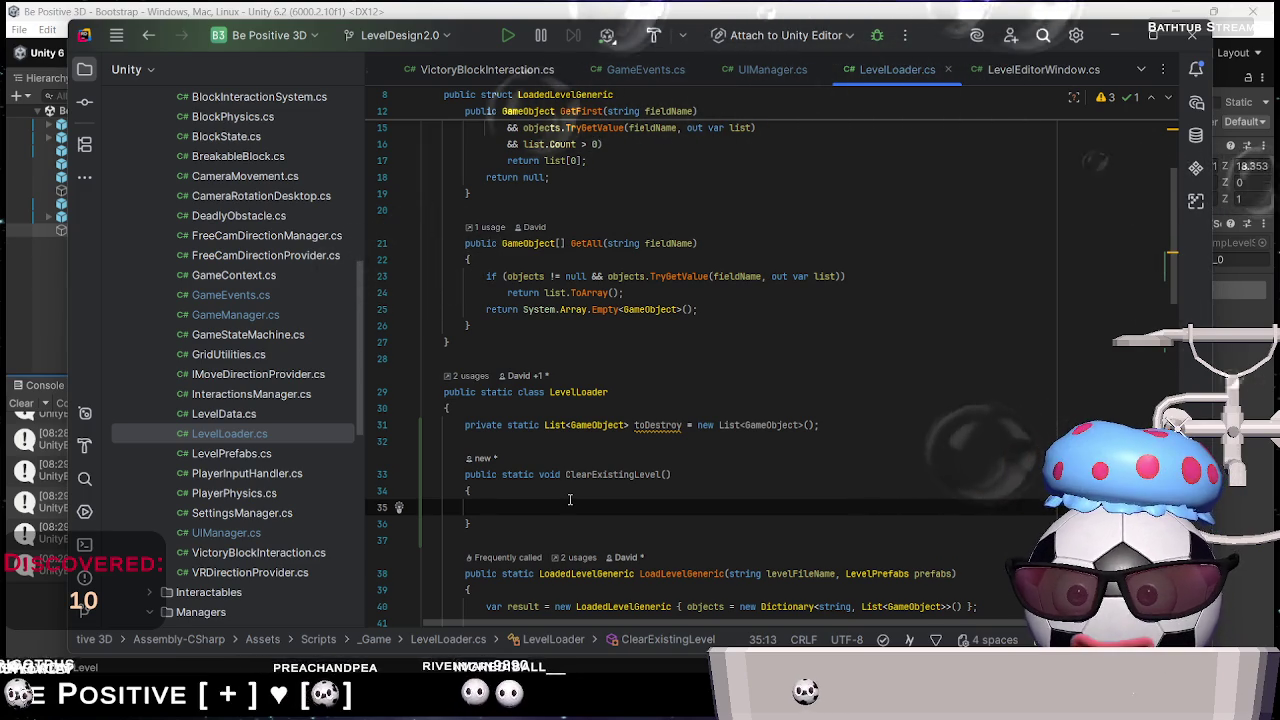
Make ClearExistingLevel return early when toDestroy.Count is 0, and save the script
type("if(t")
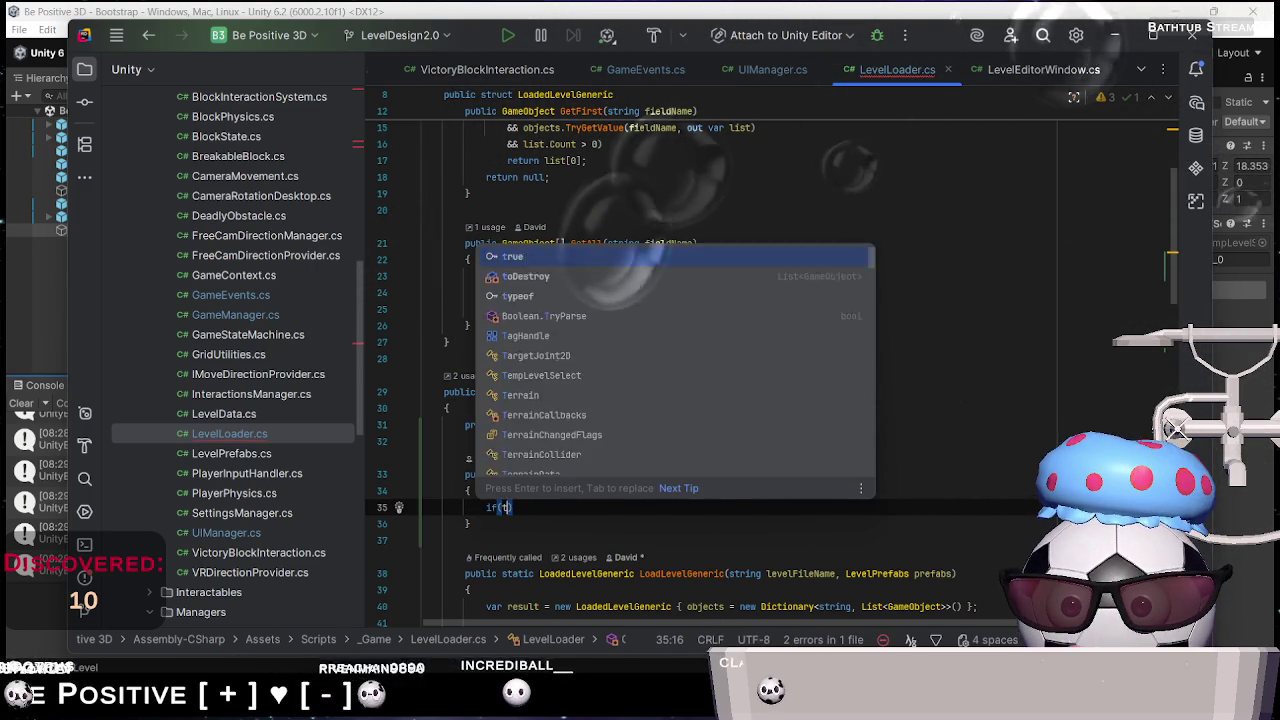
type("oDestroy.Count > 0)")
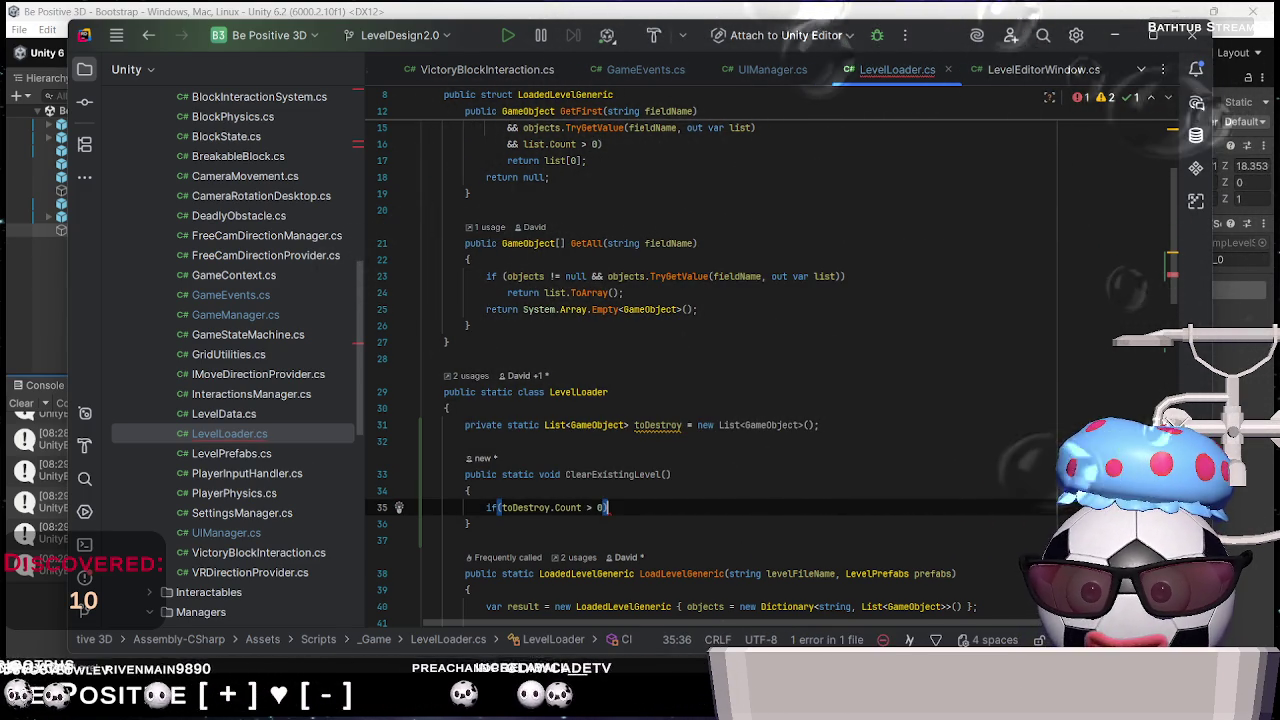
type("==")
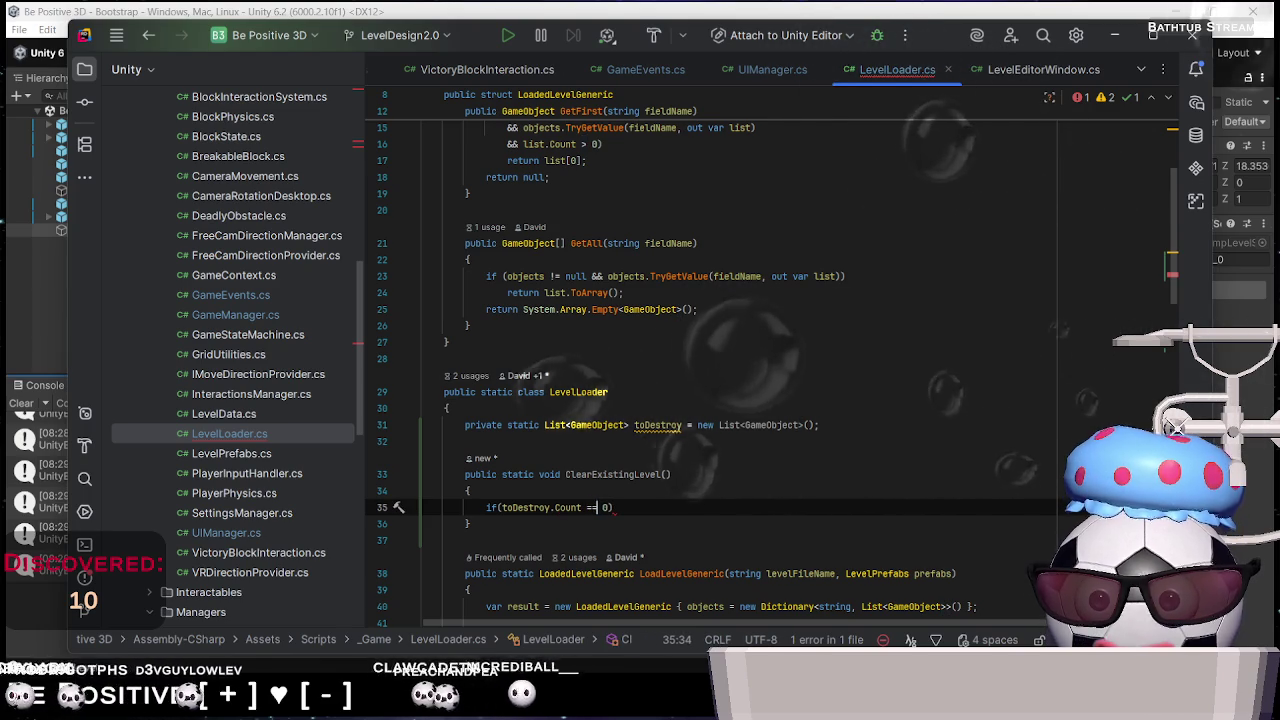
key("Down")
key("ctrl+s")
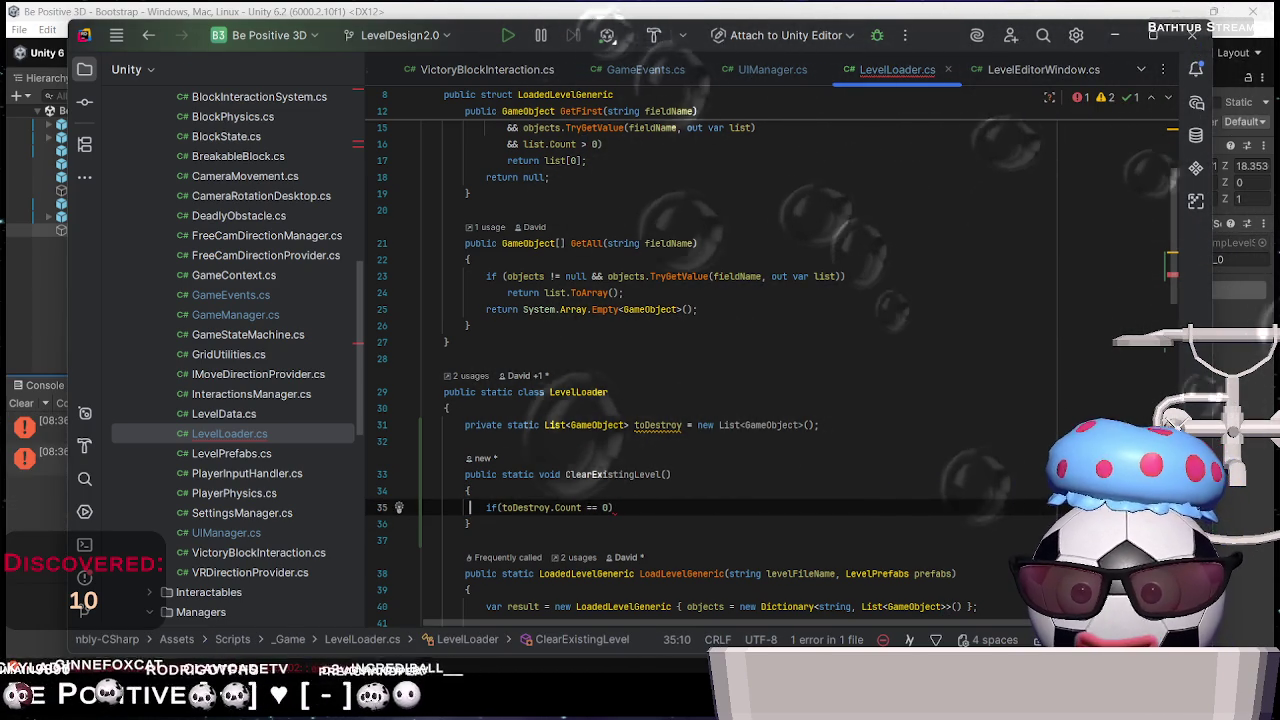
key("Up")
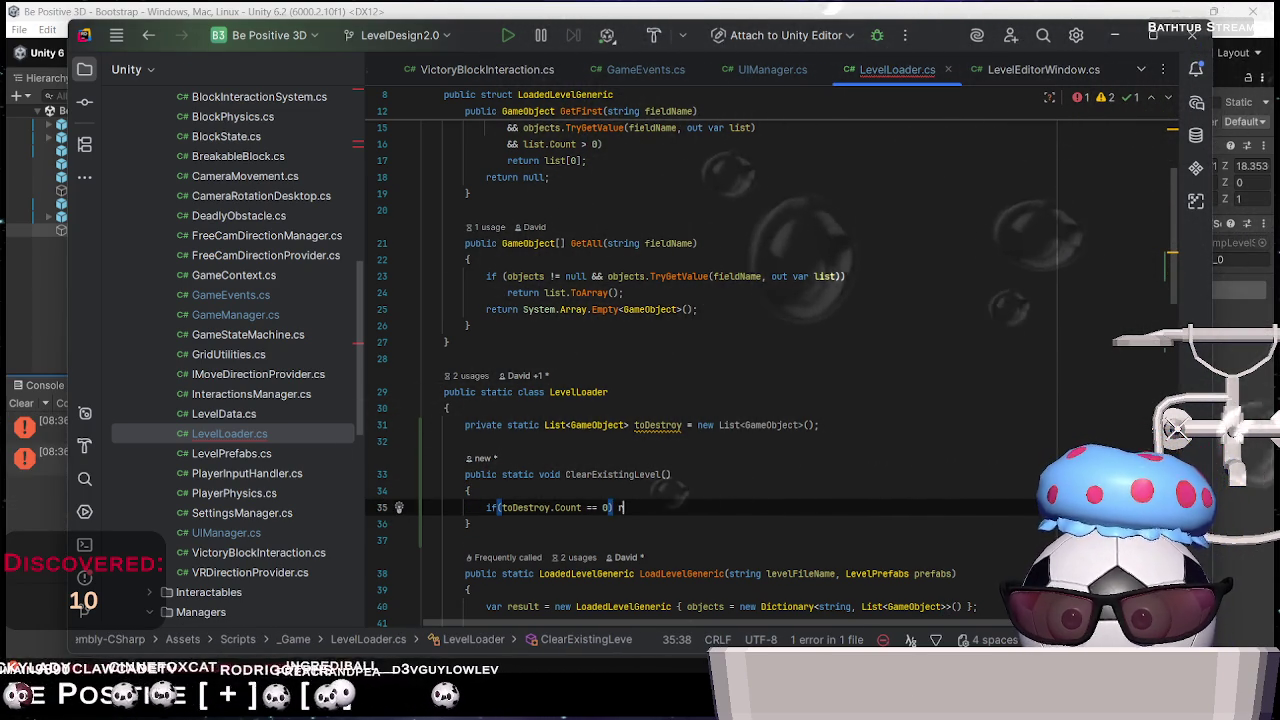
type("eturn;")
key("Return")
key("Return")
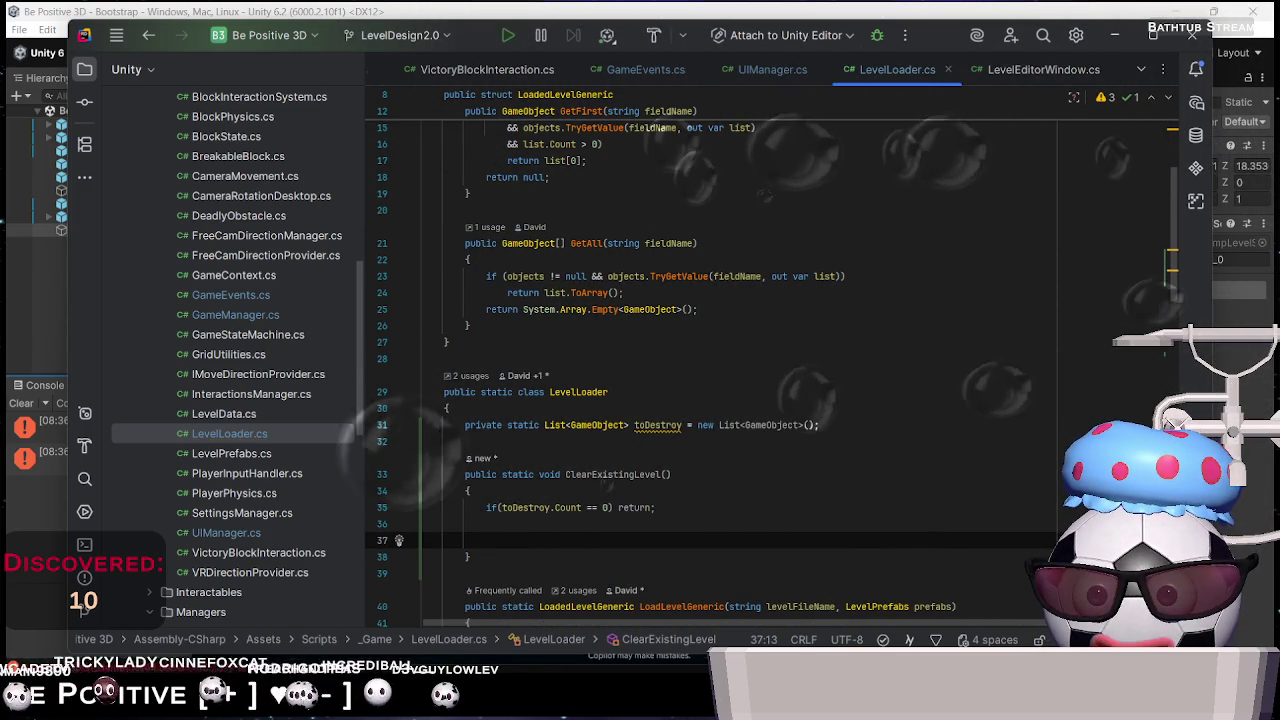
Add a foreach over toDestroy that calls GameObject.Destroy(obj) on each entry
type("foreach(var obj in toDestroy)")
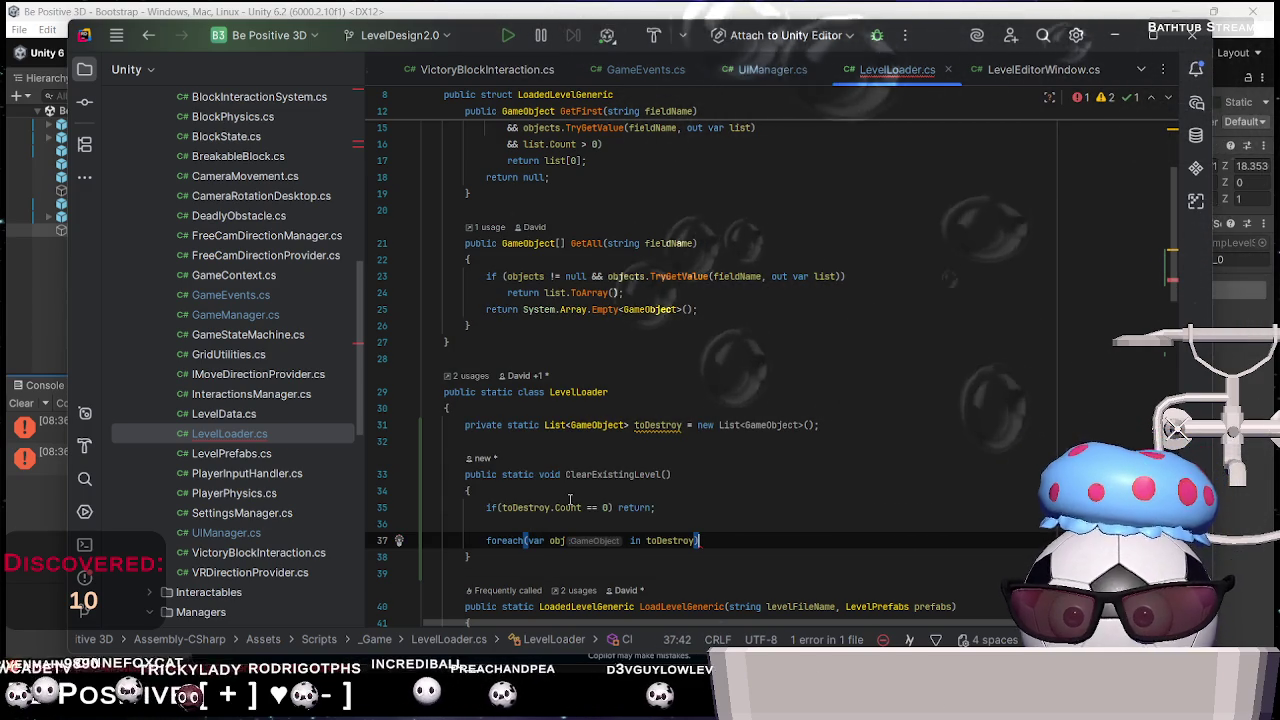
type("{")
key("Return")
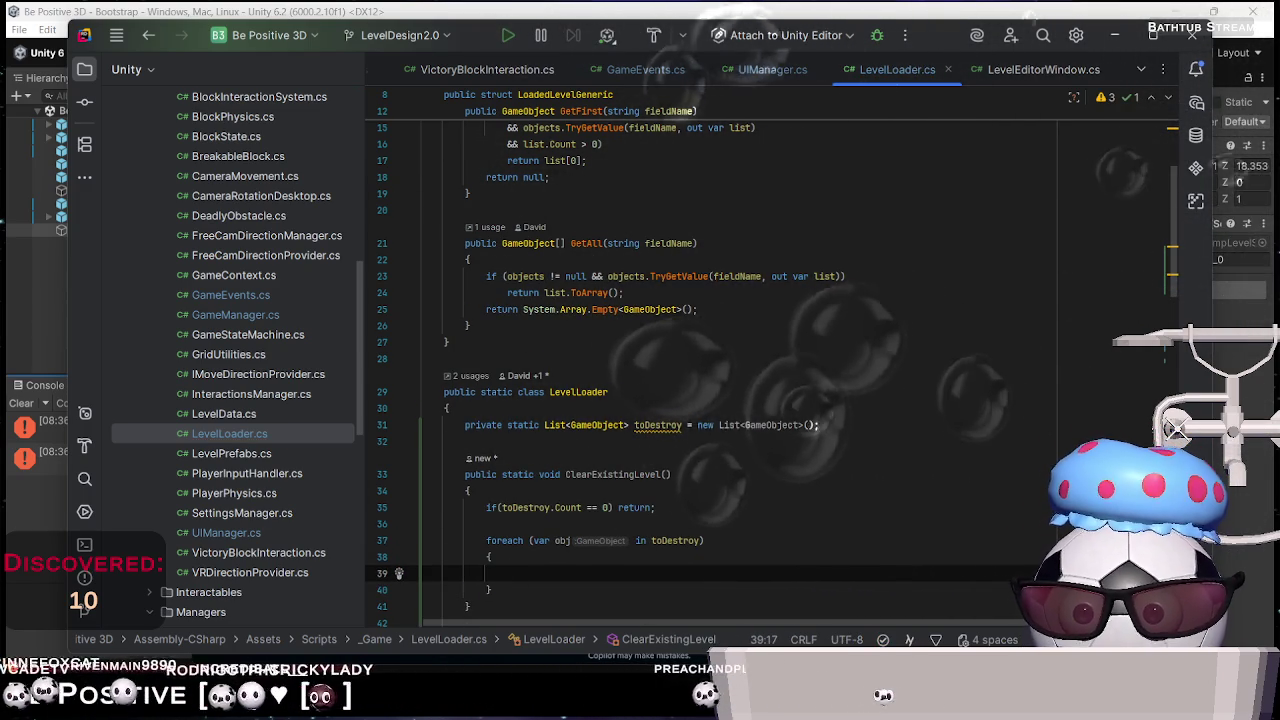
type("Des")
key("BackSpace")
key("BackSpace")
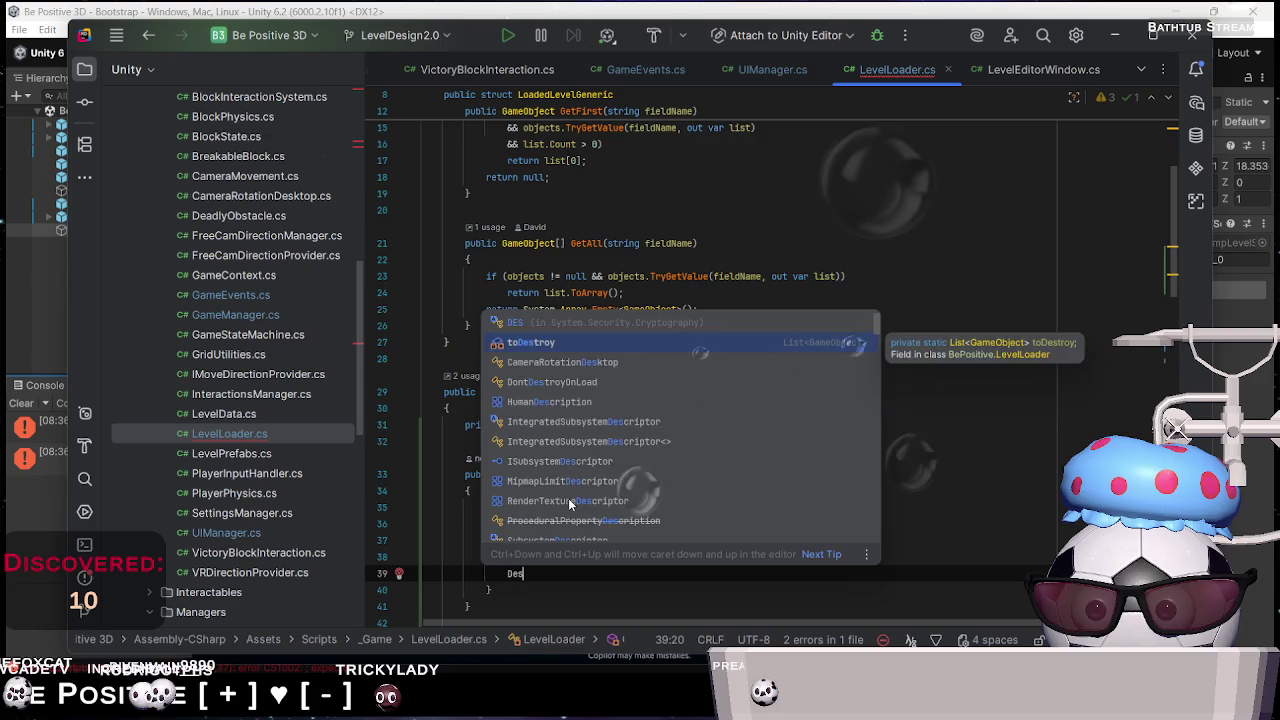
key("BackSpace")
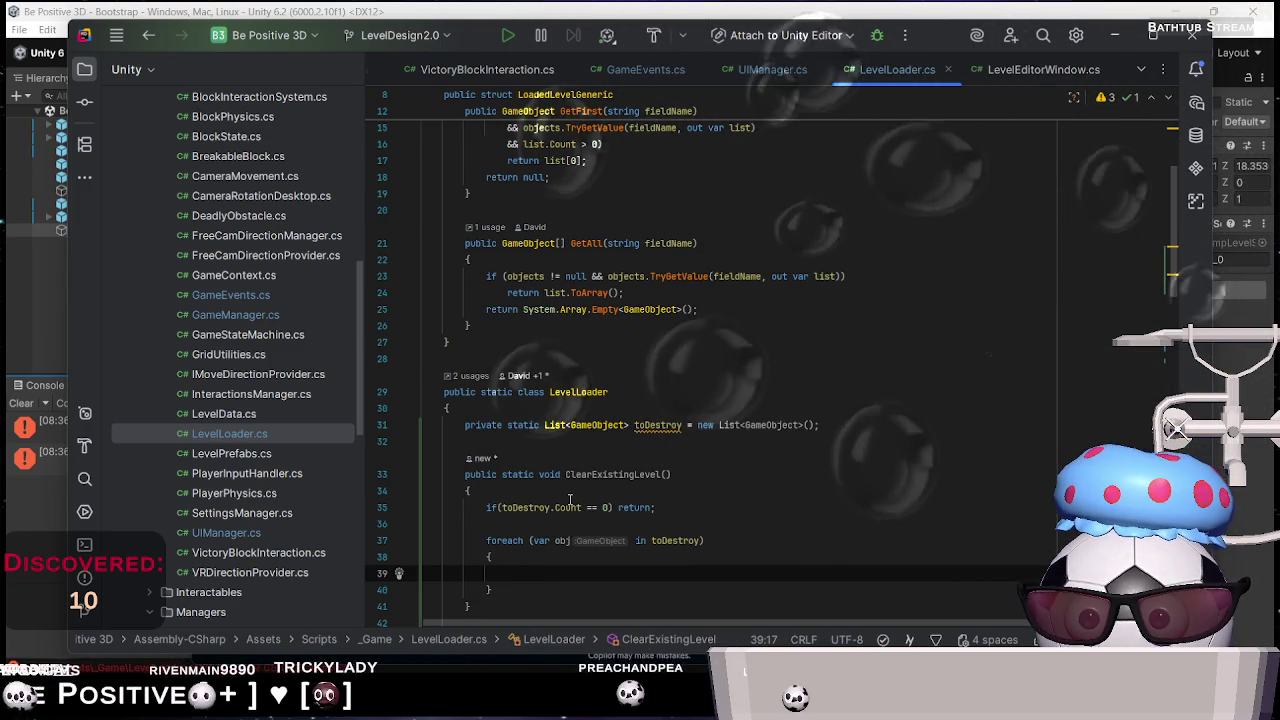
type("Game")
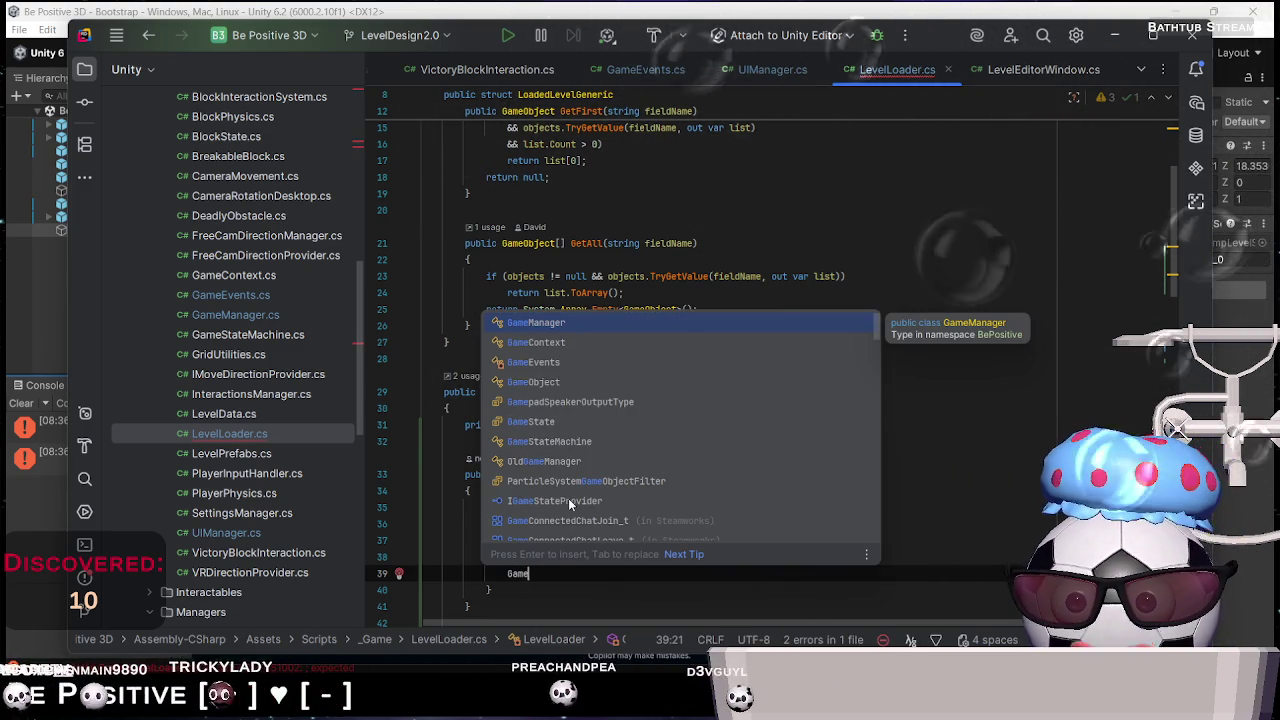
key("Return")
type(".D")
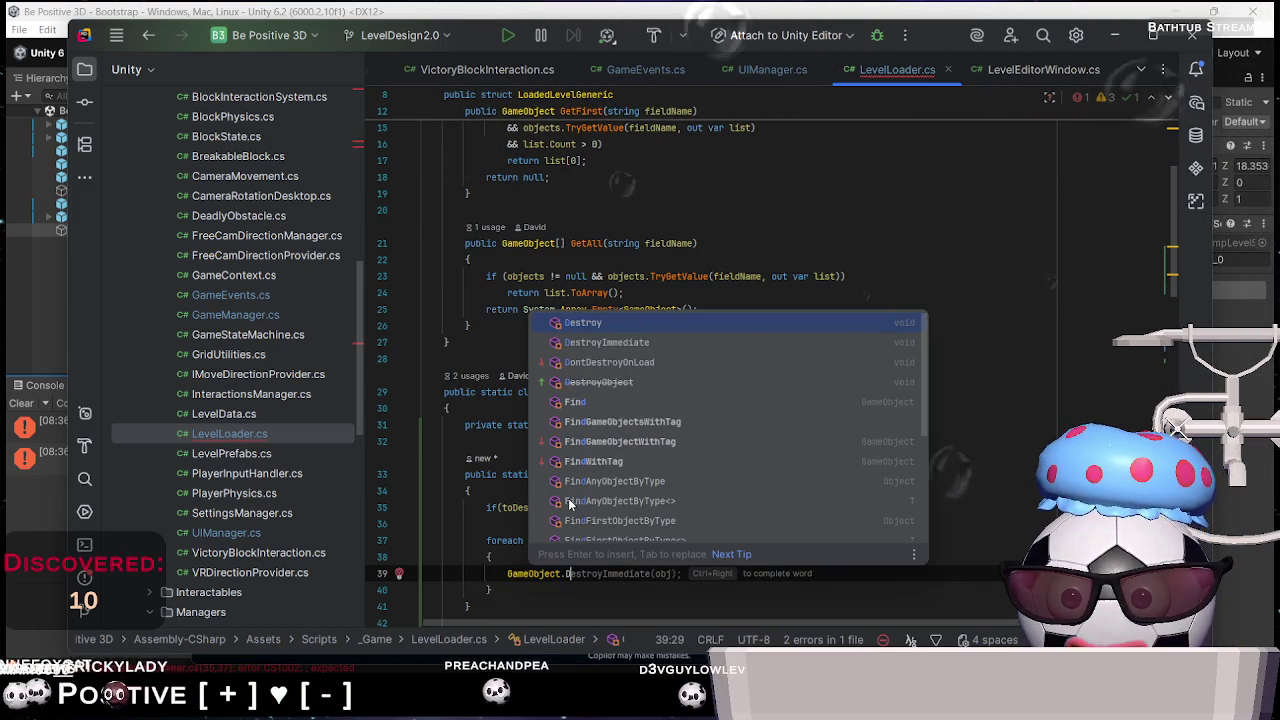
type("estro")
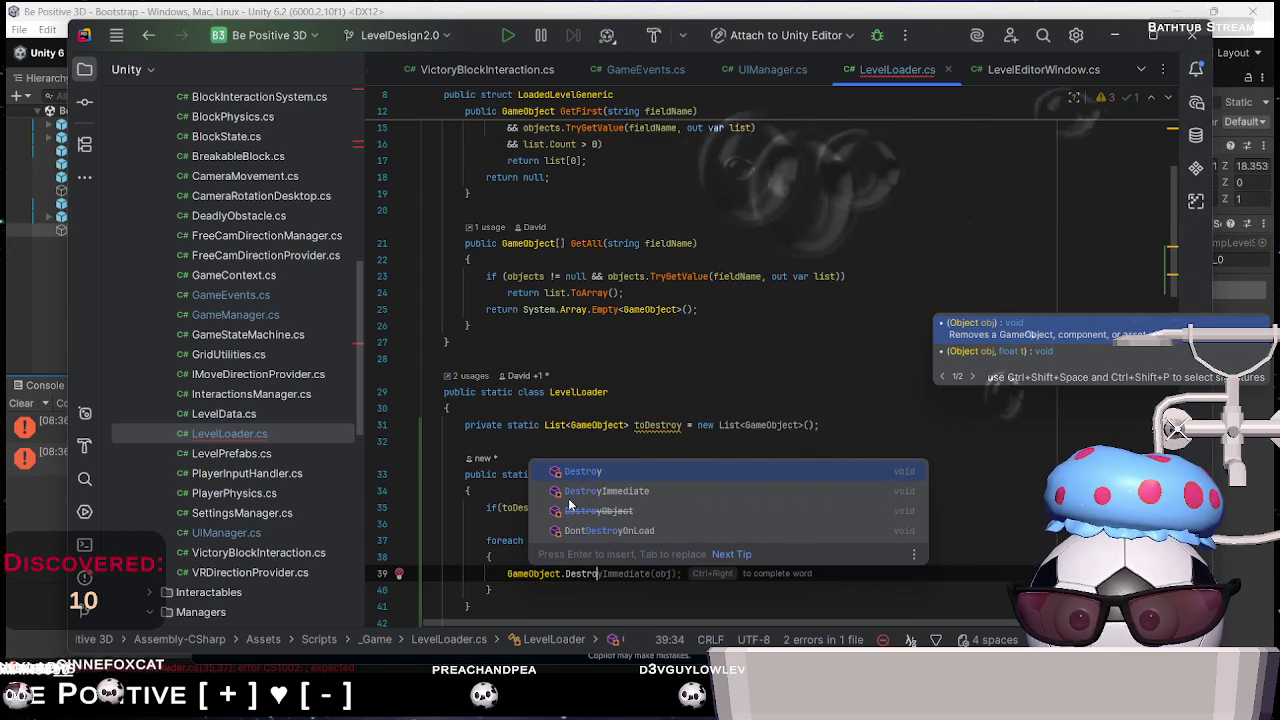
key("Return")
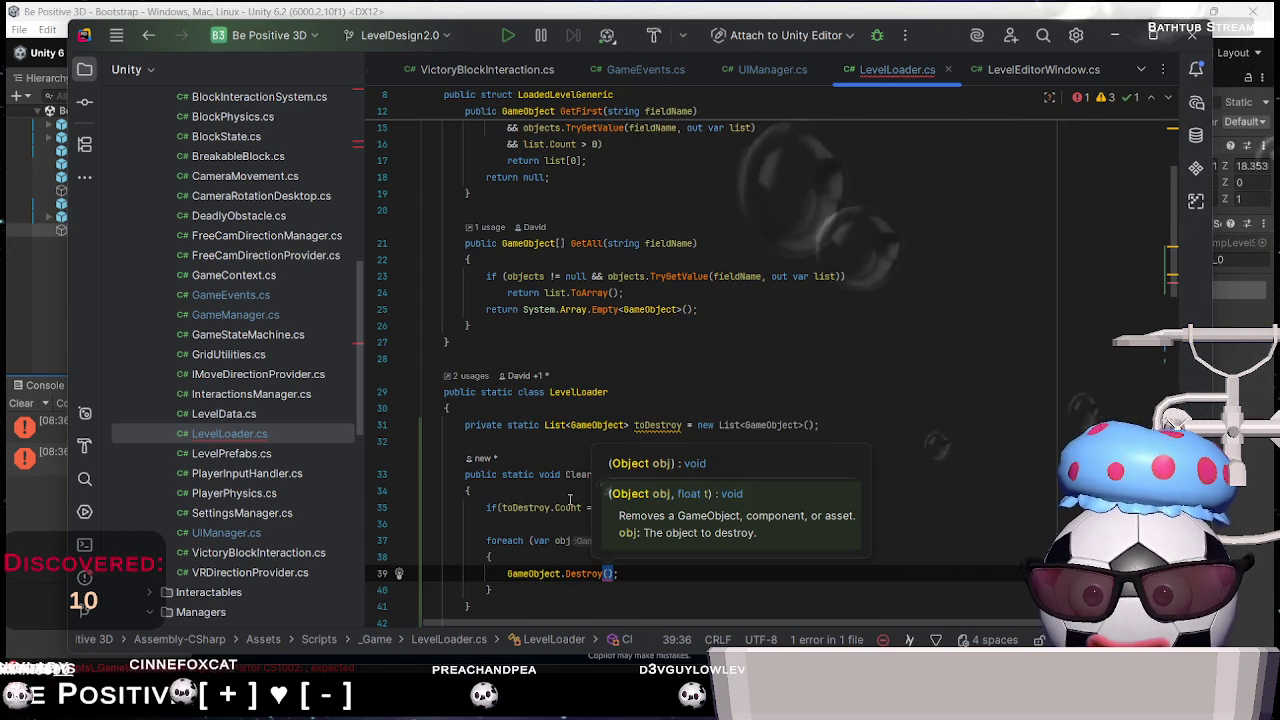
type("obj")
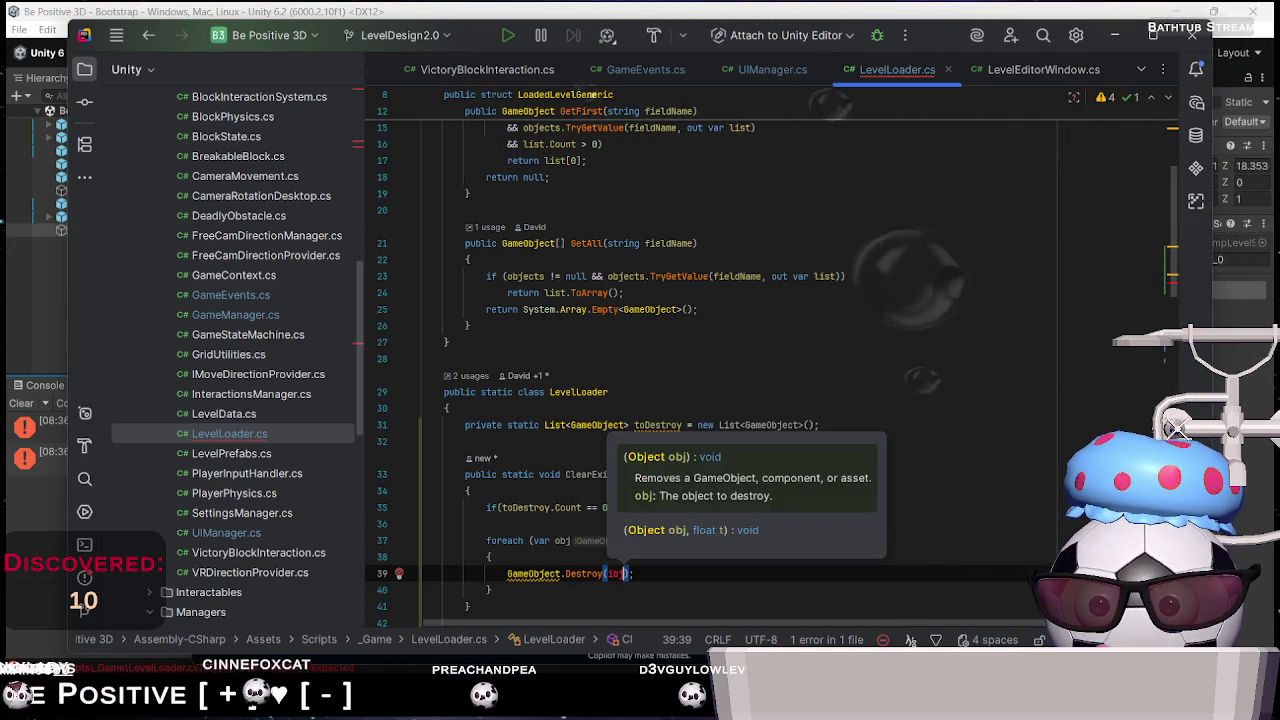
key("Tab")
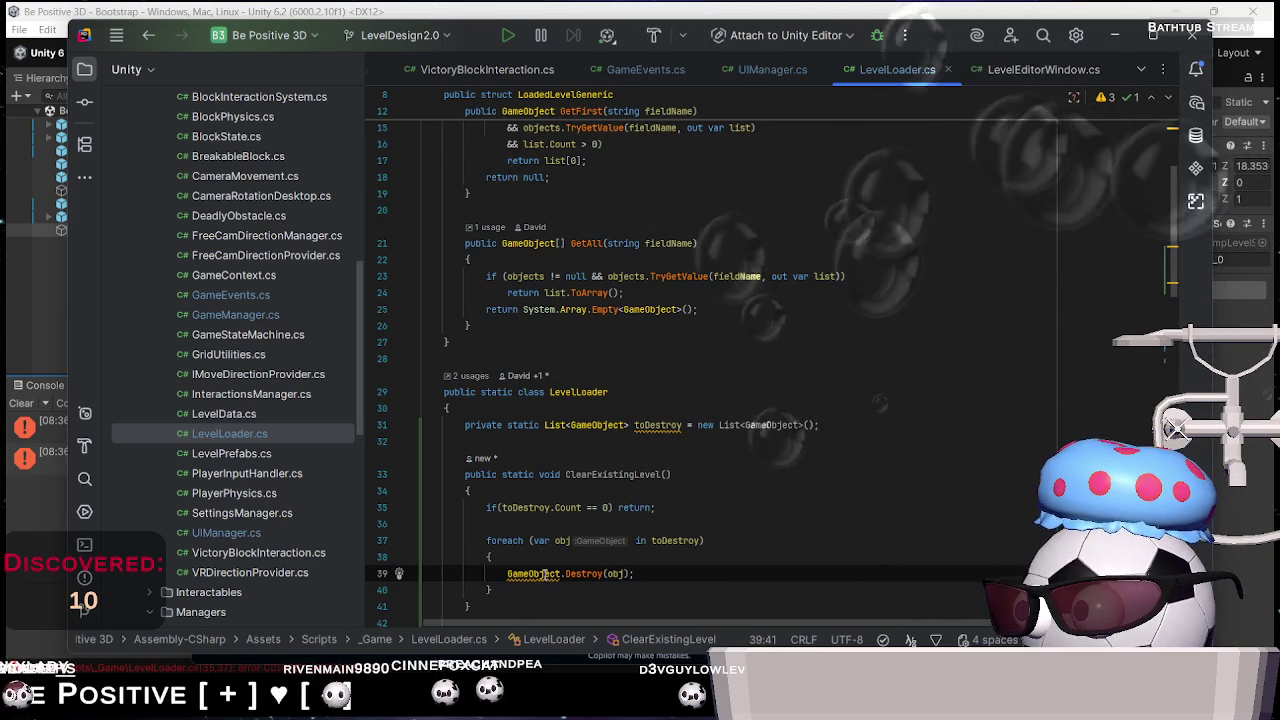
mouse_move(541, 575)
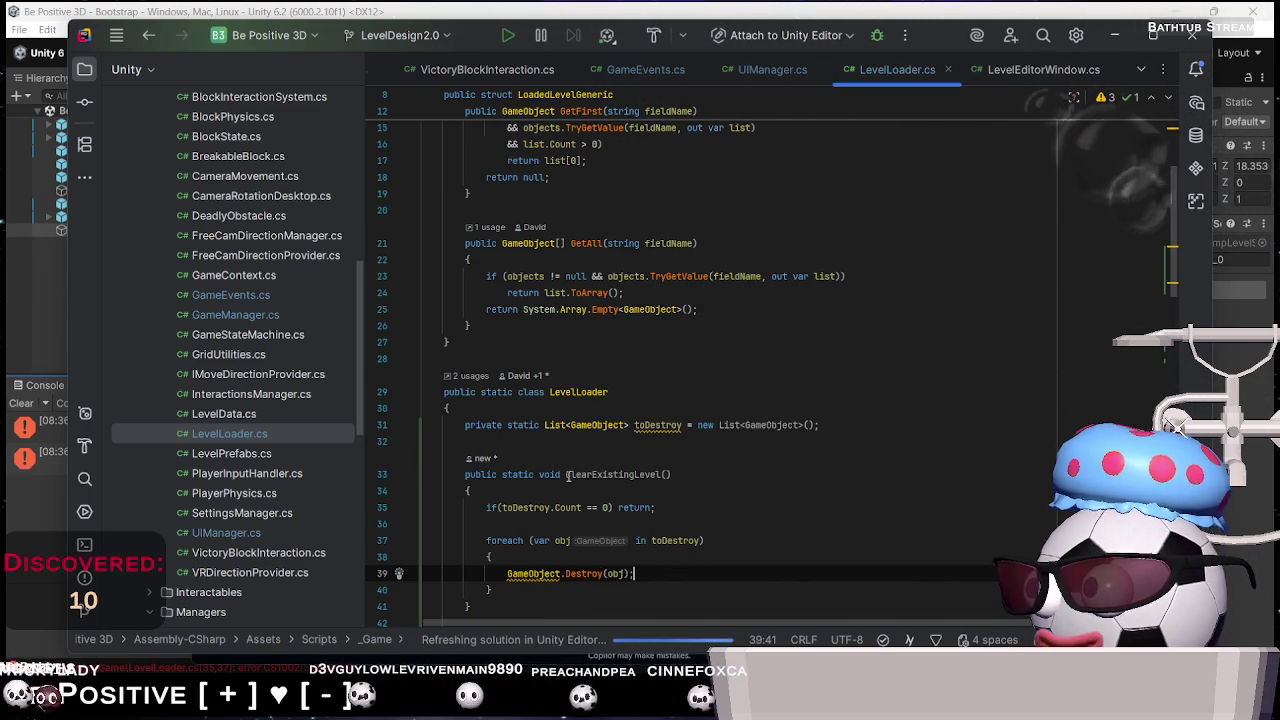
Insert a ClearExistingLevel() call as the first line of LoadLevelGeneric
left_click_drag(567, 475, 687, 469)
scroll(688, 469, "down", 7)
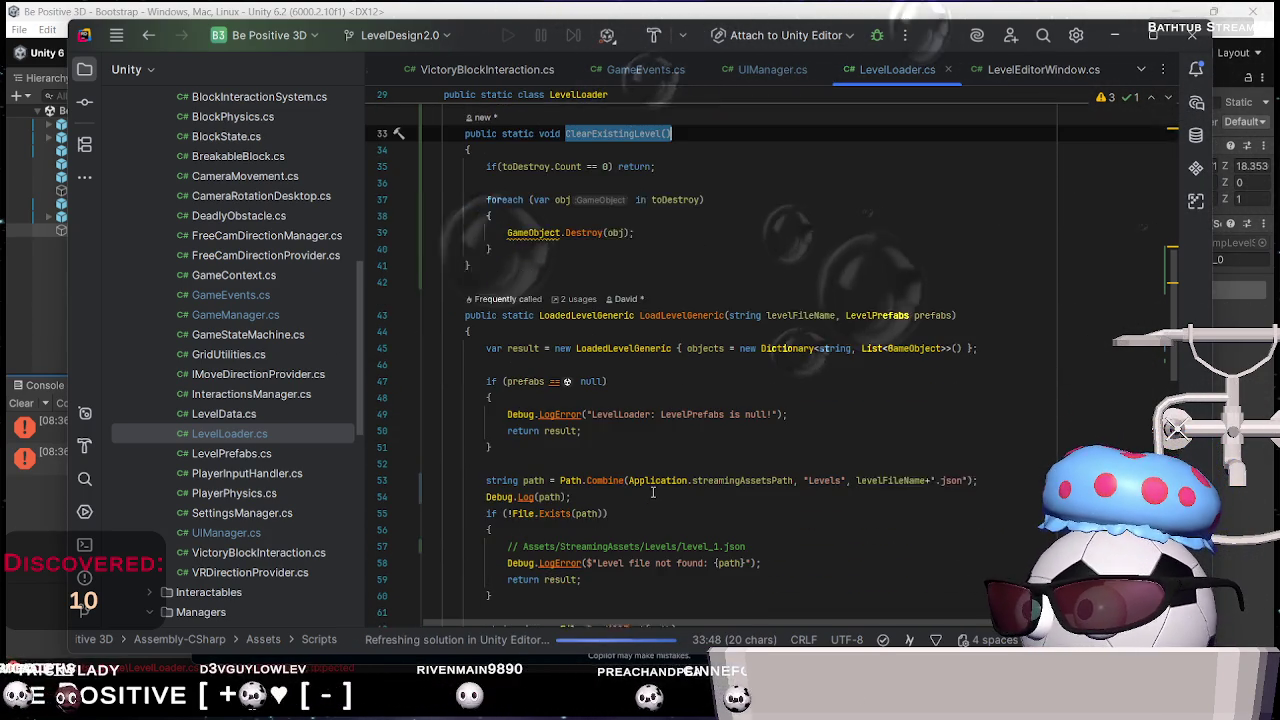
scroll(575, 386, "up", 1)
left_click(575, 383)
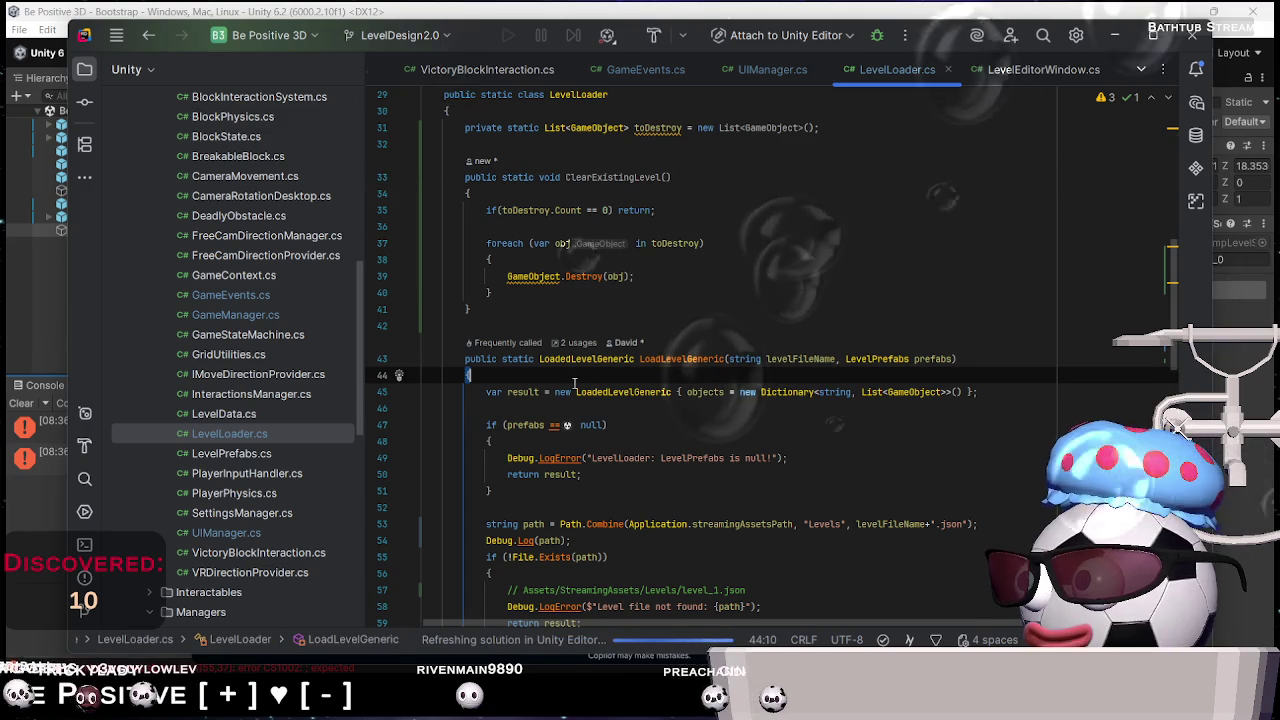
key("Return")
type("ClearExistingLevel();")
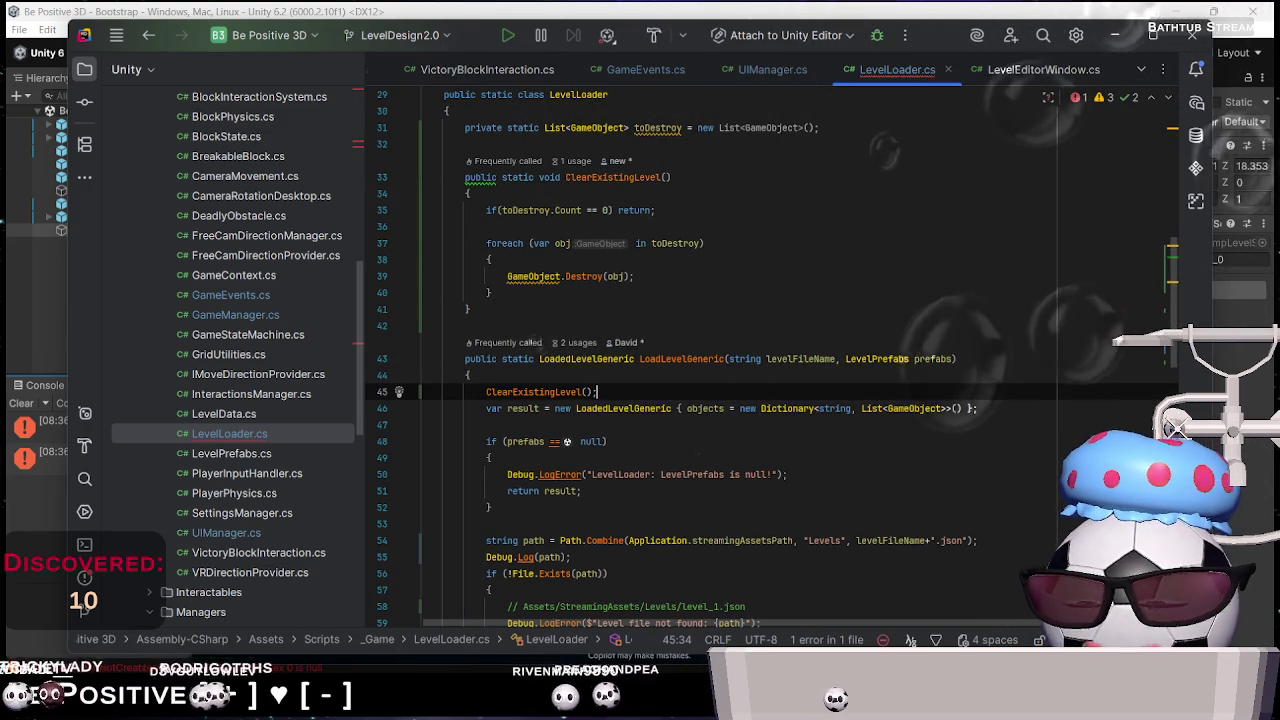
key("Return")
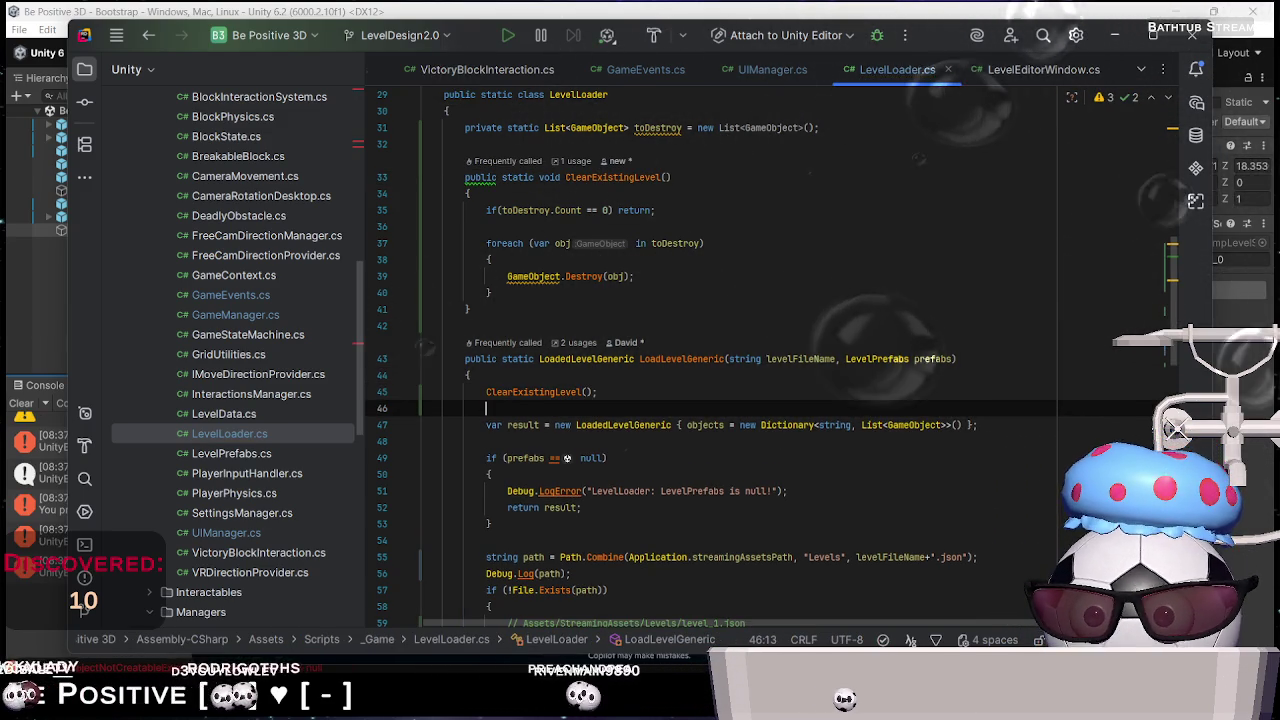
double_click(525, 210)
scroll(624, 464, "down", 20)
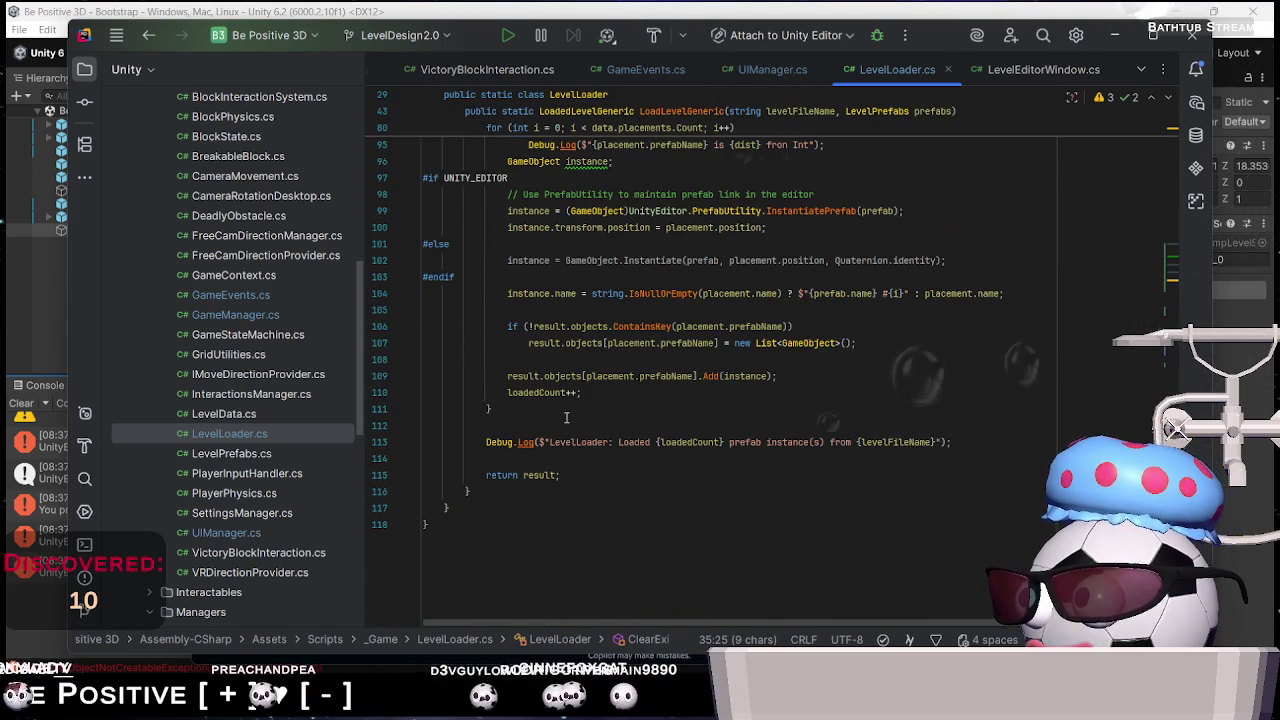
Add toDestroy.Add(instance) right after the result objects list Add in the placement loop
scroll(566, 417, "up", 1)
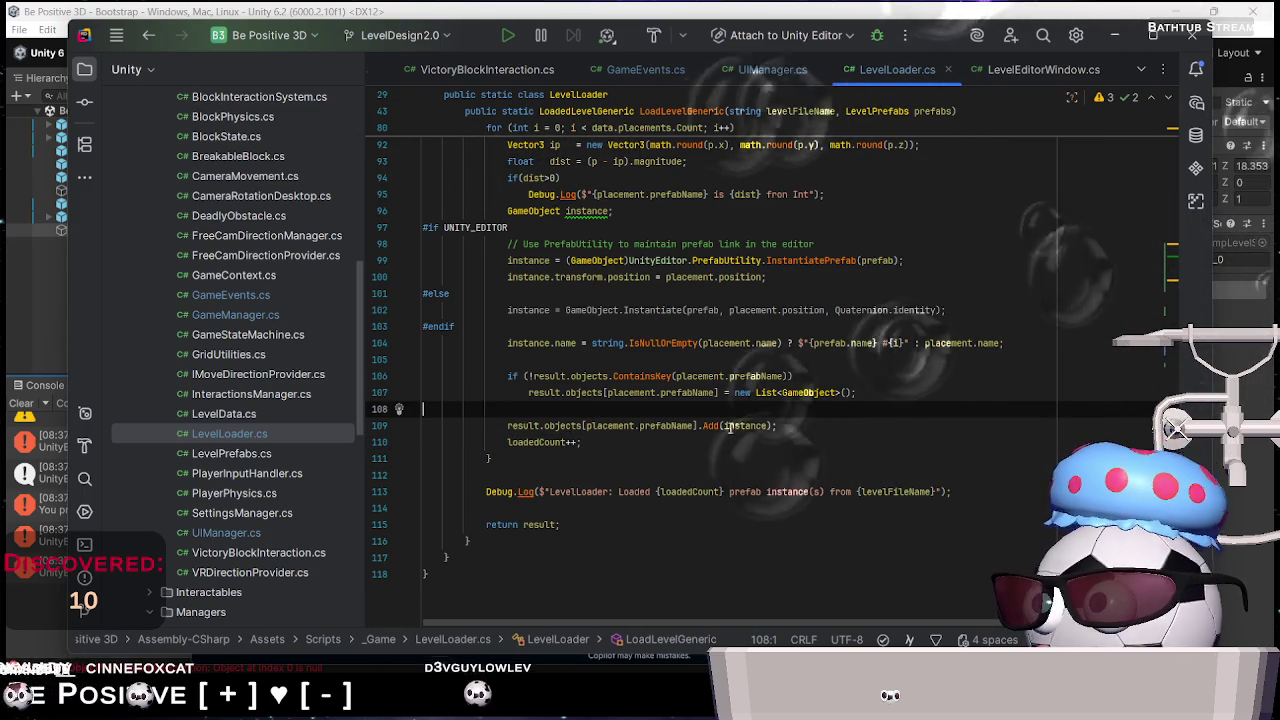
left_click(802, 427)
key("Return")
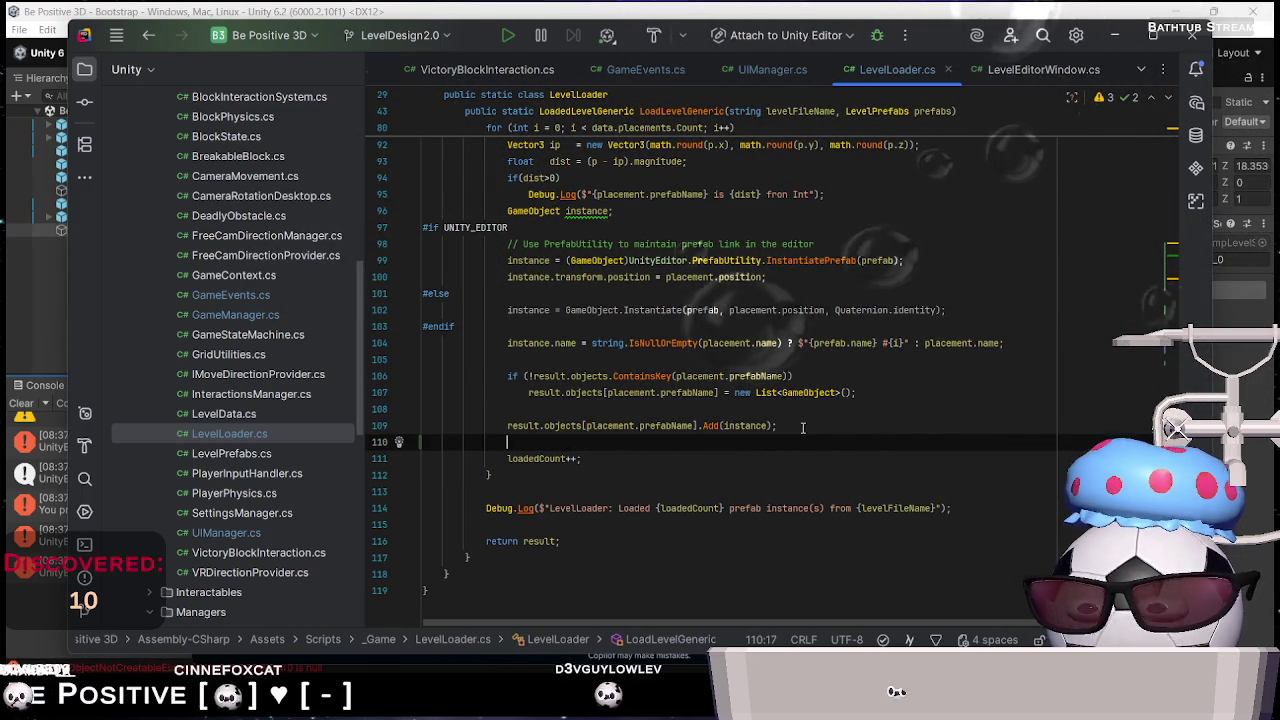
type("toDestroy")
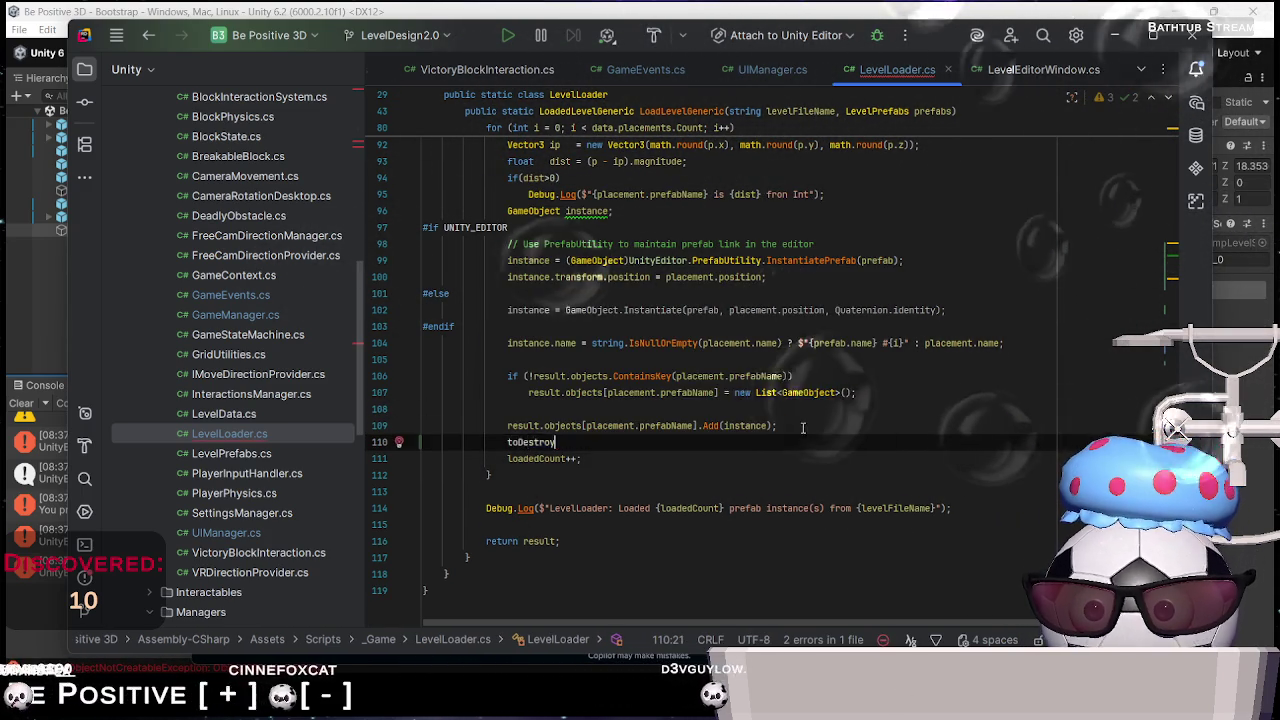
type(".Add")
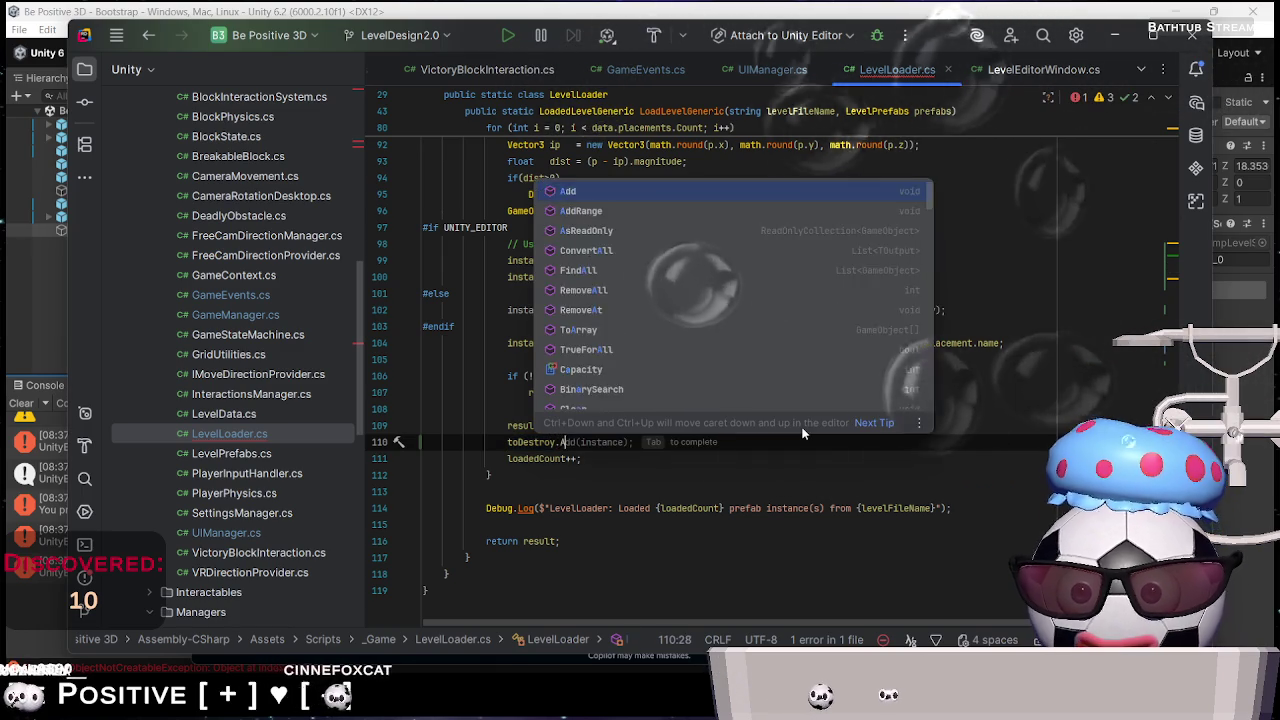
key("Return")
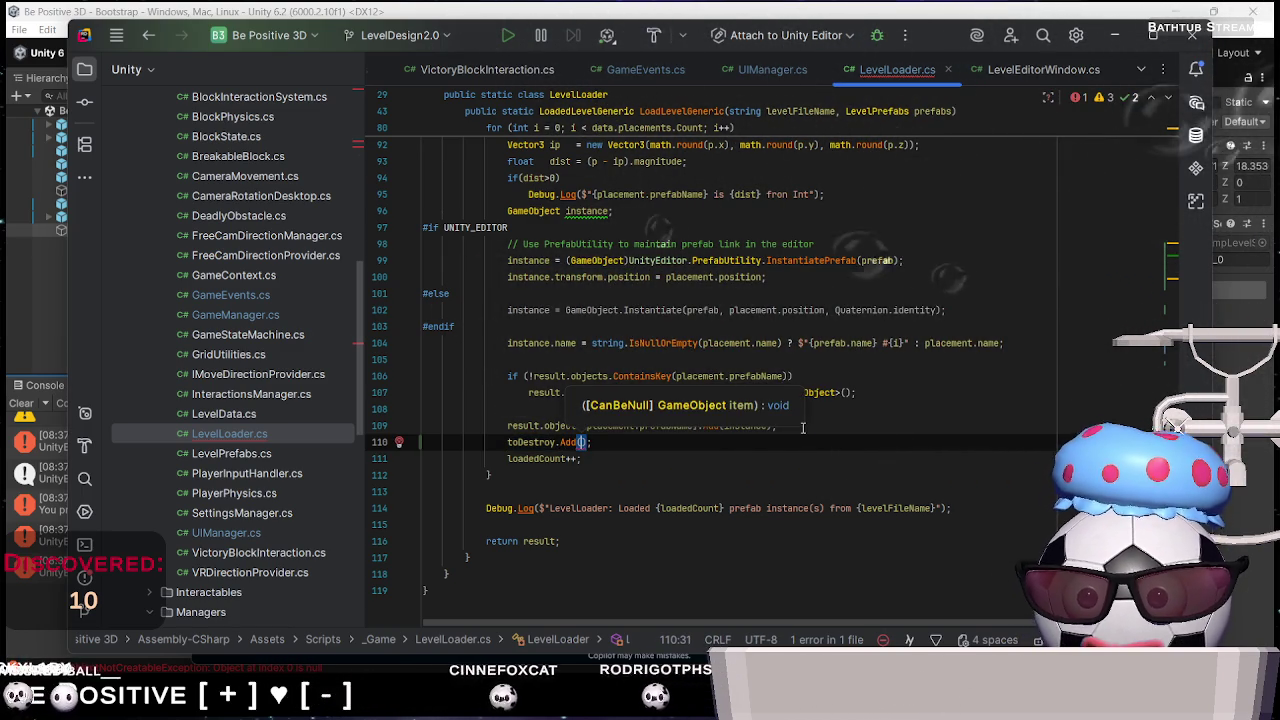
type("instance")
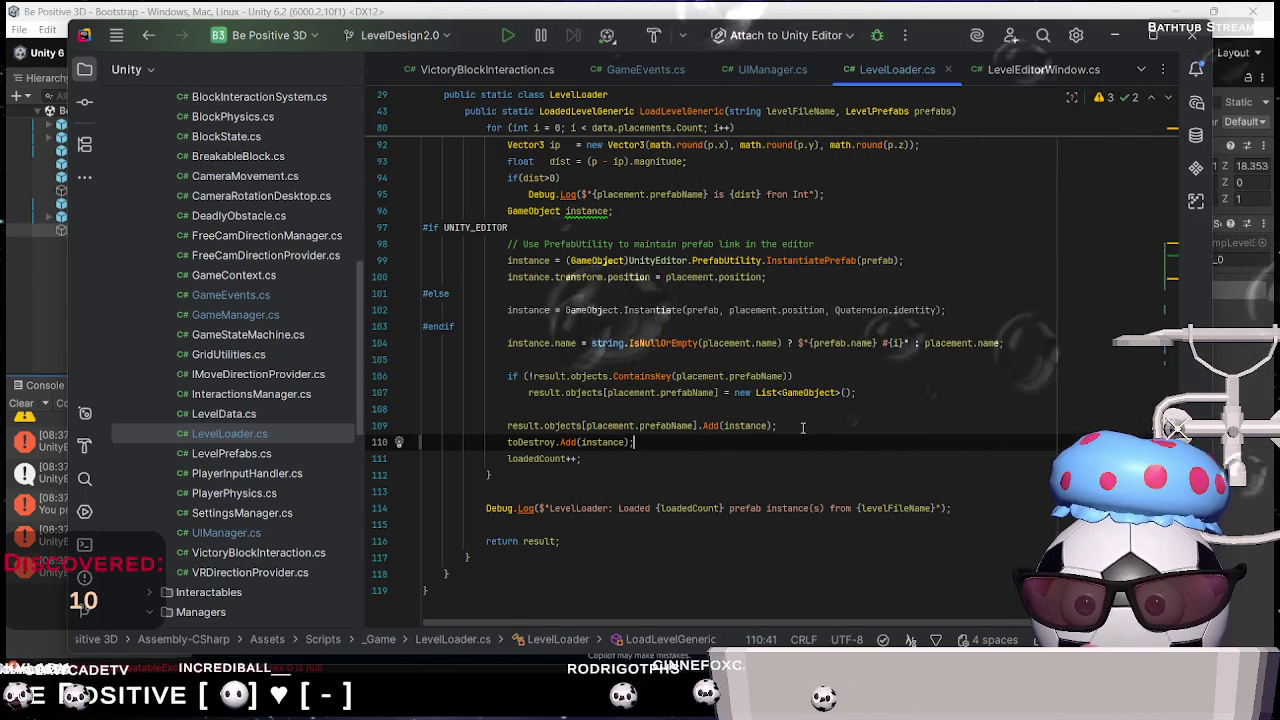
Switch to Unity so it reloads the scripts, then return to line 46 in Rider
key("alt+Tab")
key("alt+Tab")
scroll(700, 420, "up", 20)
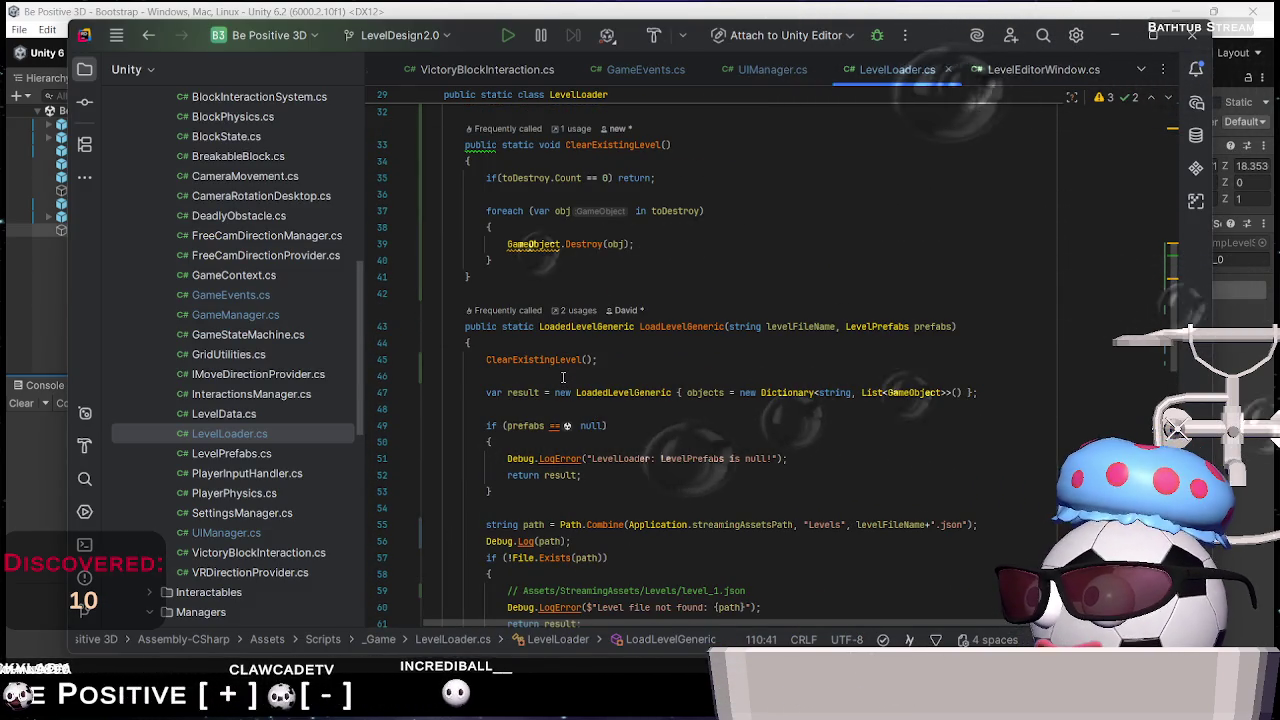
left_click(563, 377)
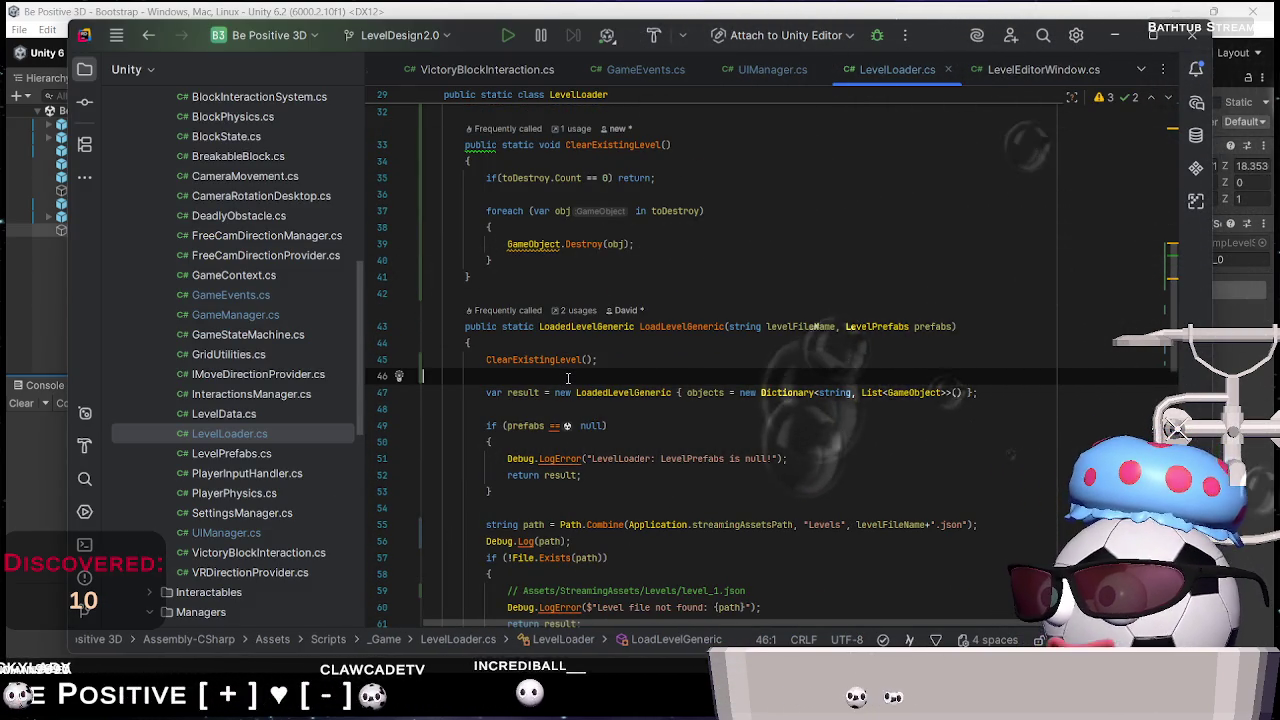
scroll(567, 378, "up", 5)
scroll(573, 389, "down", 3)
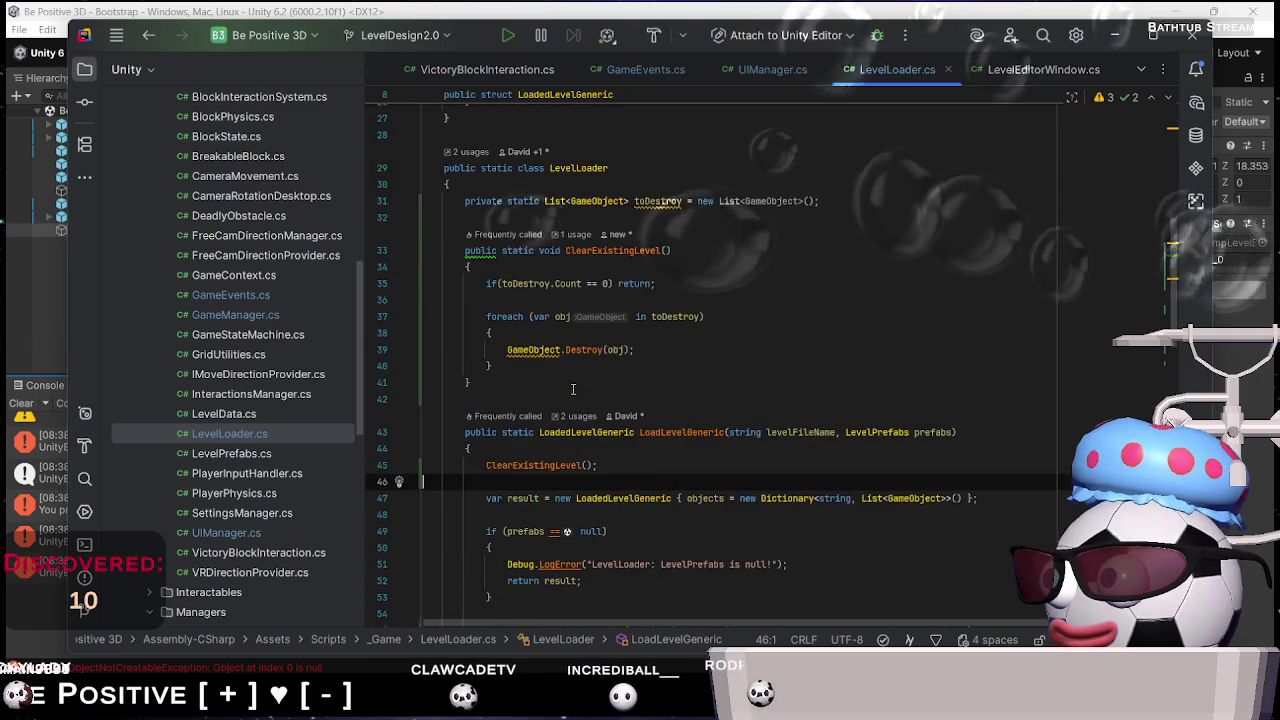
After the foreach, call toDestroy.Clear() and reassign toDestroy = new List<GameObject>(), then switch to Unity
left_click(564, 365)
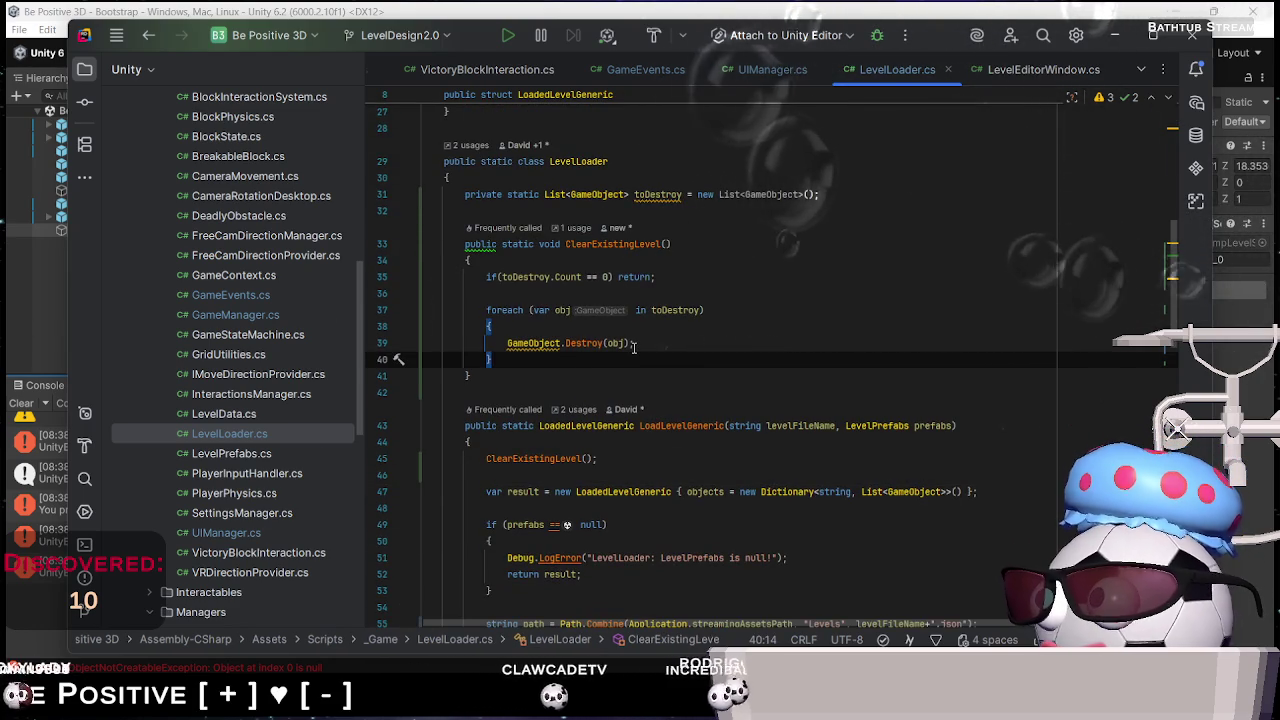
key("Return")
key("Return")
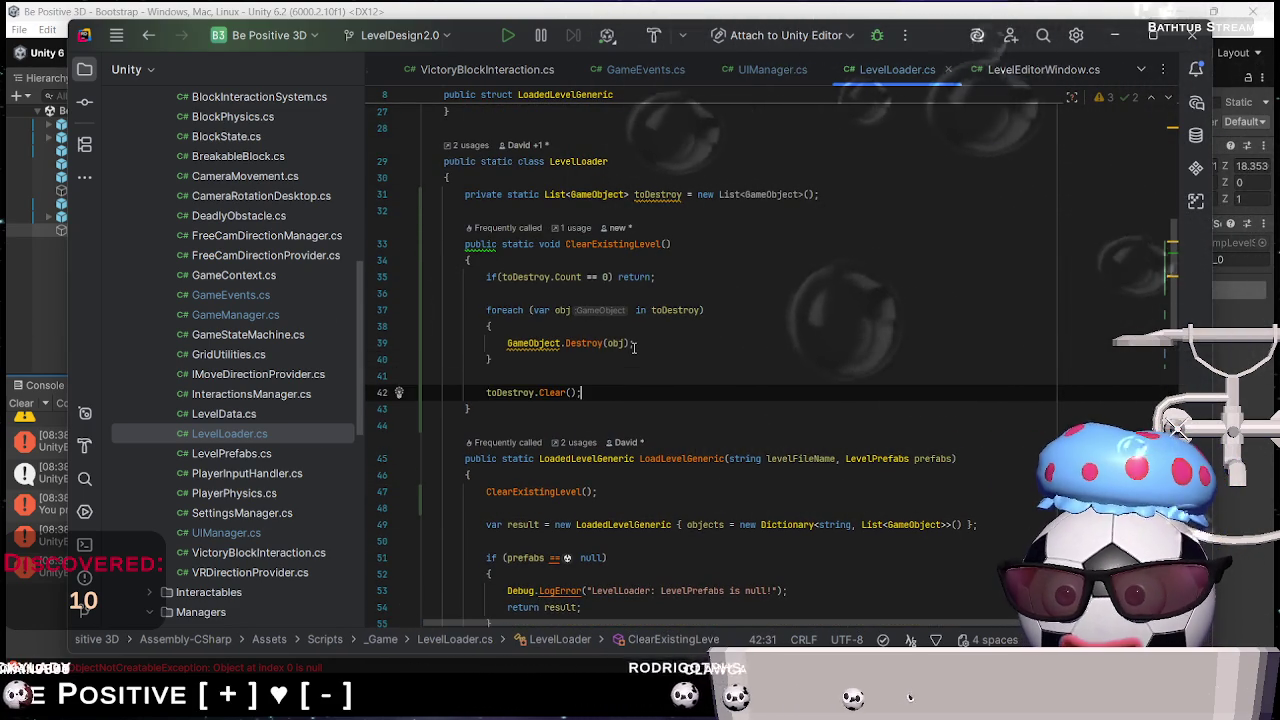
key("Tab")
key("Return")
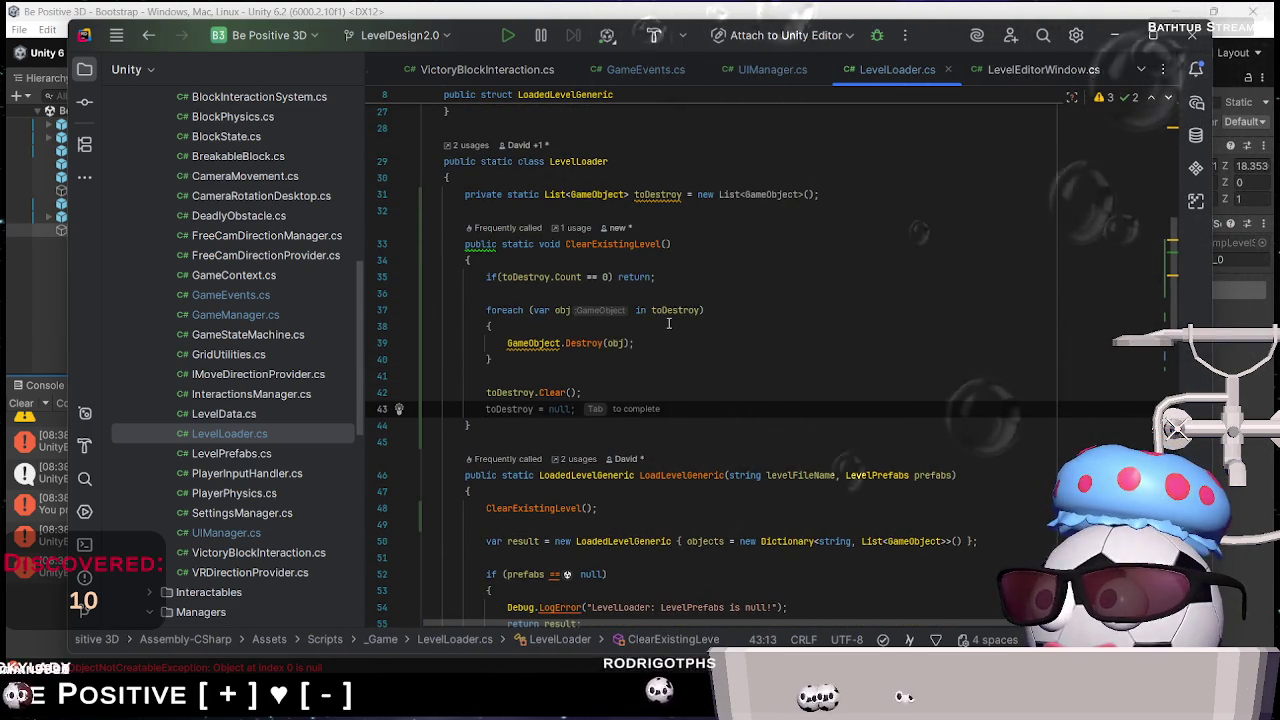
type("toDestroy")
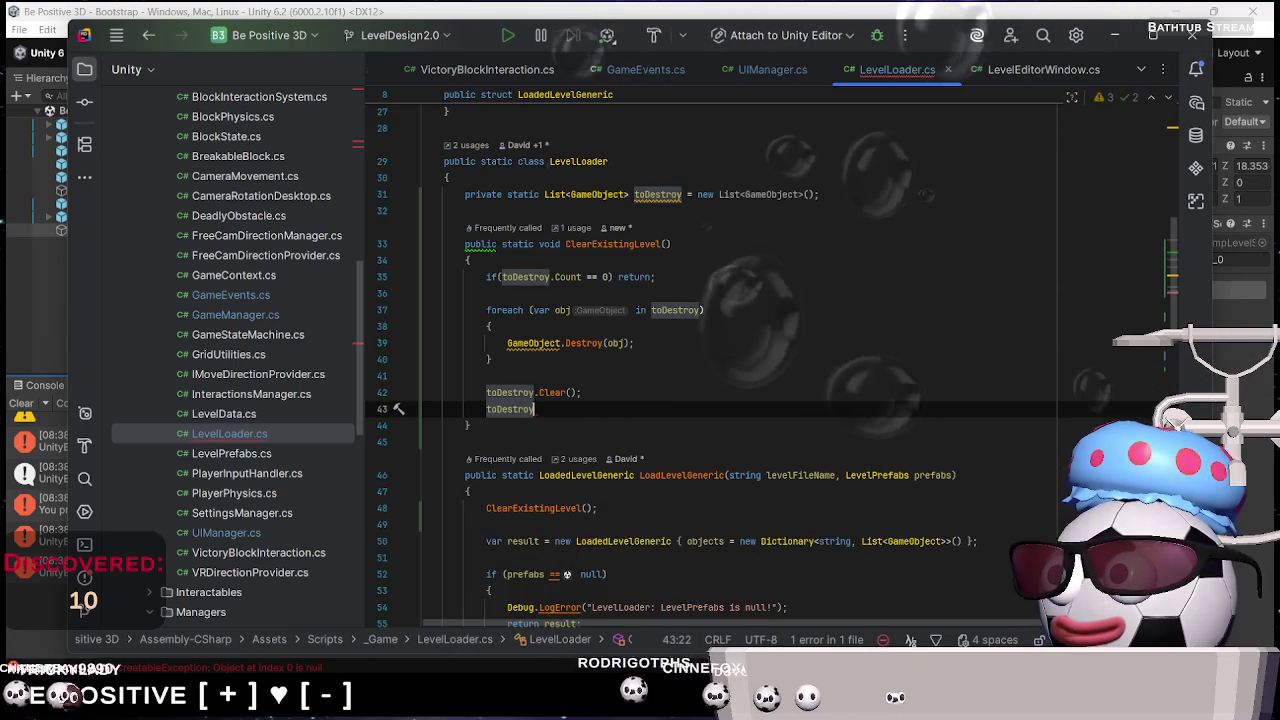
type(" = new List<GameObject>();")
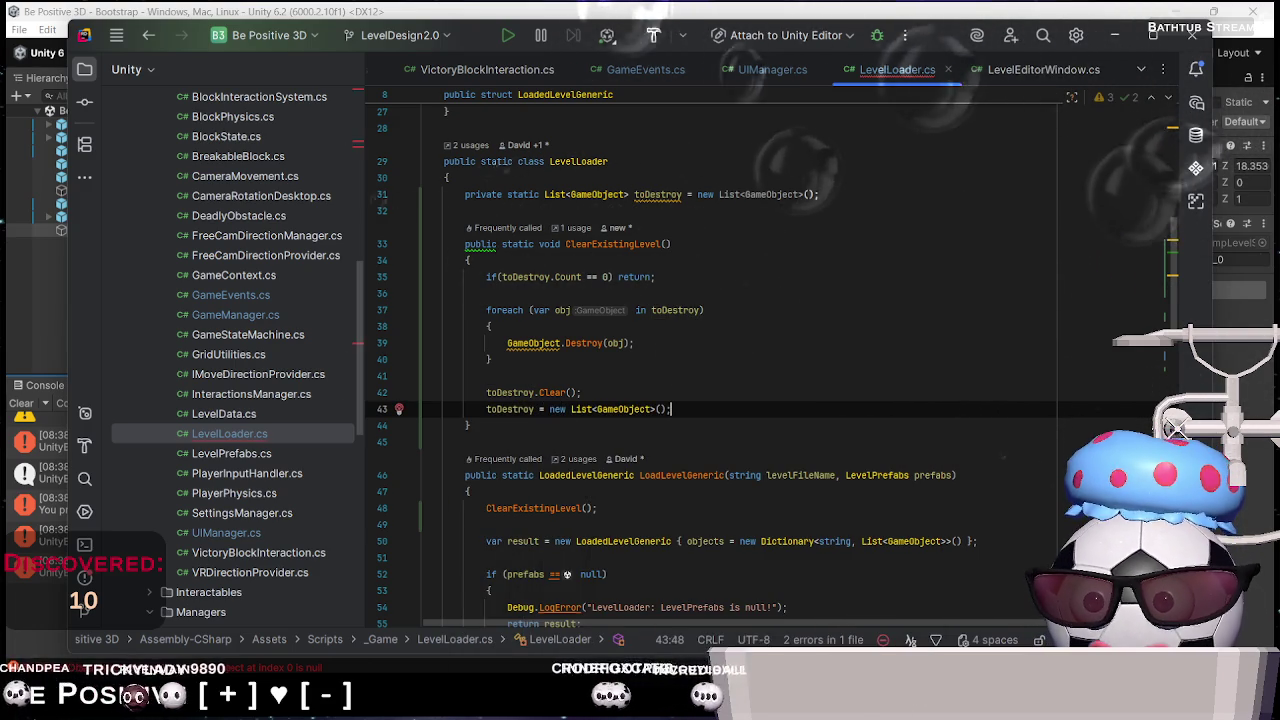
key("alt+Tab")
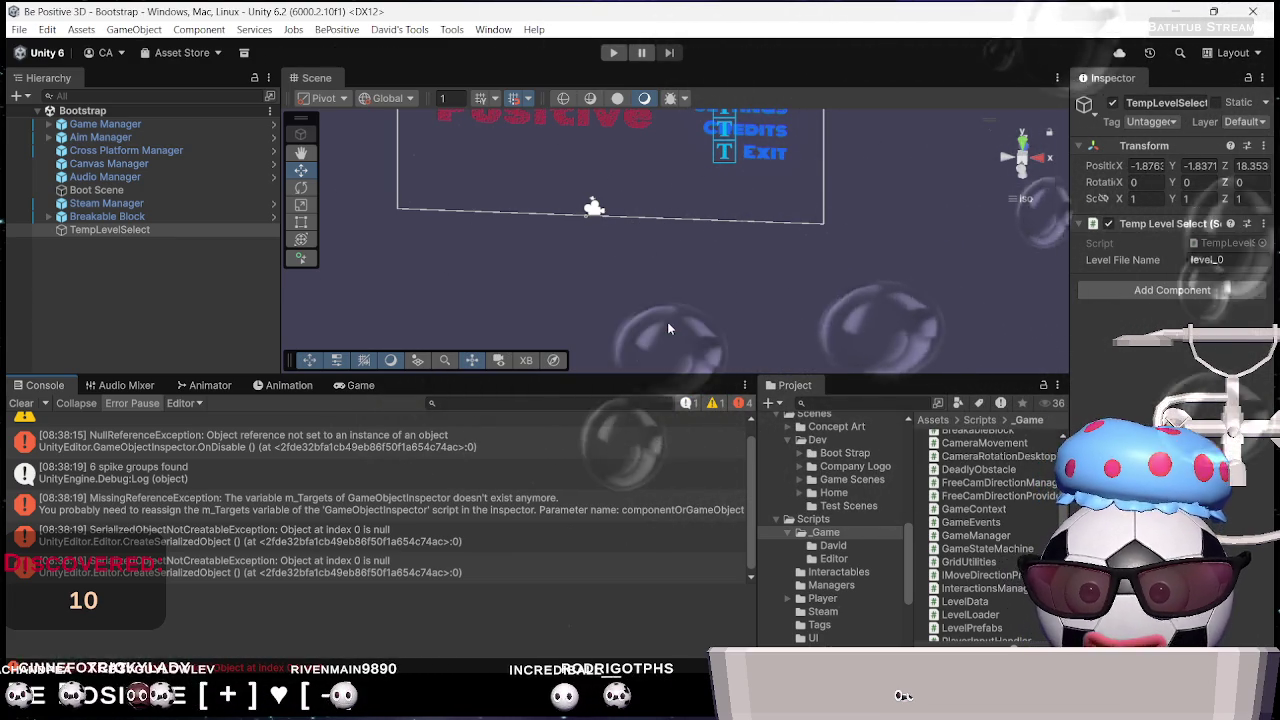
Enter Play mode and start Level_0 from the game's main menu
left_click(615, 53)
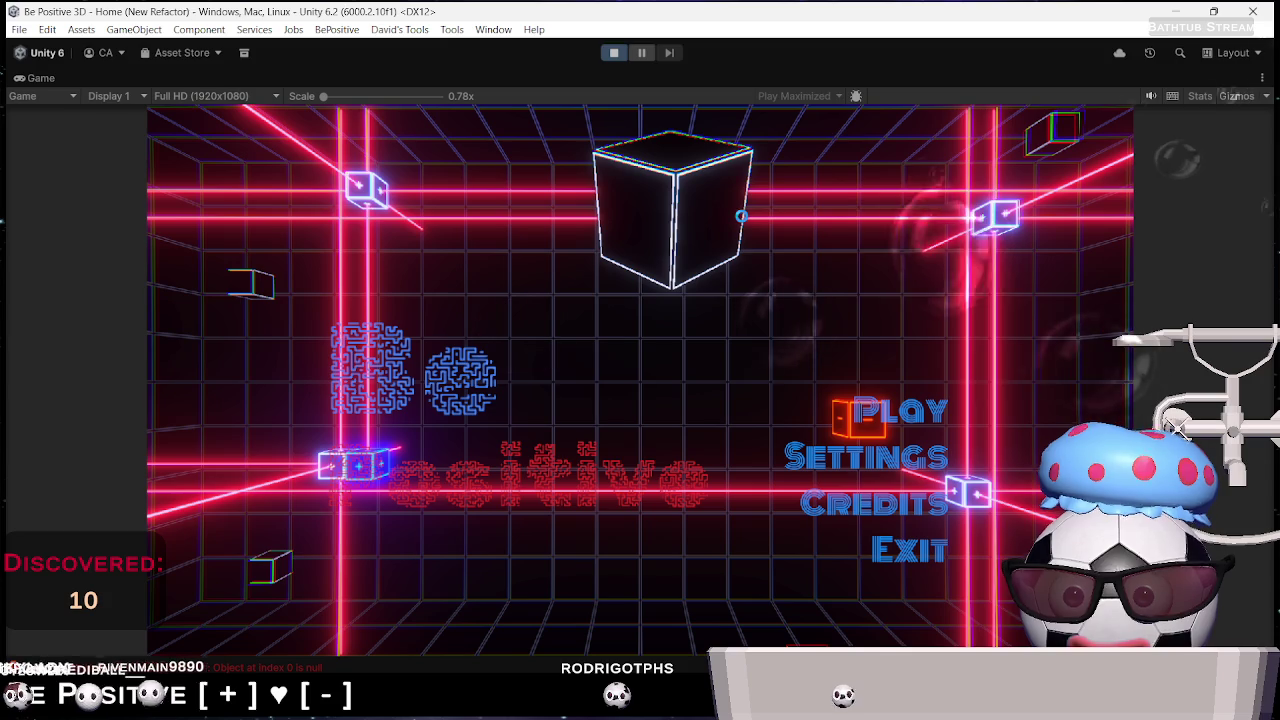
left_click(889, 403)
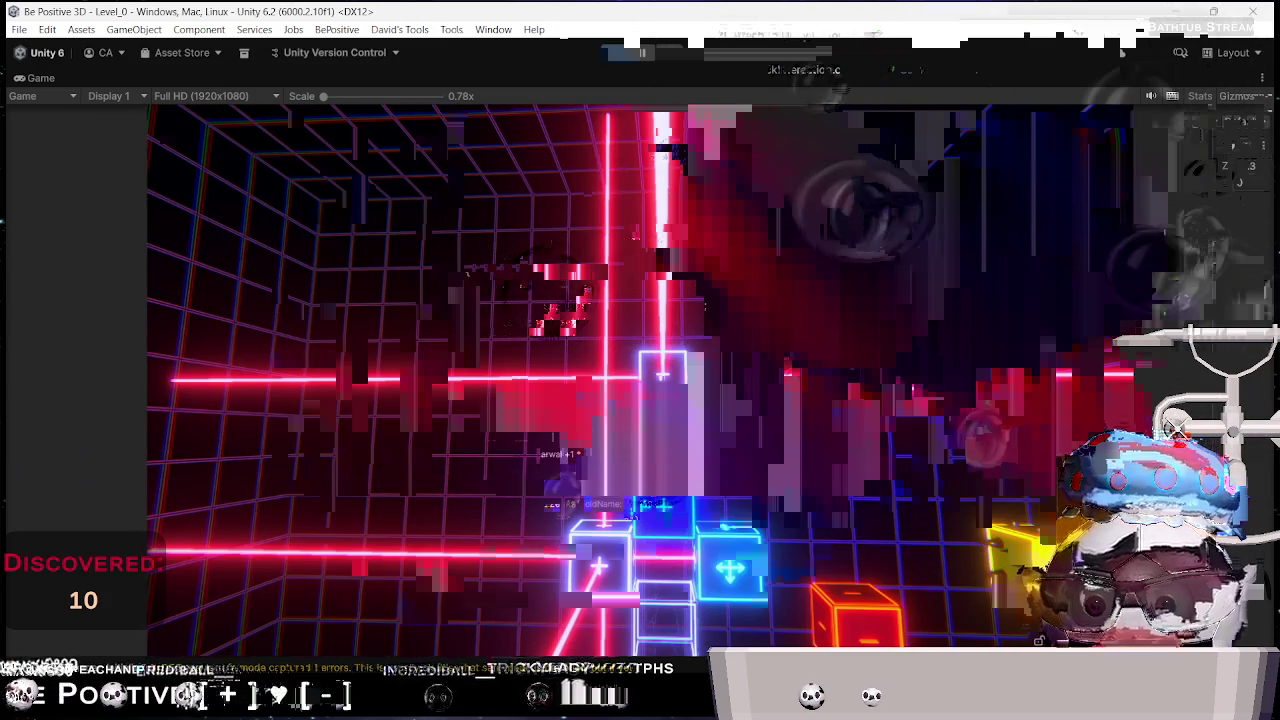
scroll(787, 369, "down", 20)
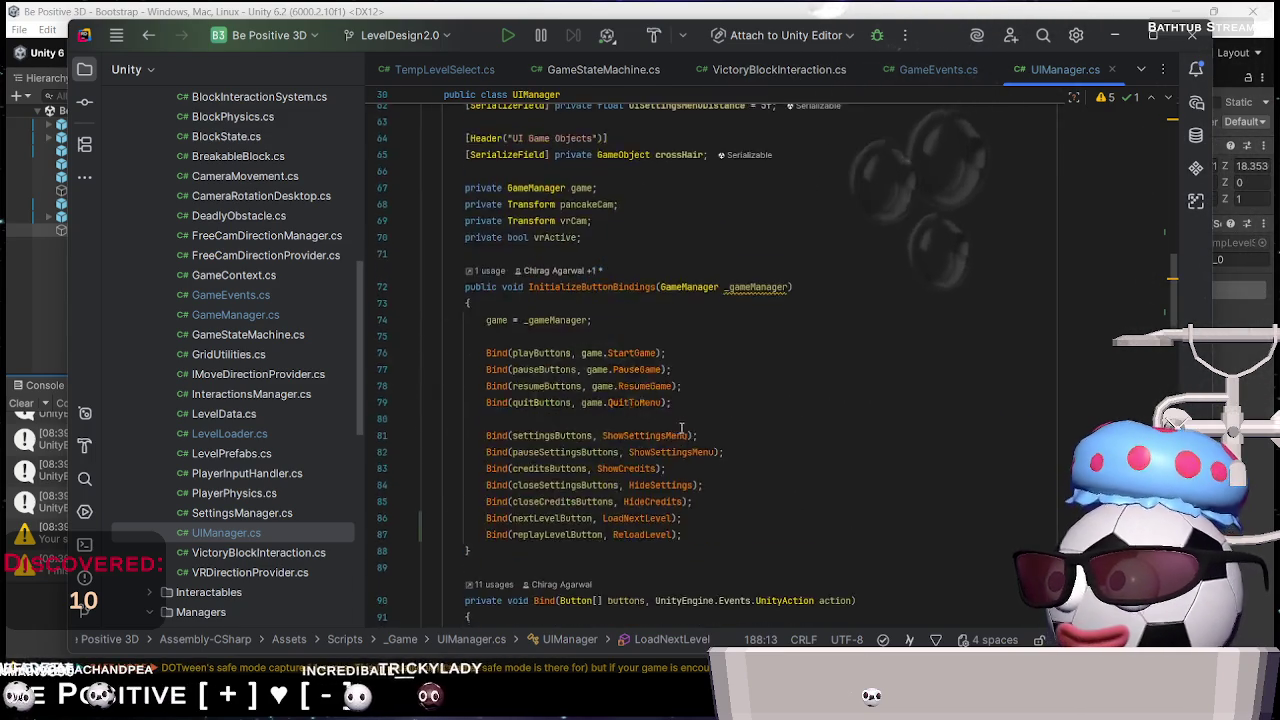
Open GameManager.cs and review its LoadLevel method and state switch
scroll(694, 441, "down", 10)
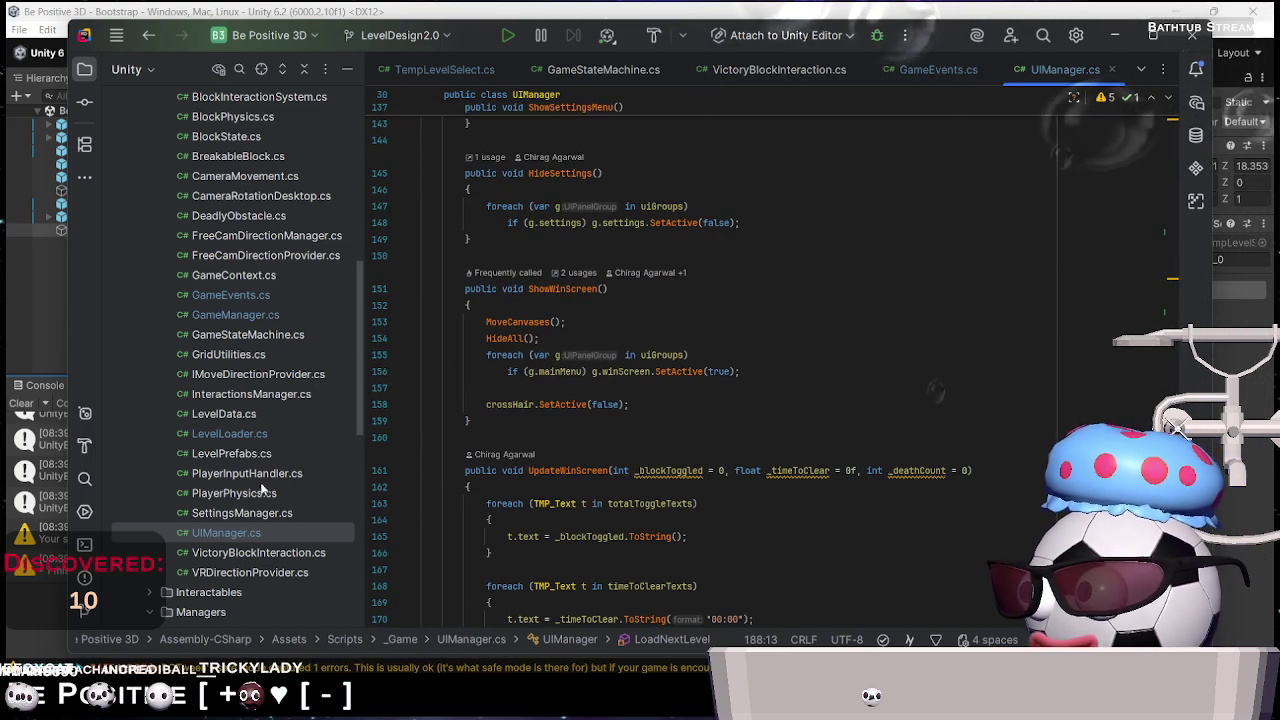
double_click(241, 314)
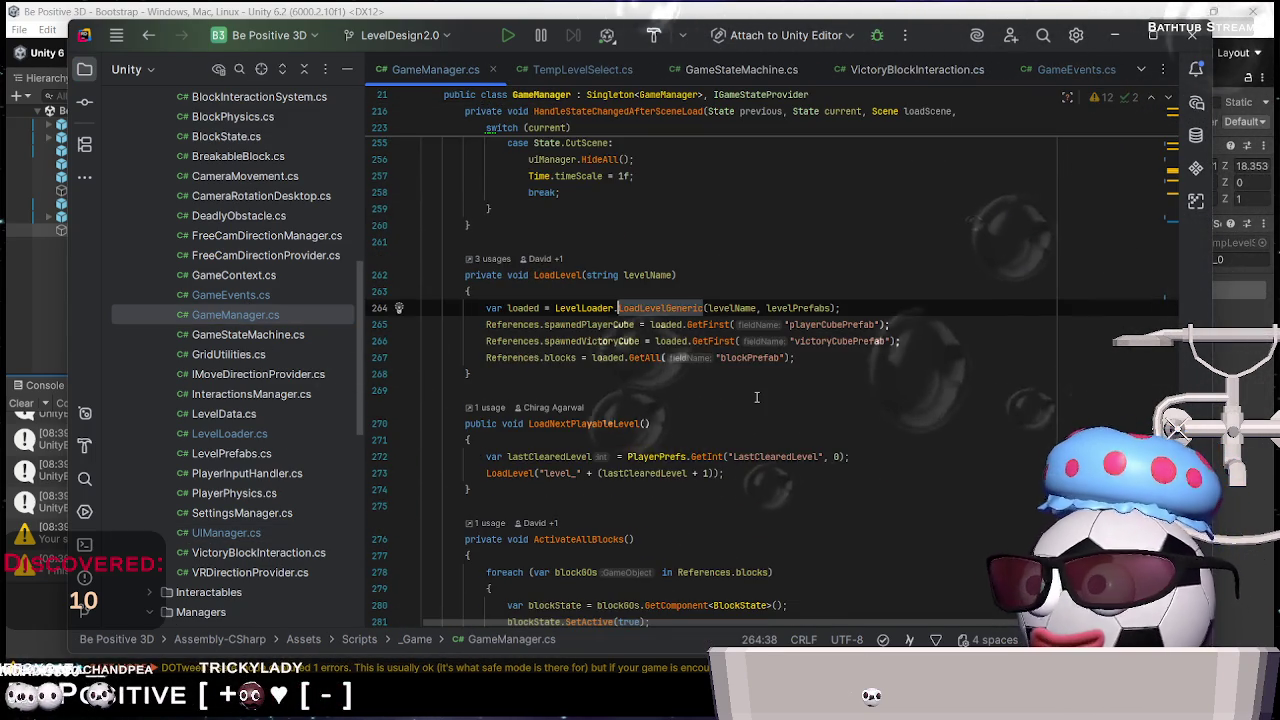
scroll(757, 397, "up", 12)
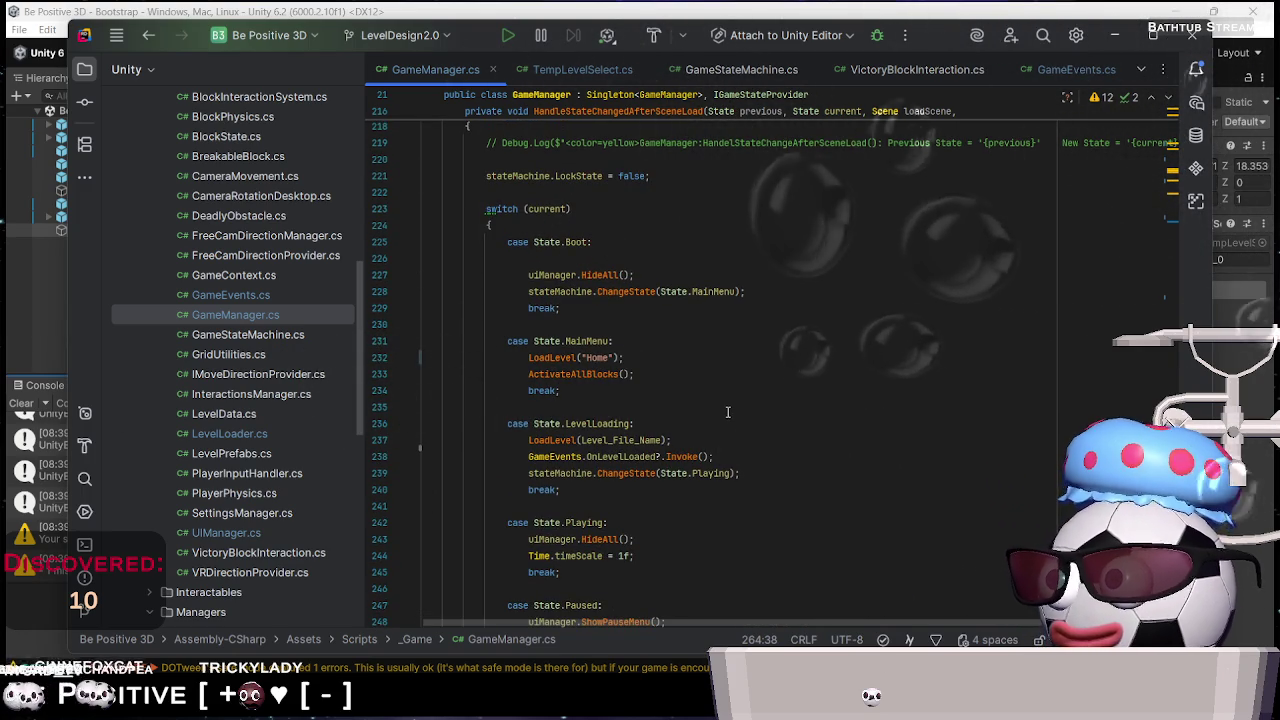
Open UIManager.cs and bring its LoadNextLevel method into view
key("alt+Tab")
key("alt+Tab")
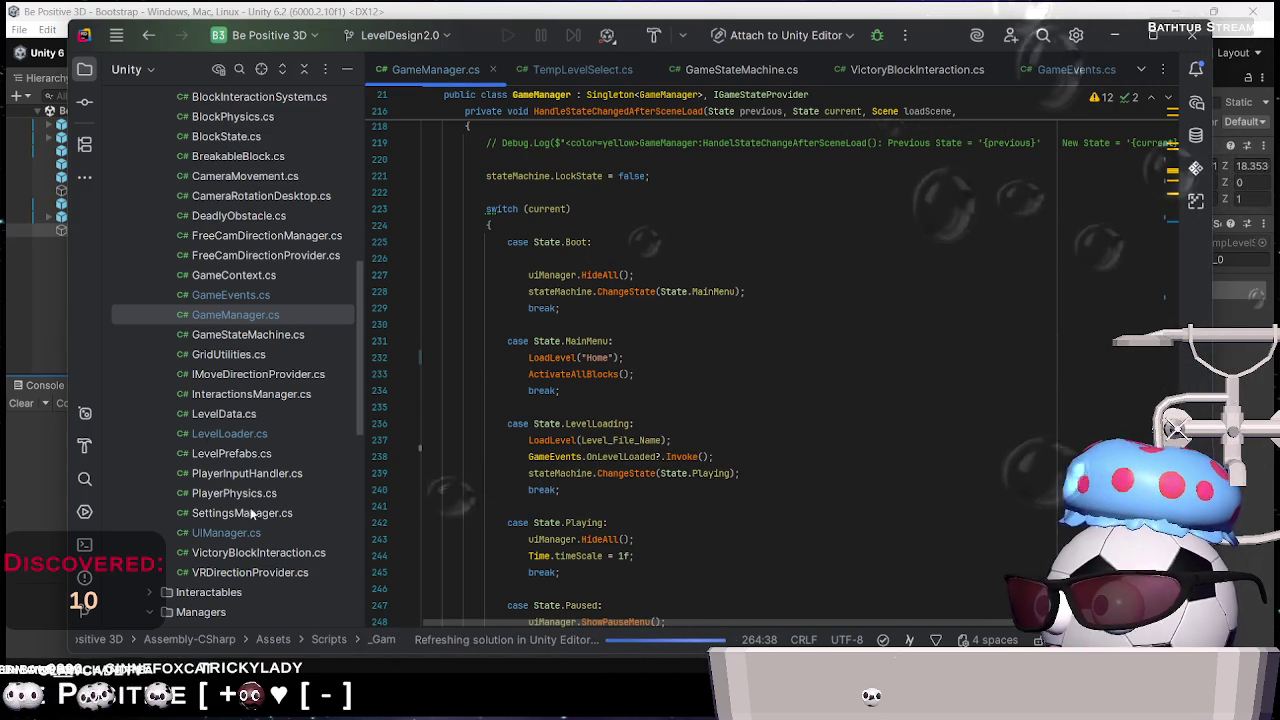
double_click(231, 533)
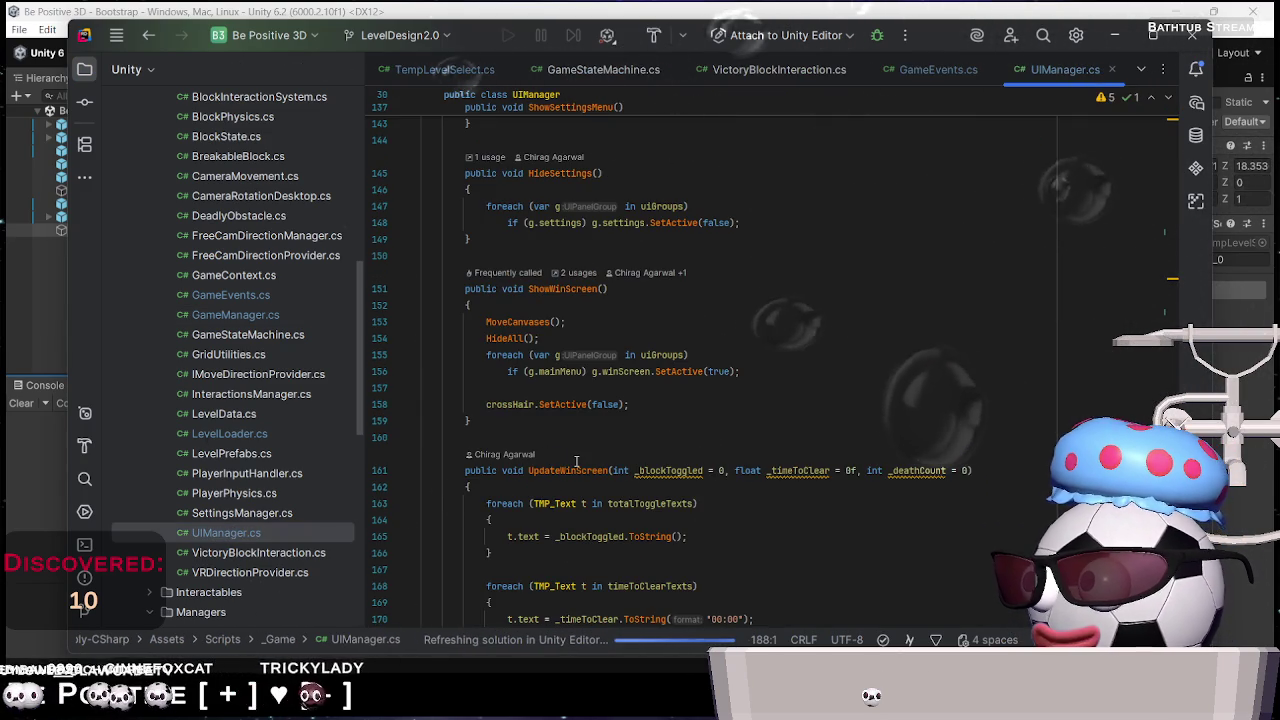
scroll(676, 504, "down", 12)
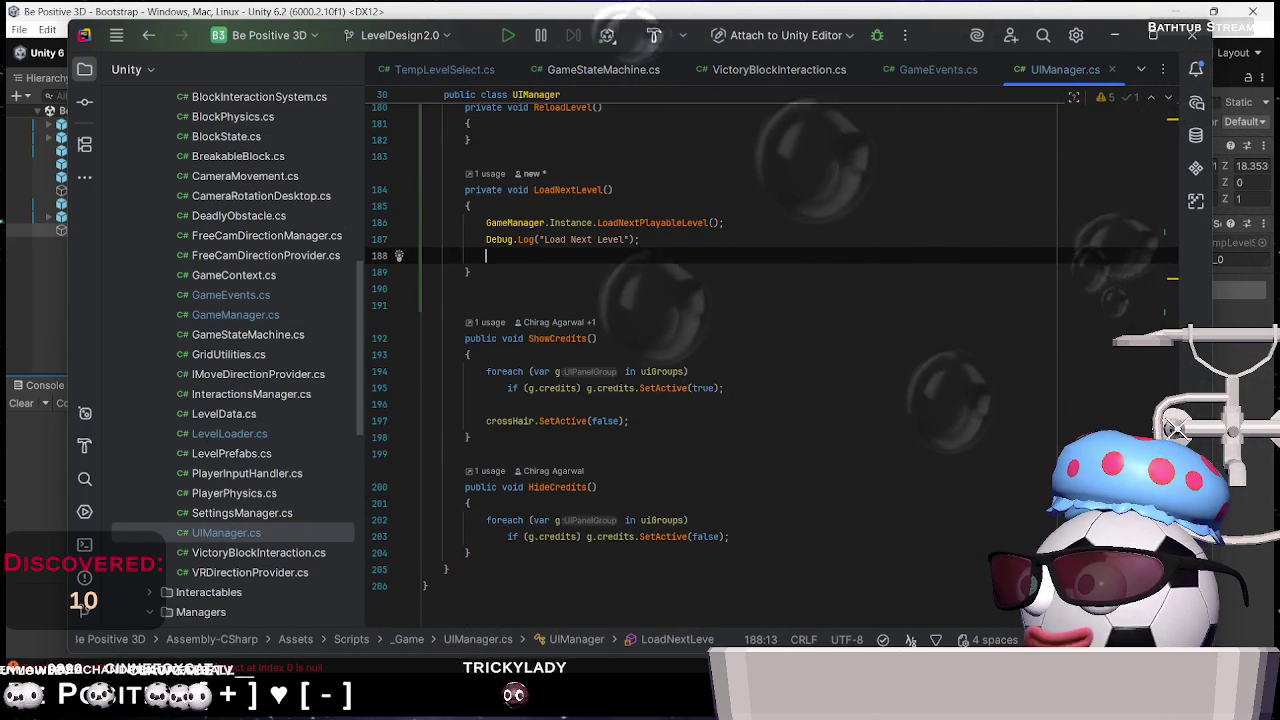
In LoadNextLevel, complete GameManager.Instance and browse its member suggestions
type("GameManager.")
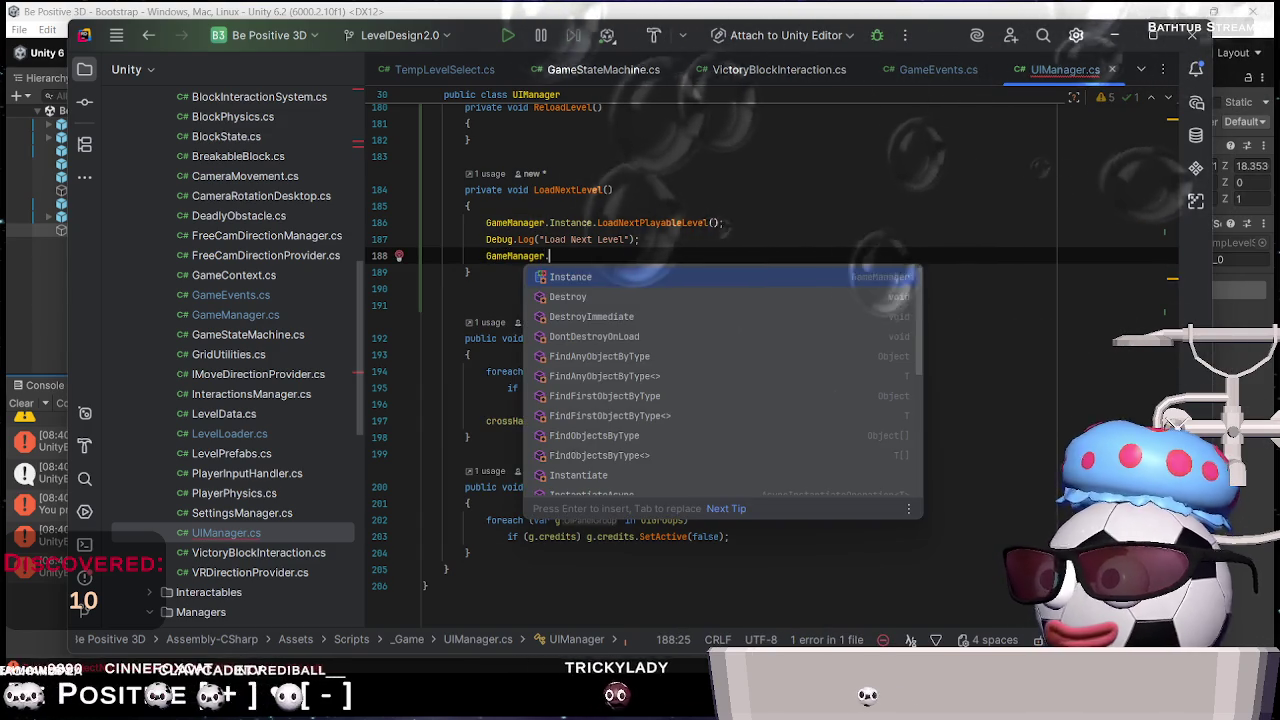
key("Return")
type(".")
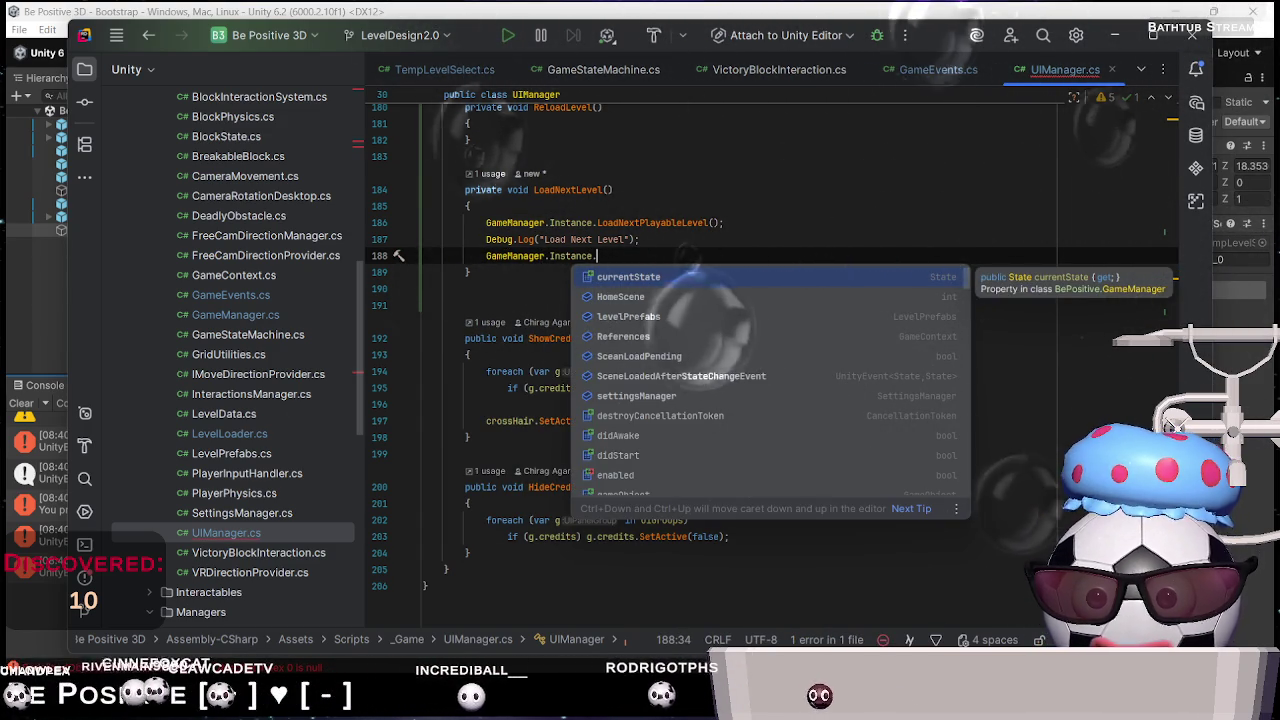
type("S")
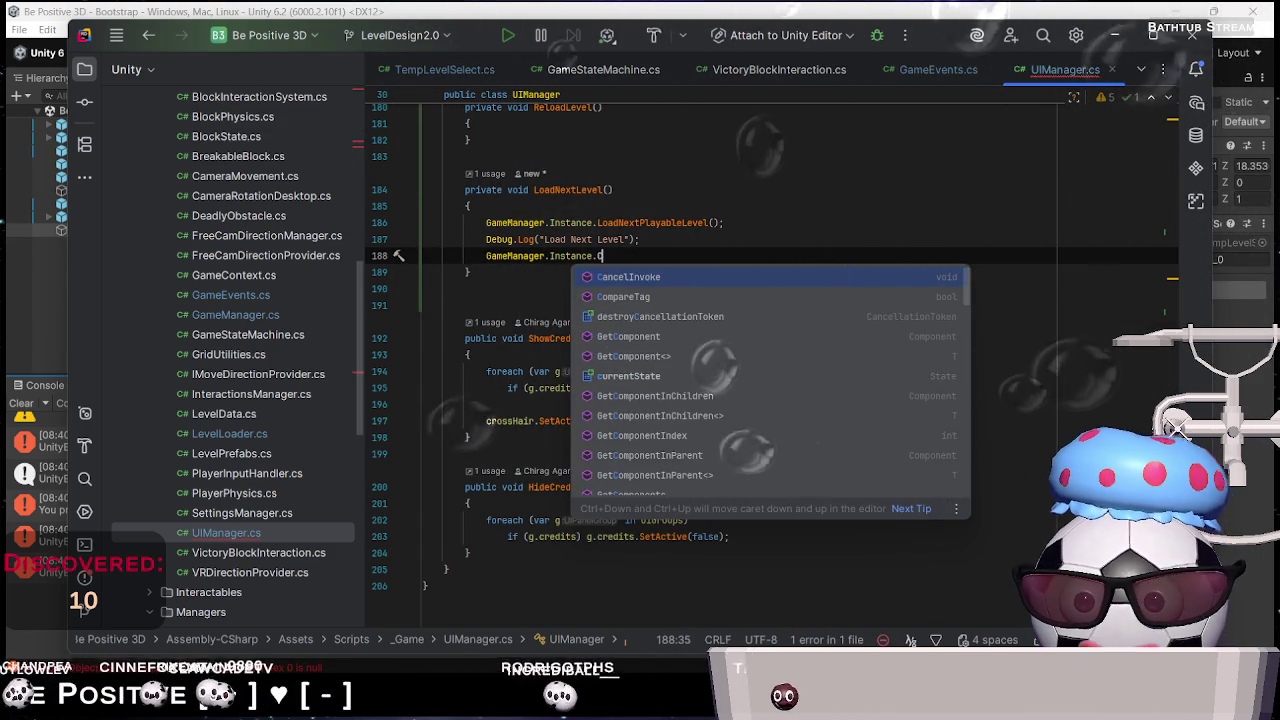
key("BackSpace")
key("Up")
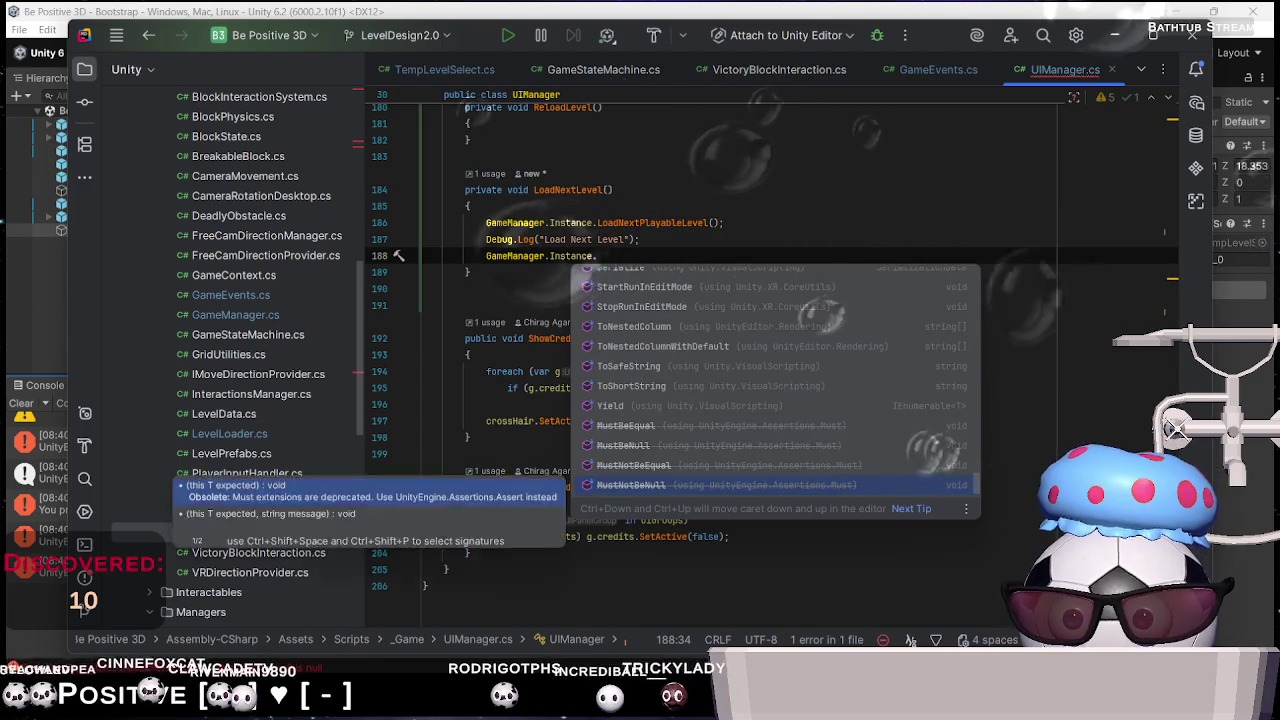
key("Down")
key("Down")
key("Down")
key("Down")
key("Down")
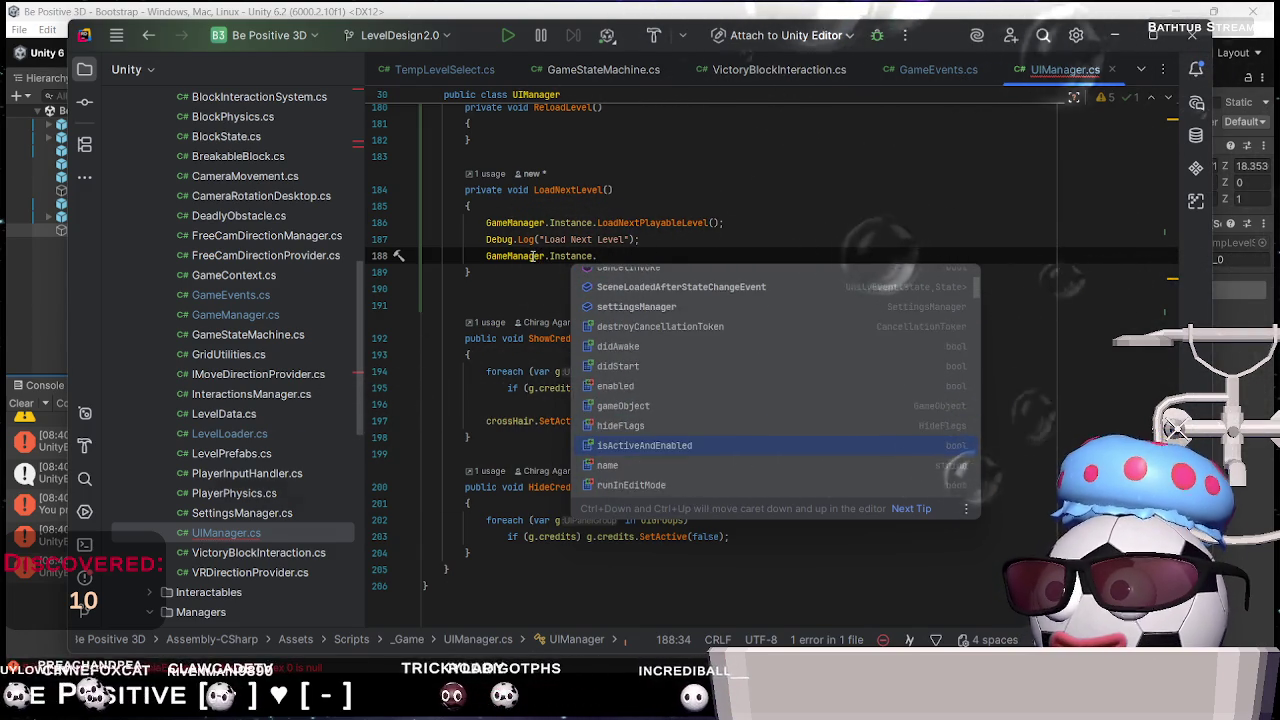
key("Down")
key("Down")
key("Down")
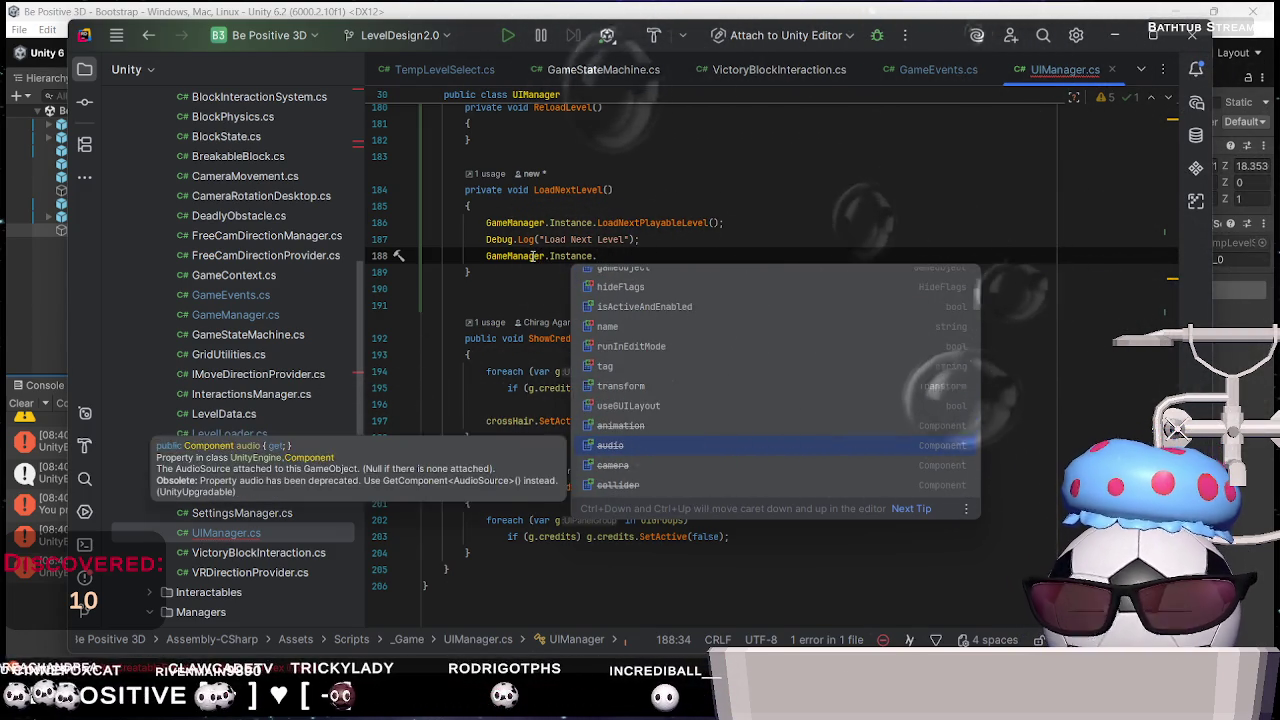
key("BackSpace")
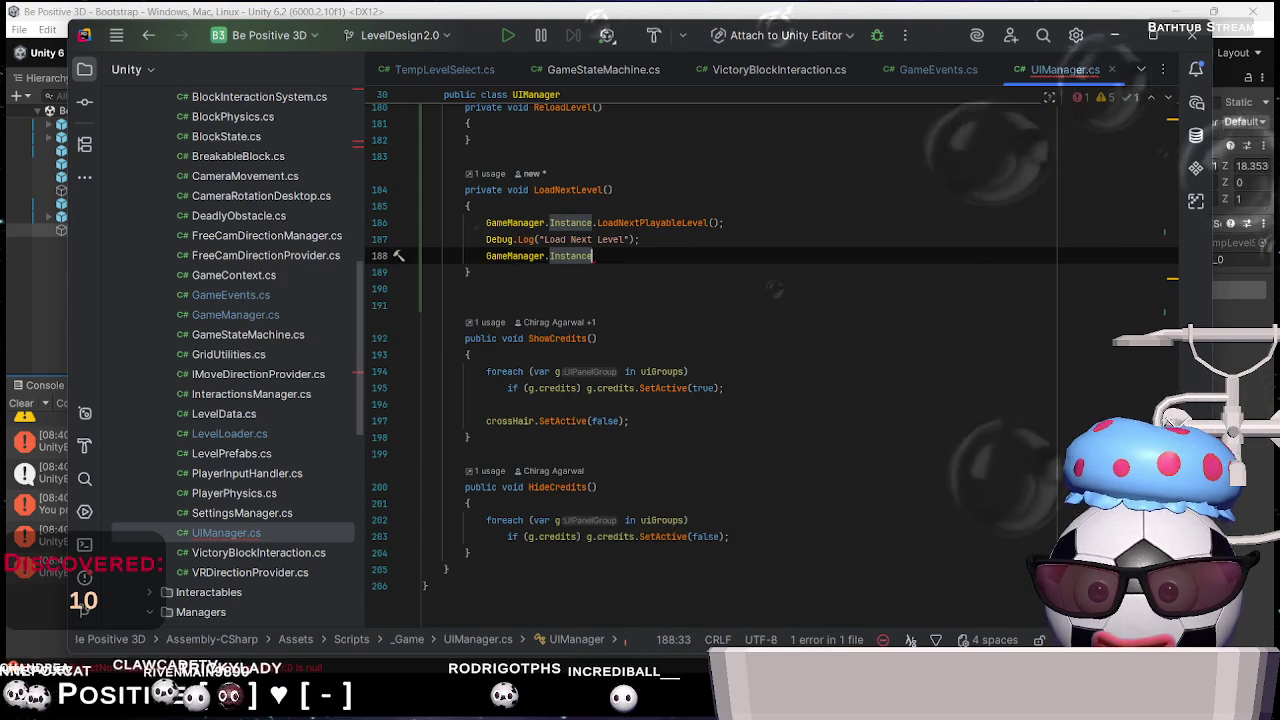
type(".Stat")
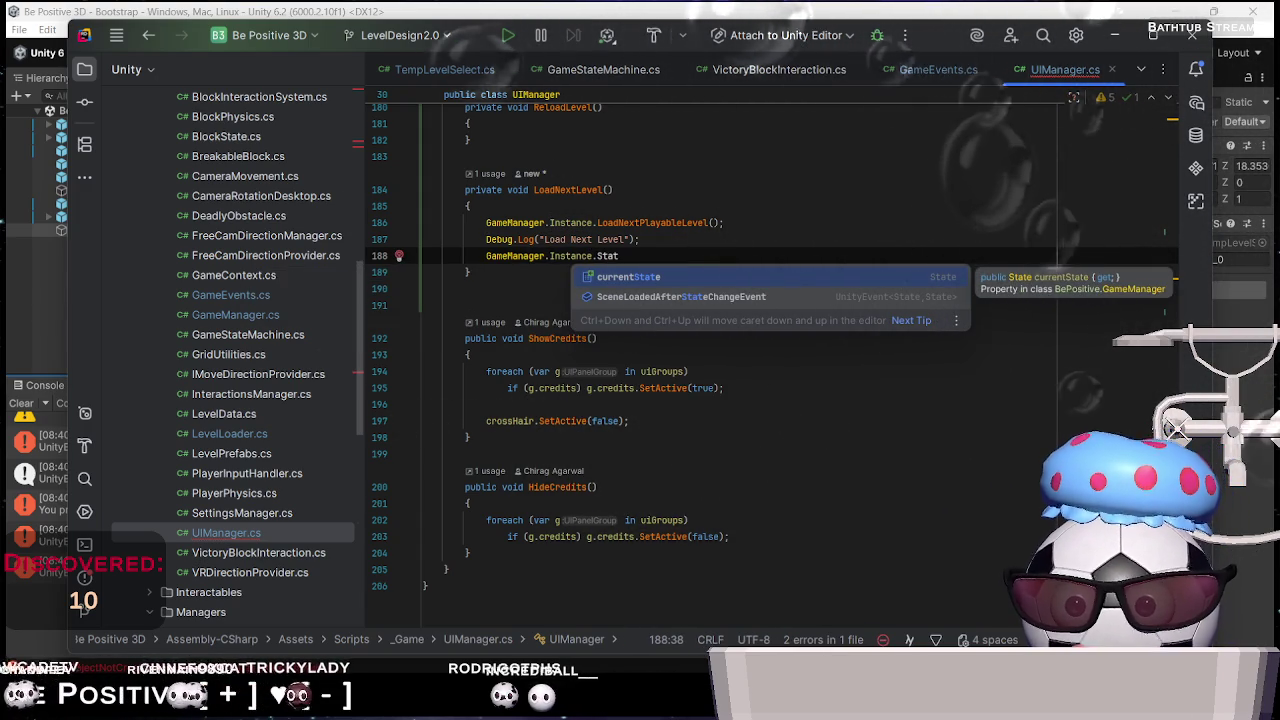
key("BackSpace")
key("BackSpace")
key("BackSpace")
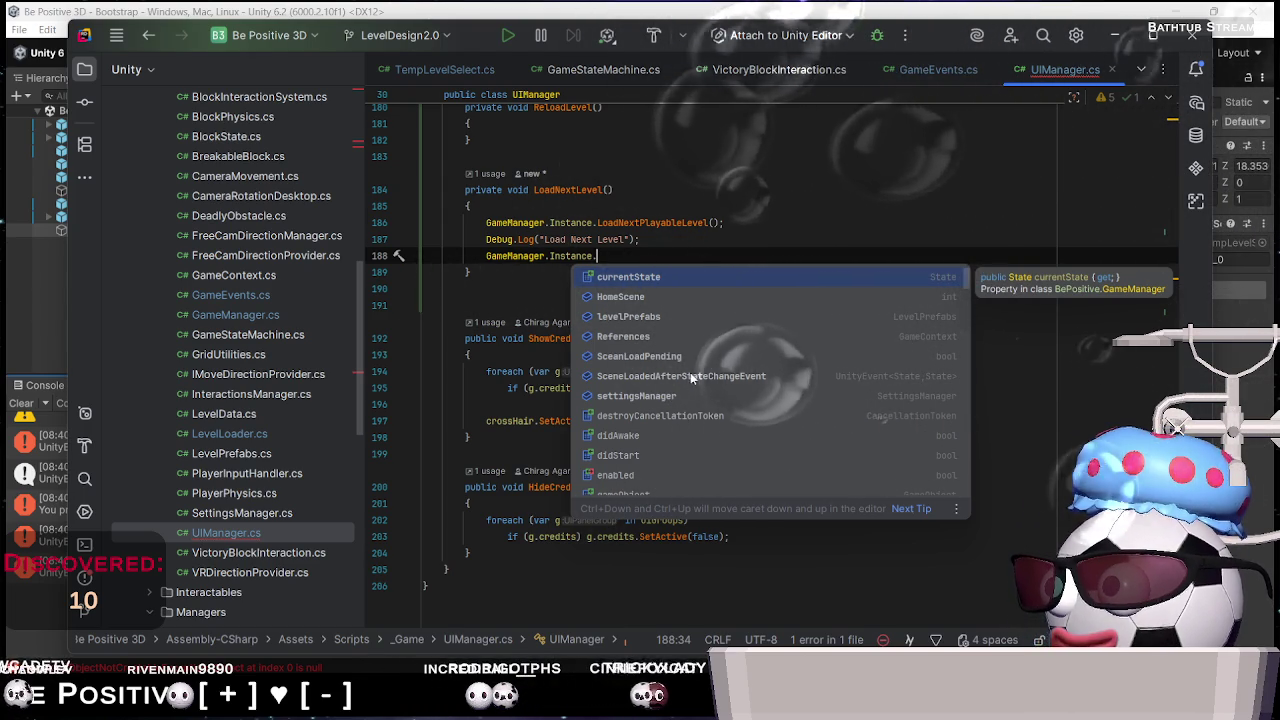
Try References and UIManager completions, erase them, and return to the UIManager.cs editor
left_click(657, 336)
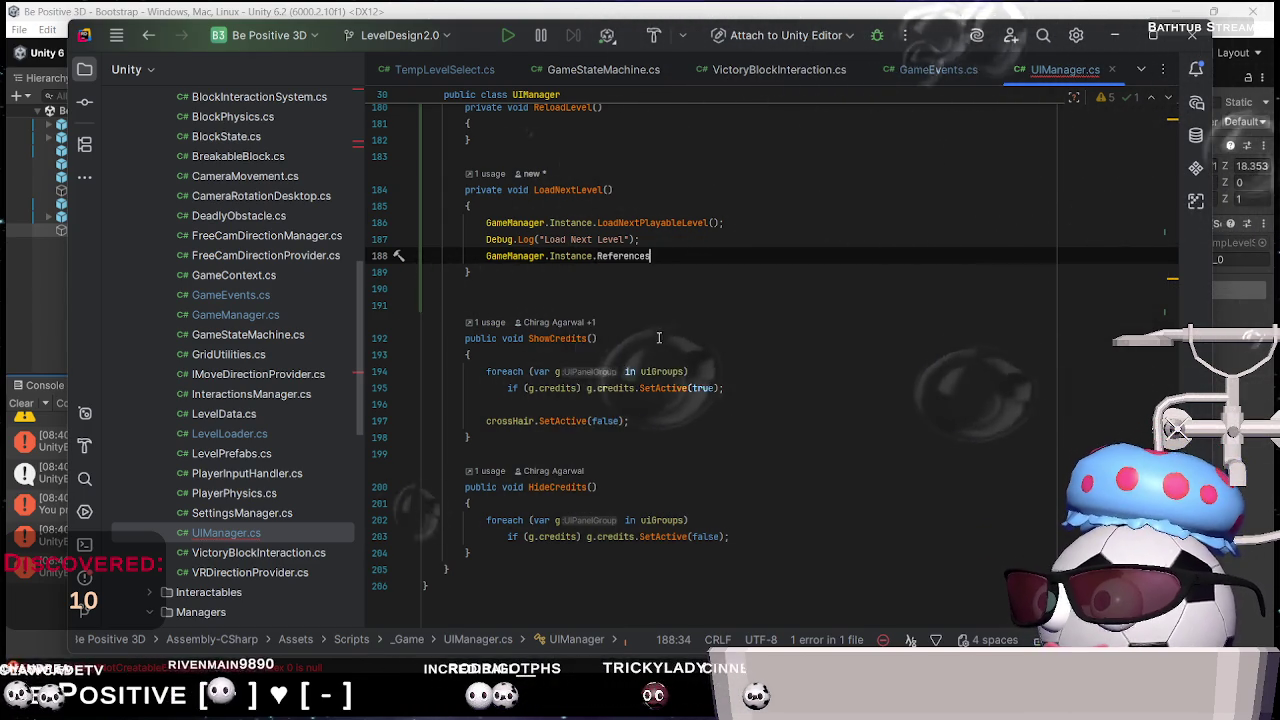
type(".")
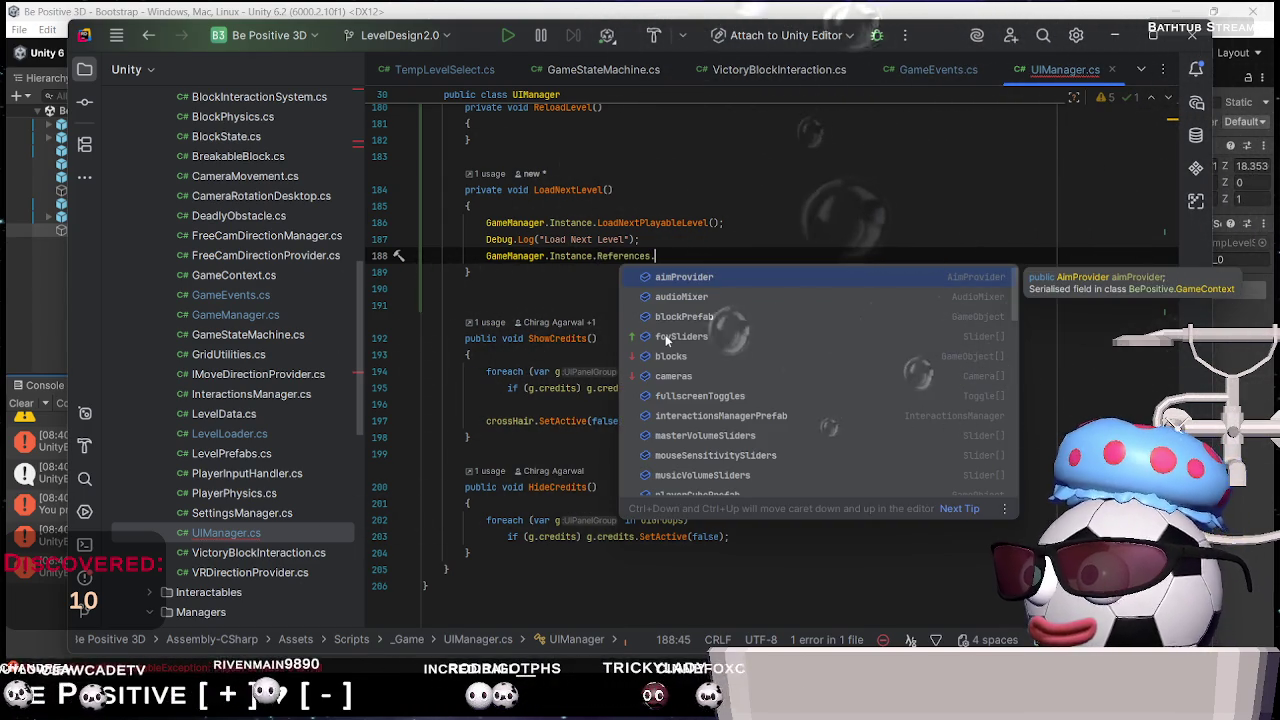
key("Down")
key("Down")
key("Down")
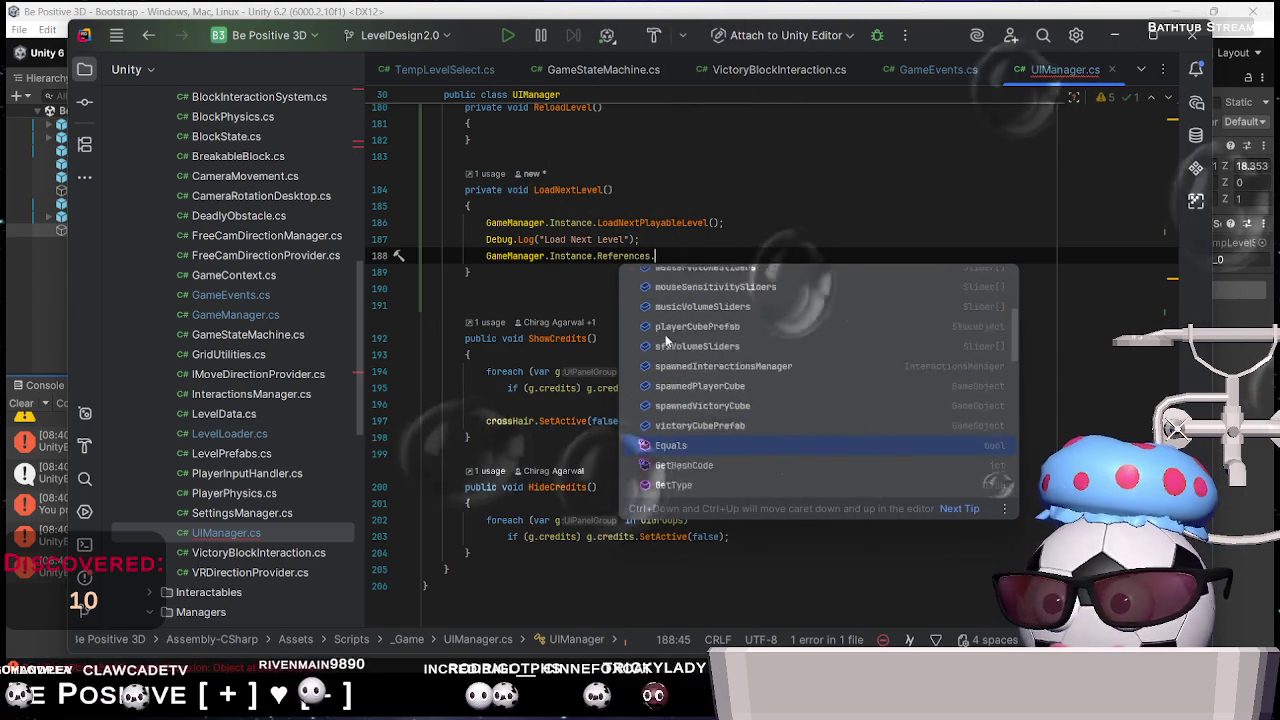
key("Down")
key("Down")
key("Down")
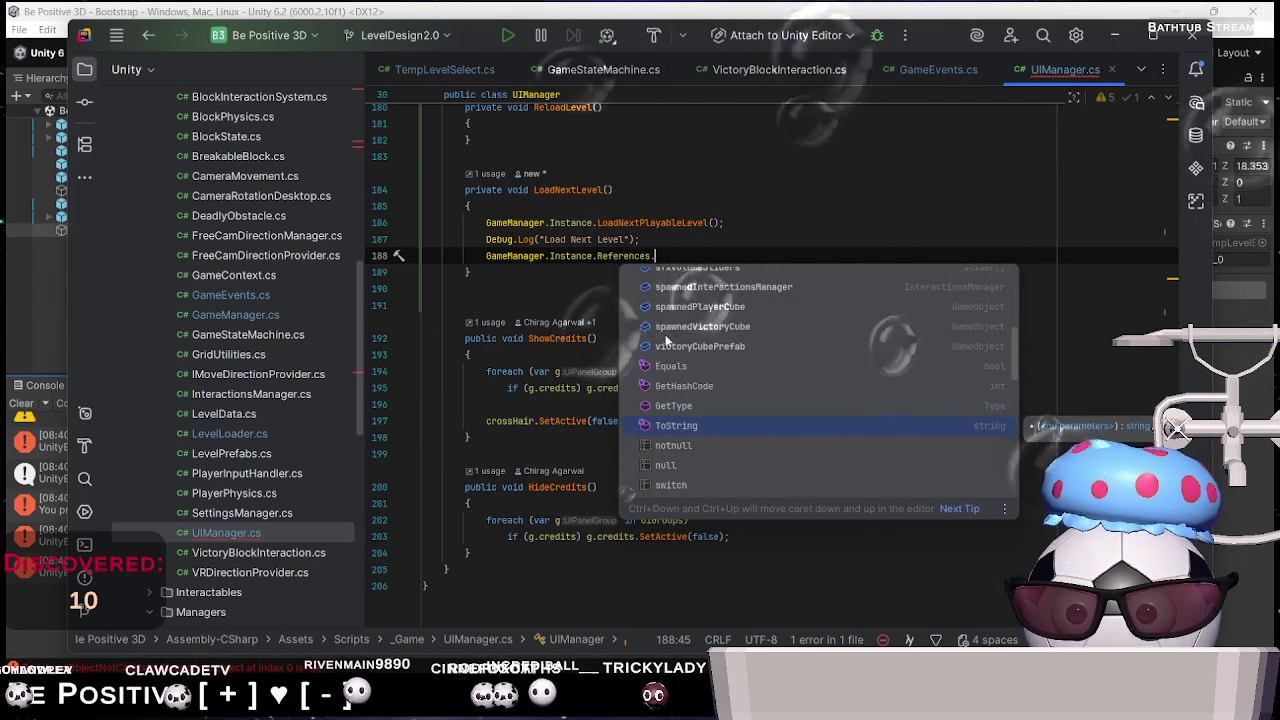
key("BackSpace")
key("BackSpace")
key("BackSpace")
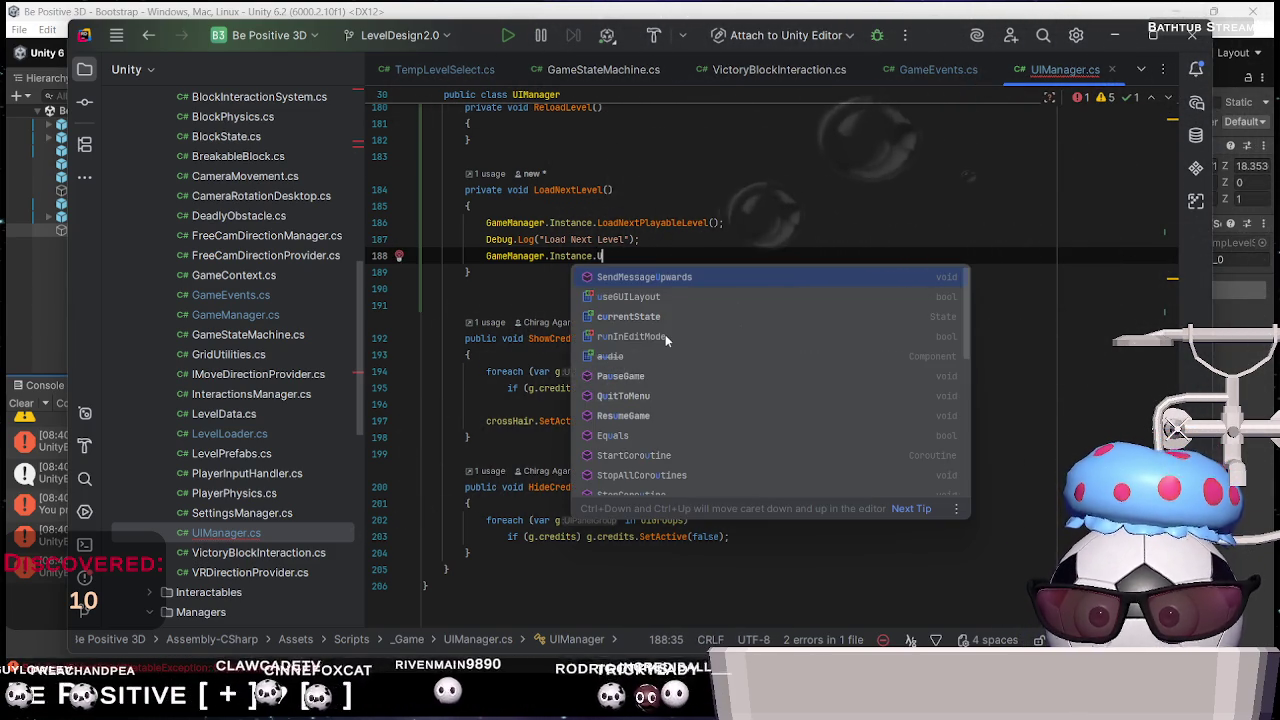
type("UI")
key("BackSpace")
key("BackSpace")
key("BackSpace")
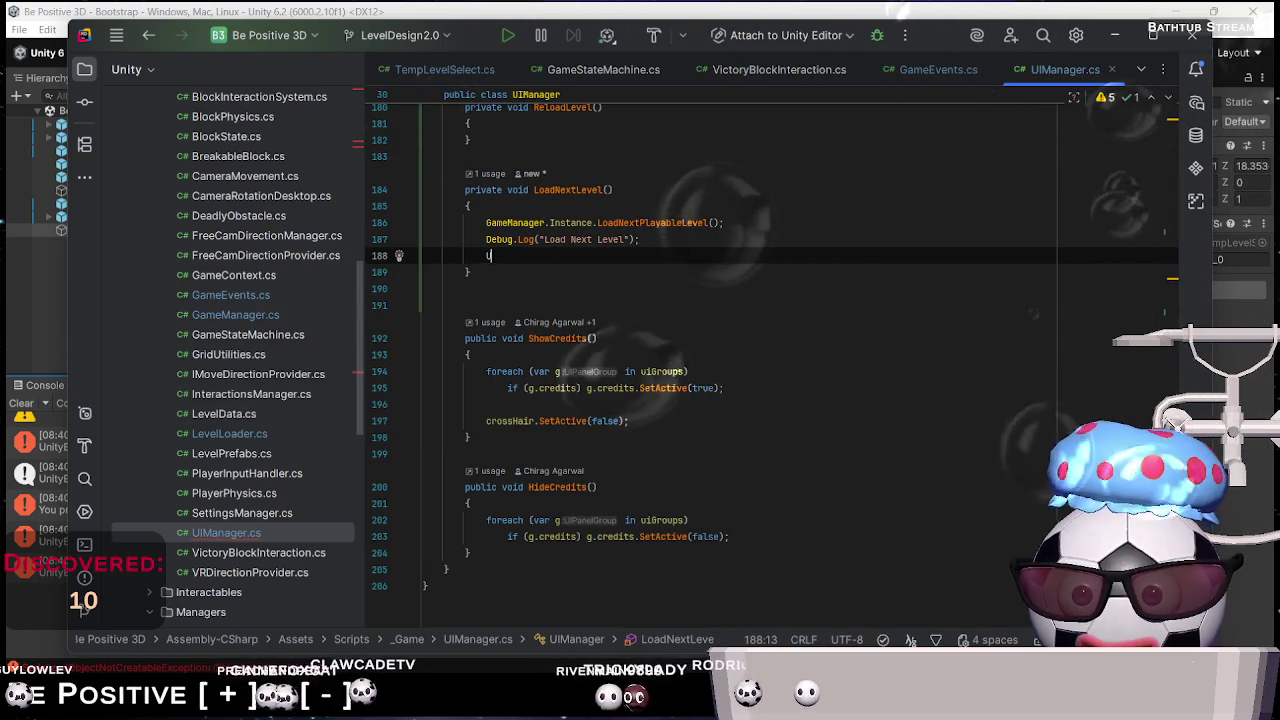
type("IManager.")
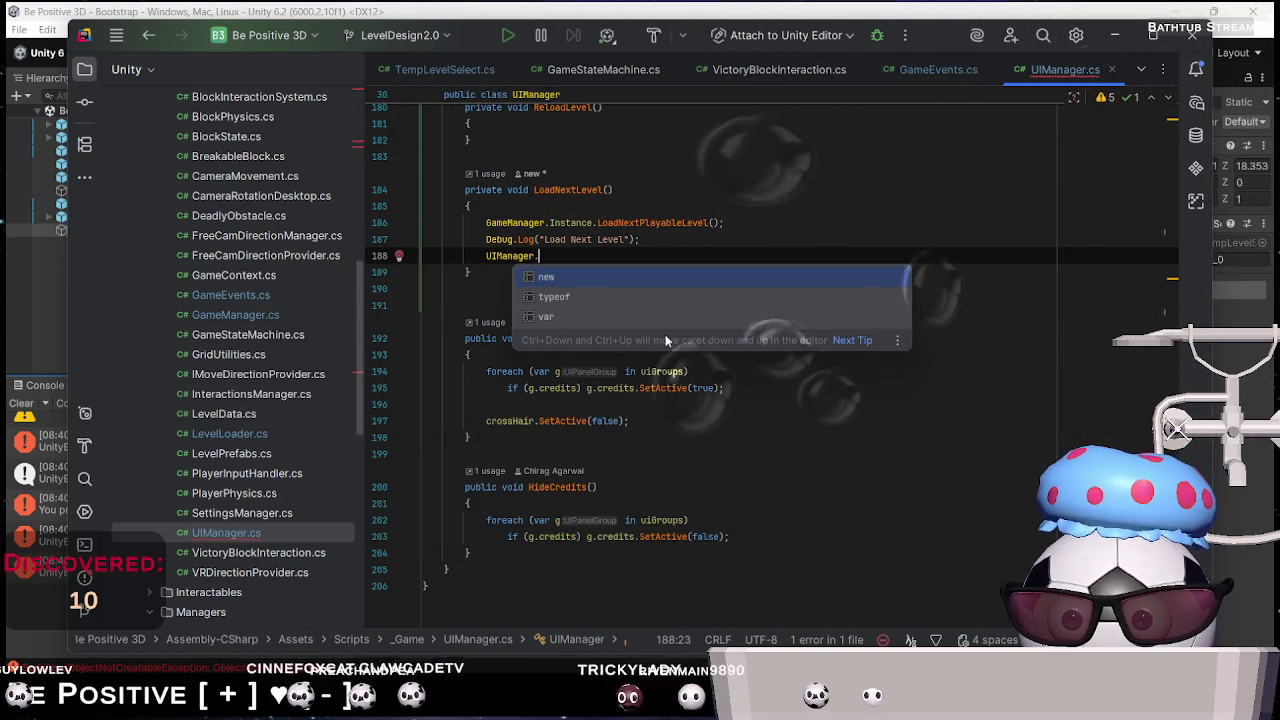
key("BackSpace")
key("BackSpace")
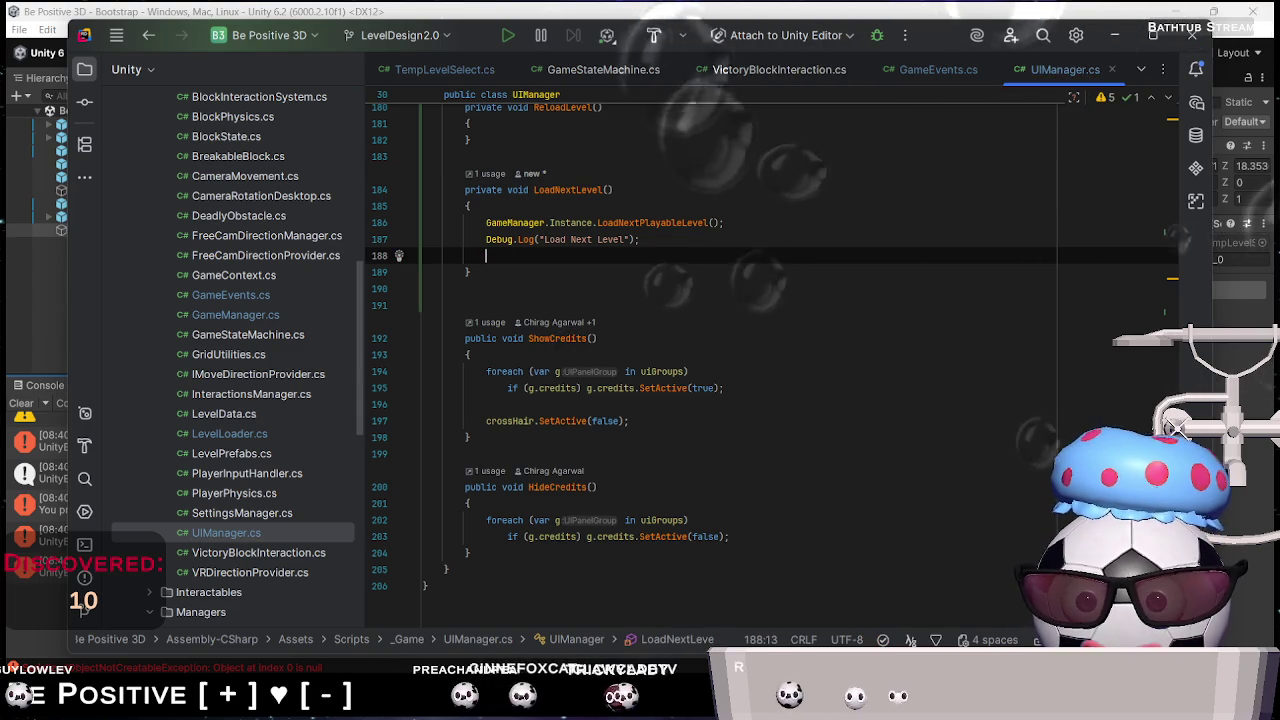
left_click(249, 538)
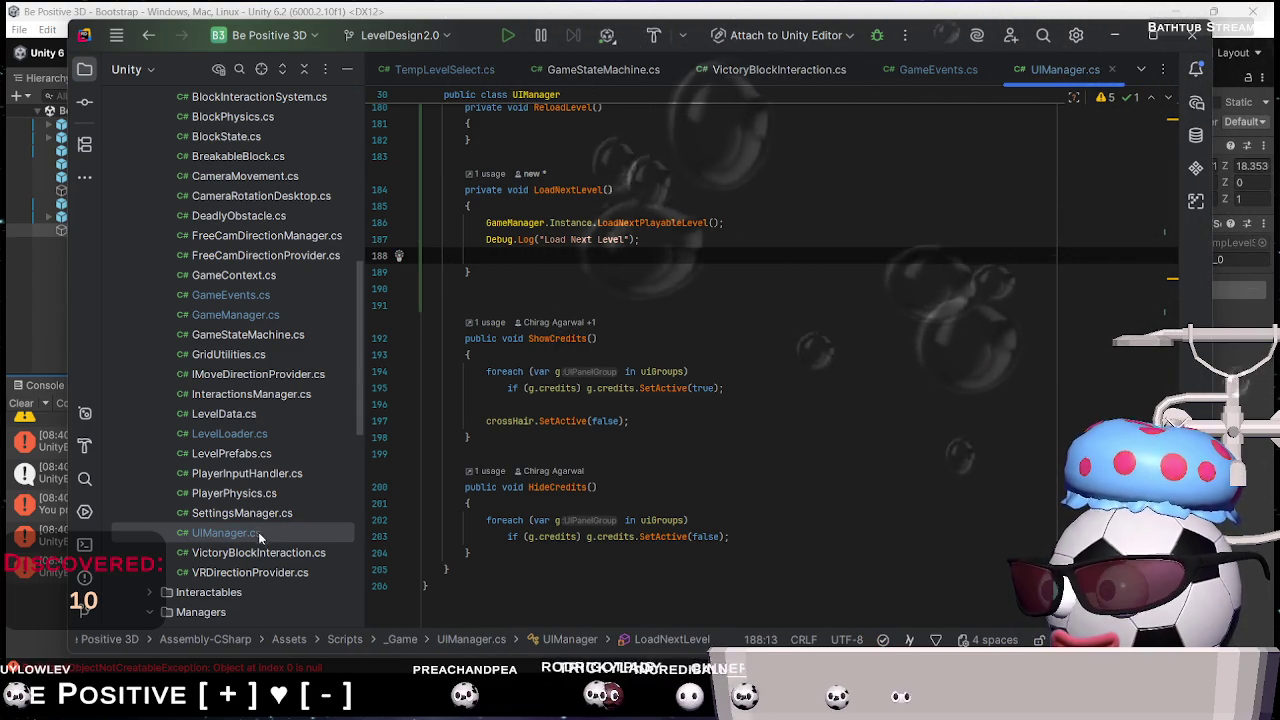
double_click(259, 538)
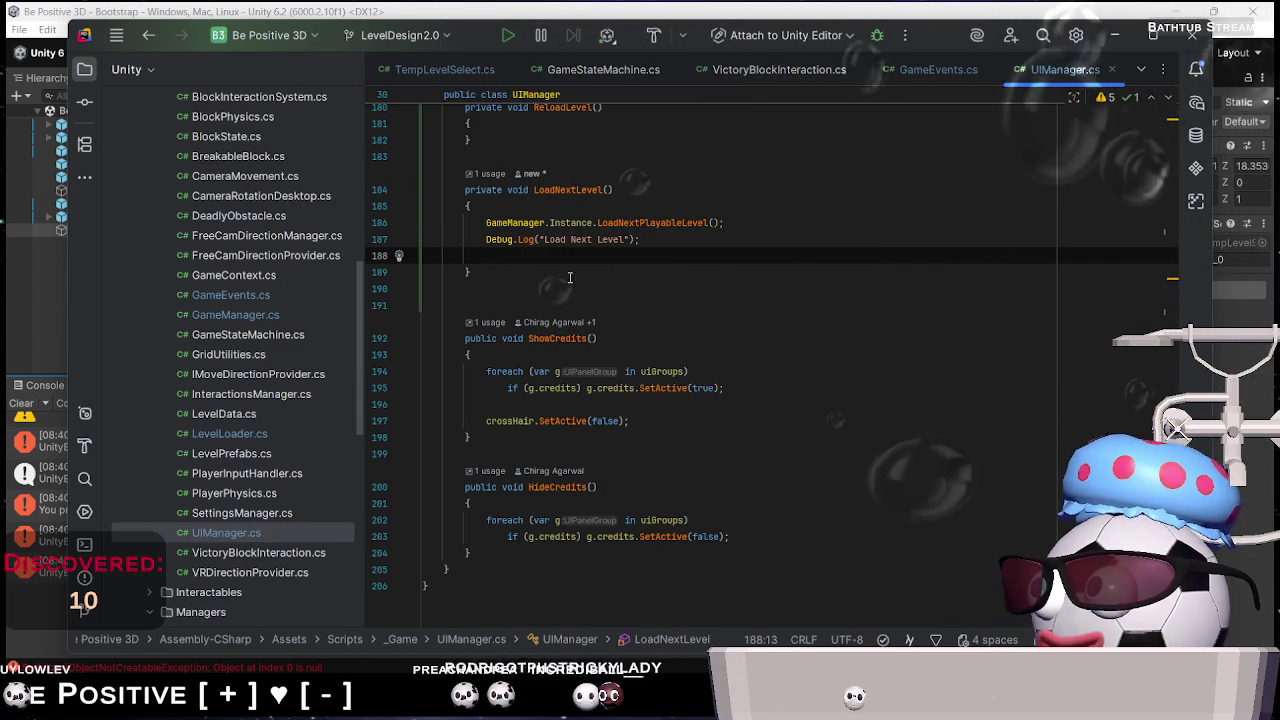
Open GameManager.cs, review its state-handling code, and check HandleStateChanged usages
double_click(237, 314)
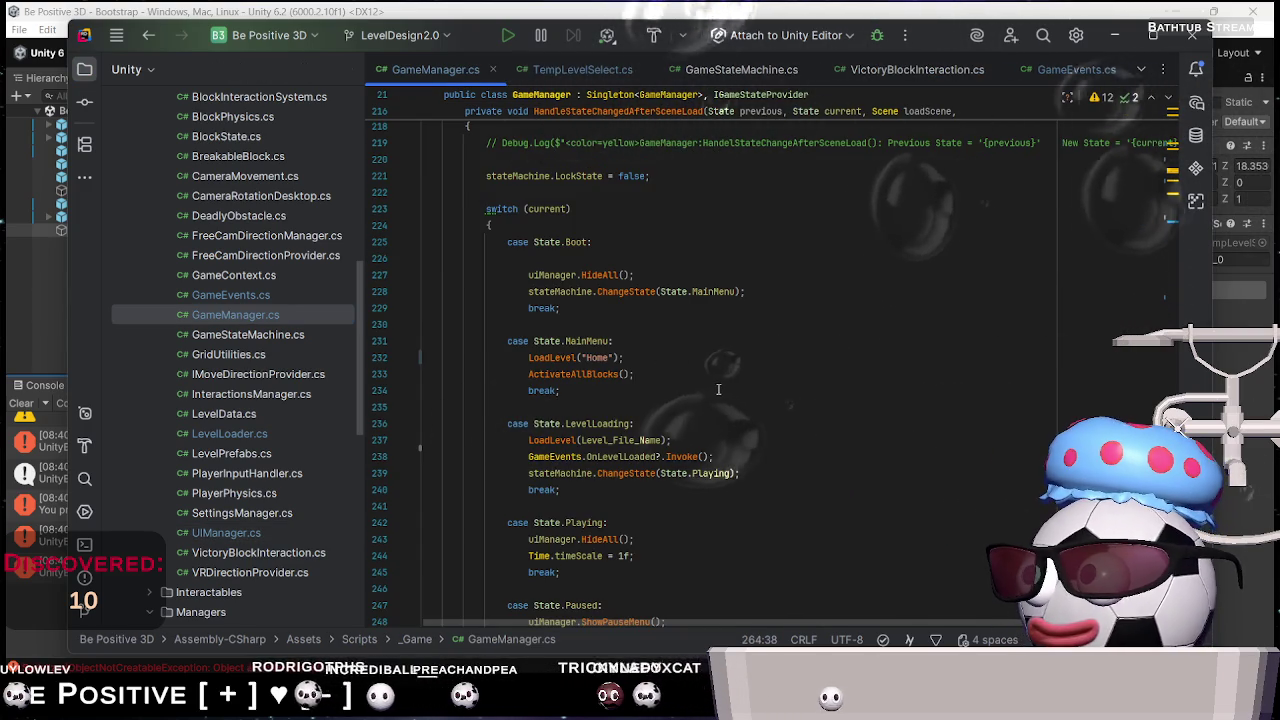
scroll(660, 370, "up", 4)
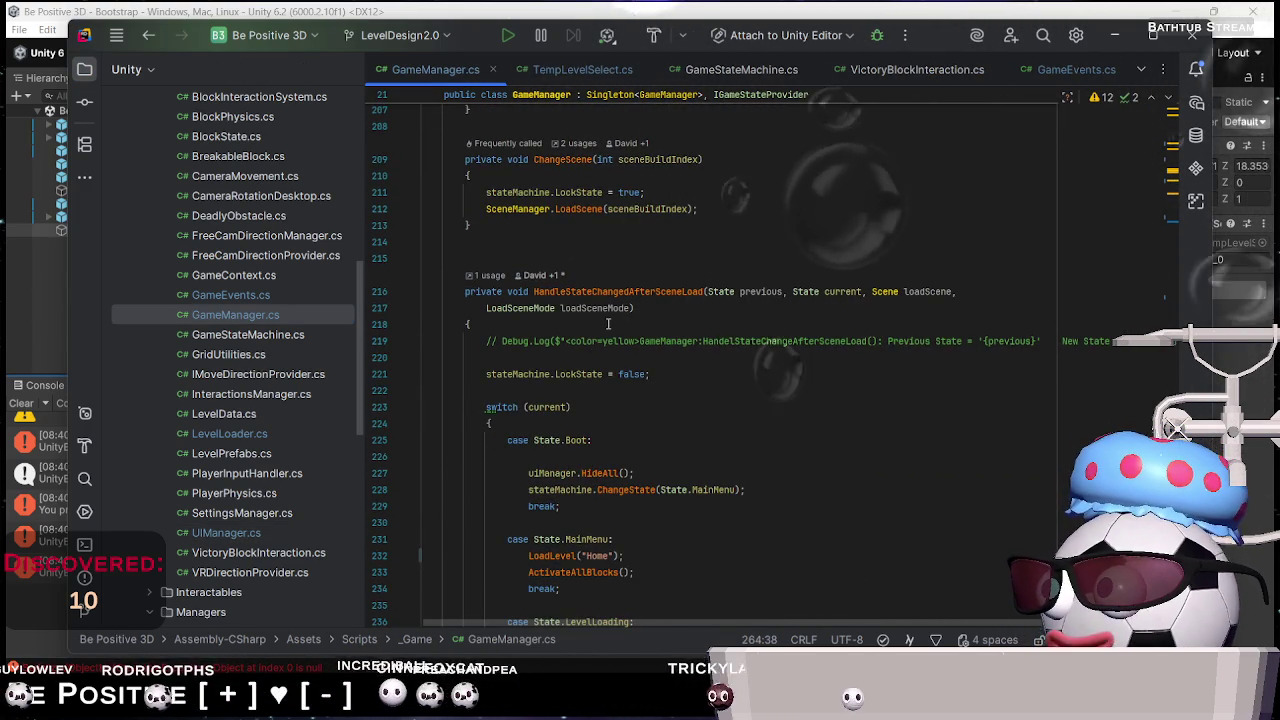
mouse_move(598, 308)
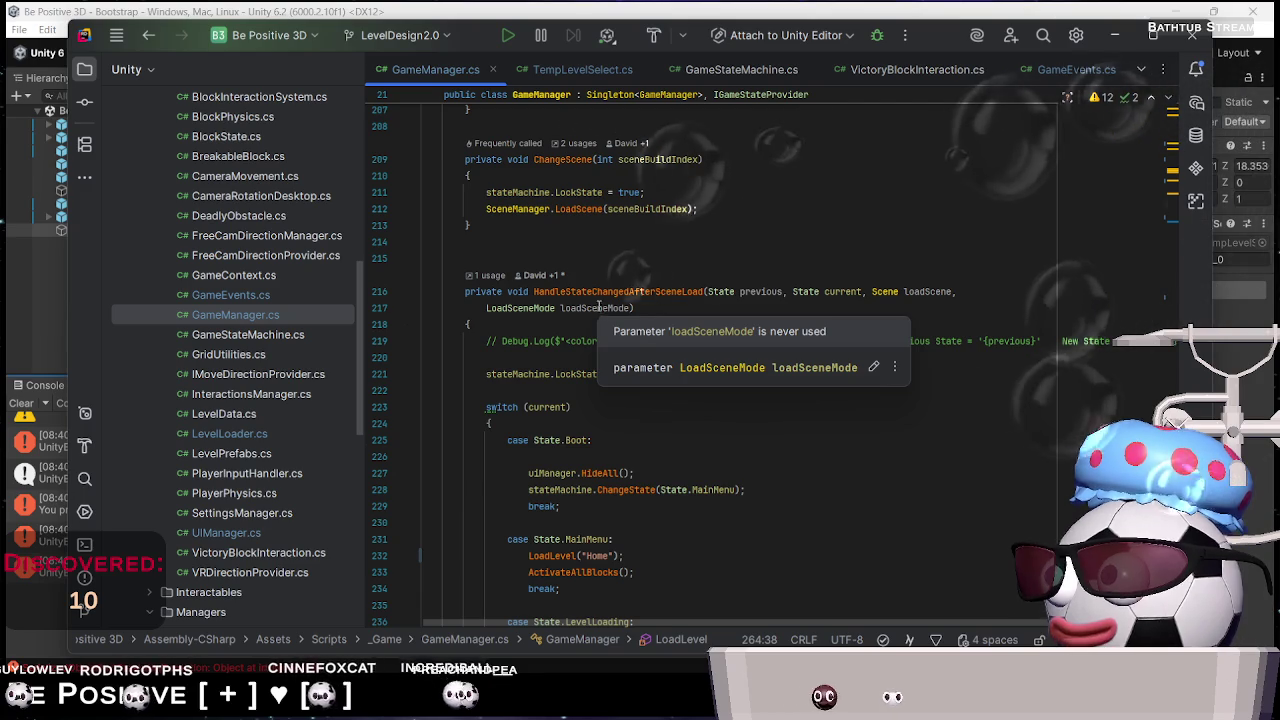
scroll(605, 295, "up", 7)
scroll(614, 282, "up", 6)
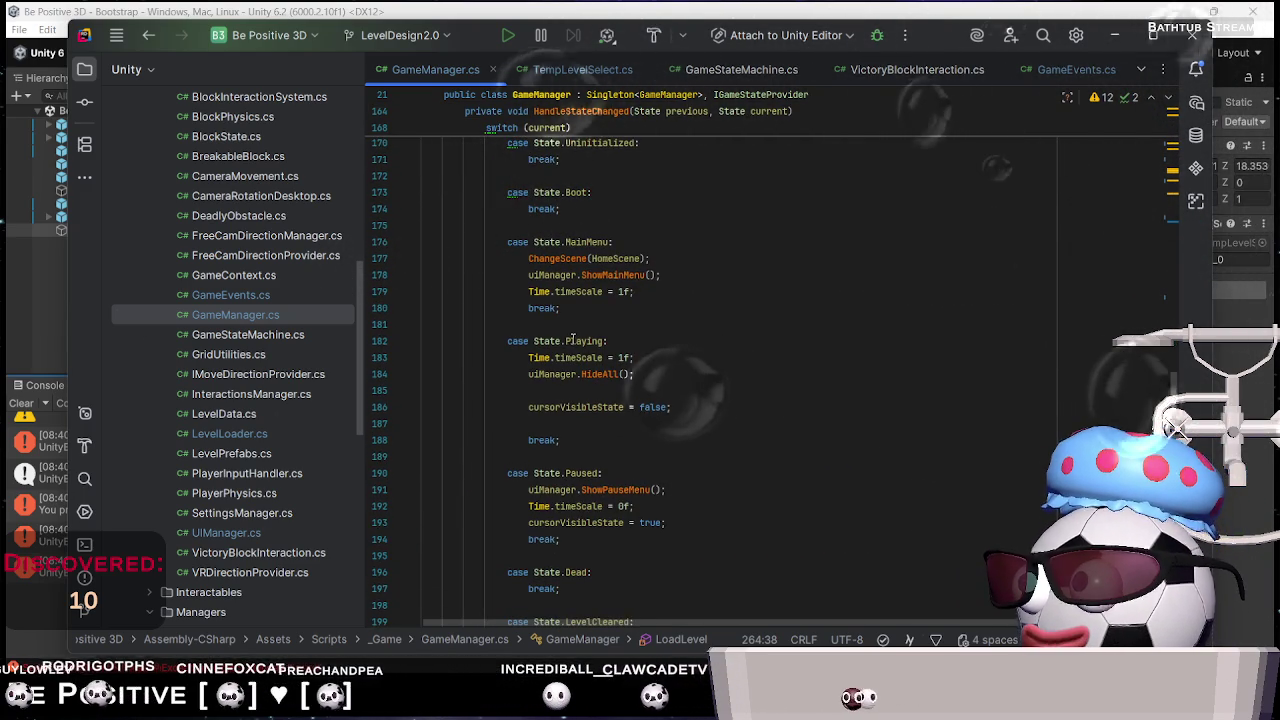
scroll(573, 340, "up", 3)
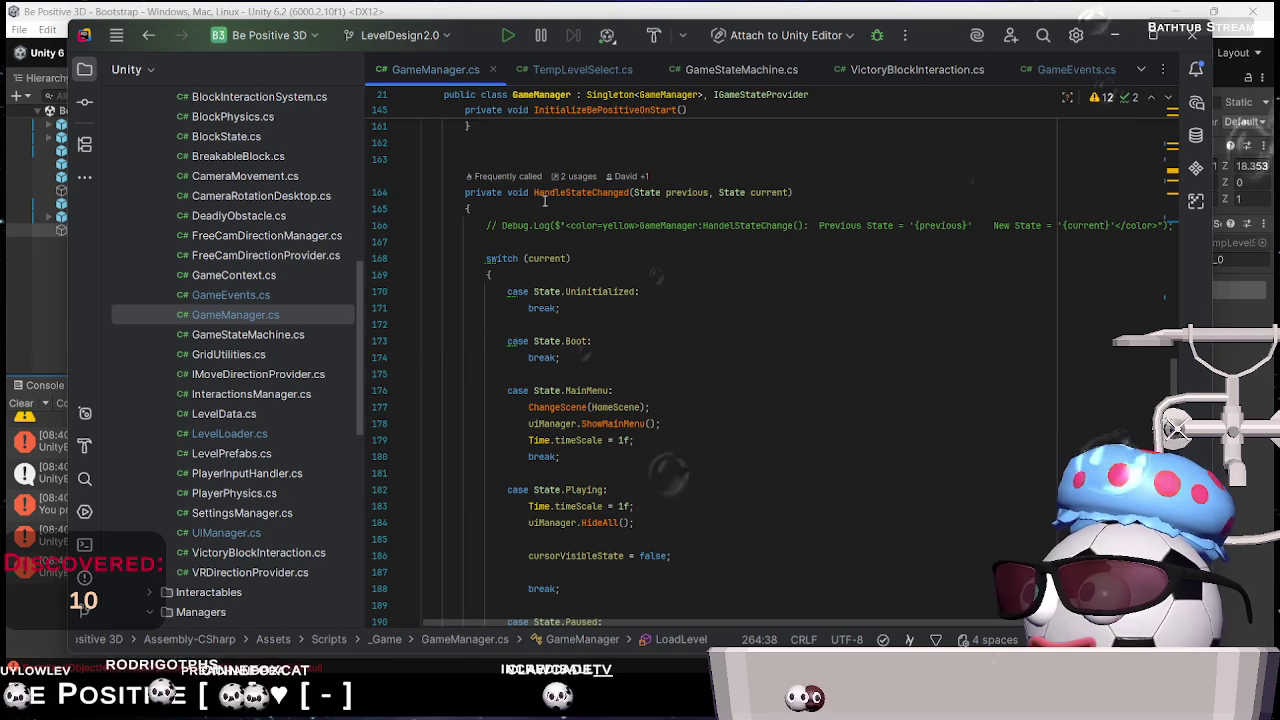
left_click(578, 176)
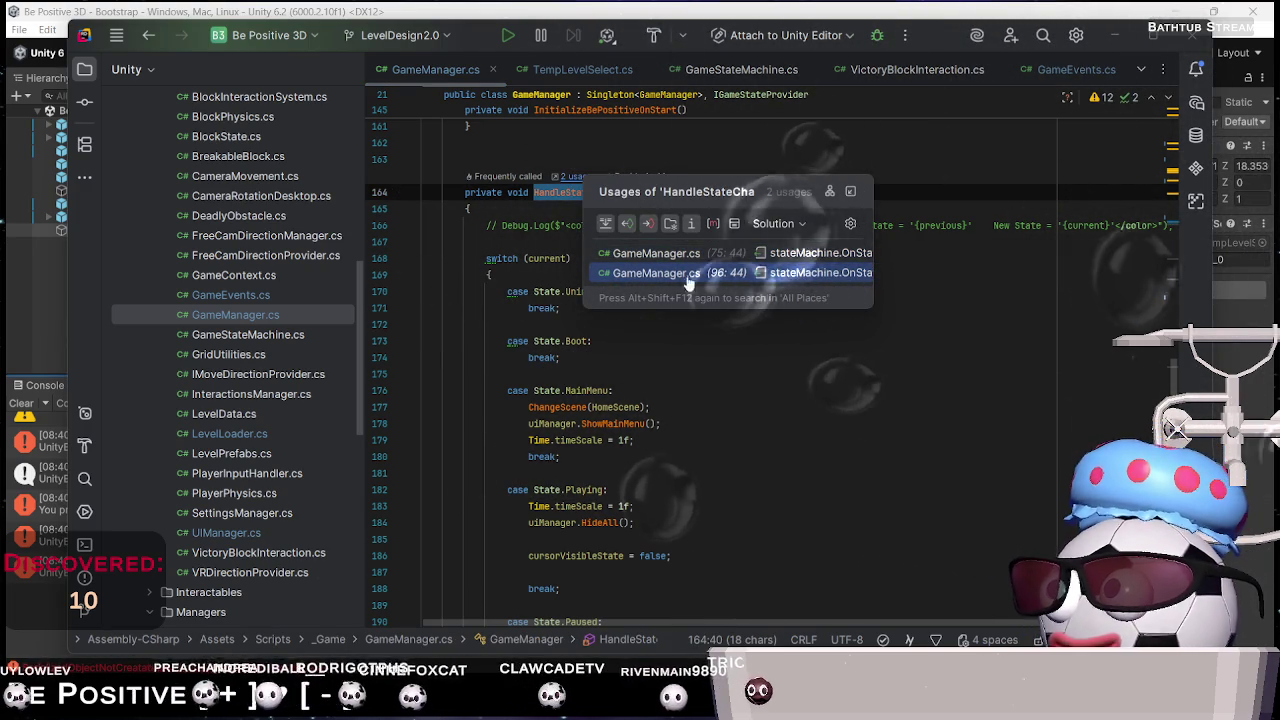
left_click(468, 225)
Scroll through GameManager.cs to the LoadLevel and LoadNextPlayableLevel methods
scroll(636, 304, "up", 8)
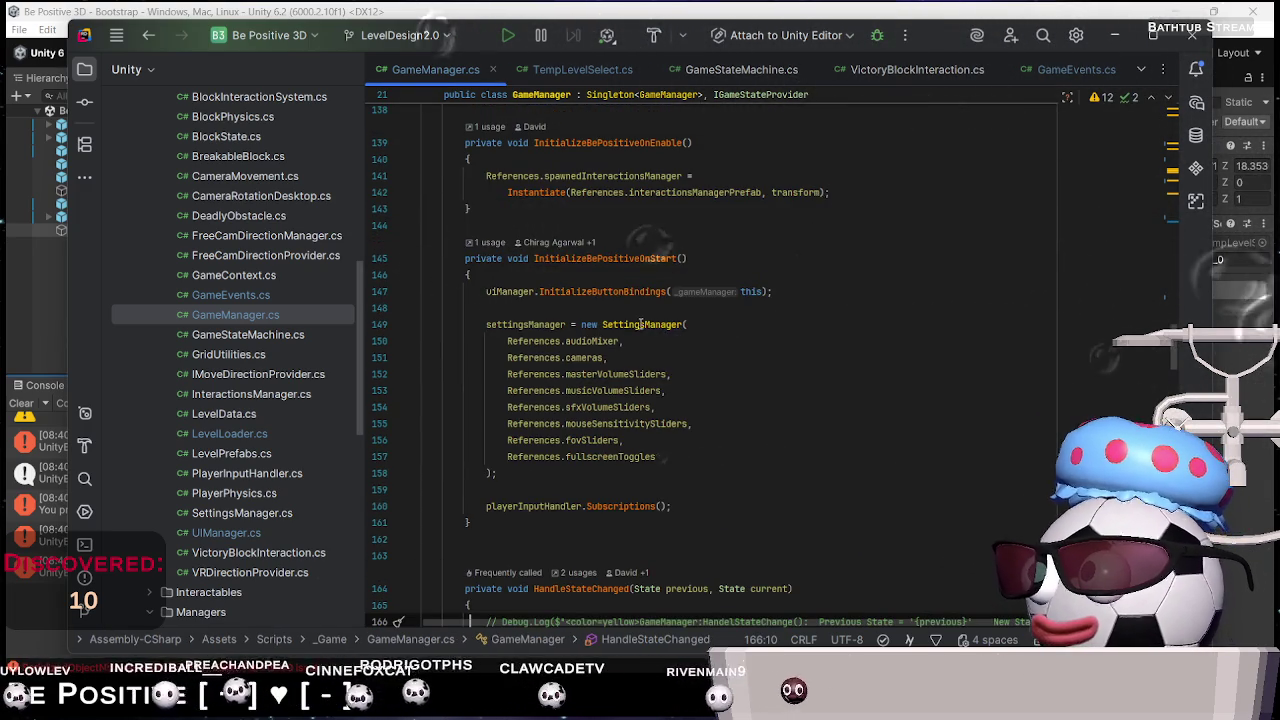
scroll(640, 324, "up", 10)
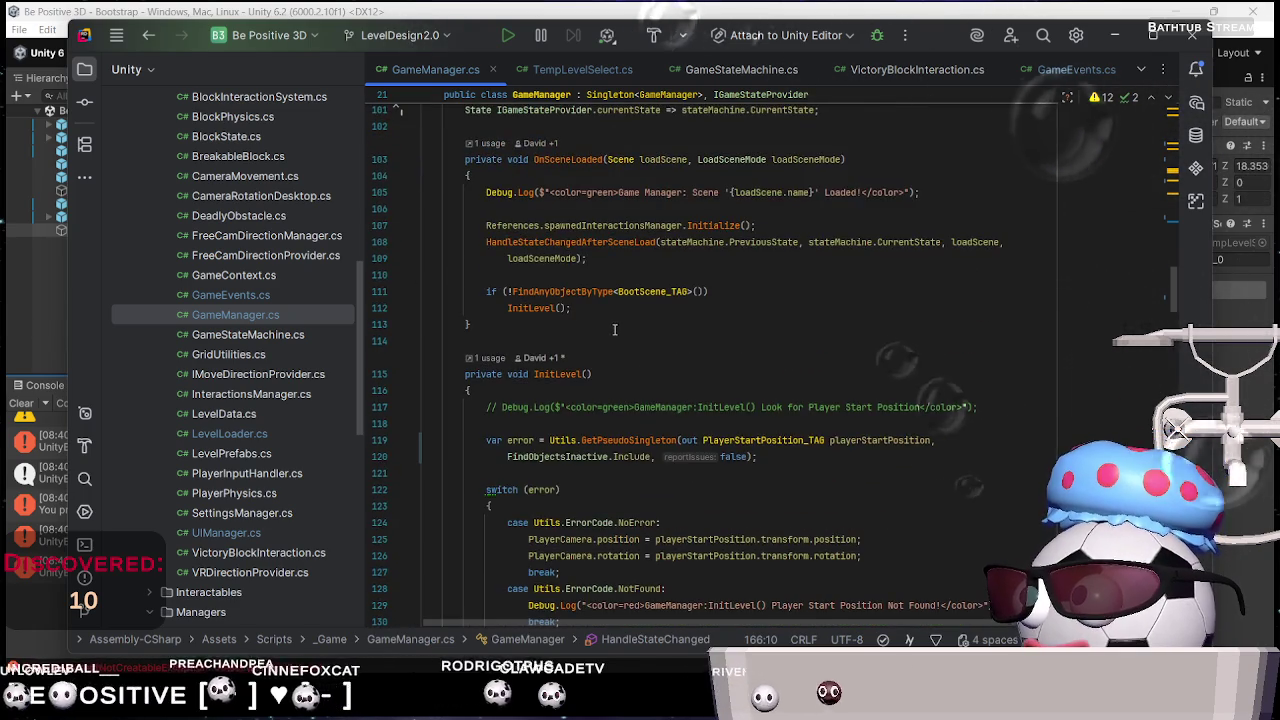
scroll(614, 329, "up", 5)
scroll(612, 318, "up", 6)
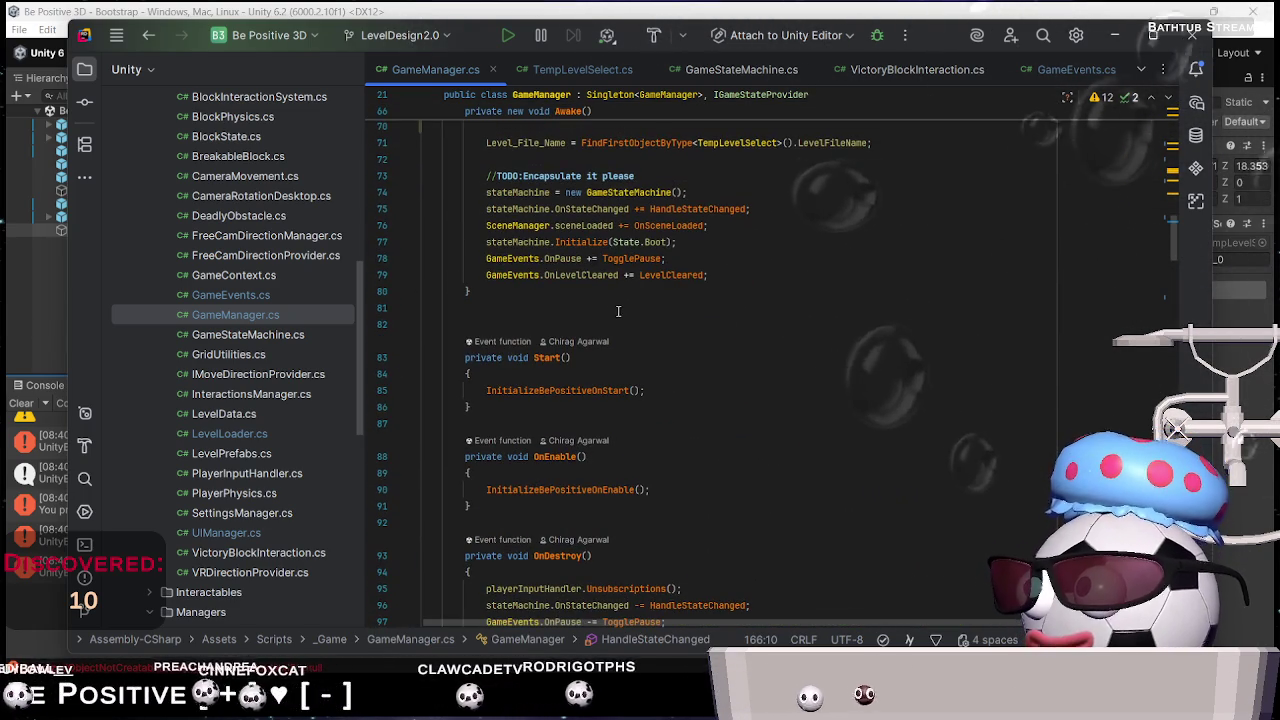
scroll(607, 319, "up", 10)
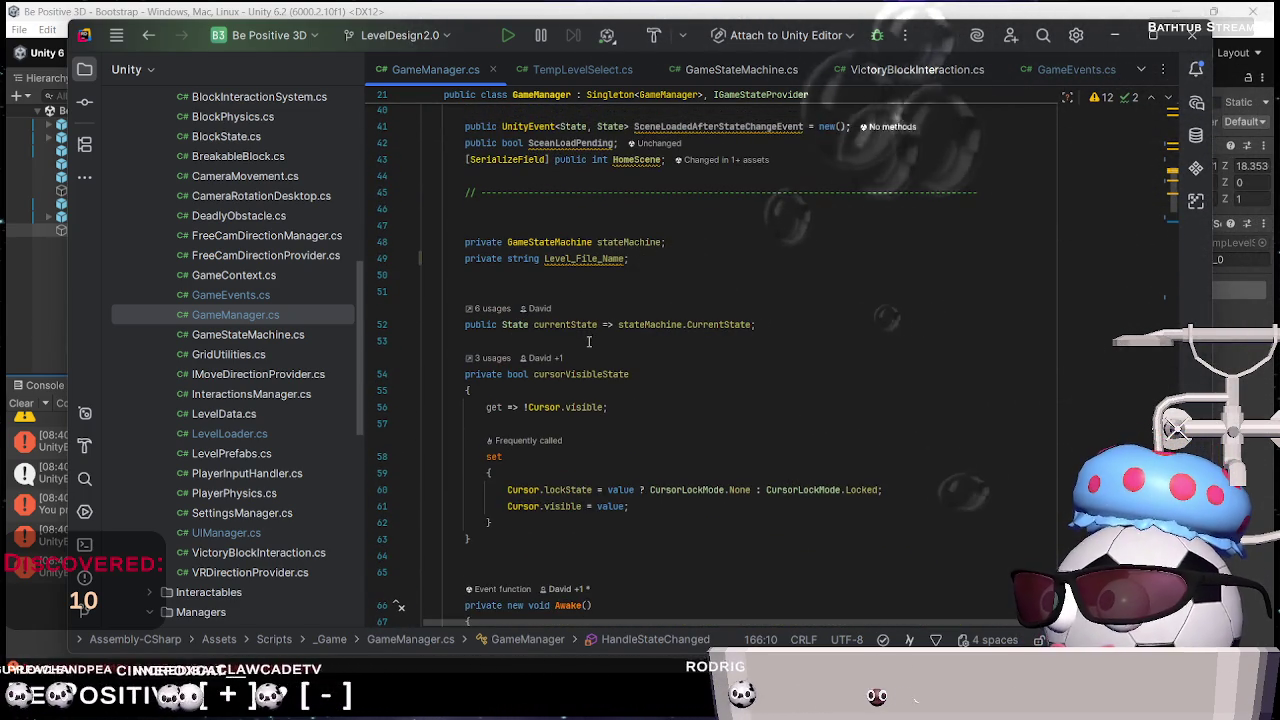
scroll(590, 343, "up", 8)
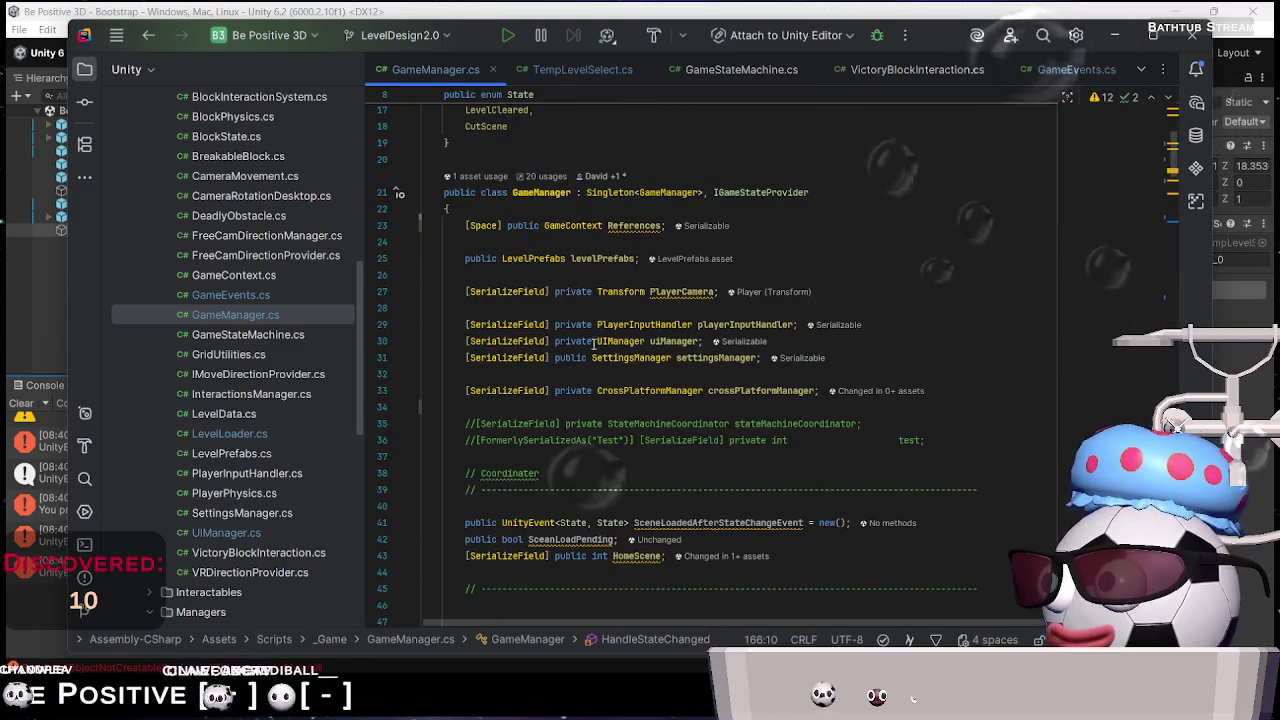
scroll(1045, 246, "down", 20)
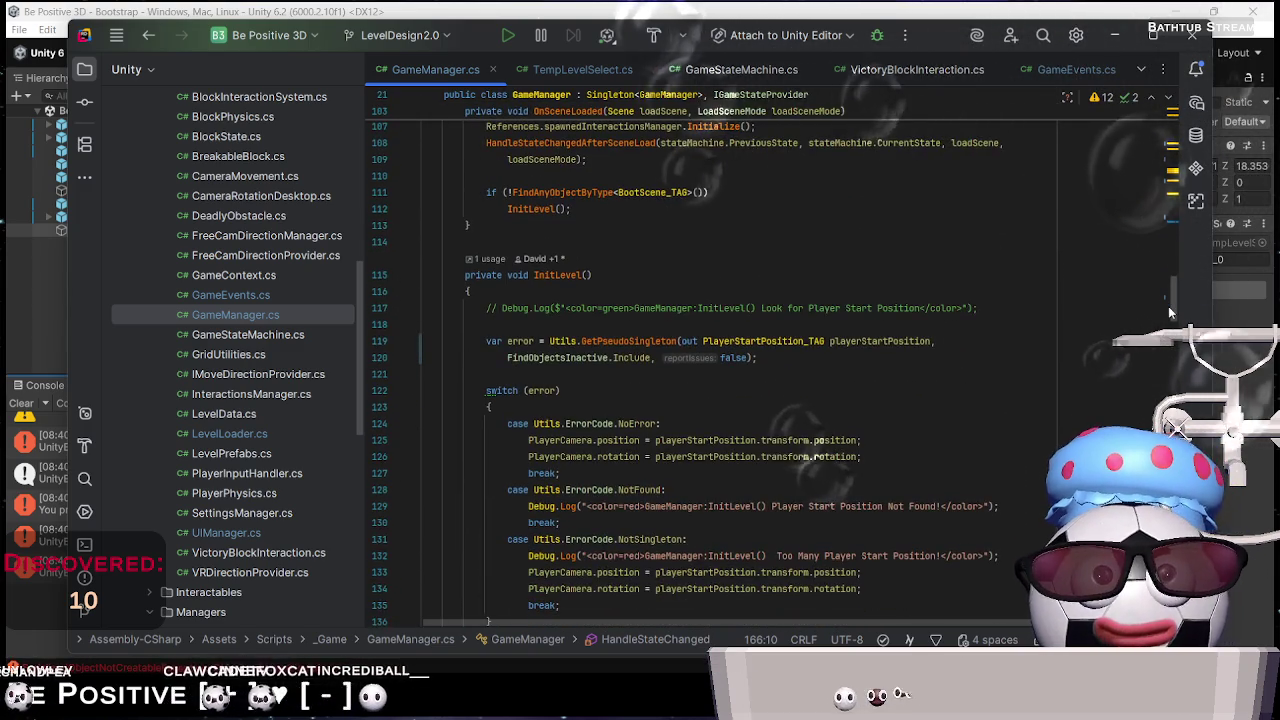
scroll(1174, 317, "down", 20)
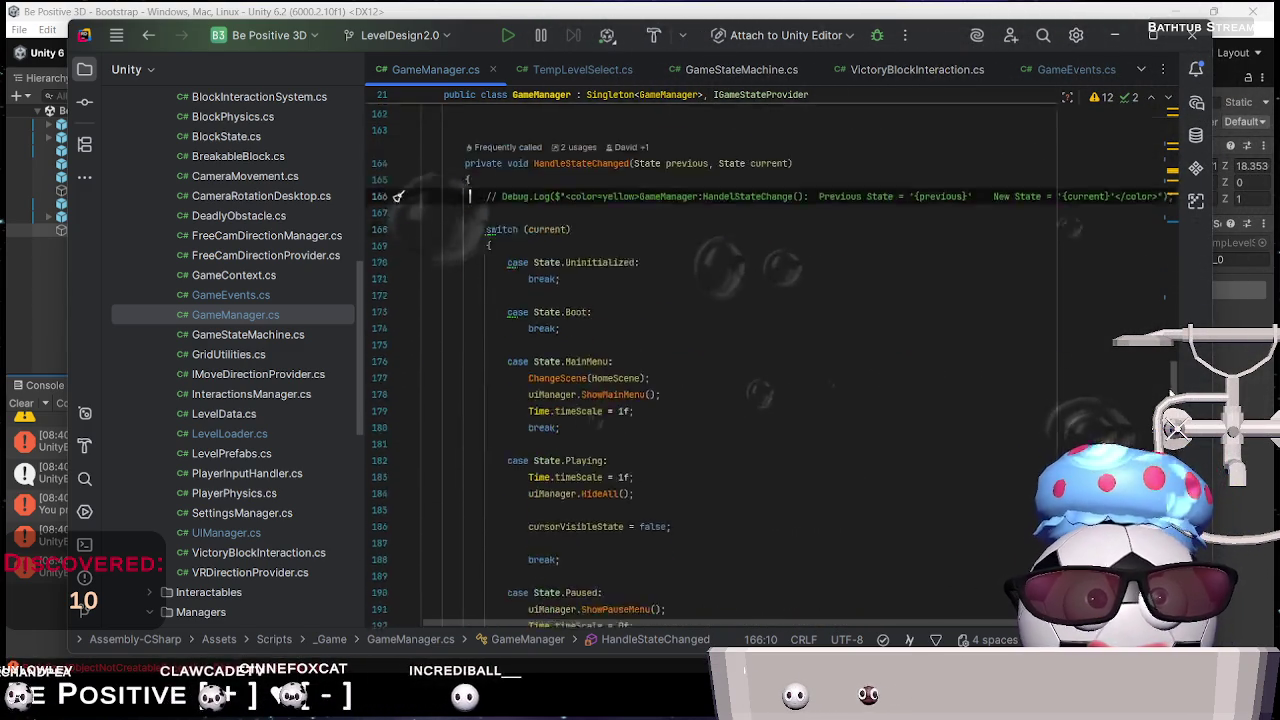
scroll(770, 380, "down", 15)
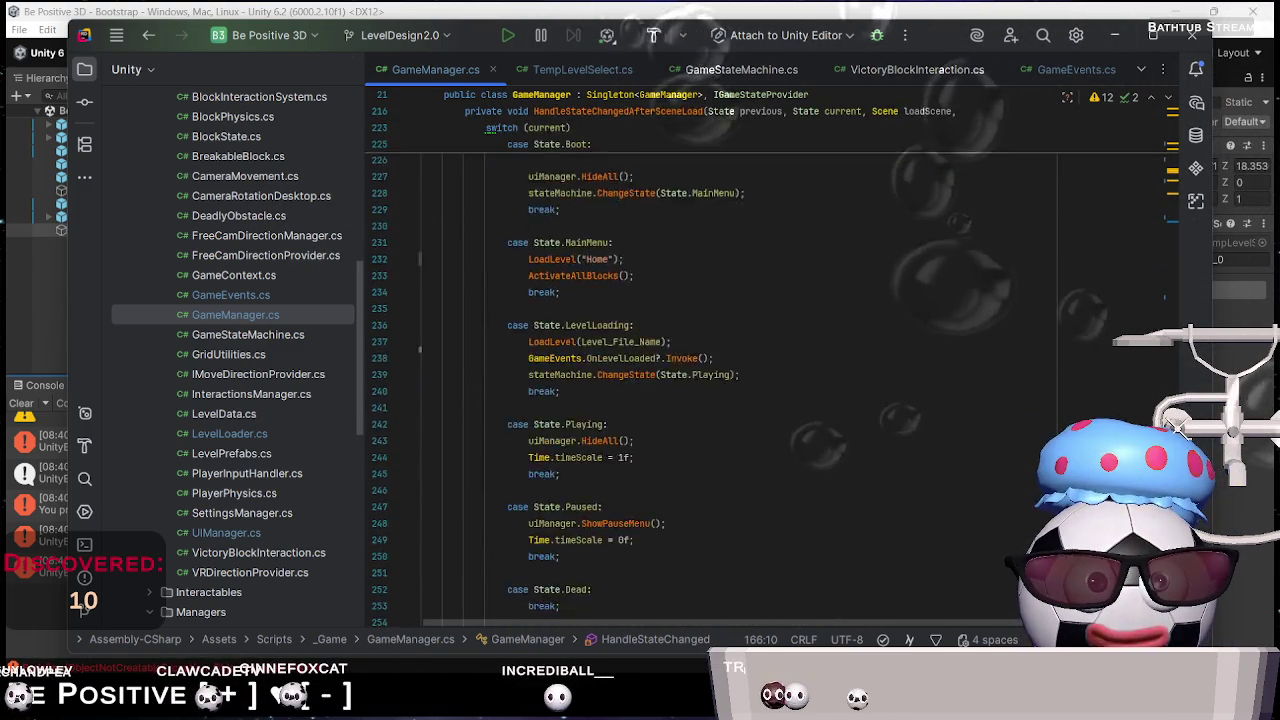
scroll(770, 380, "down", 1)
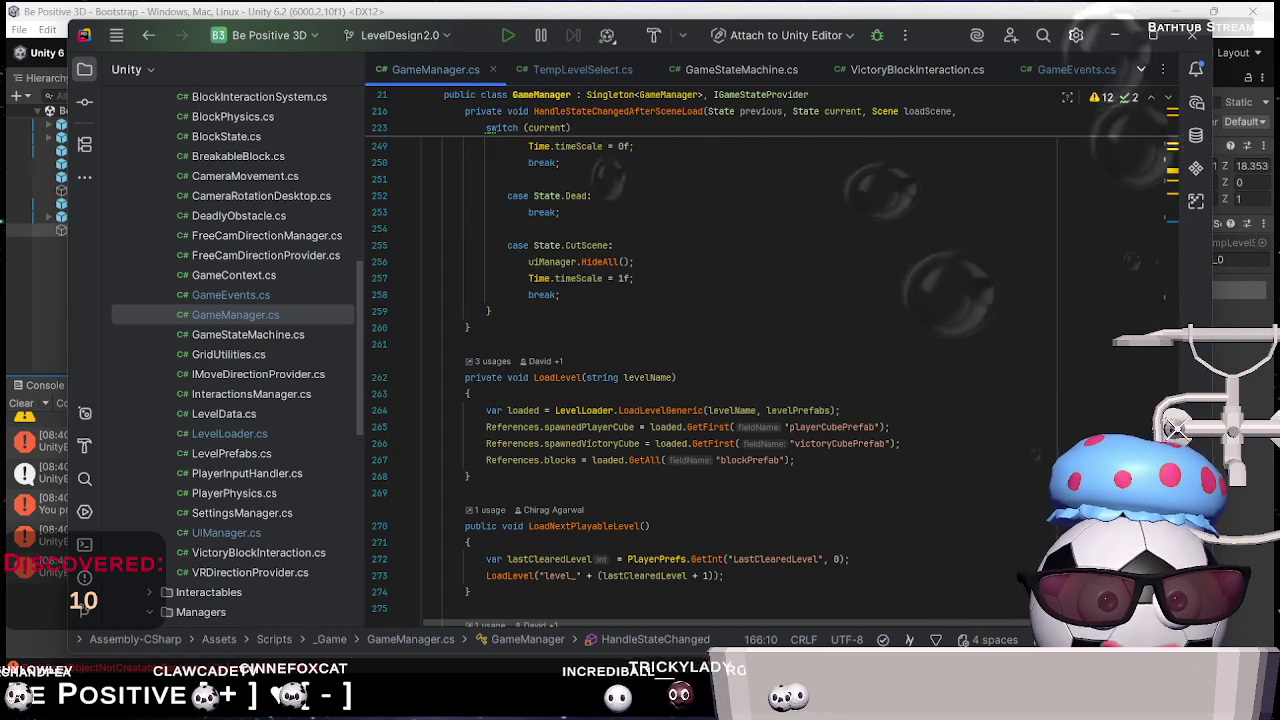
scroll(826, 443, "down", 6)
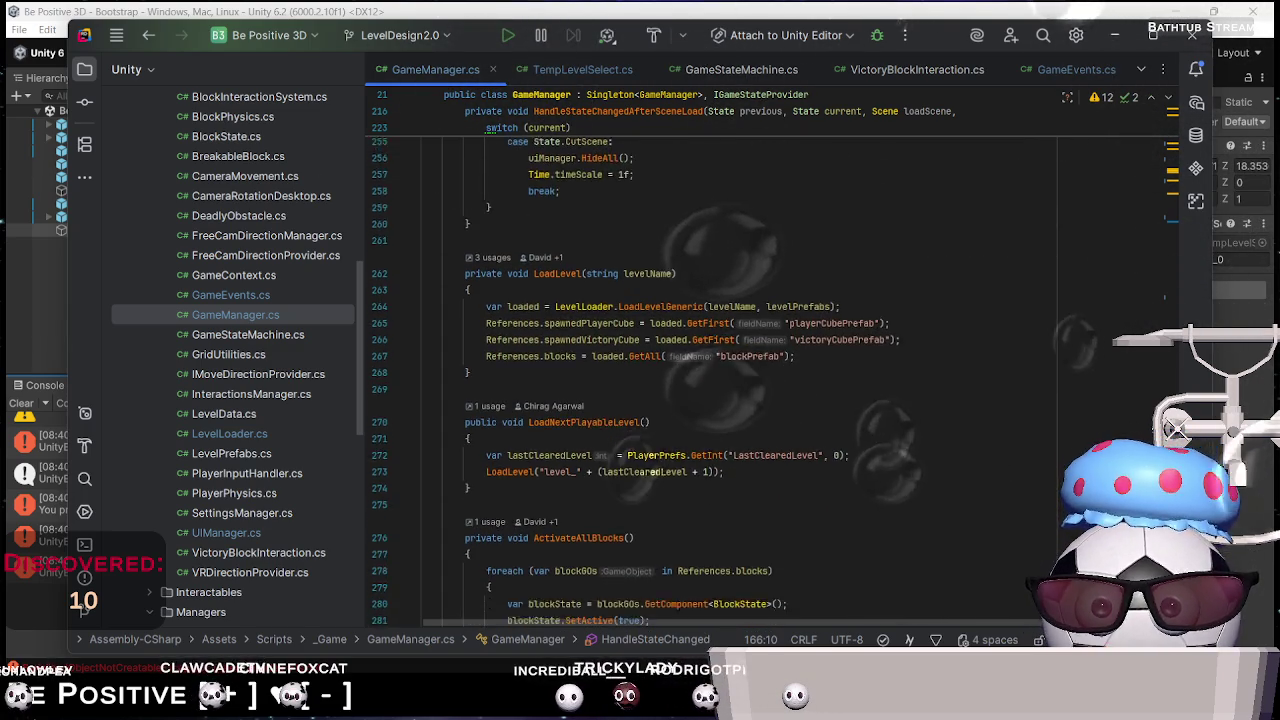
scroll(770, 380, "down", 3)
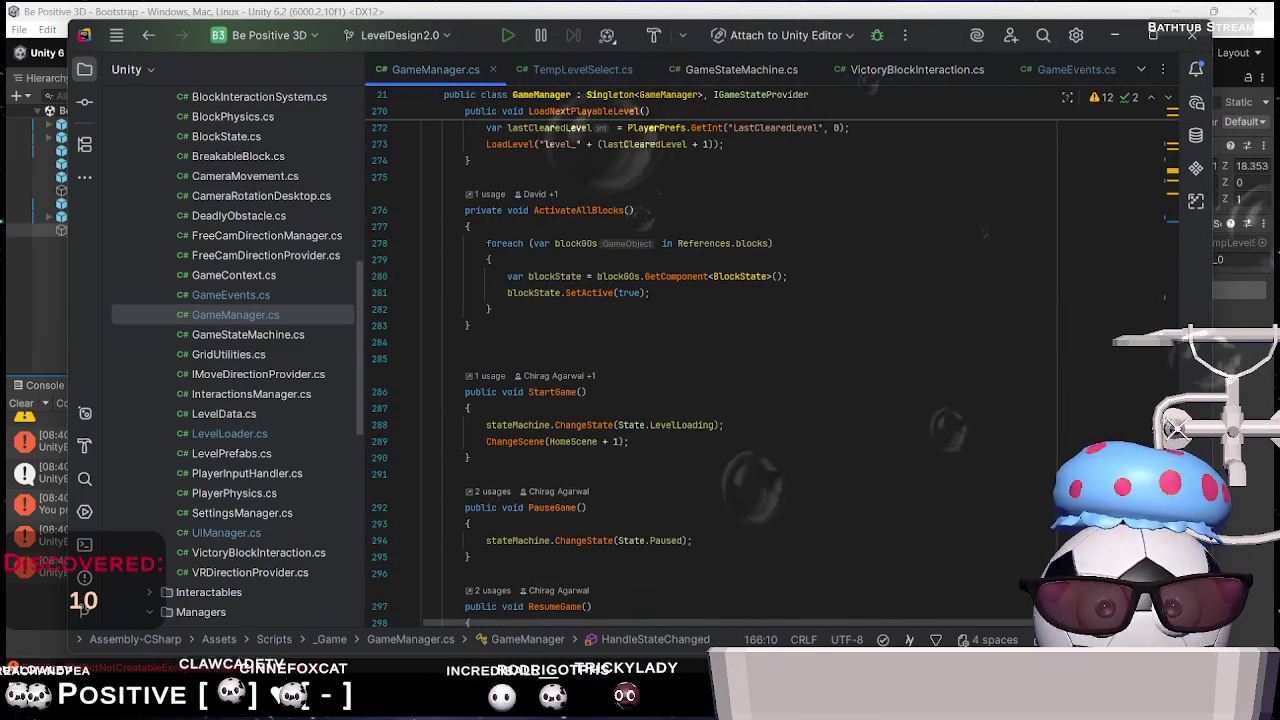
scroll(621, 449, "up", 3)
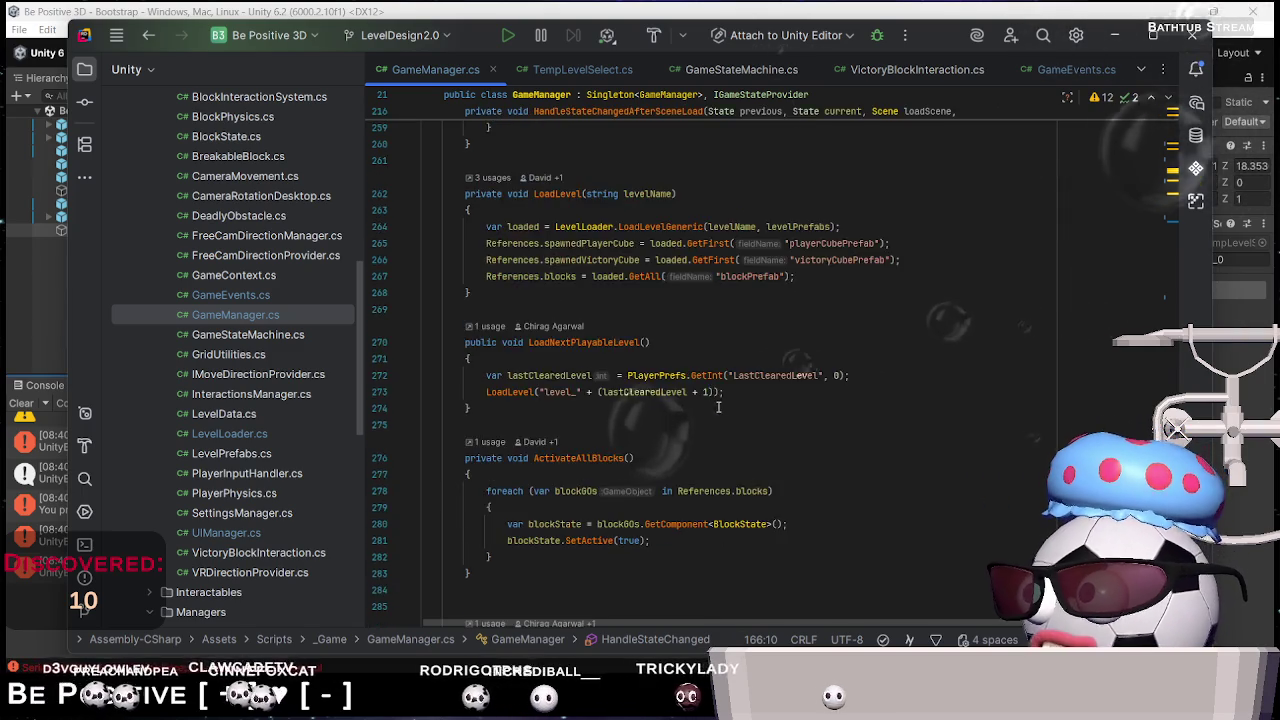
scroll(621, 449, "down", 3)
left_click_drag(724, 425, 408, 420)
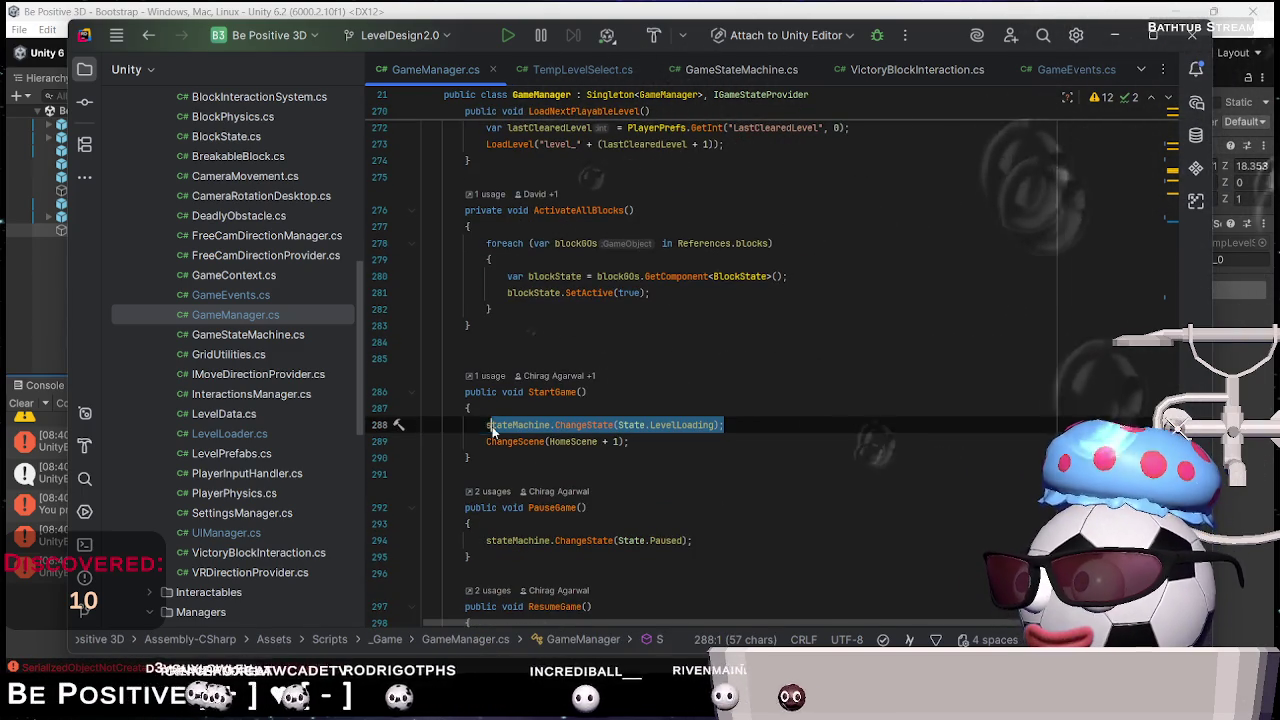
scroll(652, 411, "up", 5)
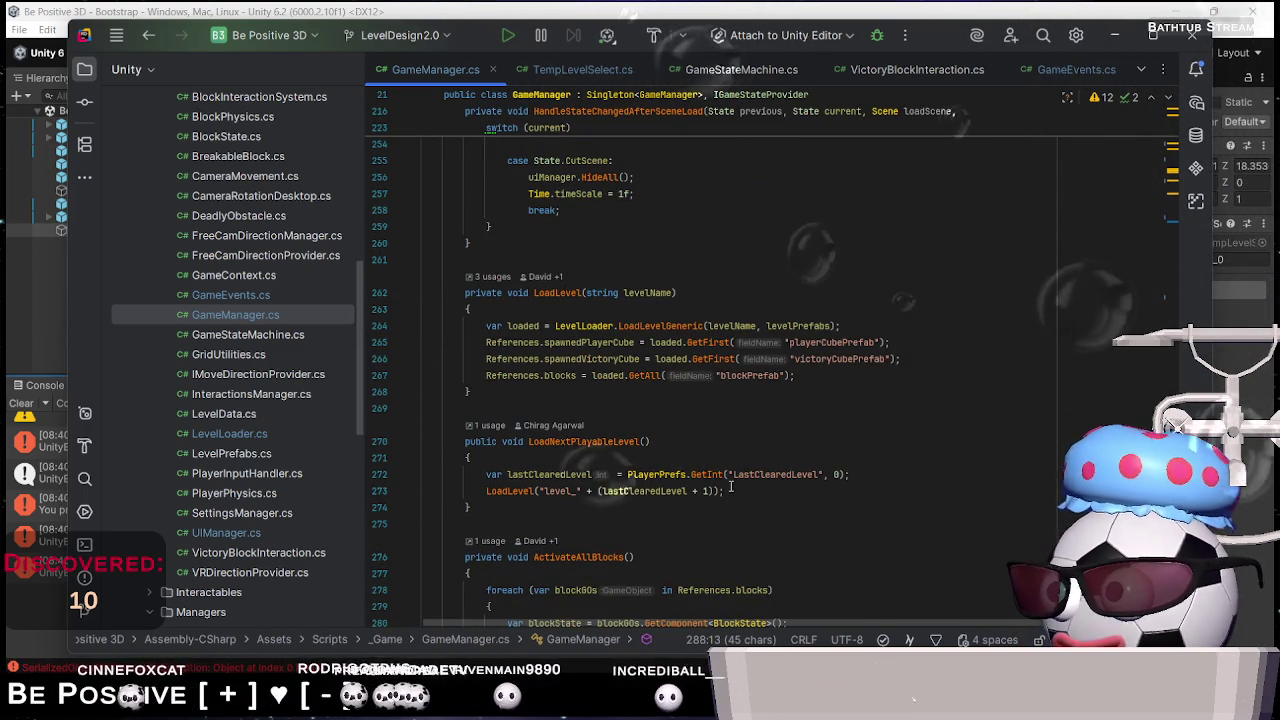
Add stateMachine.ChangeState(State.Playing) after the LoadLevel call in LoadNextPlayableLevel
left_click(733, 490)
key("Return")
key("Left")
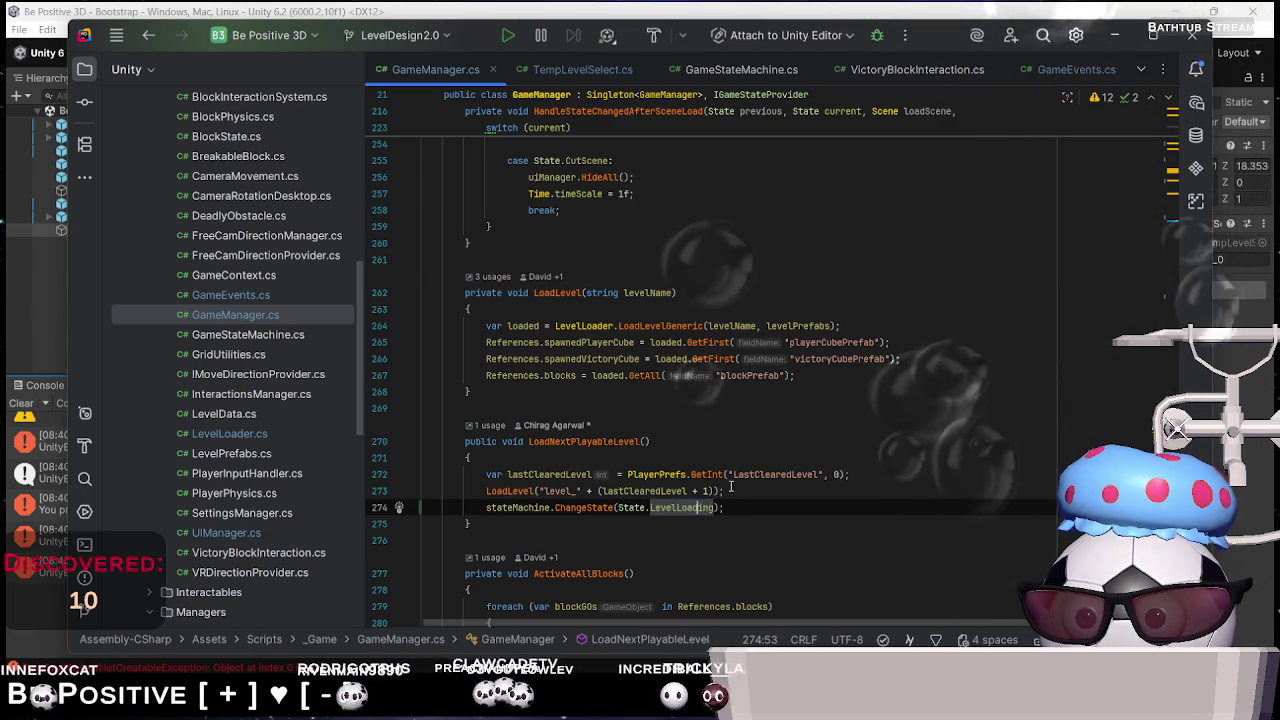
key("ctrl+shift+Left")
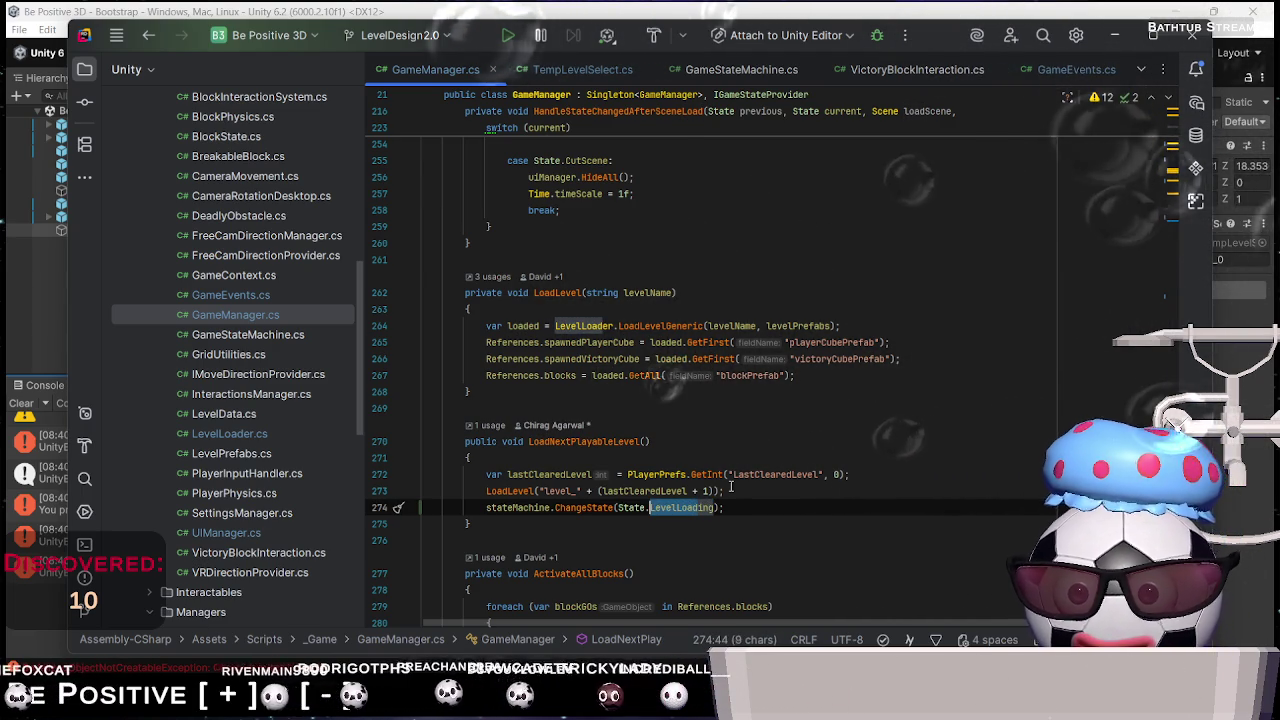
type("Pla")
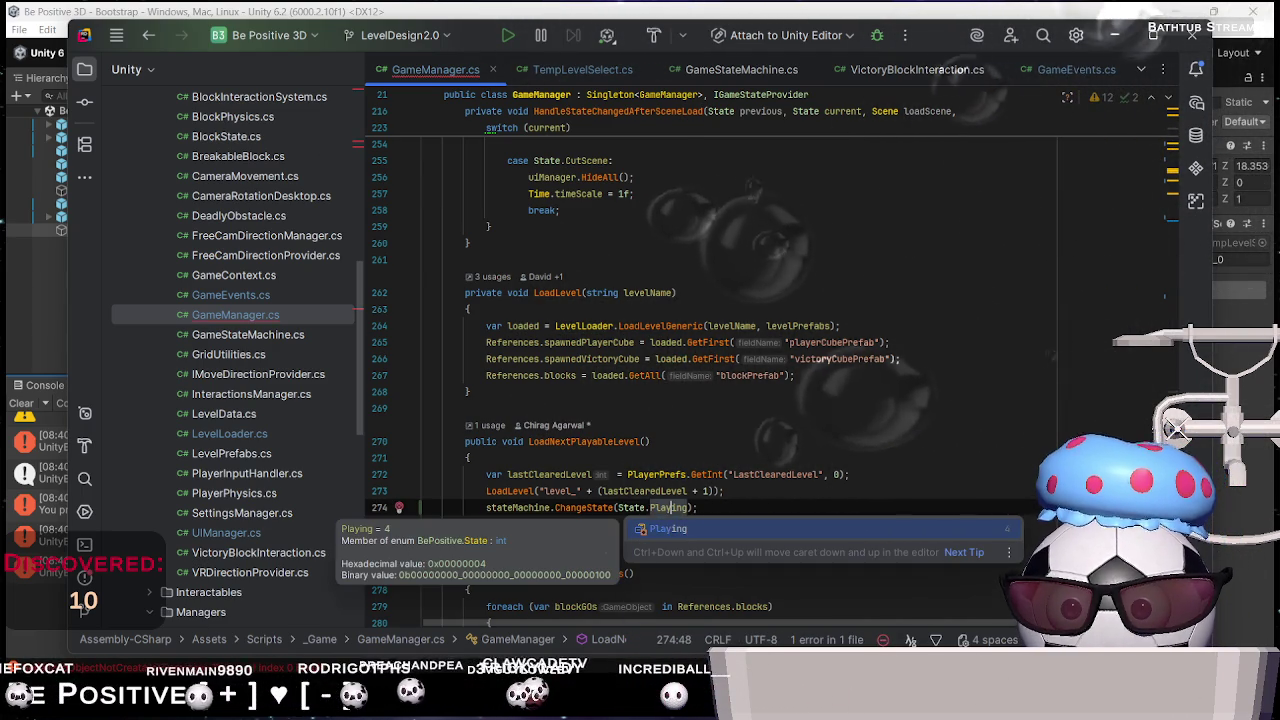
type("y")
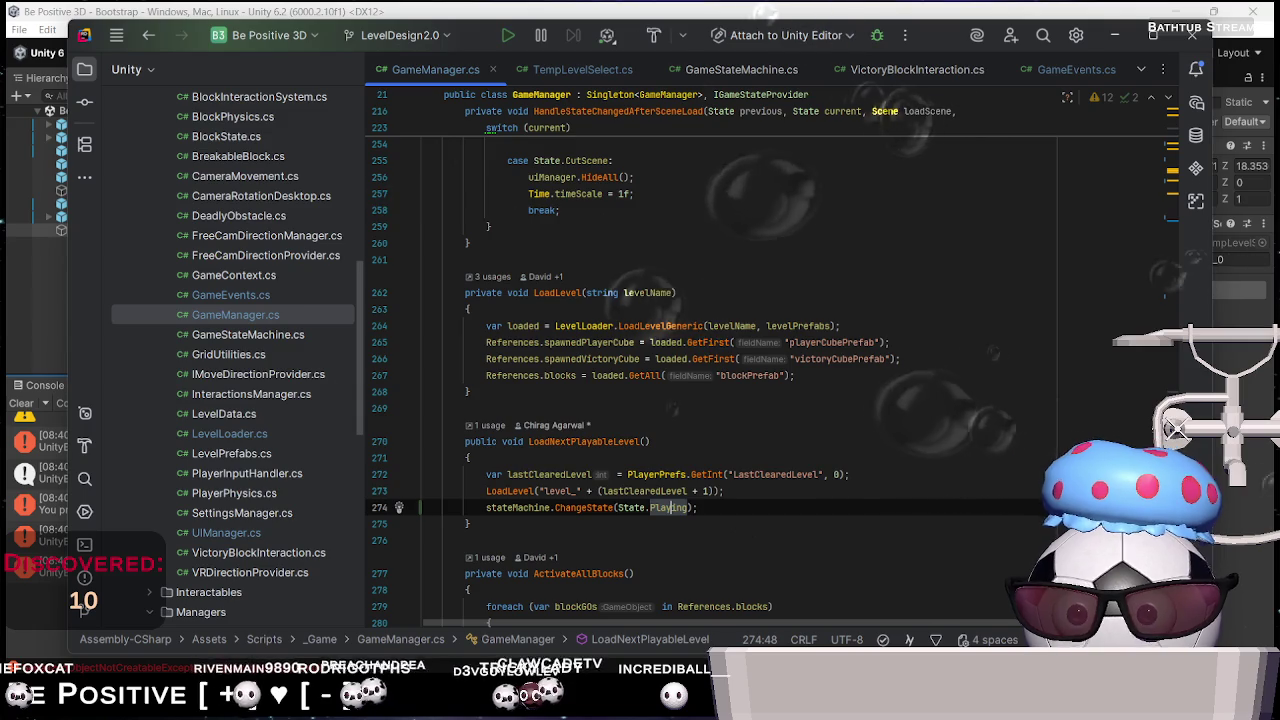
key("alt+Tab")
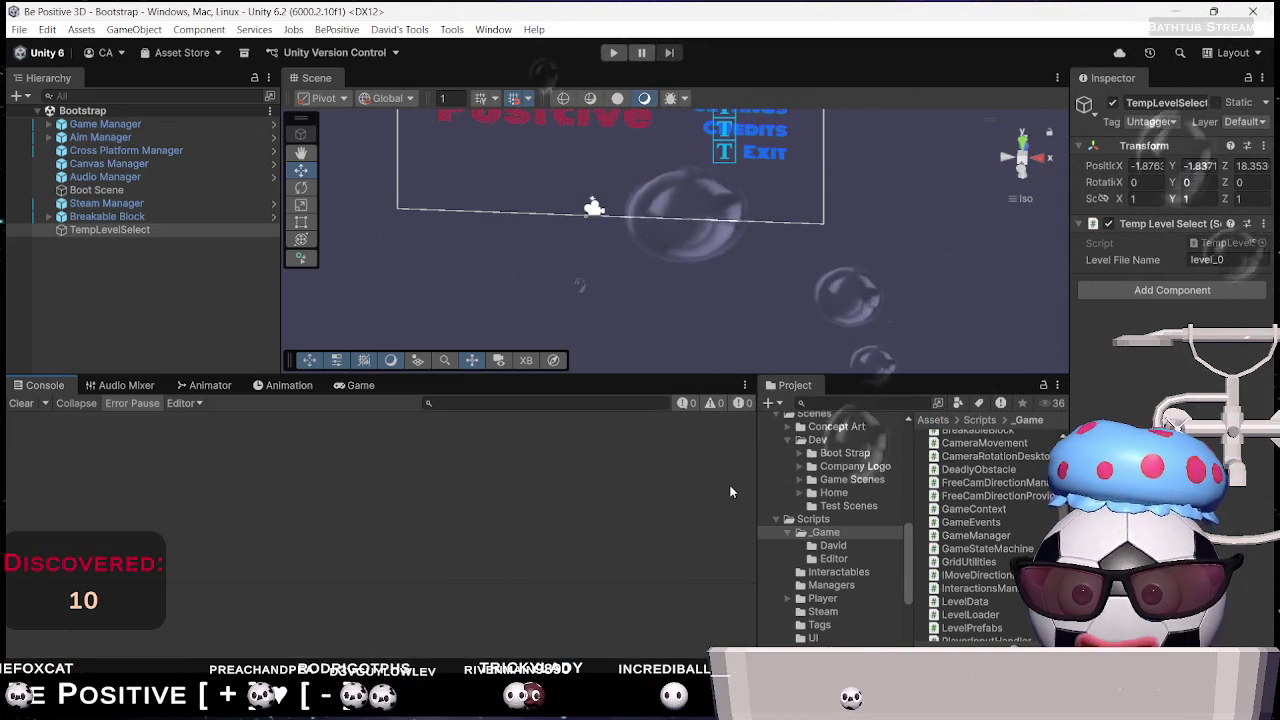
Enter play mode, start from the main menu, and advance to the next level
left_click(617, 55)
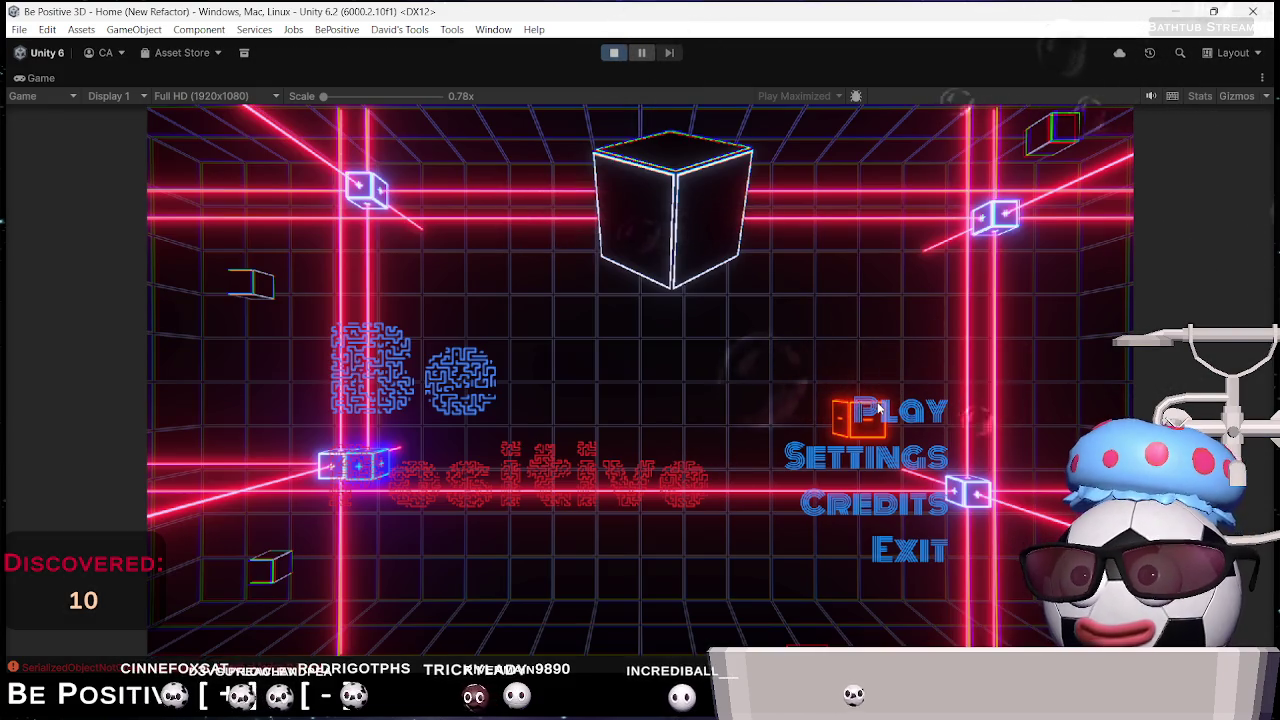
left_click(884, 410)
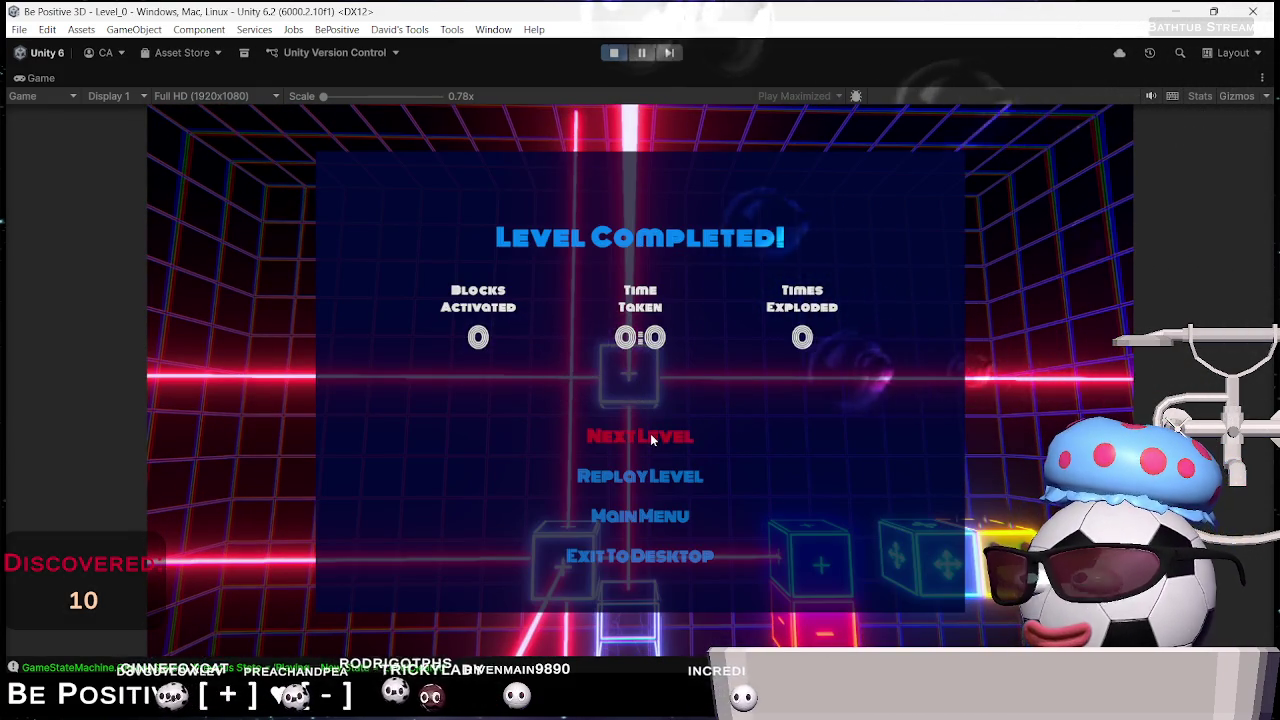
left_click(651, 440)
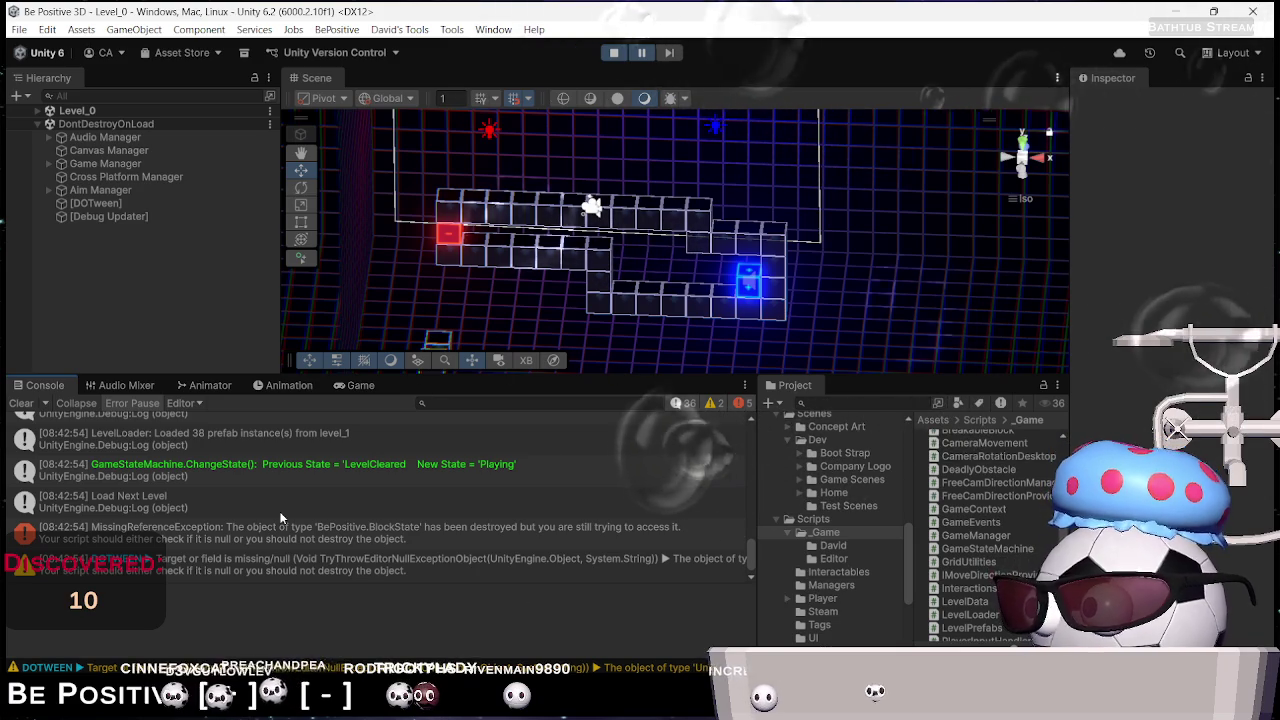
Inspect the MissingReferenceException and open BlockInteractionSystem.cs line 83 in Rider
left_click(224, 532)
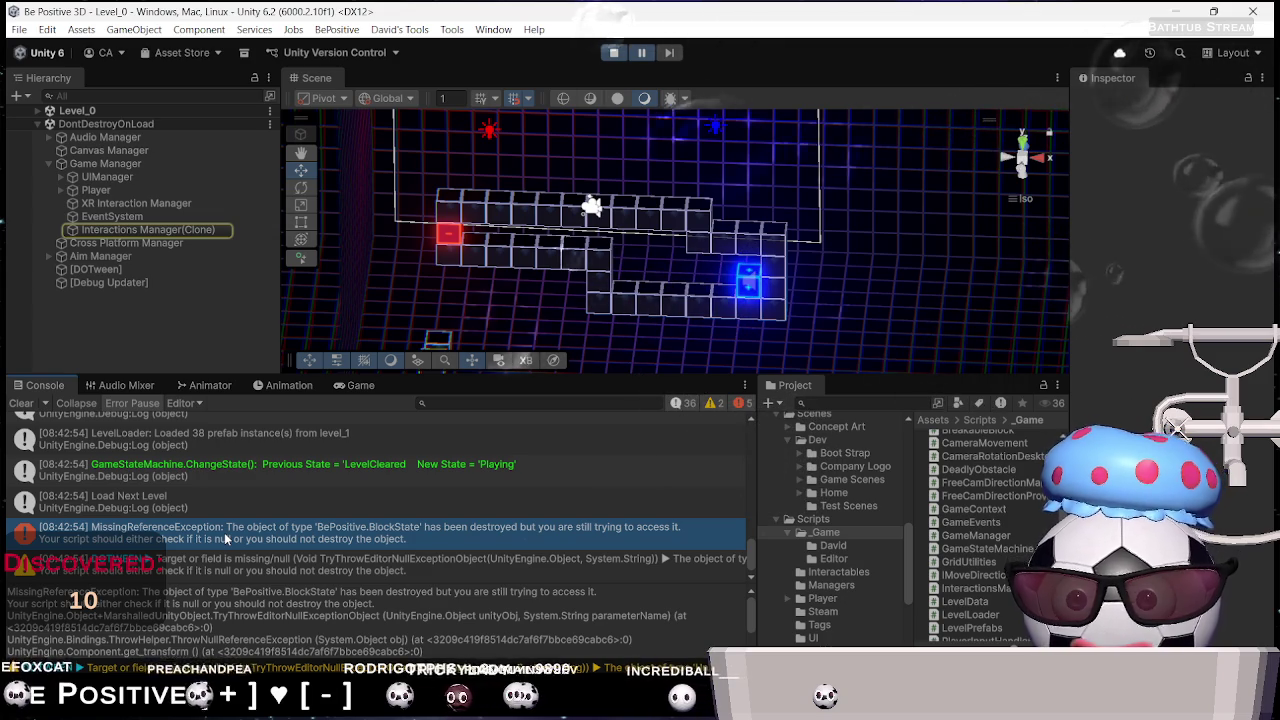
left_click(194, 231)
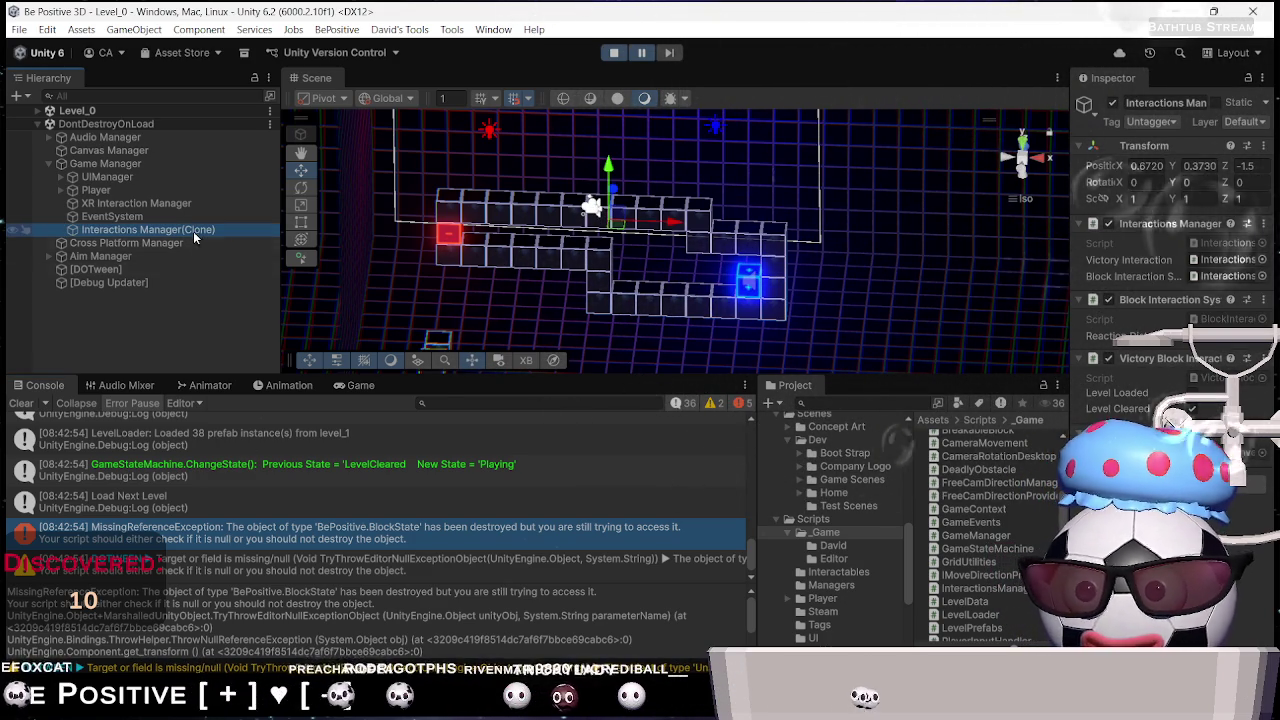
left_click(429, 541)
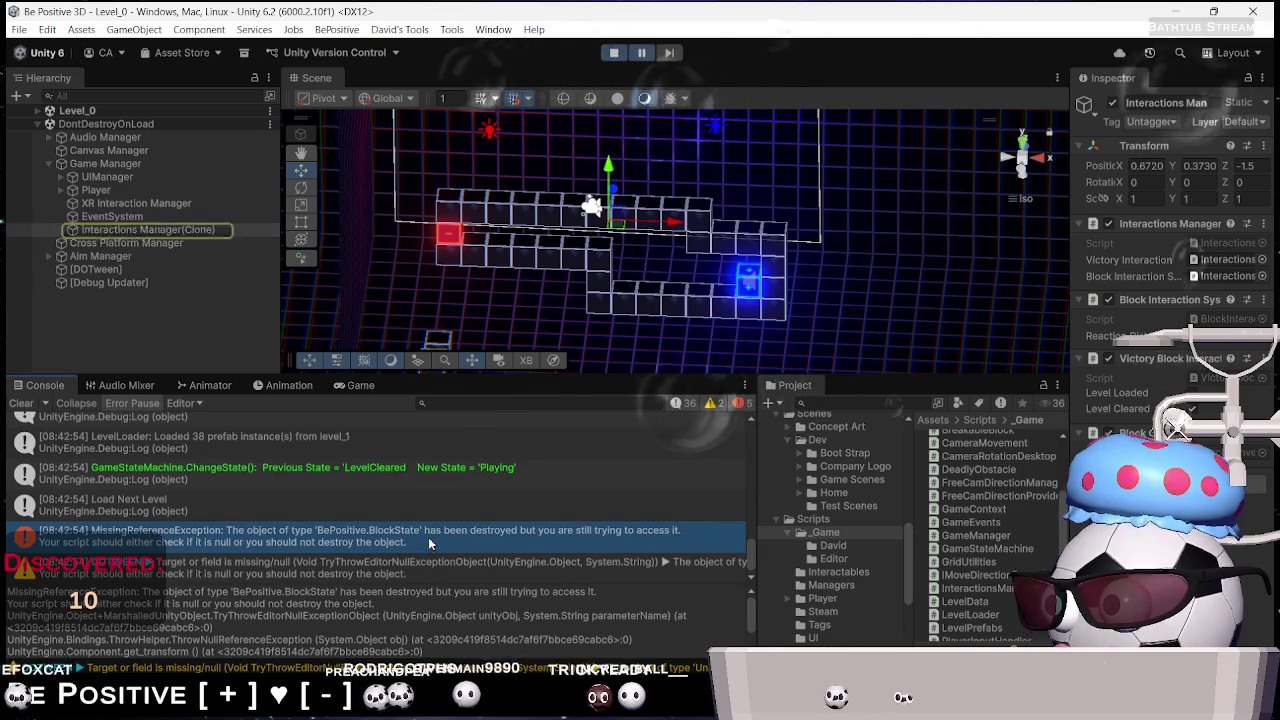
double_click(428, 537)
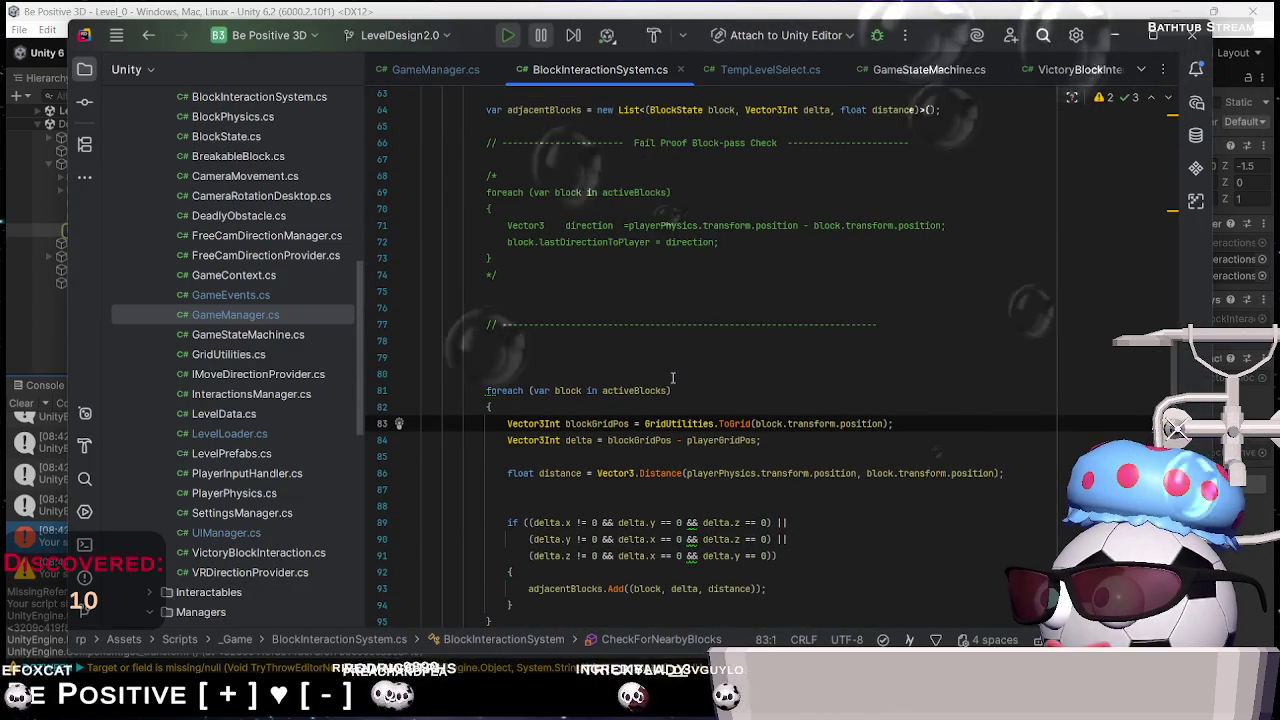
scroll(567, 396, "up", 5)
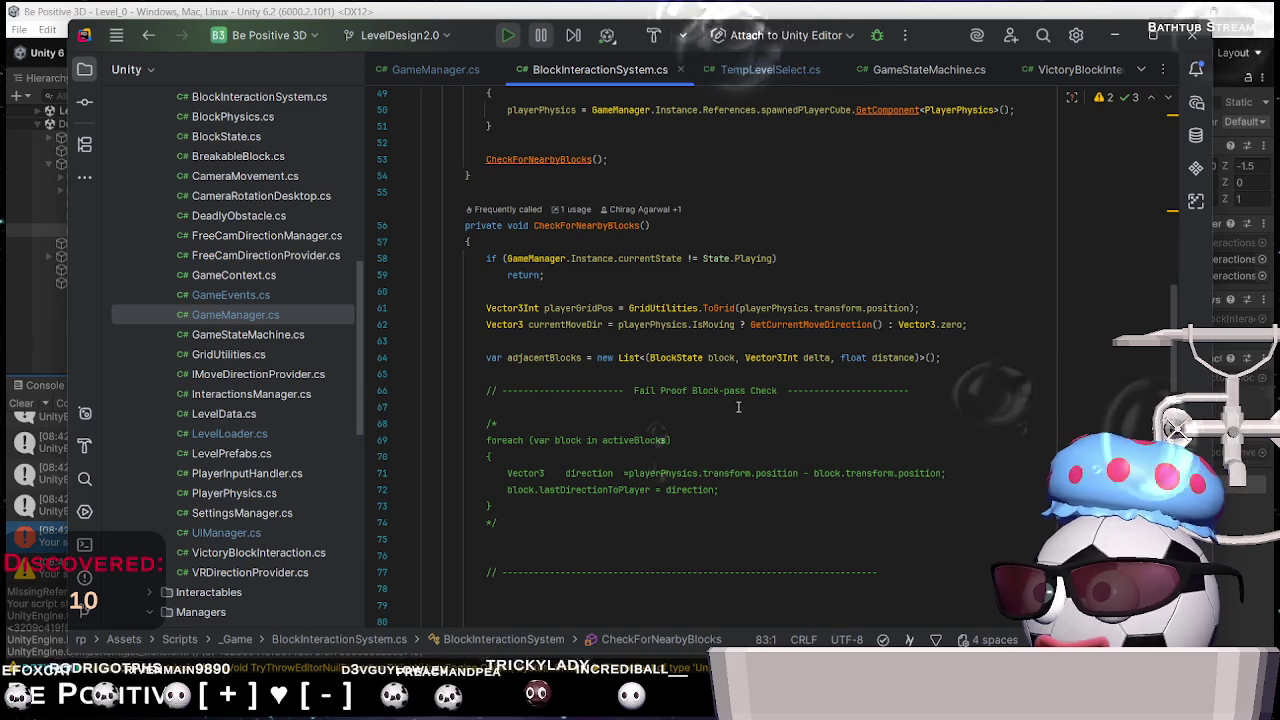
scroll(664, 462, "down", 7)
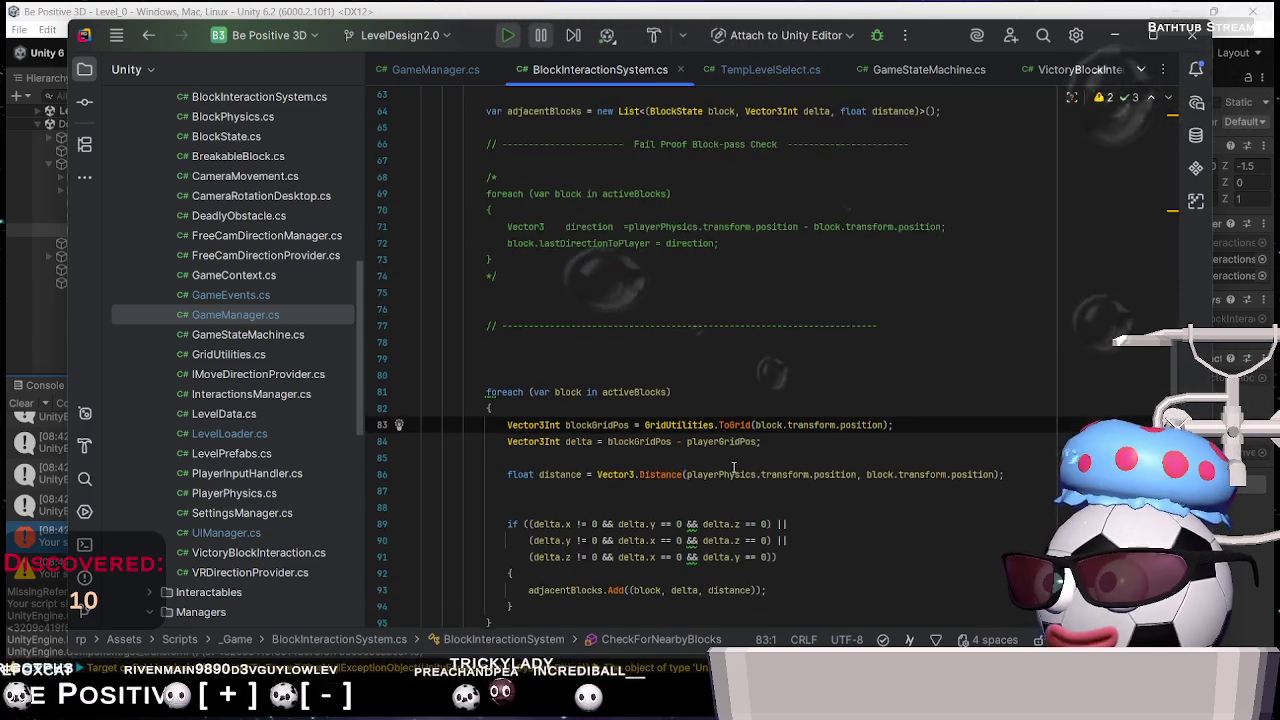
scroll(740, 466, "down", 2)
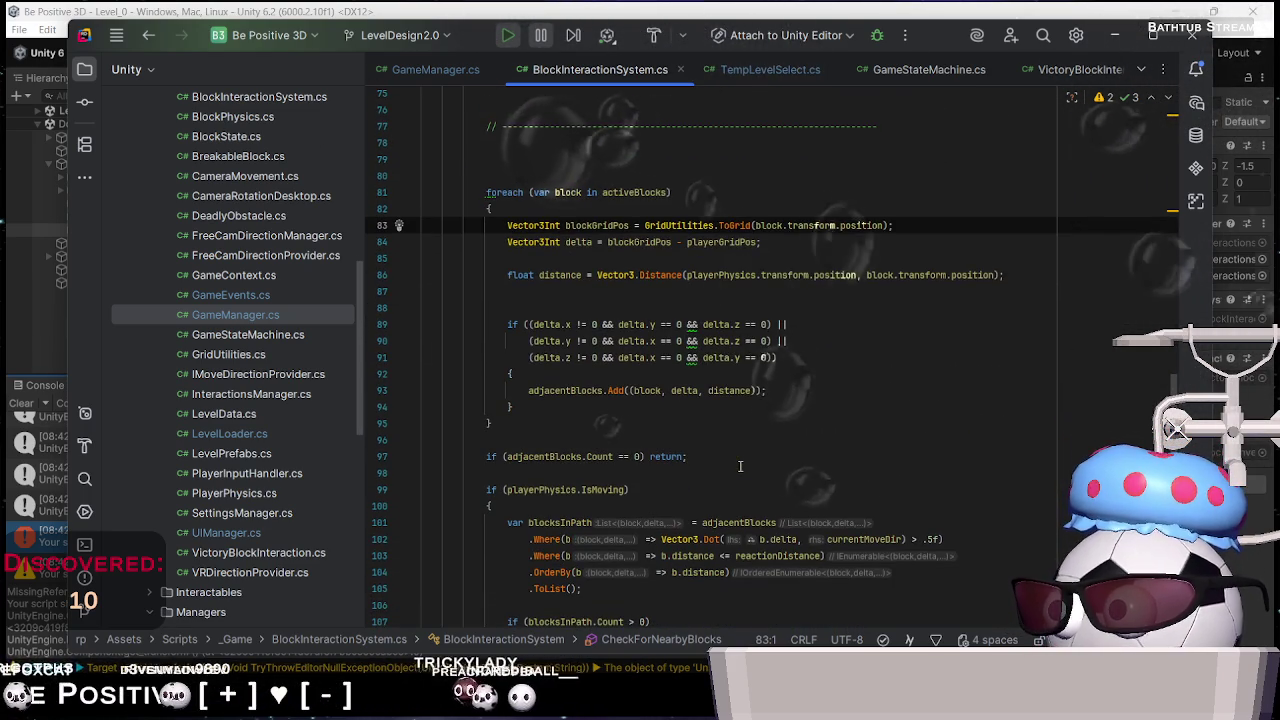
scroll(733, 461, "up", 6)
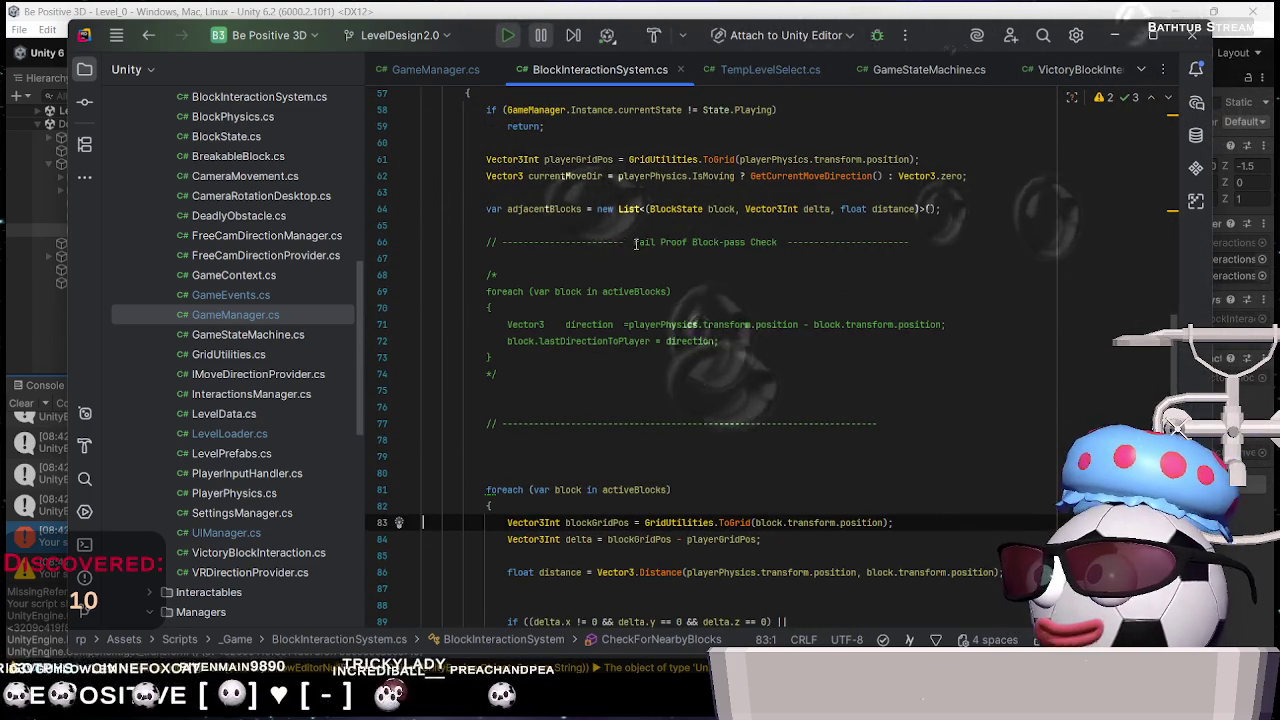
left_click_drag(634, 242, 690, 242)
scroll(694, 337, "up", 3)
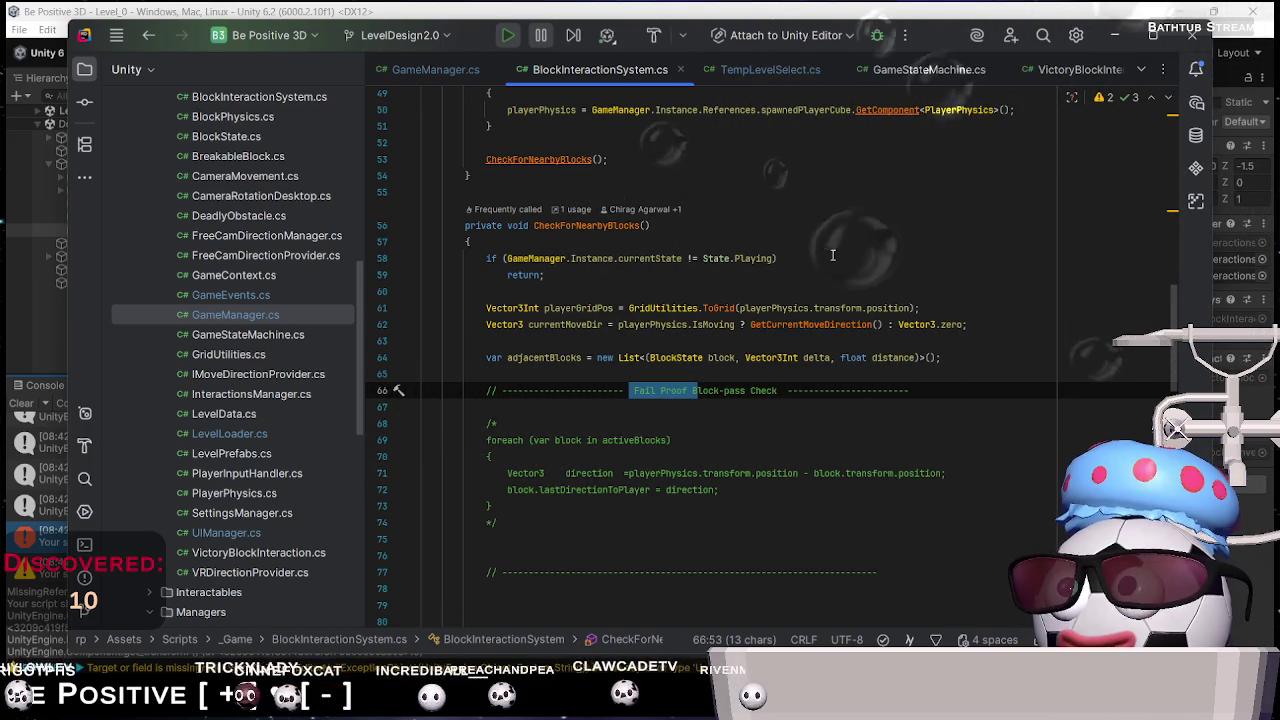
scroll(833, 240, "up", 2)
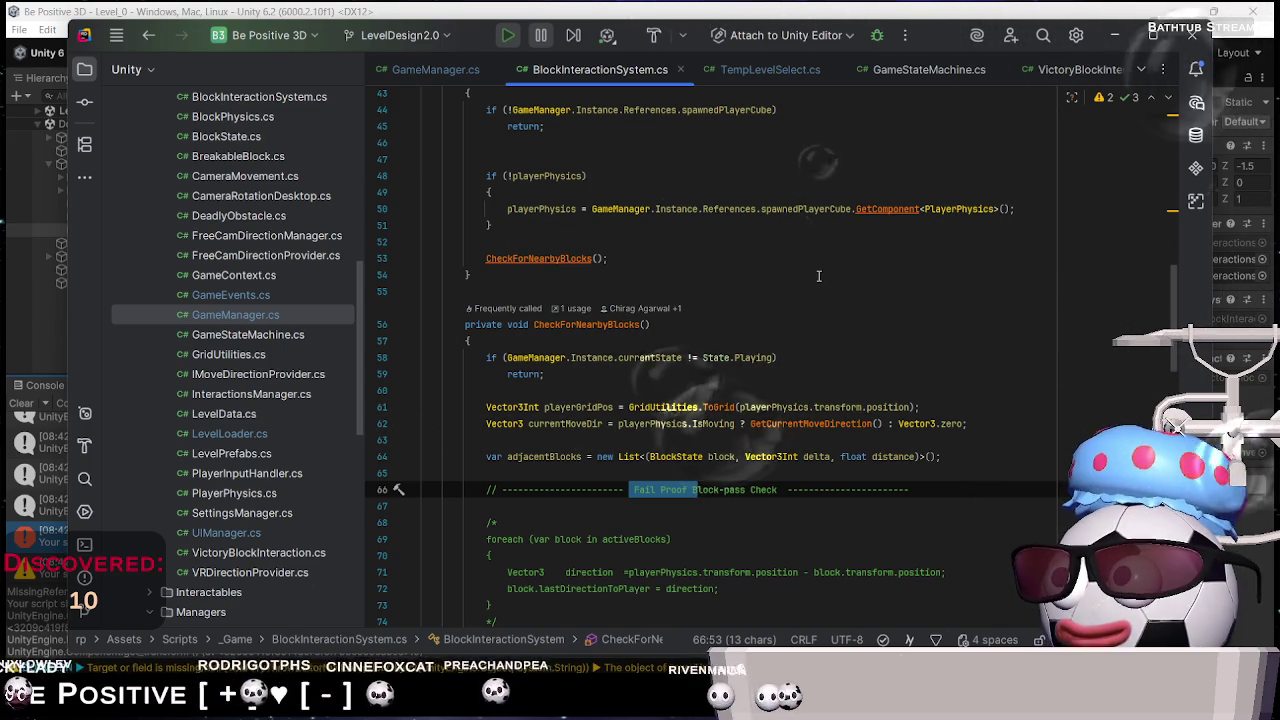
scroll(287, 287, "up", 7)
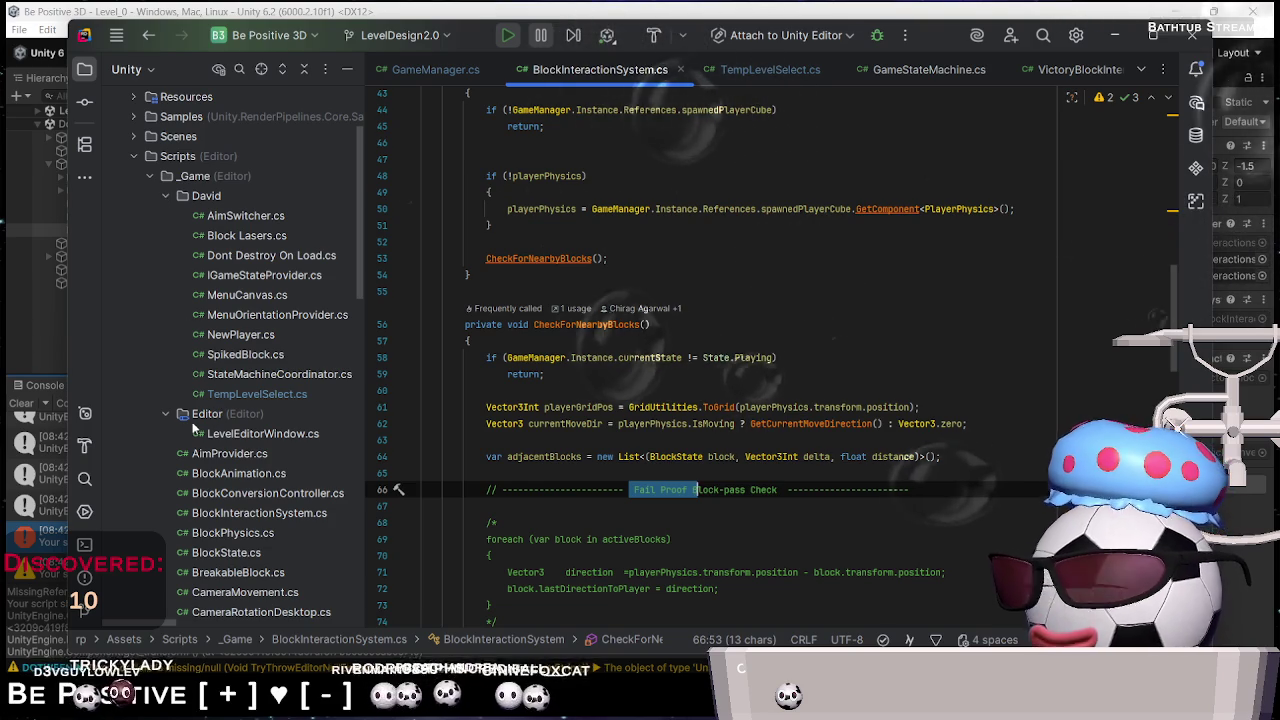
double_click(280, 433)
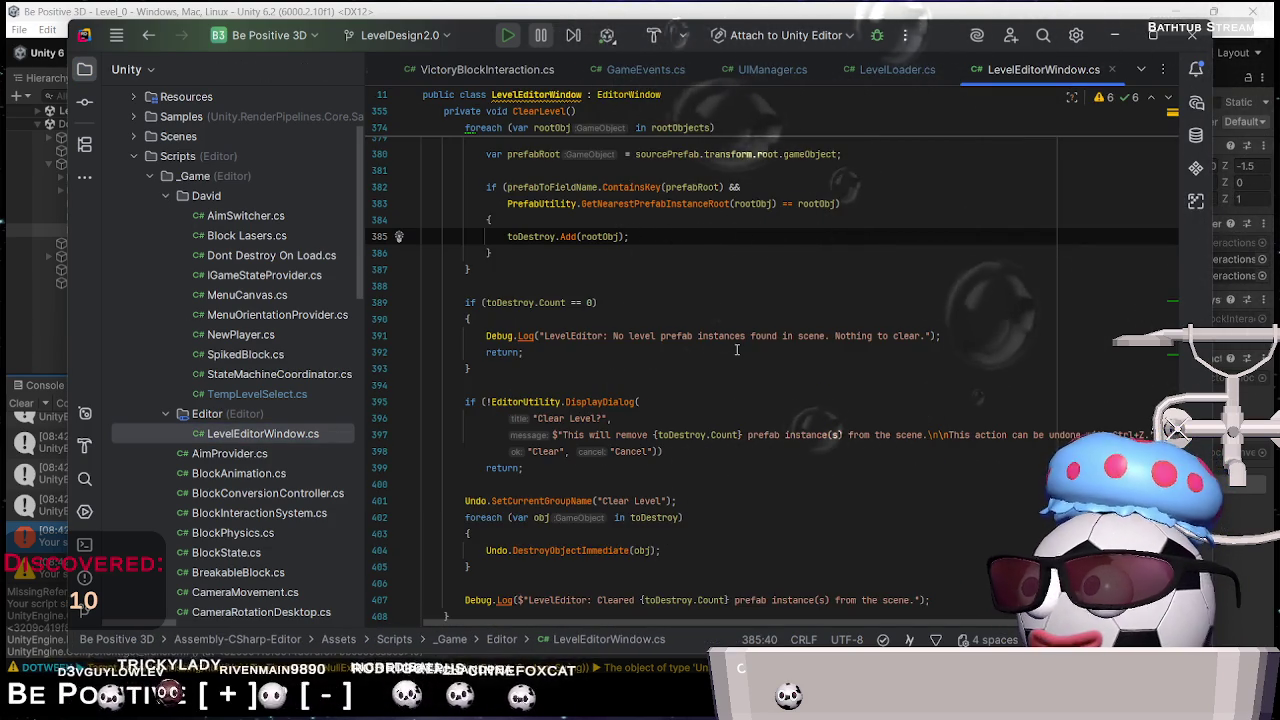
scroll(737, 349, "down", 10)
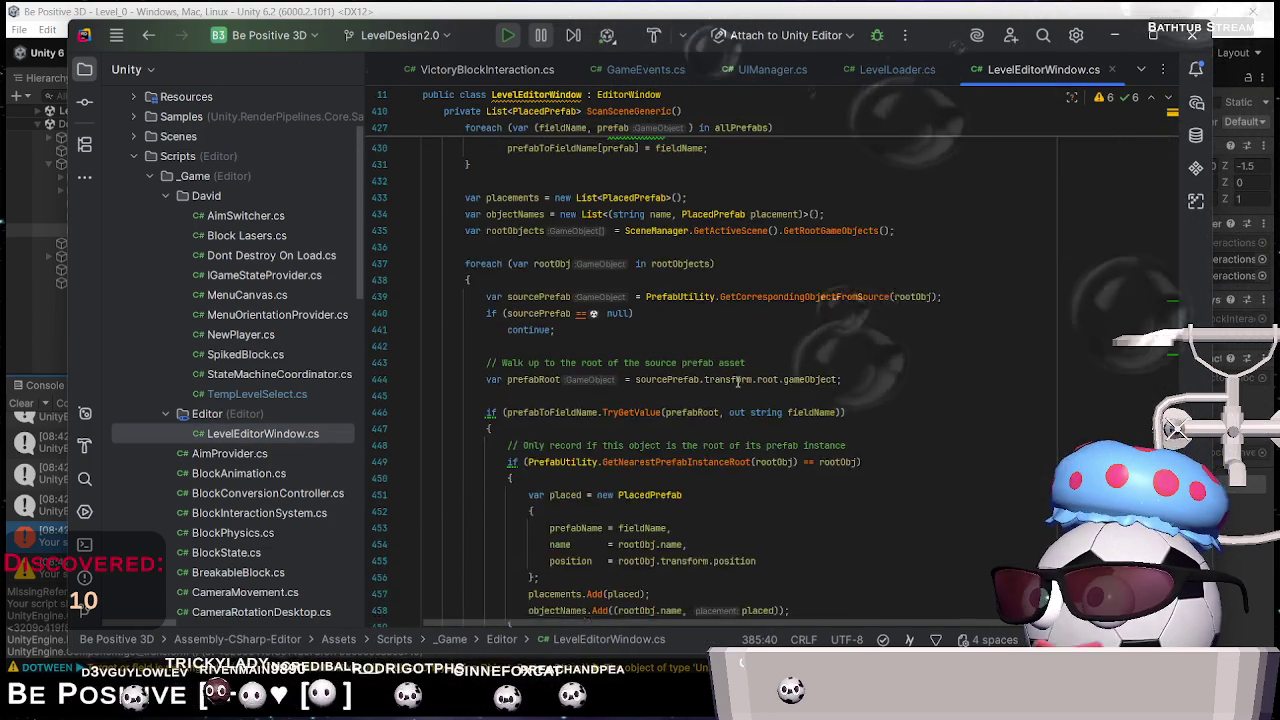
scroll(724, 410, "up", 5)
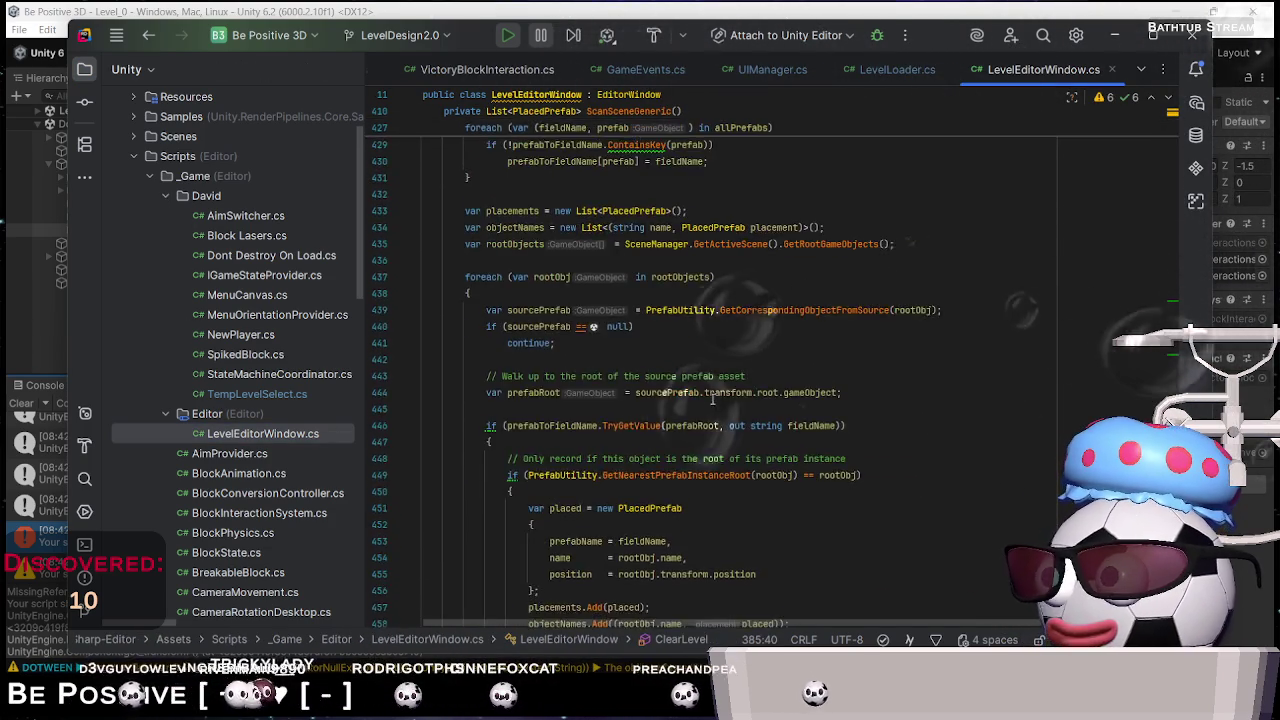
scroll(697, 400, "up", 5)
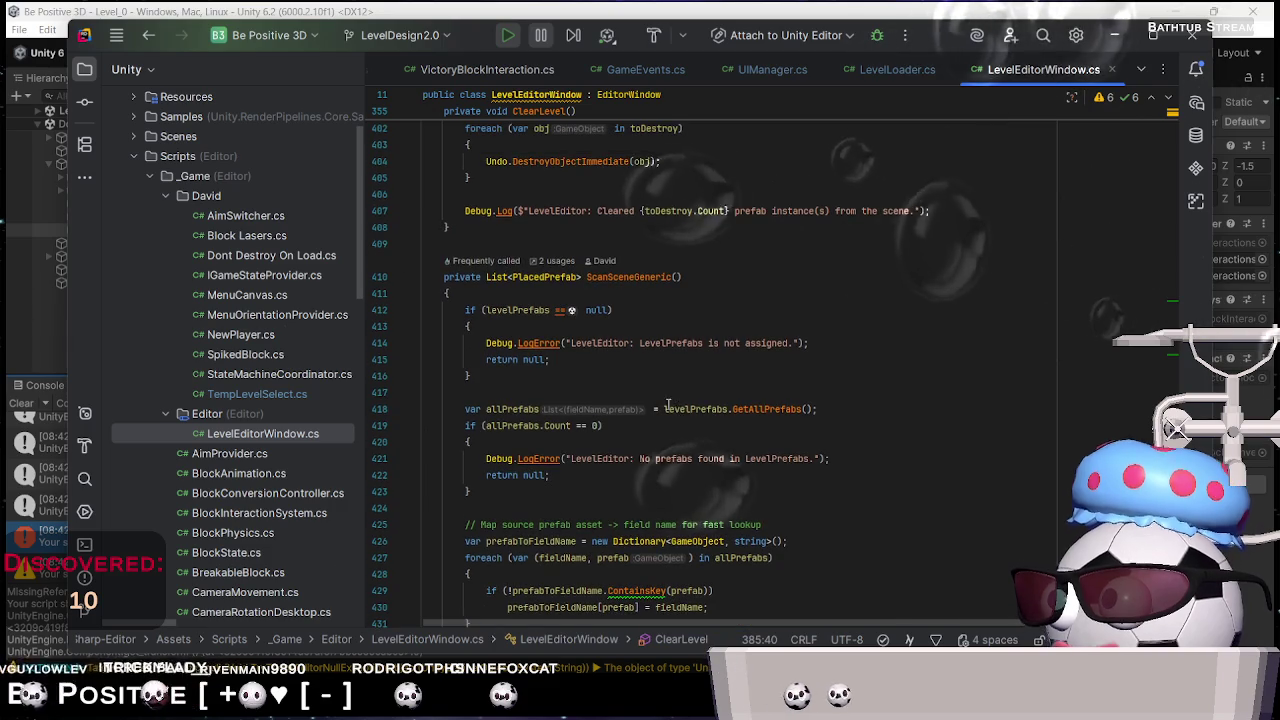
double_click(533, 277)
scroll(537, 370, "up", 5)
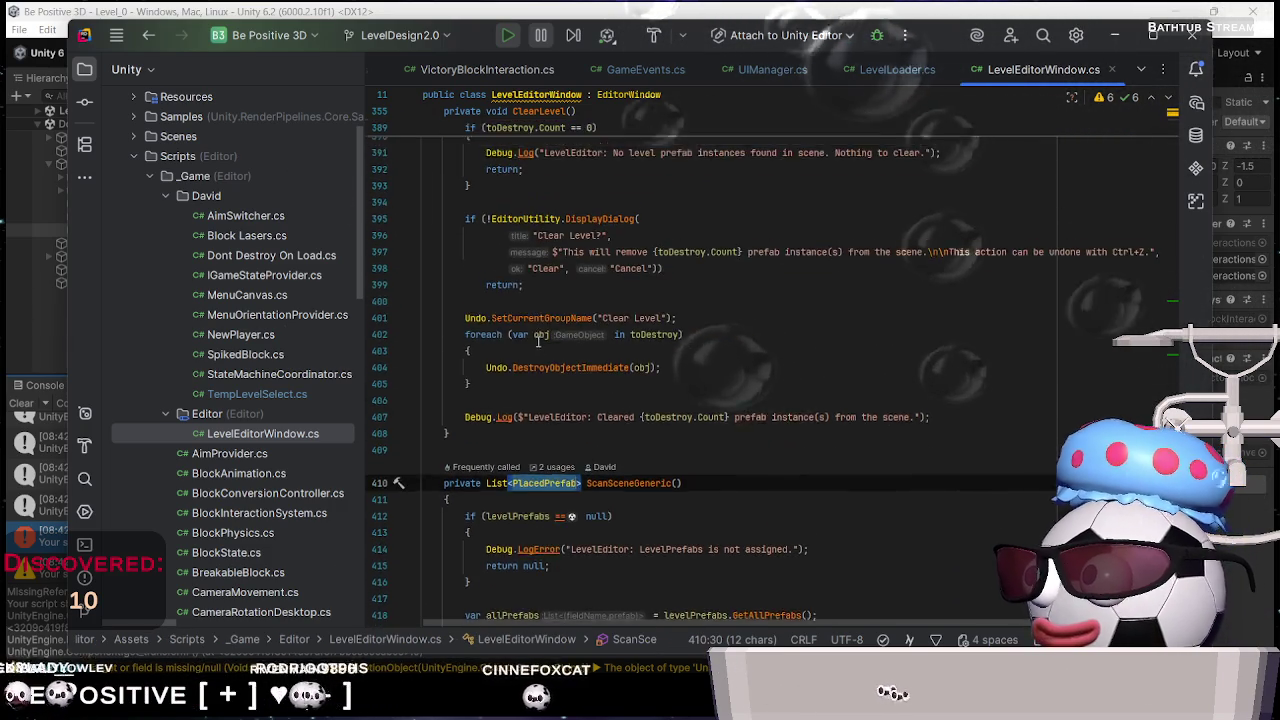
scroll(617, 484, "up", 5)
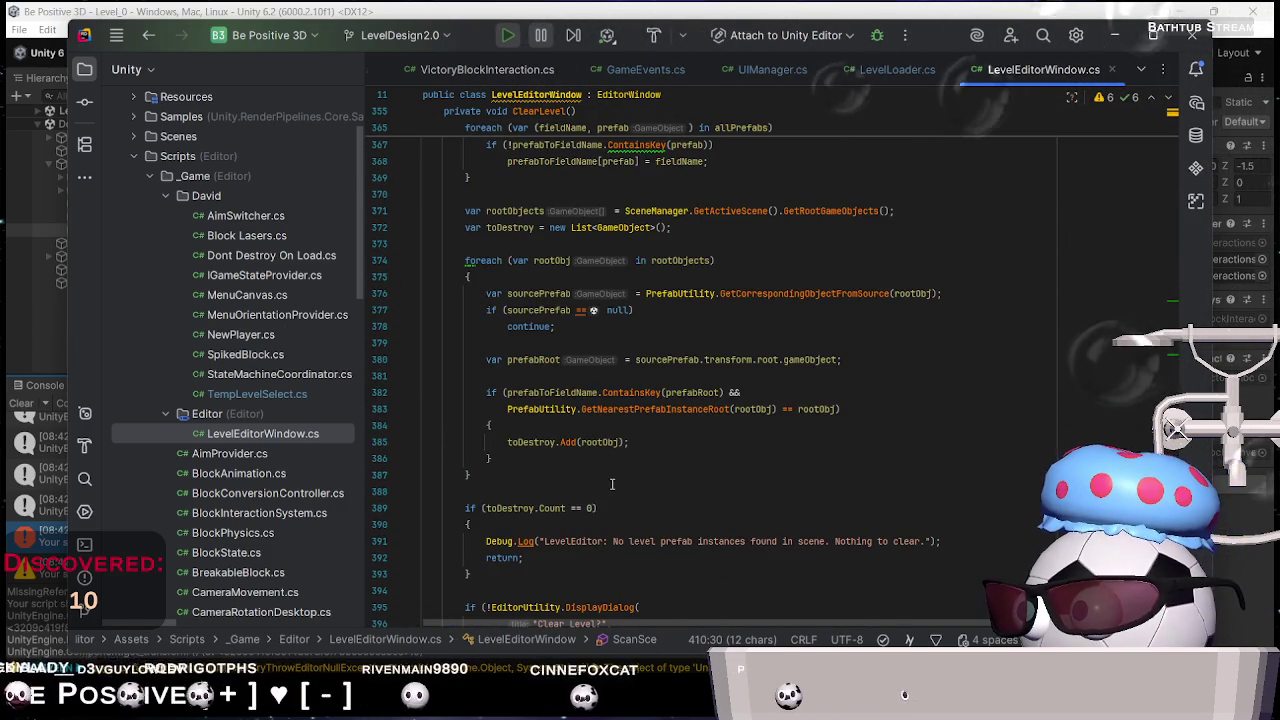
scroll(612, 484, "up", 6)
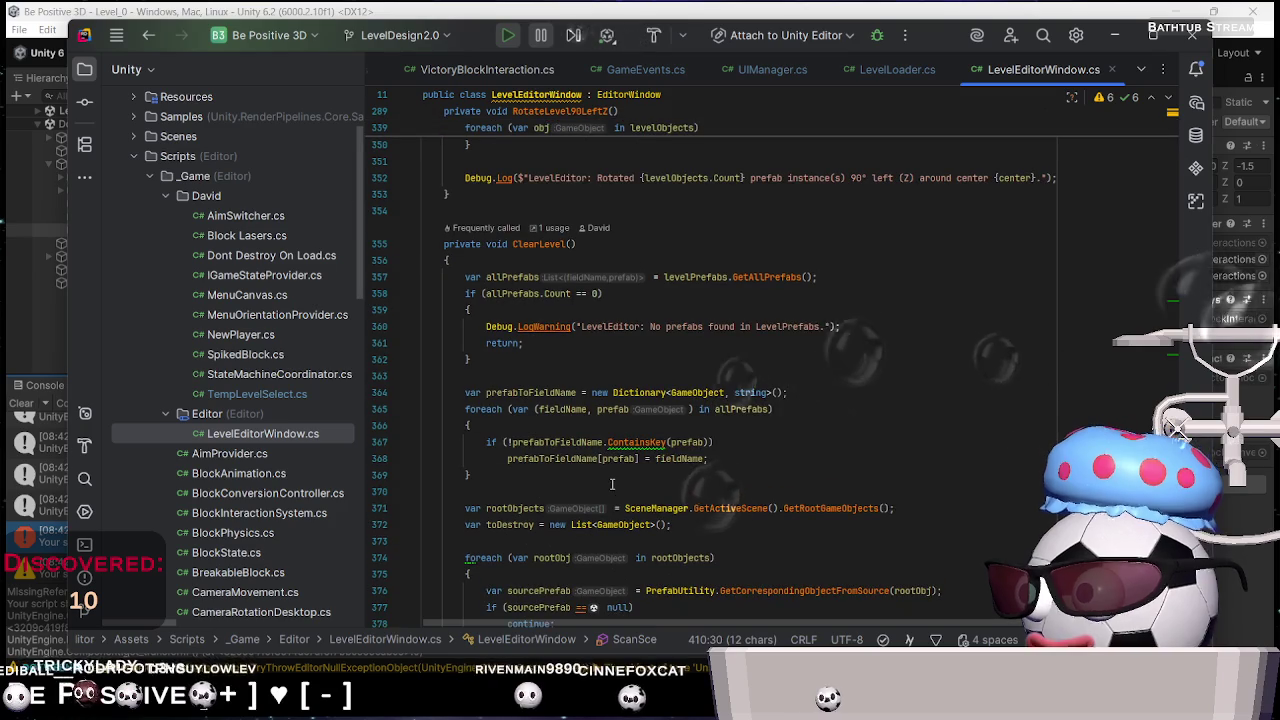
left_click(545, 244)
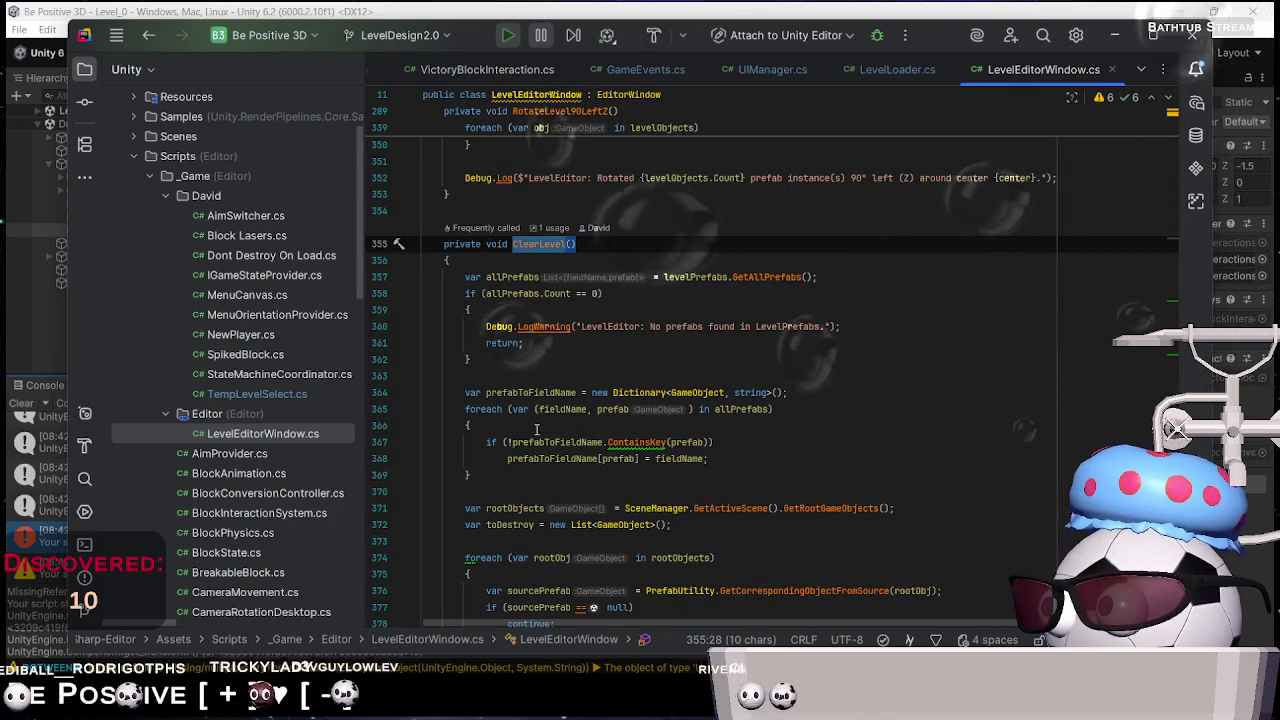
scroll(533, 430, "down", 1)
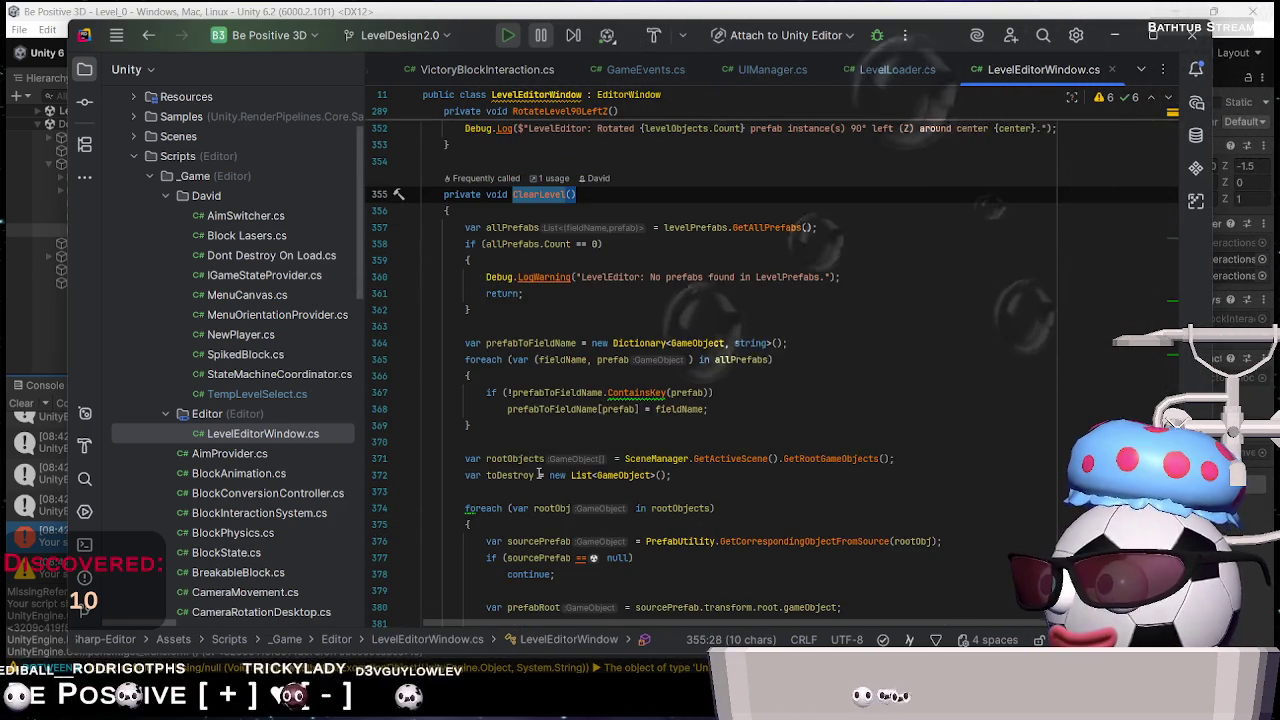
scroll(550, 445, "down", 5)
scroll(578, 418, "down", 9)
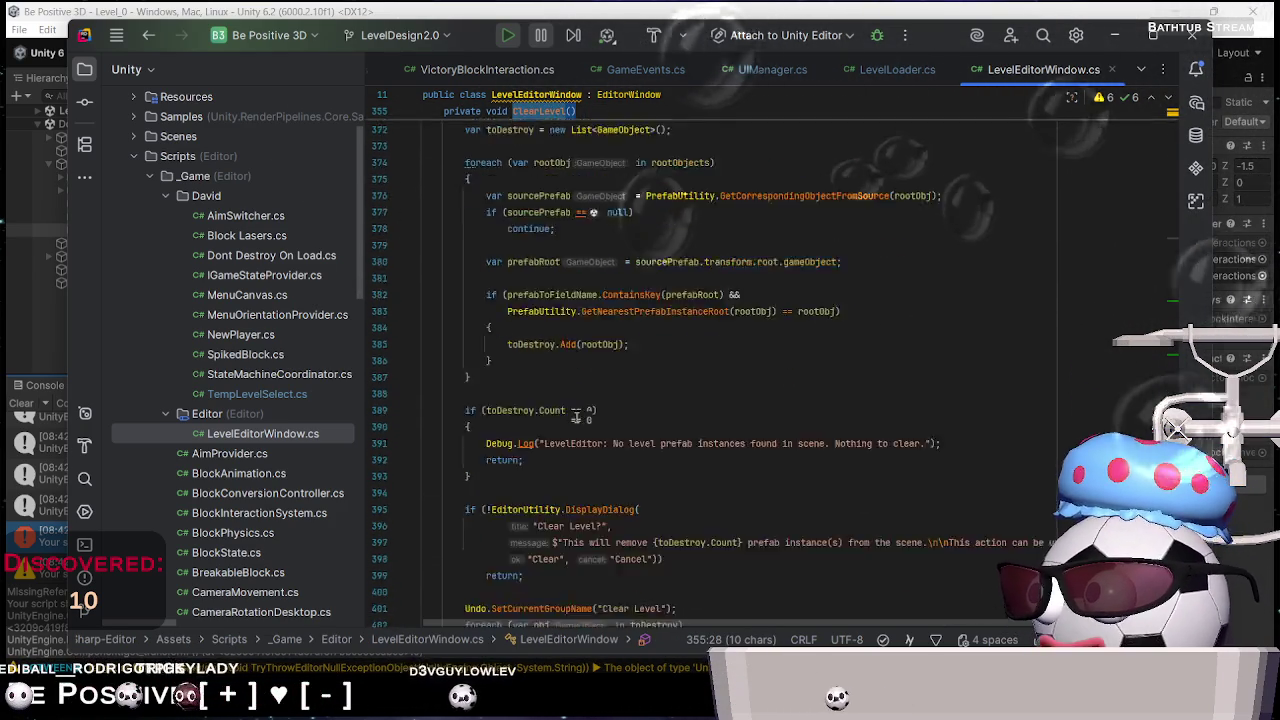
scroll(577, 418, "down", 3)
scroll(550, 428, "up", 7)
scroll(545, 430, "up", 2)
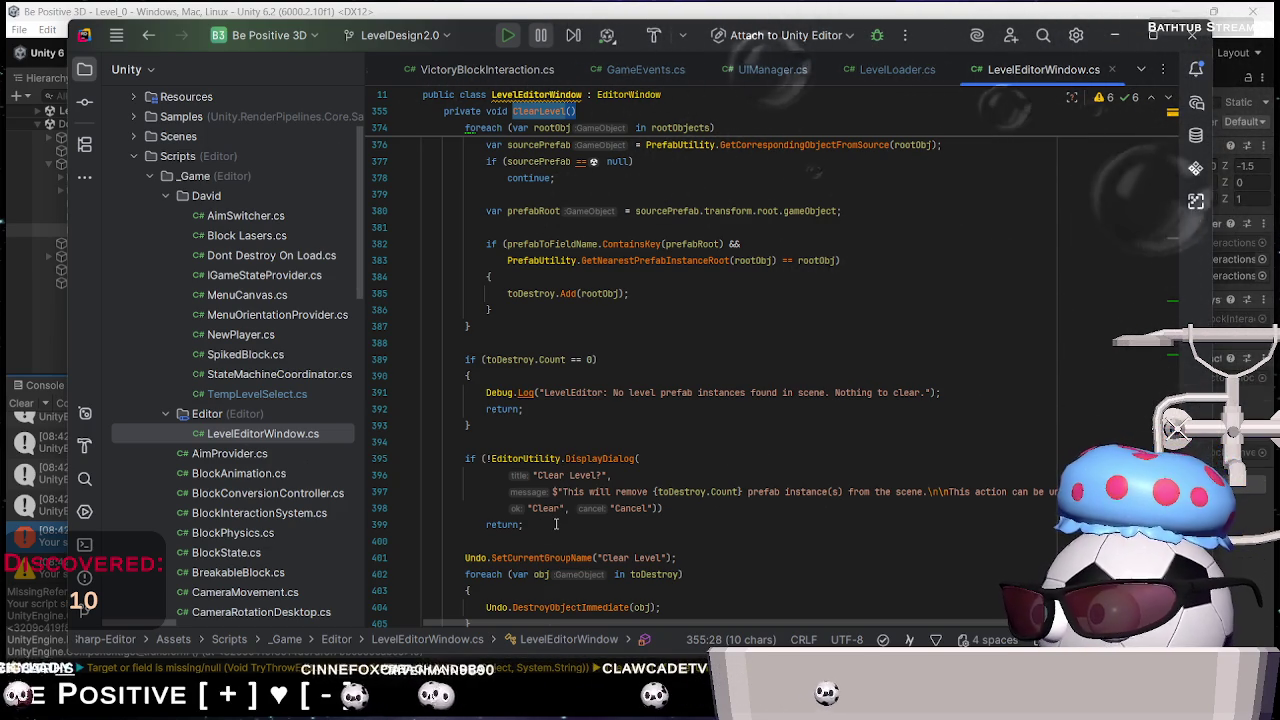
scroll(550, 525, "down", 2)
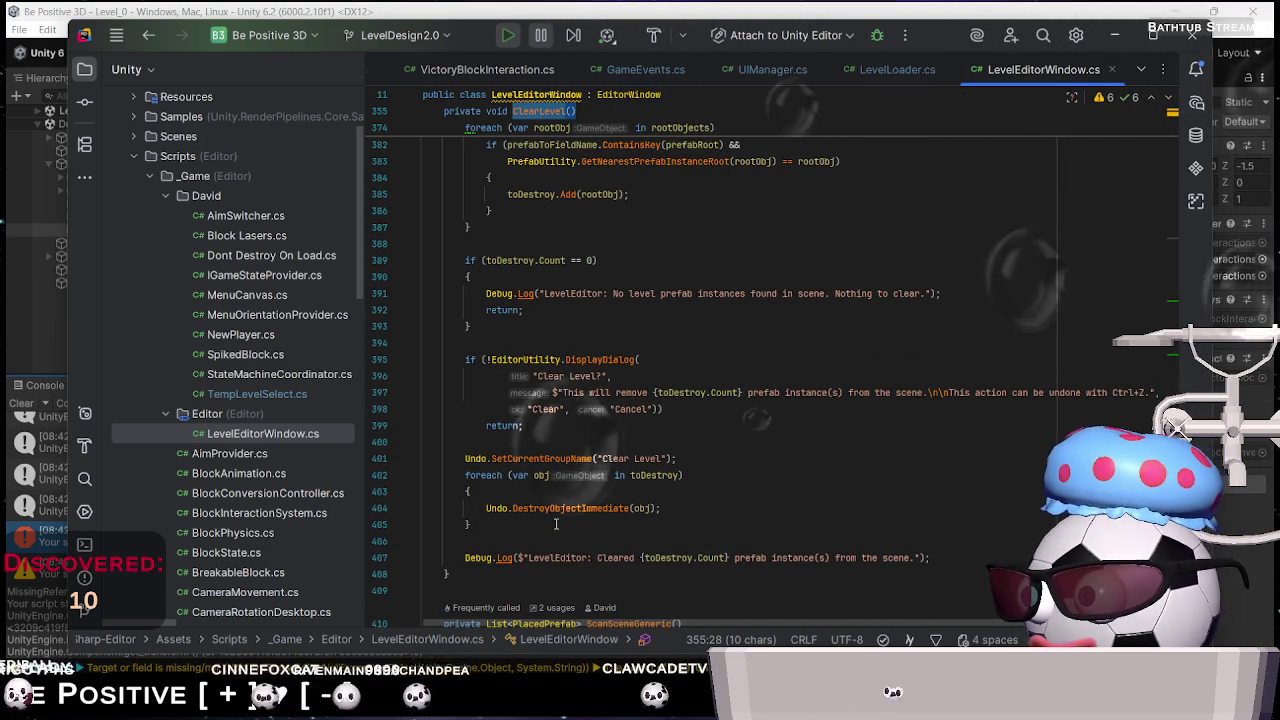
scroll(556, 524, "down", 1)
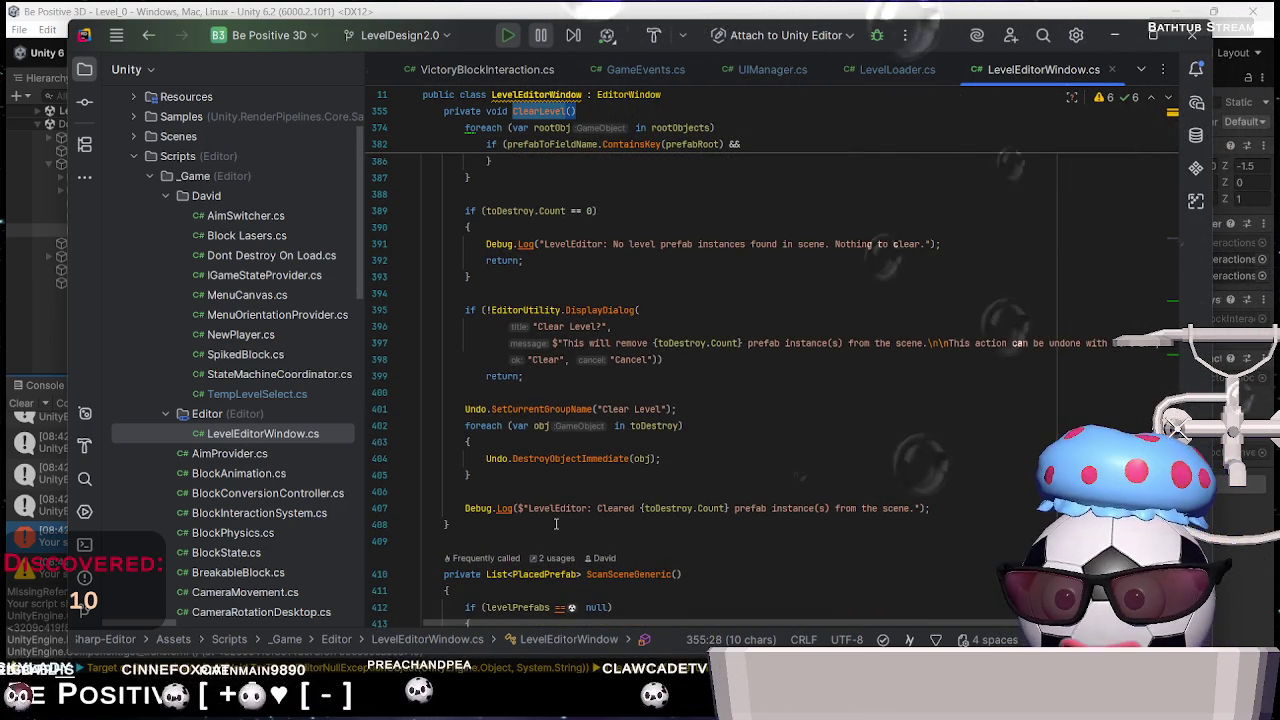
scroll(556, 524, "down", 2)
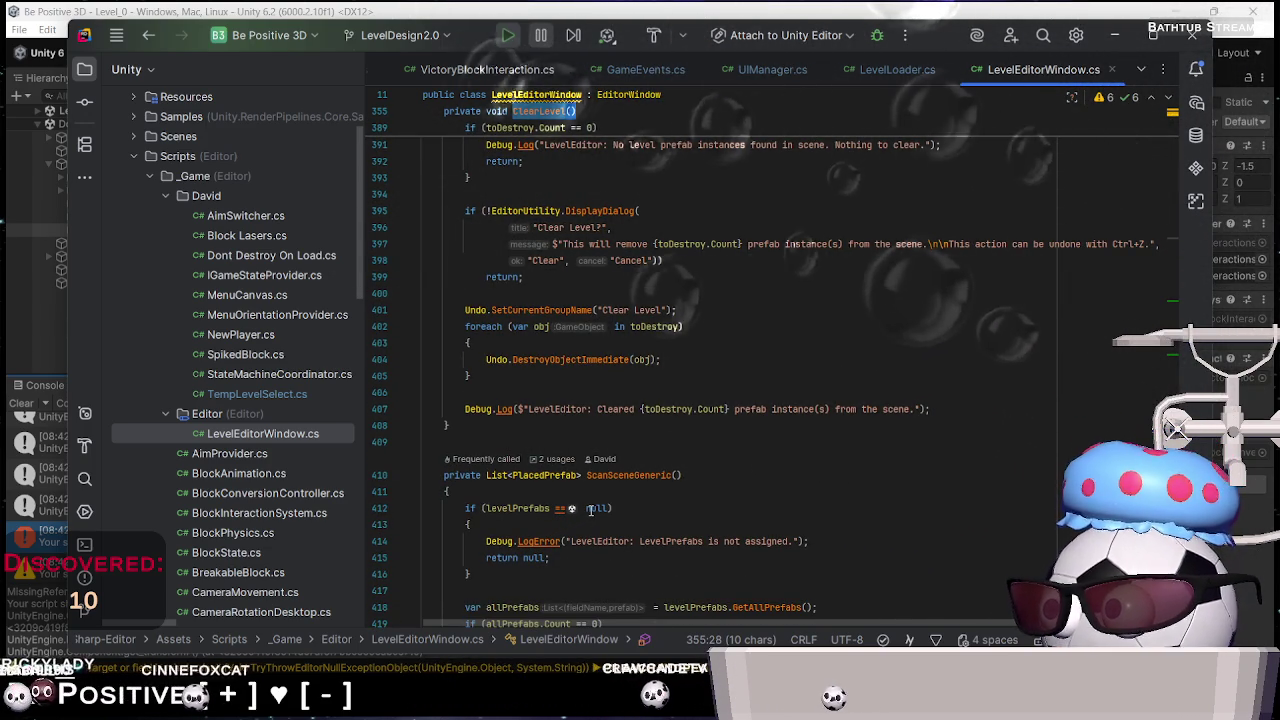
scroll(591, 509, "down", 6)
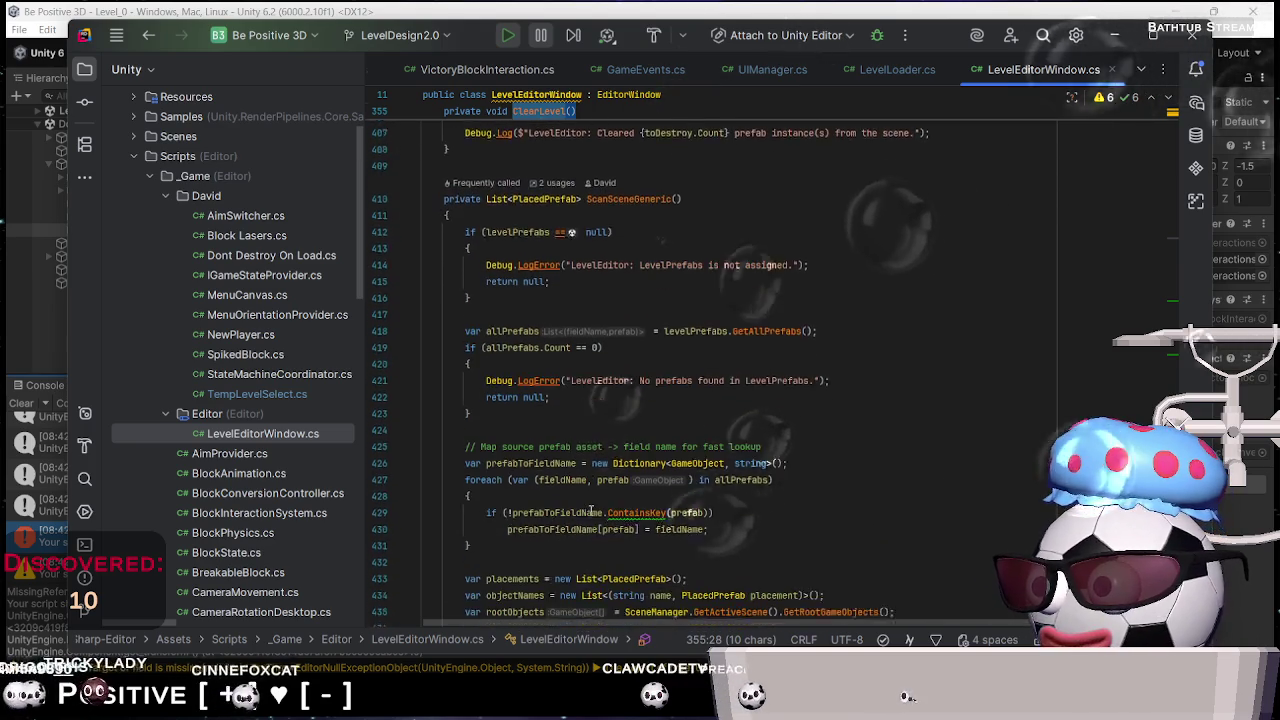
scroll(591, 509, "down", 2)
scroll(557, 507, "down", 1)
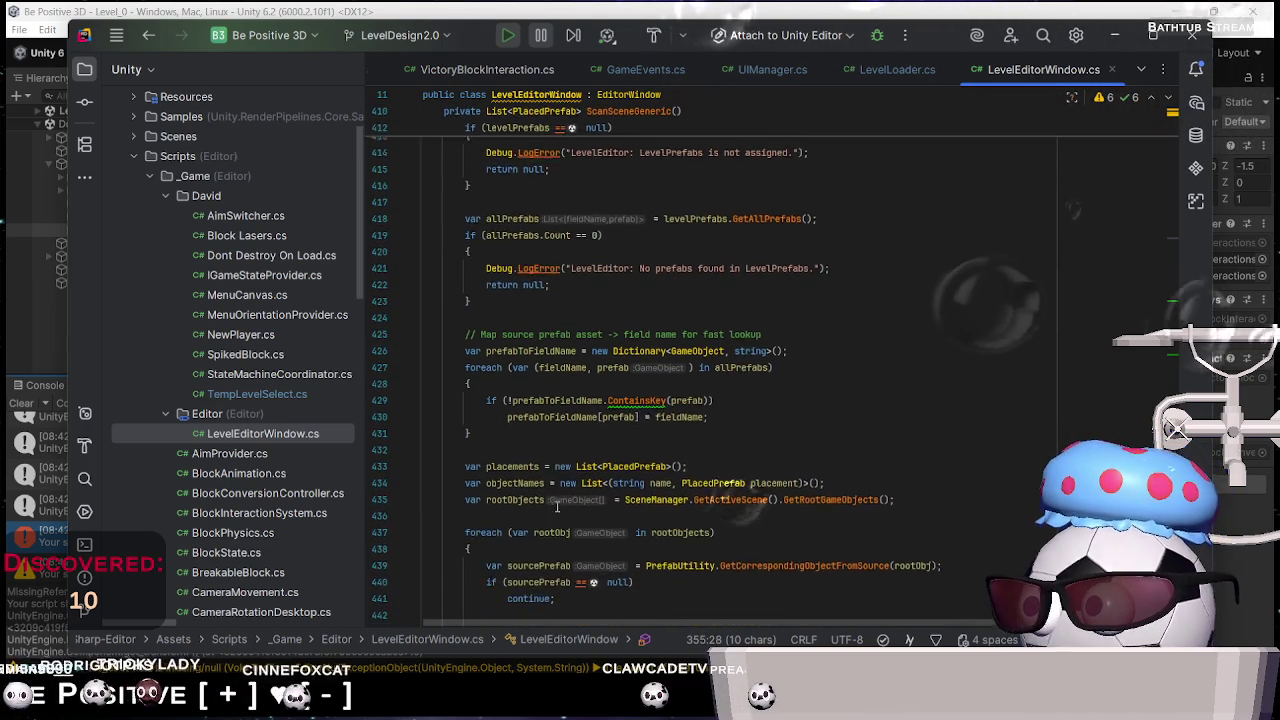
scroll(557, 507, "down", 1)
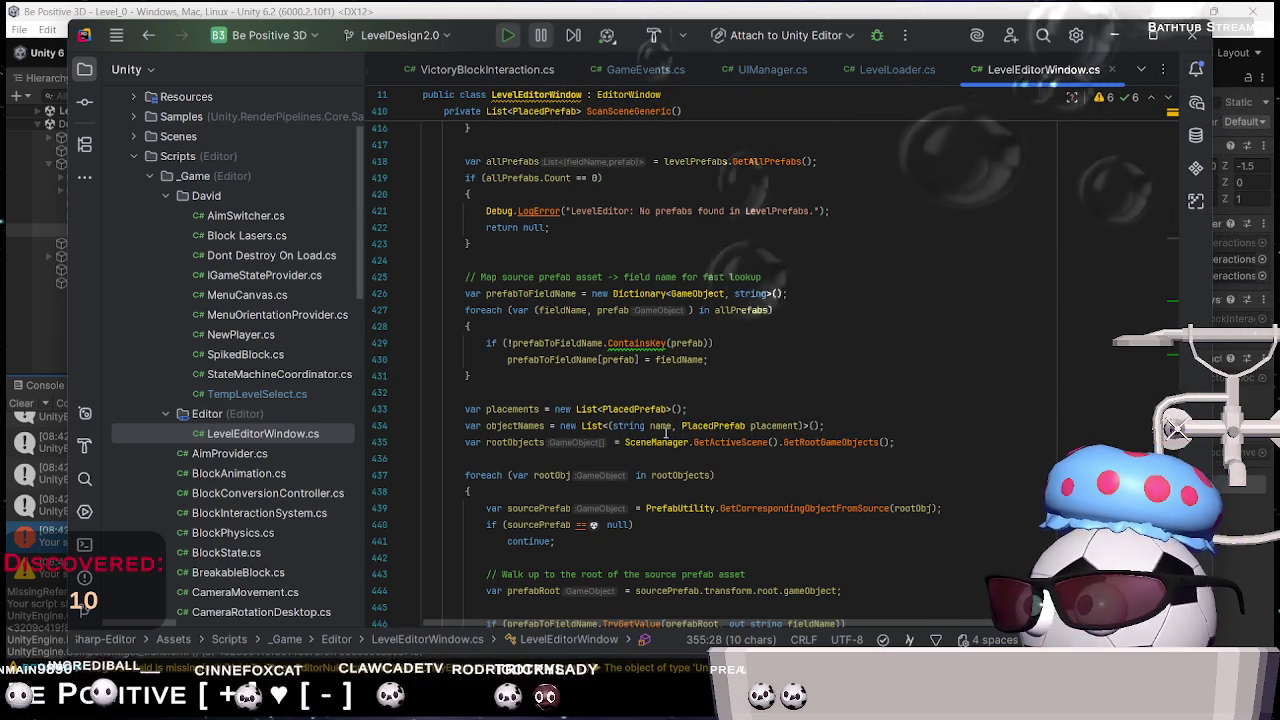
mouse_move(761, 432)
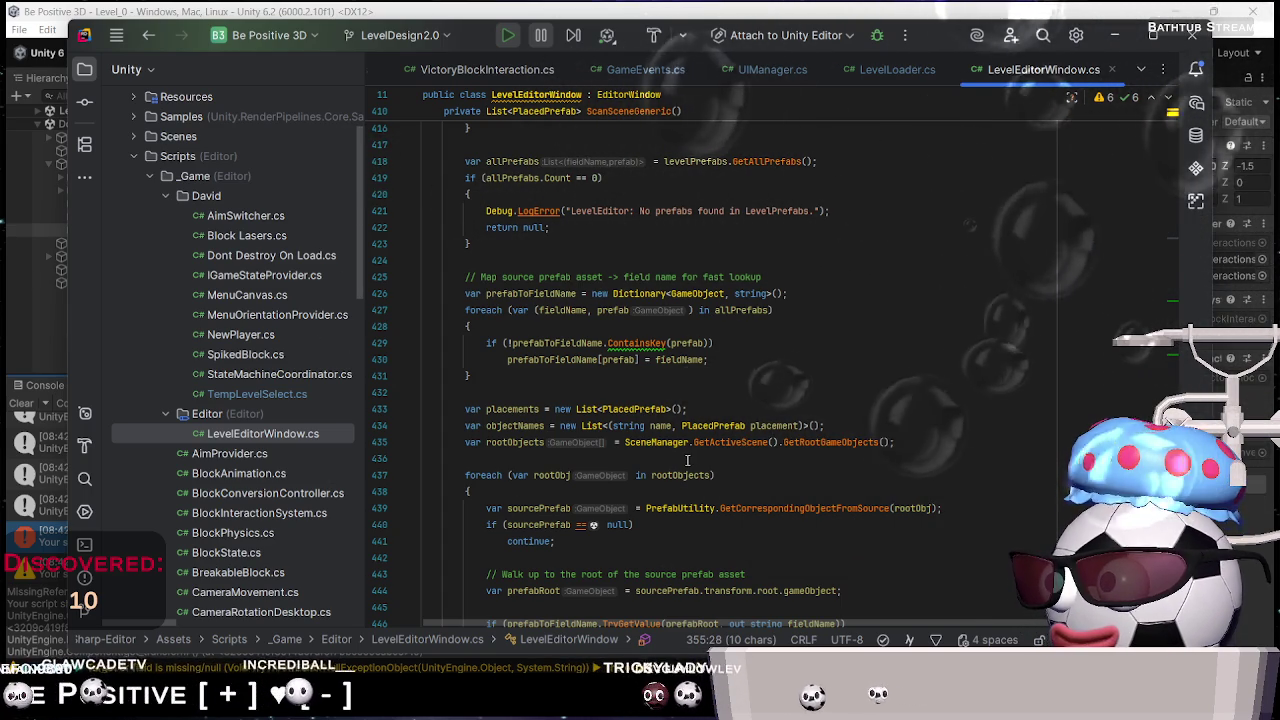
scroll(600, 531, "down", 1)
scroll(600, 531, "down", 3)
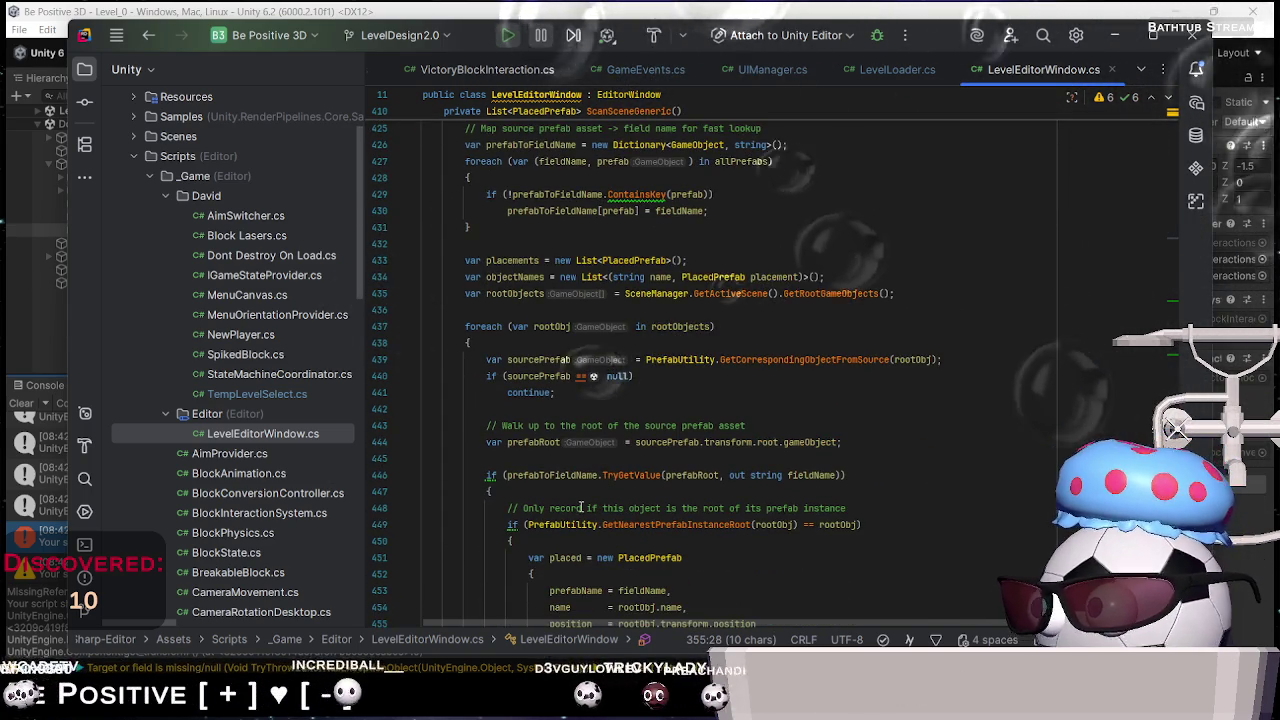
scroll(560, 475, "down", 4)
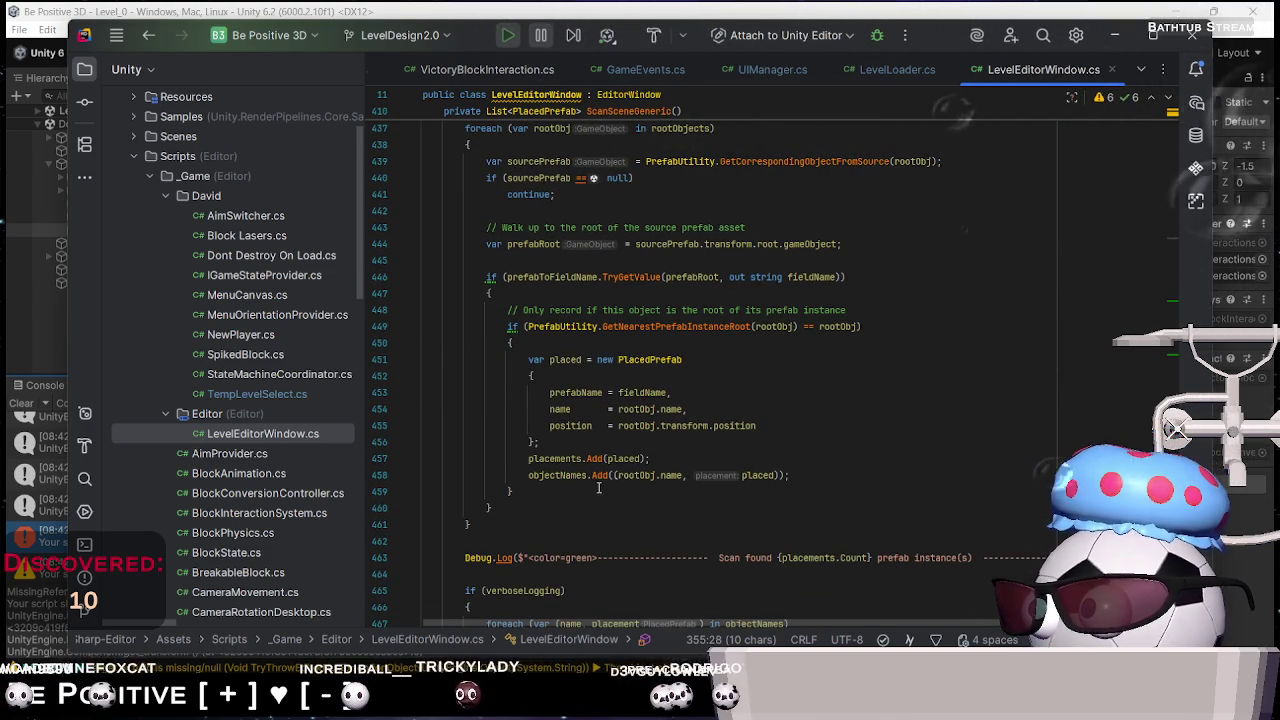
scroll(582, 495, "down", 4)
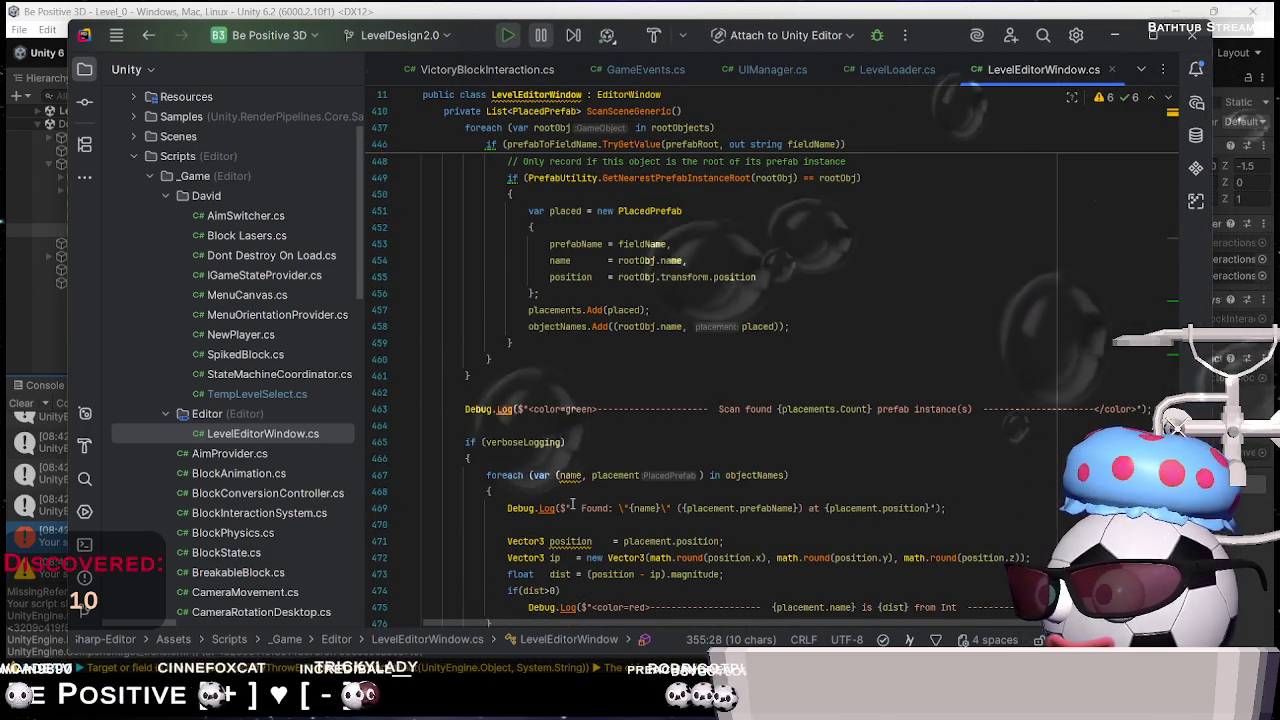
scroll(572, 503, "down", 4)
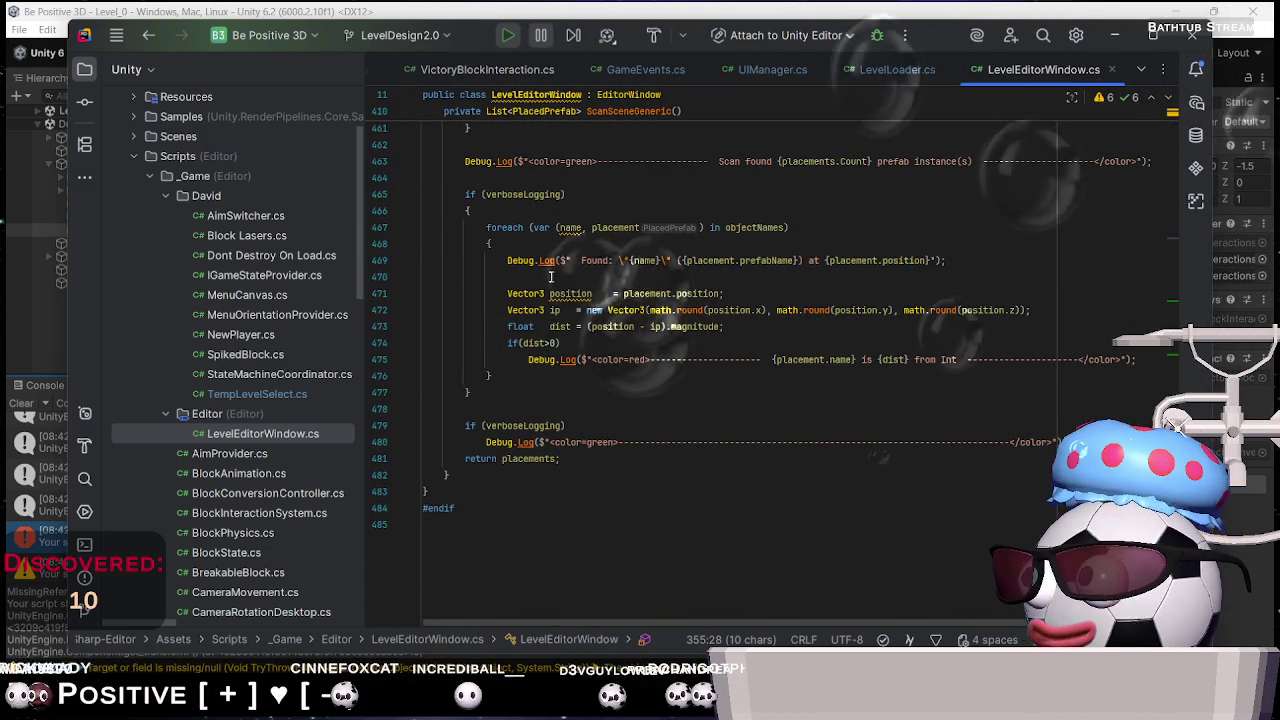
scroll(560, 300, "up", 20)
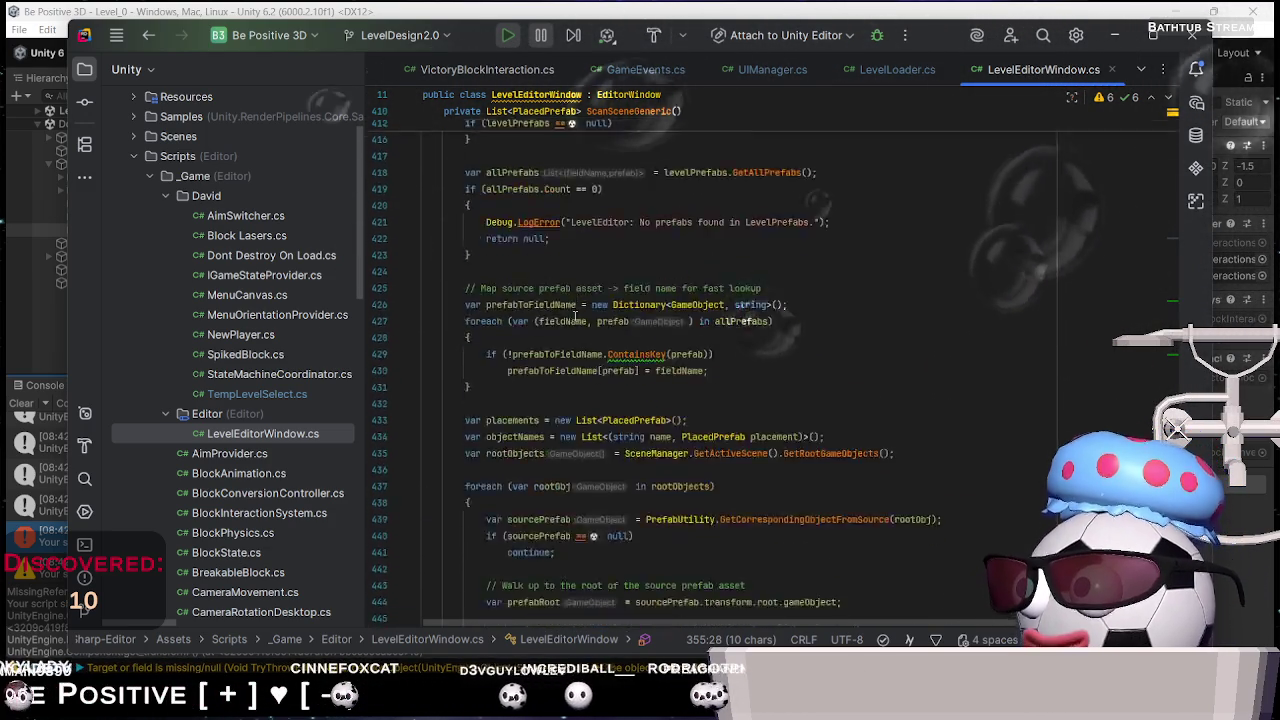
scroll(575, 316, "up", 20)
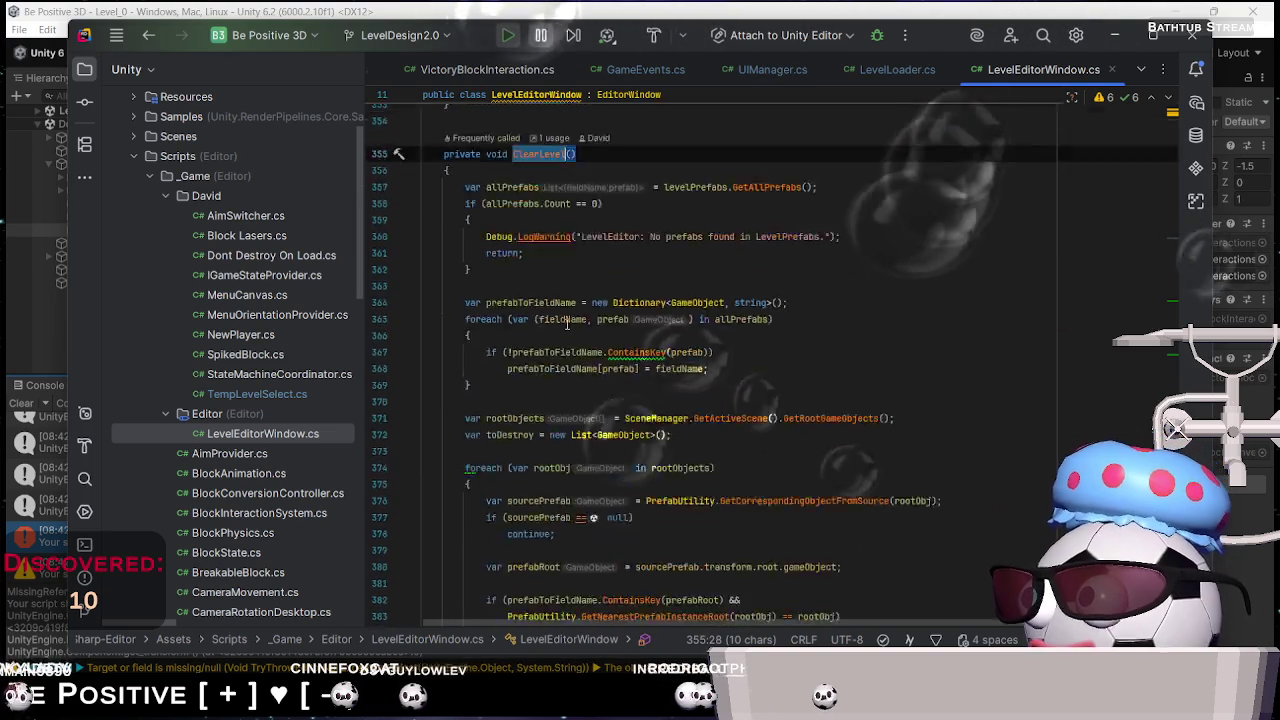
scroll(567, 325, "up", 4)
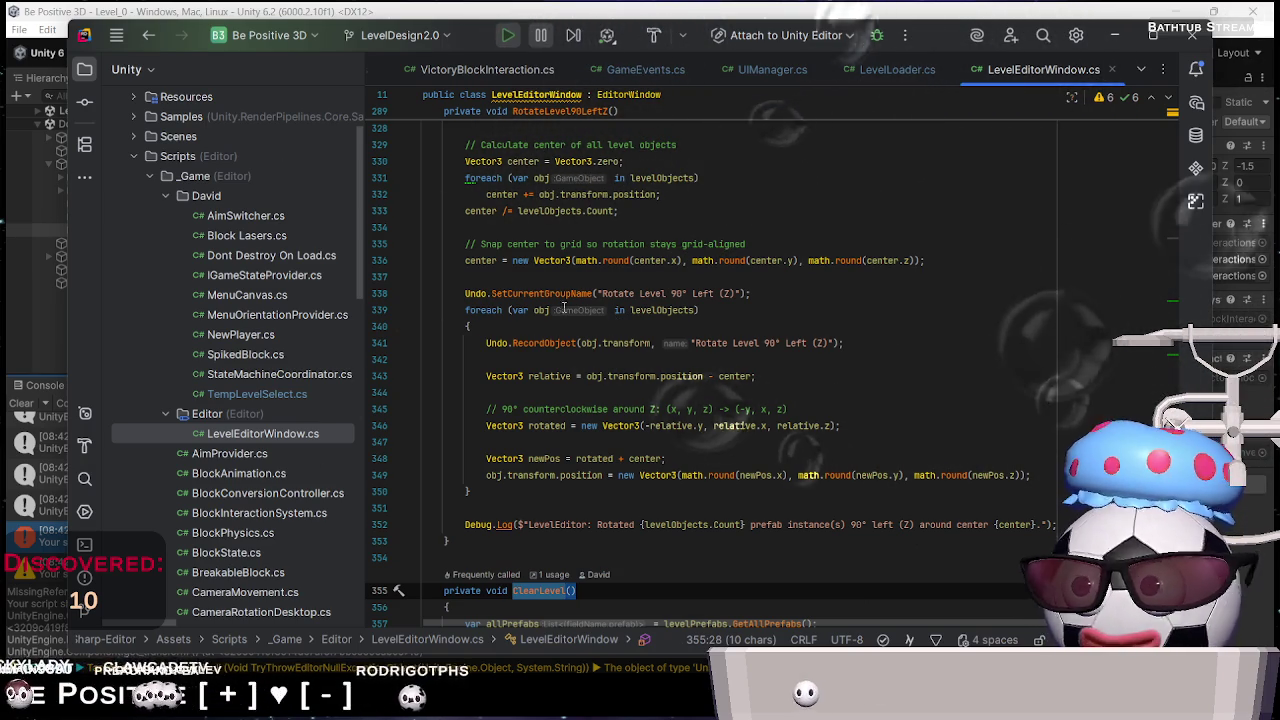
Scroll up to RotateLevel90LeftZ and bring up the context menu on PrefabUtility at line 310
scroll(562, 262, "up", 1)
scroll(562, 262, "up", 3)
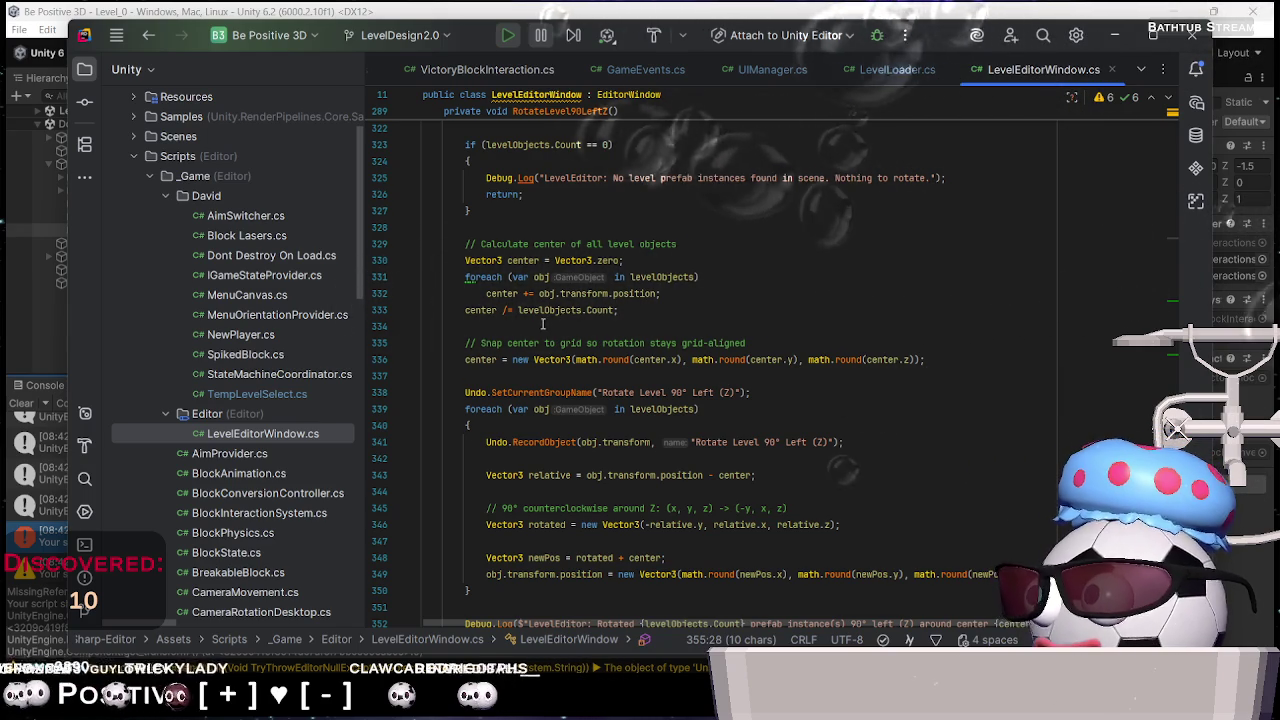
scroll(608, 310, "up", 3)
scroll(600, 310, "up", 3)
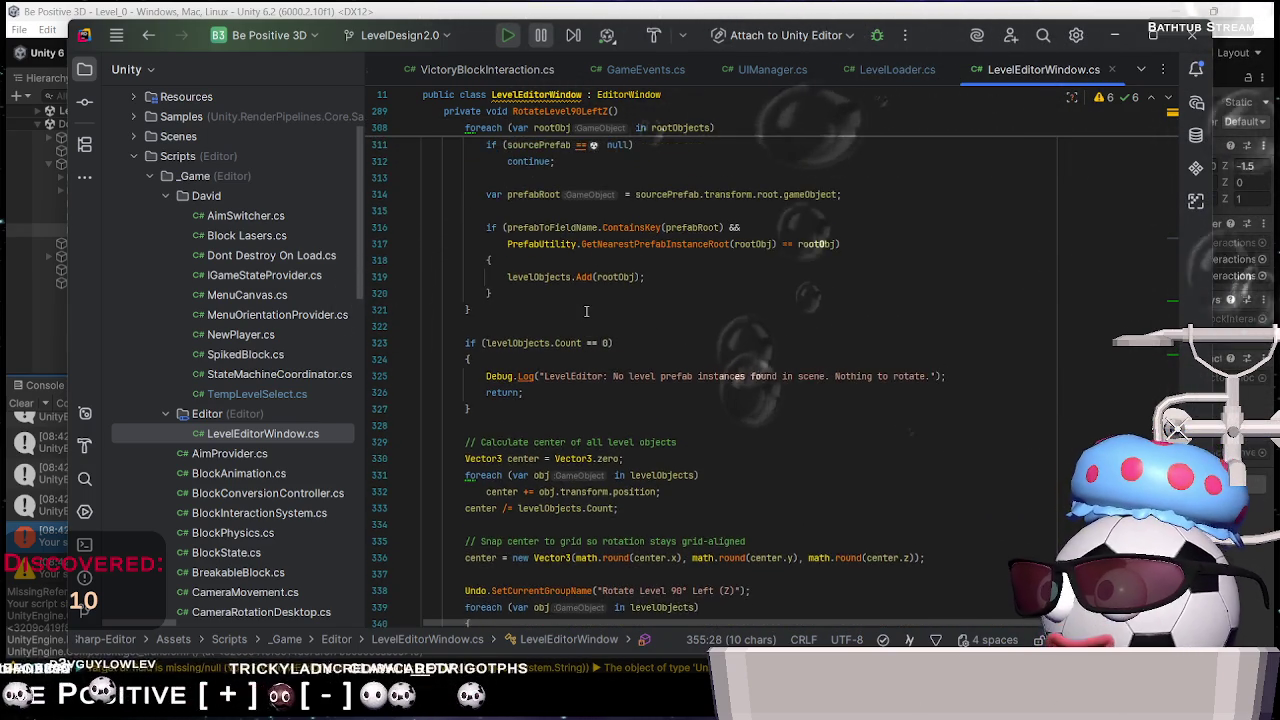
scroll(586, 311, "up", 2)
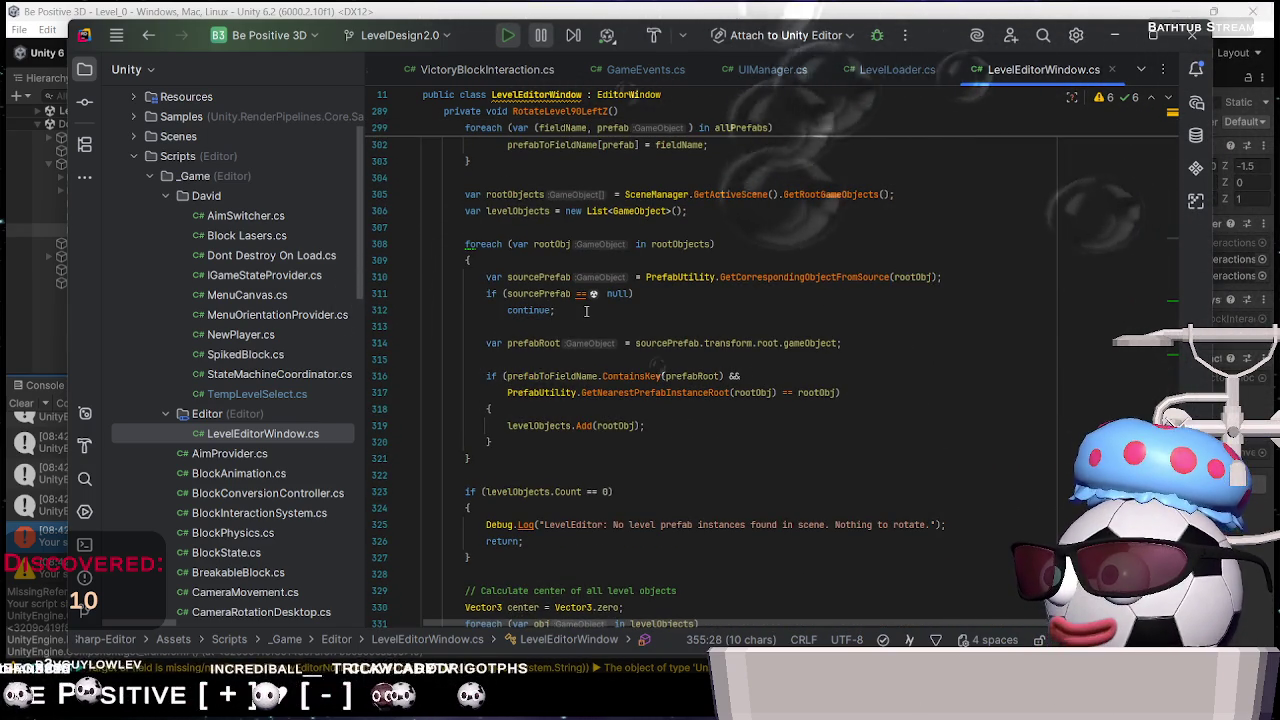
scroll(586, 311, "up", 5)
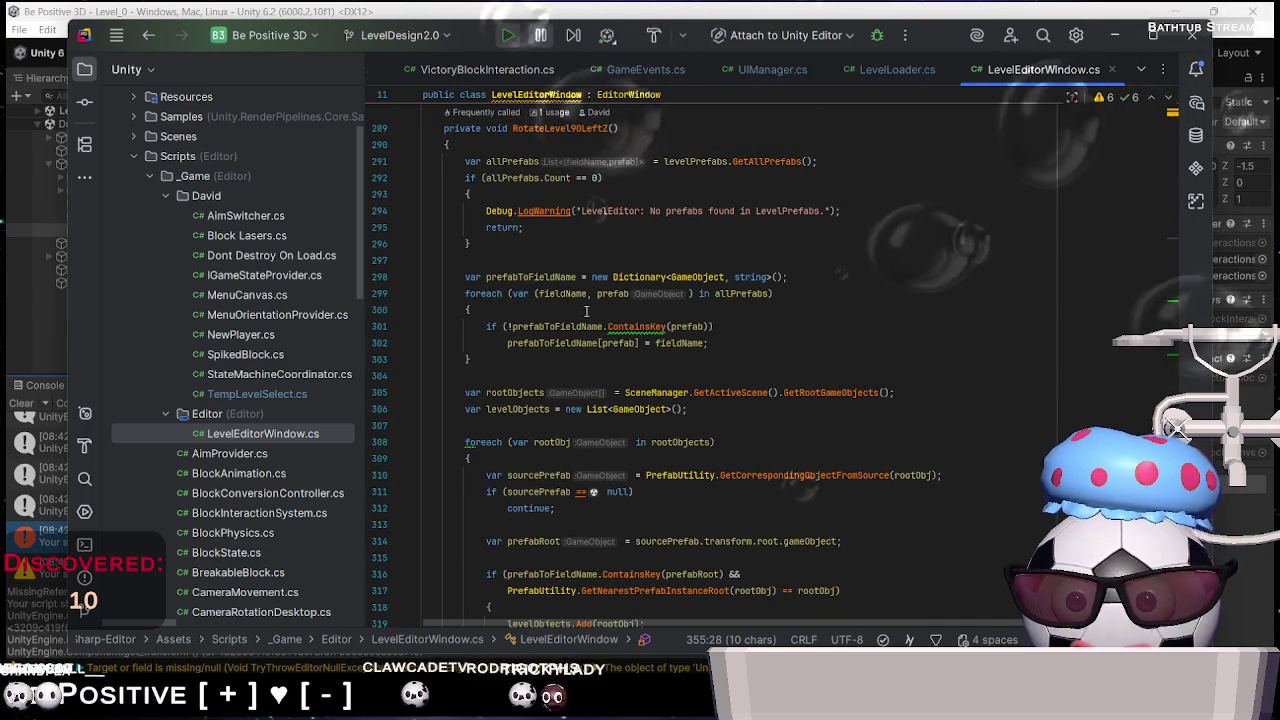
scroll(586, 311, "down", 3)
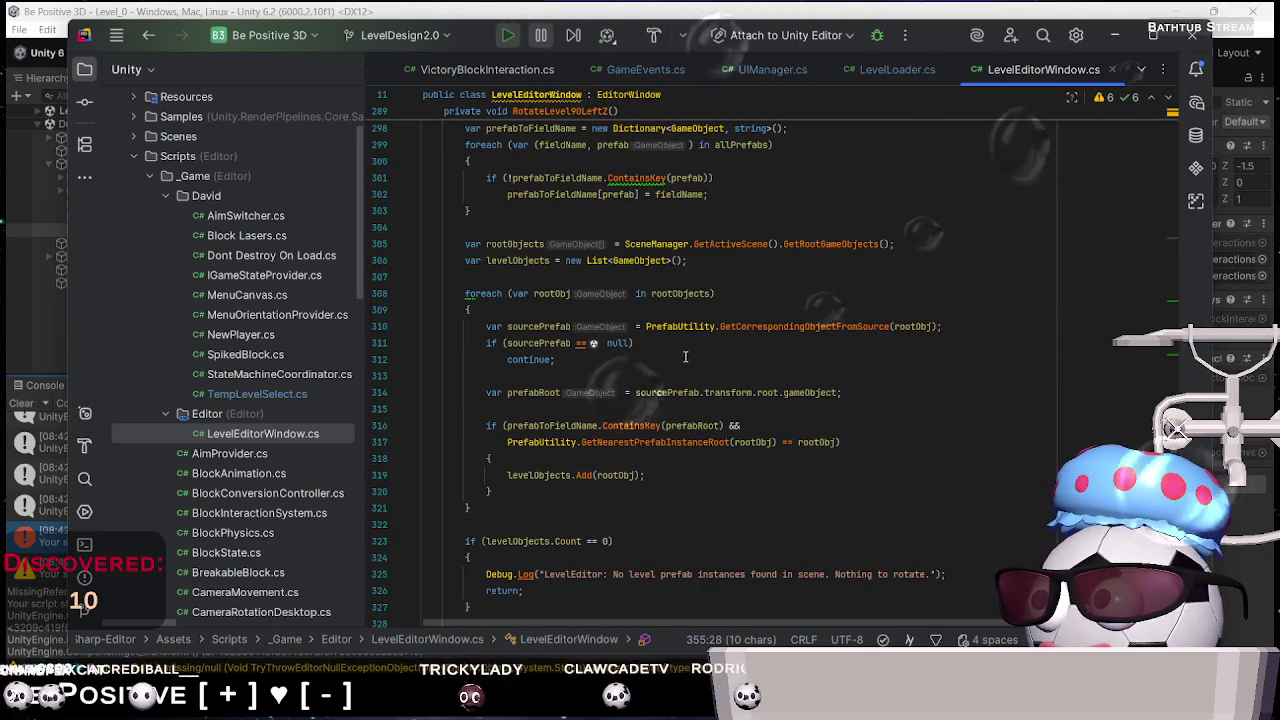
left_click(683, 327)
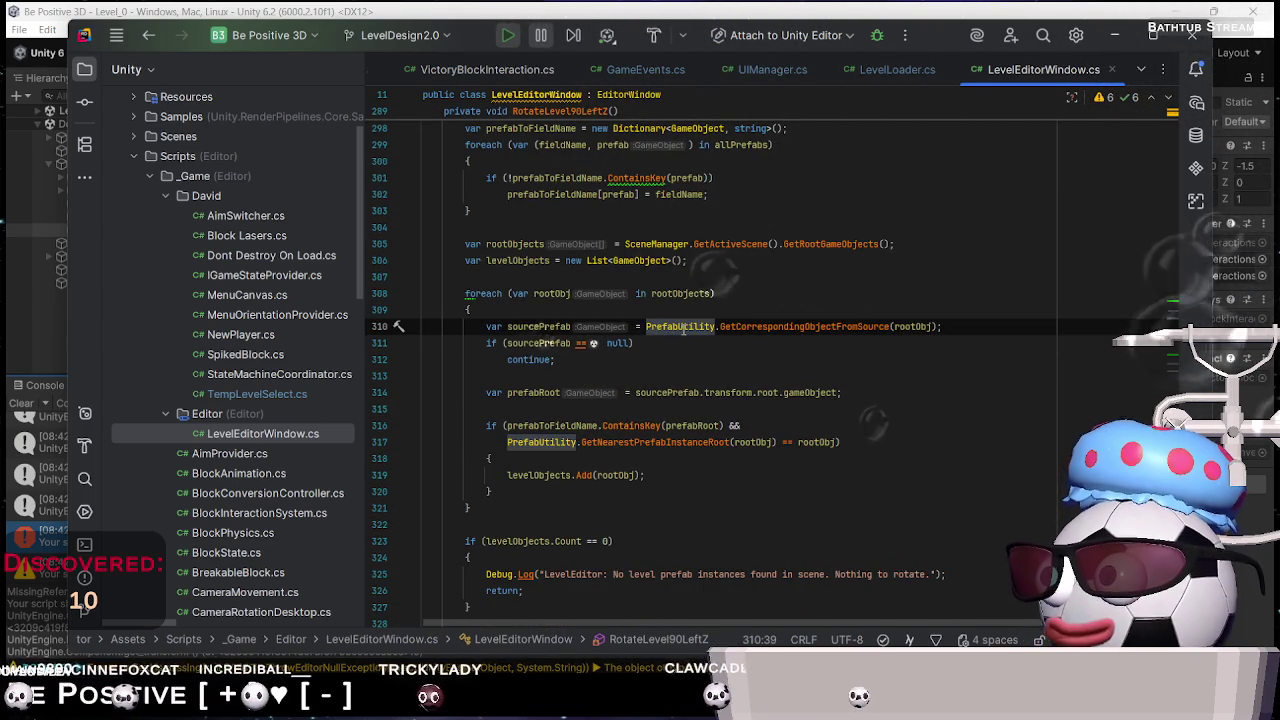
right_click(685, 327)
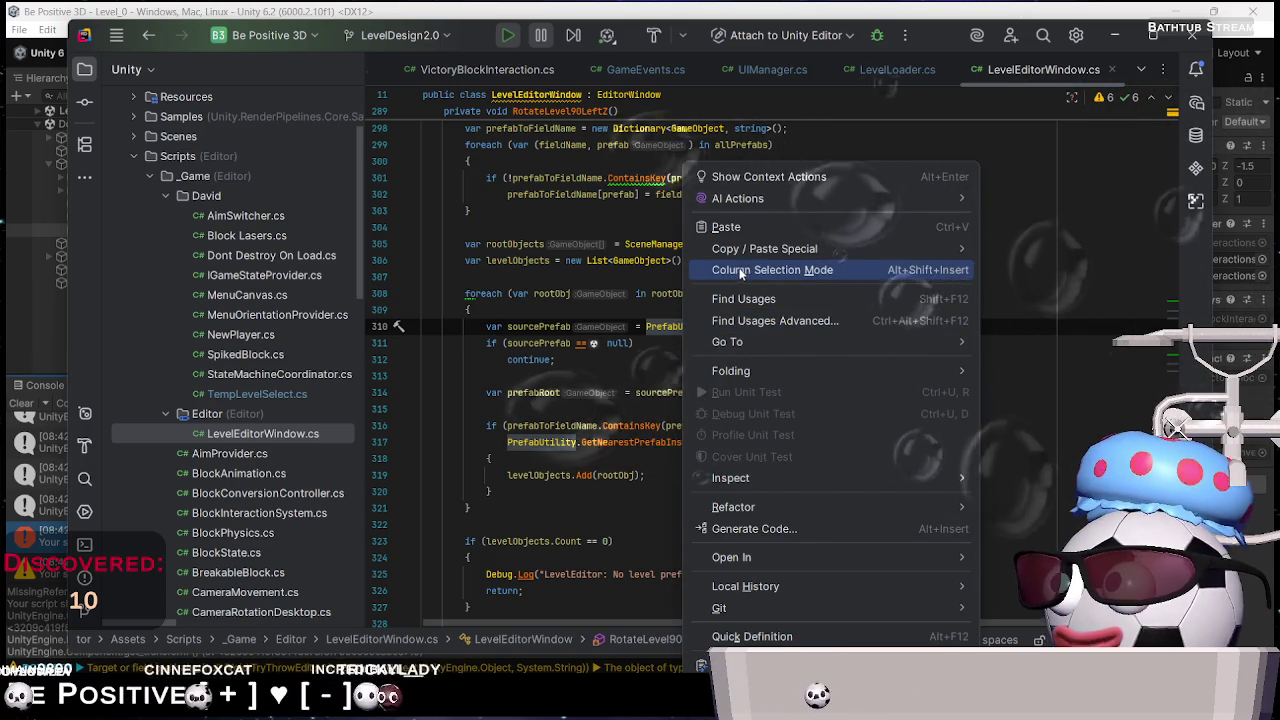
Find PrefabUtility usages and jump to the first one in AlignToGrid
left_click(743, 298)
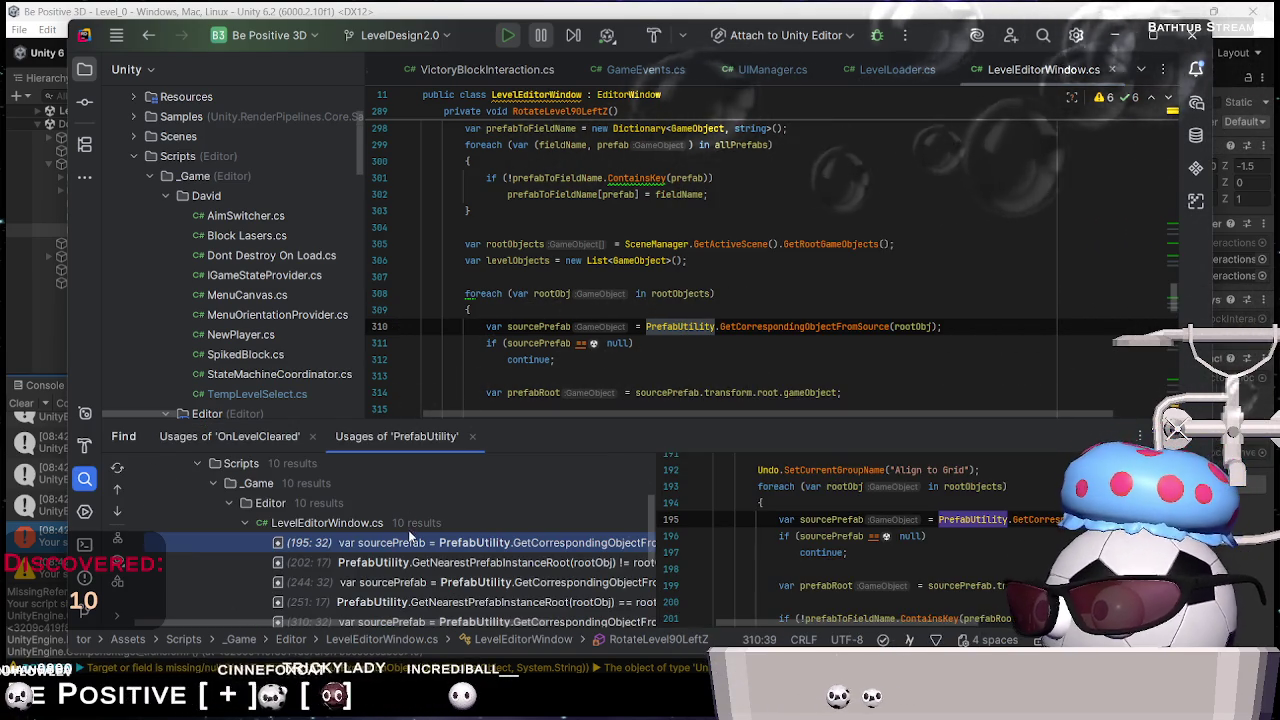
double_click(423, 545)
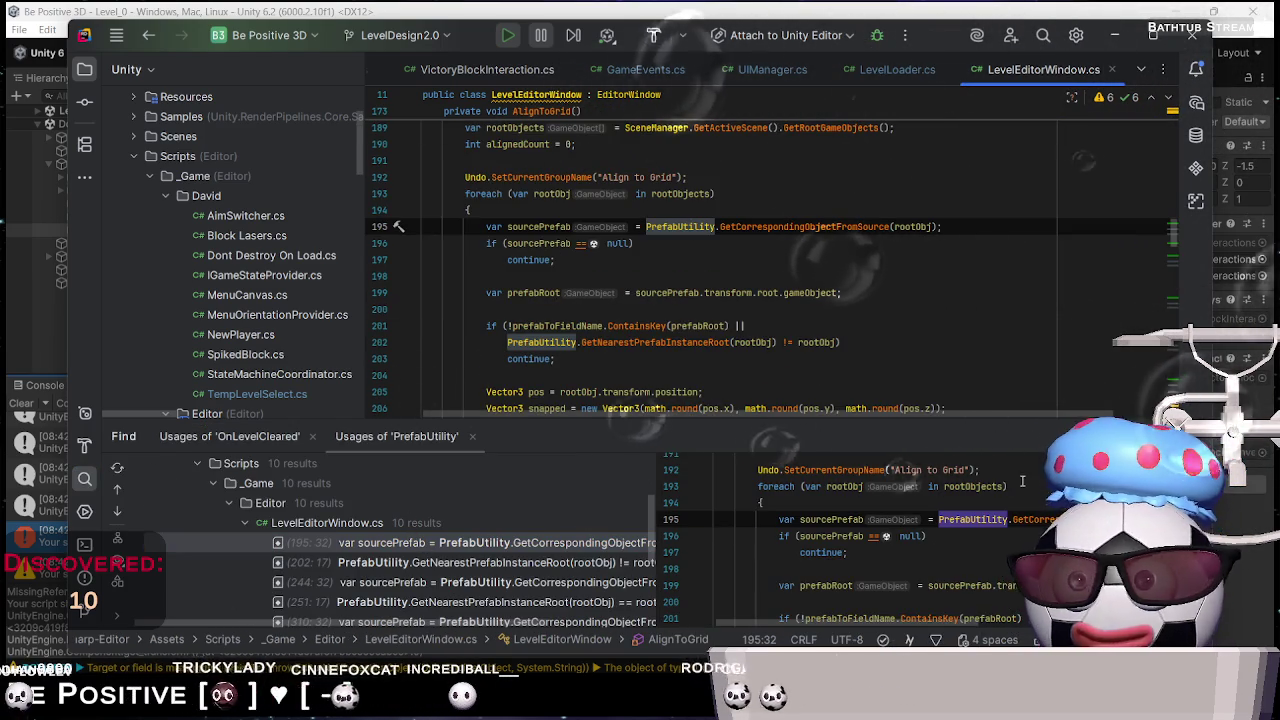
key("Escape")
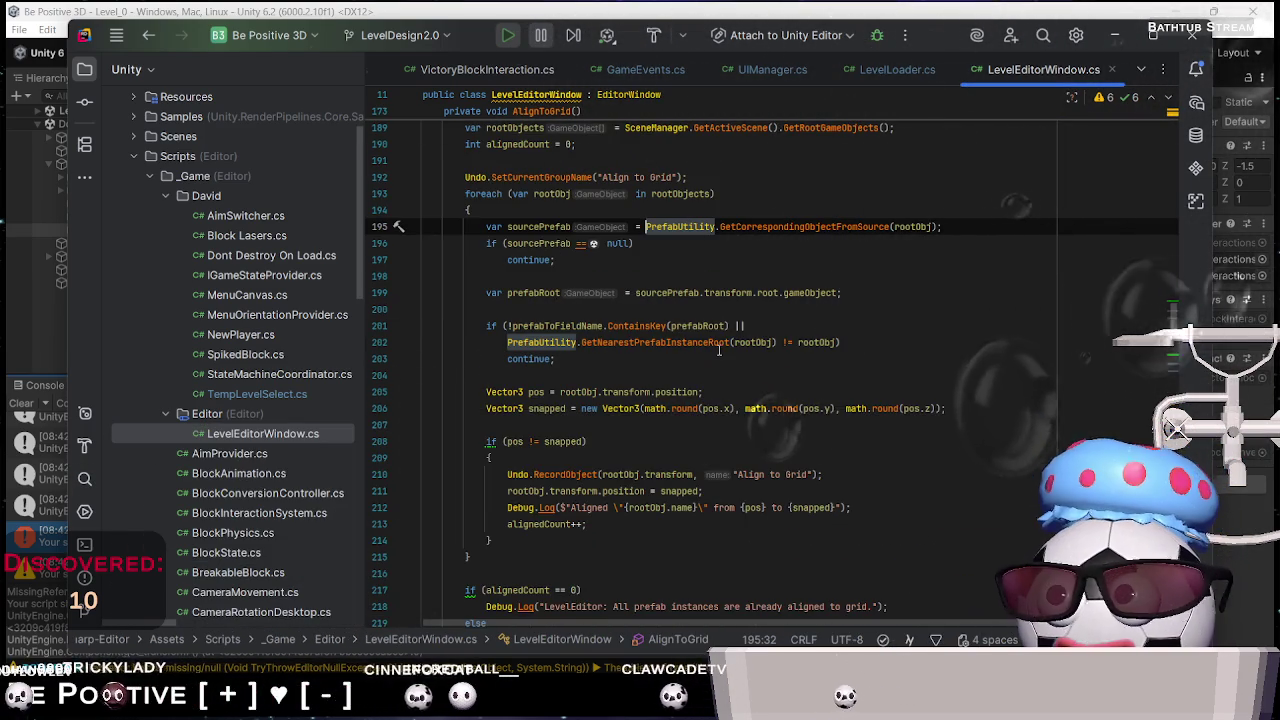
scroll(718, 350, "up", 1)
Explore the member list and context actions for the PrefabUtility checks on lines 195–197
right_click(690, 276)
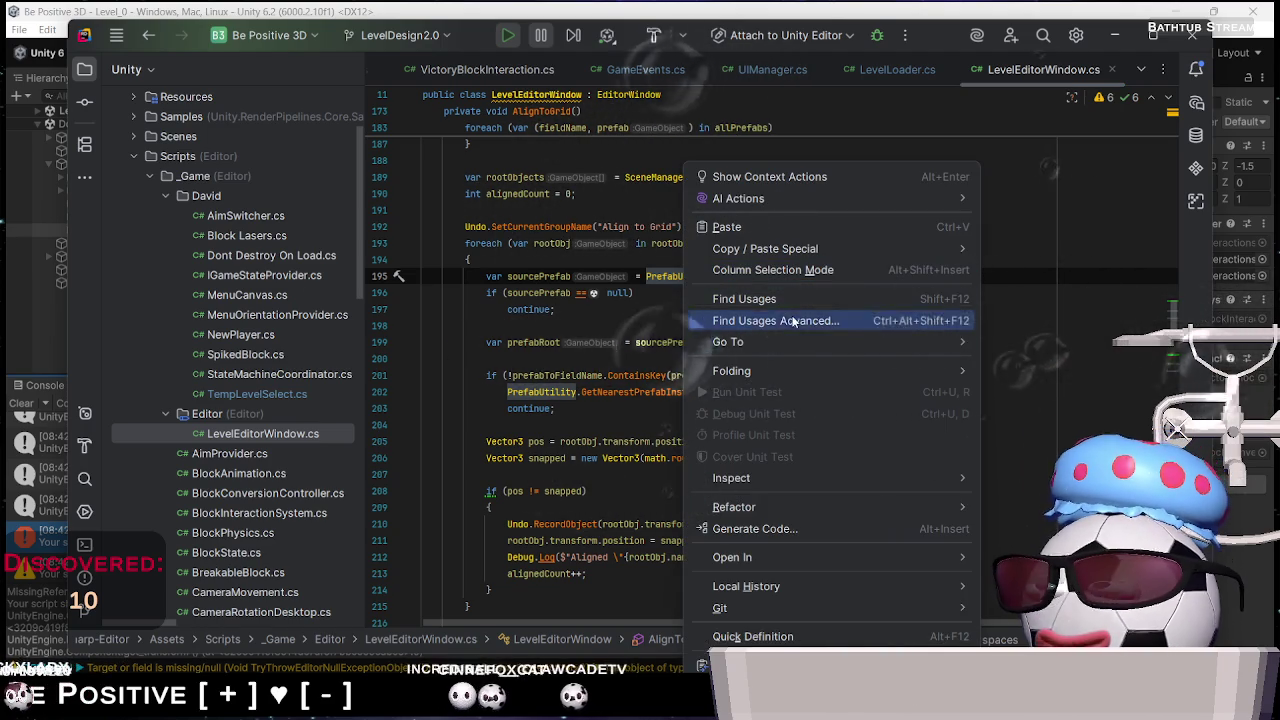
mouse_move(800, 343)
left_click(992, 349)
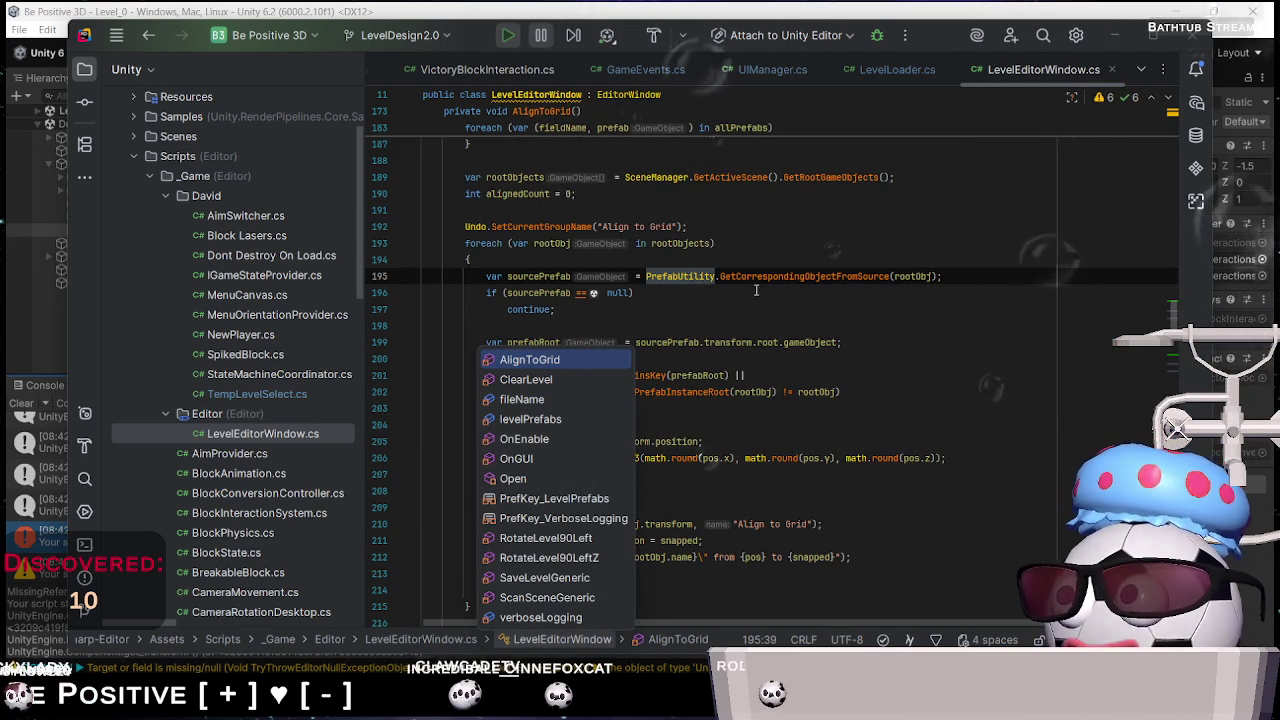
right_click(721, 280)
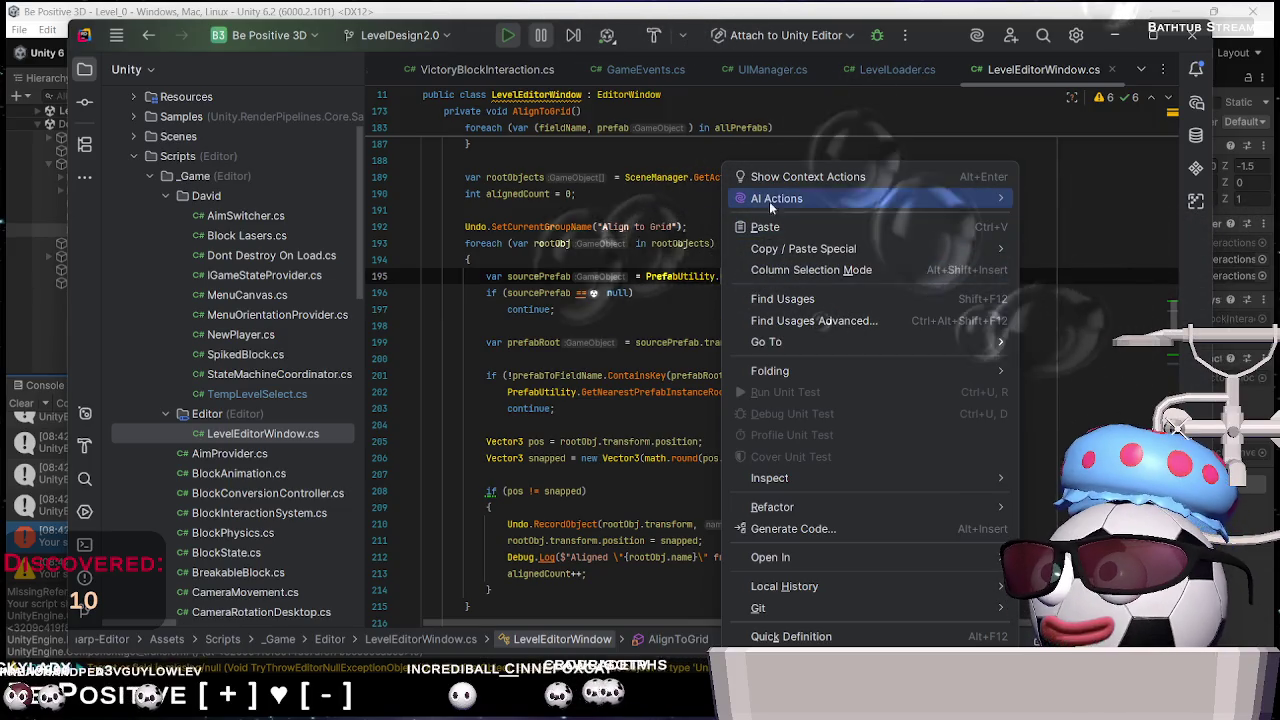
left_click(793, 177)
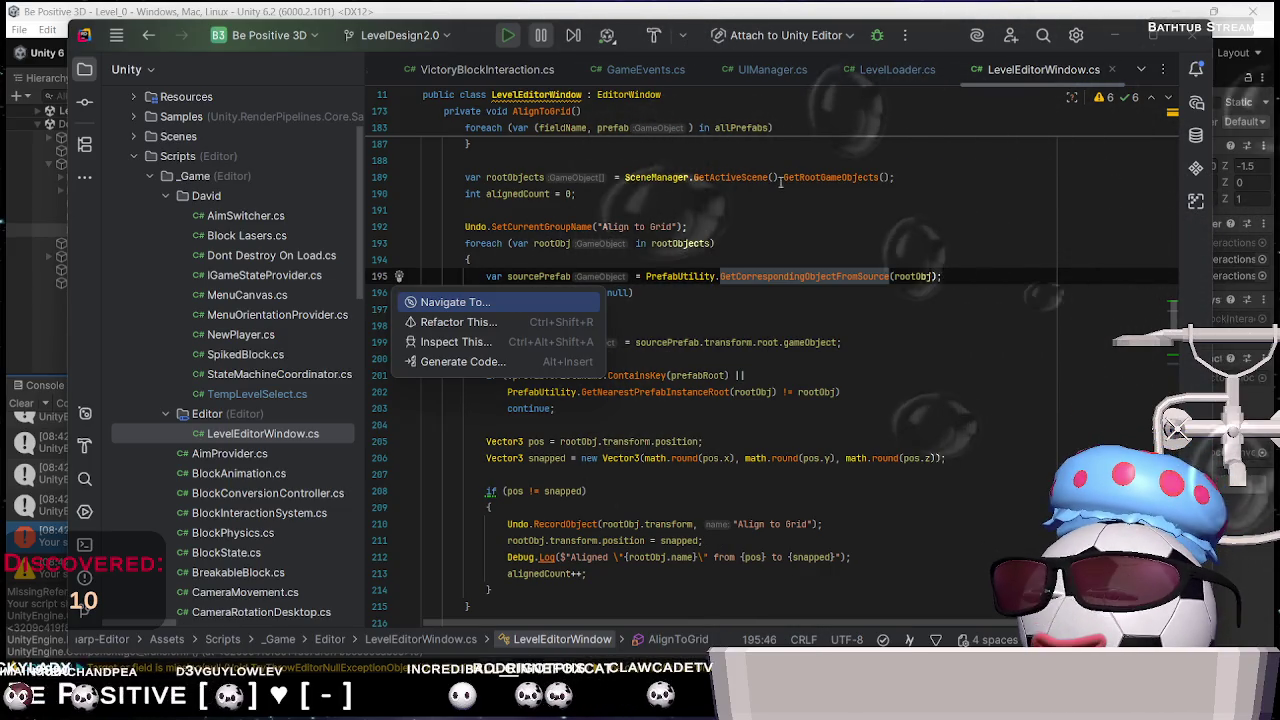
left_click(513, 286)
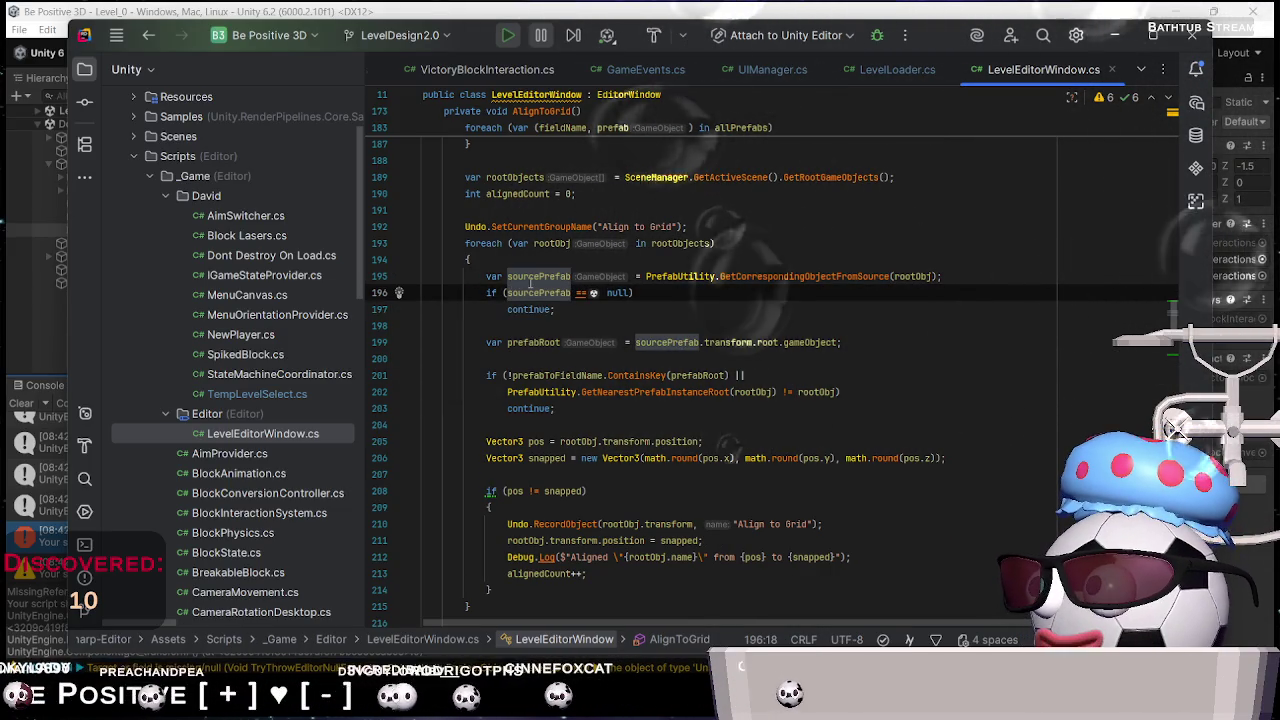
left_click(556, 309)
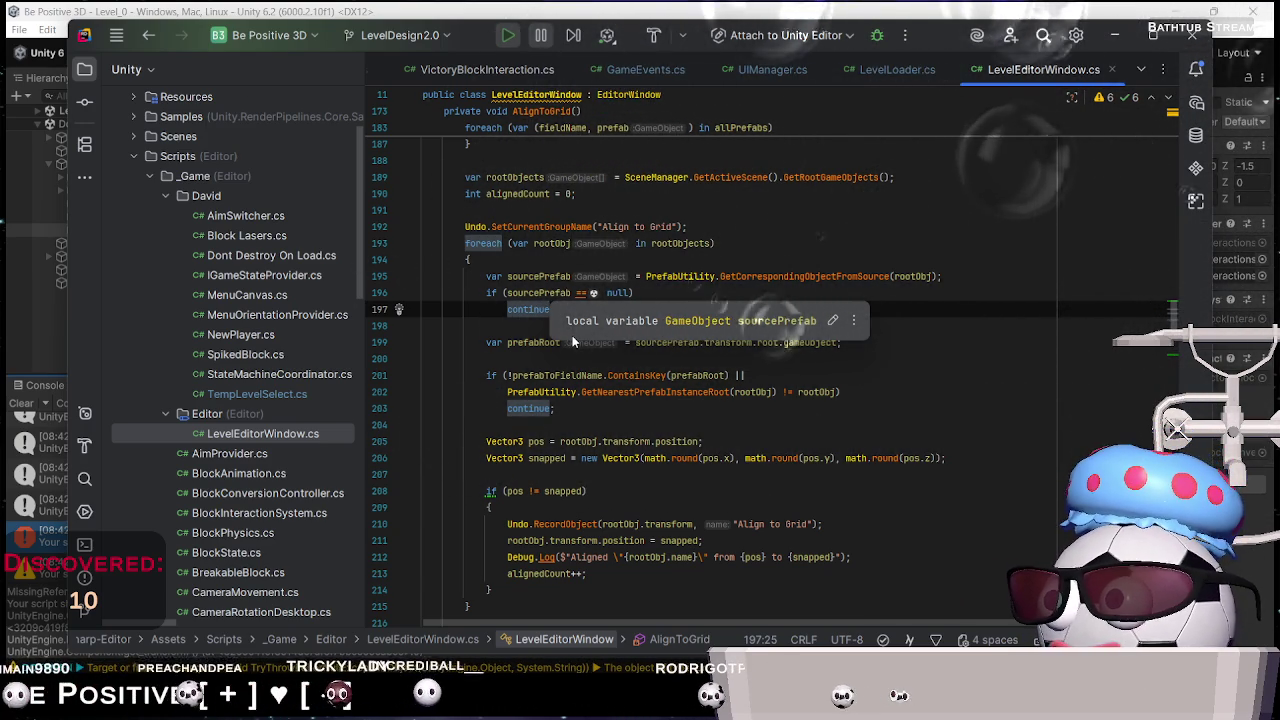
mouse_move(628, 446)
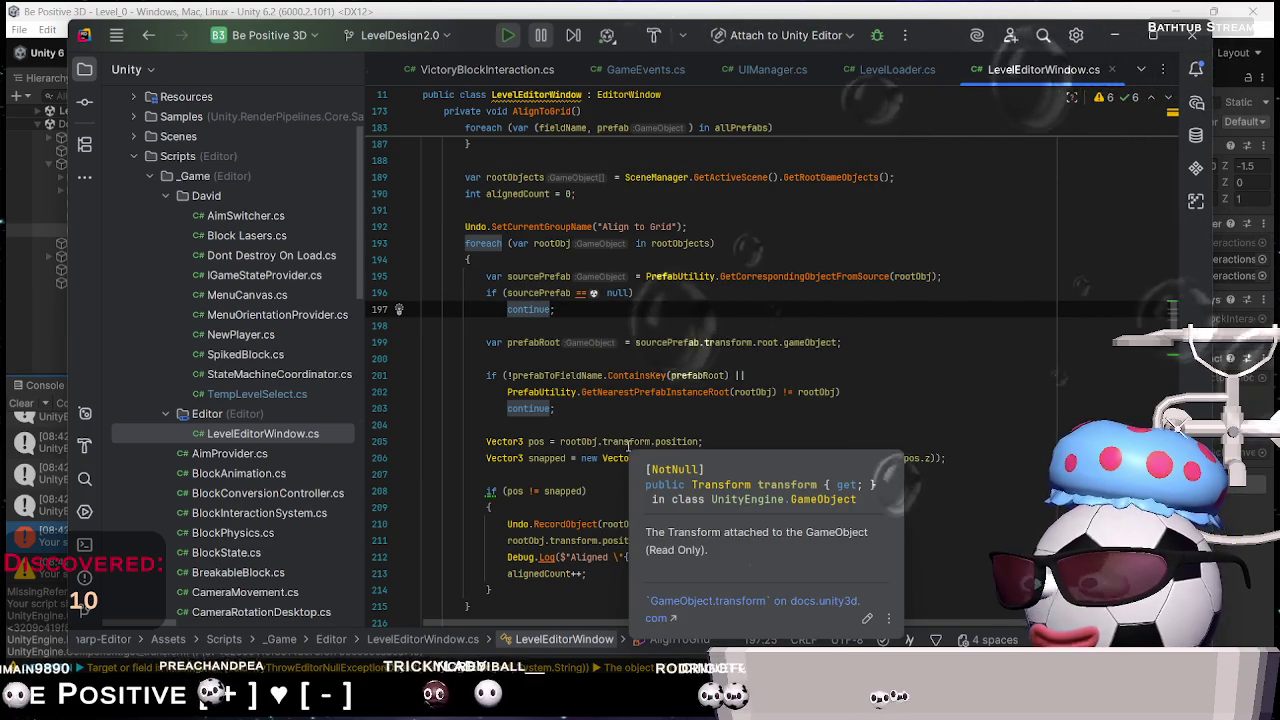
left_click(644, 330)
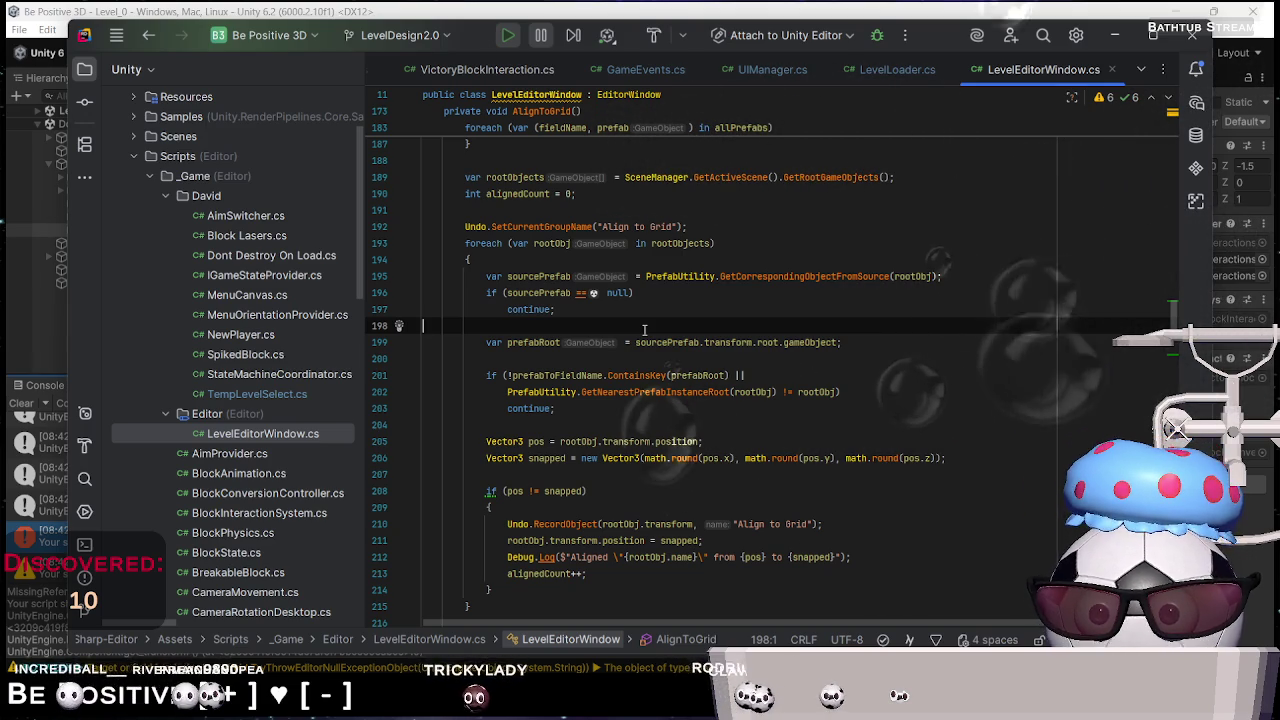
scroll(652, 437, "down", 2)
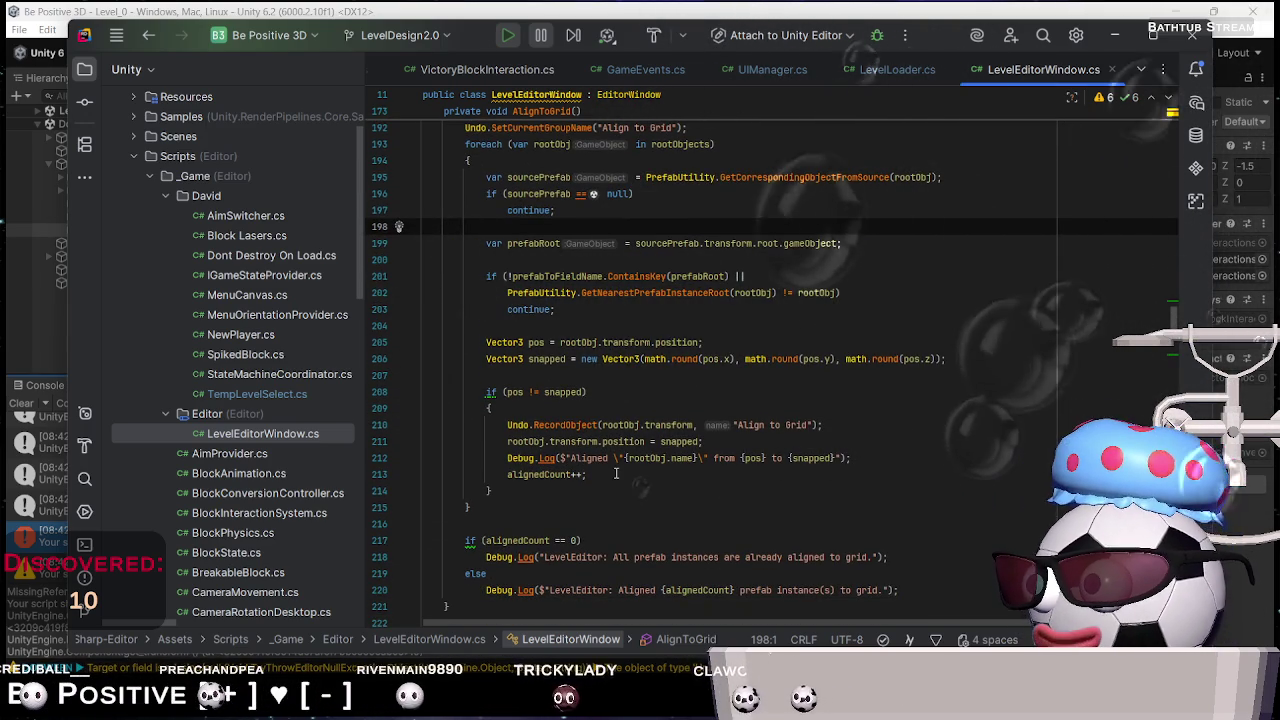
right_click(616, 473)
key("Escape")
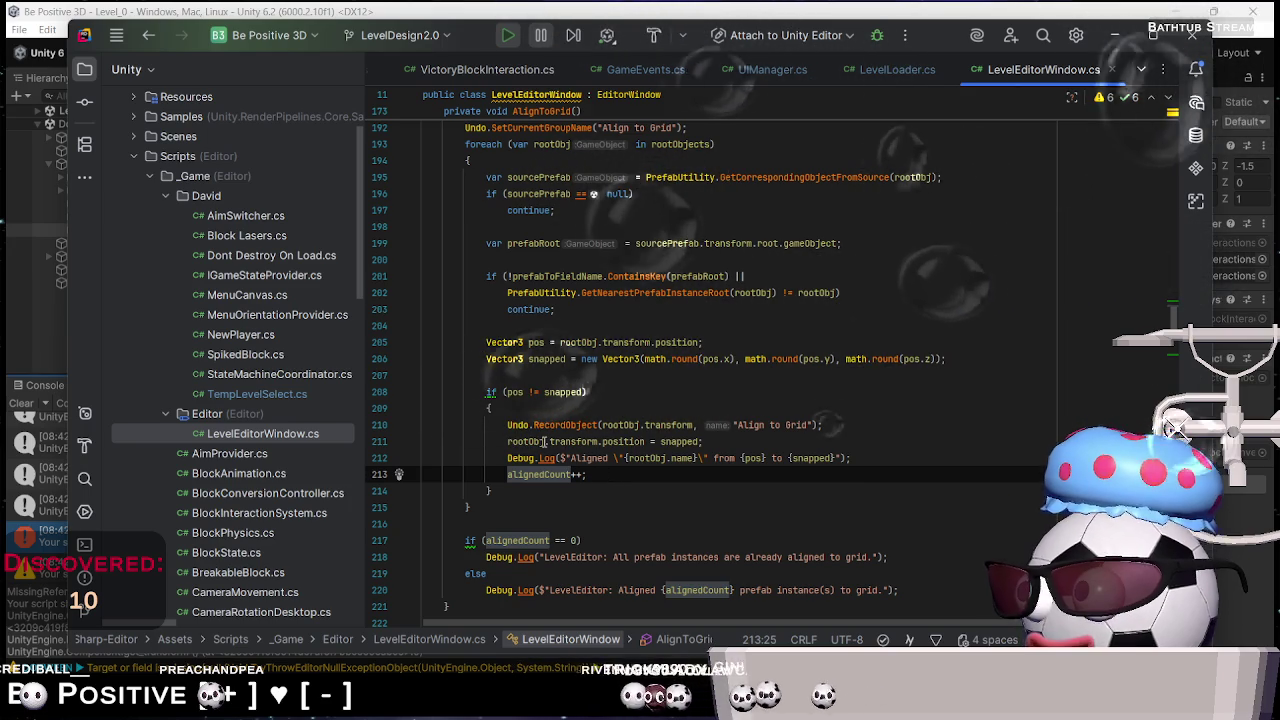
double_click(515, 425)
scroll(962, 425, "up", 10)
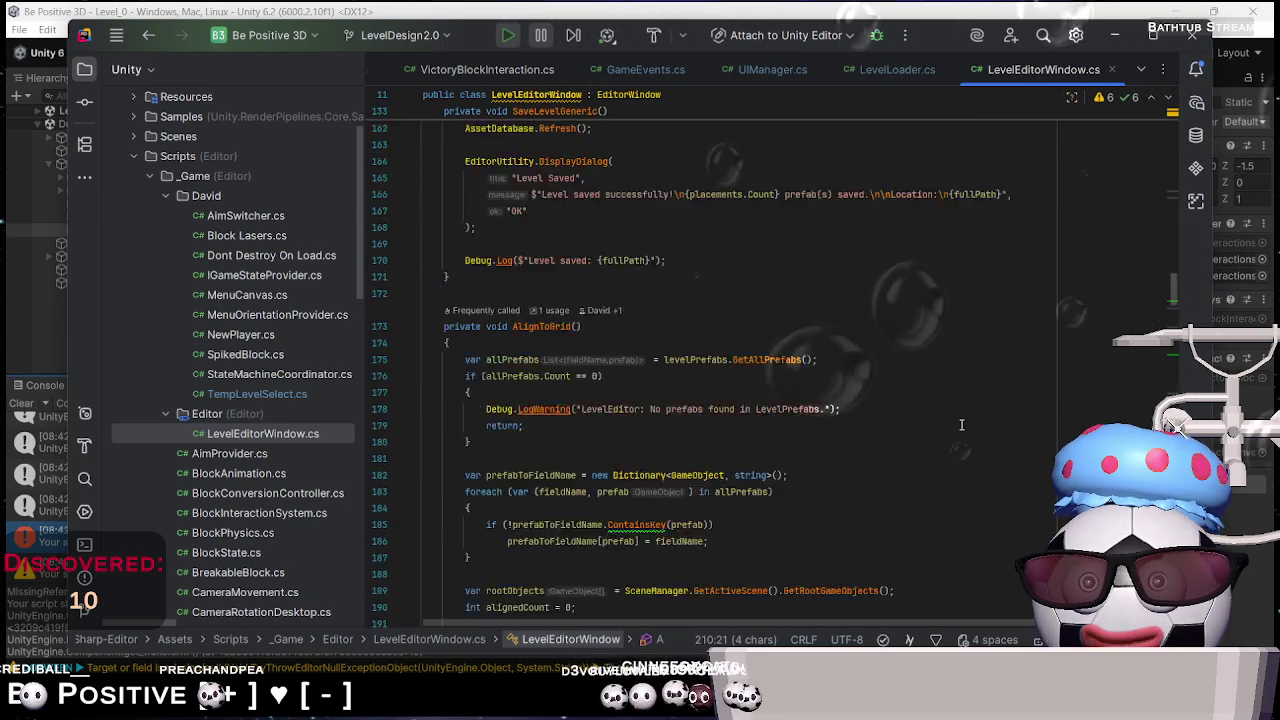
scroll(962, 425, "up", 10)
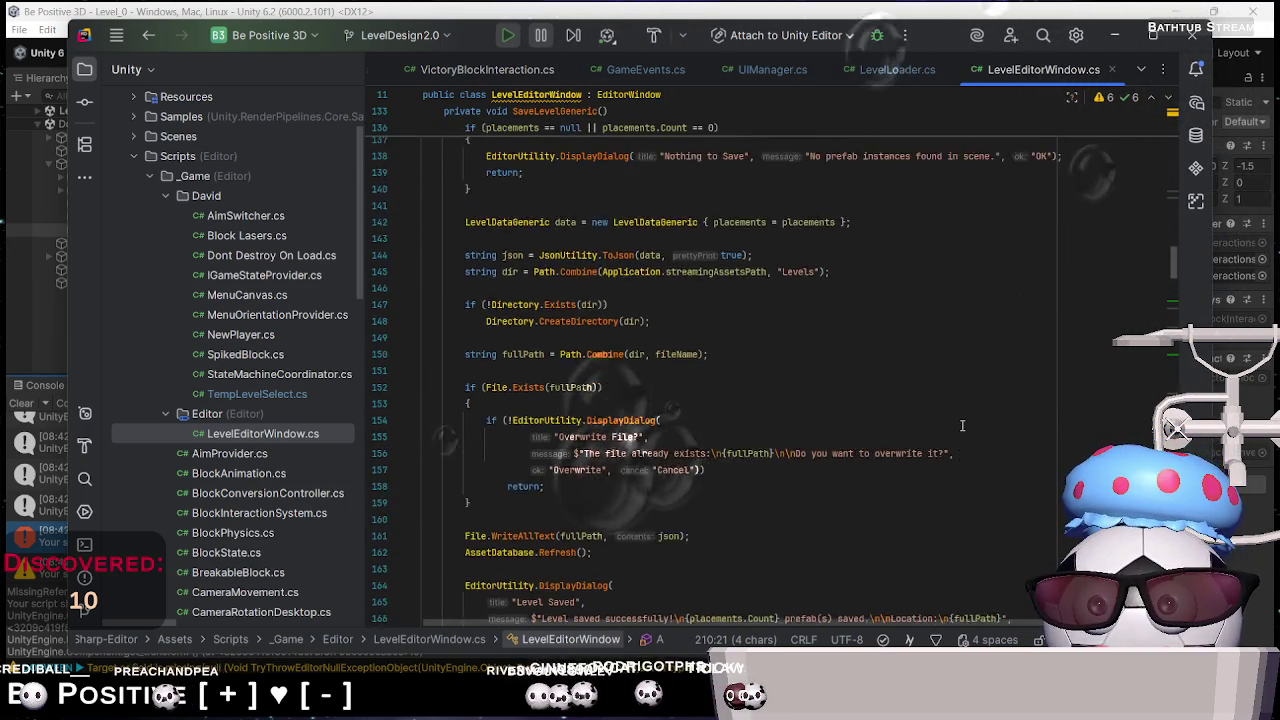
scroll(962, 428, "up", 3)
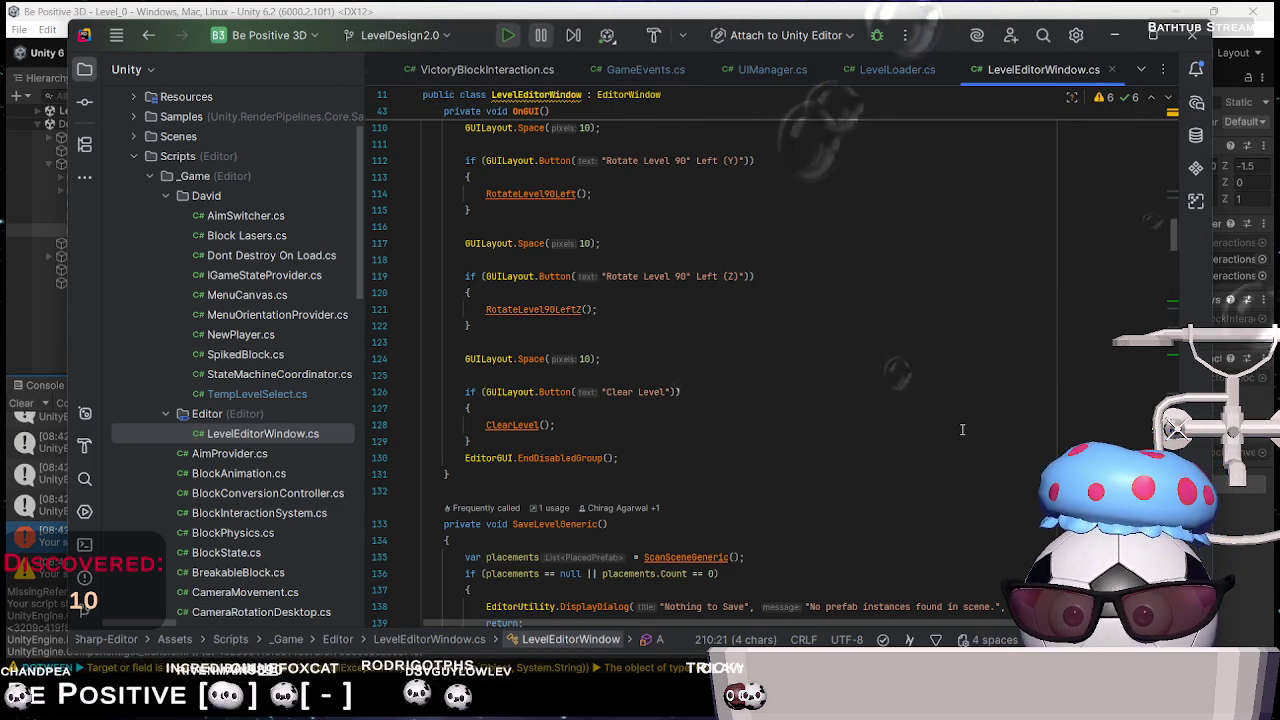
scroll(958, 422, "down", 5)
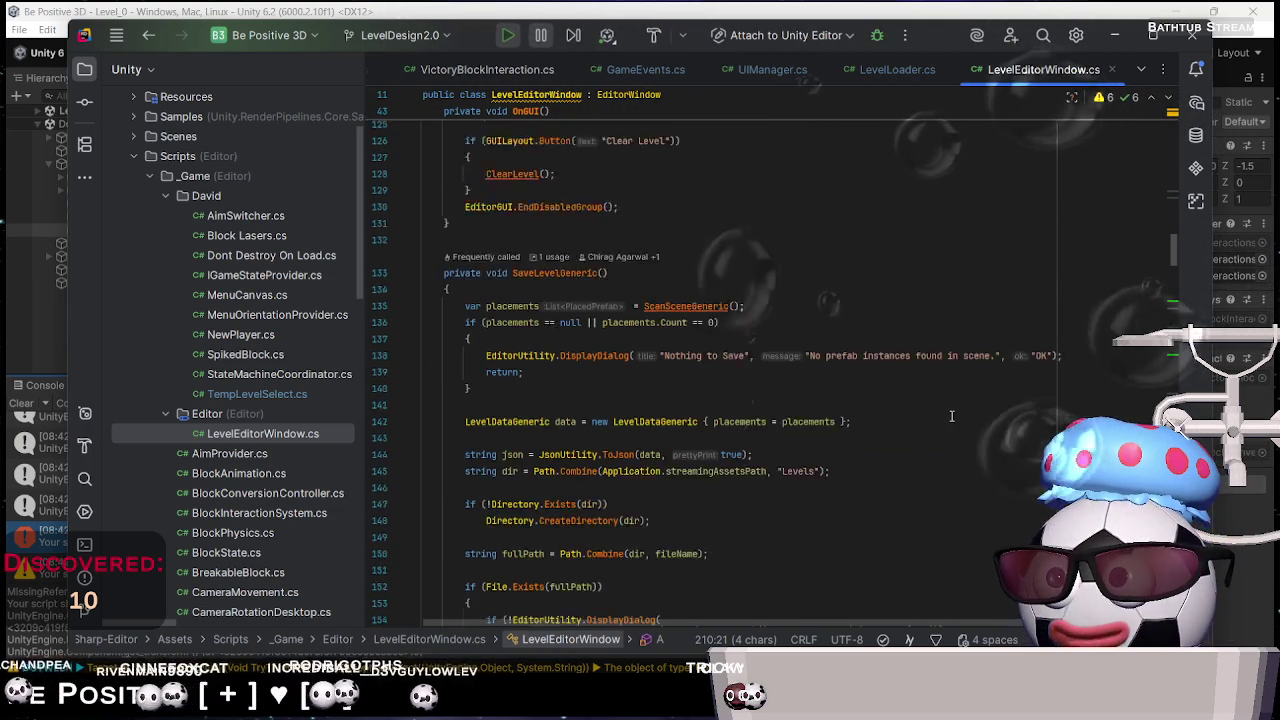
scroll(951, 416, "down", 1)
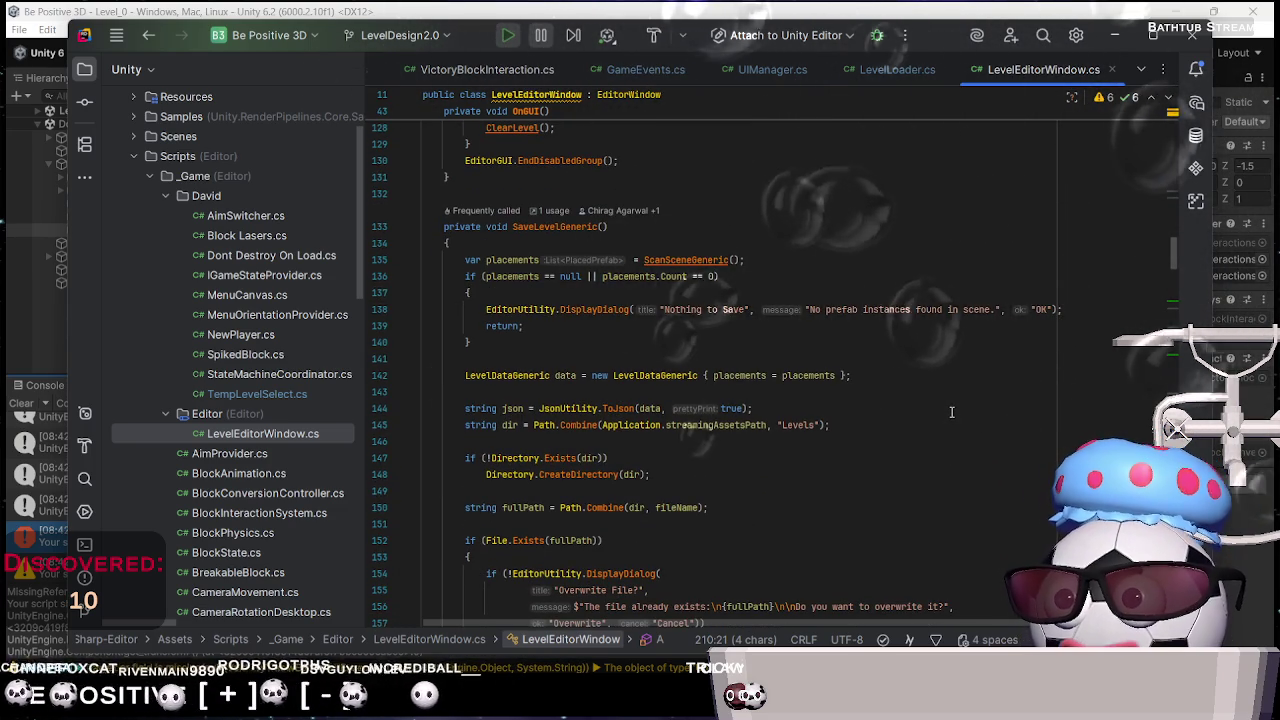
scroll(951, 412, "down", 3)
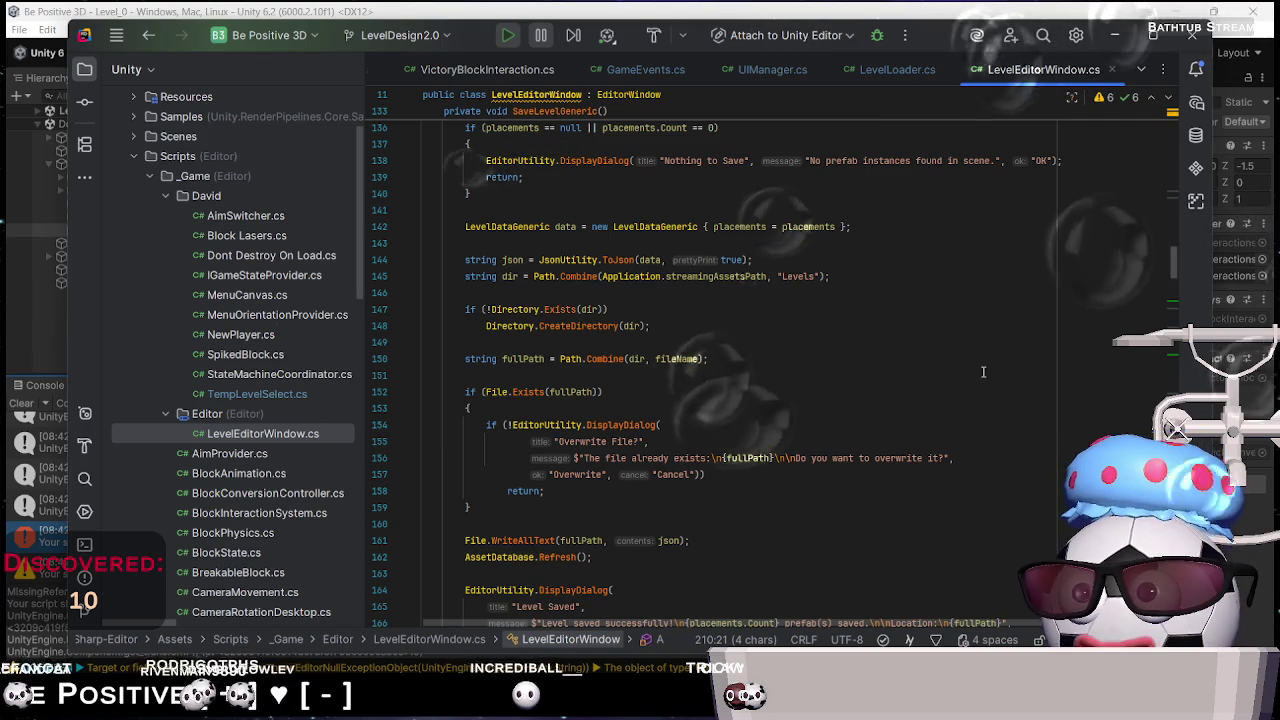
scroll(850, 330, "up", 2)
scroll(833, 325, "up", 8)
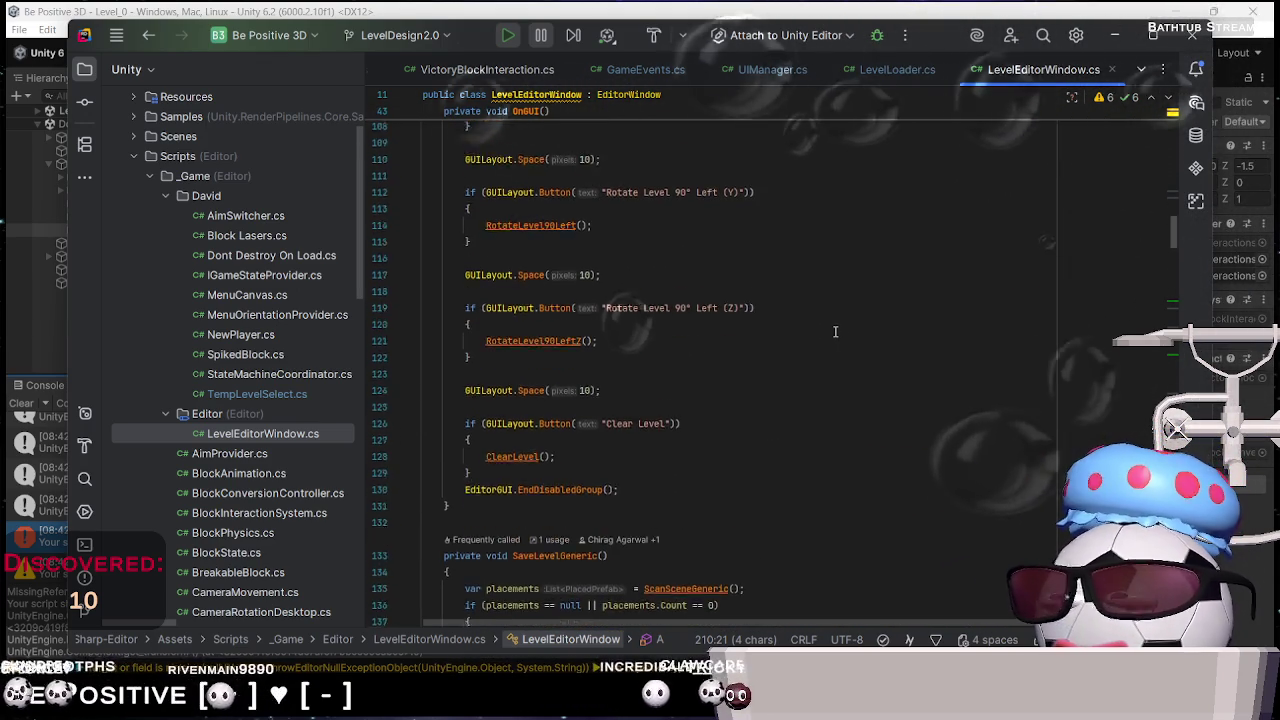
scroll(835, 331, "up", 5)
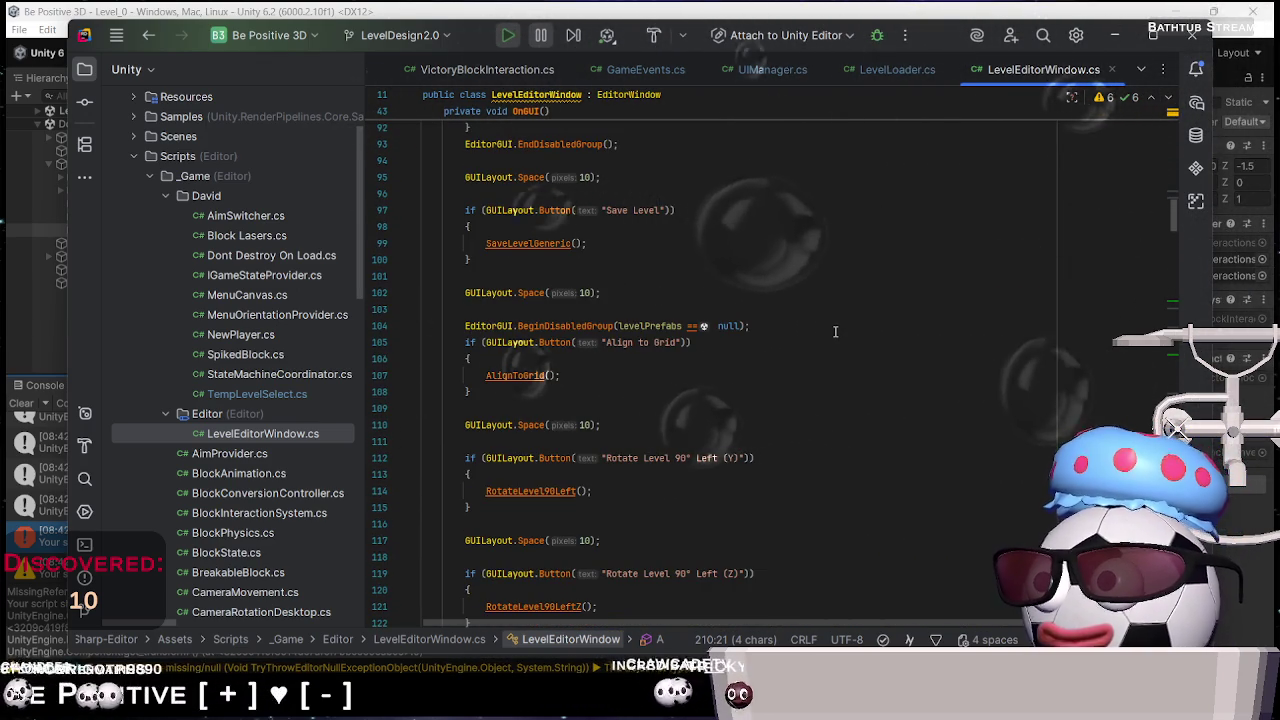
scroll(835, 331, "up", 5)
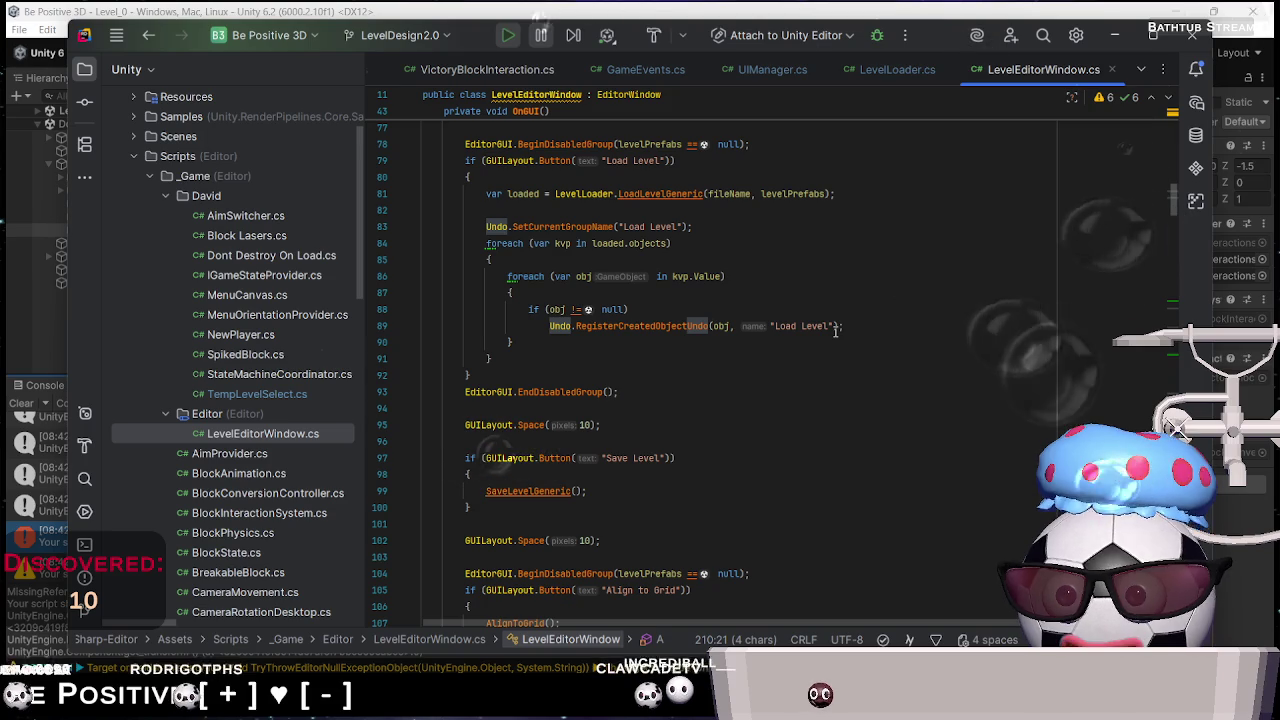
scroll(740, 370, "up", 2)
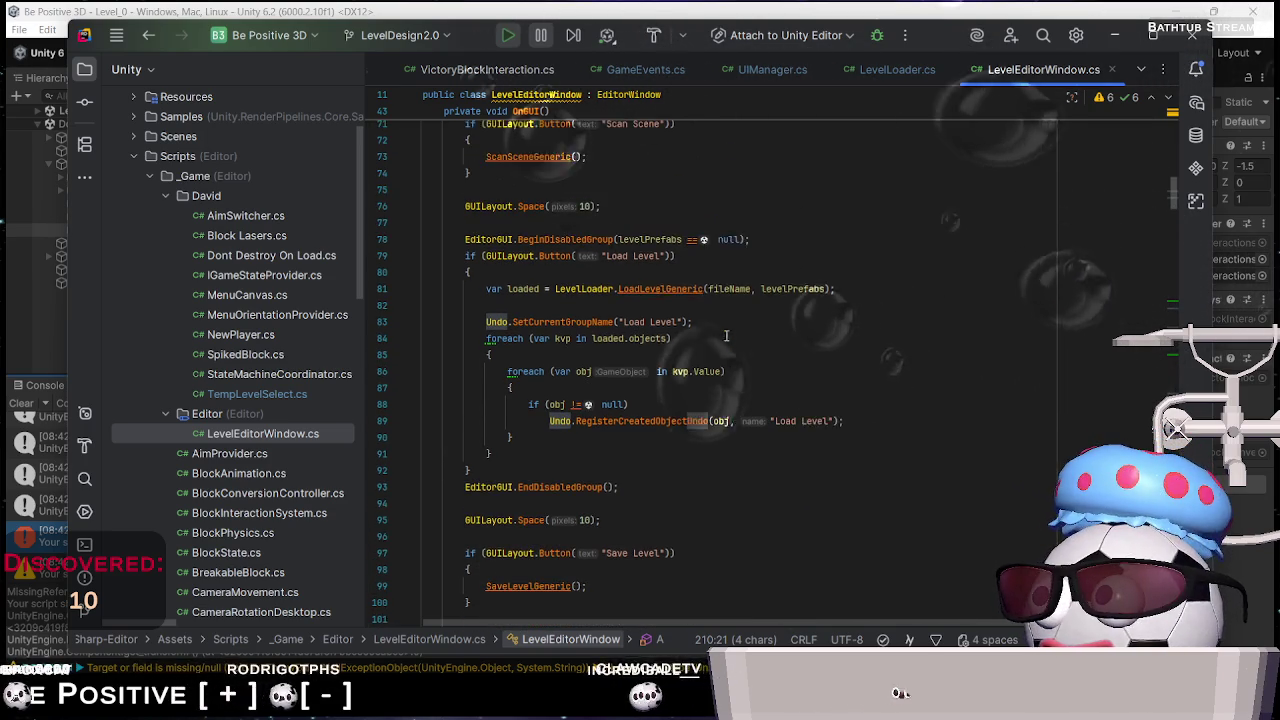
double_click(645, 425)
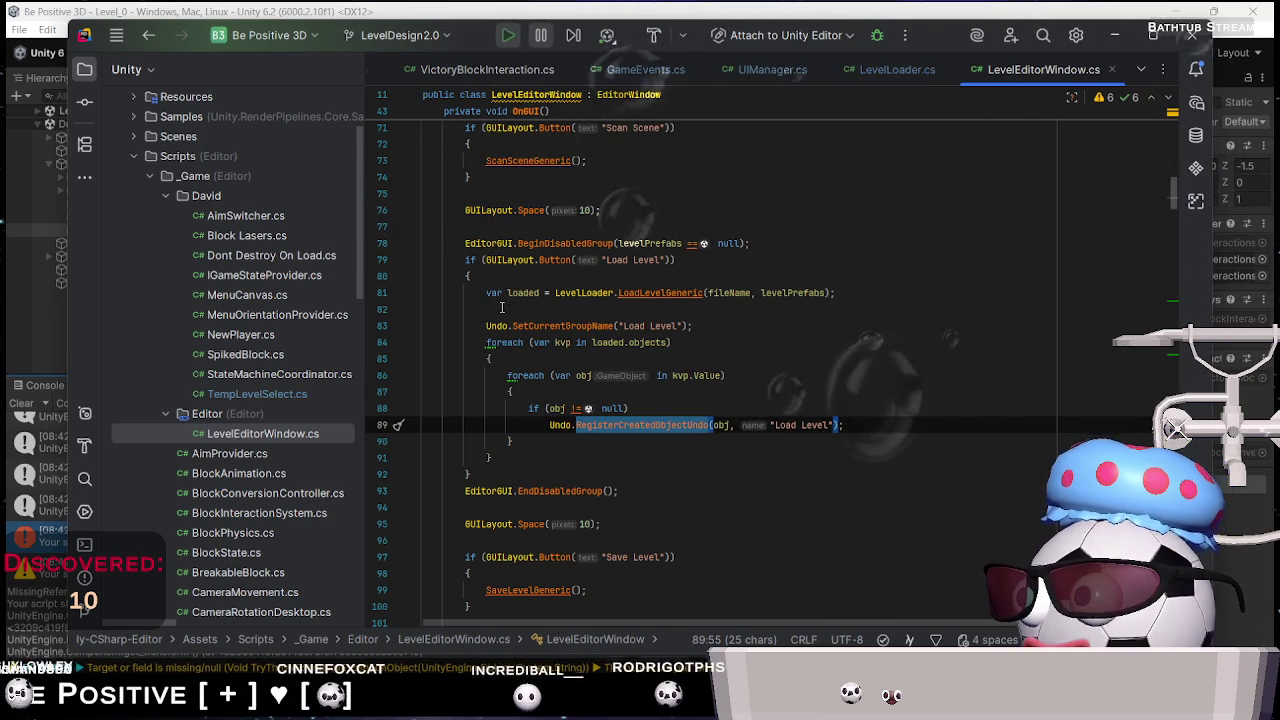
scroll(590, 335, "down", 7)
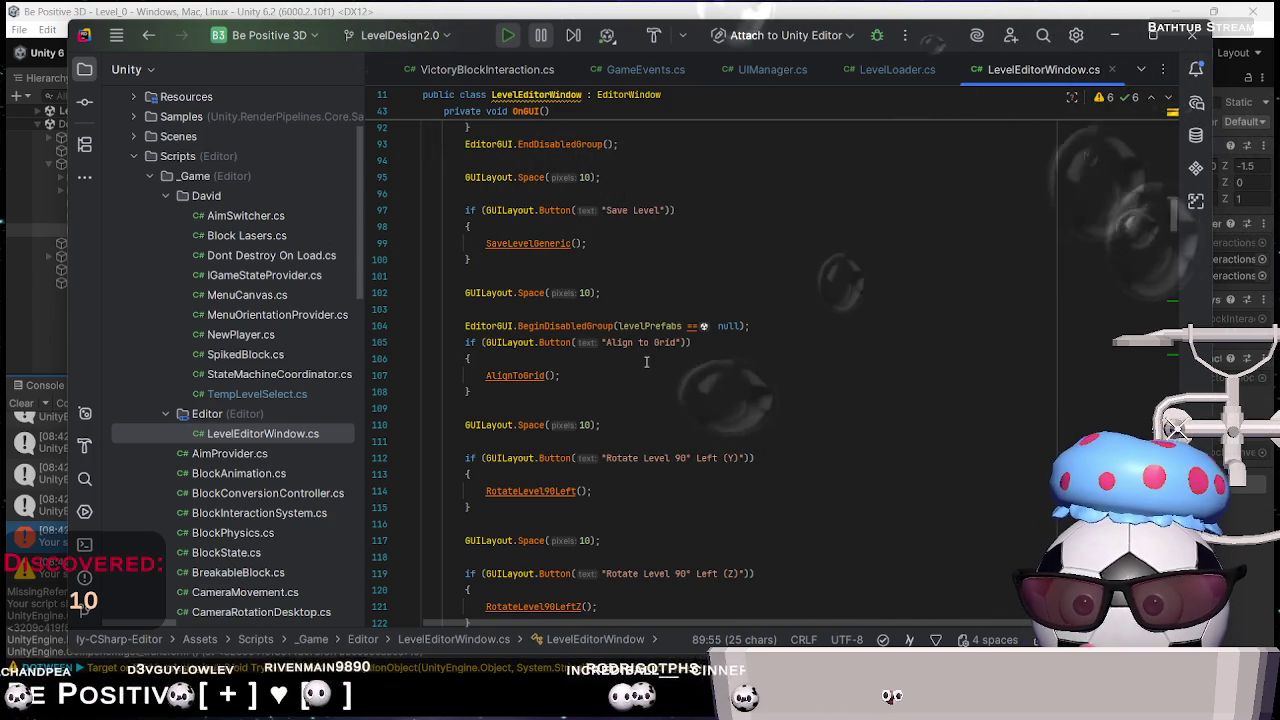
scroll(646, 364, "down", 2)
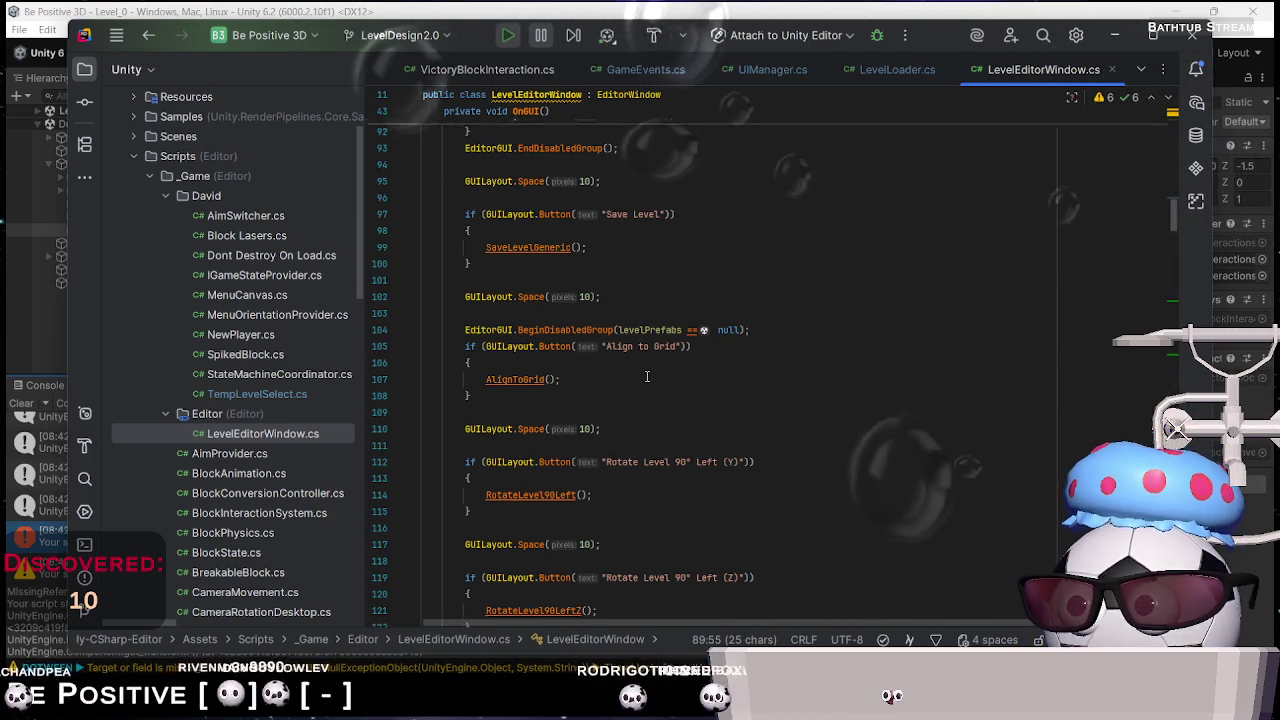
scroll(647, 380, "down", 1)
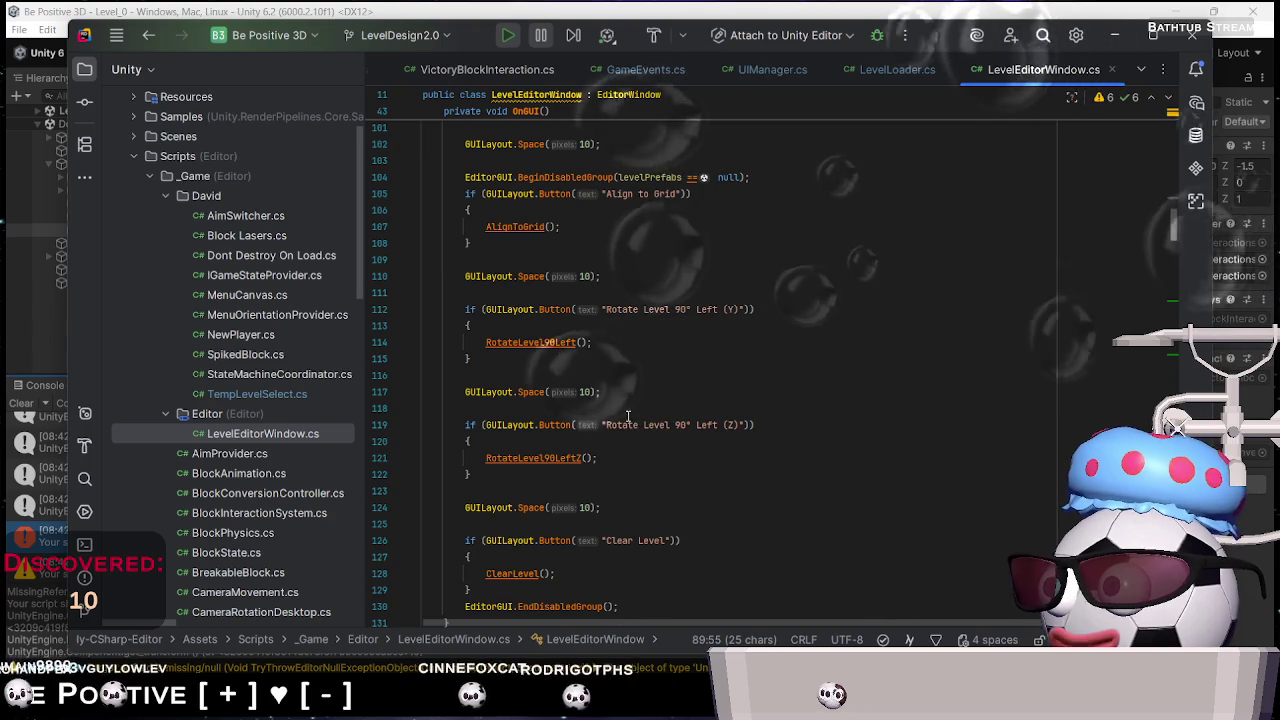
scroll(628, 418, "down", 1)
scroll(630, 418, "down", 1)
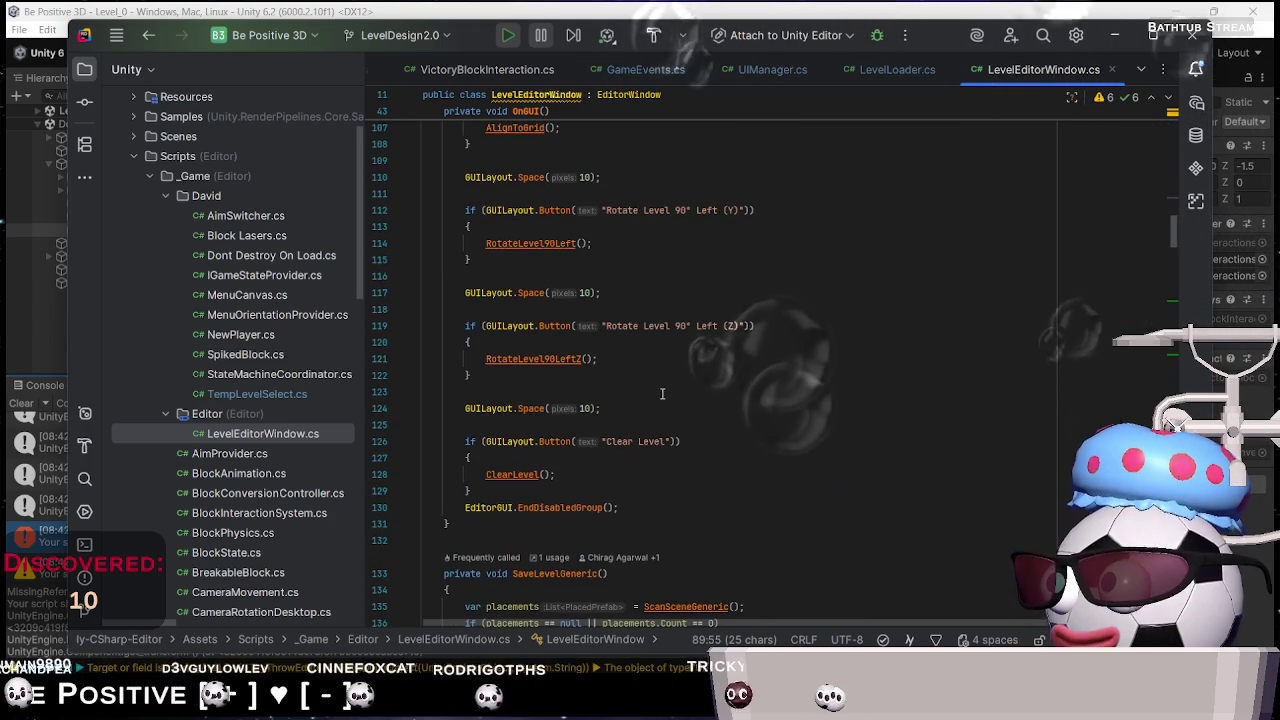
scroll(665, 385, "down", 1)
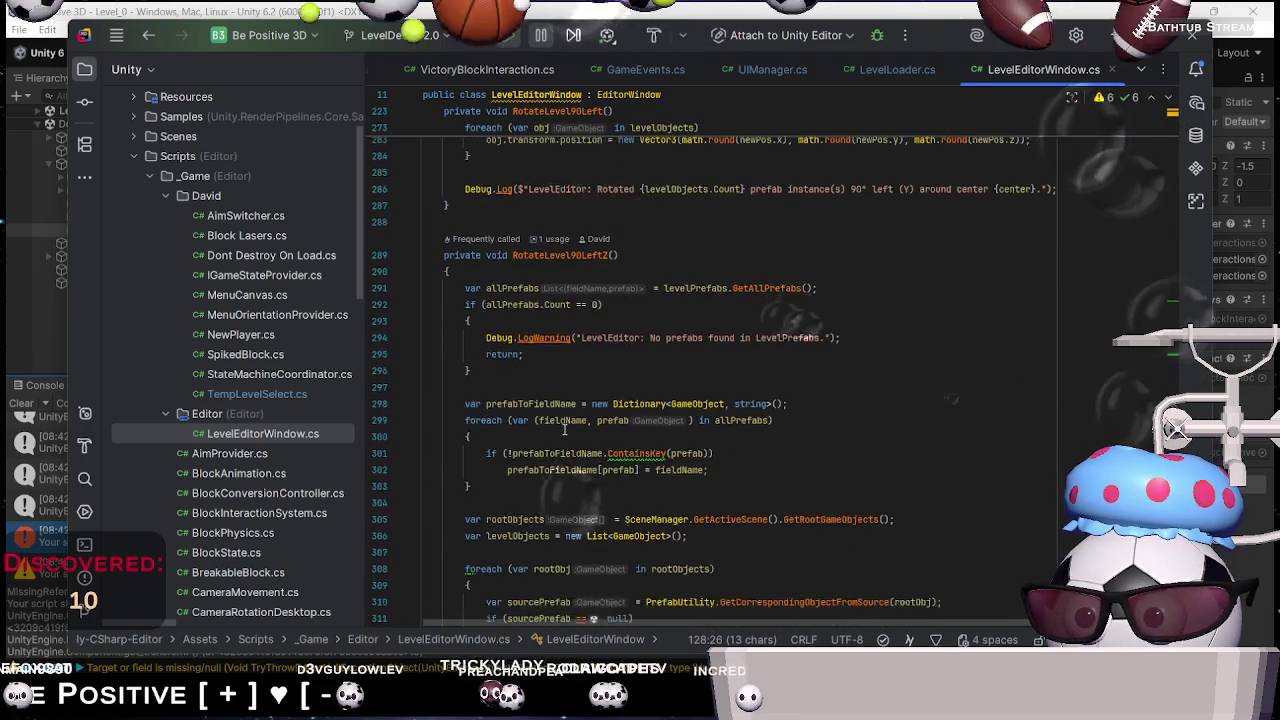
scroll(565, 428, "down", 5)
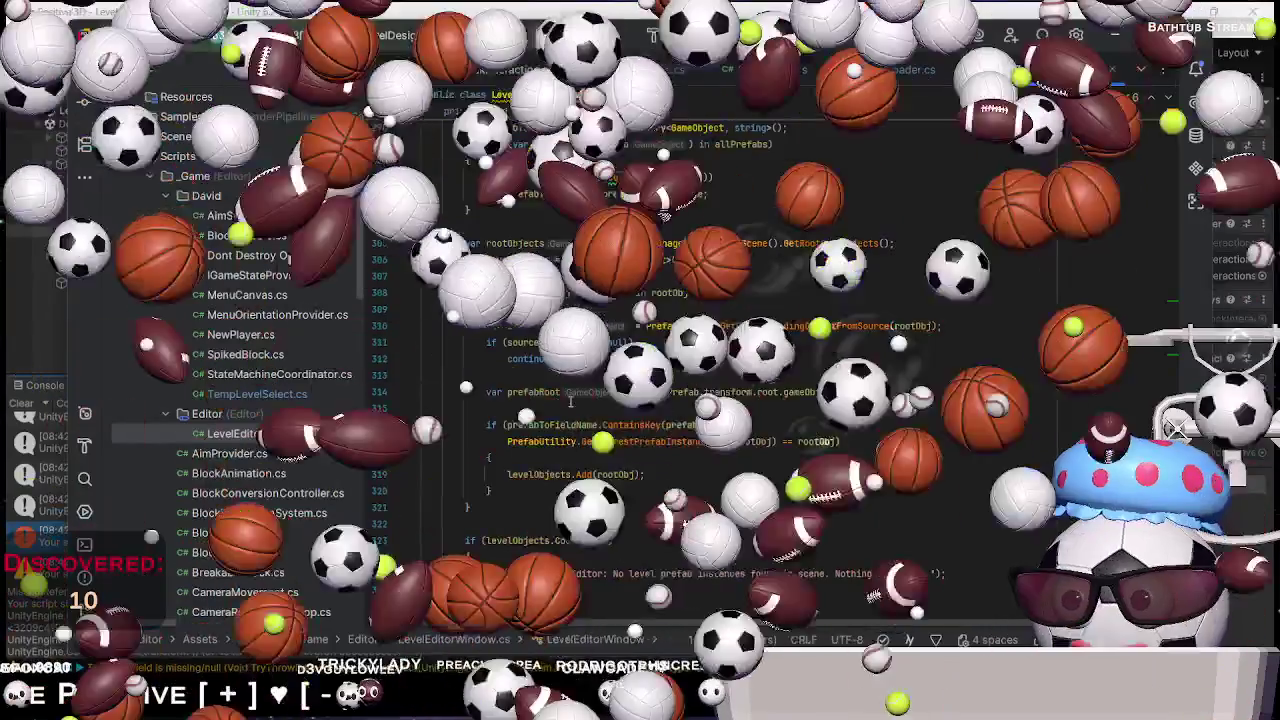
scroll(570, 400, "down", 5)
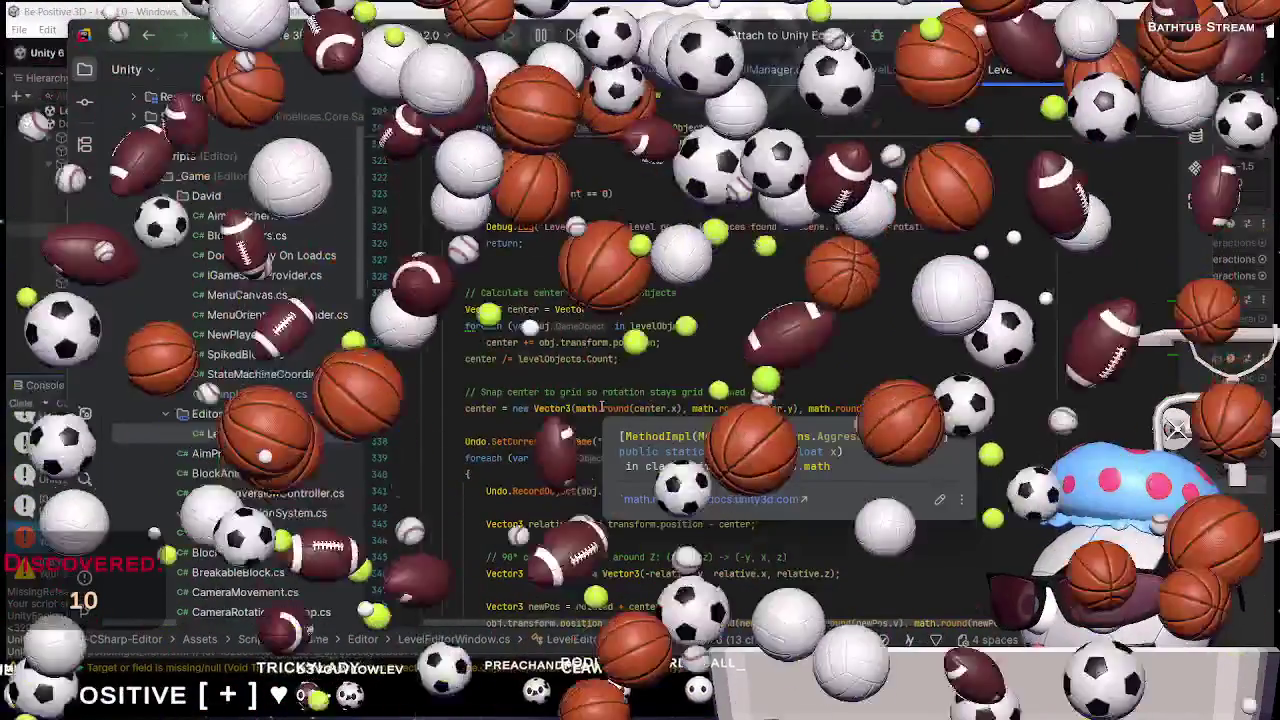
scroll(602, 407, "down", 1)
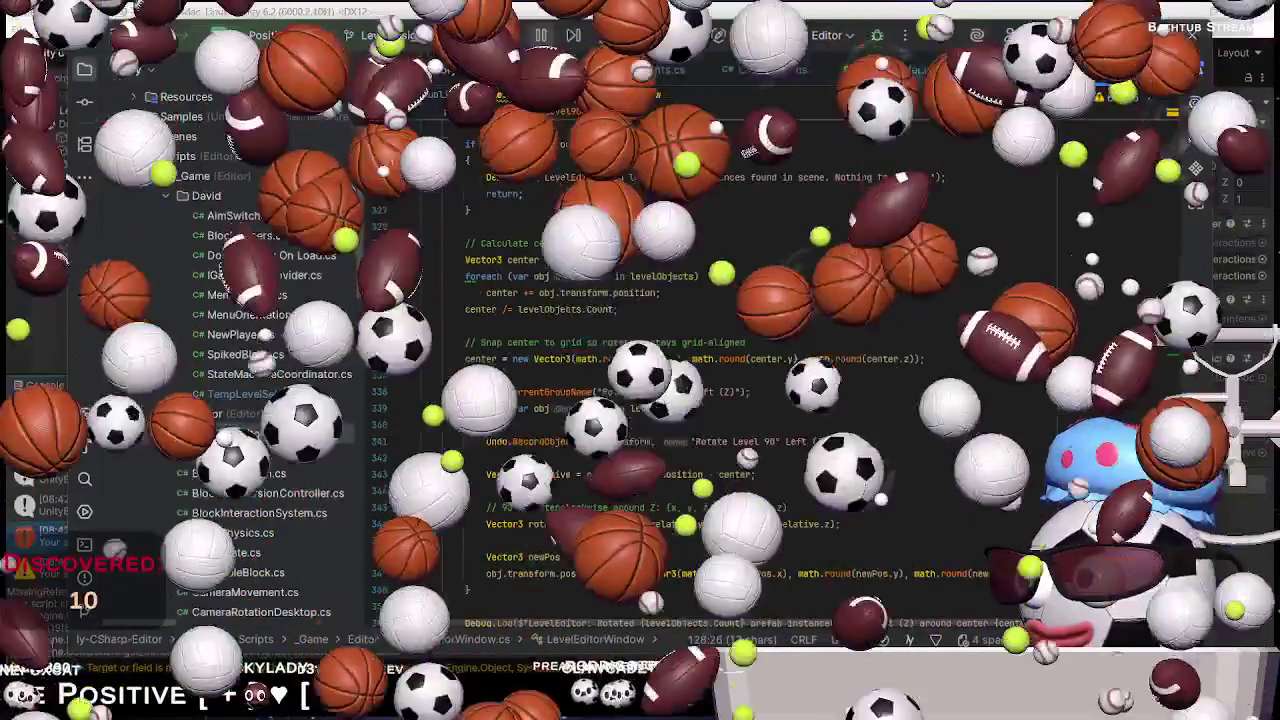
scroll(659, 409, "down", 1)
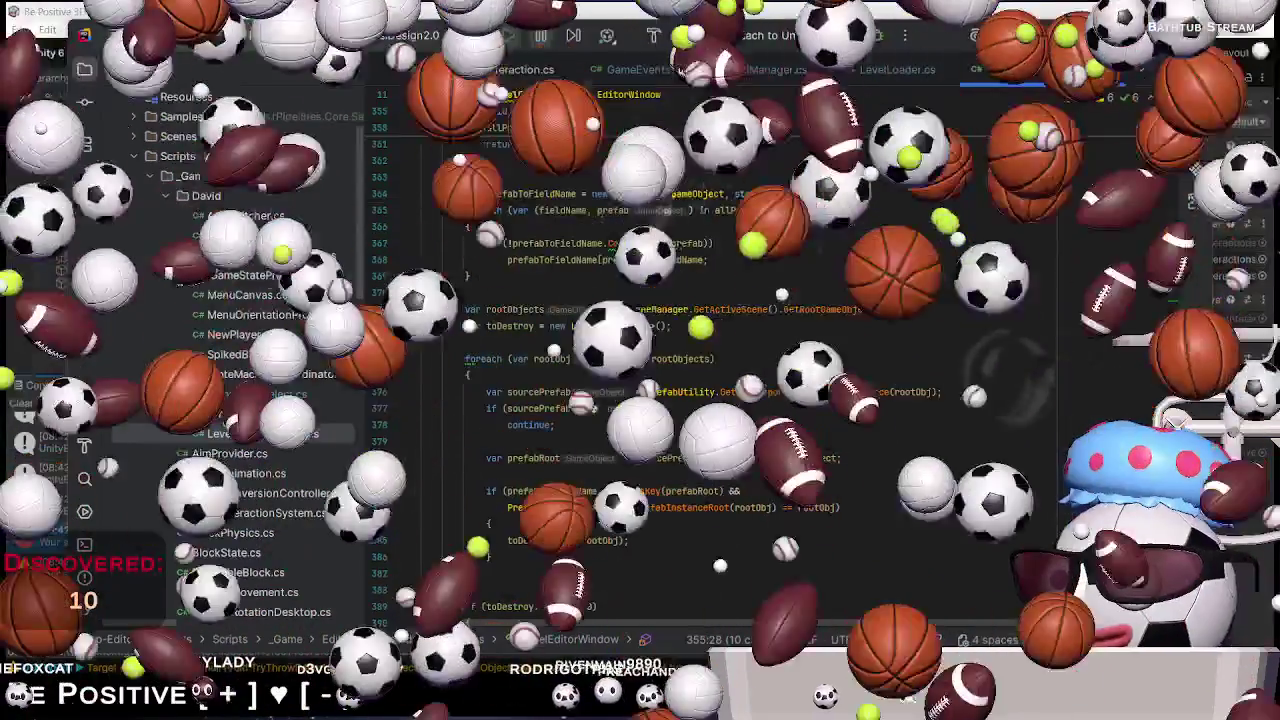
left_click(787, 391)
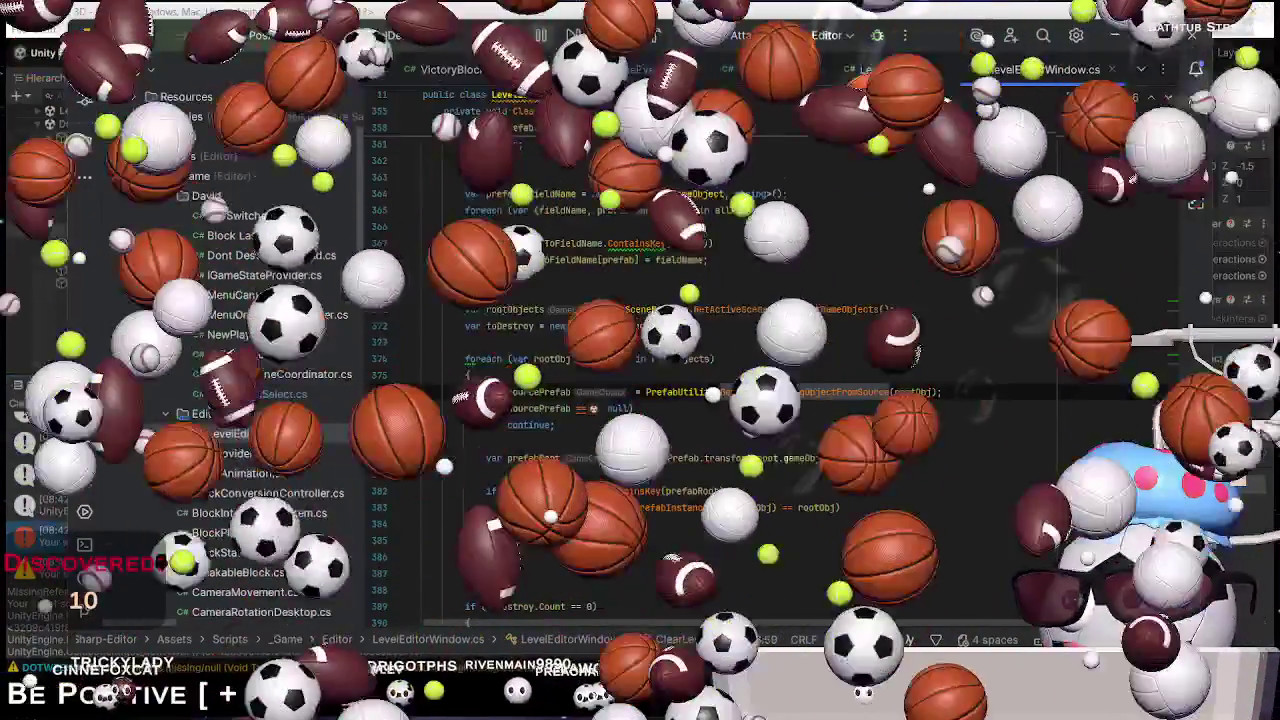
mouse_move(787, 391)
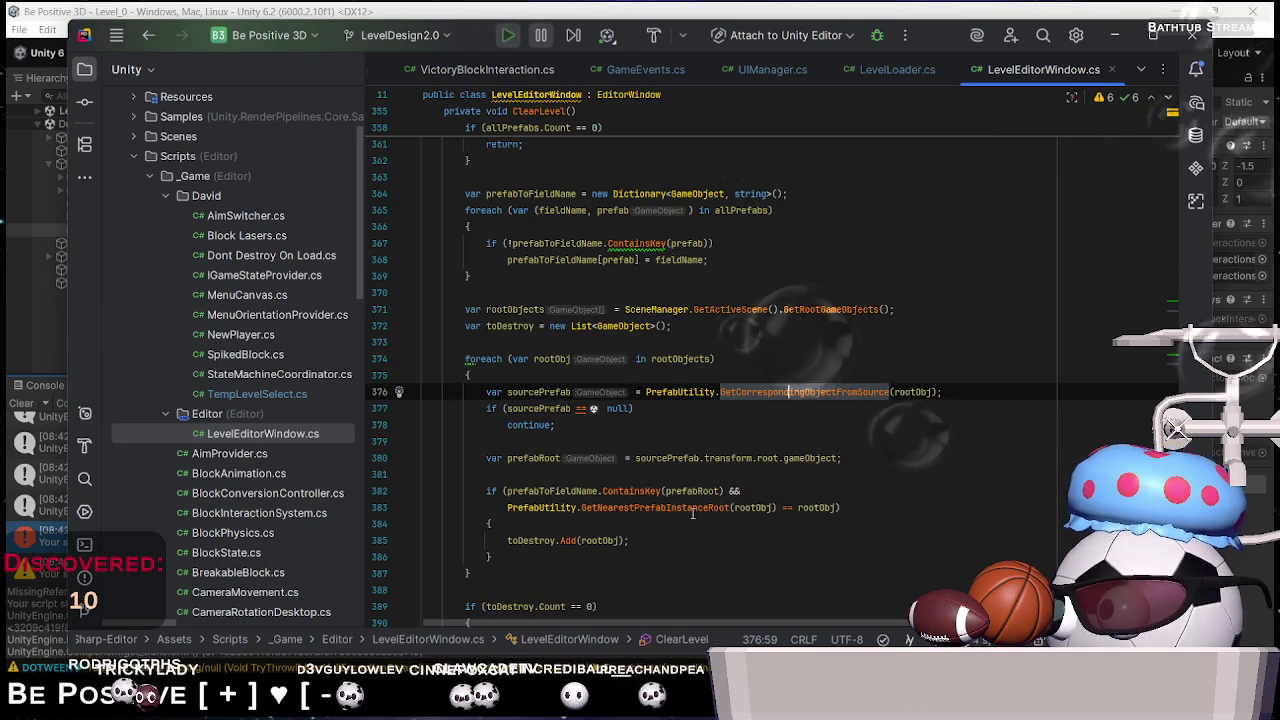
mouse_move(692, 513)
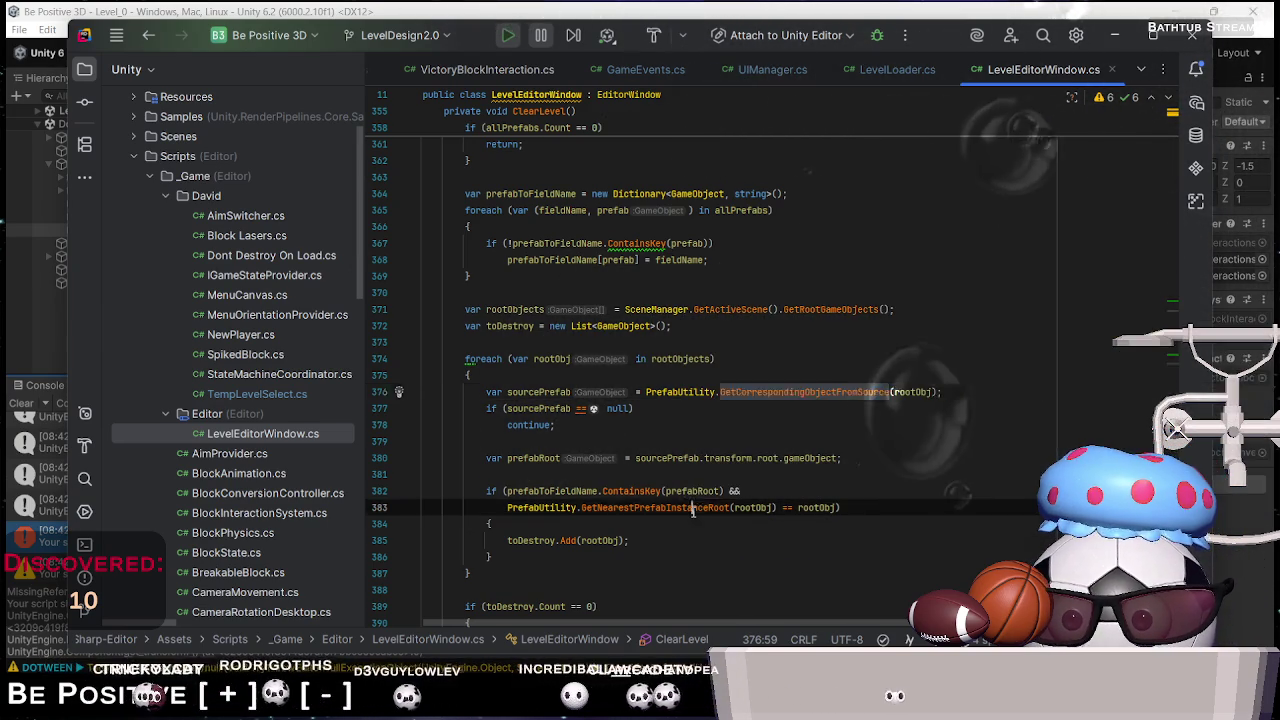
right_click(692, 515)
Go to the GetNearestPrefabInstanceRoot declaration and accept the Decompiler Legal Notice
mouse_move(767, 341)
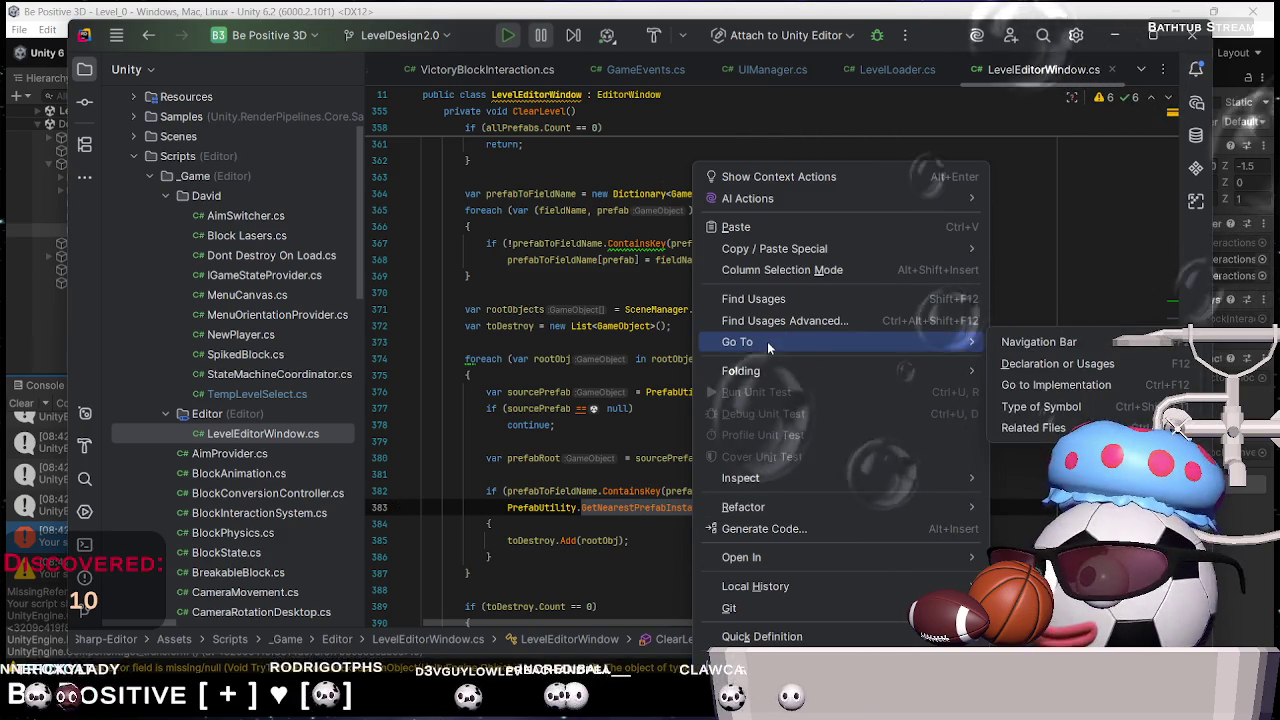
left_click(1010, 358)
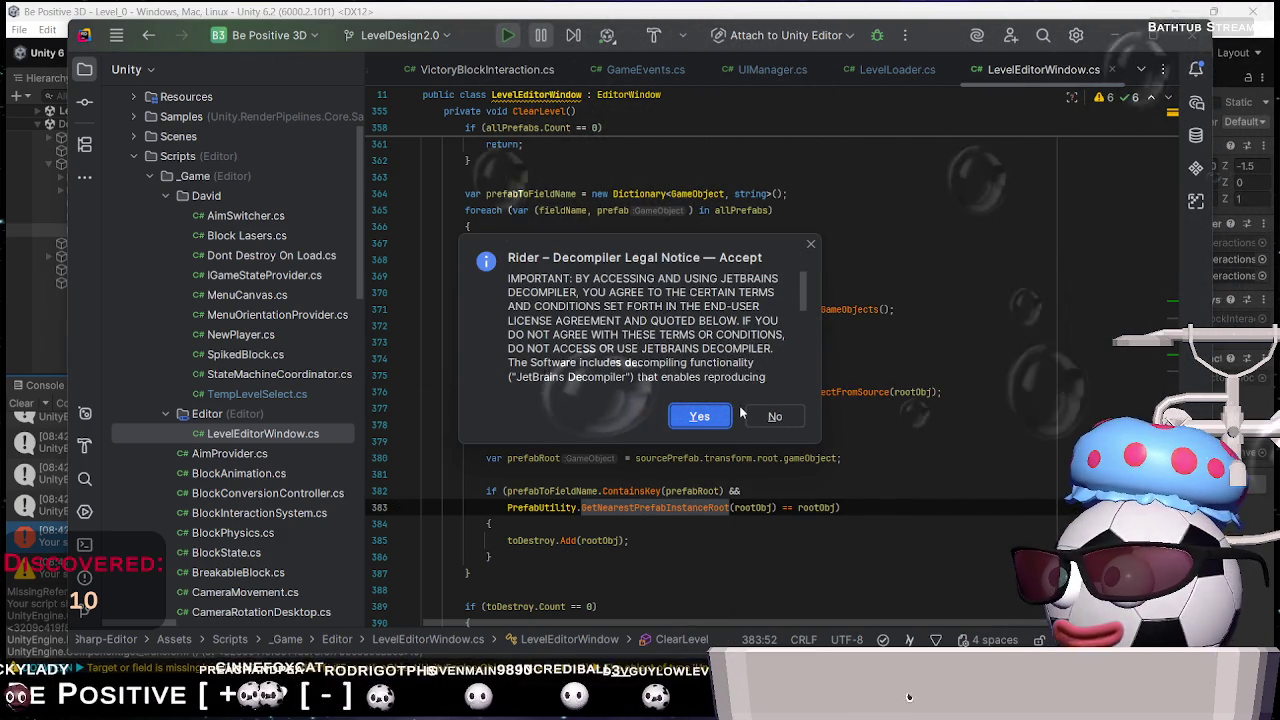
scroll(748, 327, "down", 10)
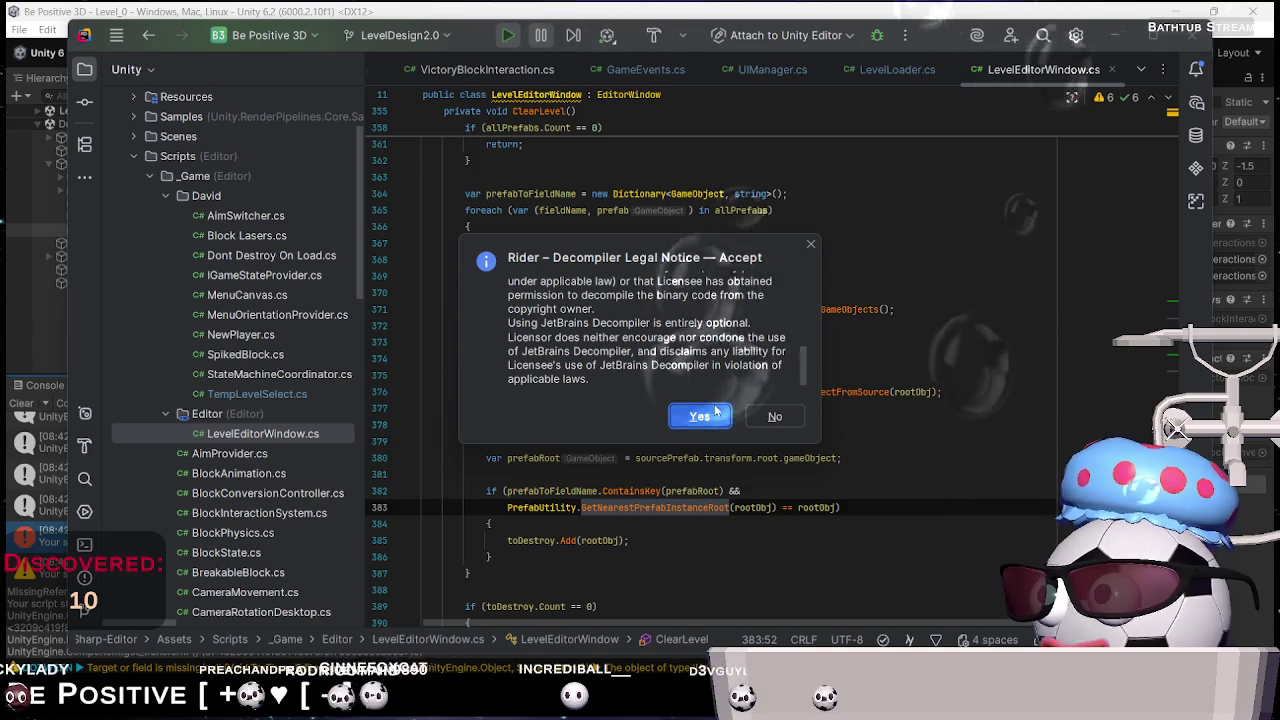
left_click(702, 414)
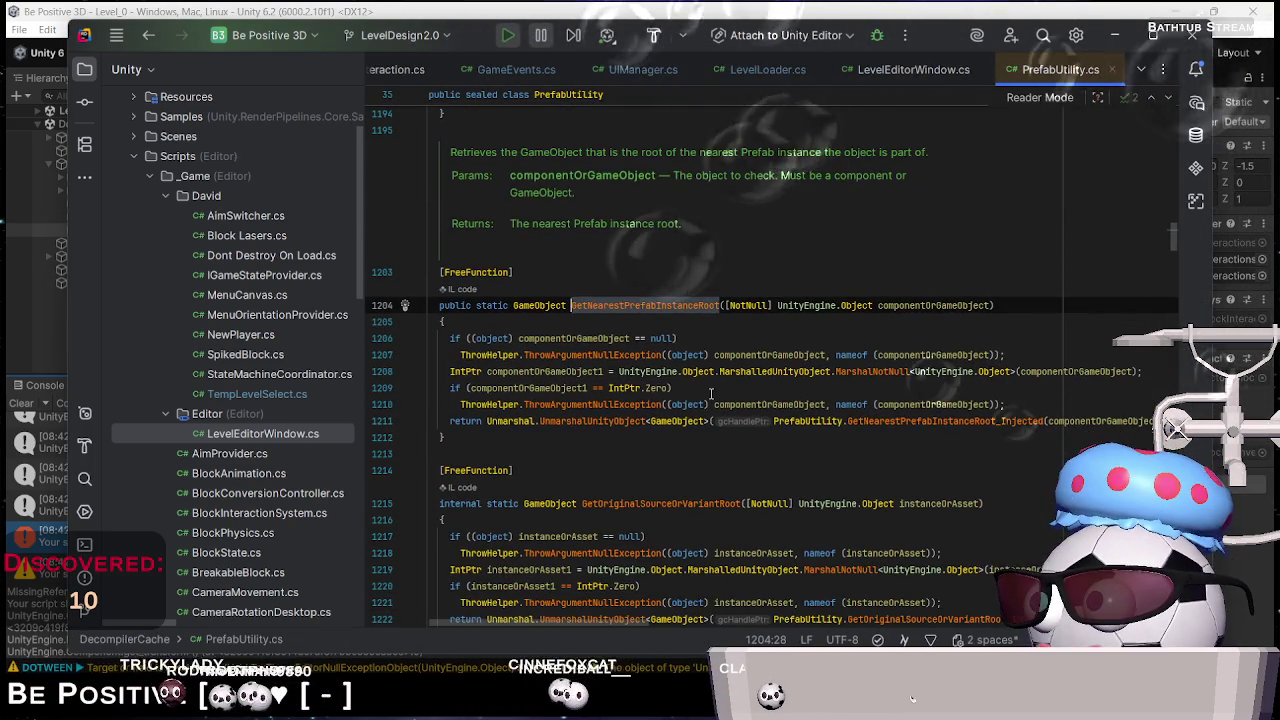
scroll(709, 394, "up", 10)
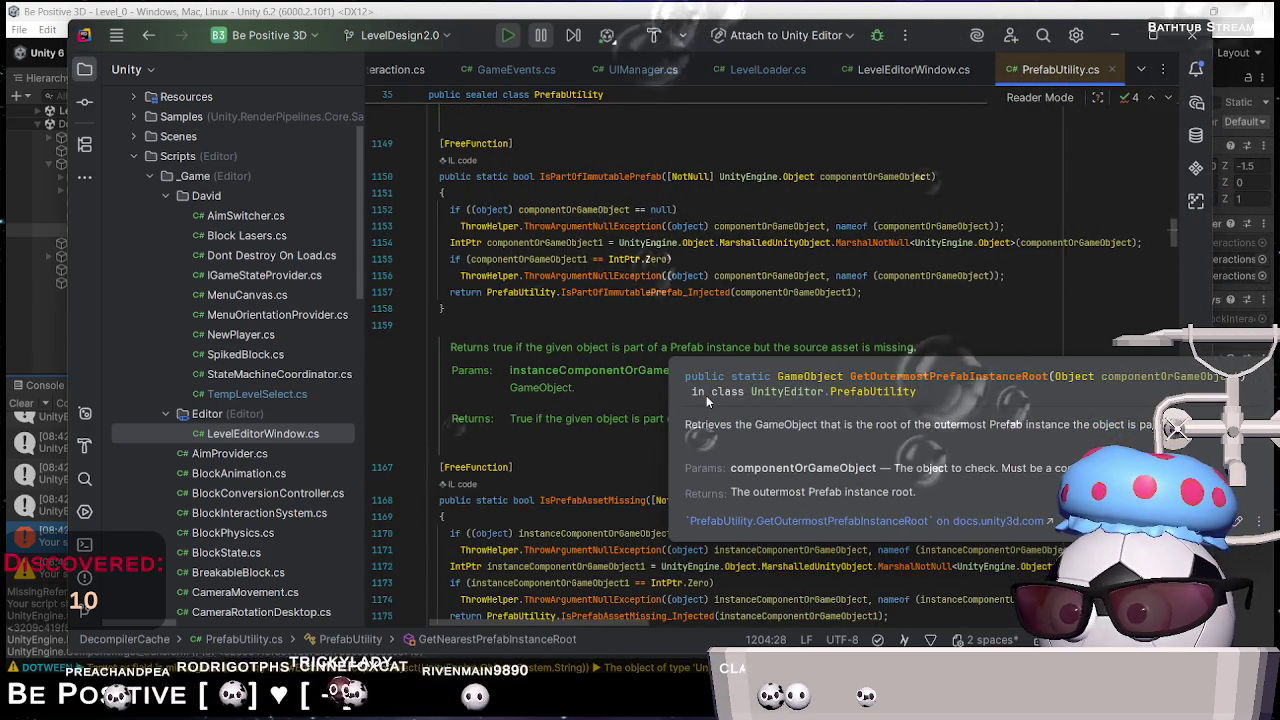
scroll(702, 400, "down", 3)
scroll(570, 417, "down", 6)
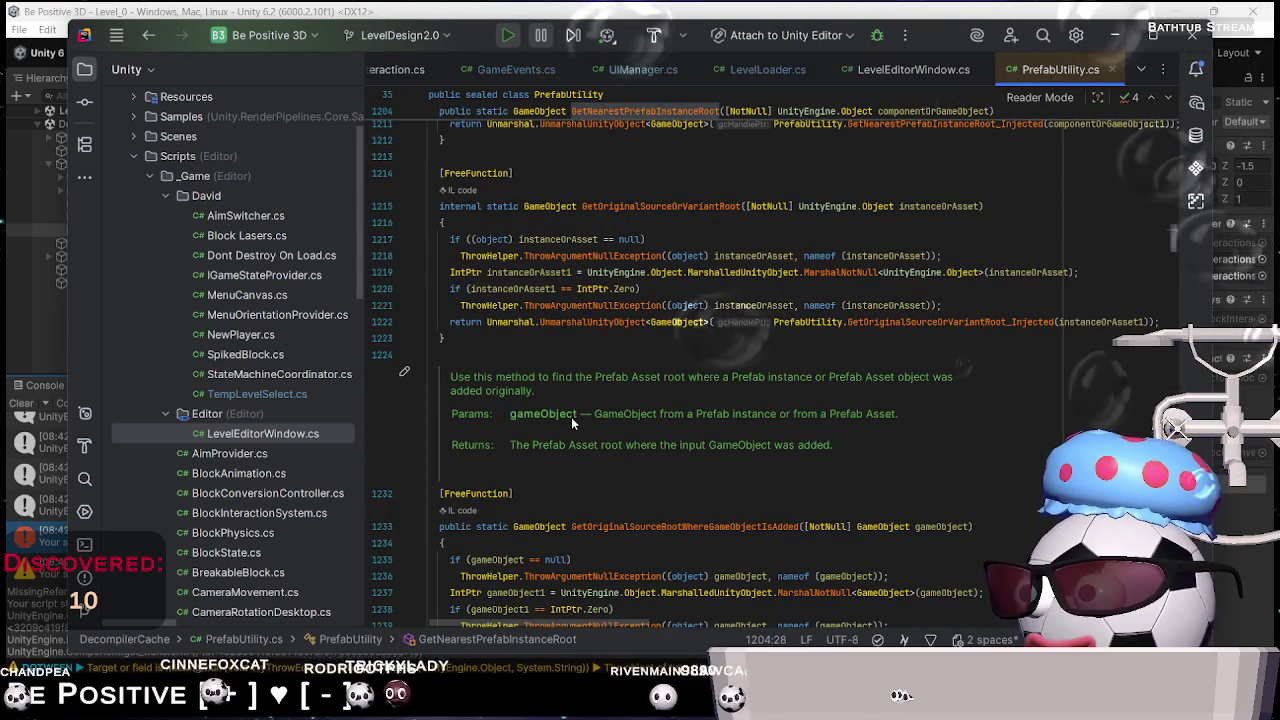
mouse_move(600, 318)
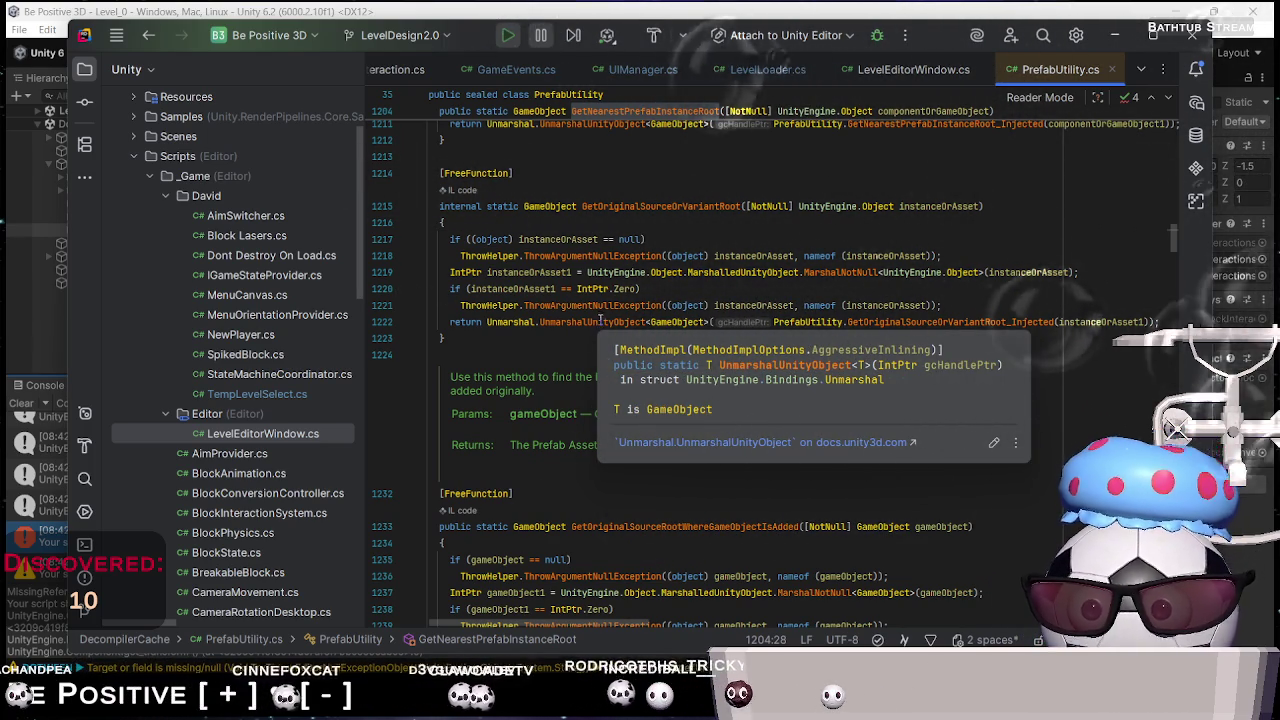
scroll(580, 378, "up", 3)
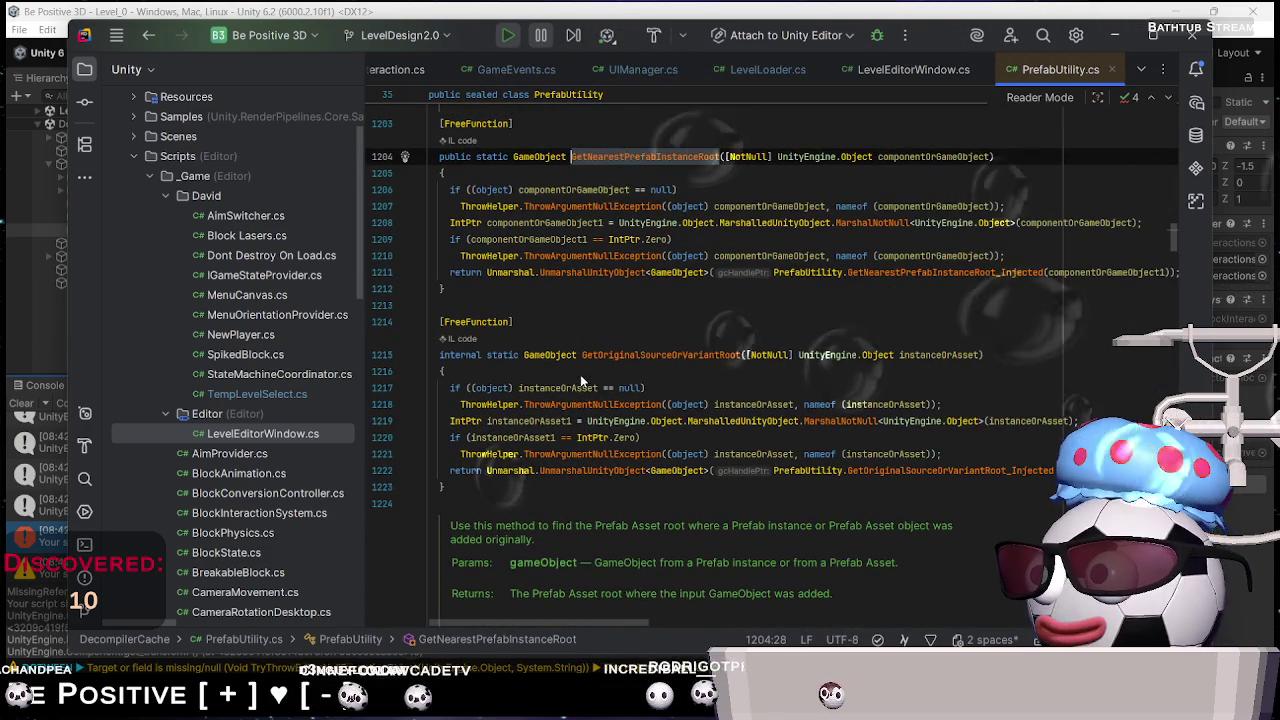
left_click(625, 312)
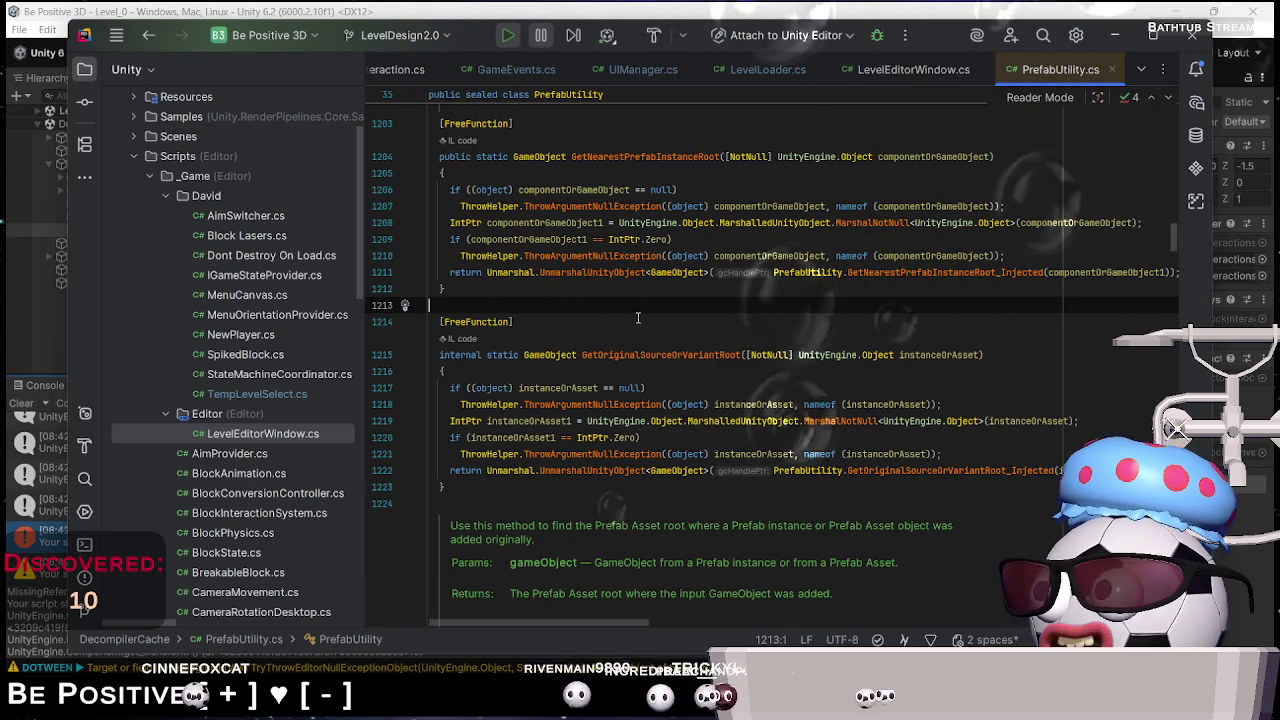
mouse_move(620, 243)
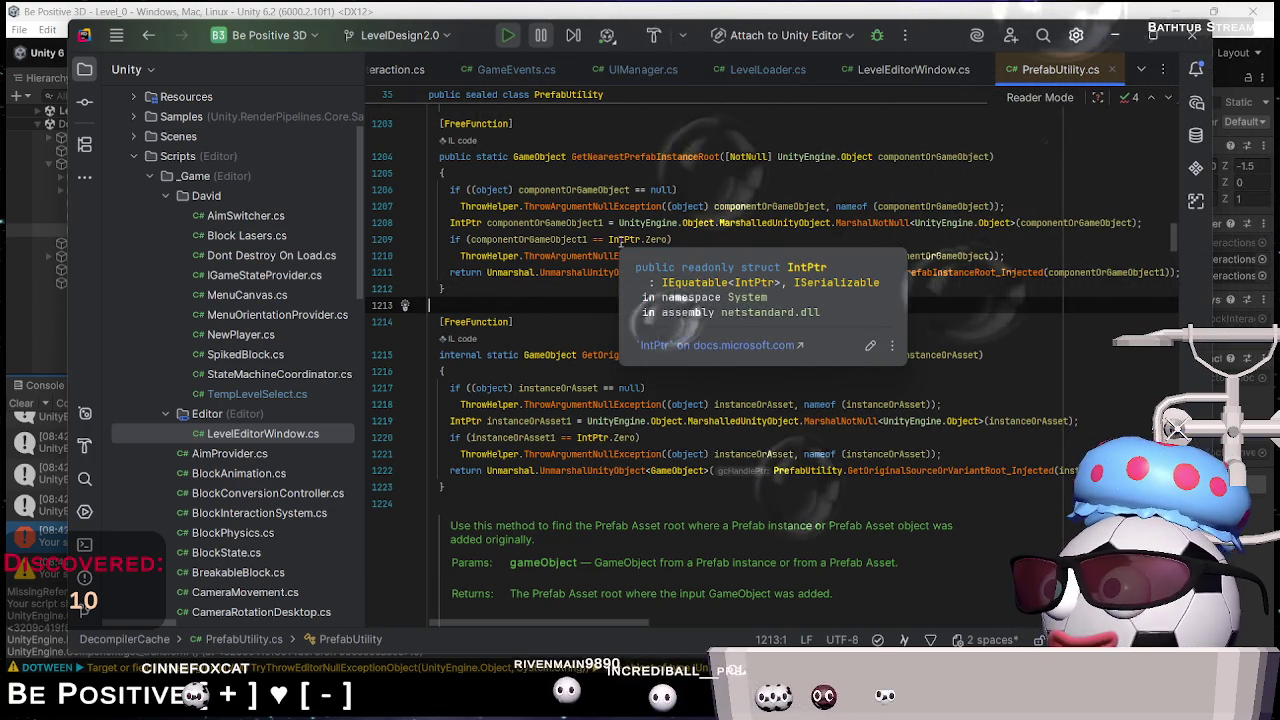
left_click(148, 36)
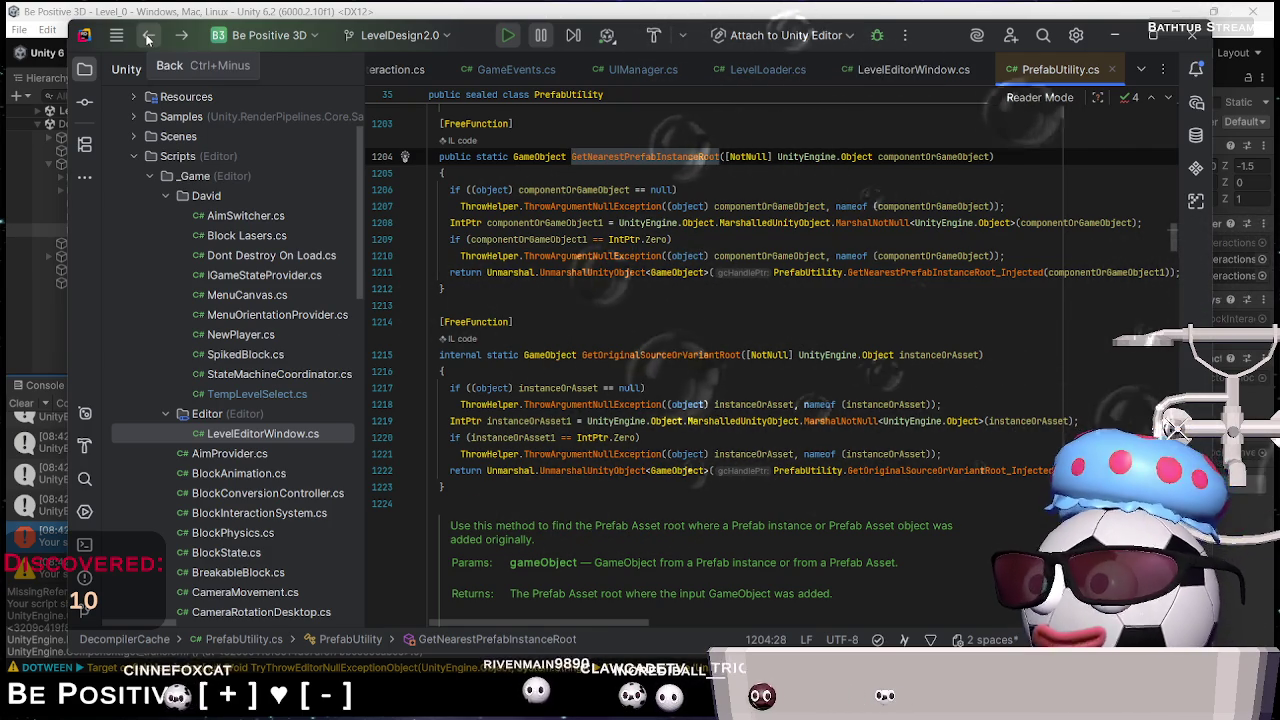
left_click(148, 36)
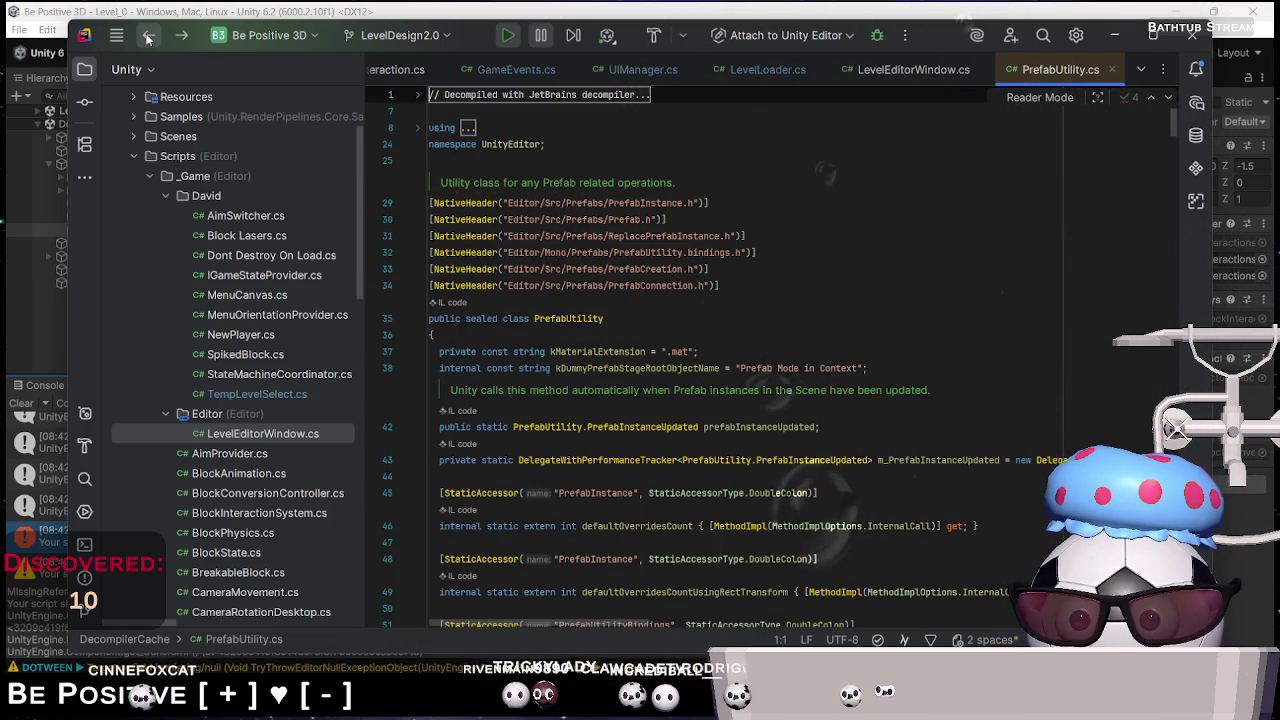
left_click(148, 36)
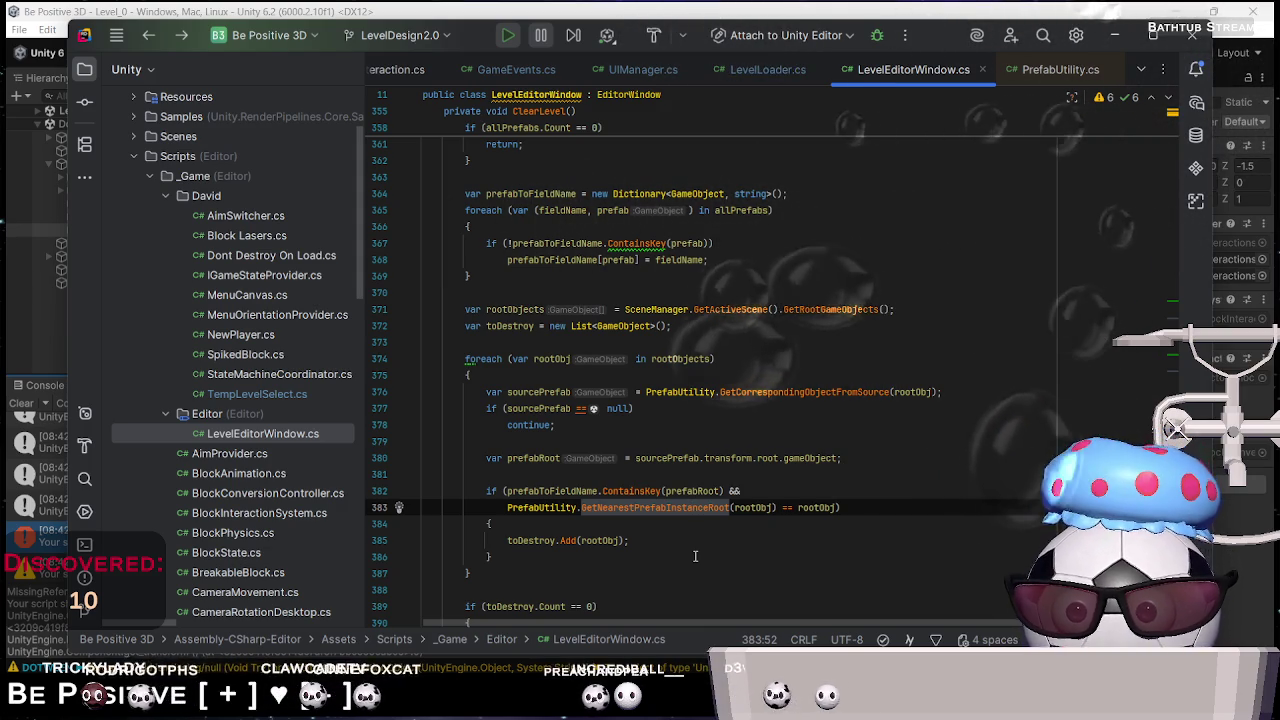
scroll(816, 327, "down", 2)
scroll(816, 327, "down", 3)
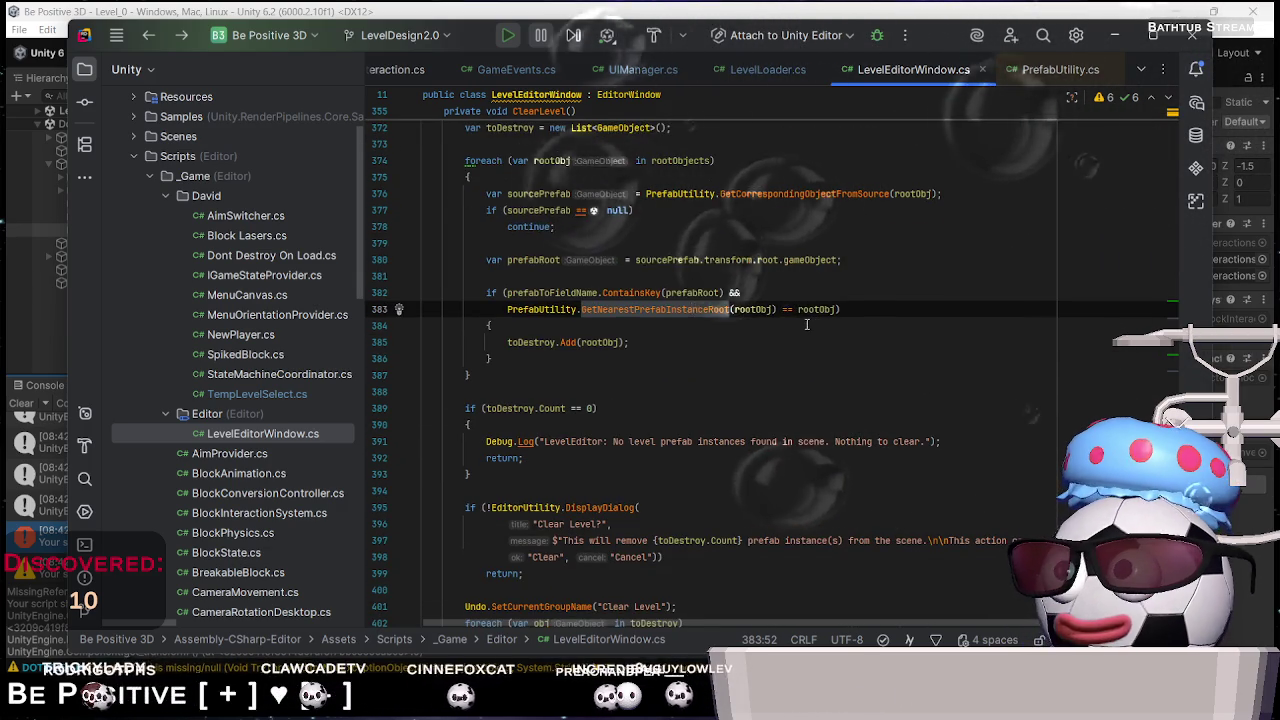
scroll(700, 321, "down", 8)
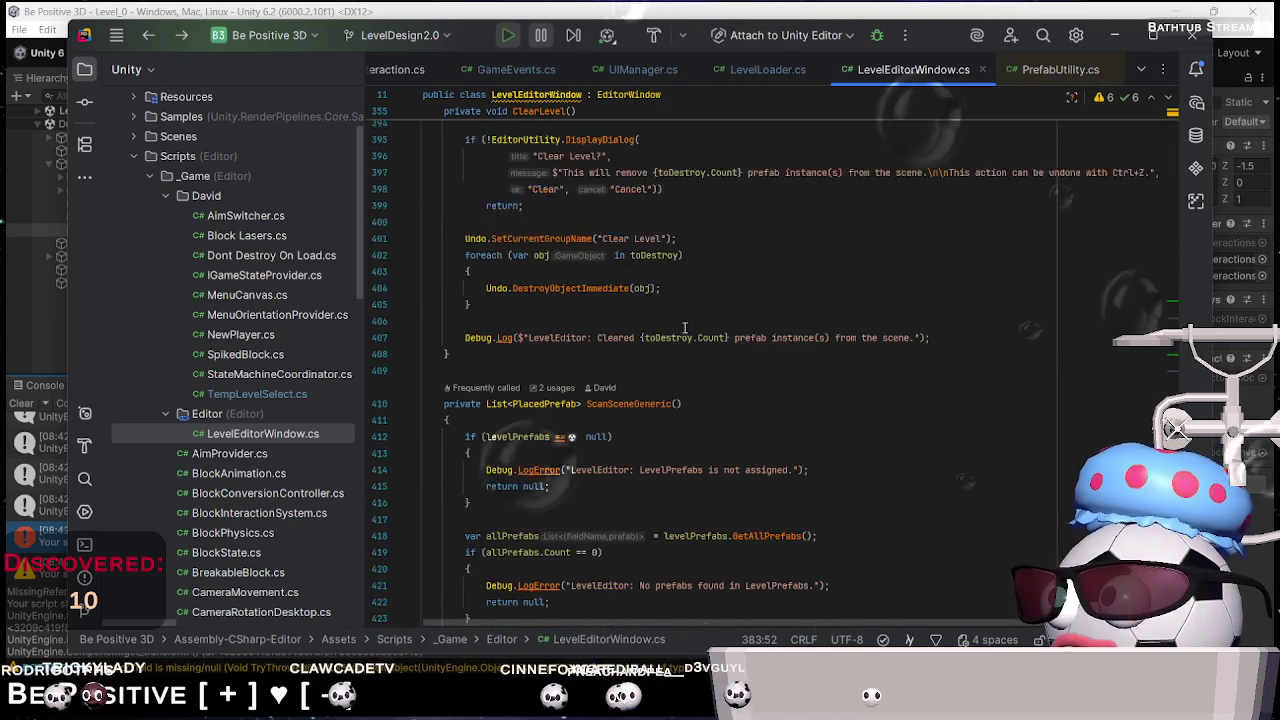
scroll(717, 350, "down", 6)
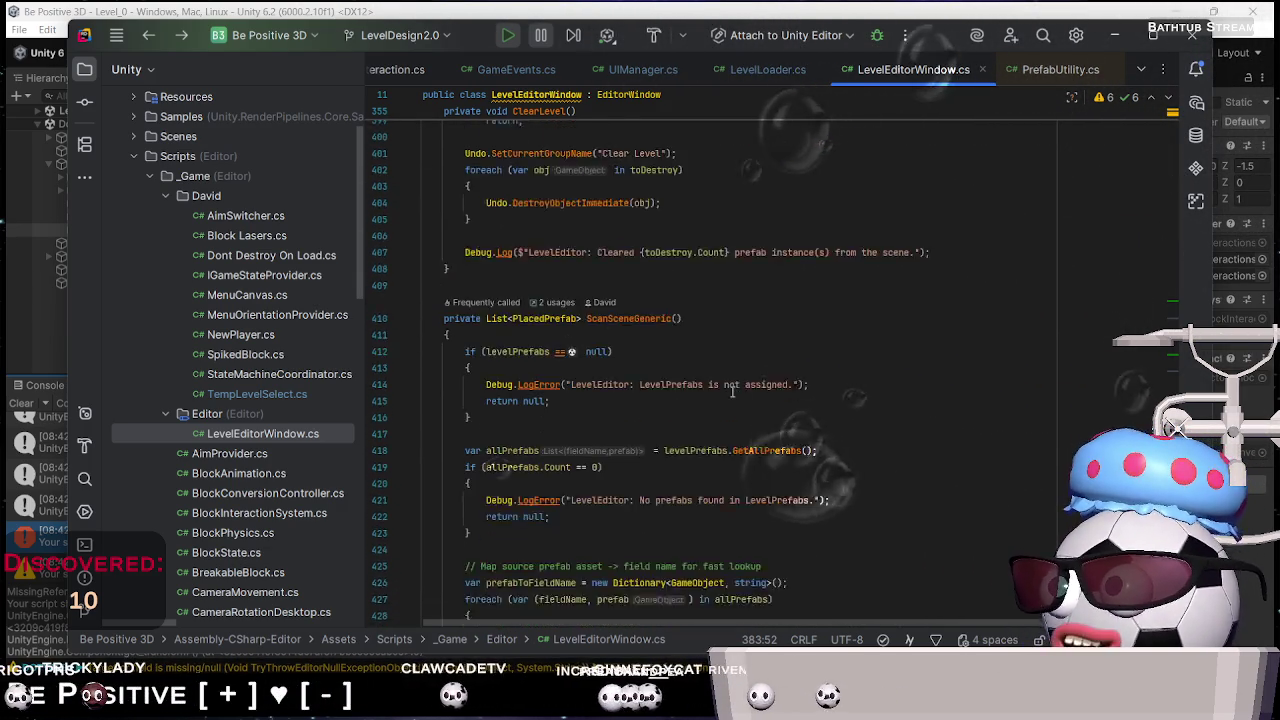
scroll(725, 433, "down", 1)
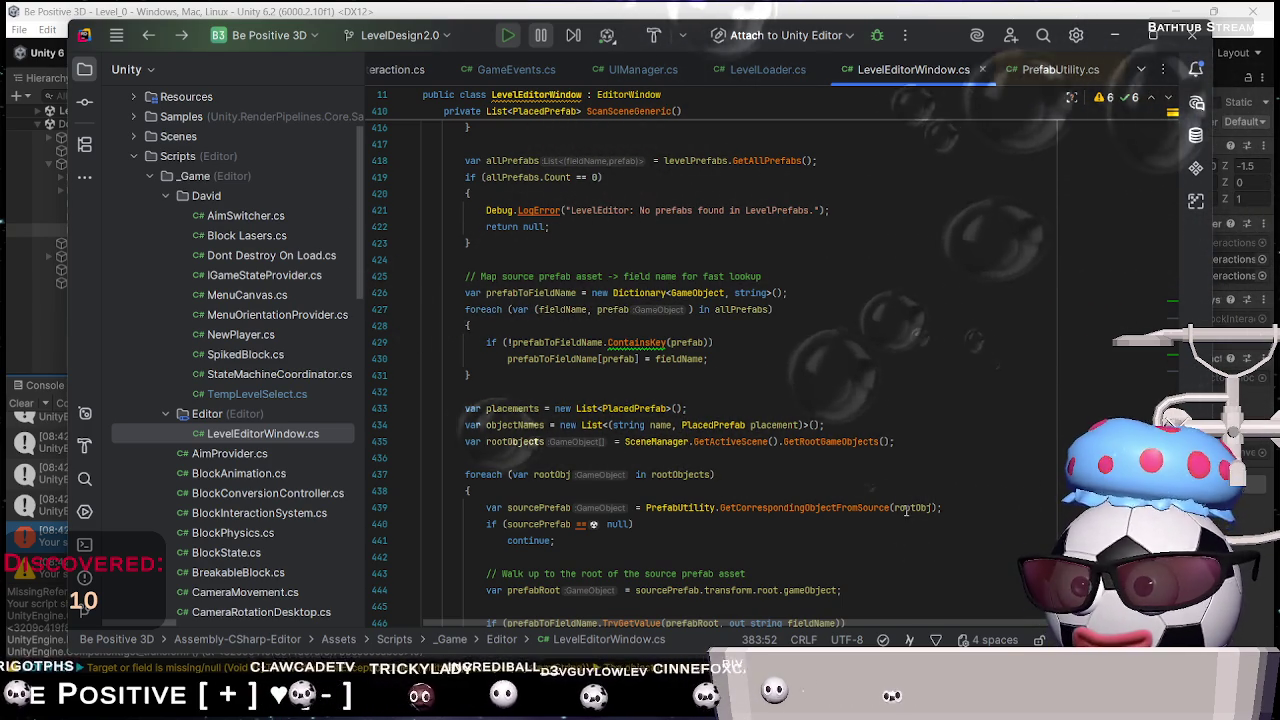
scroll(890, 490, "down", 5)
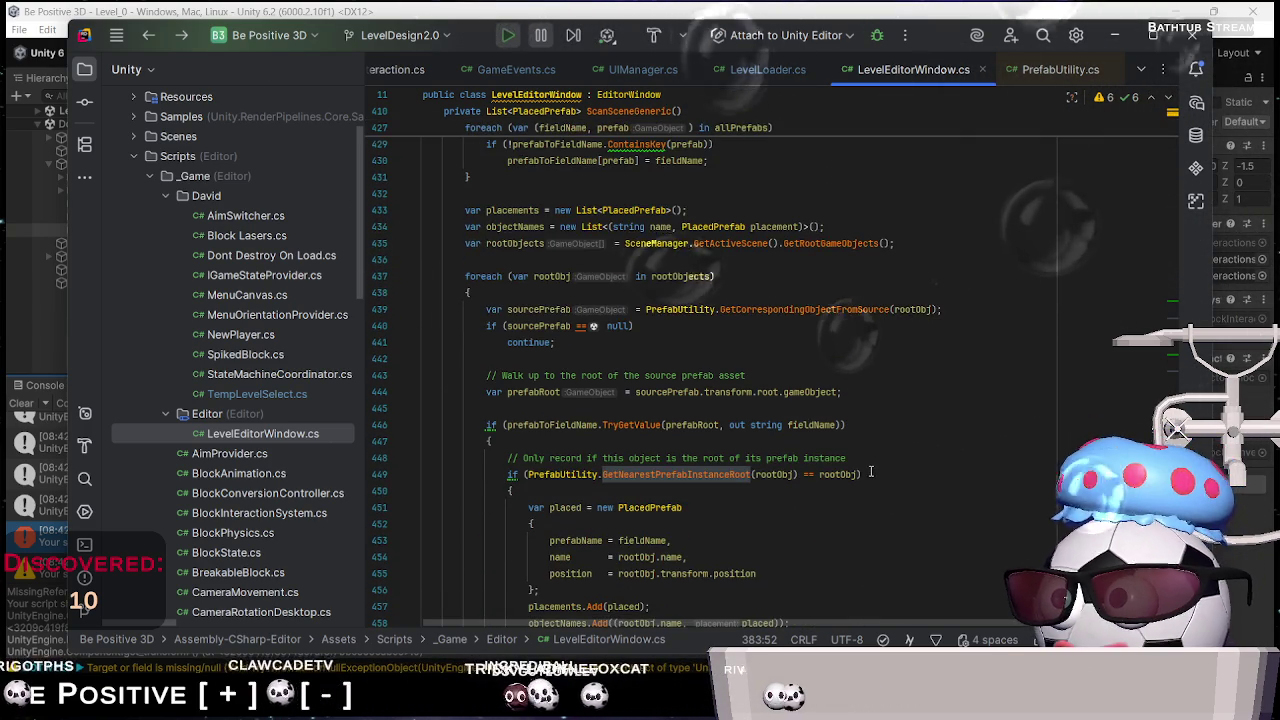
scroll(875, 472, "up", 2)
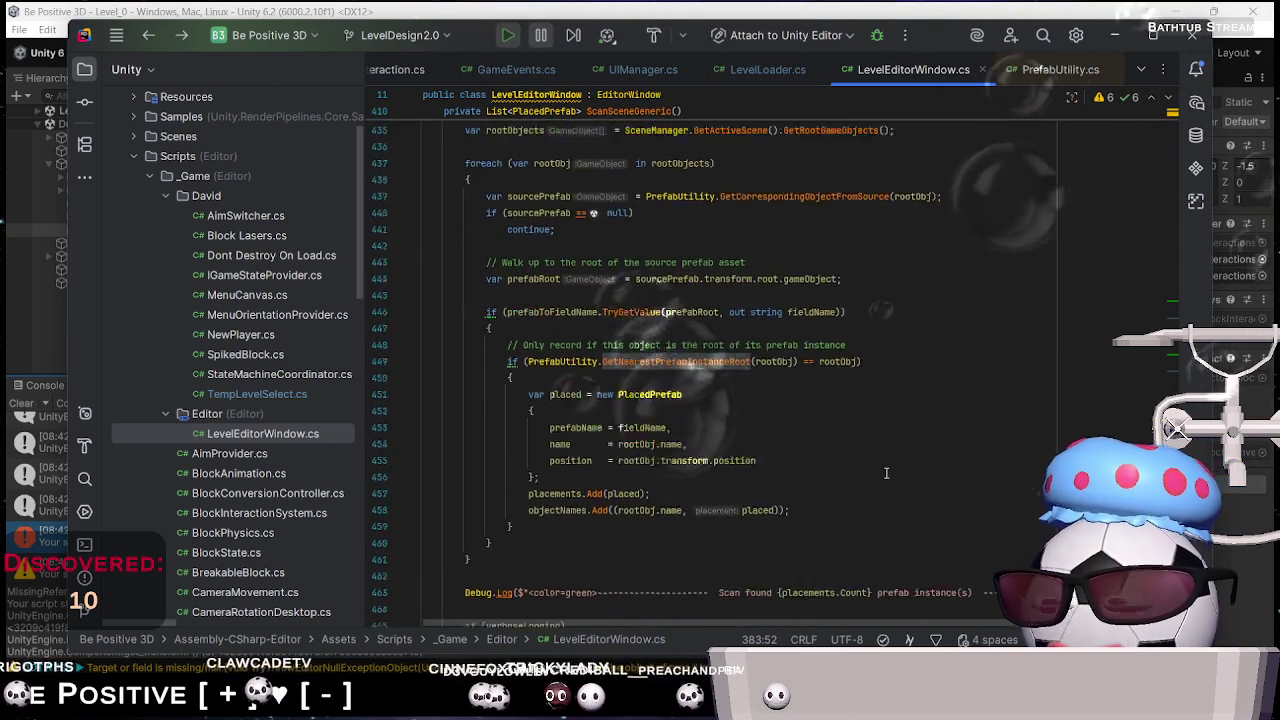
scroll(886, 473, "down", 1)
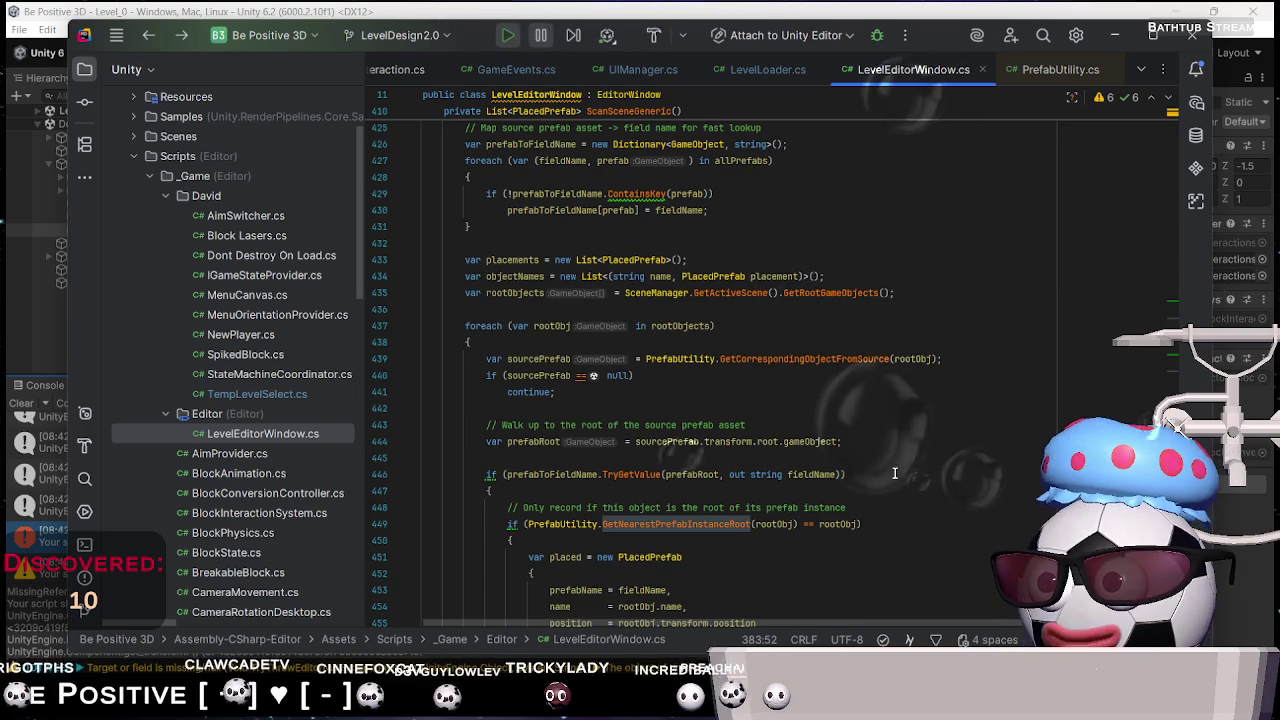
double_click(668, 442)
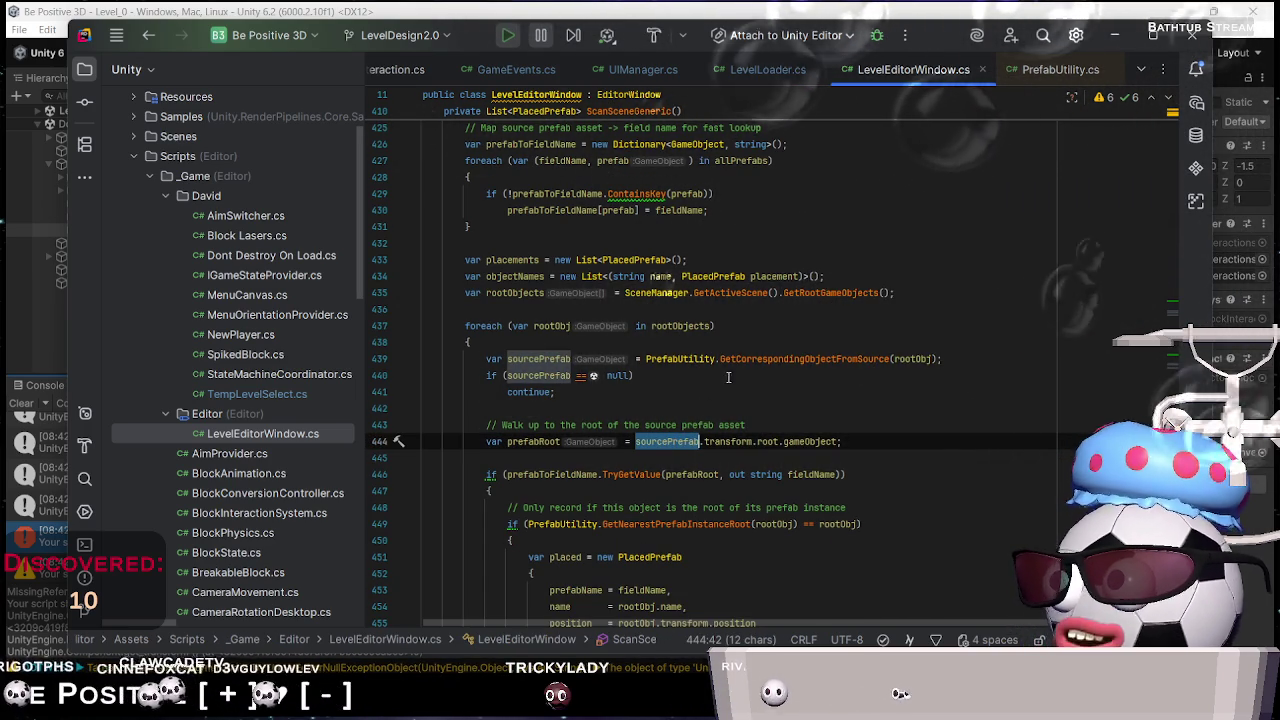
double_click(767, 358)
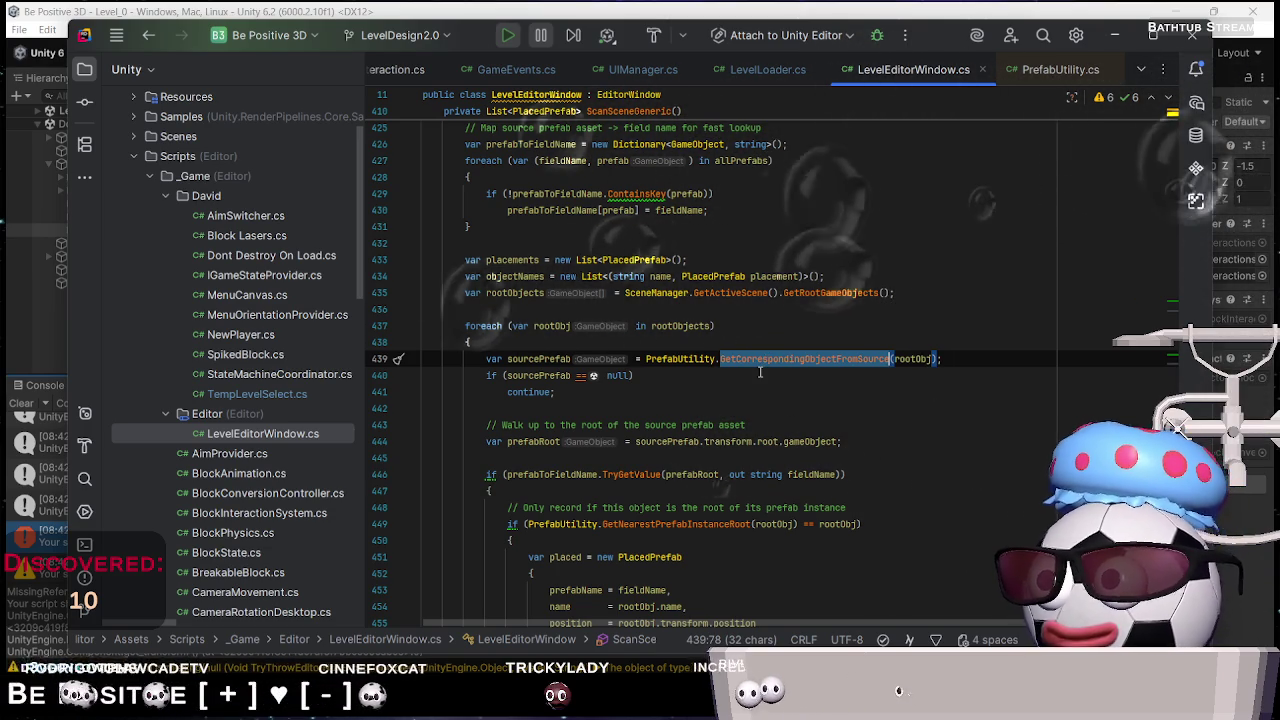
Navigate to the decompiled declaration of GetCorrespondingObjectFromSource's GameObject overload
right_click(770, 362)
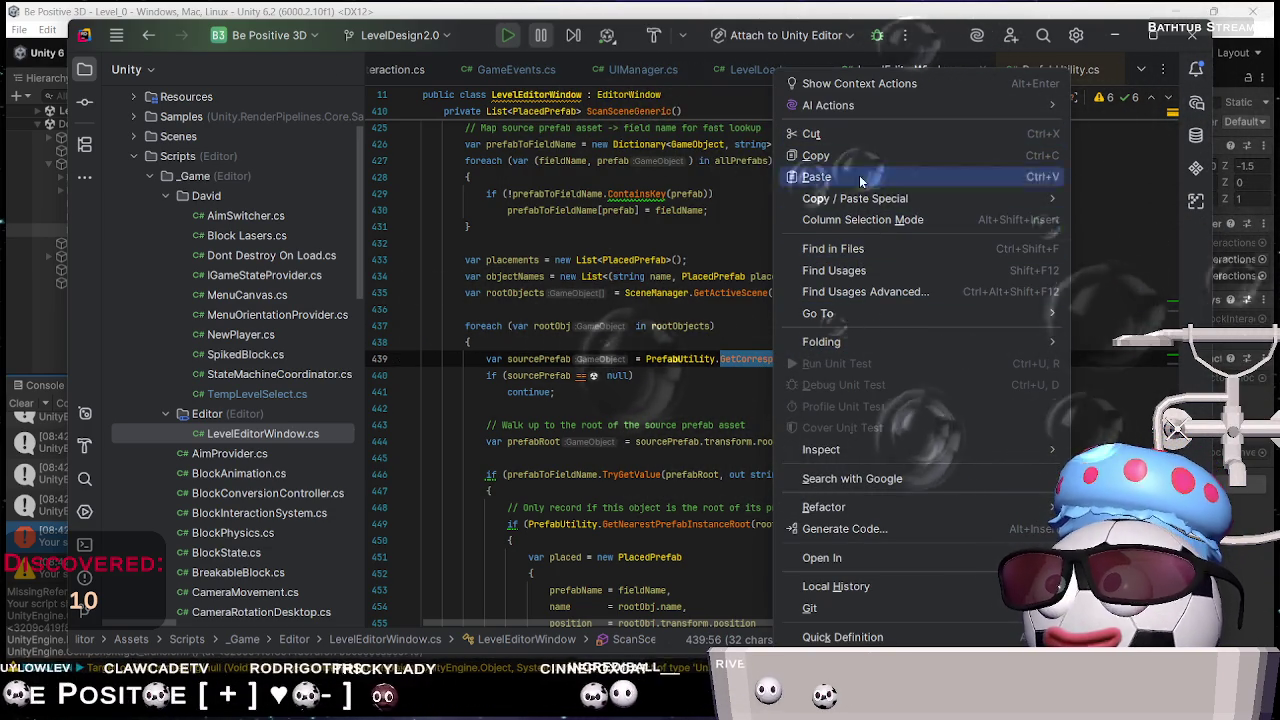
left_click(884, 271)
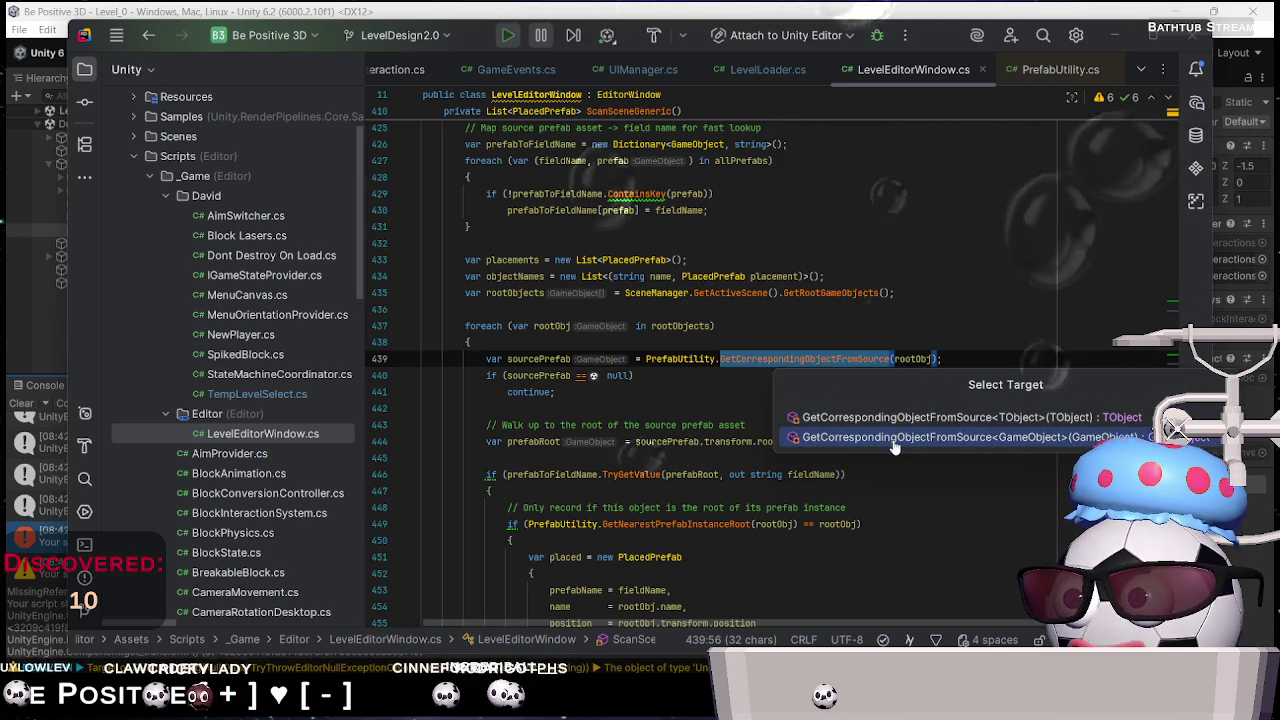
left_click(778, 358)
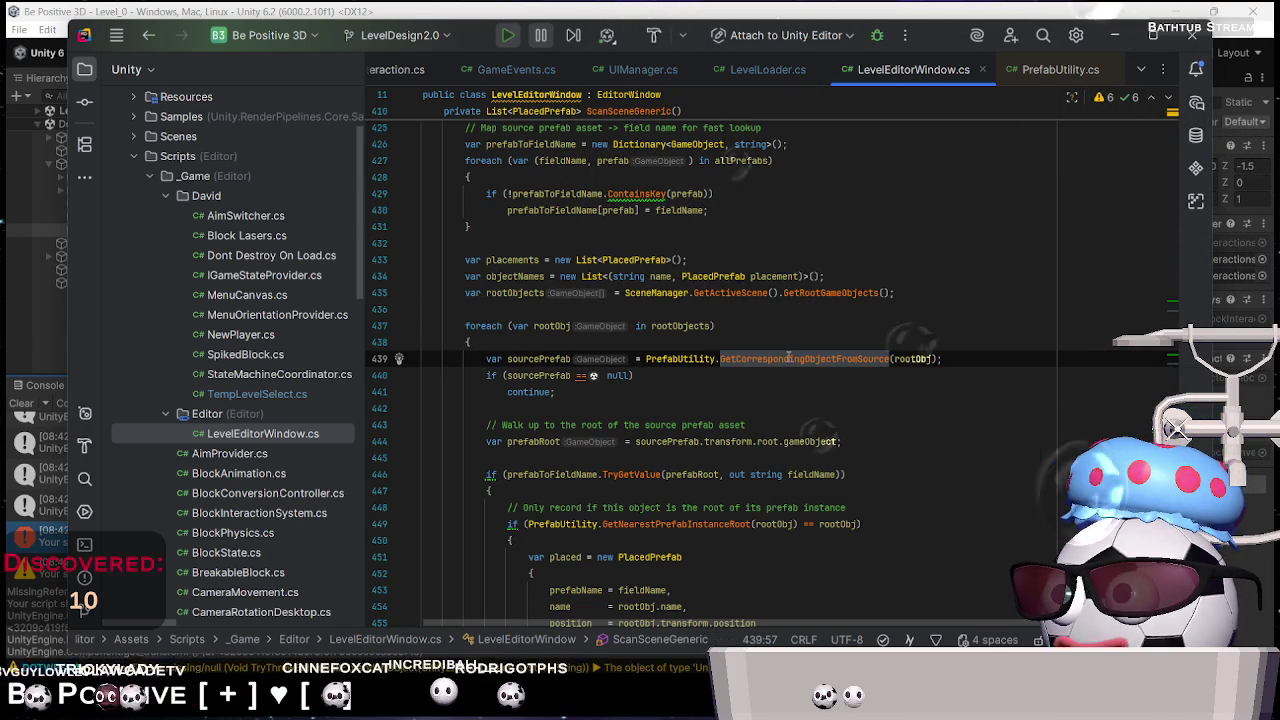
key("alt+Return")
left_click(556, 388)
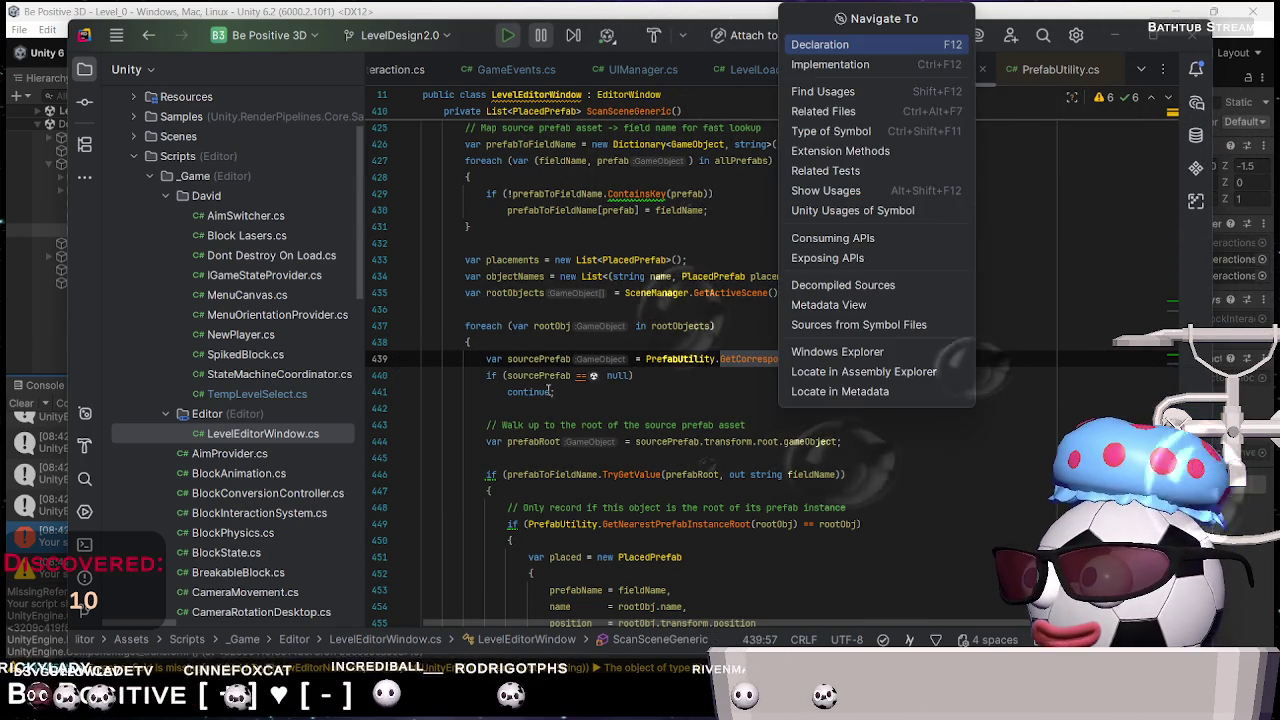
left_click(901, 45)
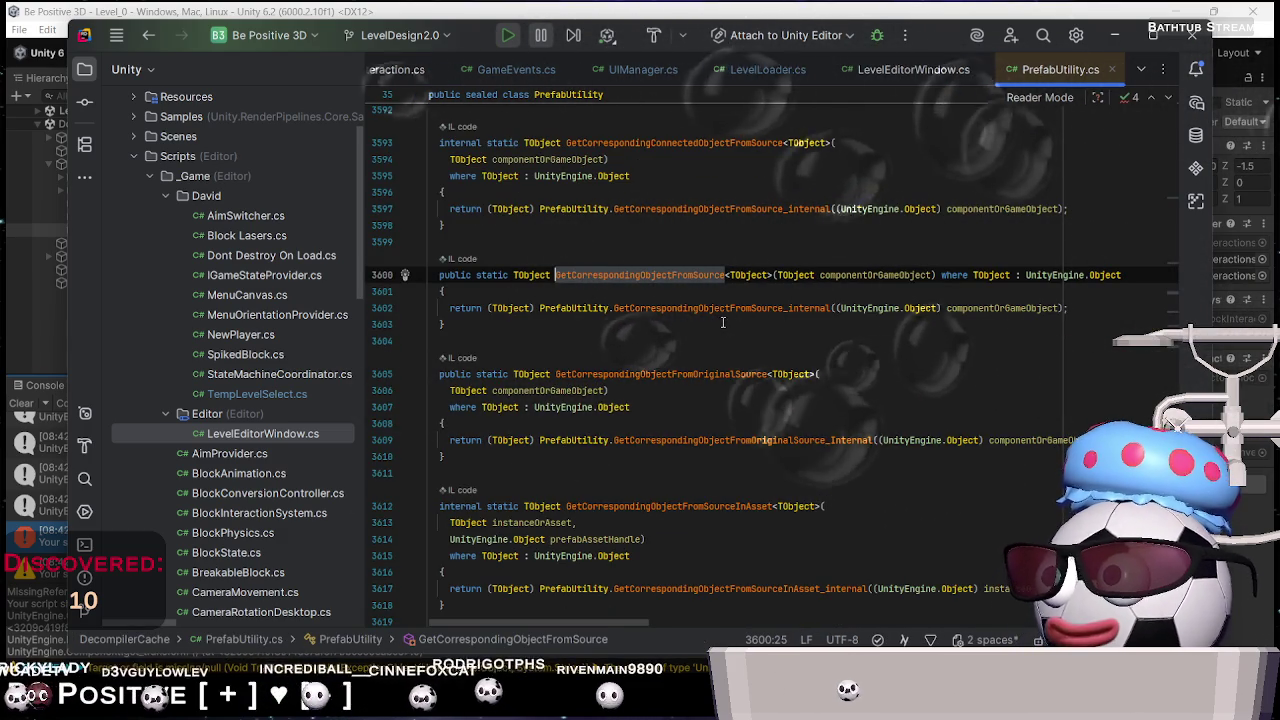
double_click(760, 308)
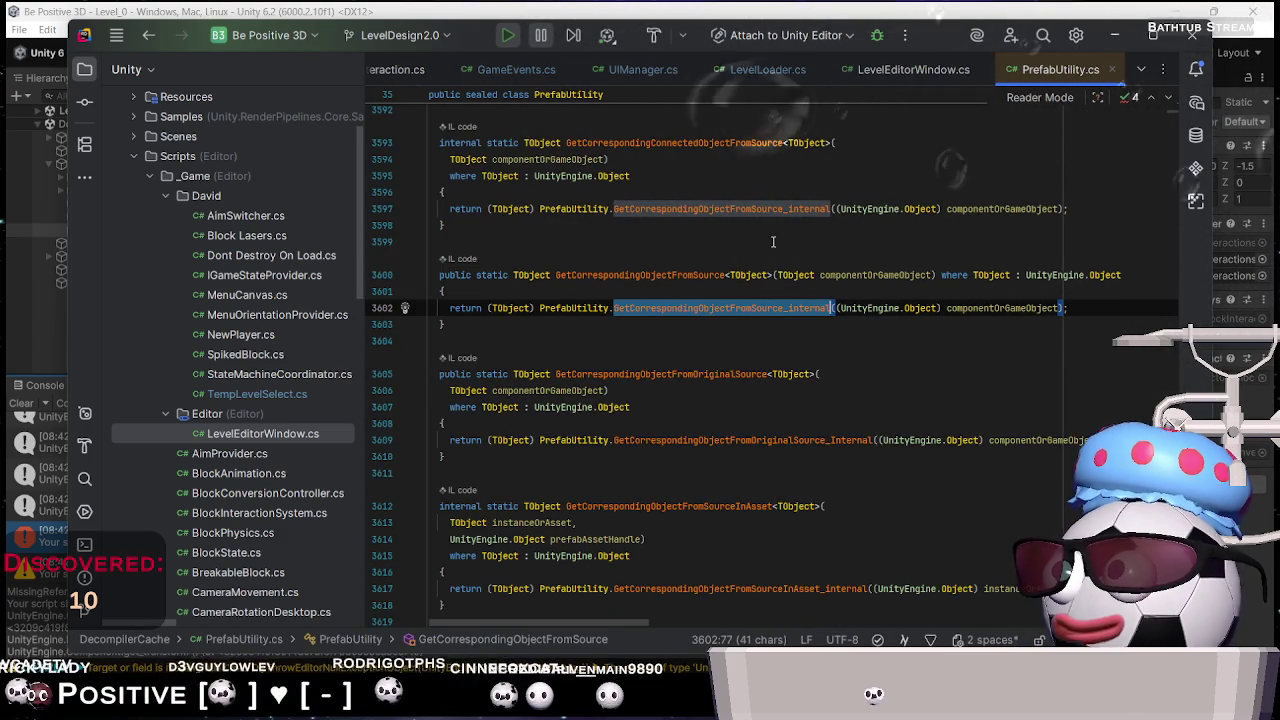
scroll(752, 276, "up", 6)
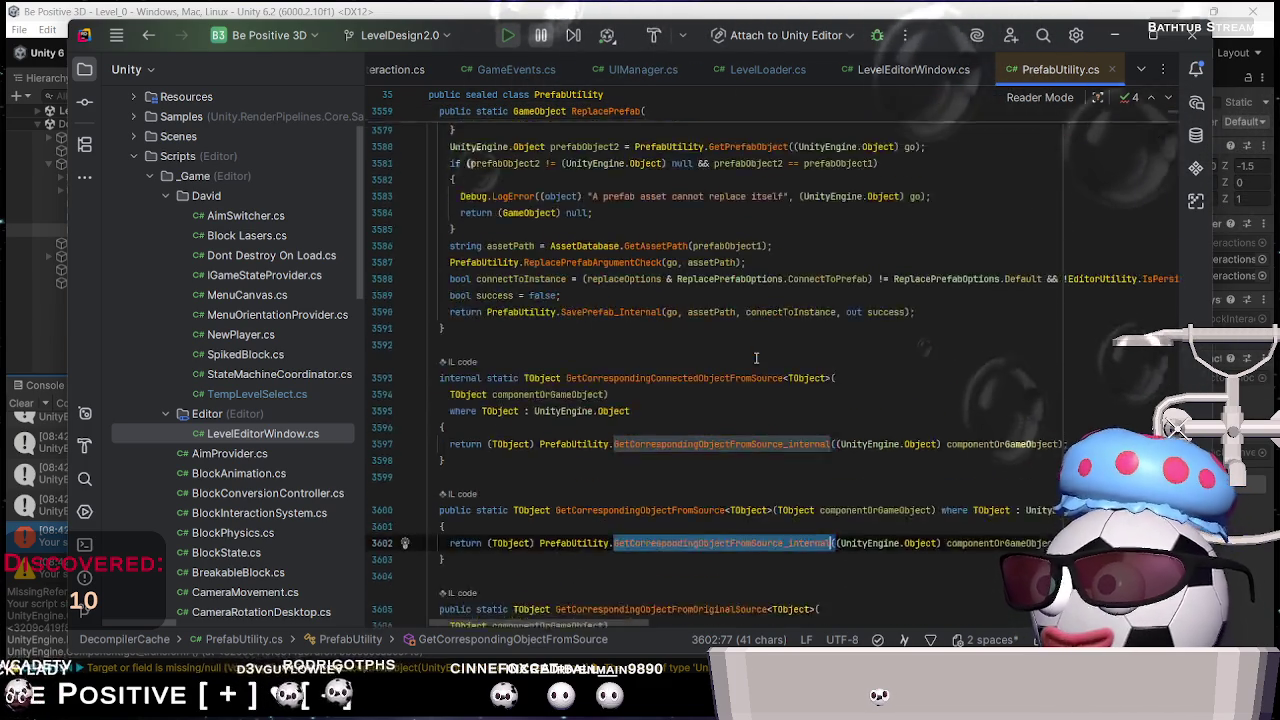
scroll(751, 362, "up", 18)
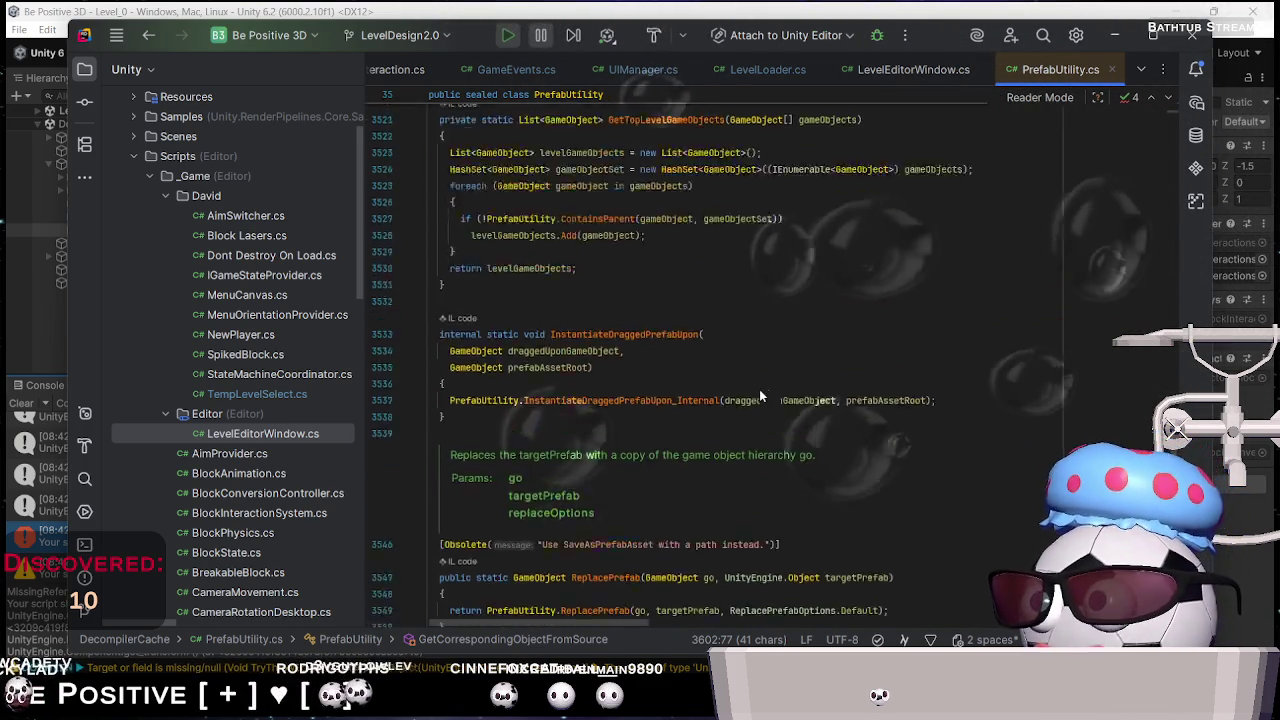
scroll(759, 392, "up", 20)
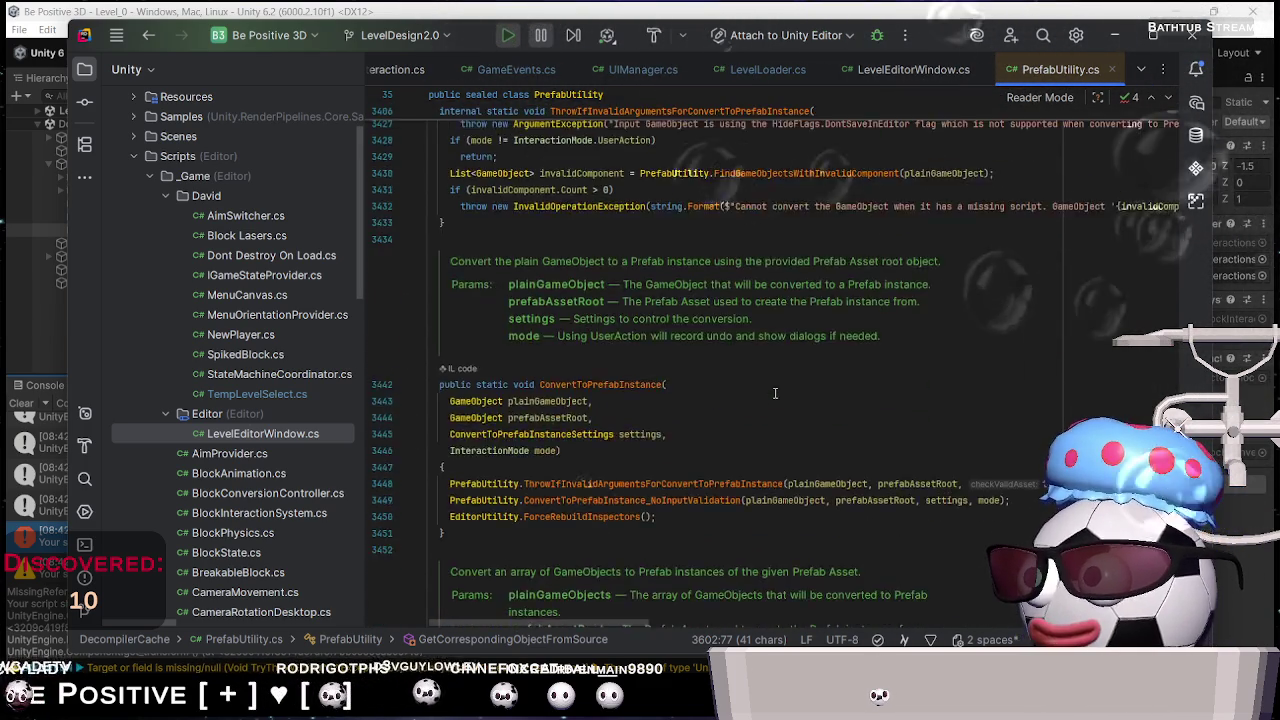
scroll(778, 393, "up", 1)
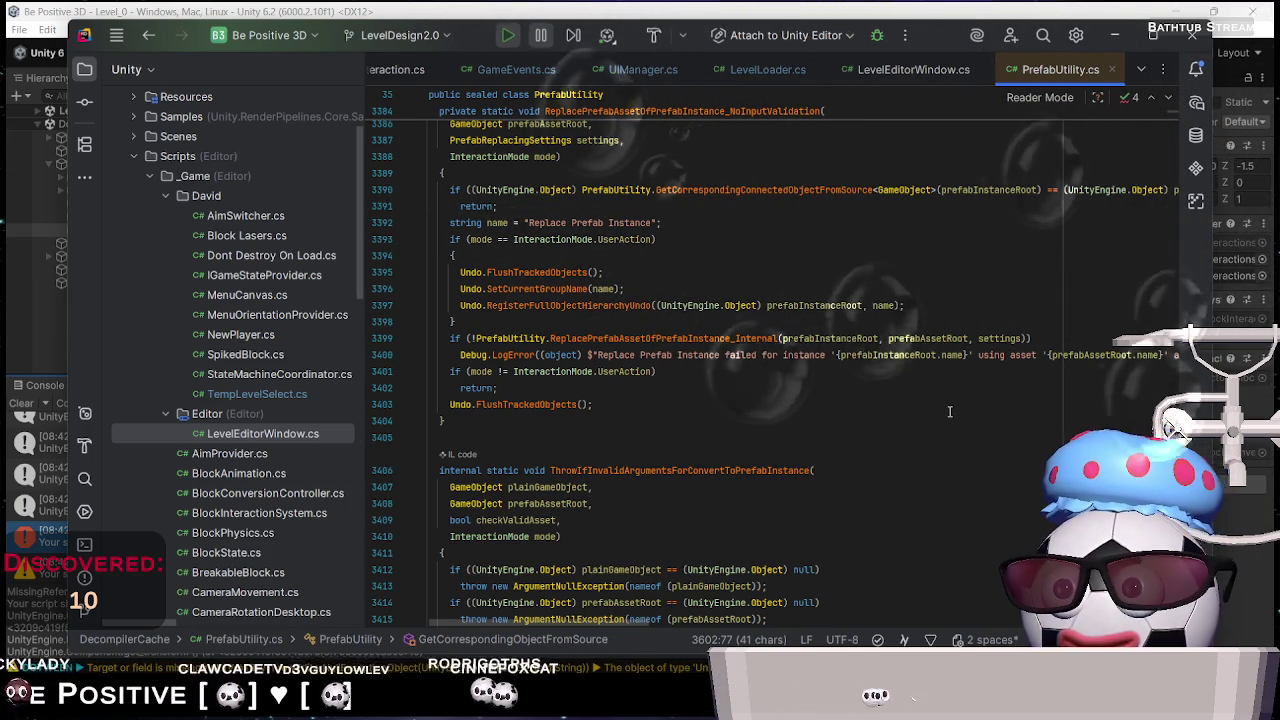
scroll(950, 411, "down", 10)
scroll(948, 418, "down", 15)
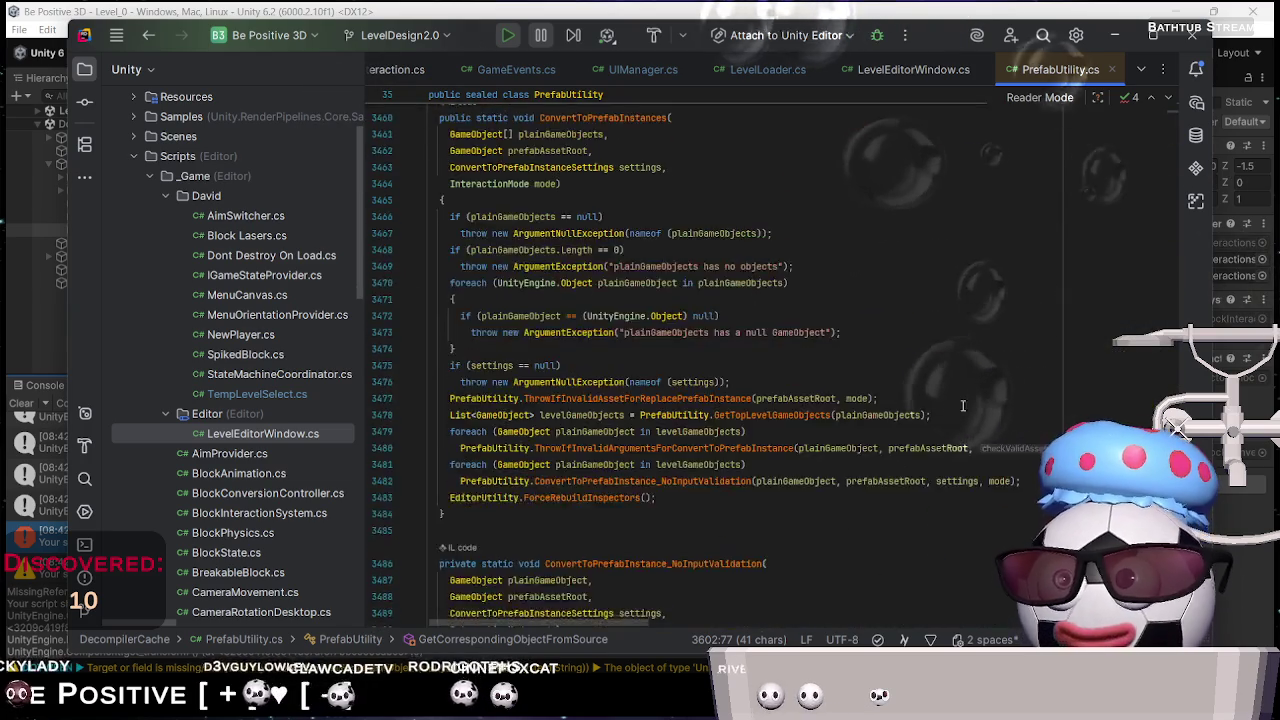
scroll(964, 392, "down", 8)
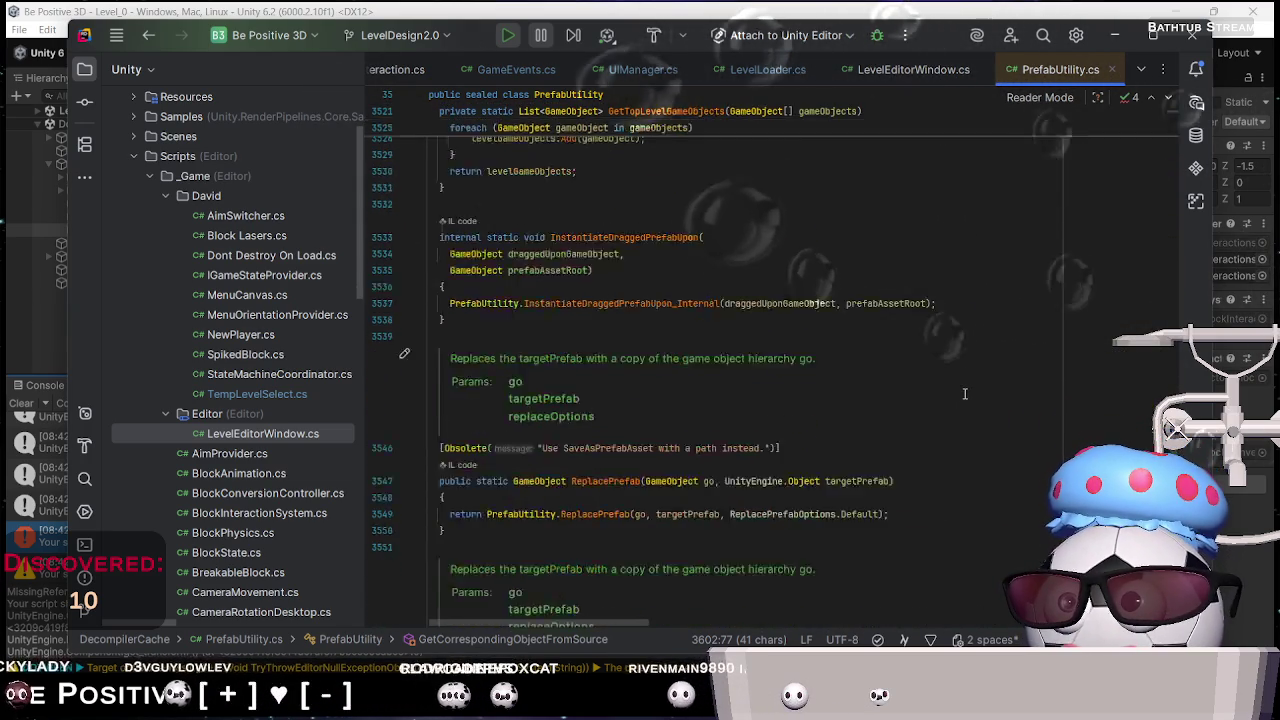
scroll(971, 396, "down", 3)
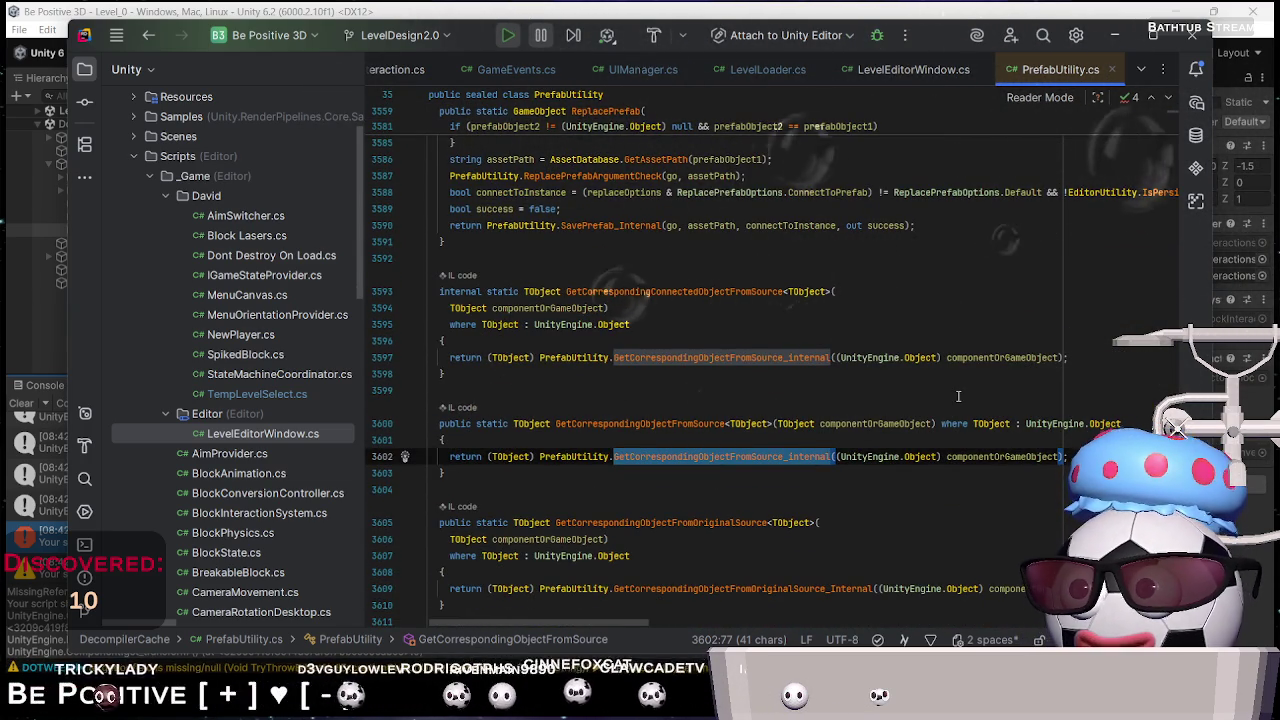
double_click(650, 291)
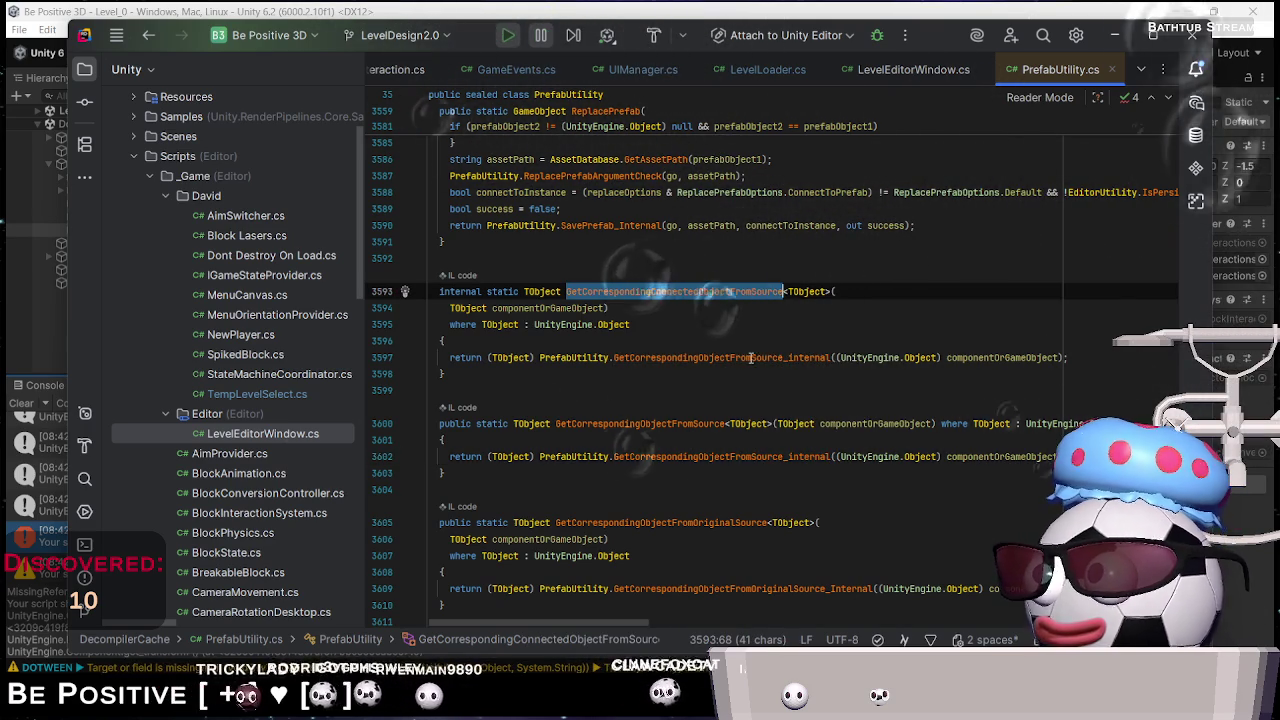
mouse_move(746, 358)
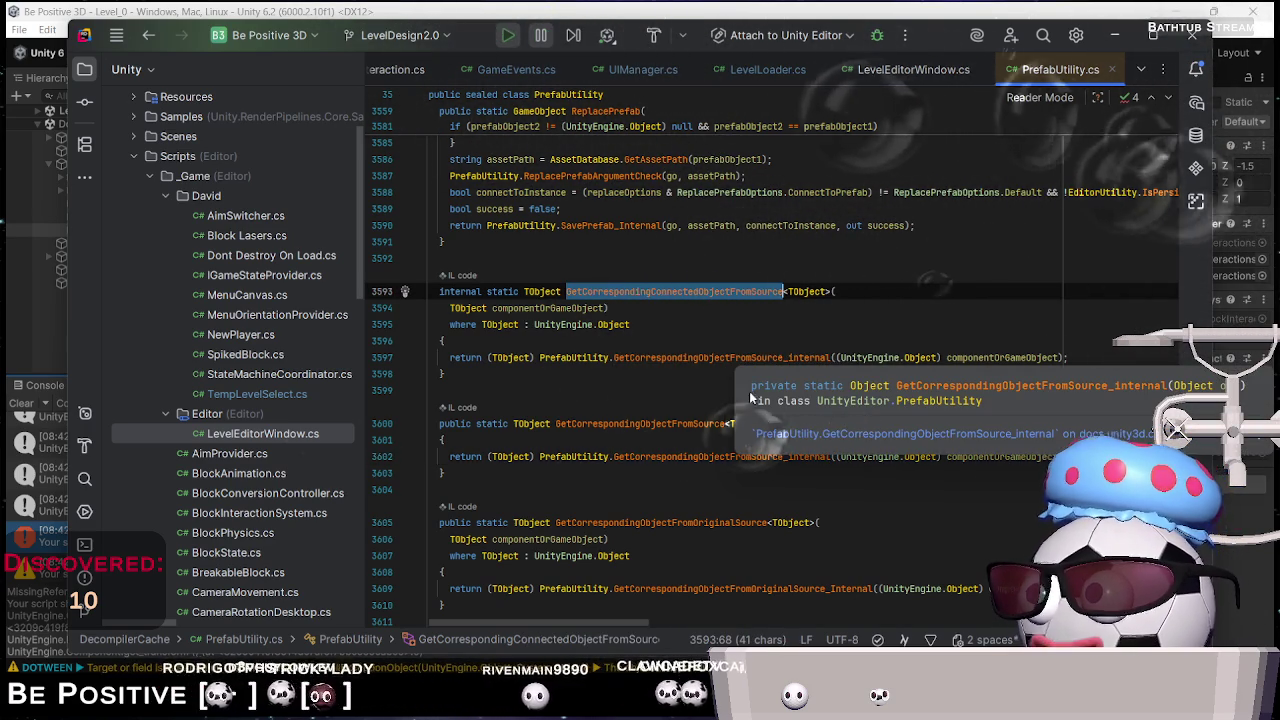
double_click(684, 424)
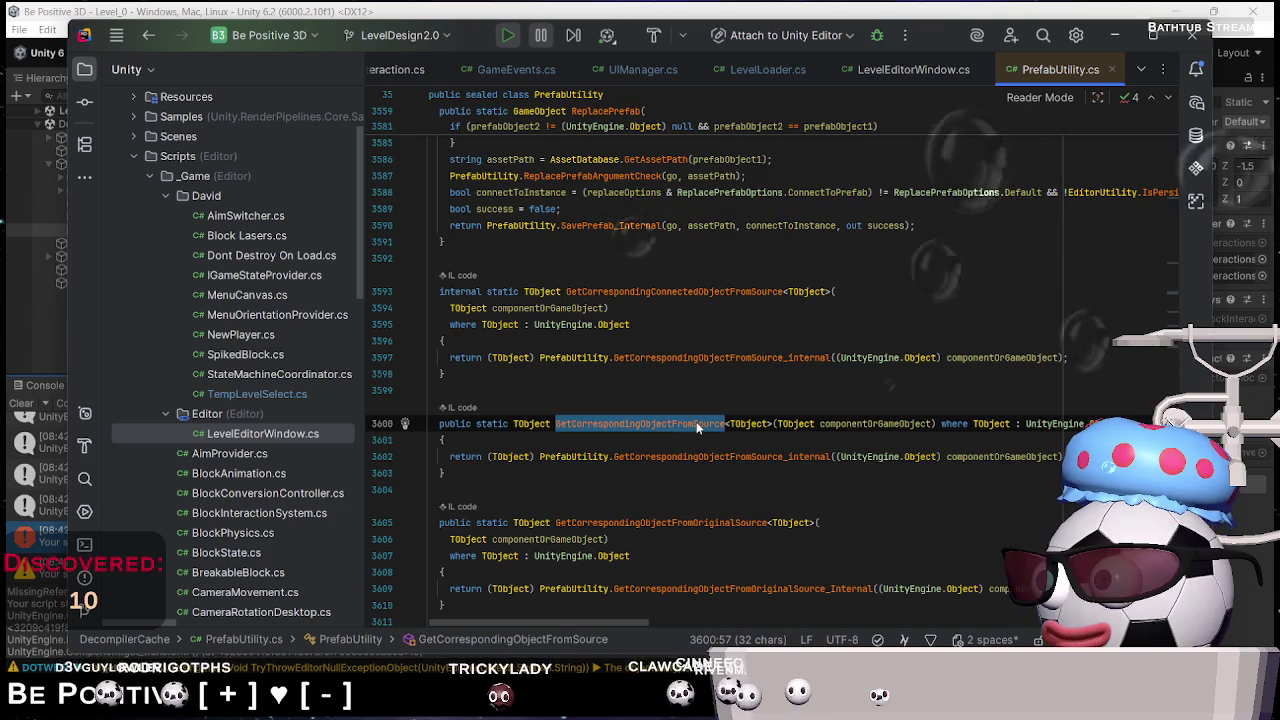
mouse_move(697, 426)
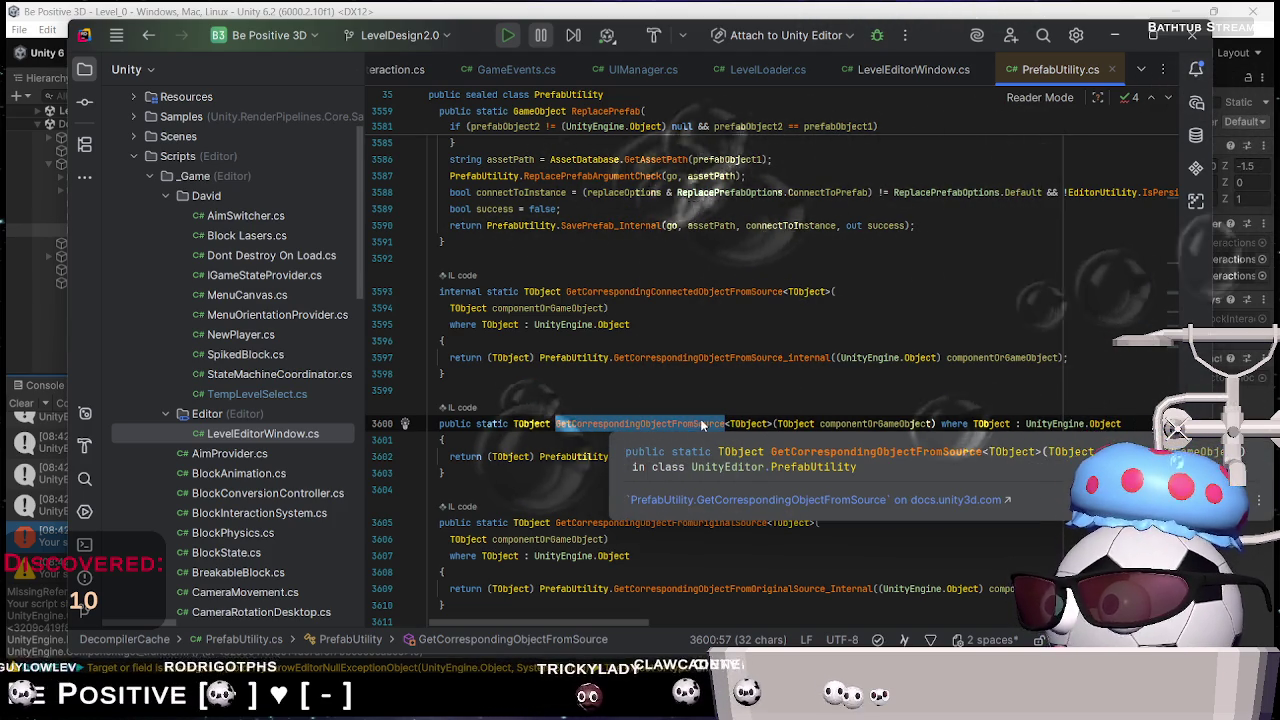
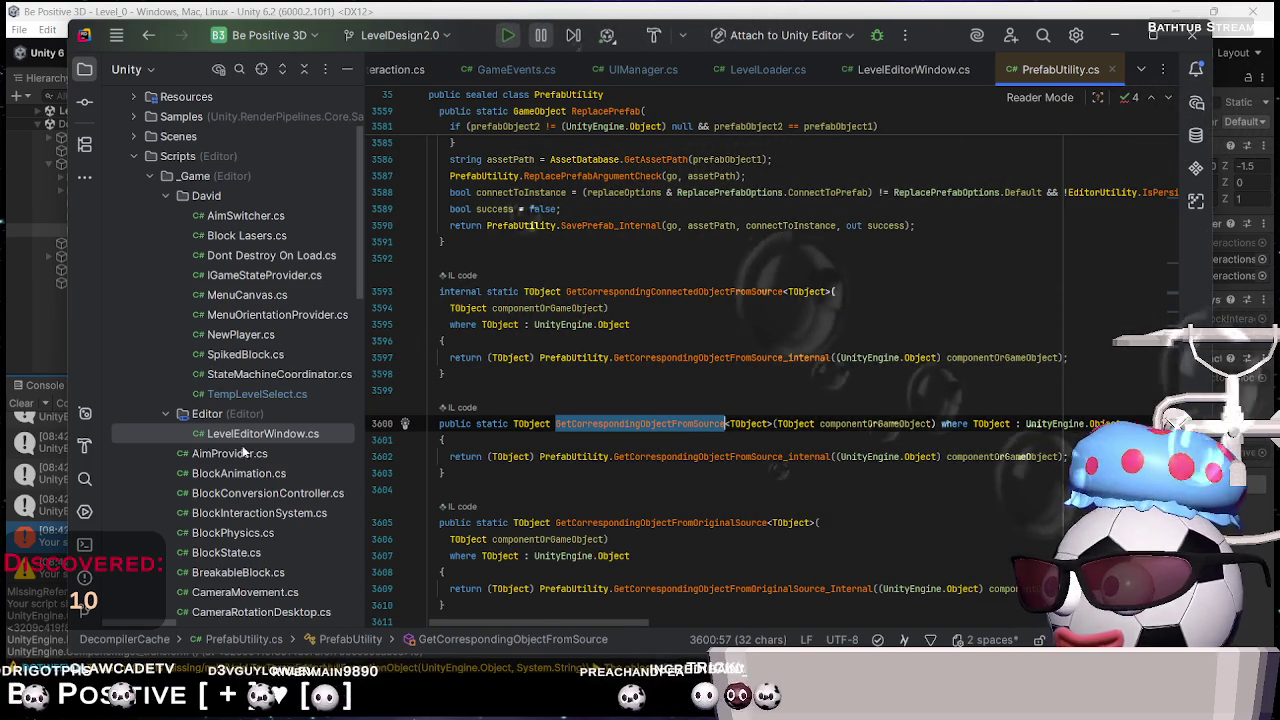
Review the LevelLoader.cs code in Rider, then minimize Rider to bring Unity's console errors into view
left_click(780, 72)
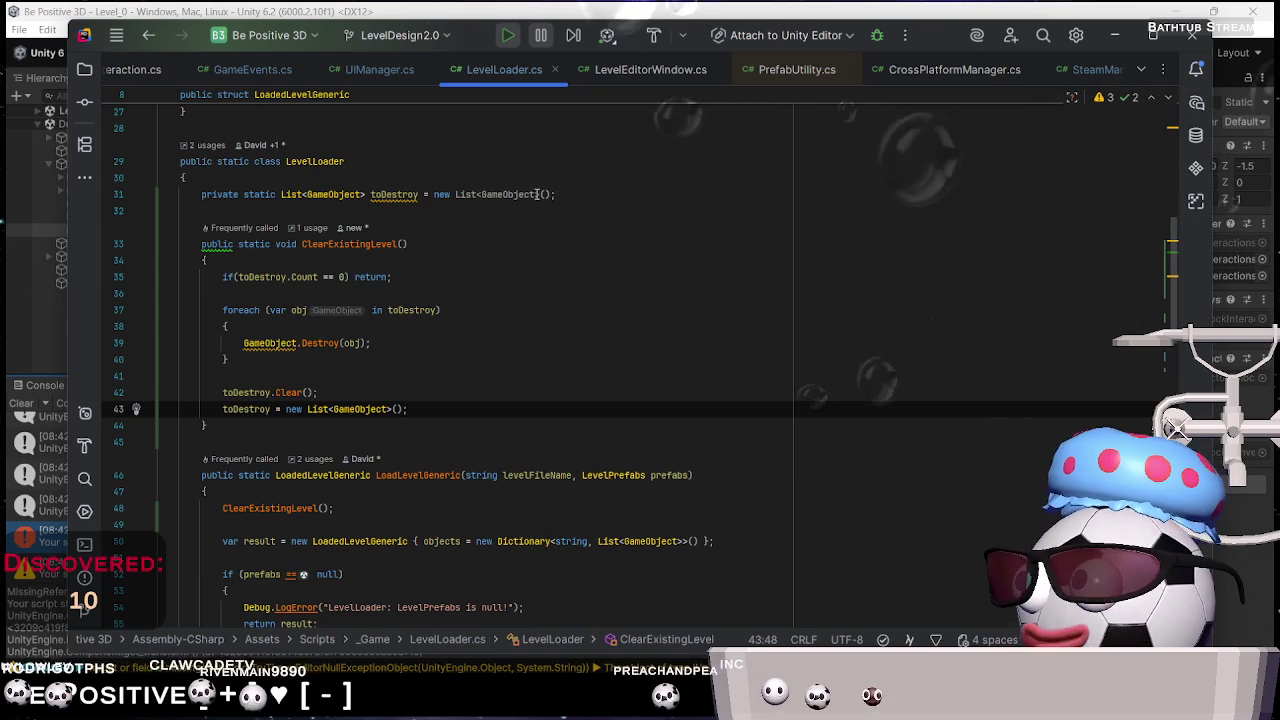
left_click(1123, 37)
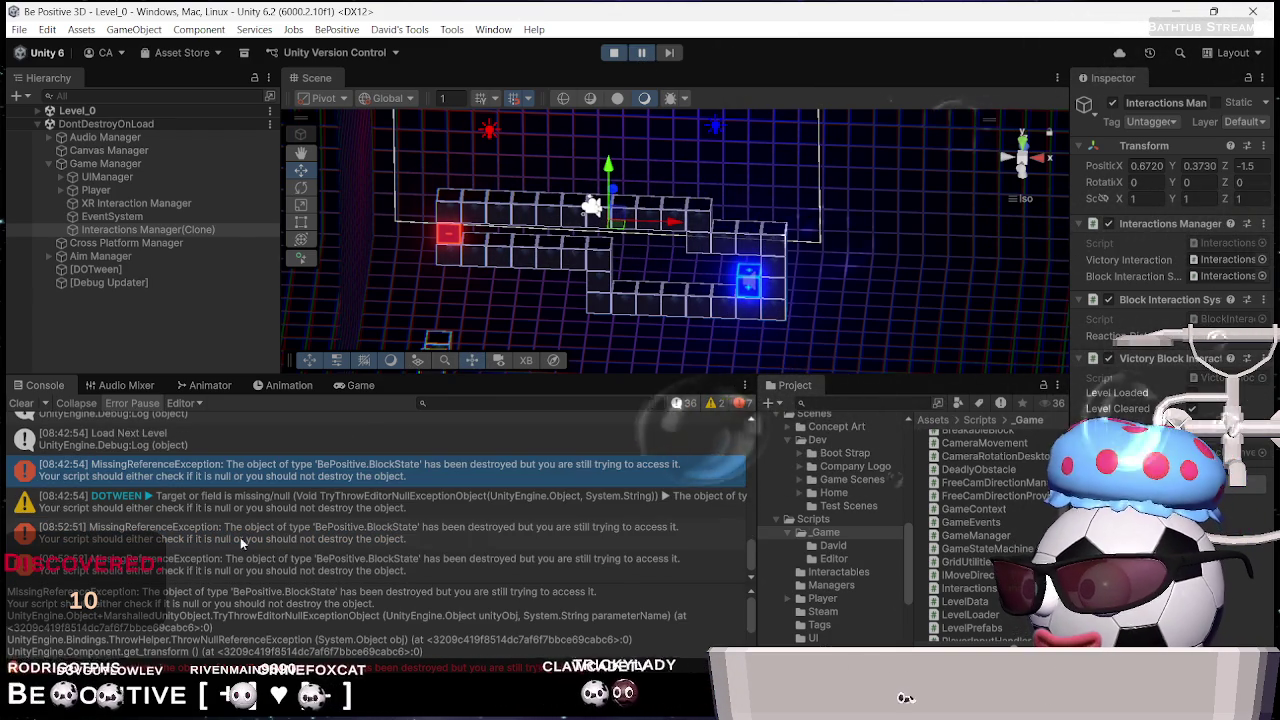
Inspect the MissingReferenceException console entries and the Cross Platform Manager object
left_click(176, 540)
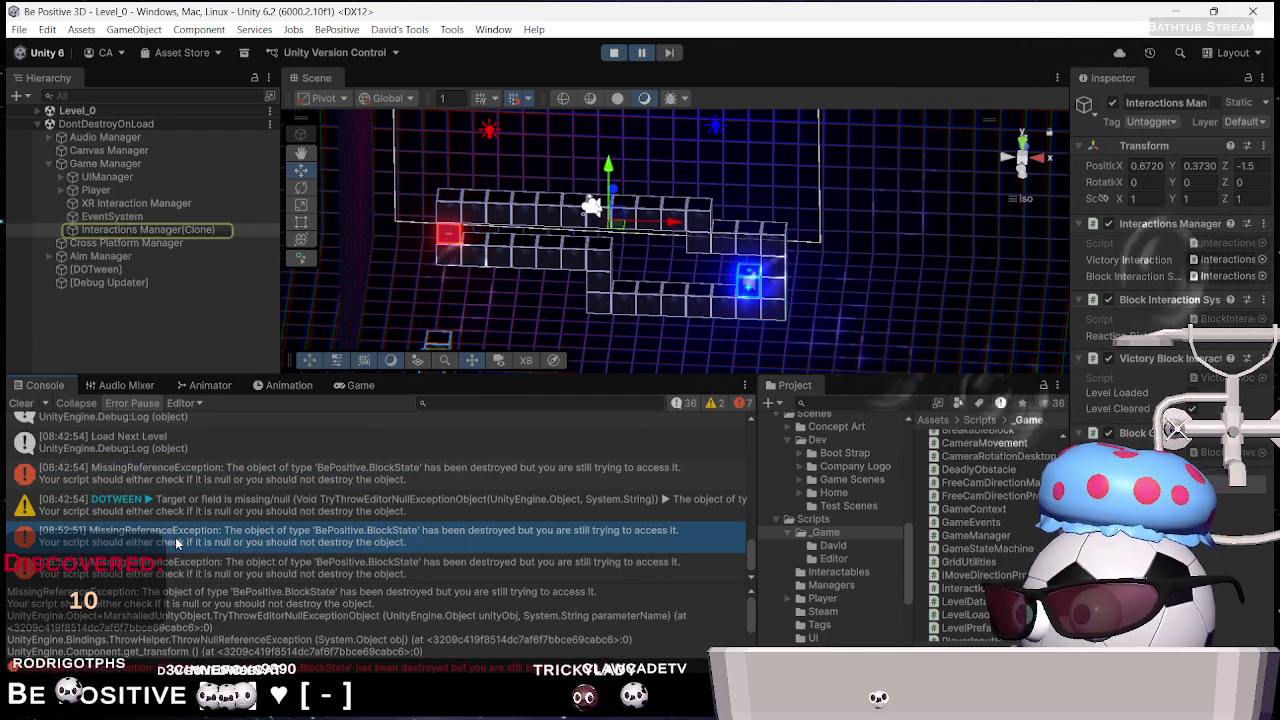
left_click(382, 571)
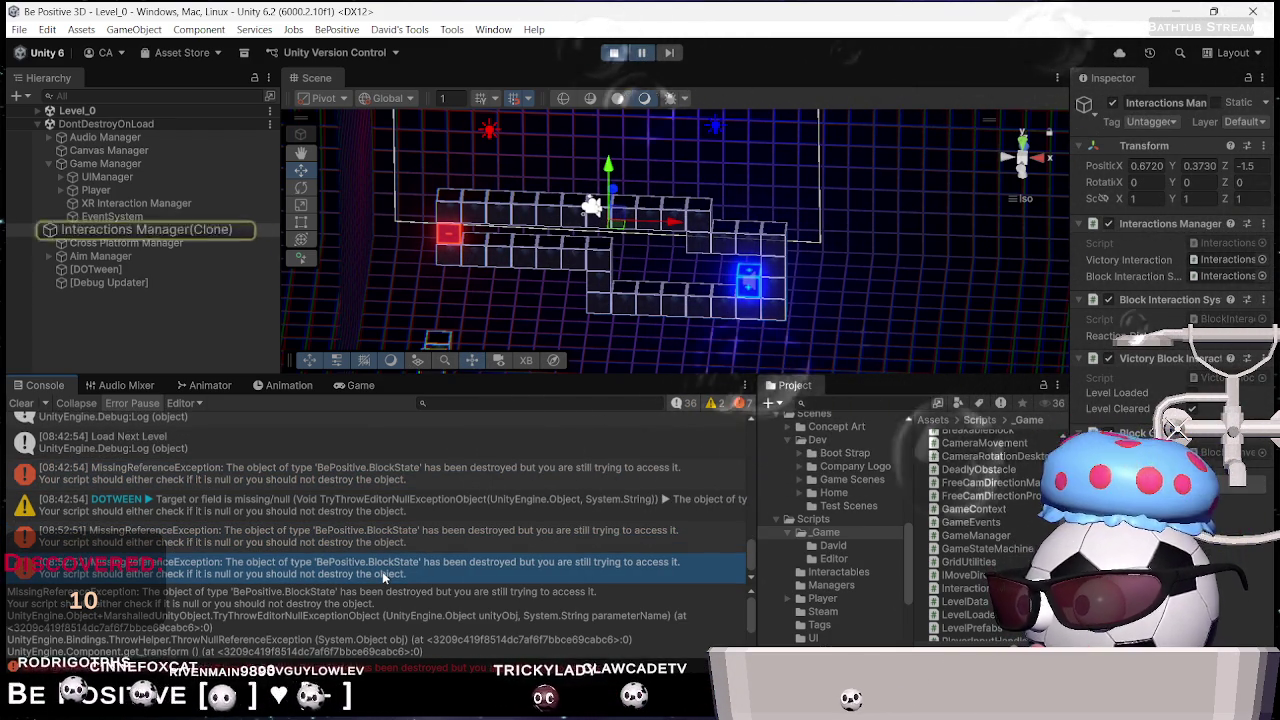
left_click(167, 244)
scroll(1087, 401, "down", 1)
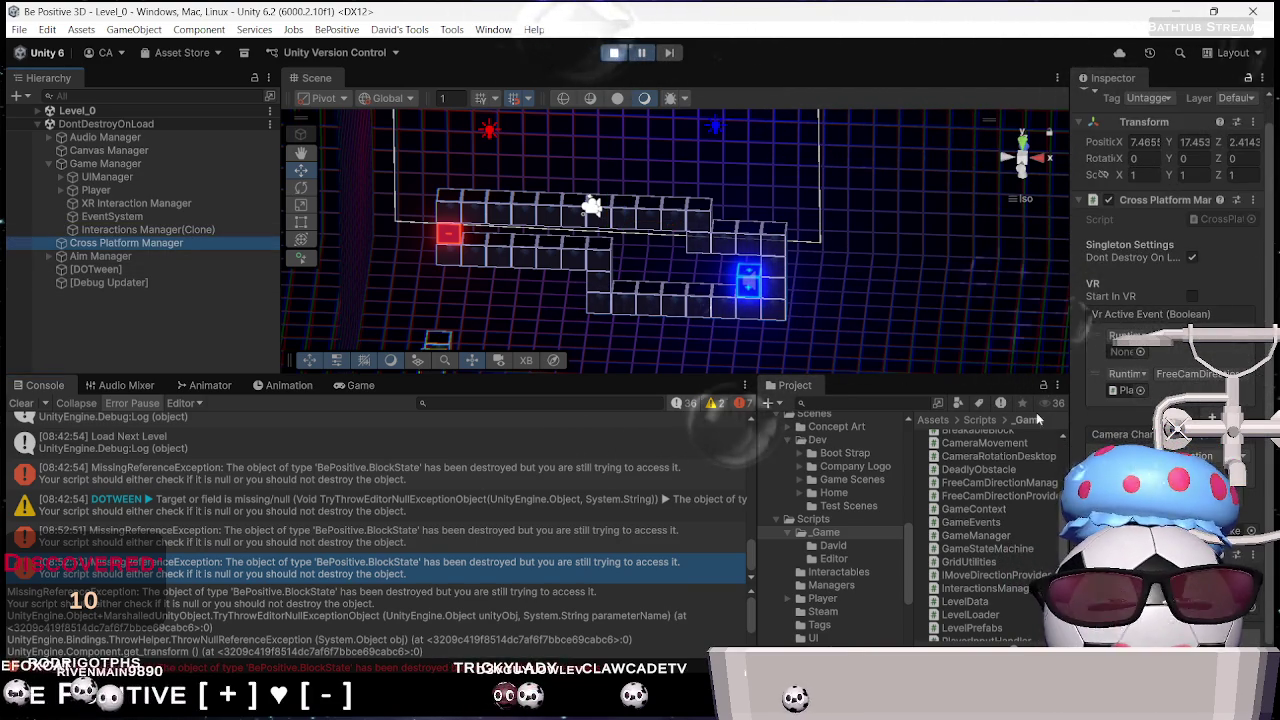
Stop play mode, collapse Game Manager in the Hierarchy, and return to Rider
left_click(614, 53)
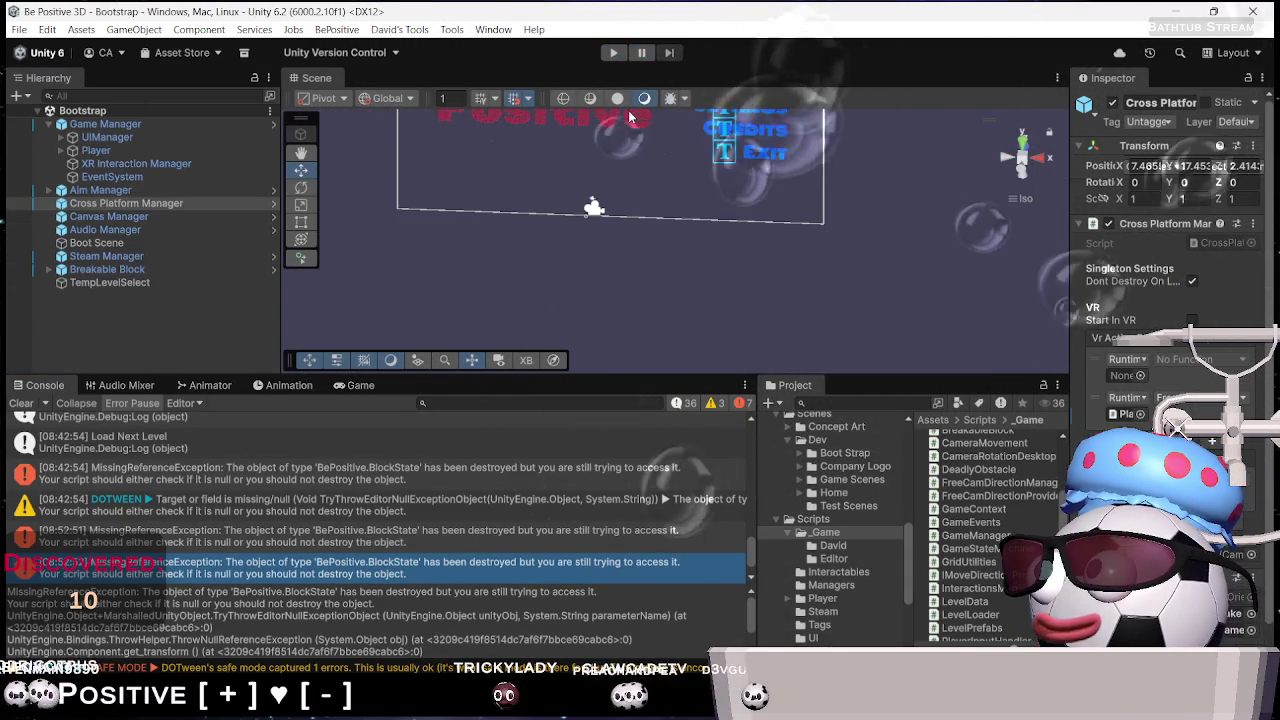
left_click(49, 124)
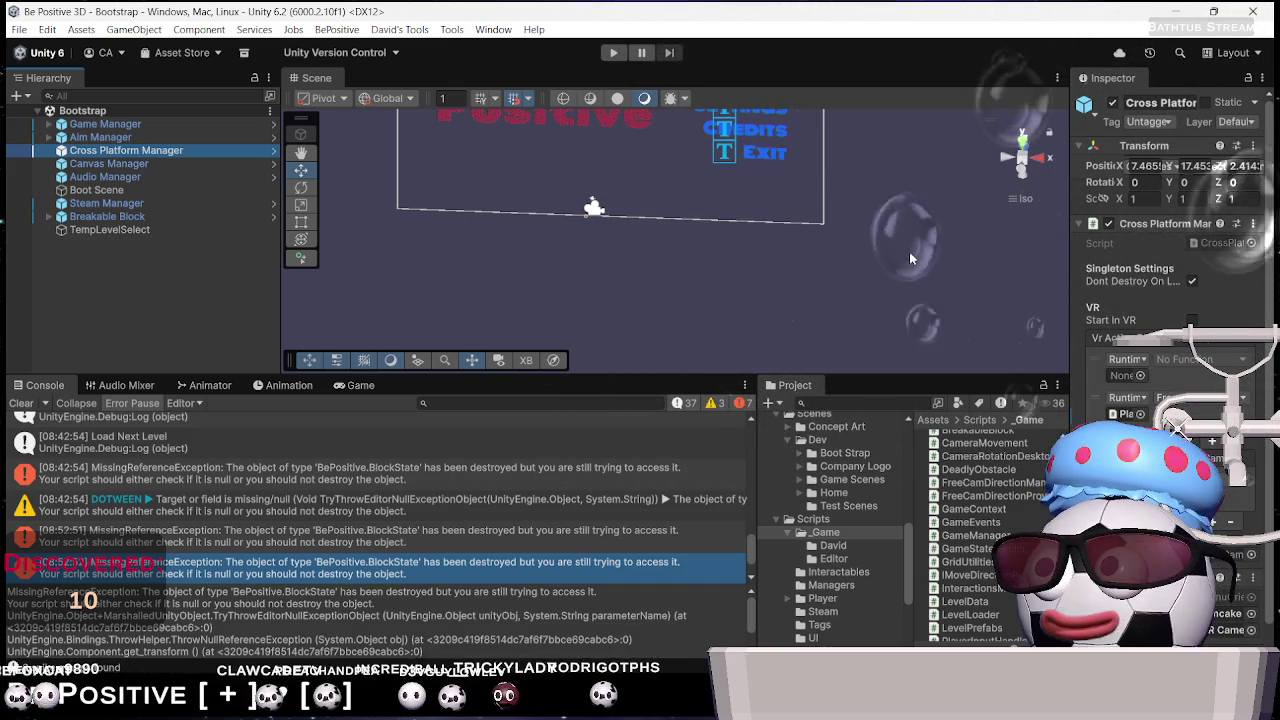
key("alt+Tab")
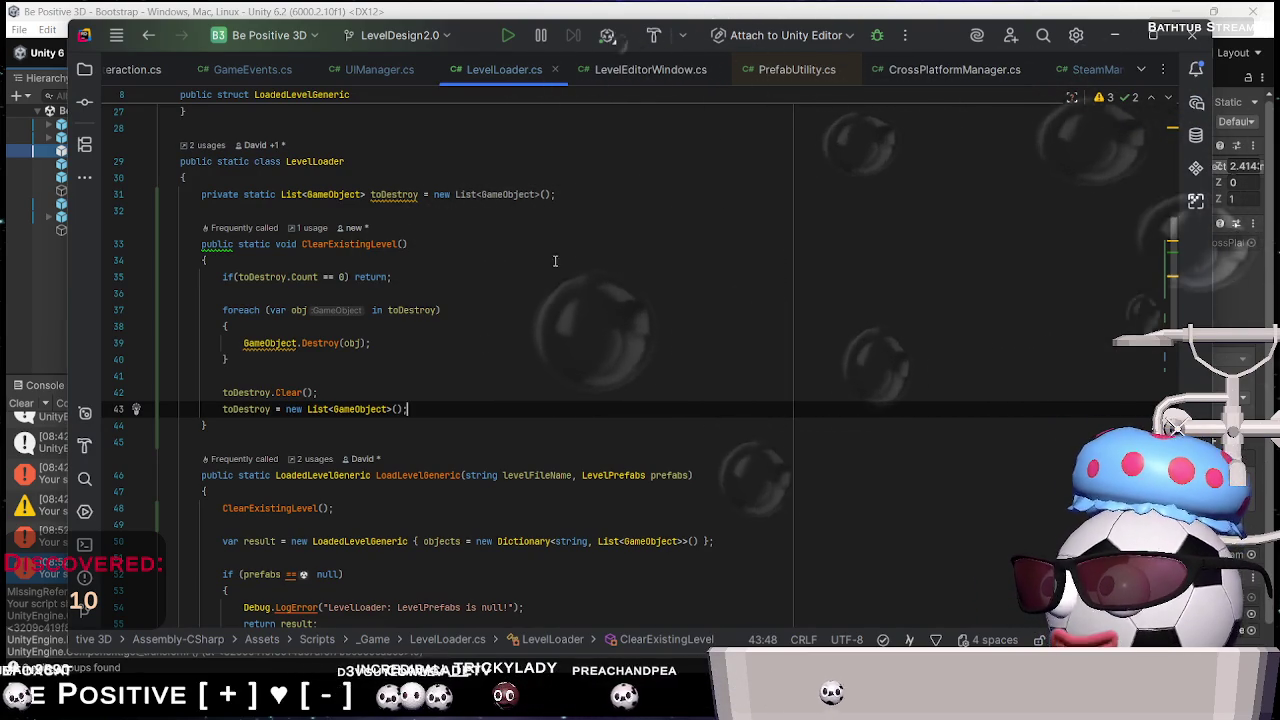
Add a HideAll(); call at the end of LoadNextLevel in UIManager.cs, save, and let Unity recompile
left_click(366, 70)
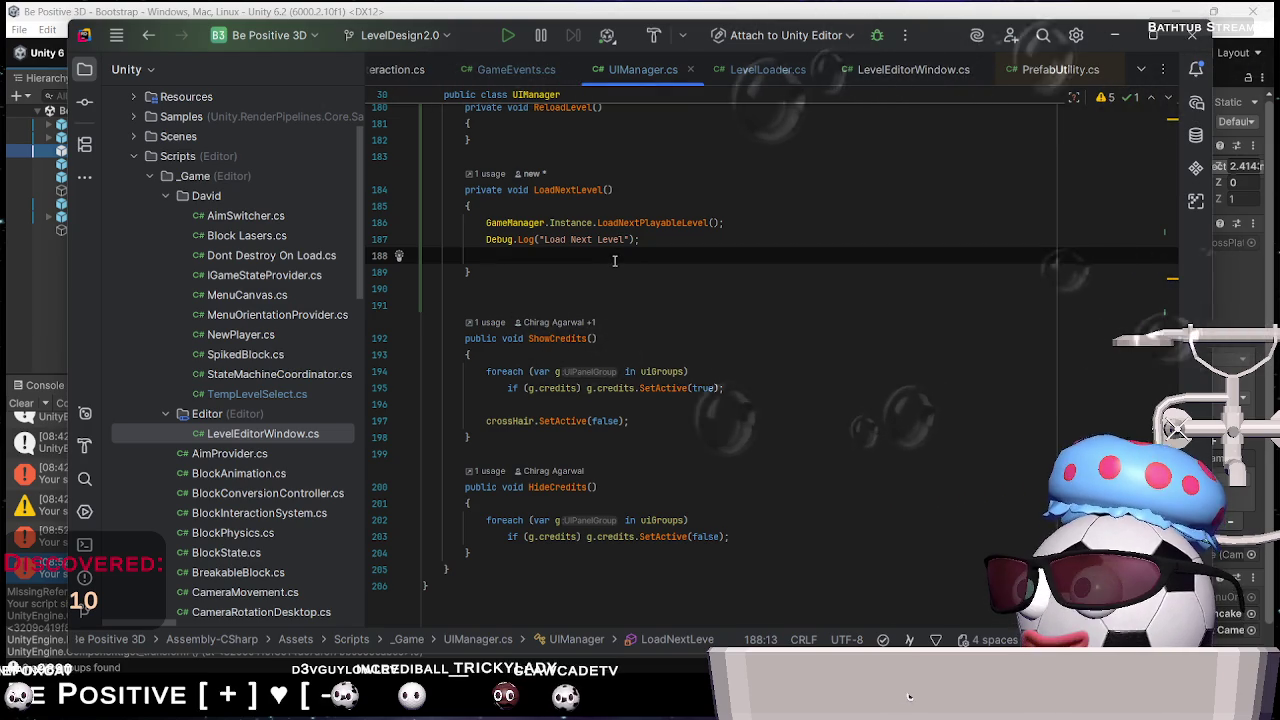
type("HideAll();")
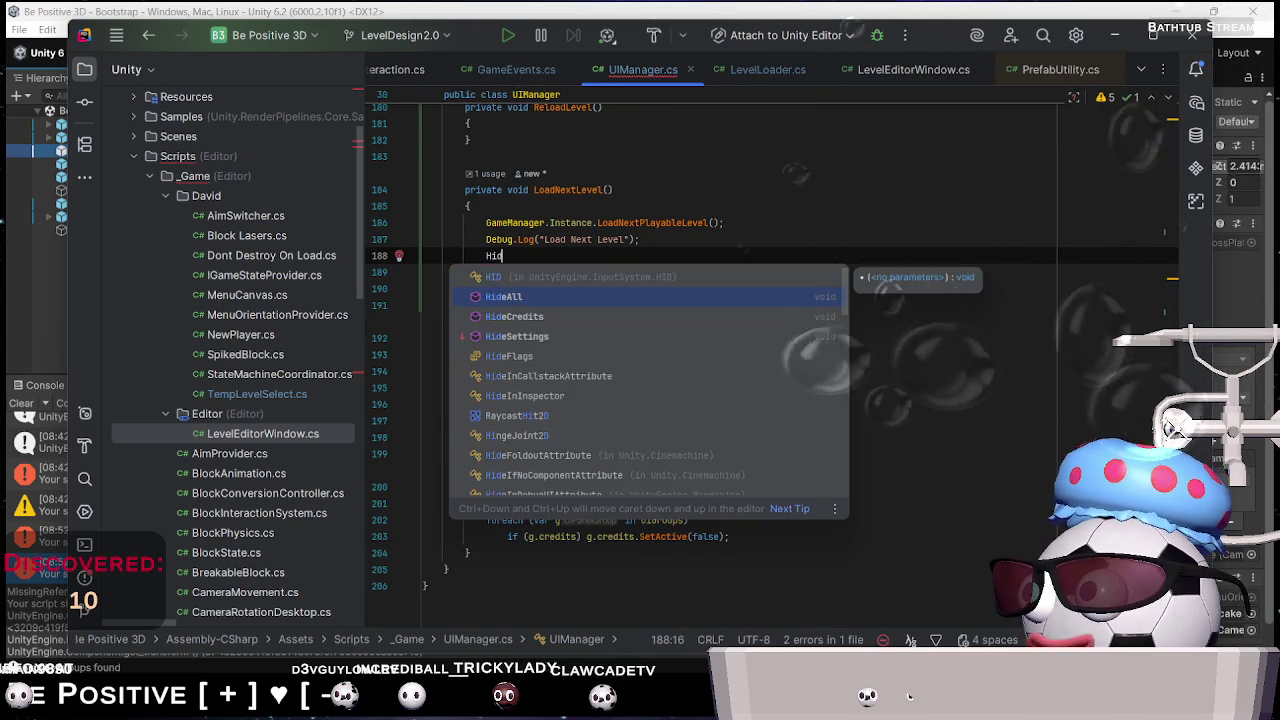
key("Return")
type(";")
key("ctrl+s")
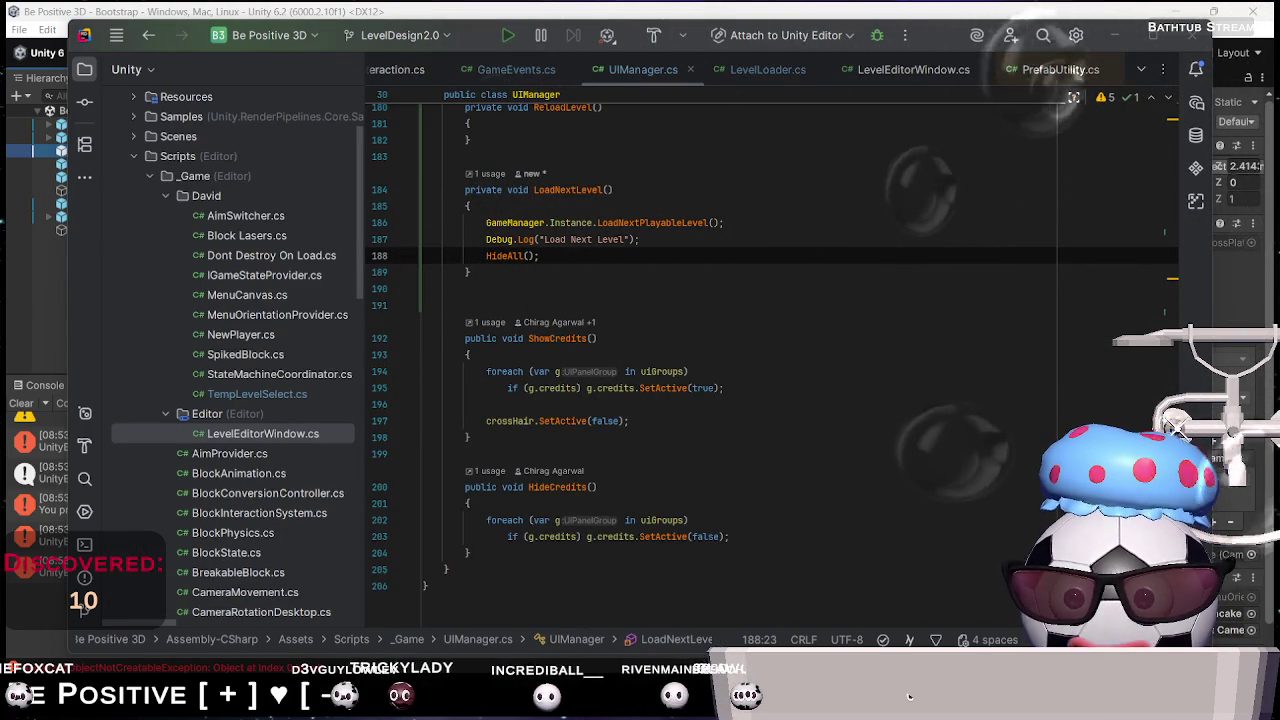
key("alt+Tab")
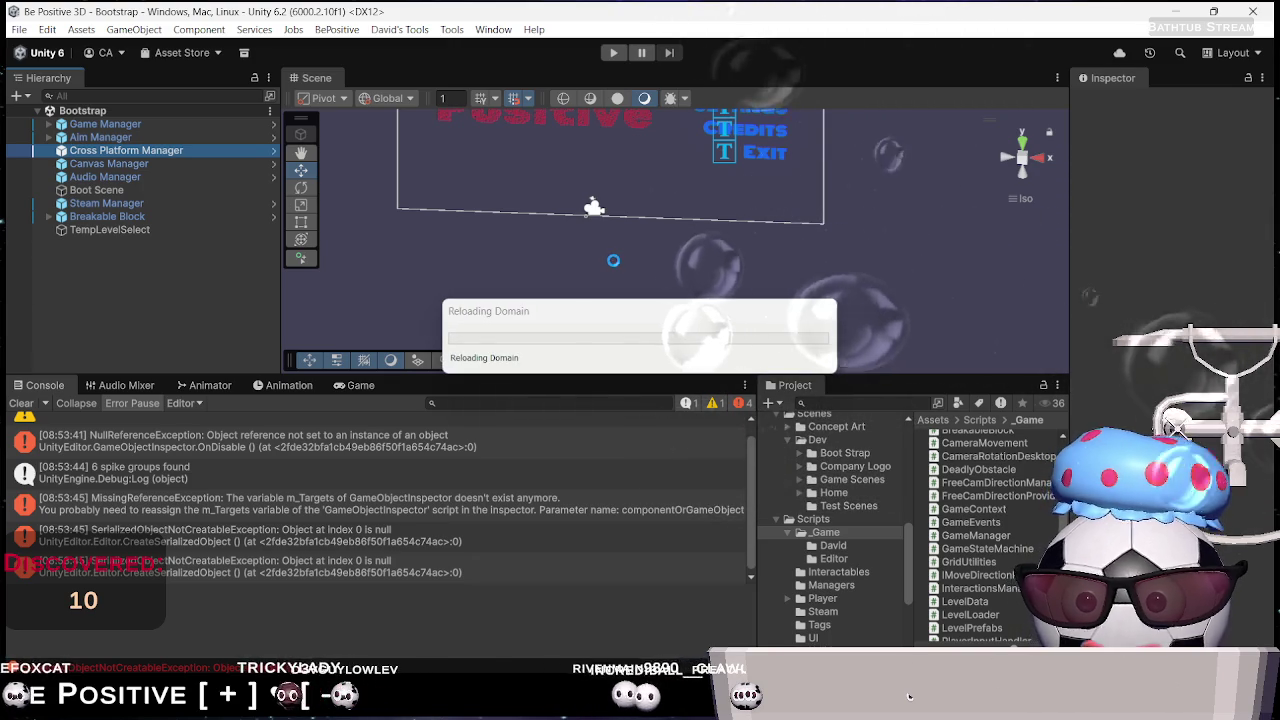
Start Level_0, advance to the next level, and open the BlockState error in BlockInteractionSystem.cs line 83
key("alt+Tab")
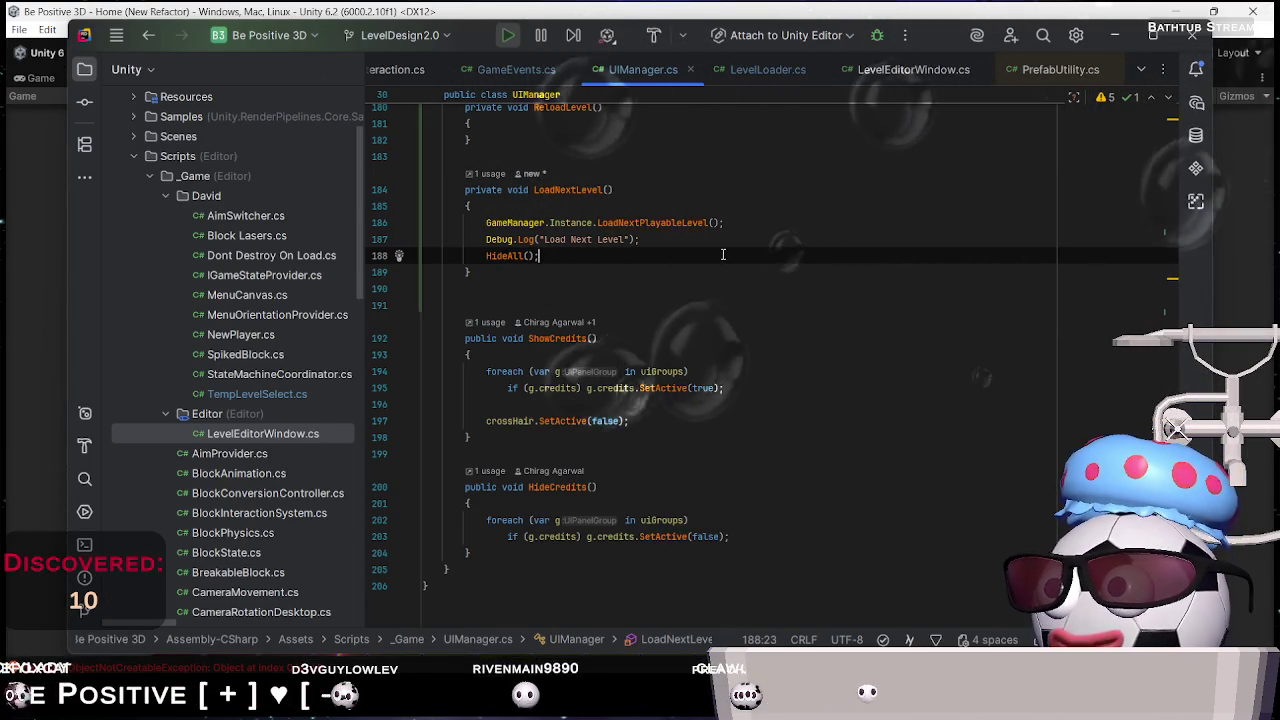
key("alt+Tab")
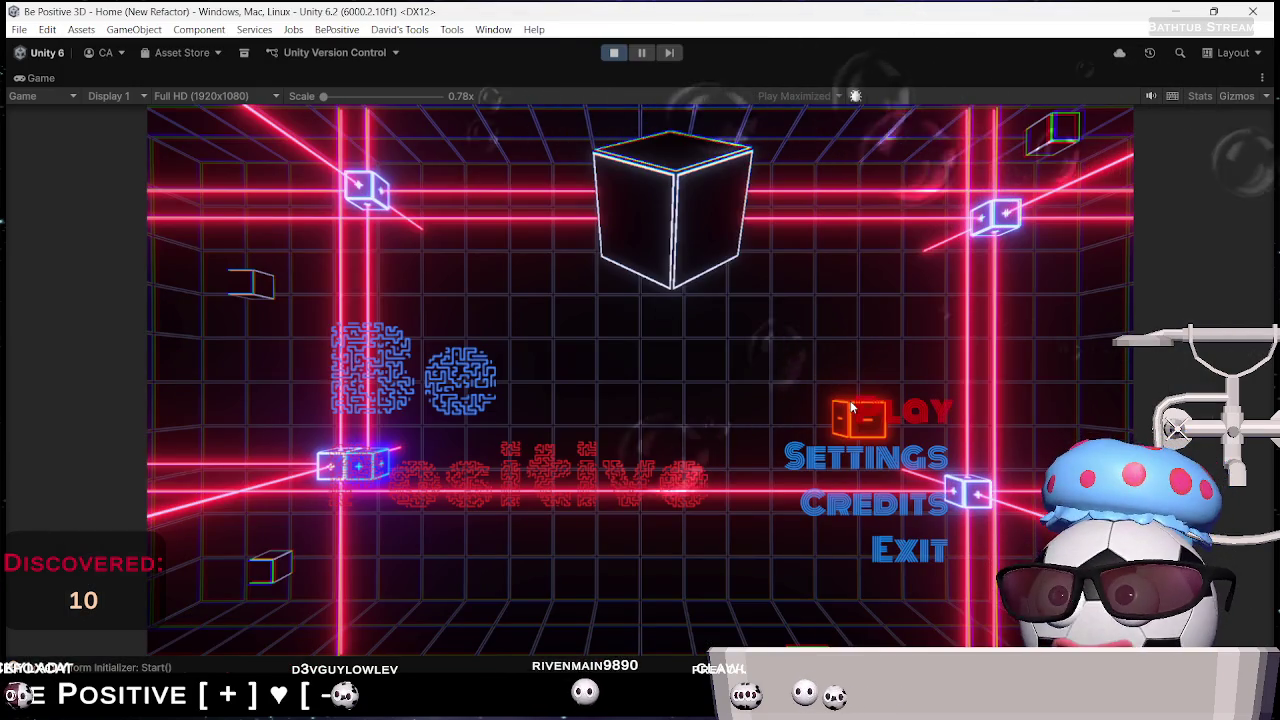
left_click(850, 407)
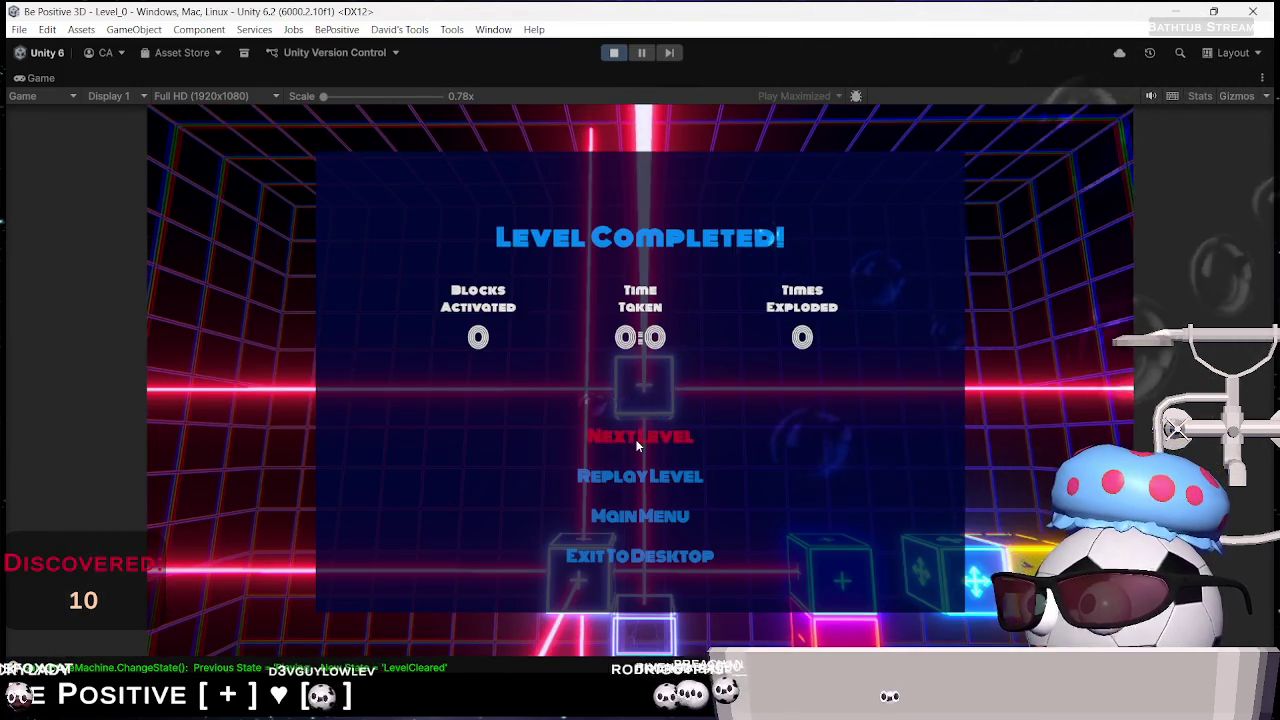
left_click(638, 446)
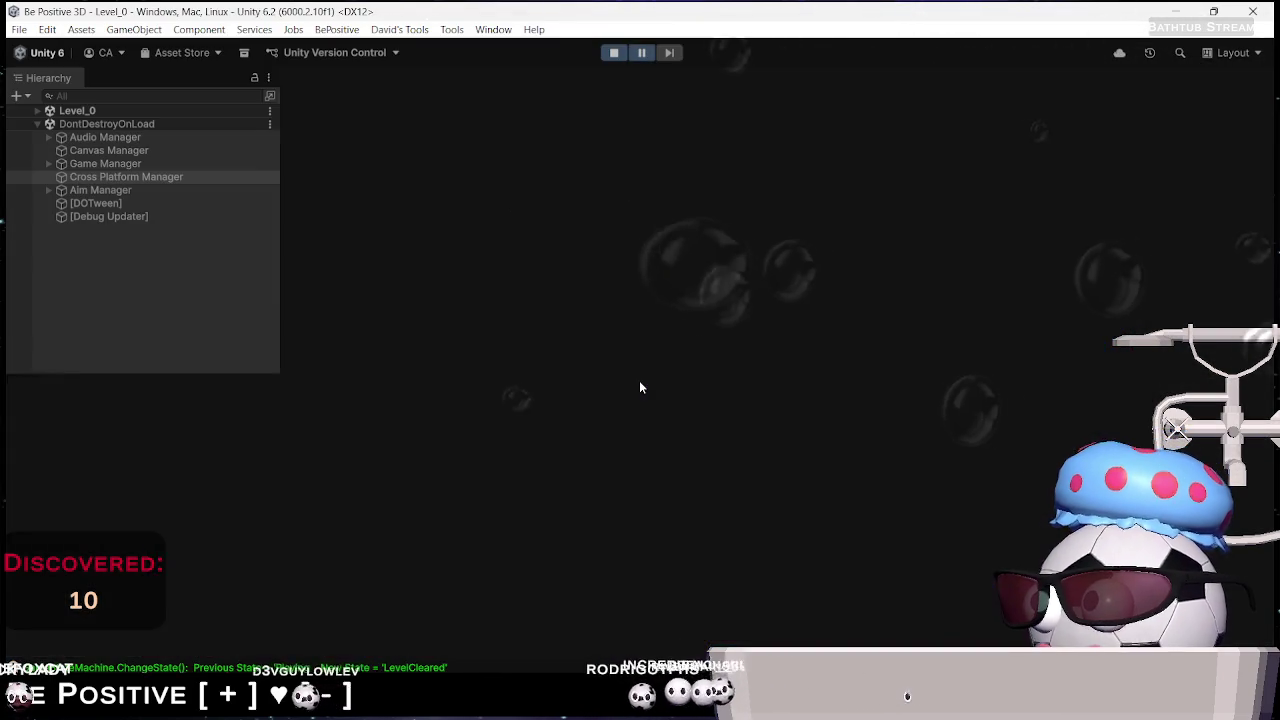
double_click(327, 536)
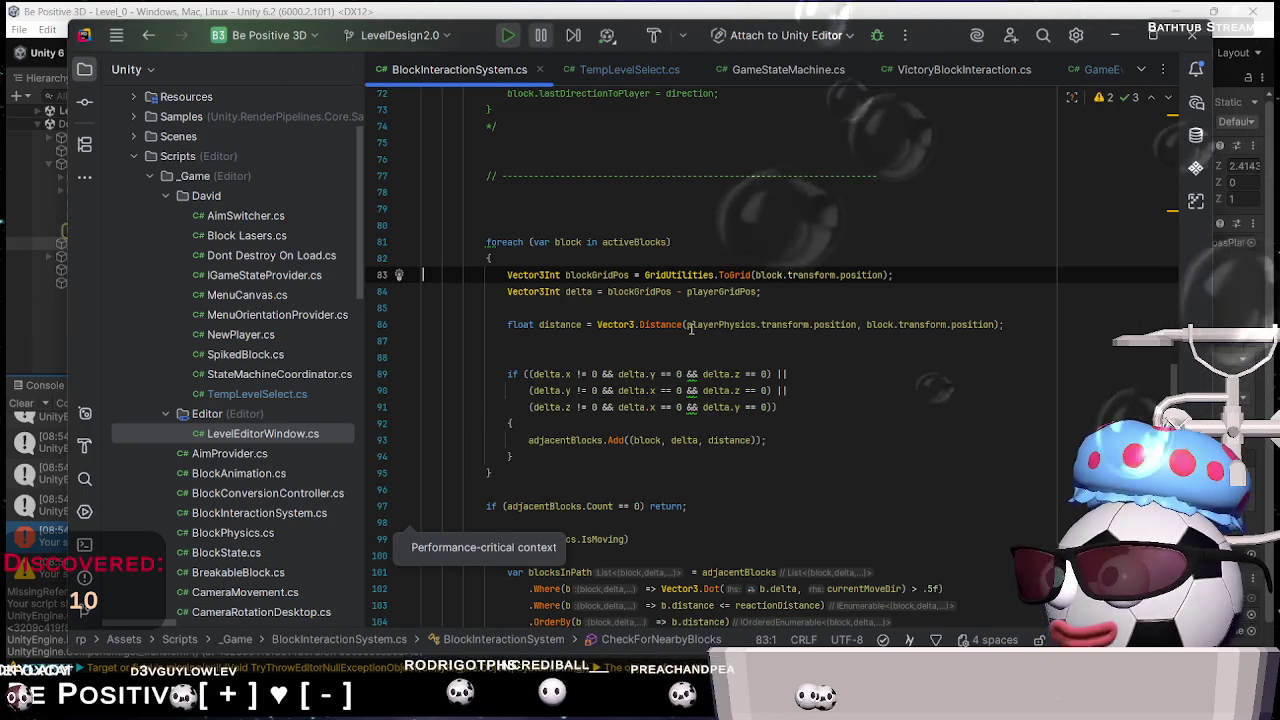
Stop play mode in Unity
mouse_move(738, 330)
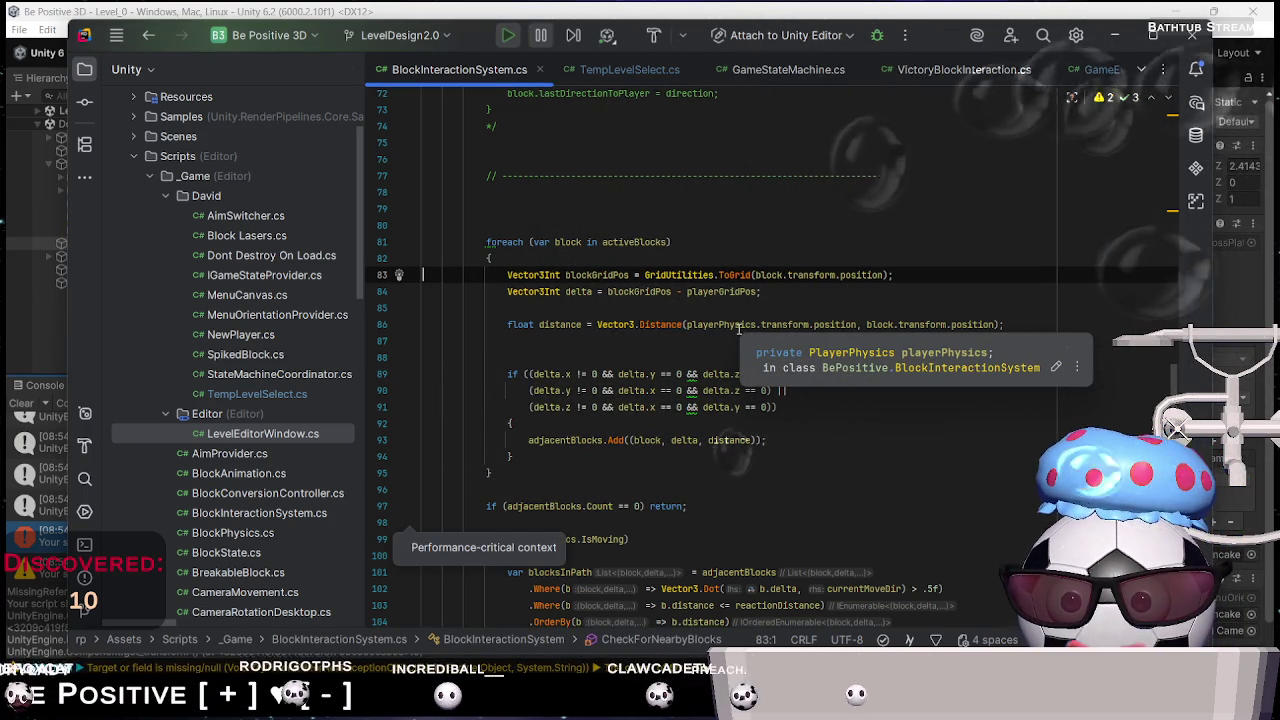
key("alt+Tab")
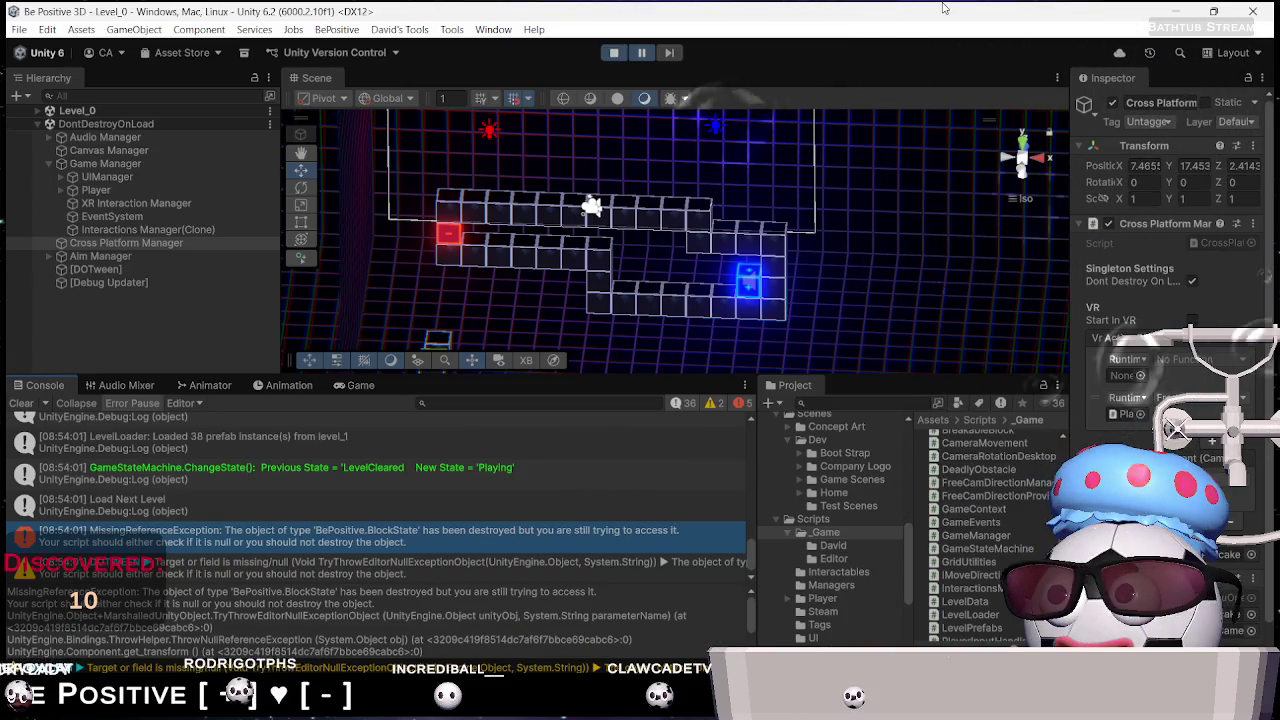
left_click(622, 55)
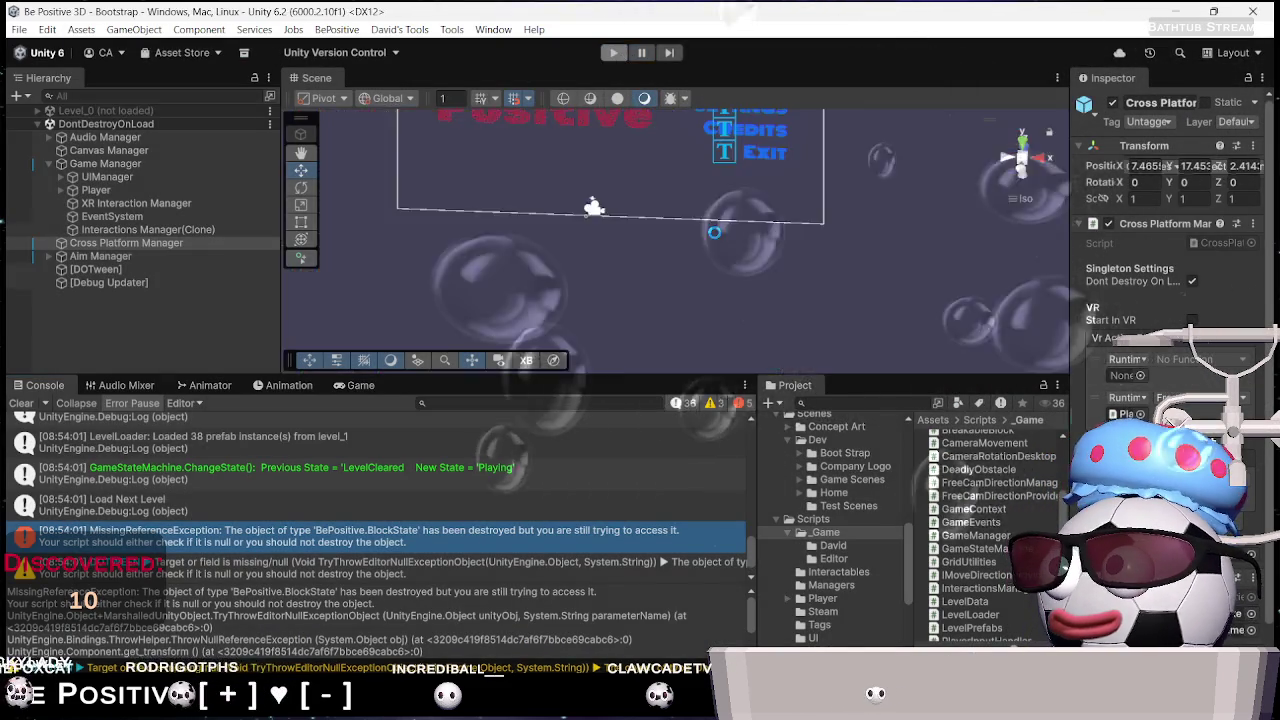
Add an if(!block) return; guard at the start of the activeBlocks loop and recompile in Unity
key("alt+Tab")
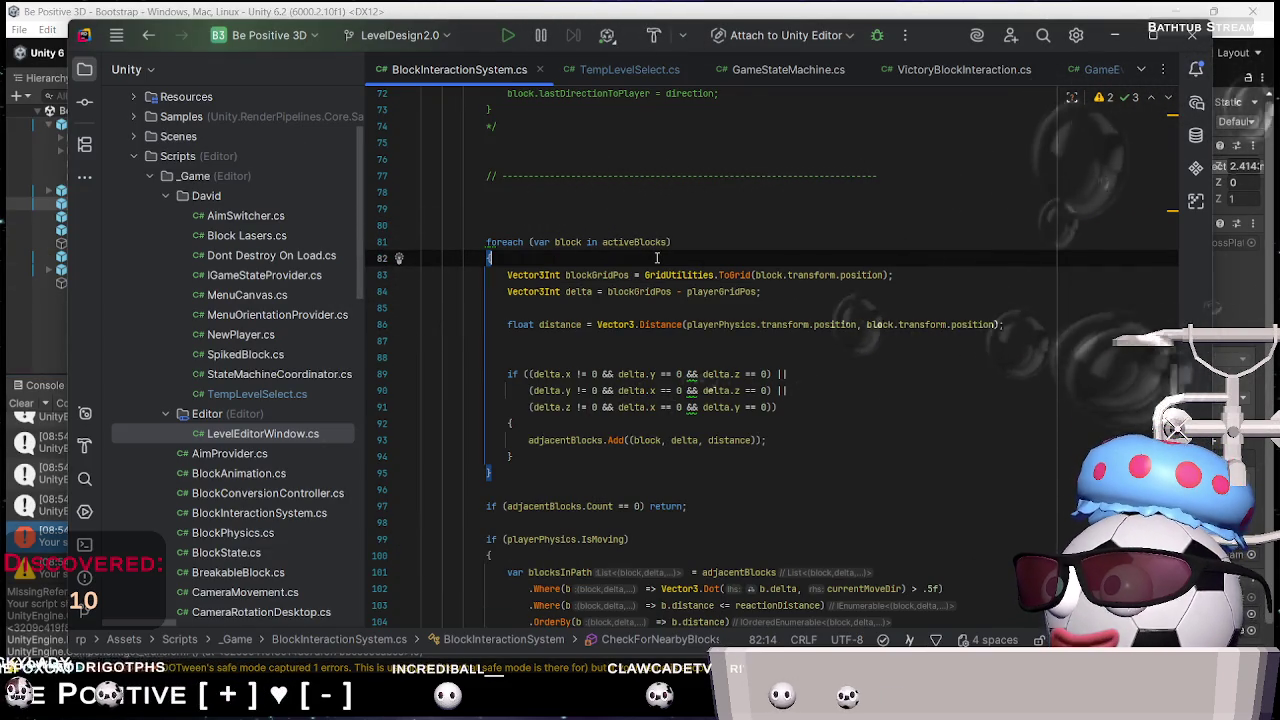
key("ctrl+alt+Return")
type("i")
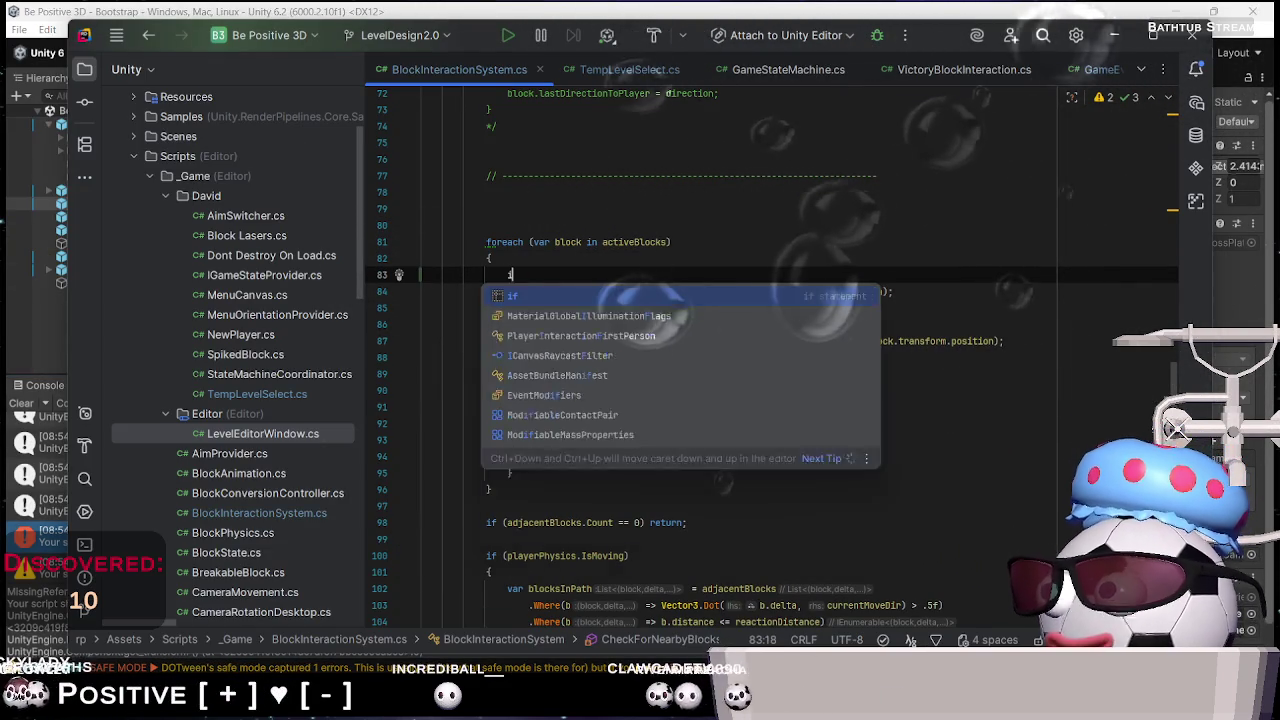
type("f(block")
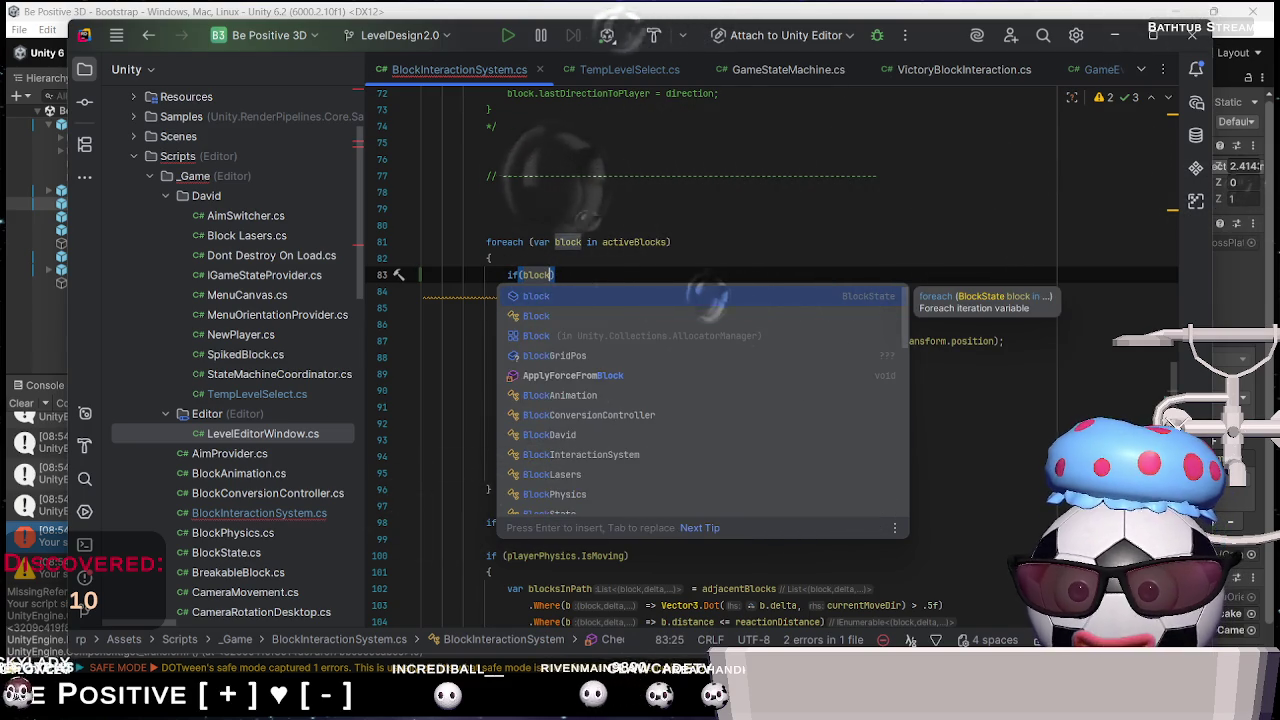
type(")")
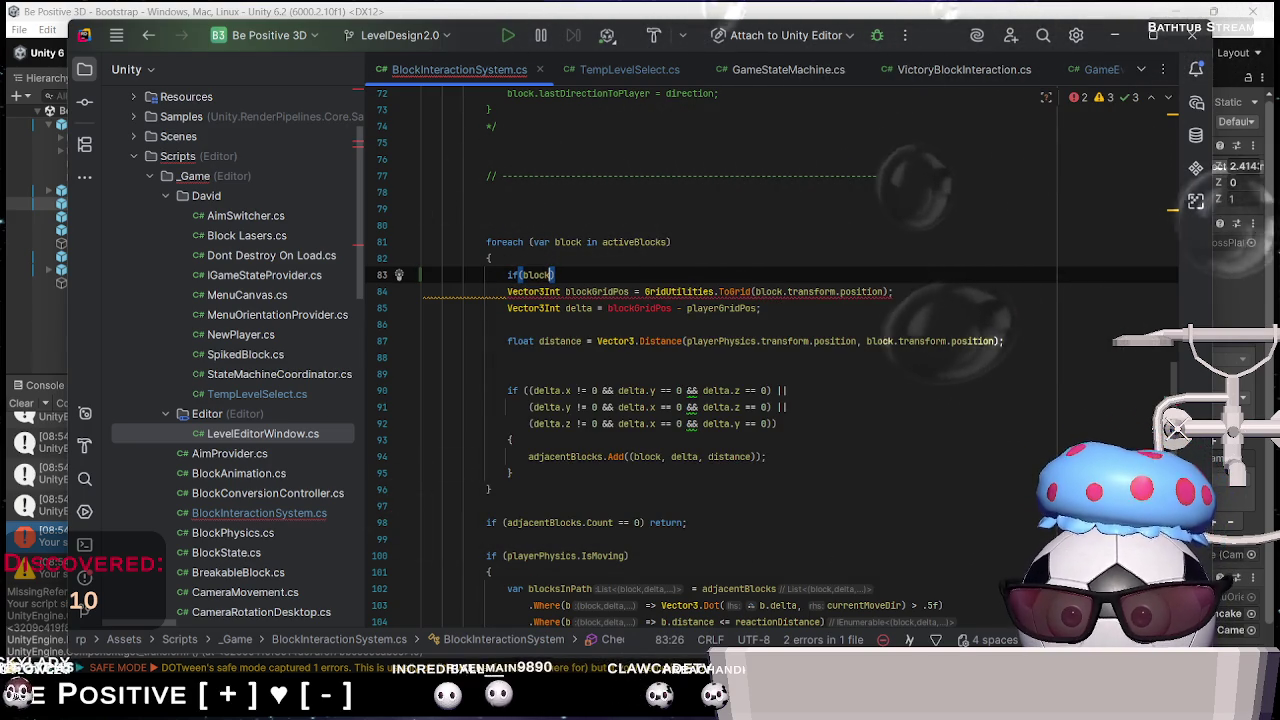
type("!")
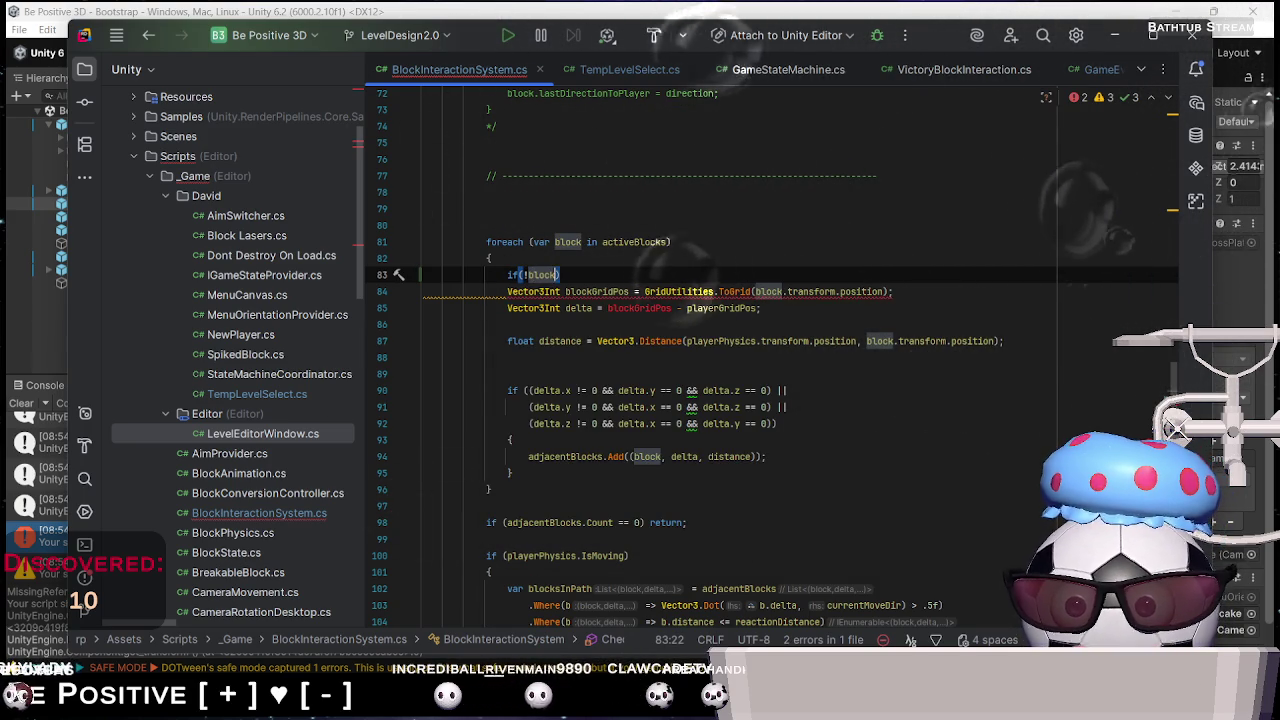
type("return;")
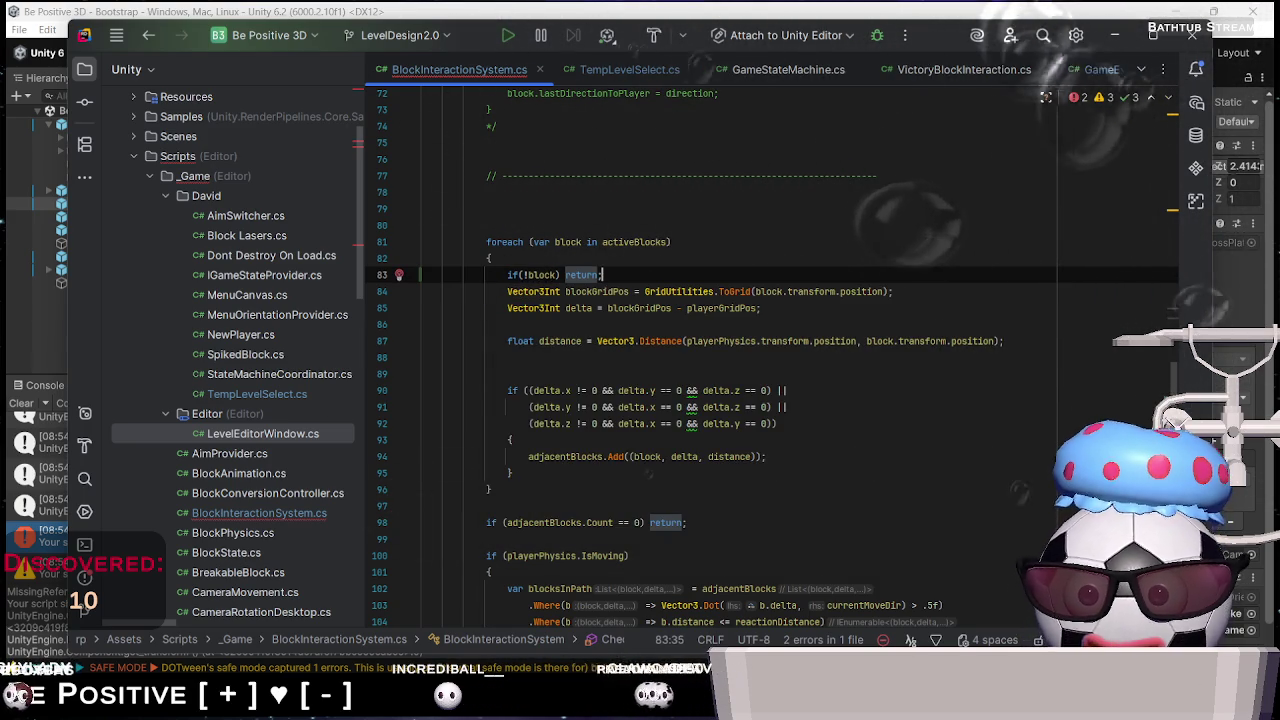
key("Return")
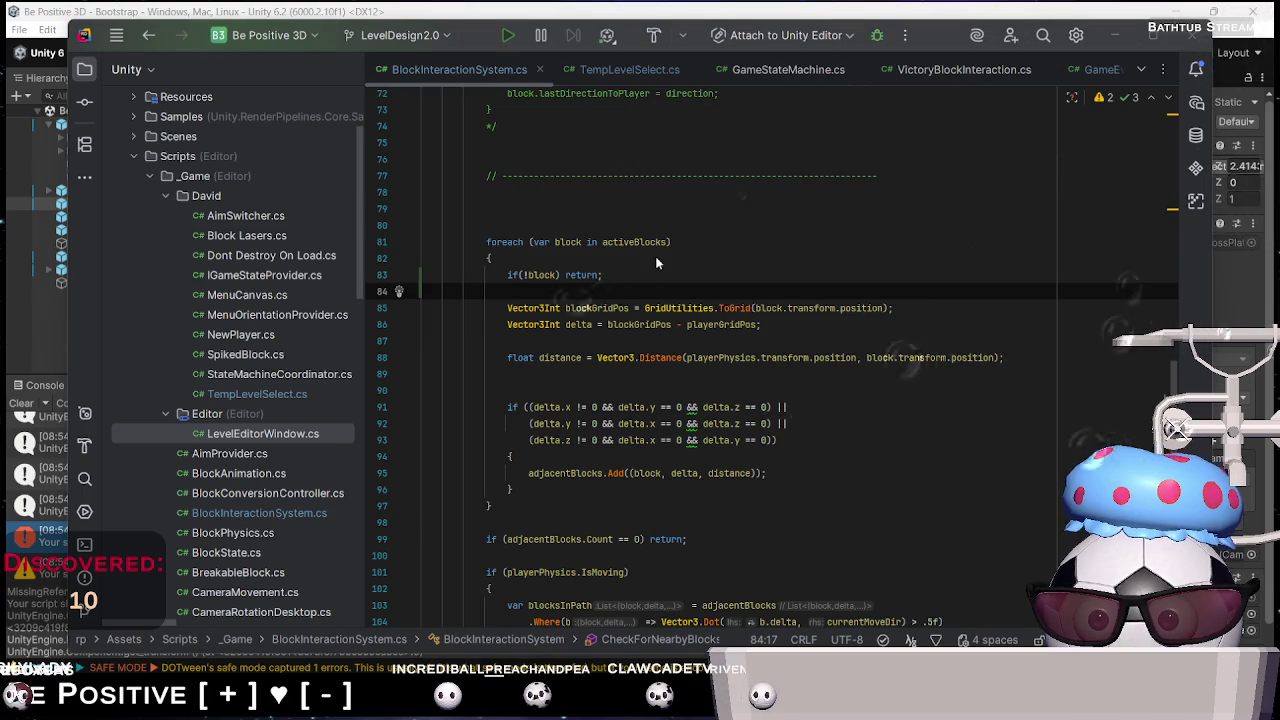
key("alt+Tab")
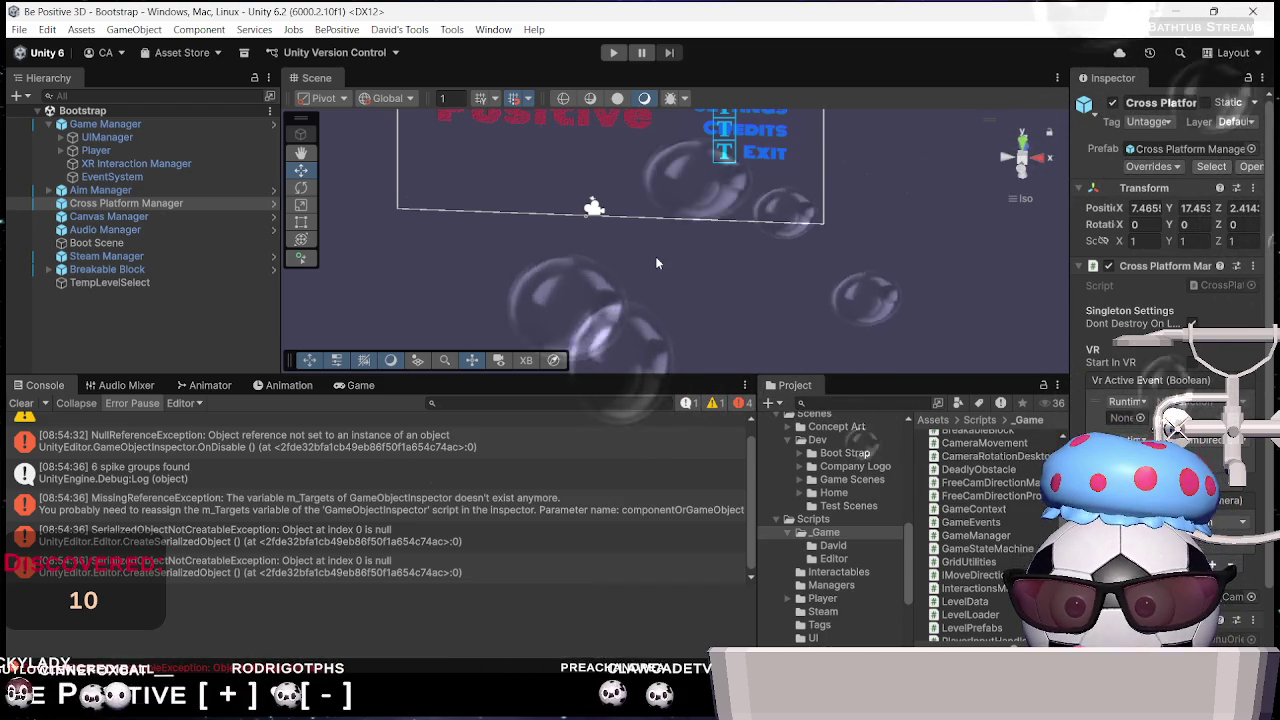
Enable Error Pause in the Console, enter play mode, and start Level_0 from the main menu
left_click(130, 403)
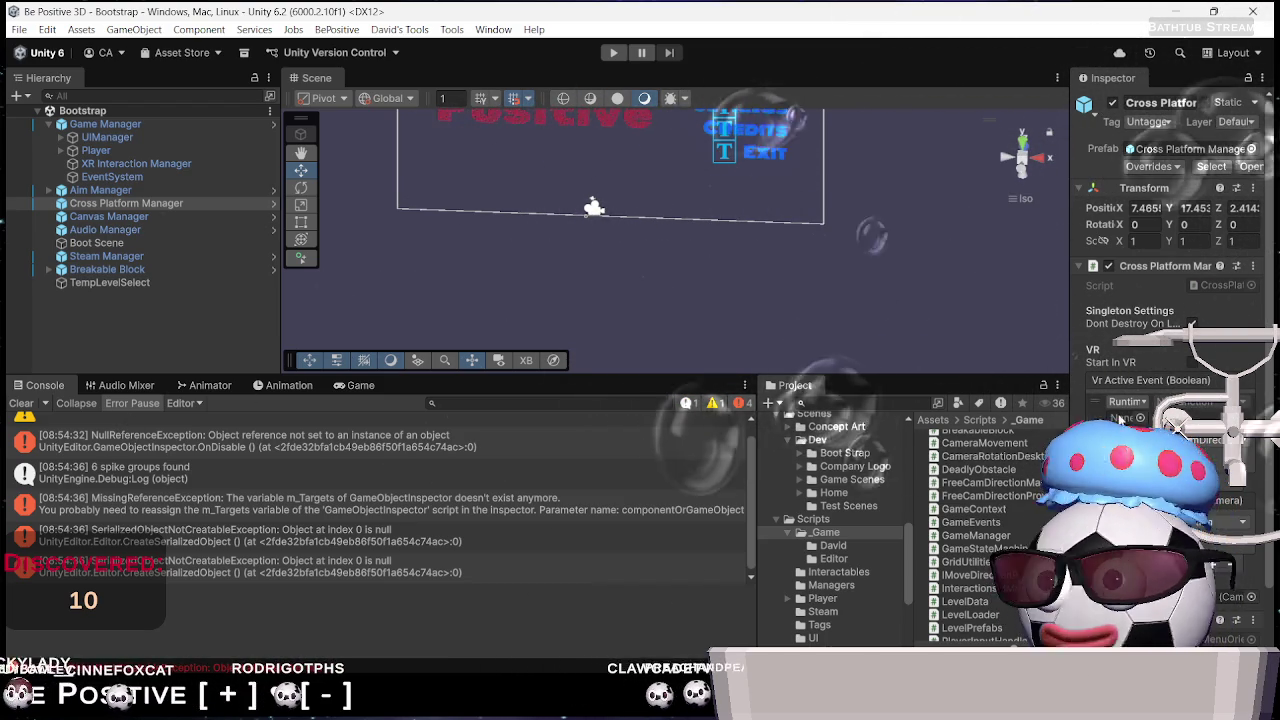
scroll(1218, 528, "down", 1)
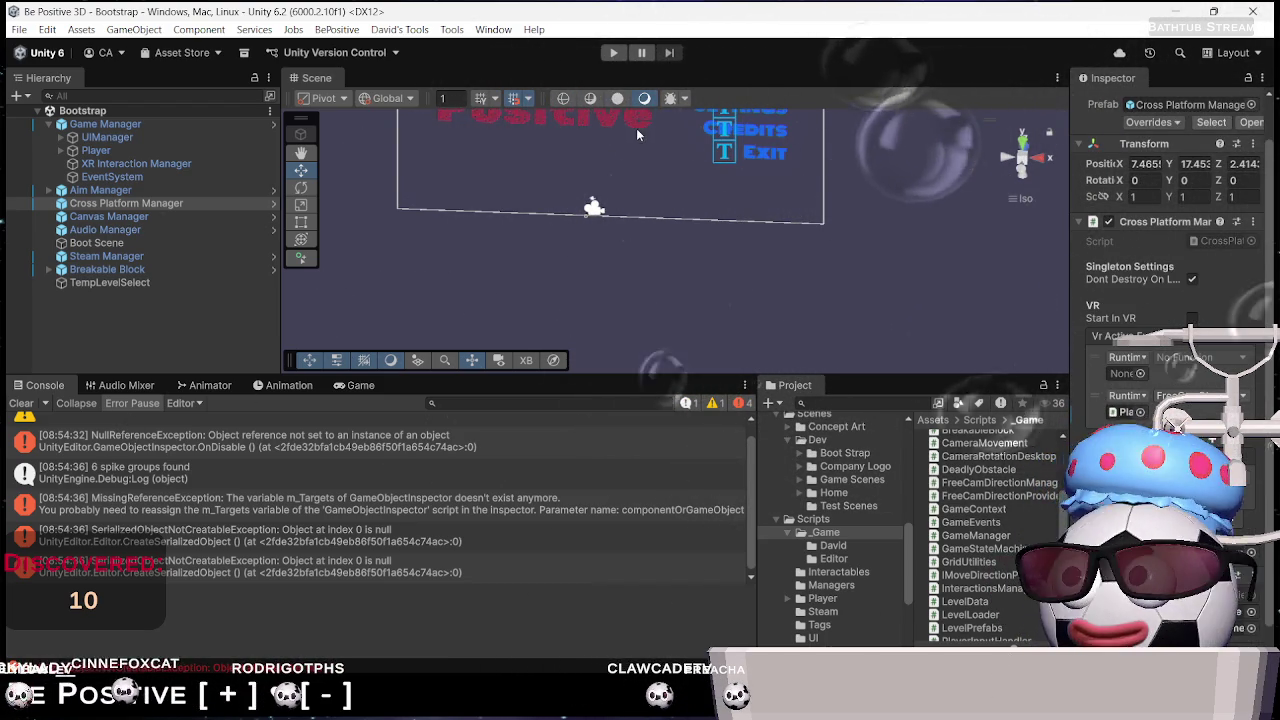
left_click(625, 58)
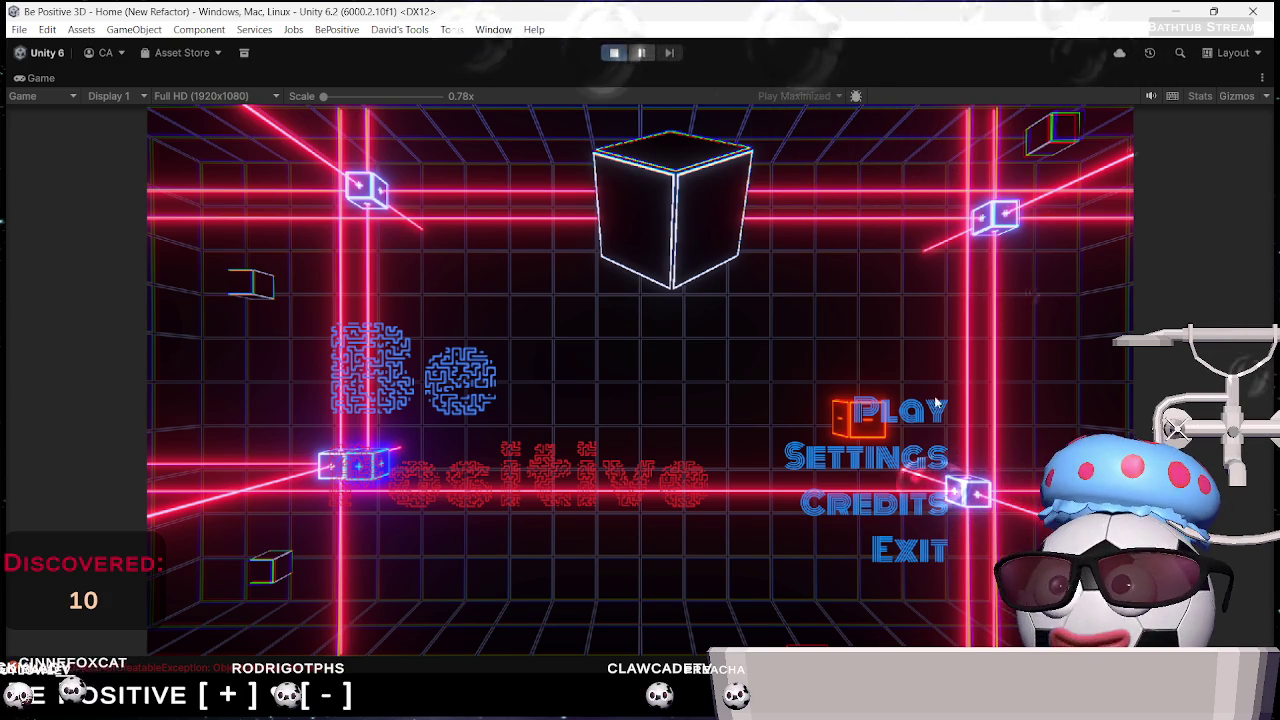
left_click(899, 413)
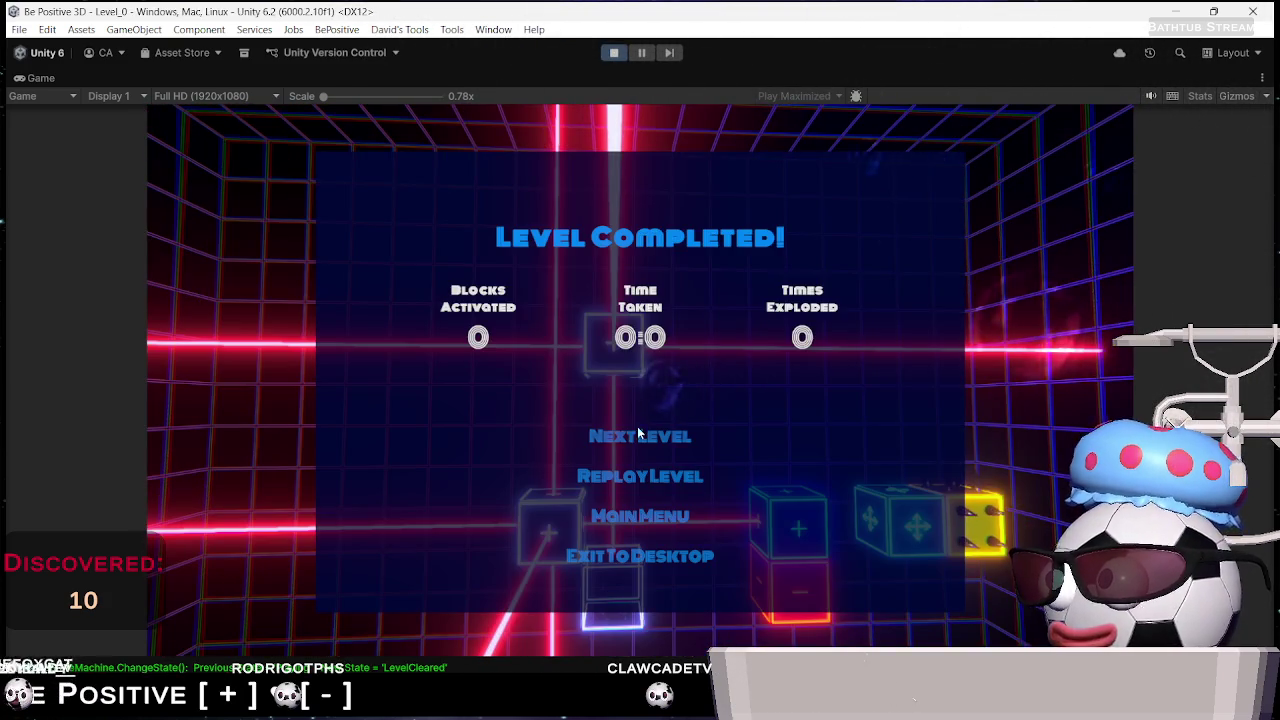
Advance into level_1, show it in a maximized Game view, and begin a screen capture
left_click(637, 430)
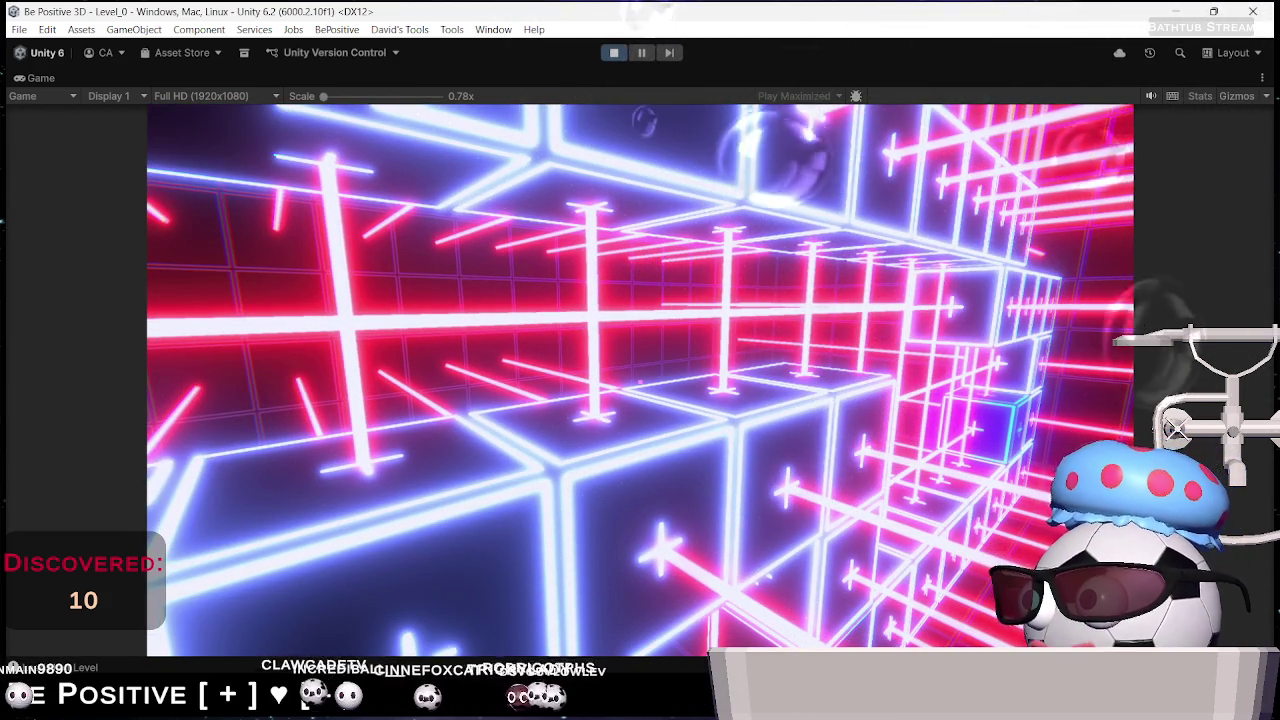
key("ctrl+shift+p")
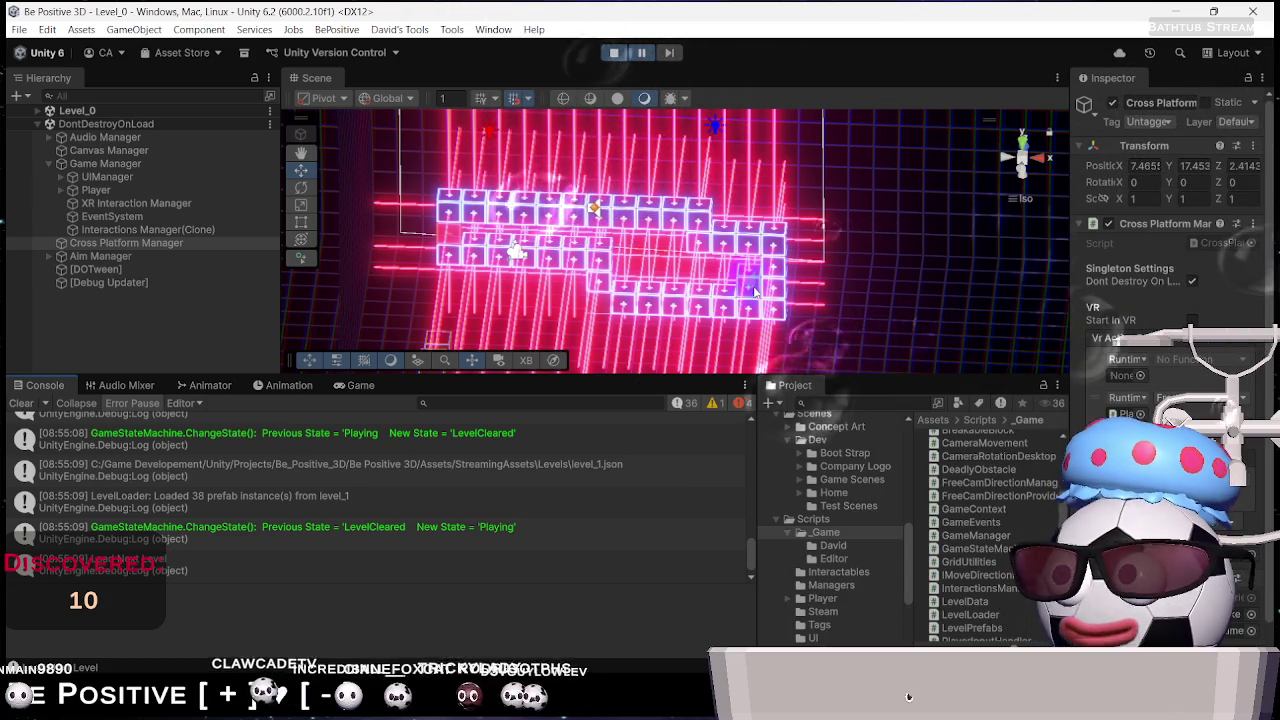
left_click(377, 385)
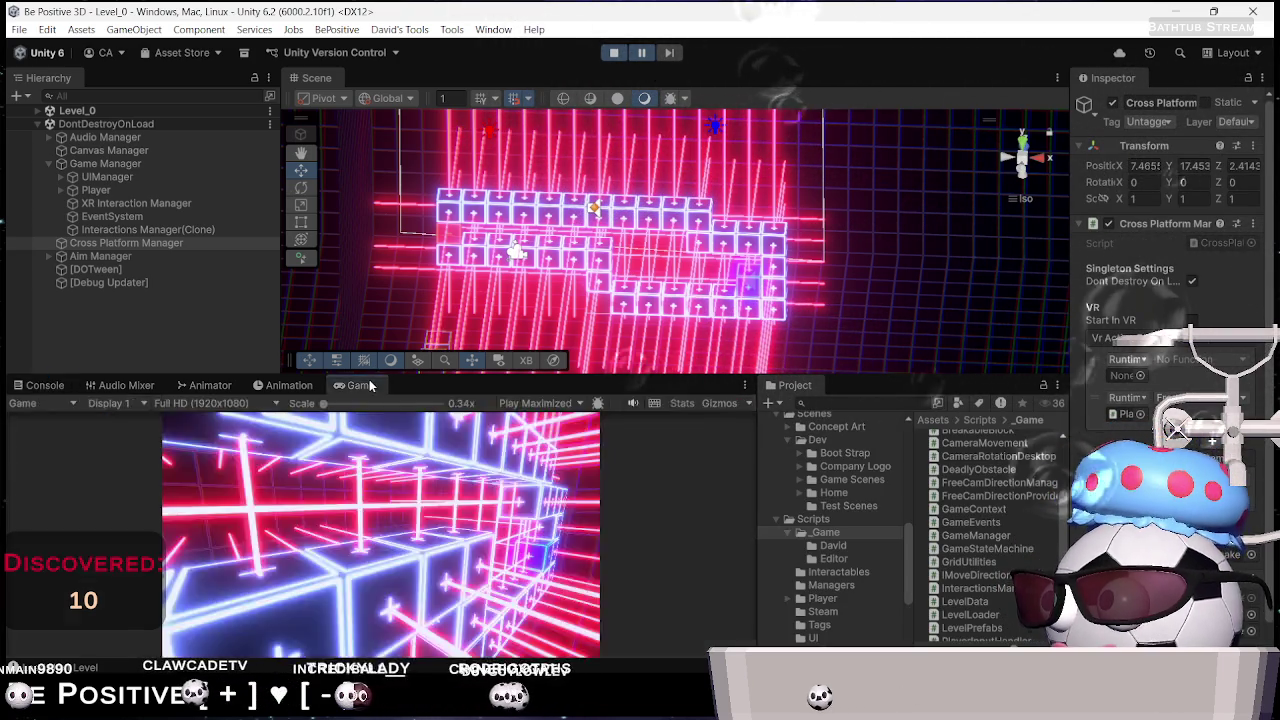
key("ctrl+shift+p")
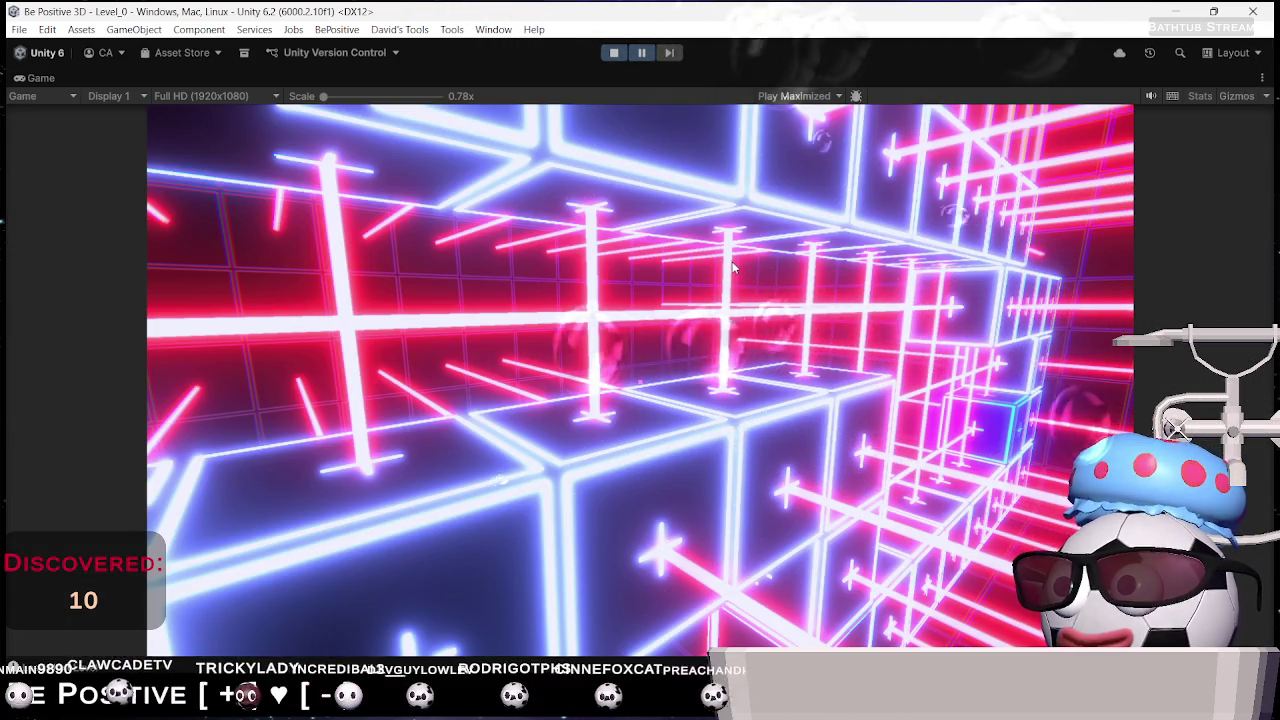
key("super+shift+s")
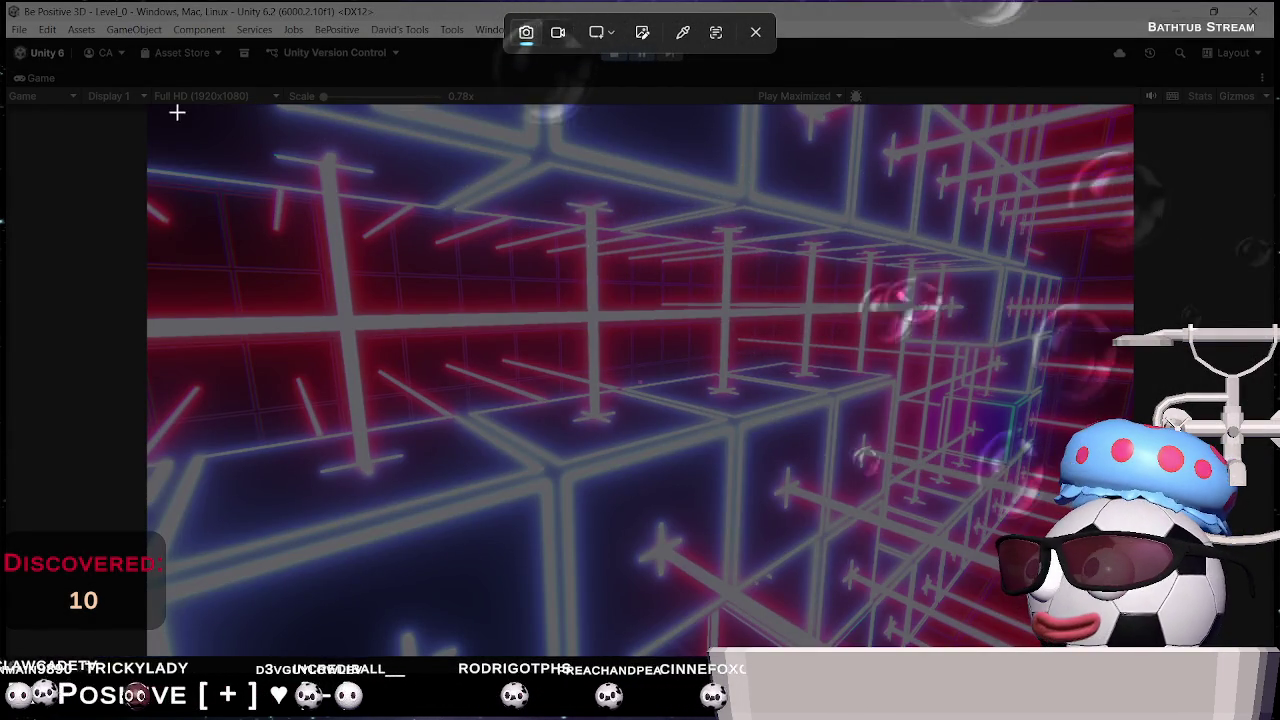
Capture the neon level in the Game view with Snipping Tool, close the preview, and stop play mode
left_click_drag(149, 105, 1134, 657)
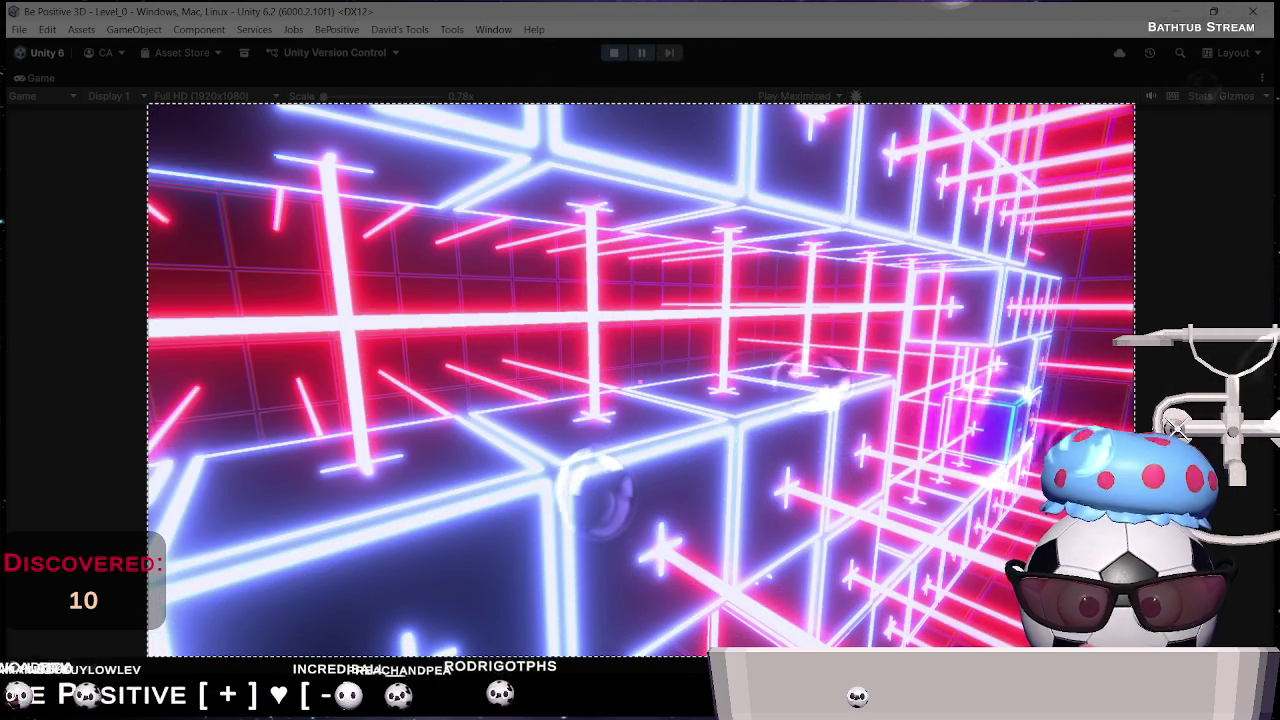
left_click_drag(1133, 657, 1133, 657)
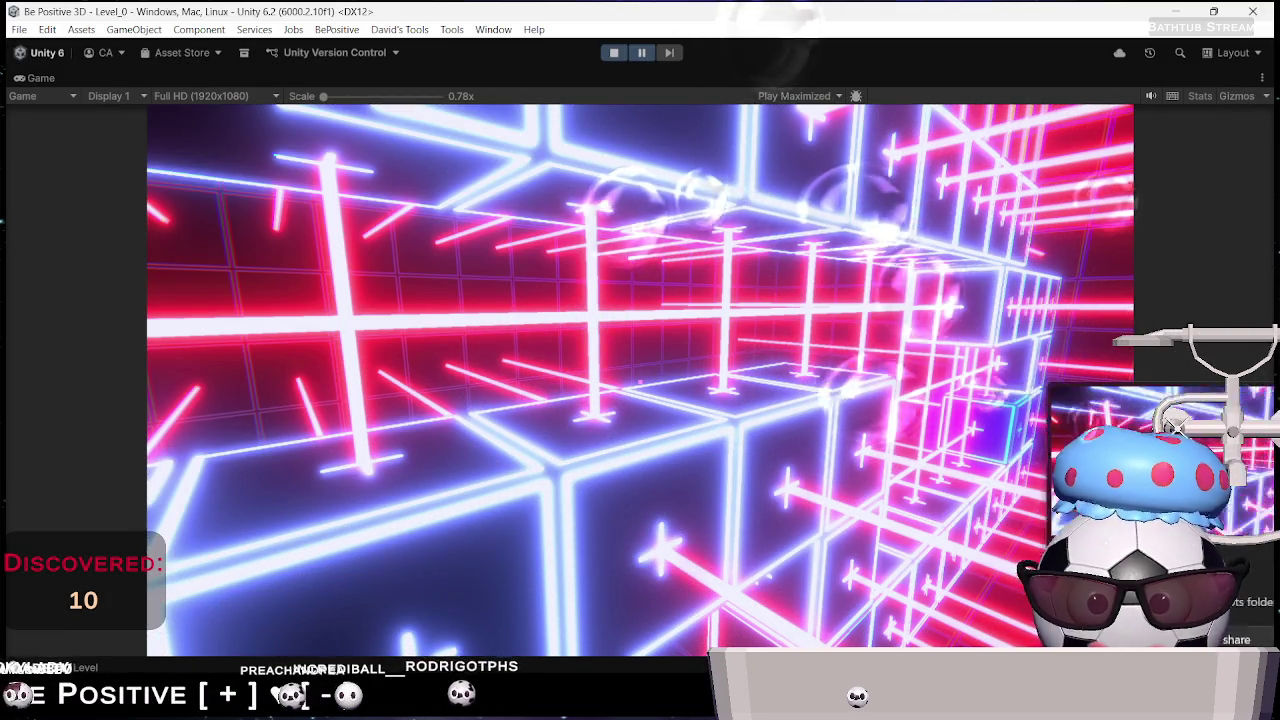
left_click(1005, 590)
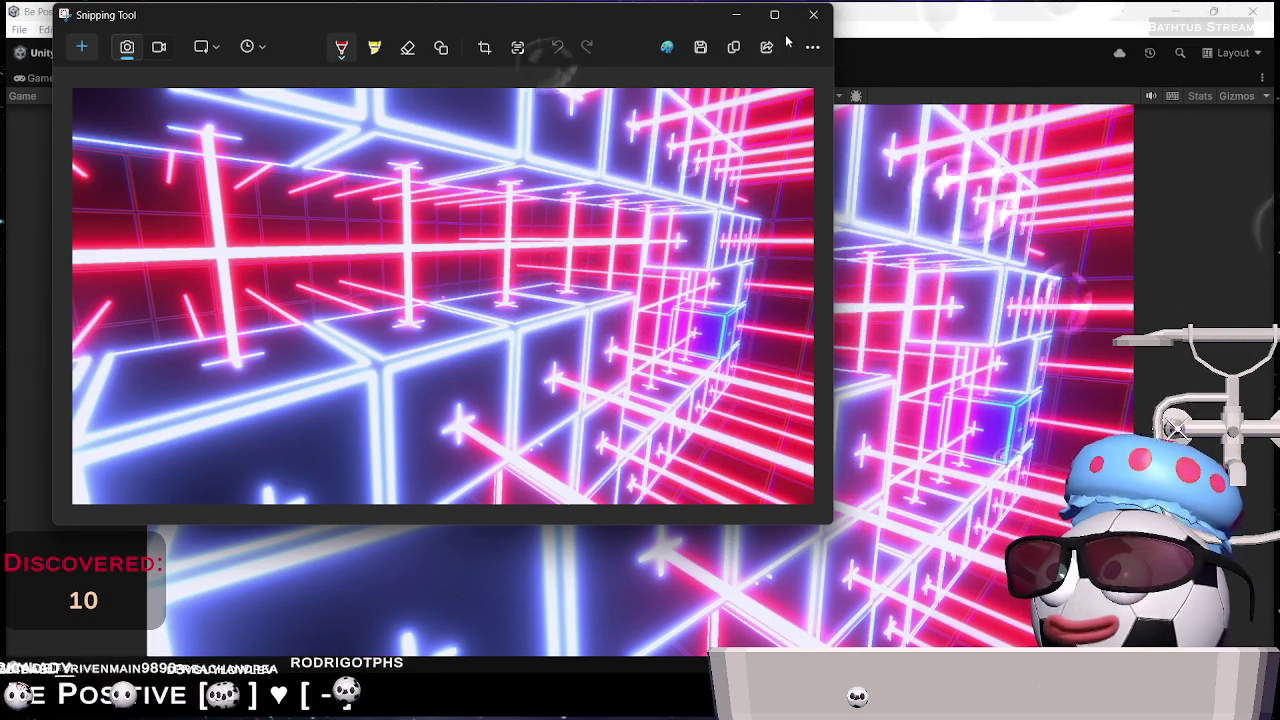
left_click(813, 14)
left_click(613, 54)
key("alt+Tab")
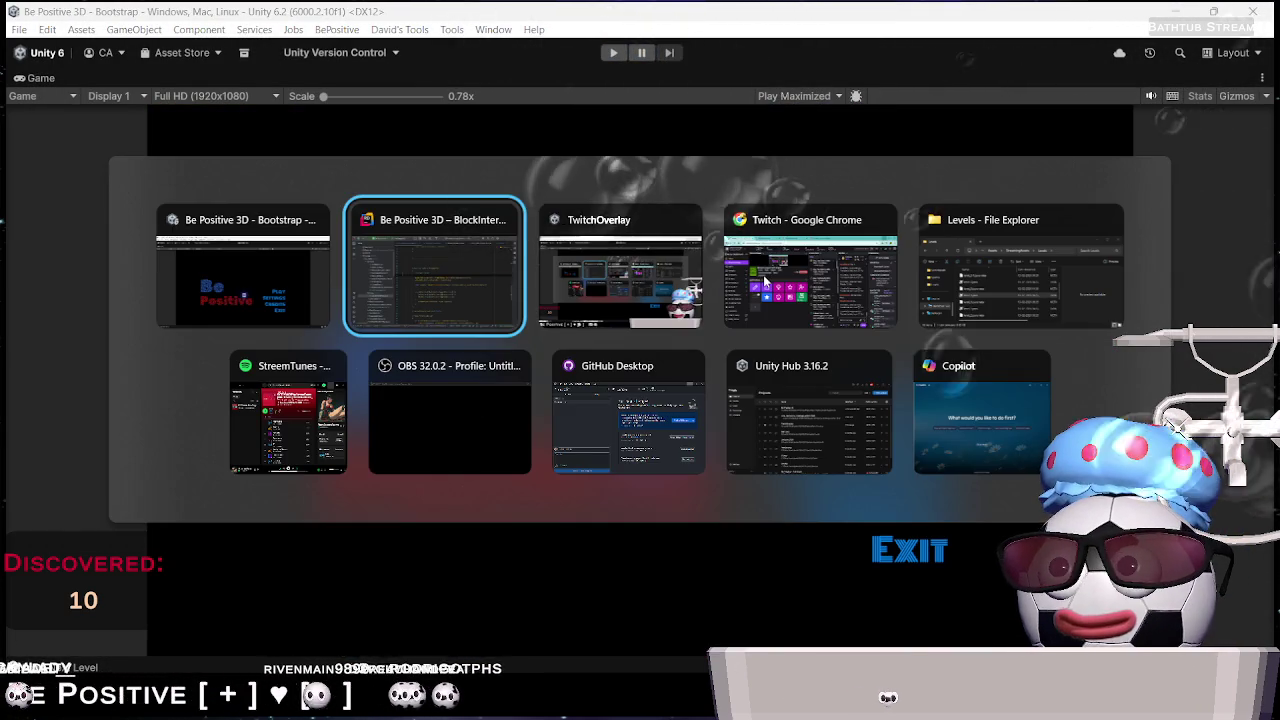
Cycle to the Spotify StreamTunes window, then launch Discord and open the Be Positive! server
key("alt+Tab")
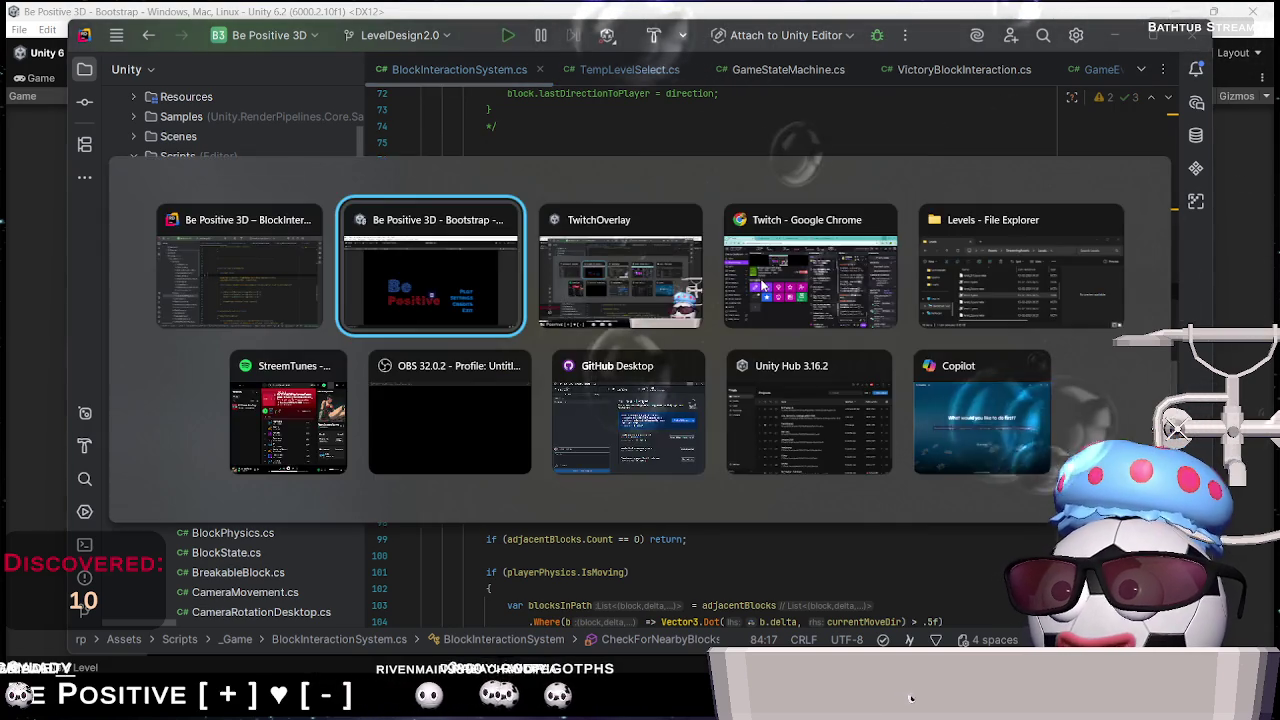
key("alt+Tab")
key("Tab")
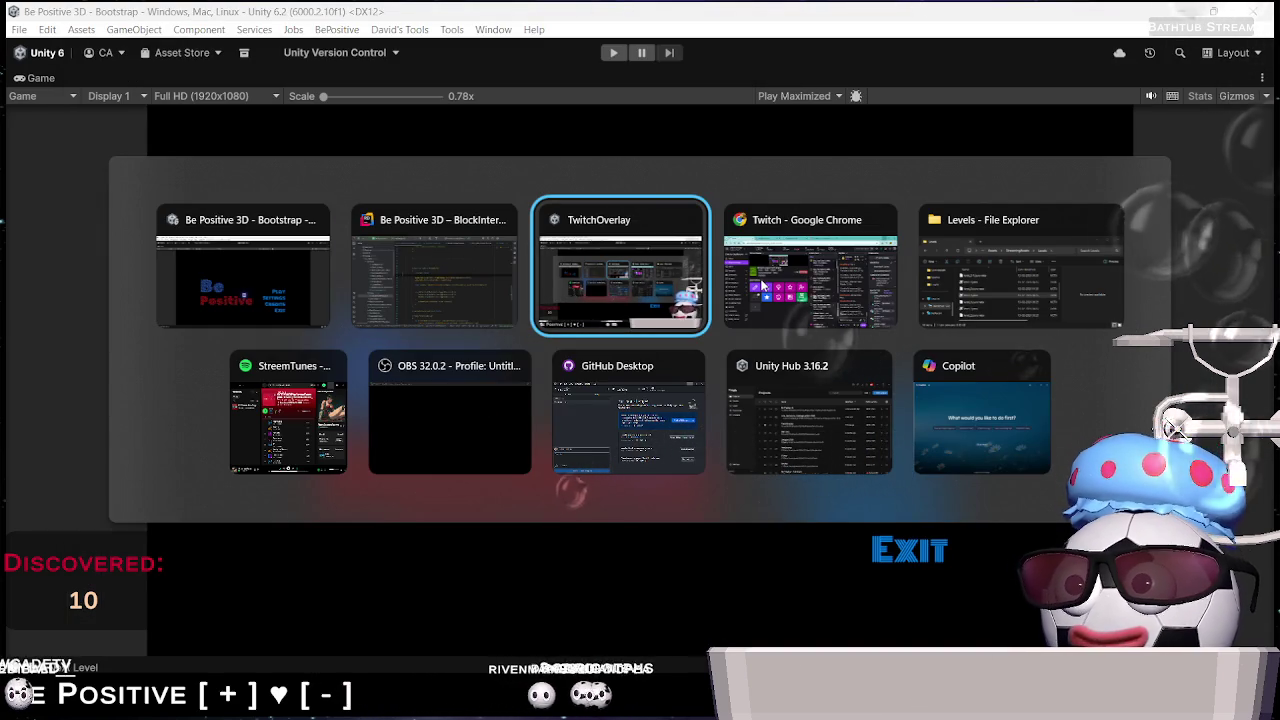
key("Tab")
key("Tab")
key("Tab")
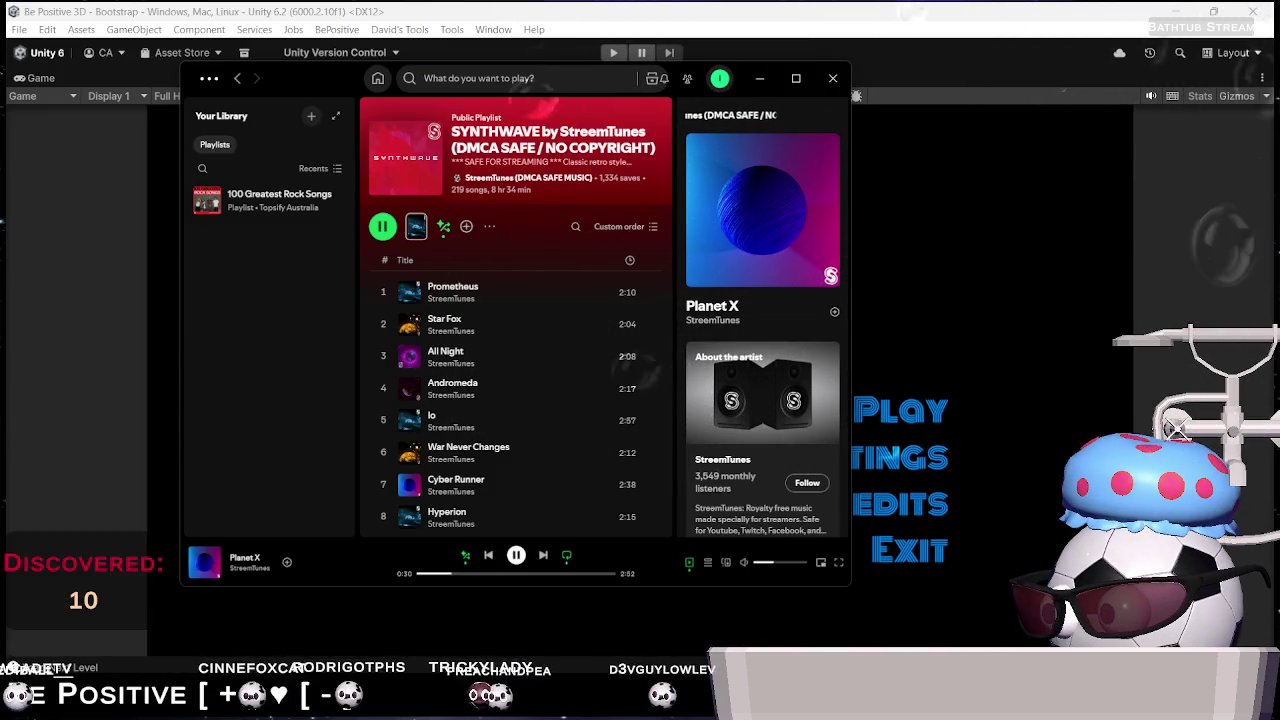
key("super")
key("super")
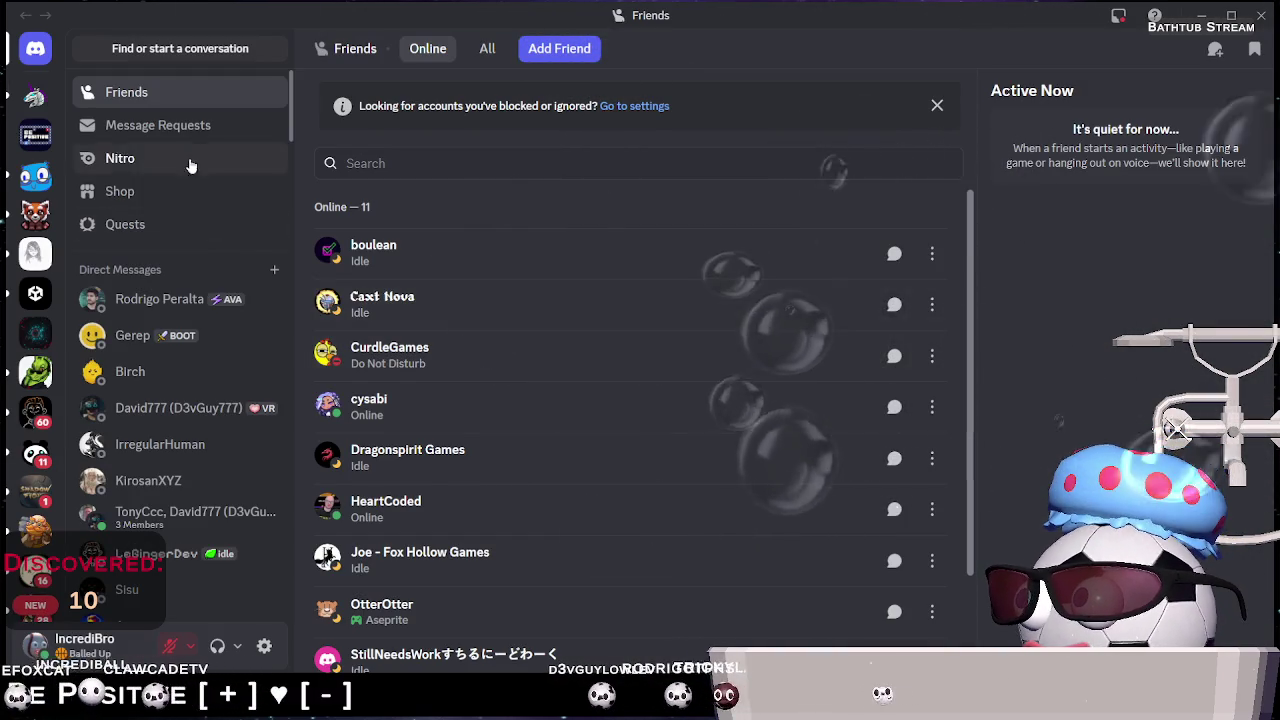
left_click(26, 139)
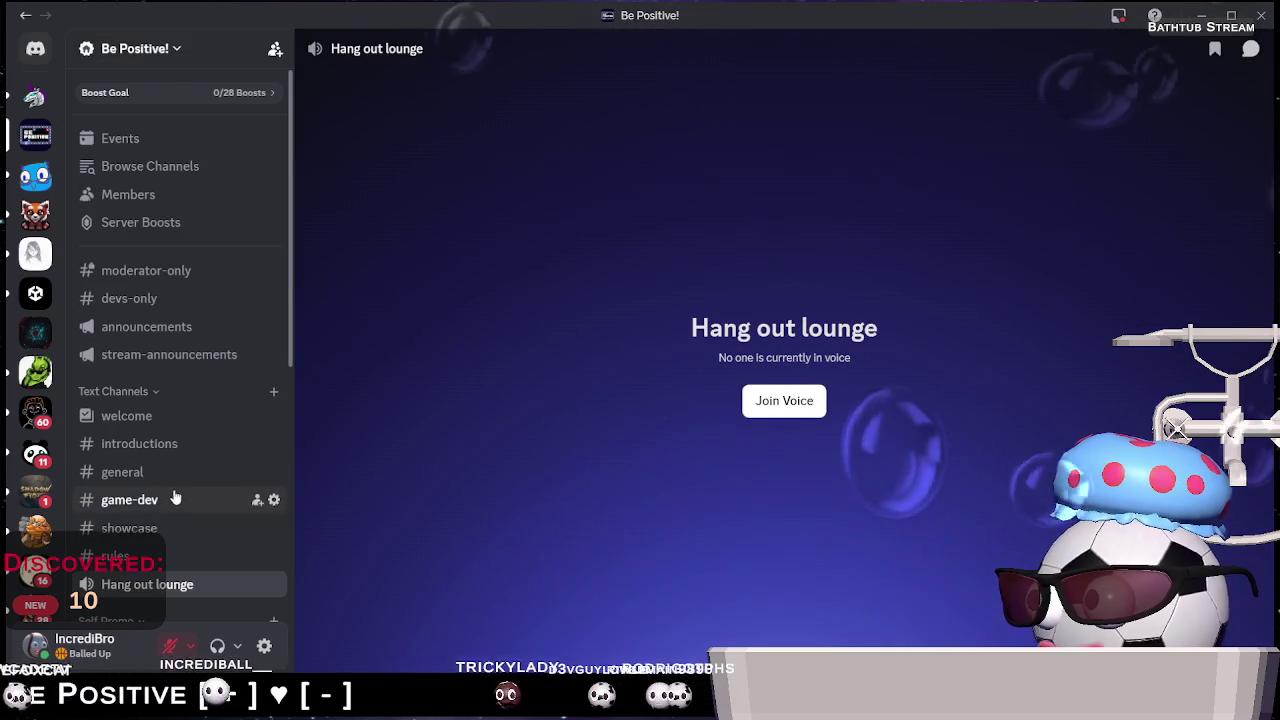
Paste and send the neon level screenshot in the #general channel
left_click(177, 476)
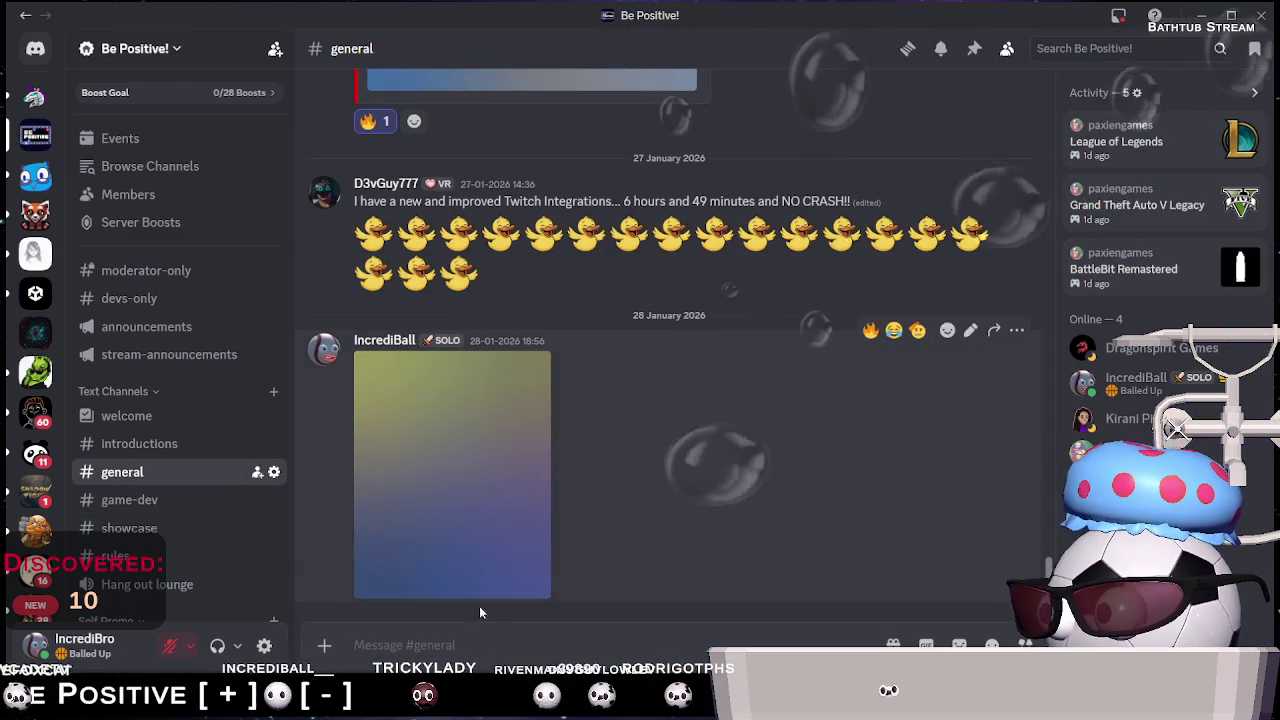
key("ctrl+v")
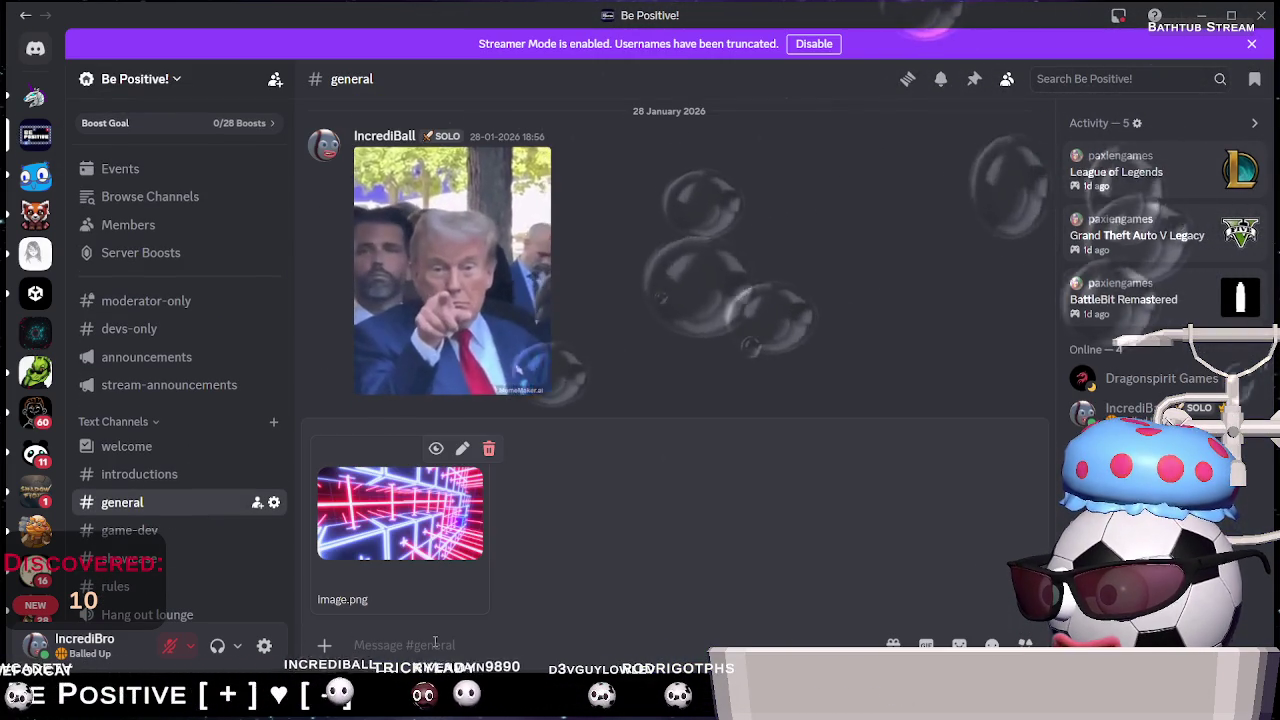
key("Return")
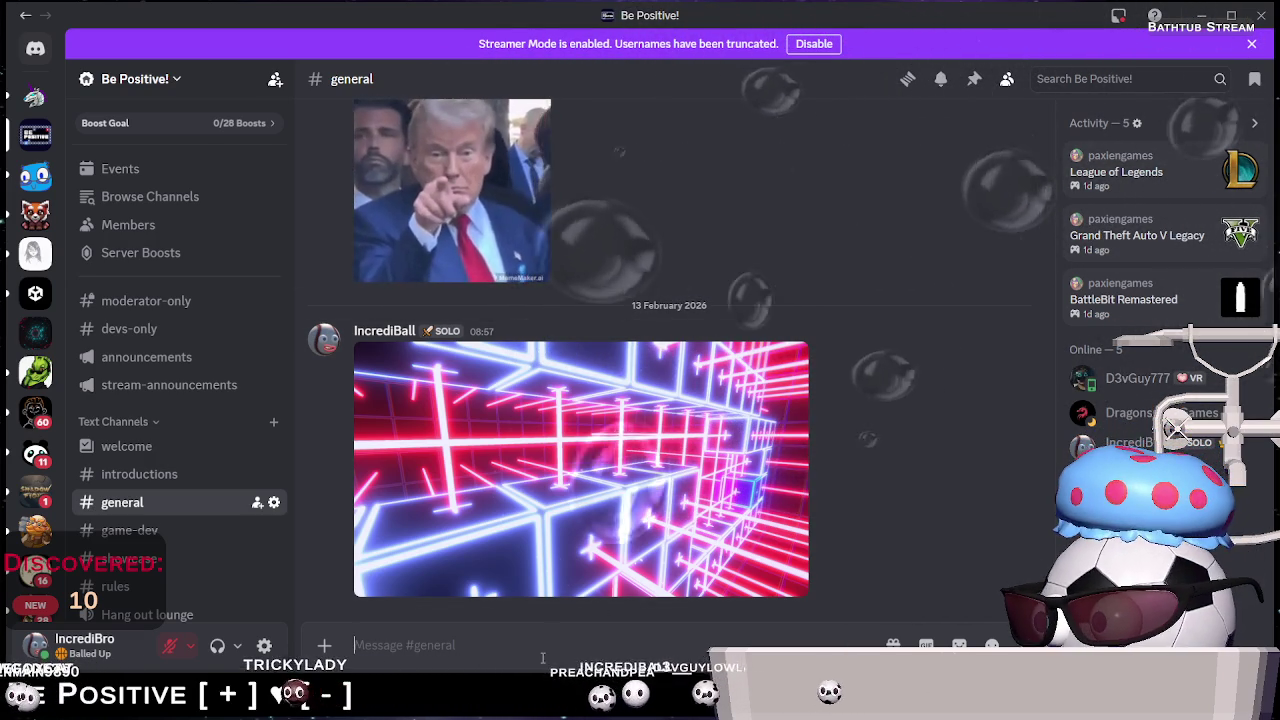
Post the message 'Now we can load next levels!' in #general
type("N")
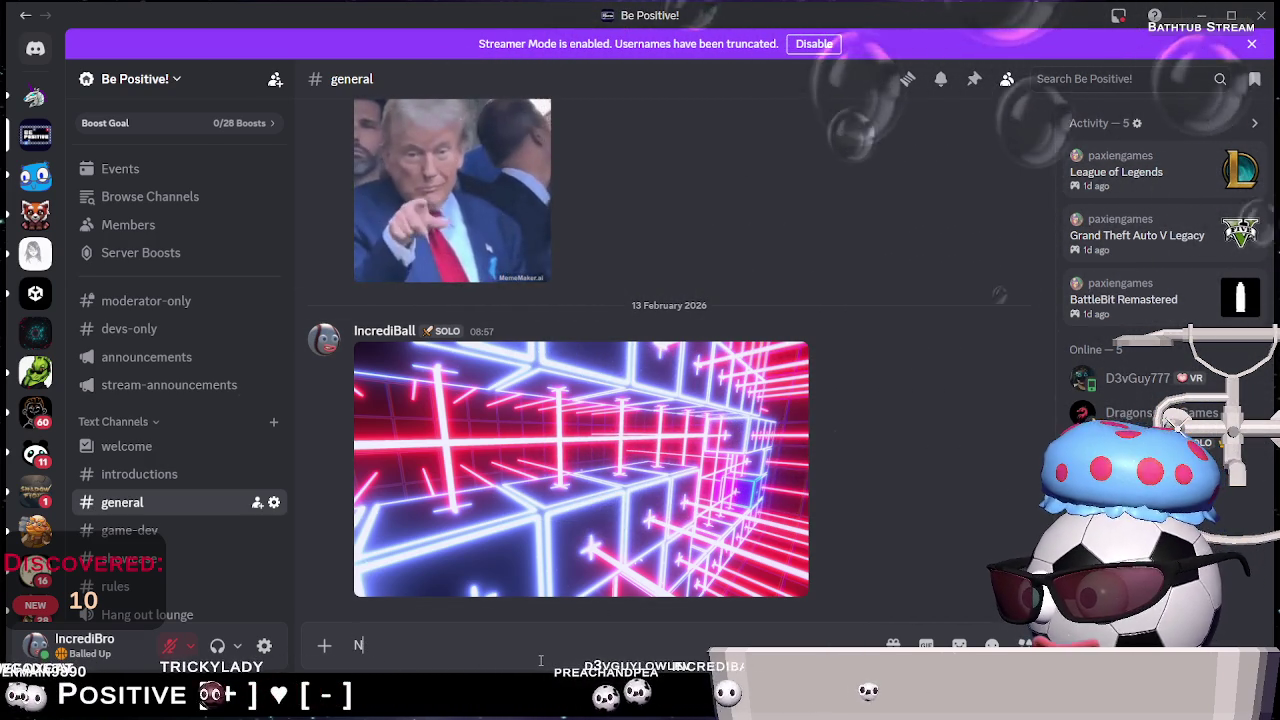
type("ow we can ")
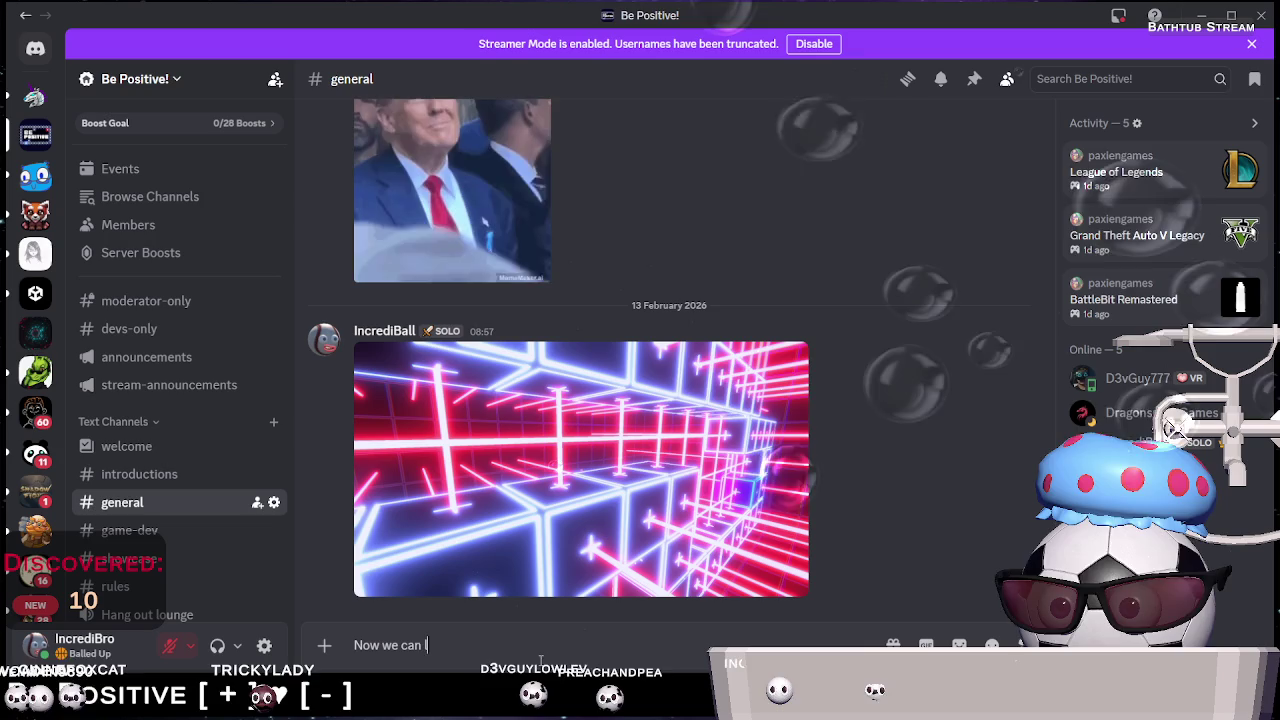
type("load n")
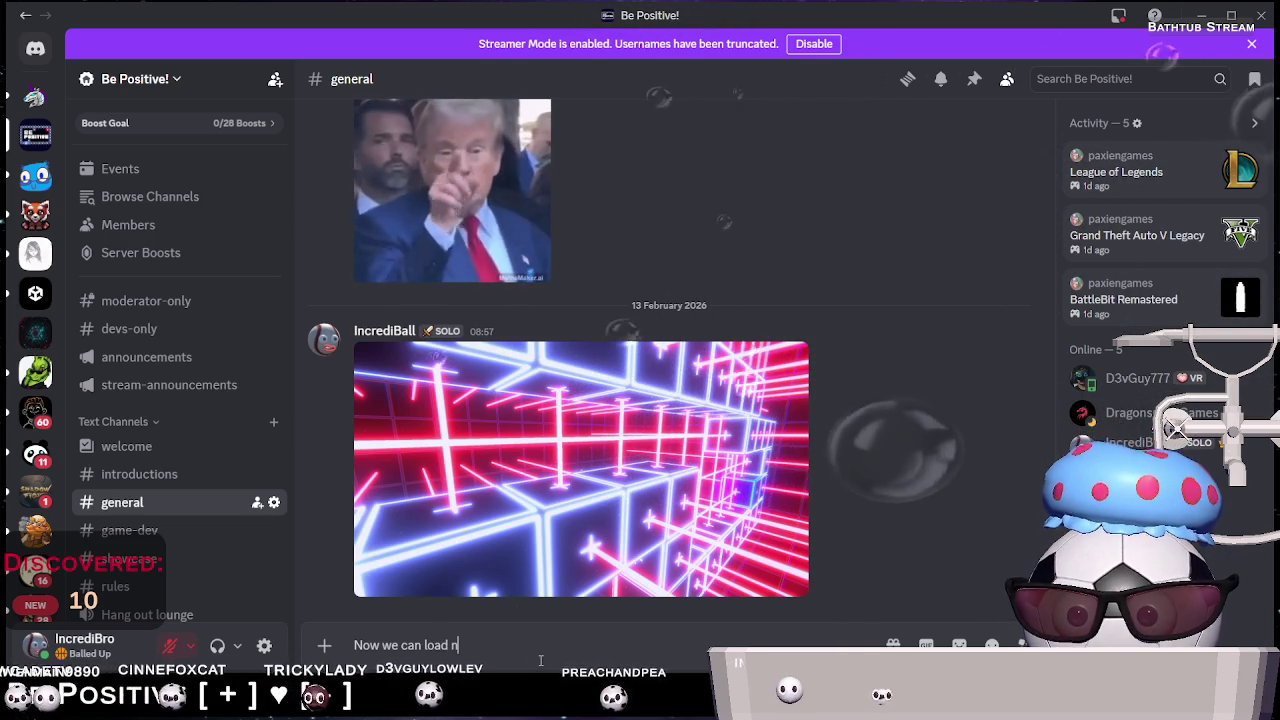
type("ext levels")
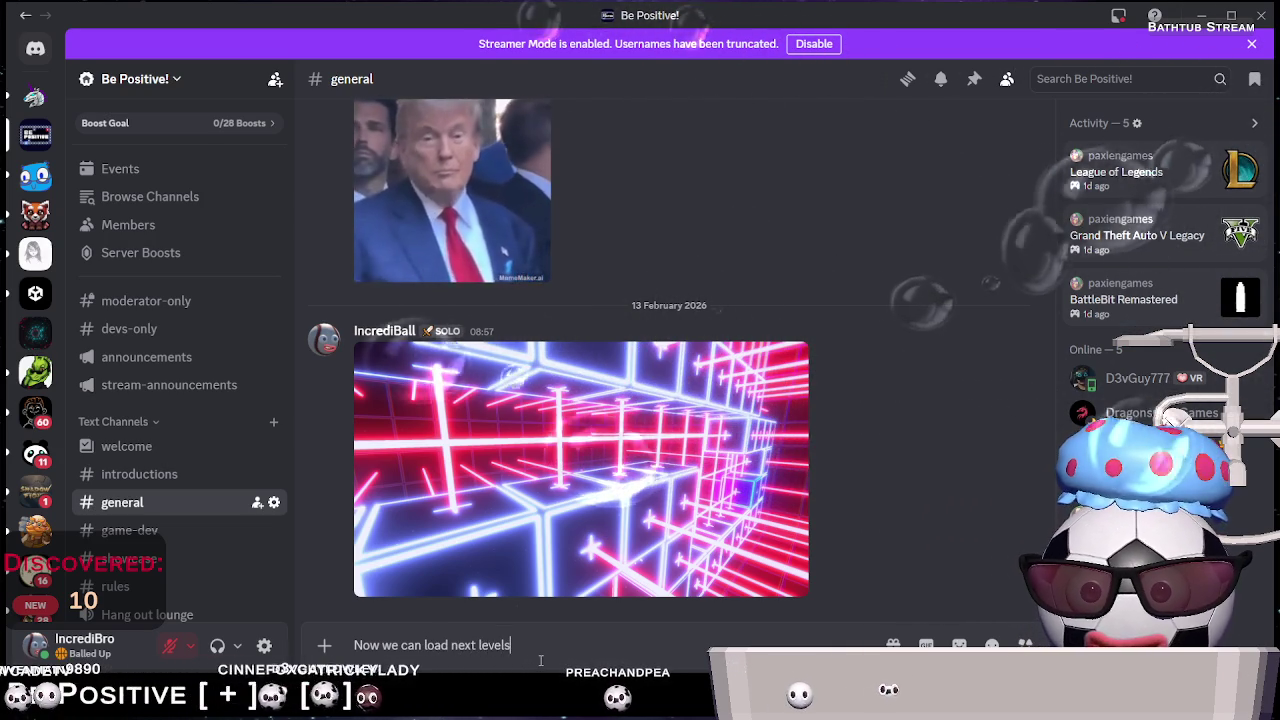
type("!")
key("Return")
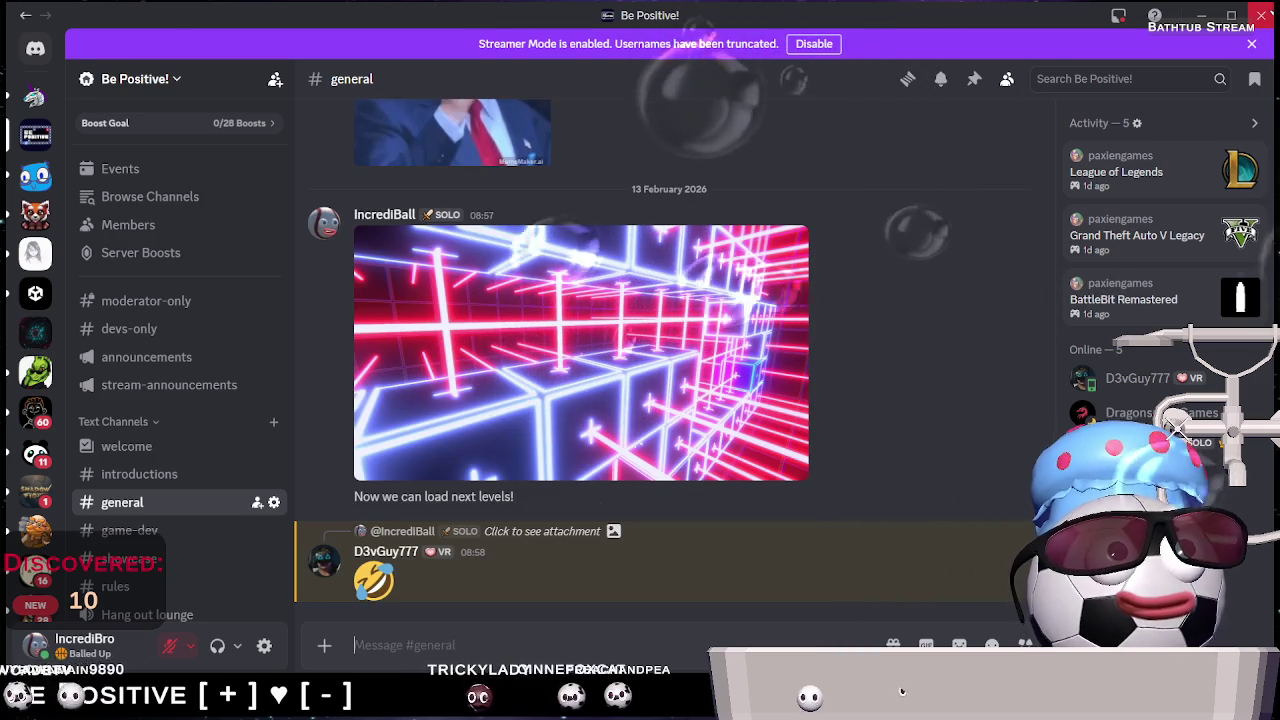
key("alt+Tab")
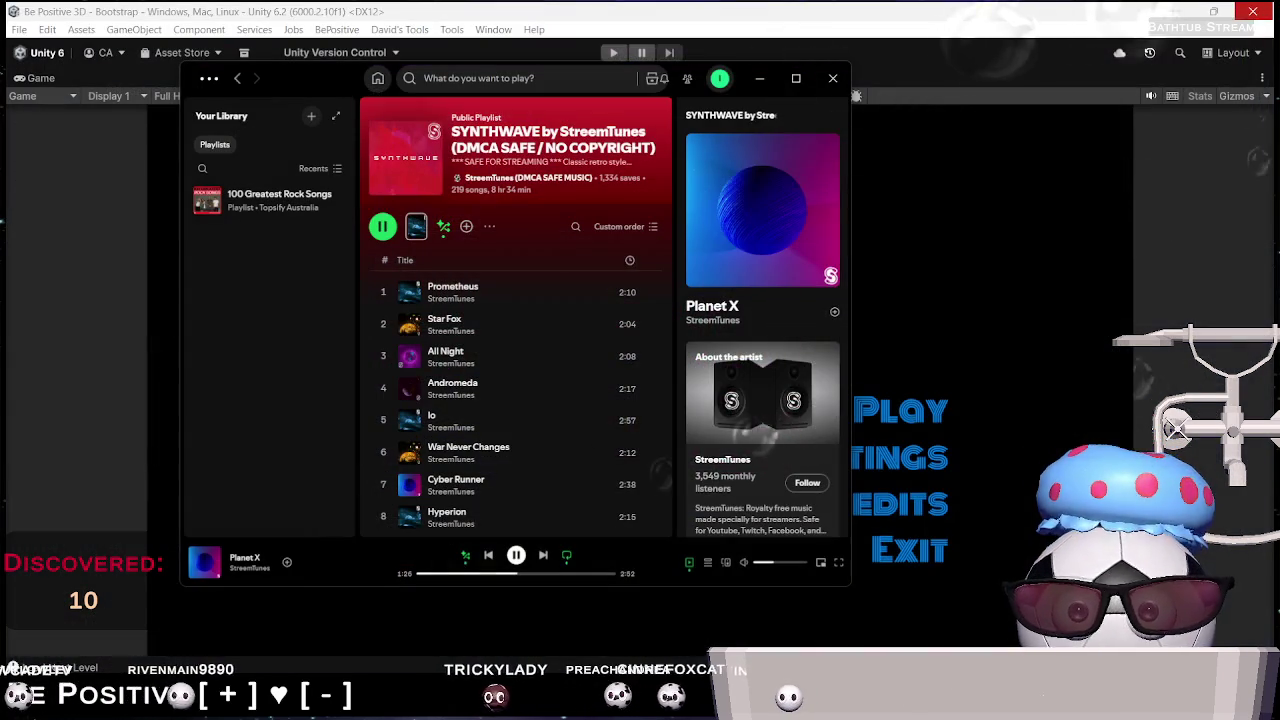
Minimize the music player, restore Unity's normal editor layout, and bring the Twitch dashboard forward
left_click(759, 82)
double_click(45, 79)
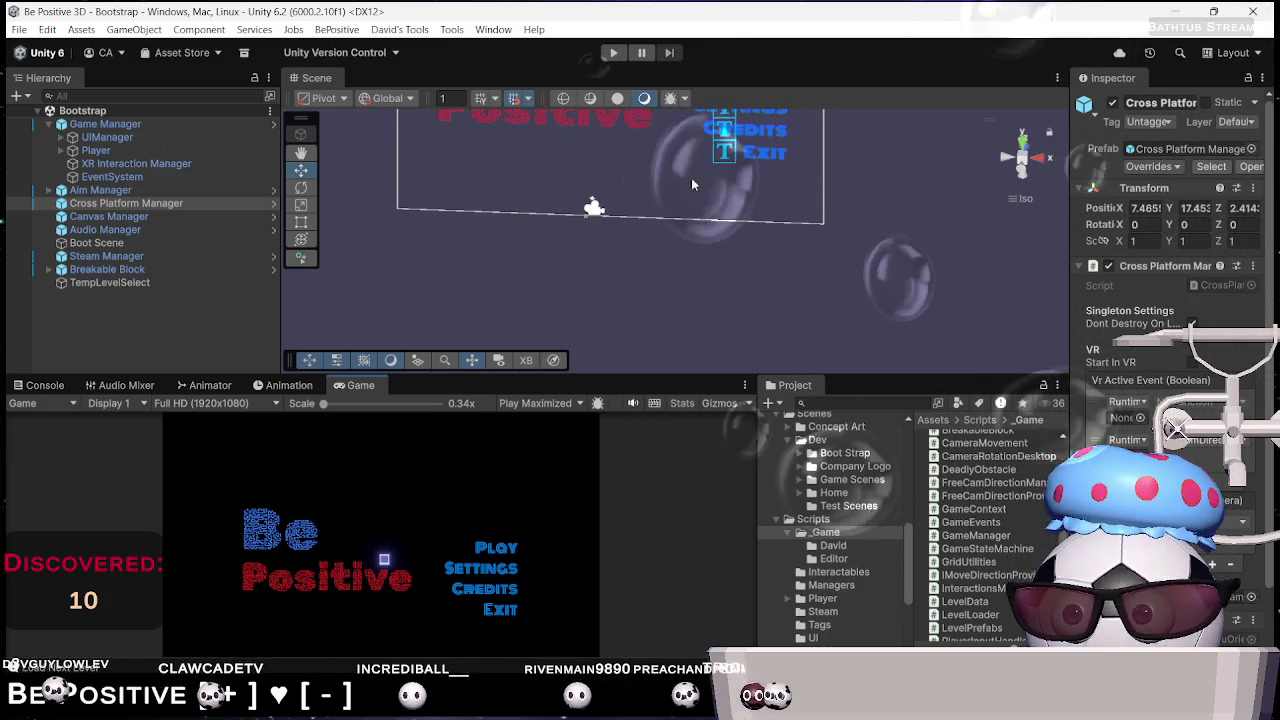
mouse_move(897, 700)
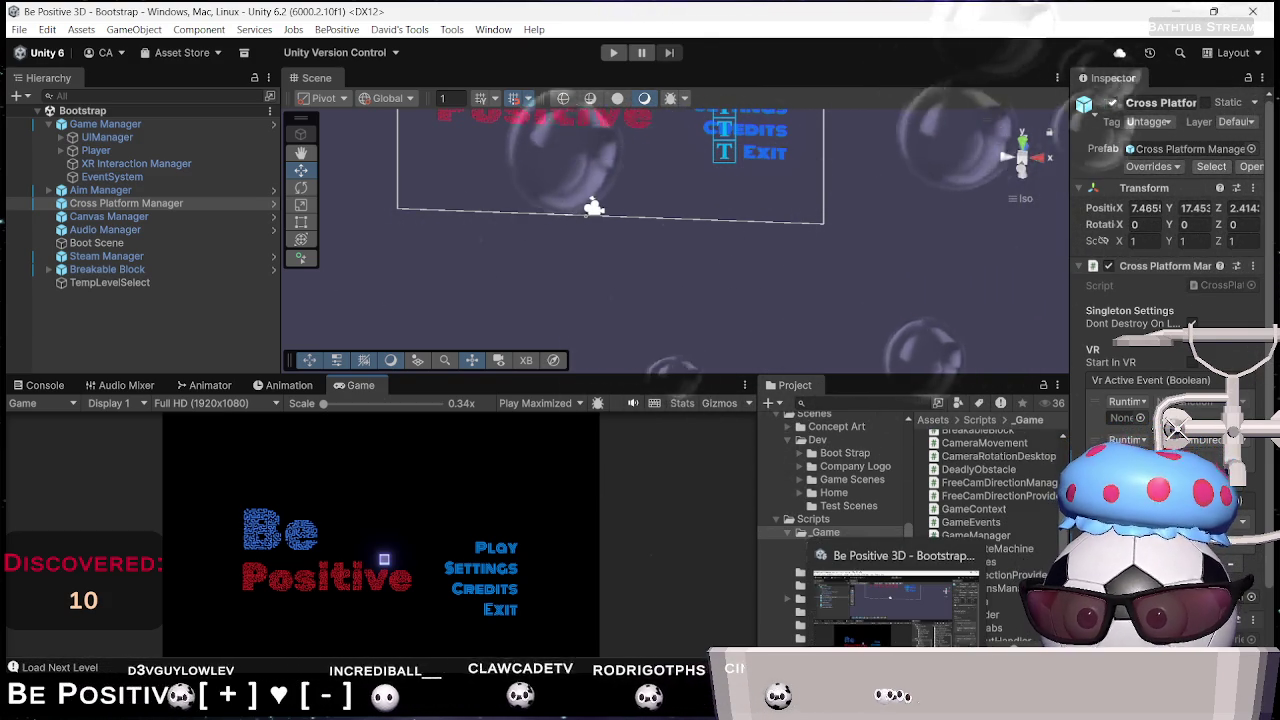
mouse_move(678, 712)
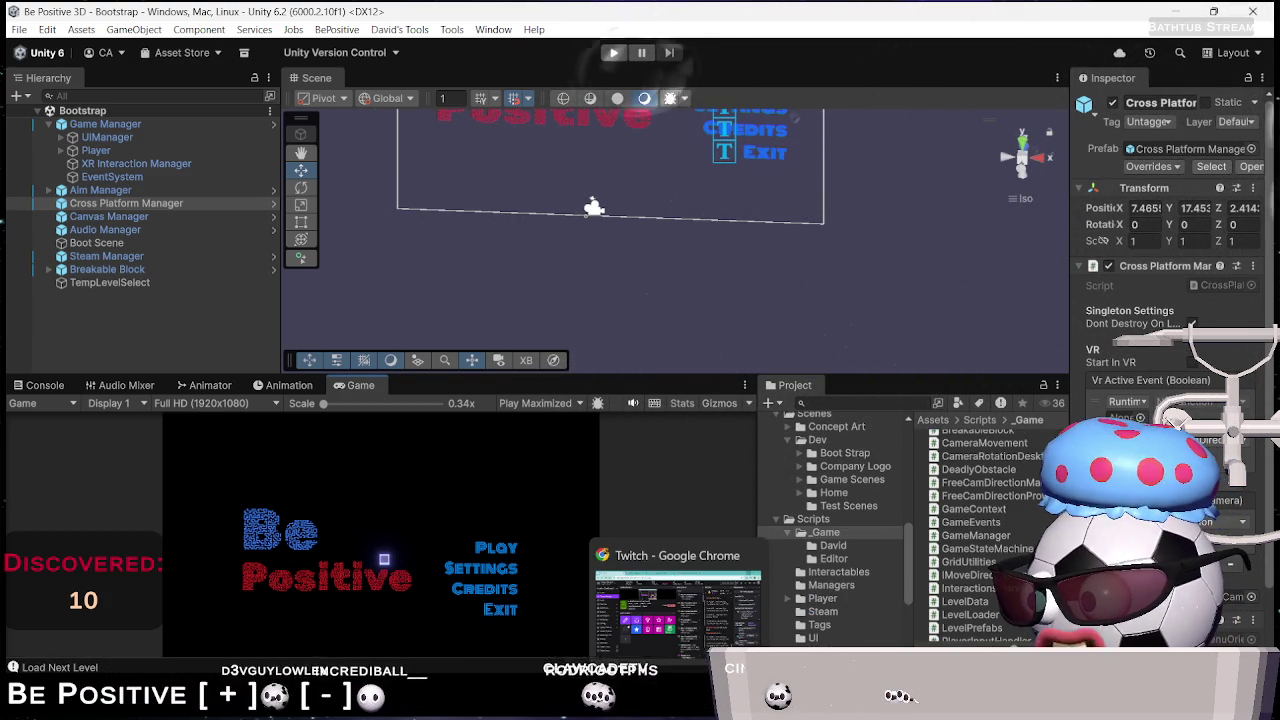
left_click(678, 712)
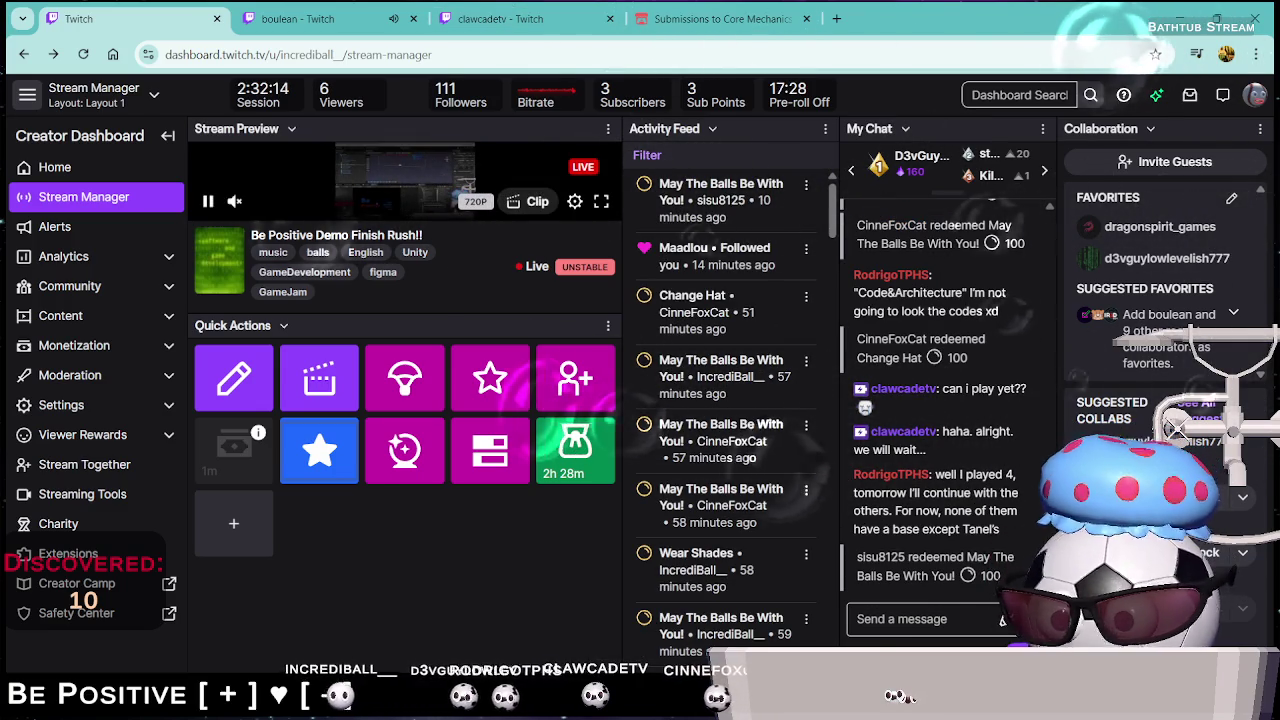
Switch to Discord and open Invite to Server from the Be Positive server menu
key("alt+Tab")
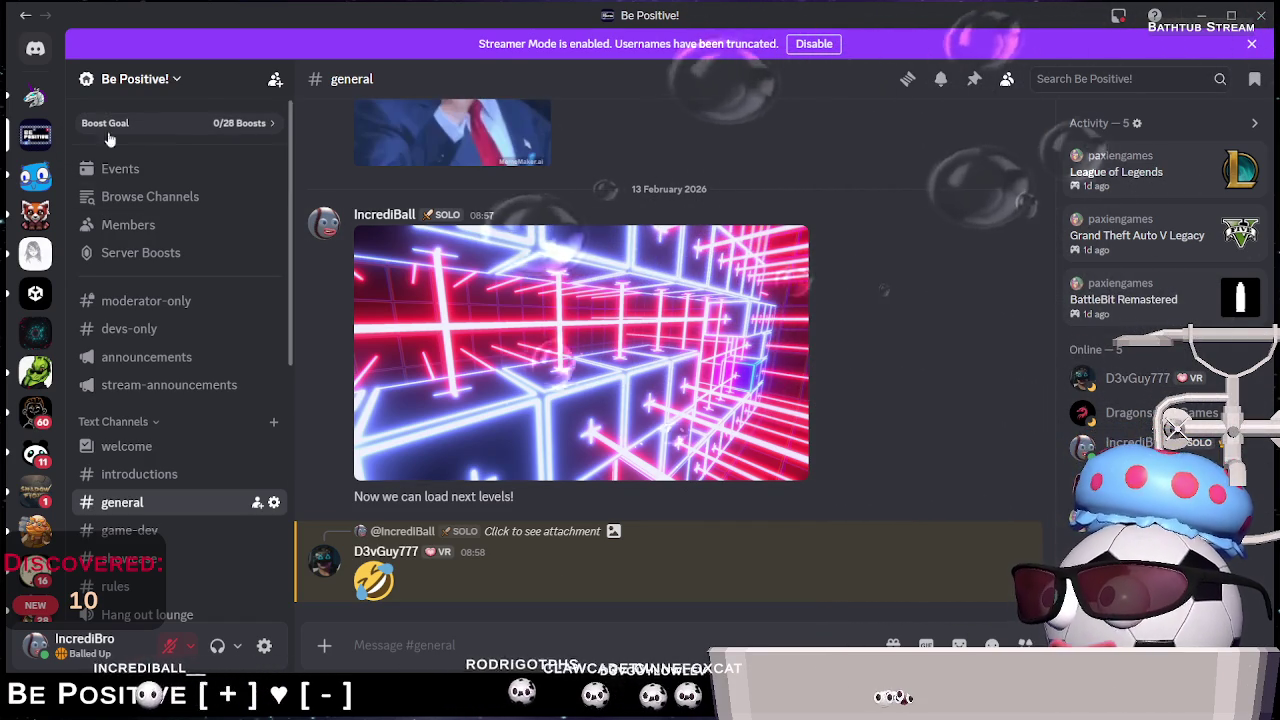
left_click(172, 79)
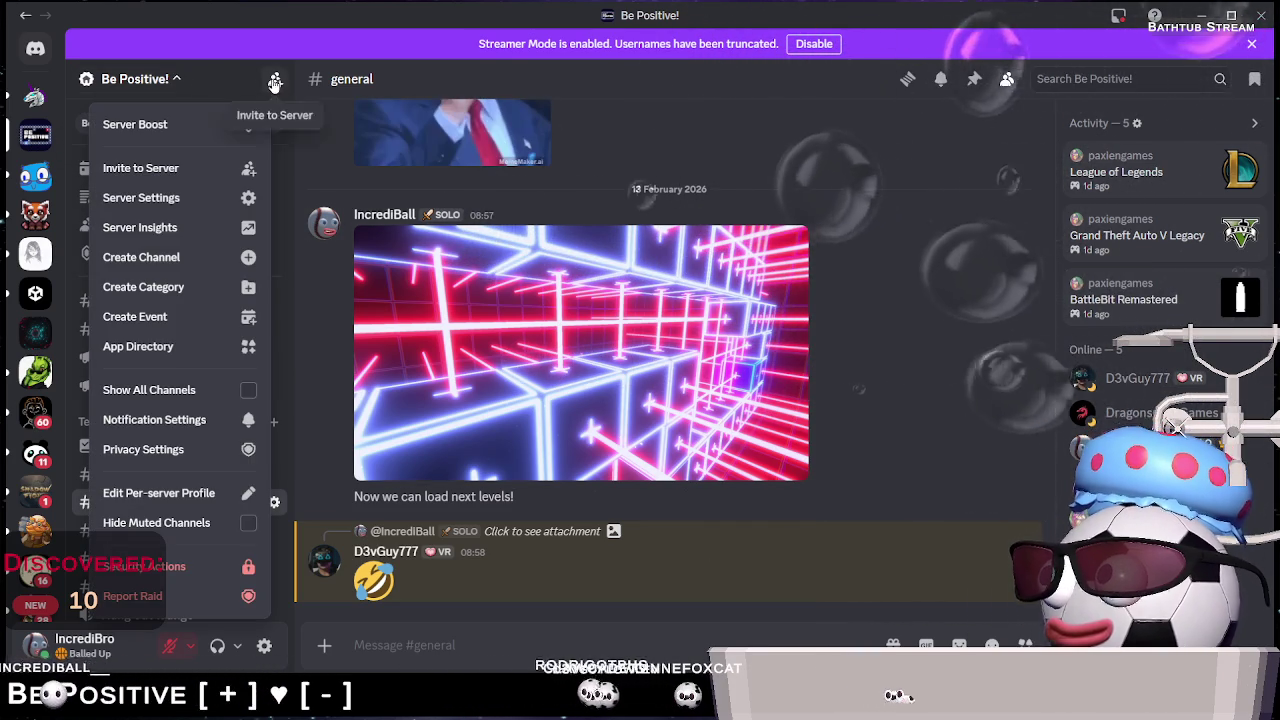
left_click(275, 81)
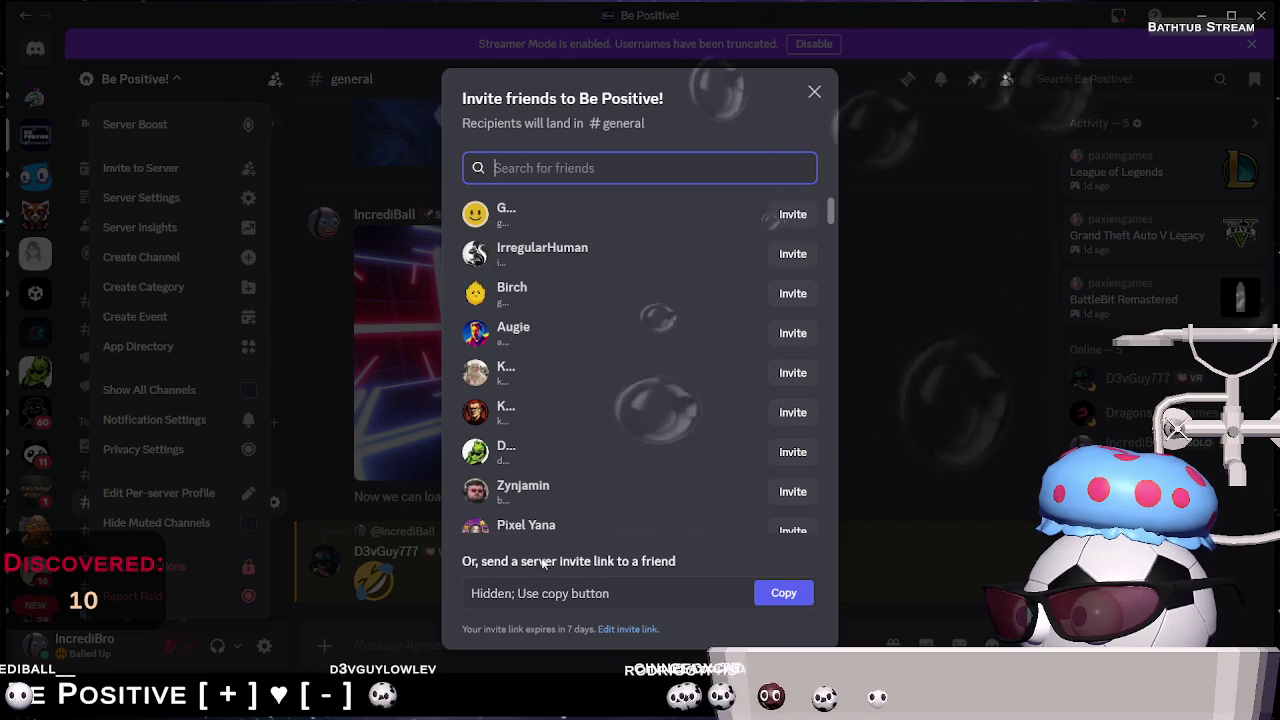
left_click(577, 564)
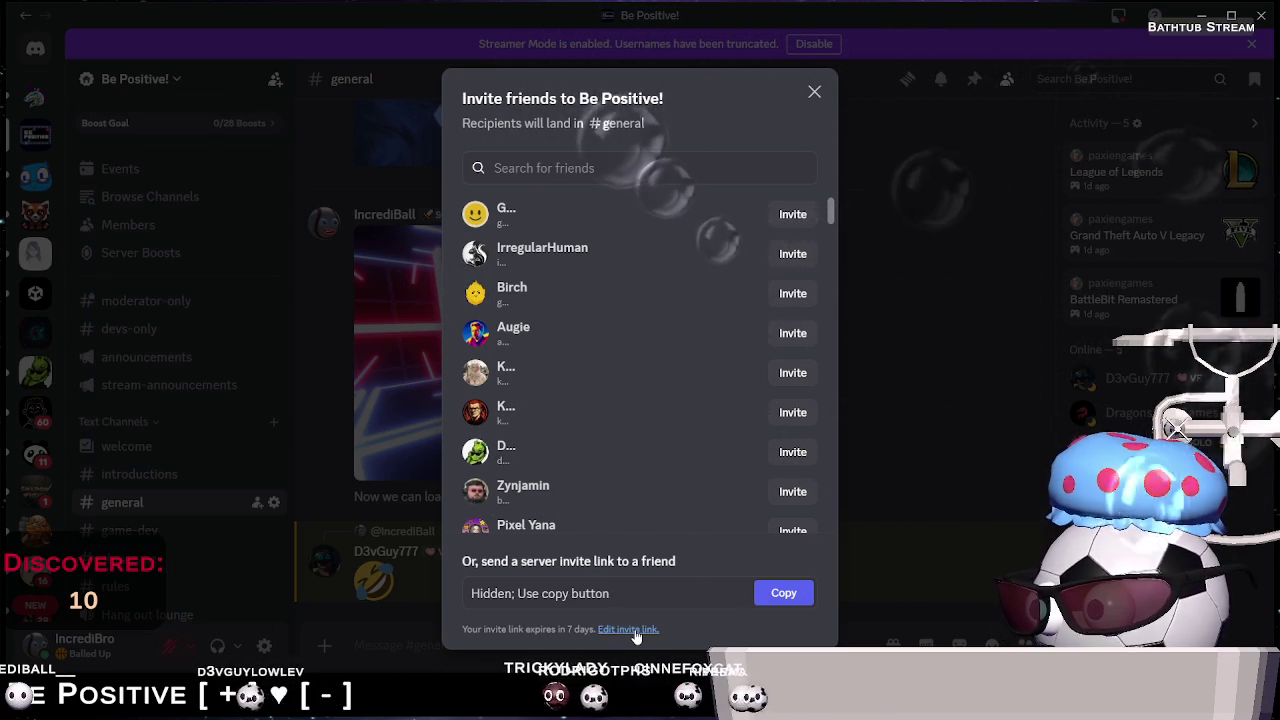
Set the invite link to never expire with unlimited uses and generate a new link
left_click(634, 630)
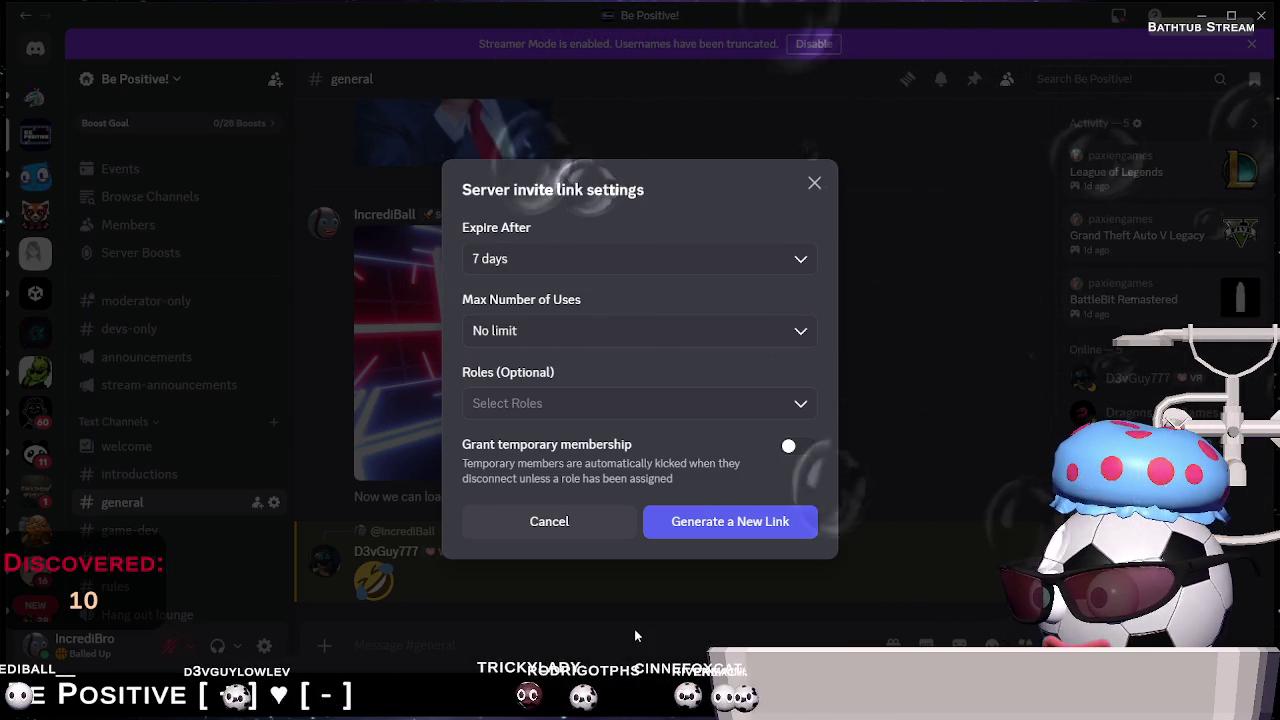
left_click(564, 260)
scroll(554, 394, "down", 1)
left_click(557, 428)
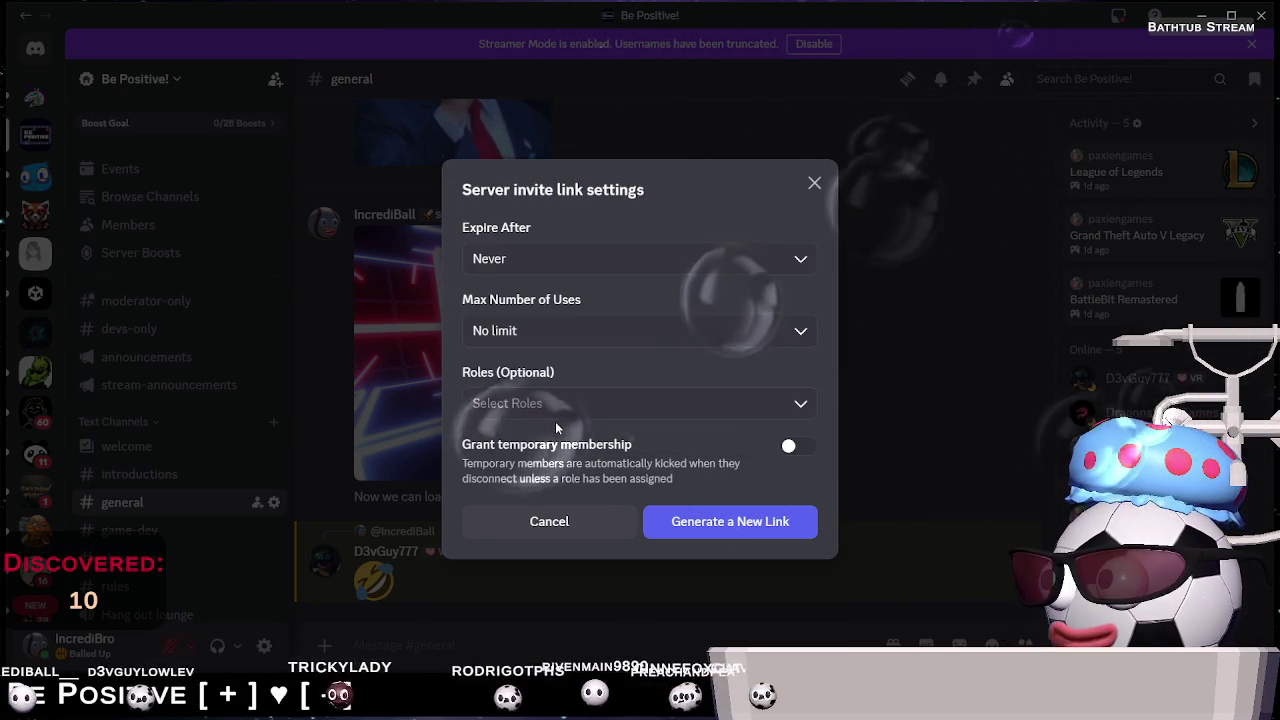
left_click(562, 410)
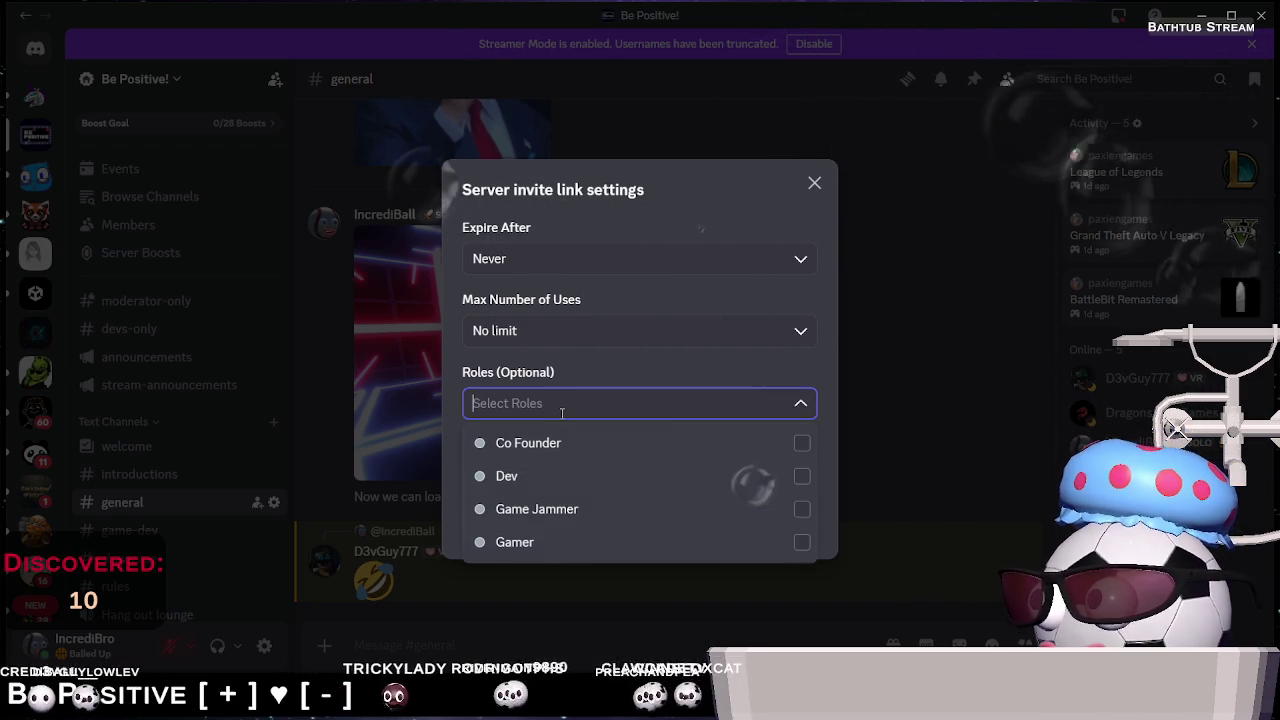
left_click(805, 404)
left_click(801, 378)
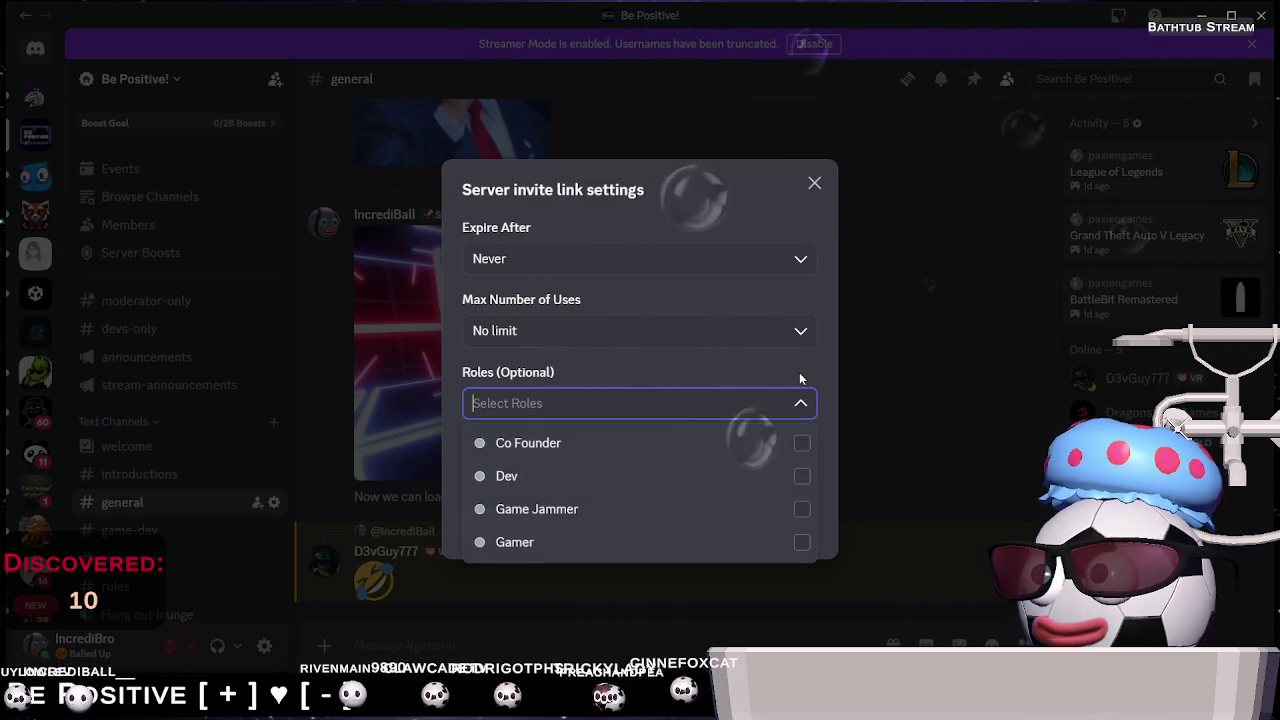
left_click(828, 388)
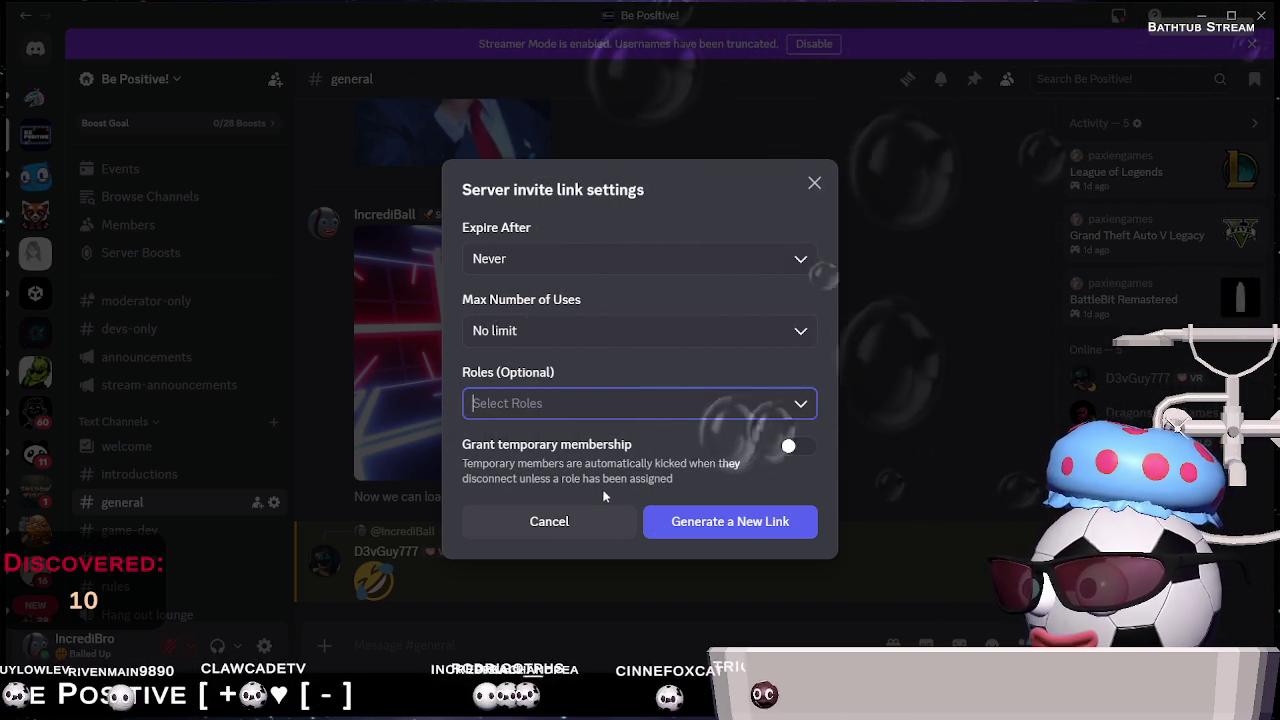
left_click(524, 333)
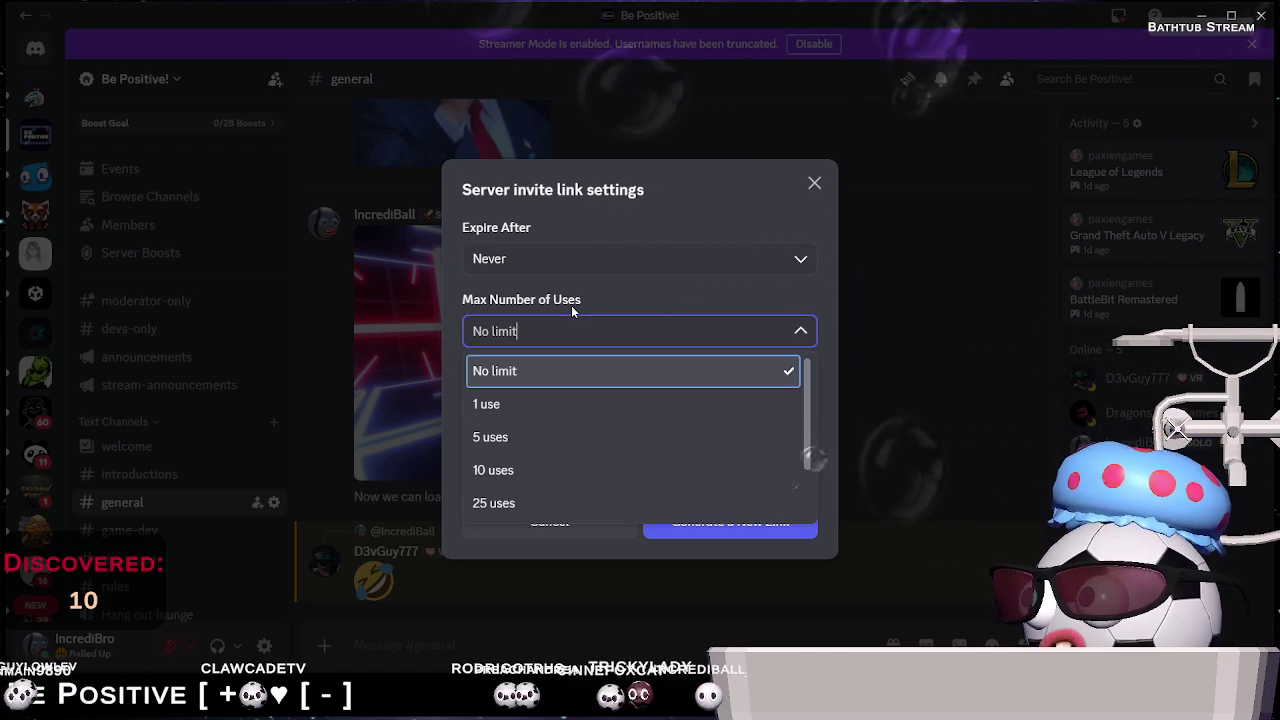
left_click(720, 212)
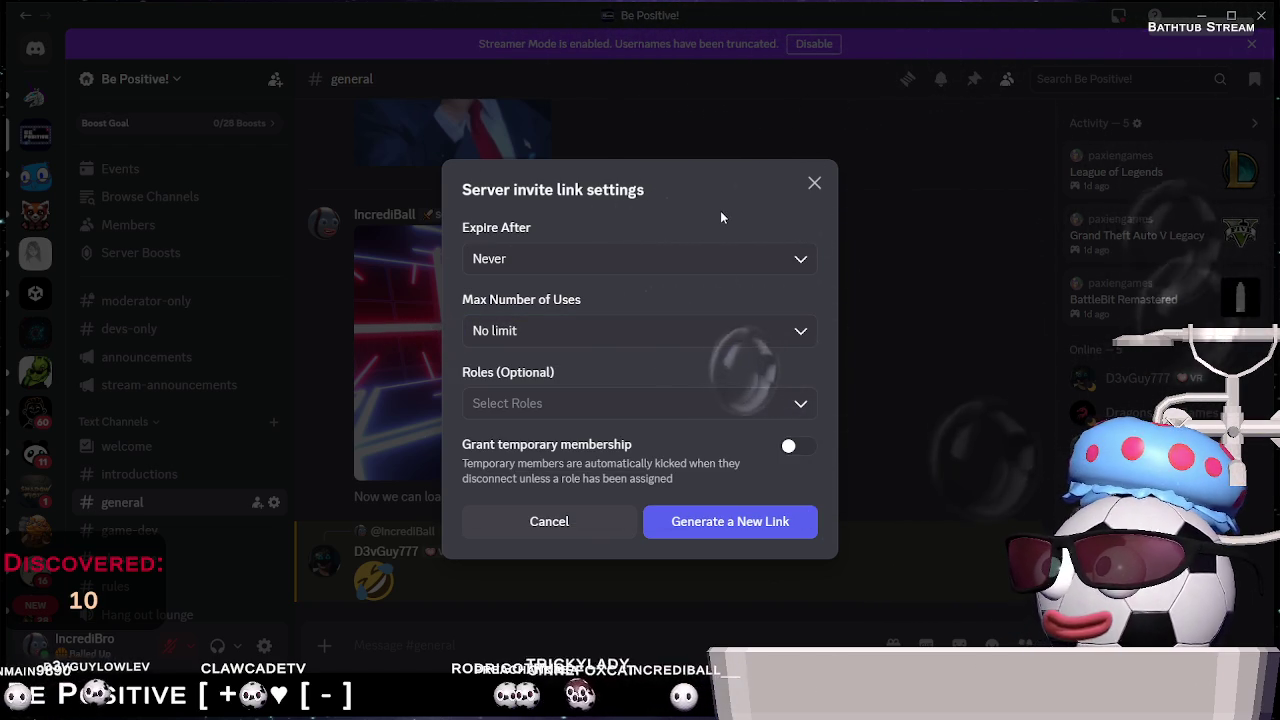
left_click(745, 530)
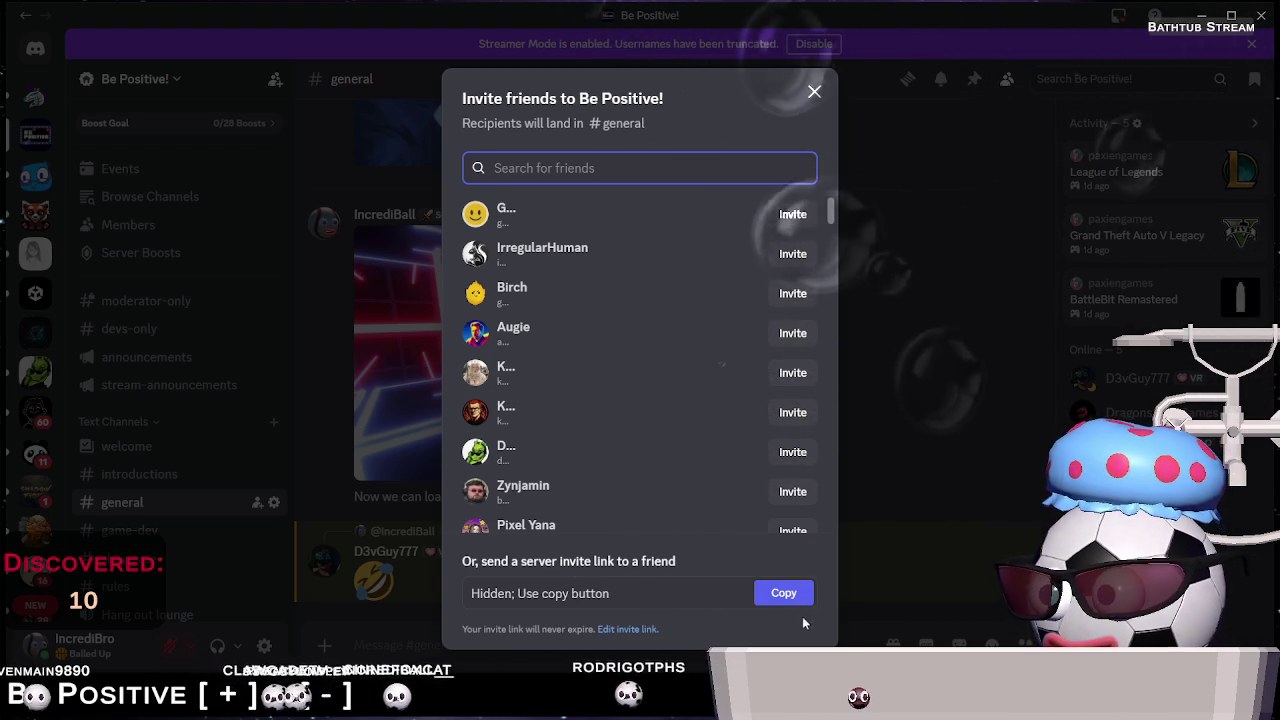
Copy the new invite link, close the invite dialog, and minimize Discord
left_click(785, 595)
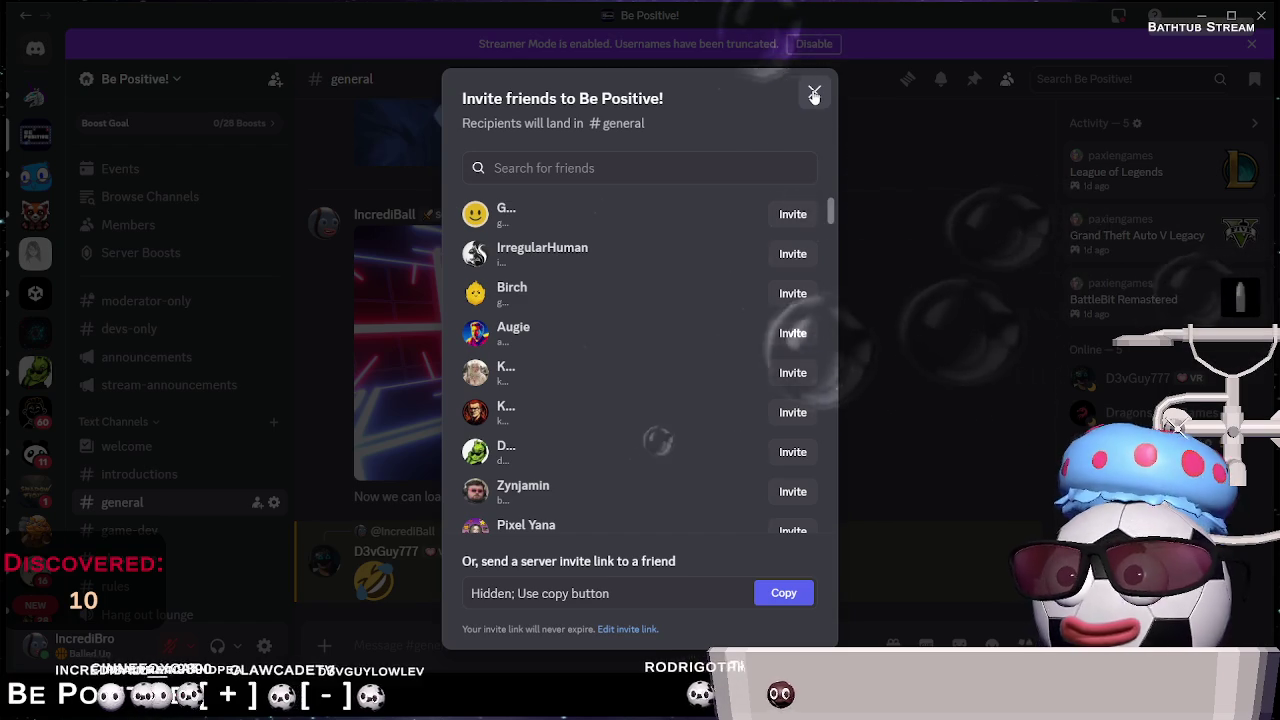
left_click(814, 93)
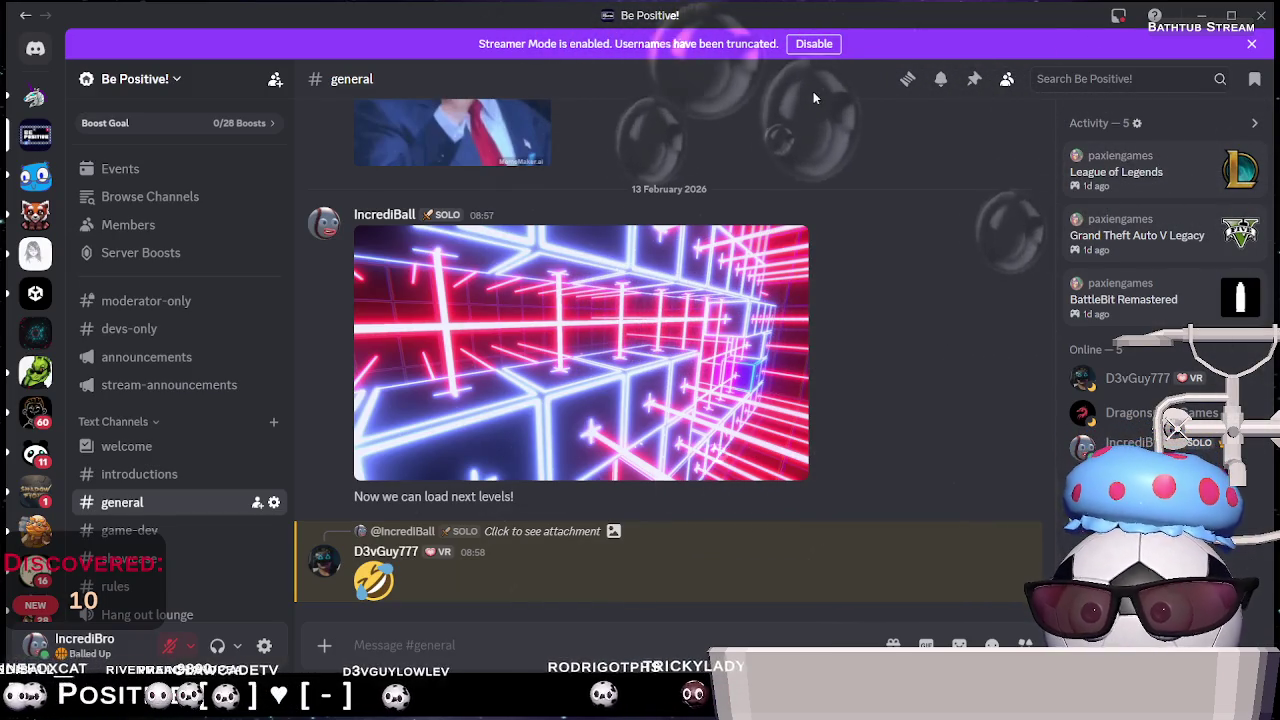
left_click(1200, 14)
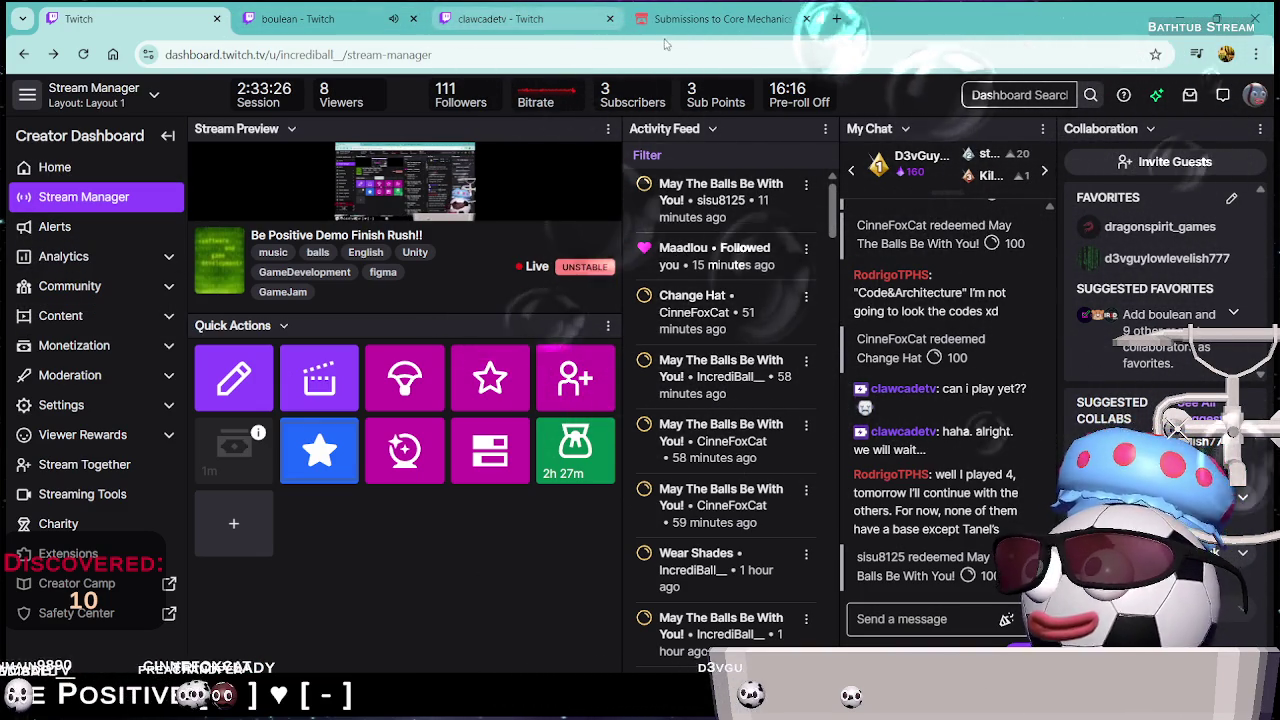
Go from the creator dashboard to the IncrediBall__ channel page via the profile menu
left_click(47, 170)
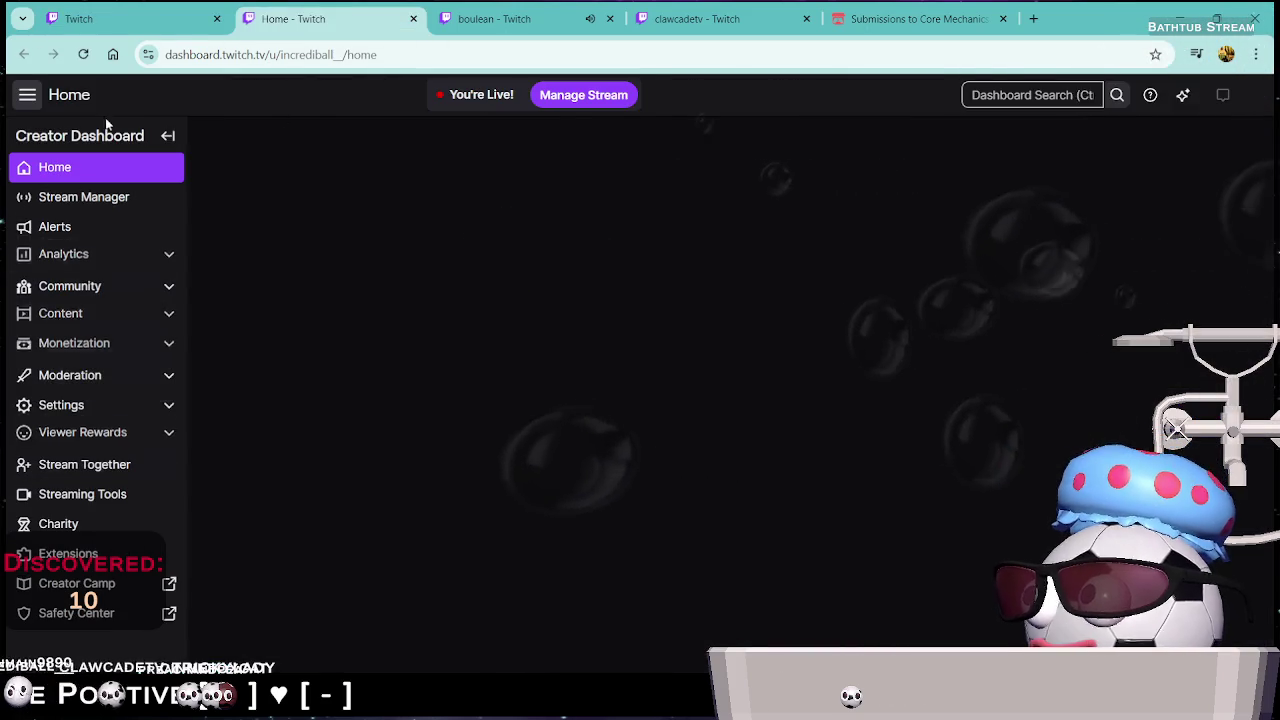
left_click(1256, 96)
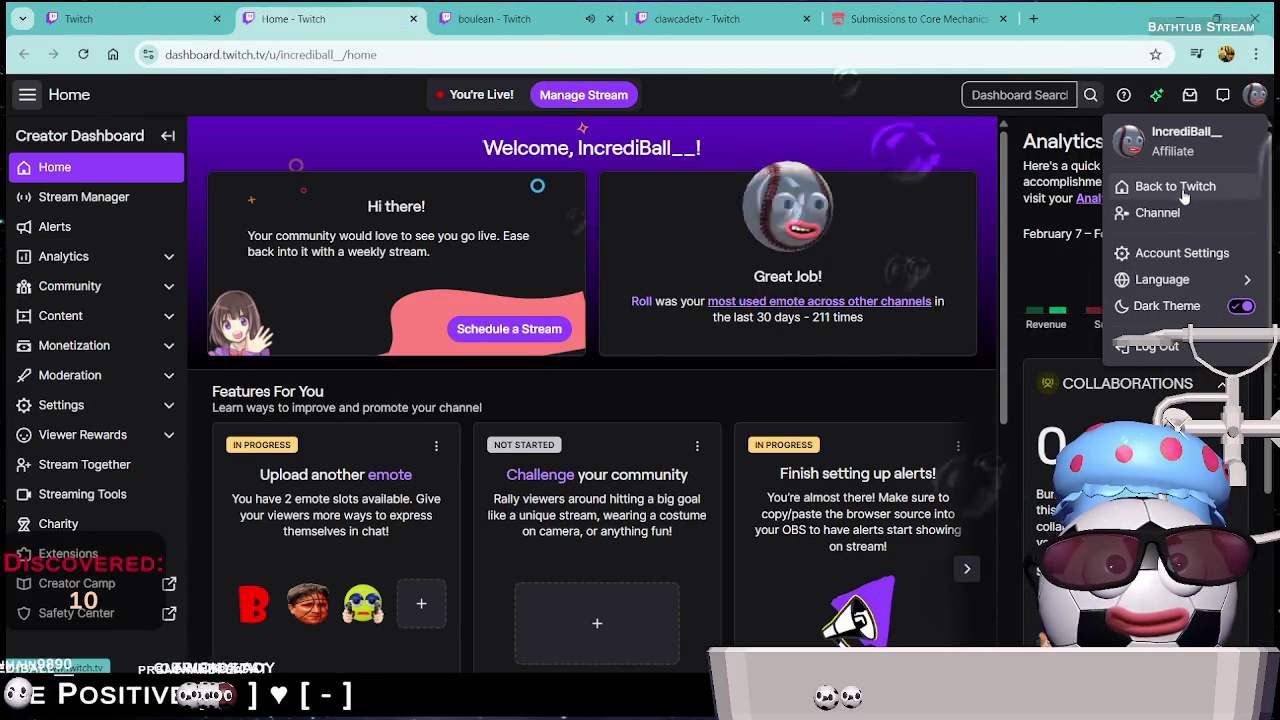
left_click(1176, 187)
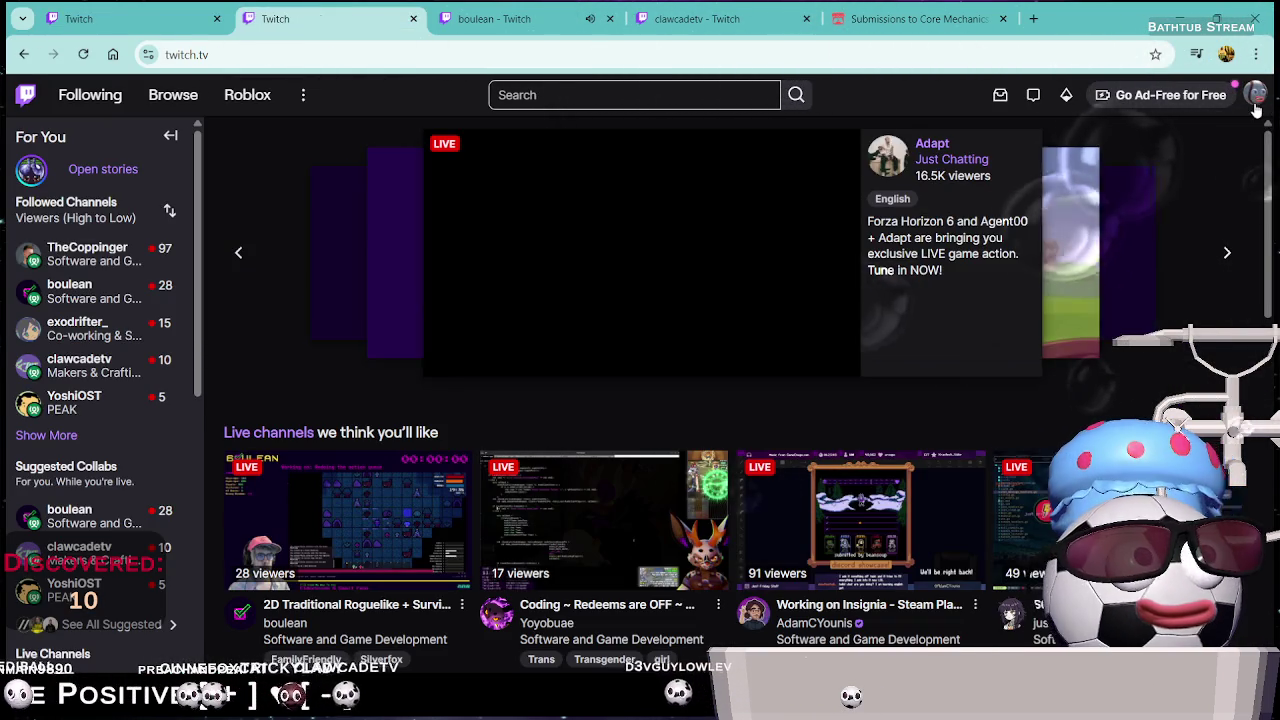
left_click(1256, 94)
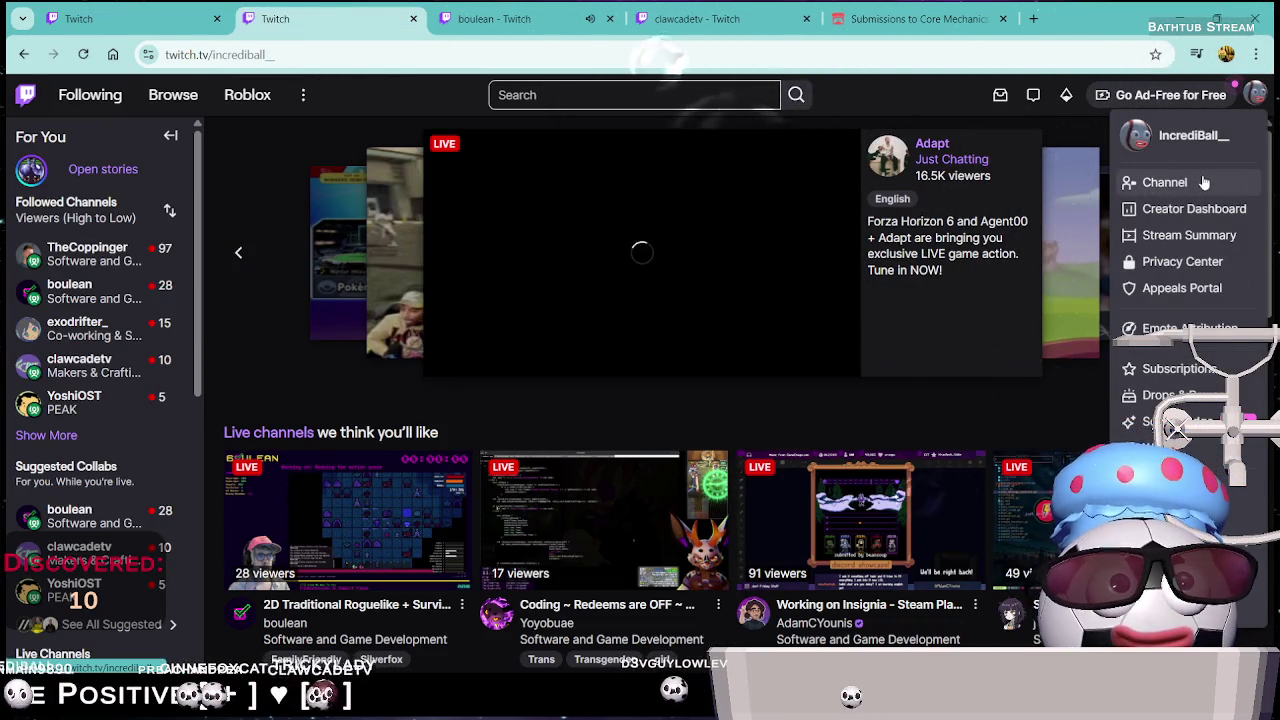
left_click(1204, 182)
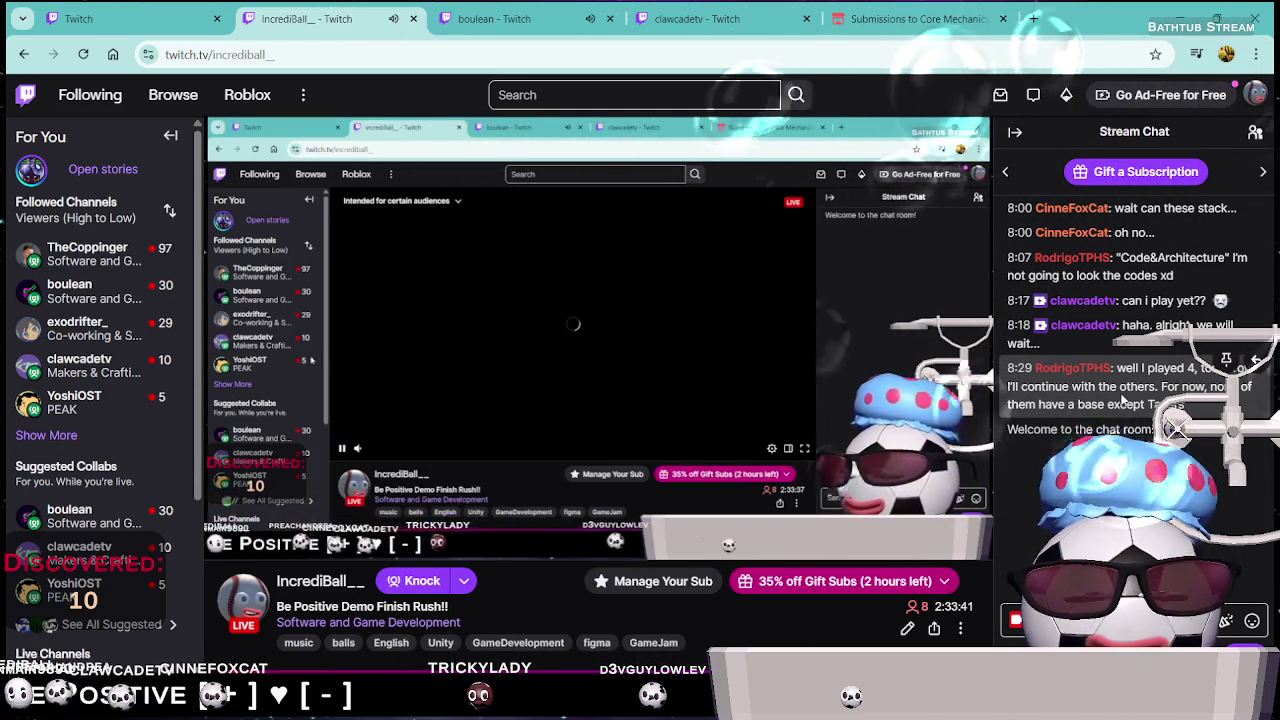
Review the stream's broadcast options and close them without changes
scroll(531, 635, "down", 2)
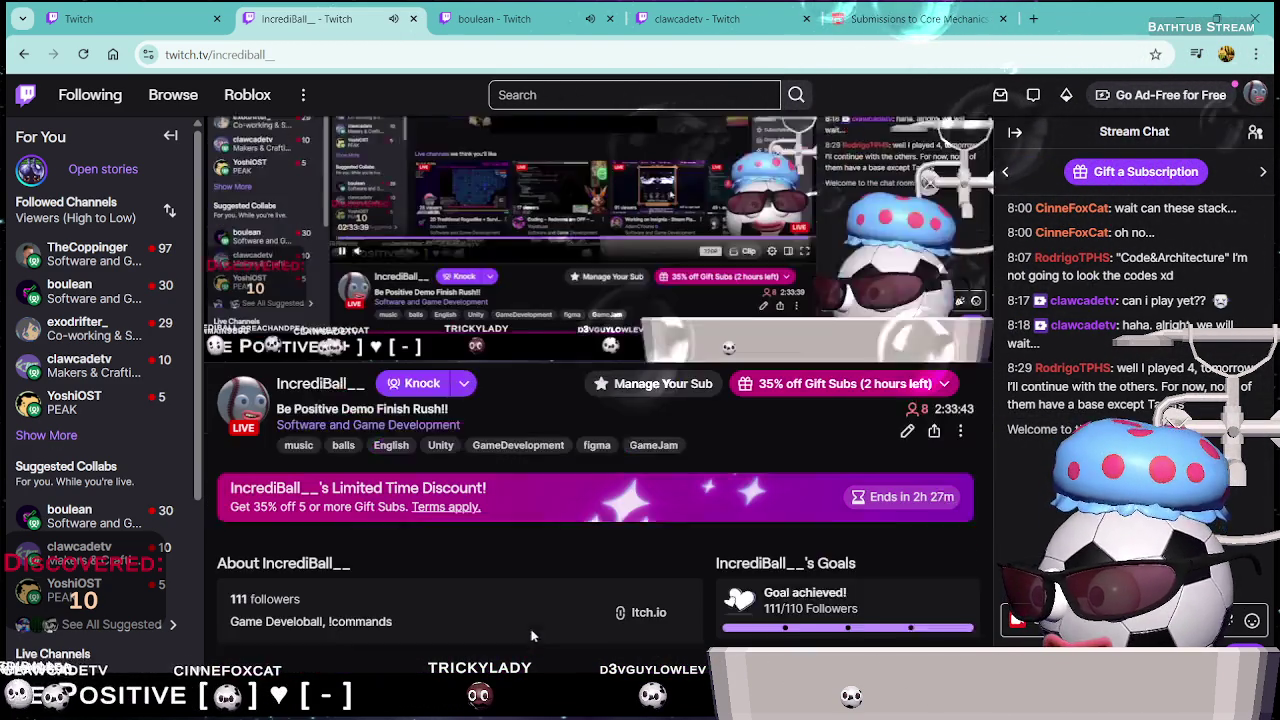
scroll(531, 635, "down", 1)
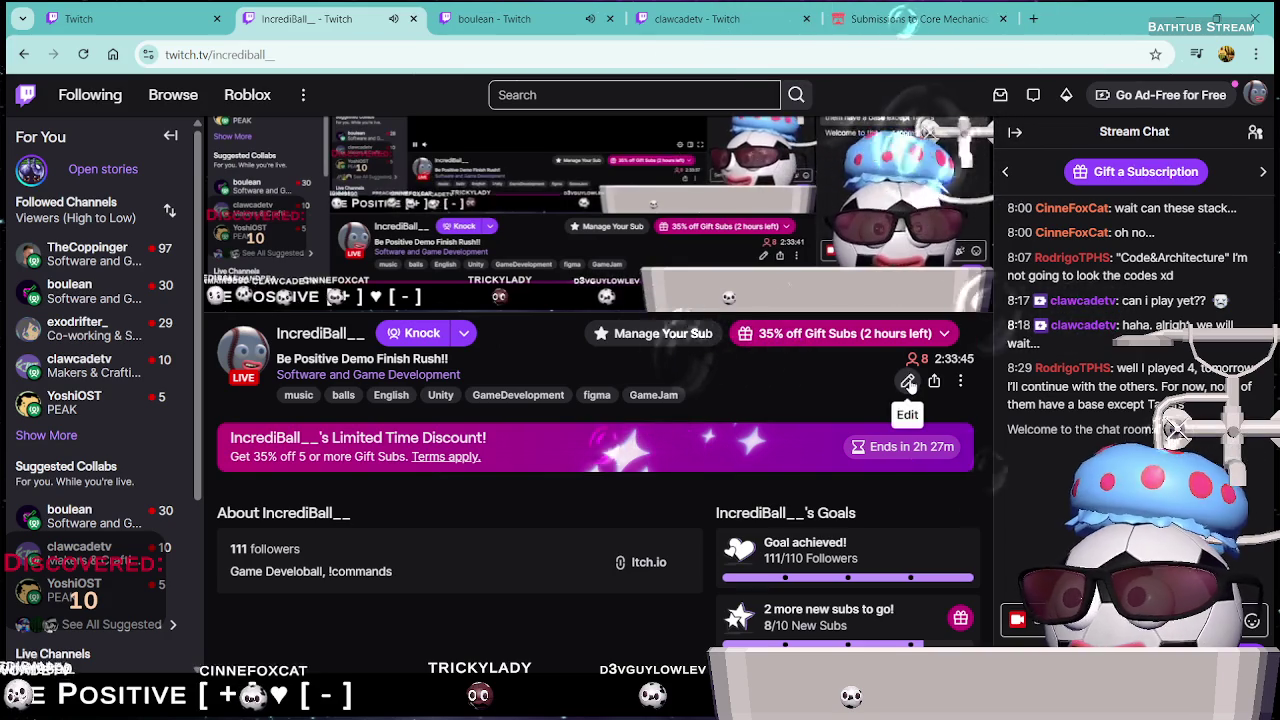
left_click(909, 381)
scroll(548, 413, "down", 1)
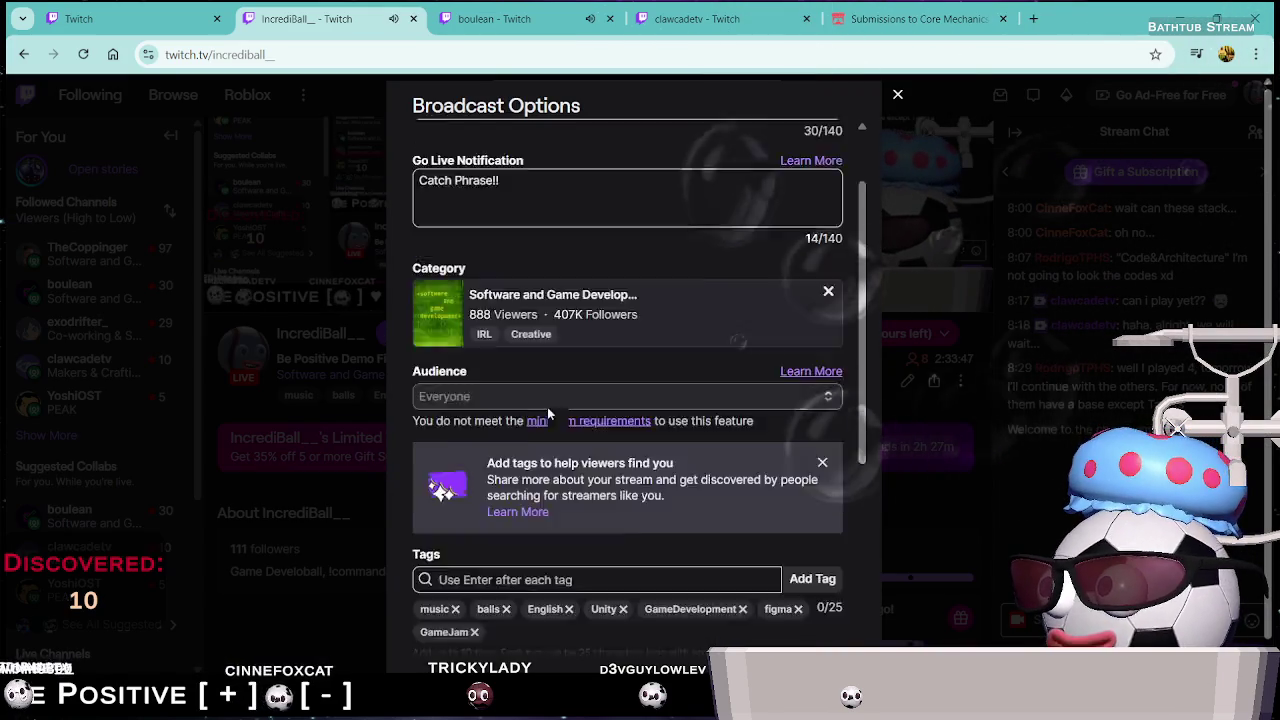
scroll(563, 409, "down", 4)
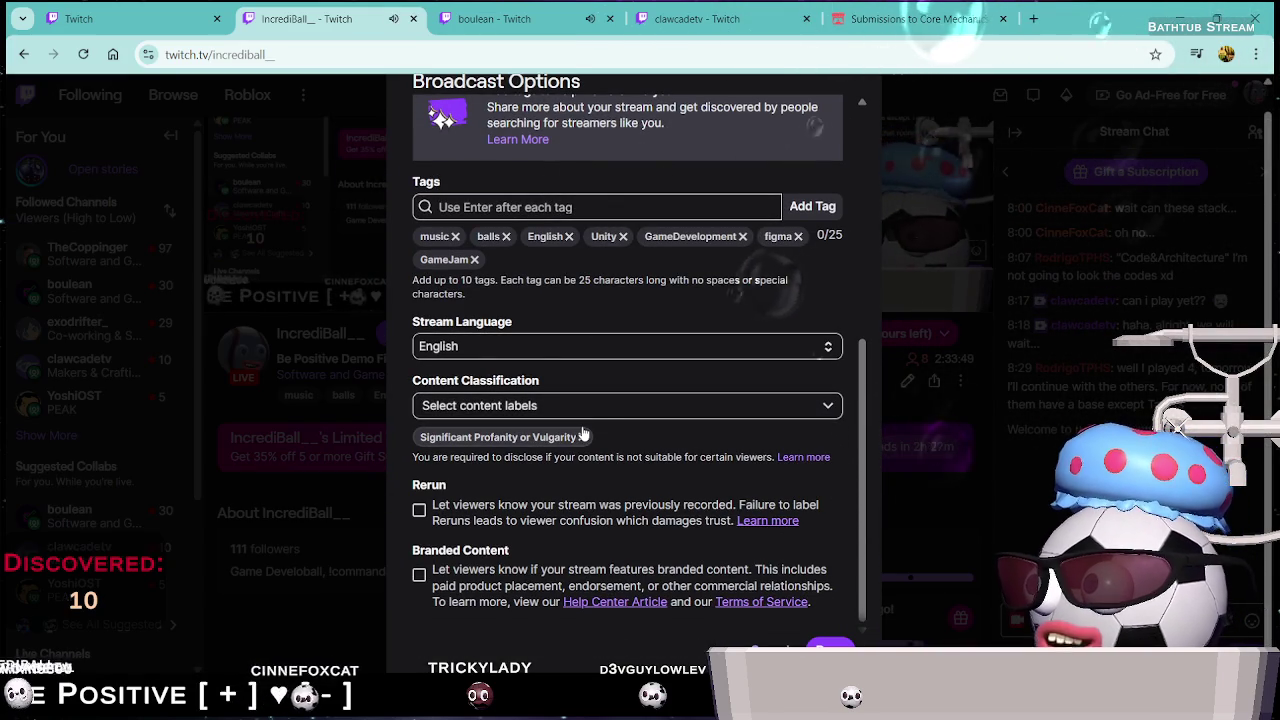
key("Escape")
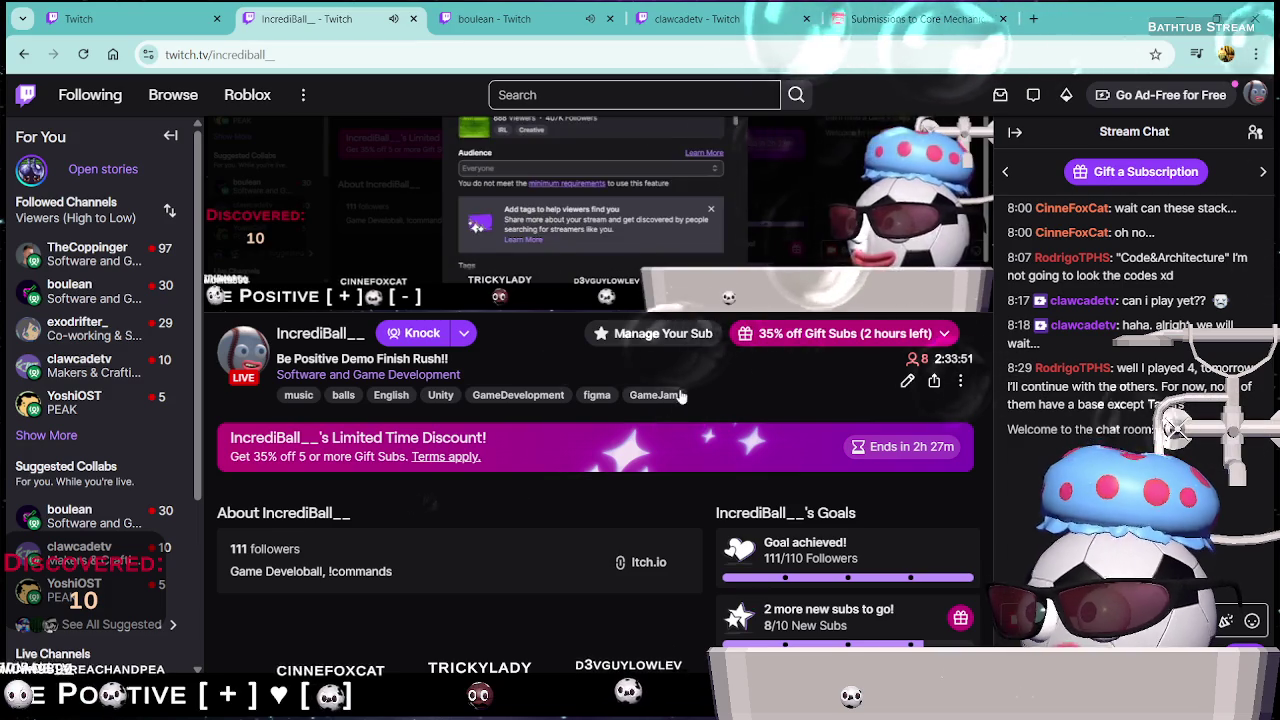
Turn on Edit Panels, then switch the channel page to its Home layout
scroll(552, 373, "down", 3)
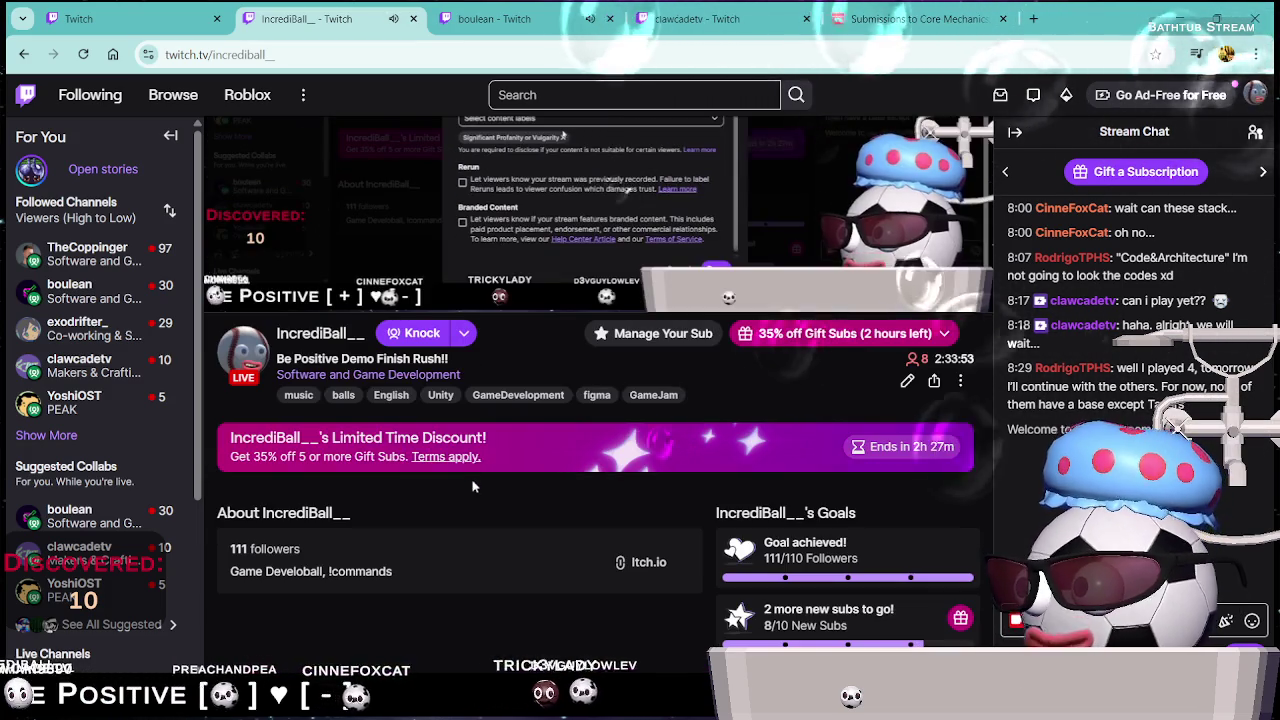
scroll(829, 335, "down", 1)
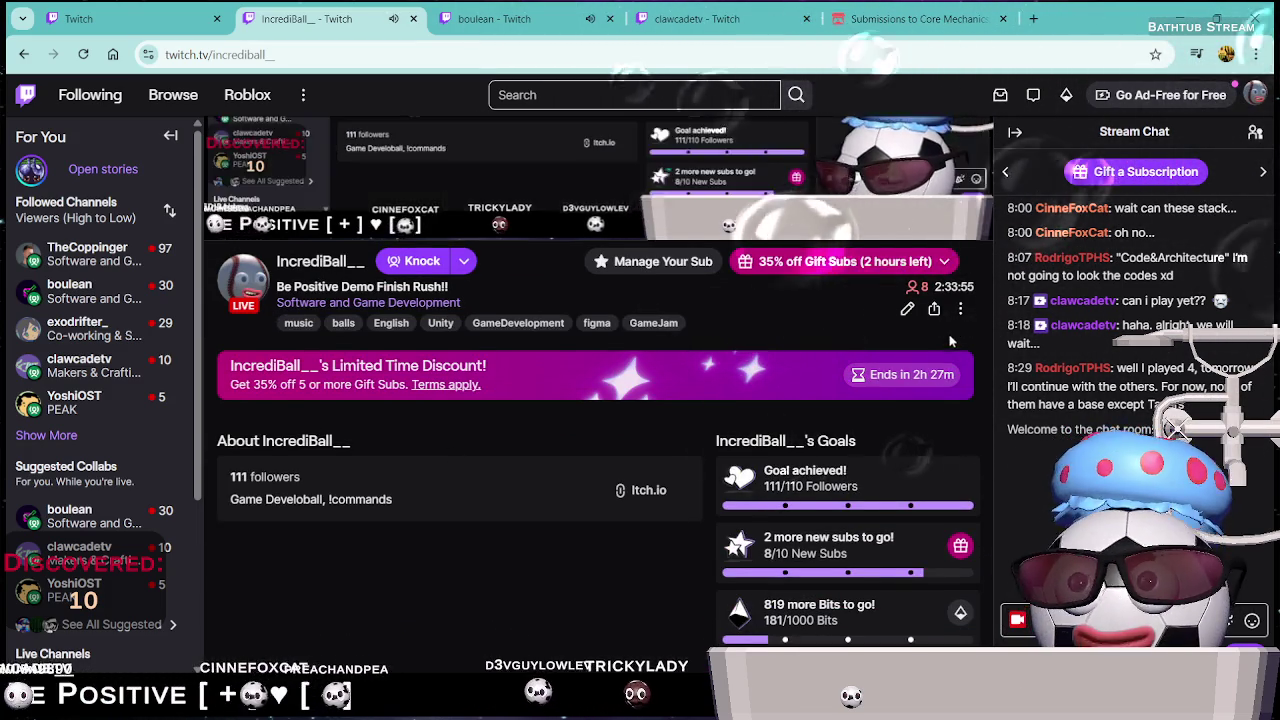
scroll(603, 471, "down", 4)
scroll(400, 472, "up", 2)
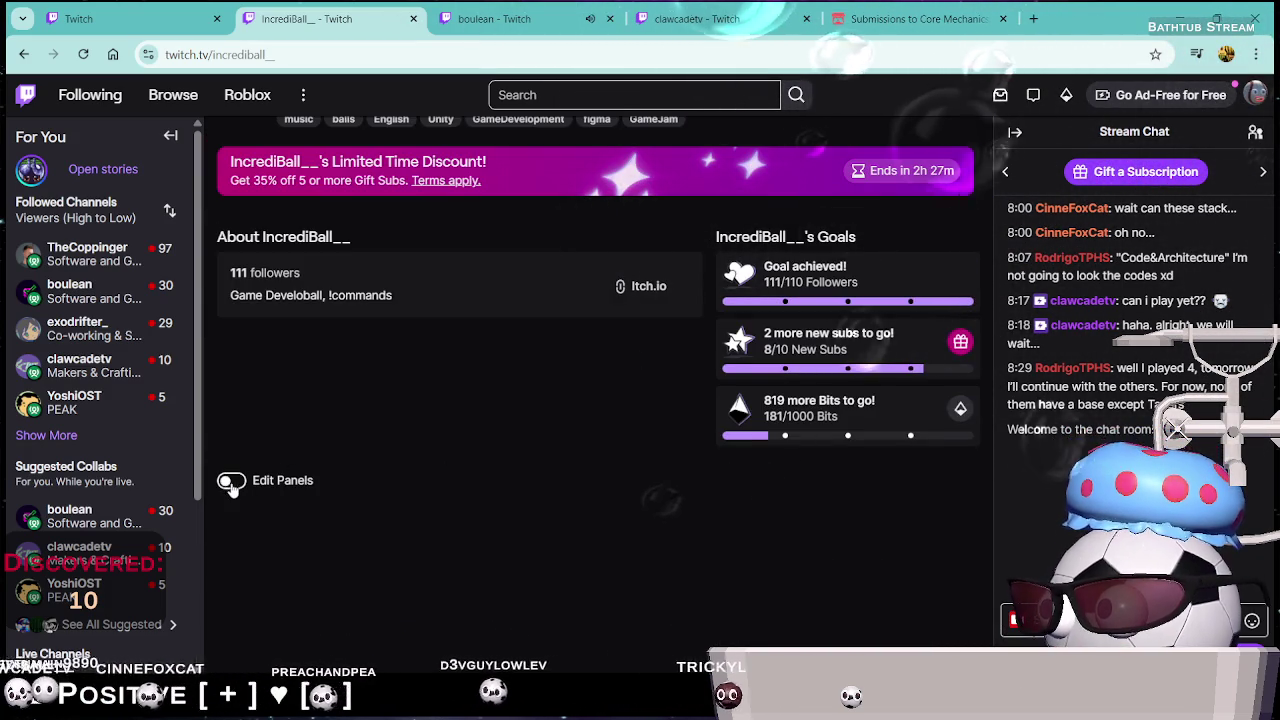
left_click(231, 483)
scroll(447, 485, "down", 4)
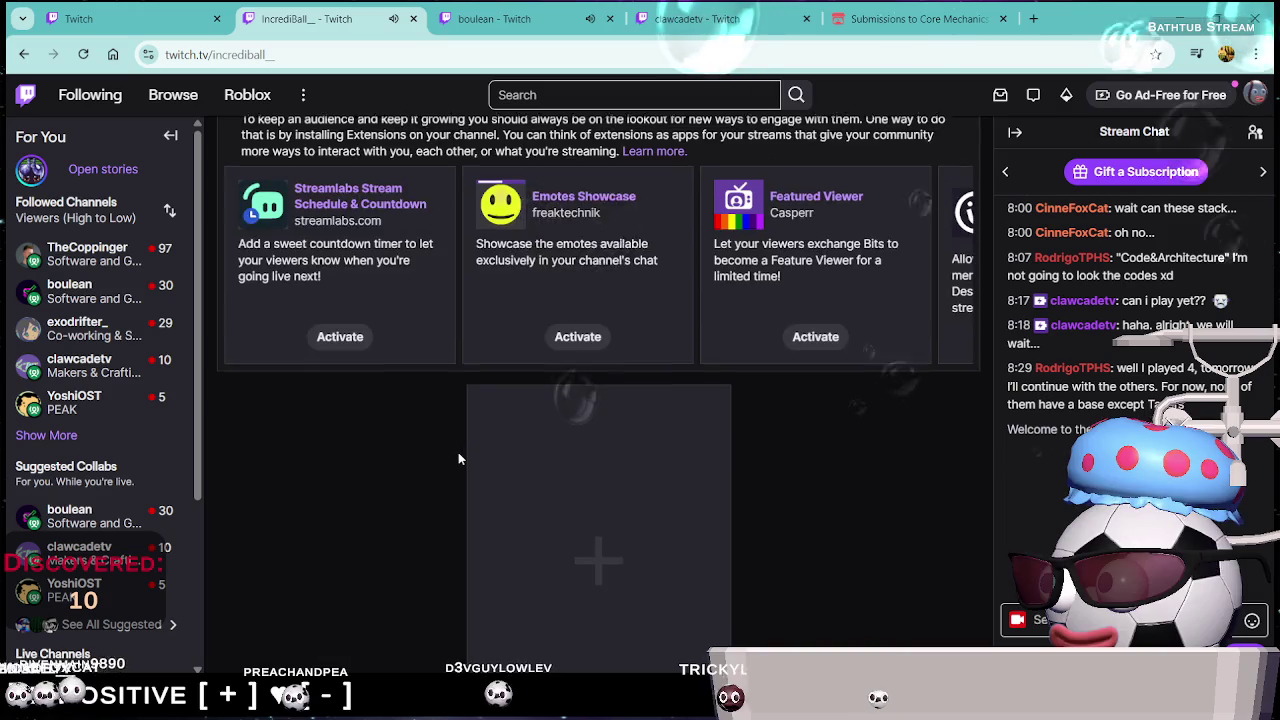
scroll(458, 452, "up", 5)
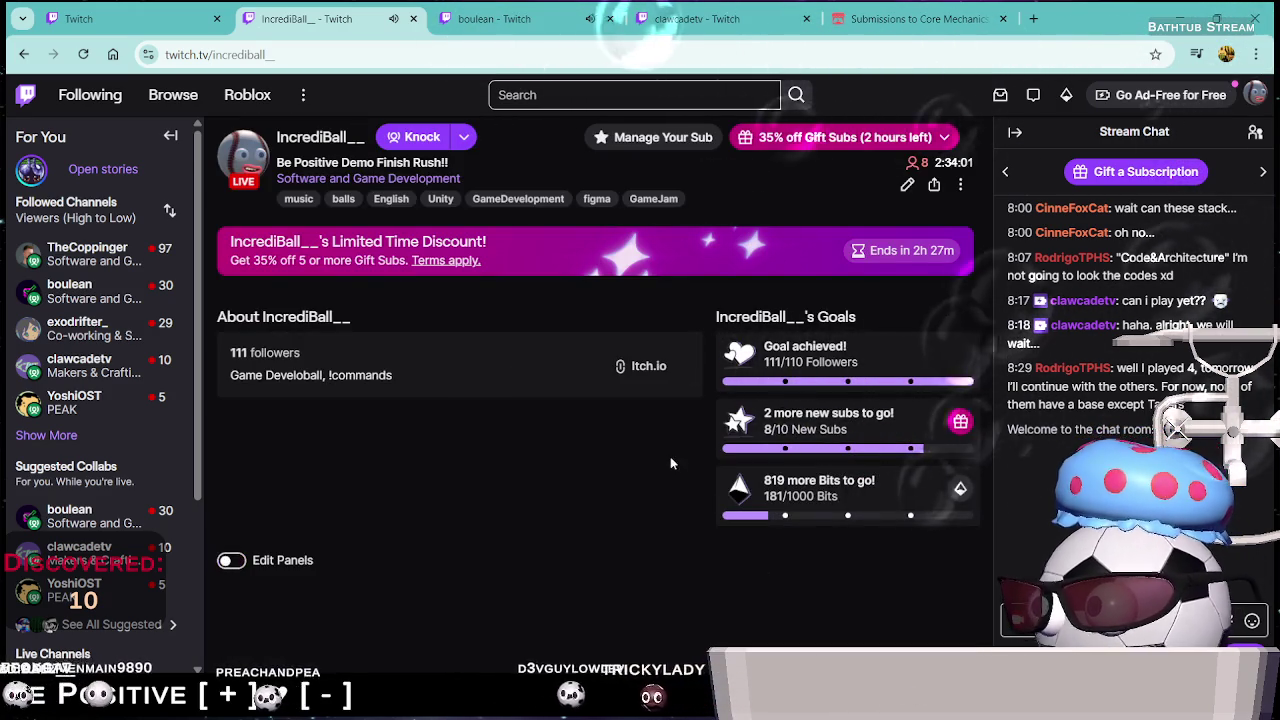
scroll(670, 456, "up", 2)
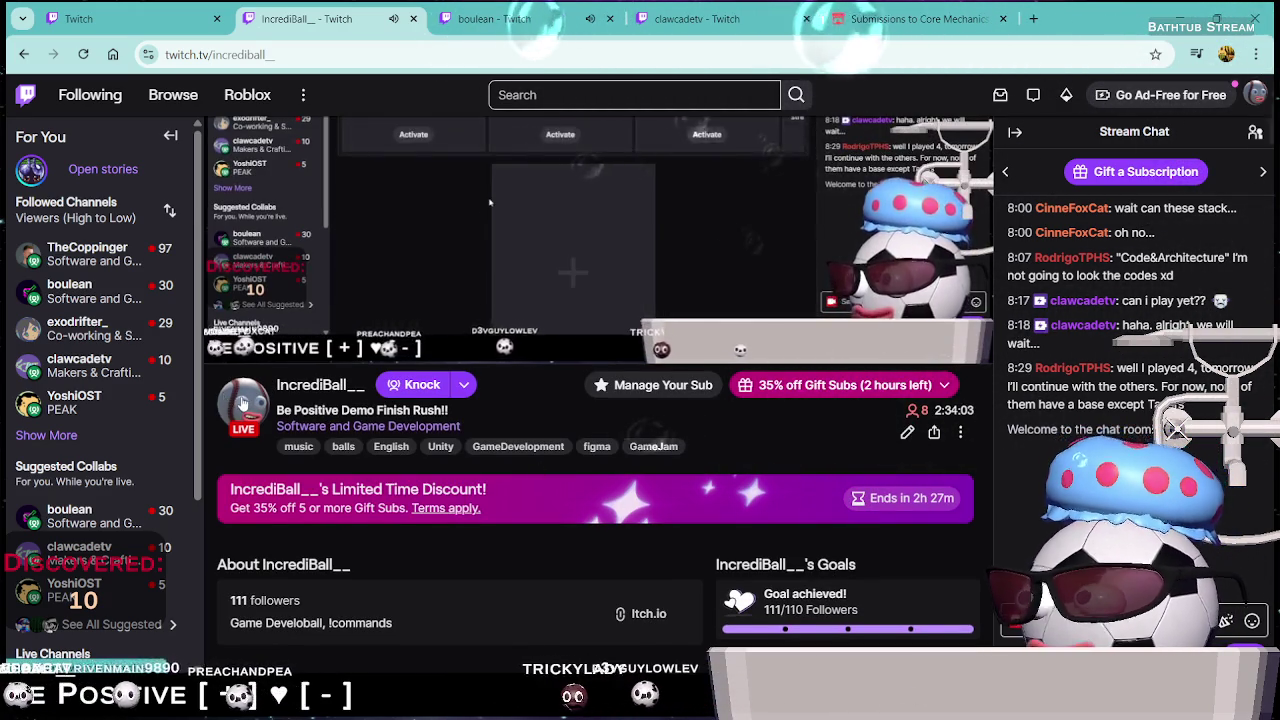
left_click(242, 402)
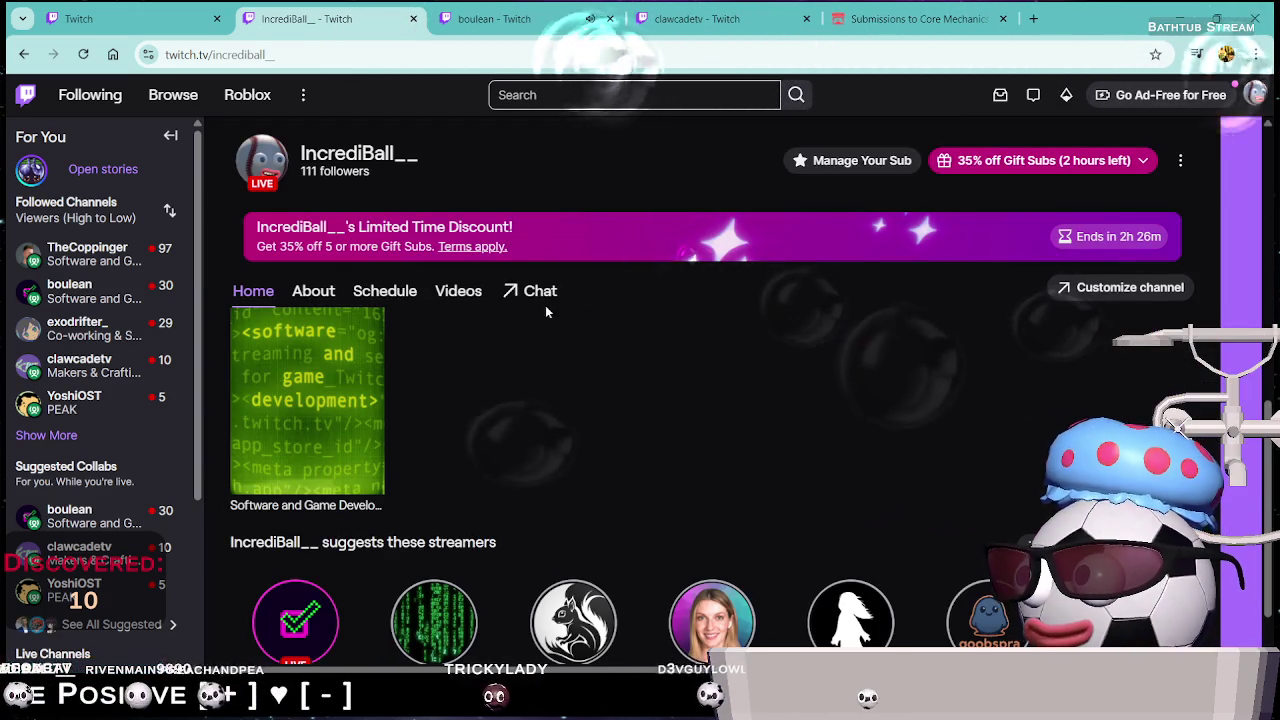
Add a 'Discord' social link with the server invite URL, then return to dashboard Home
left_click(320, 296)
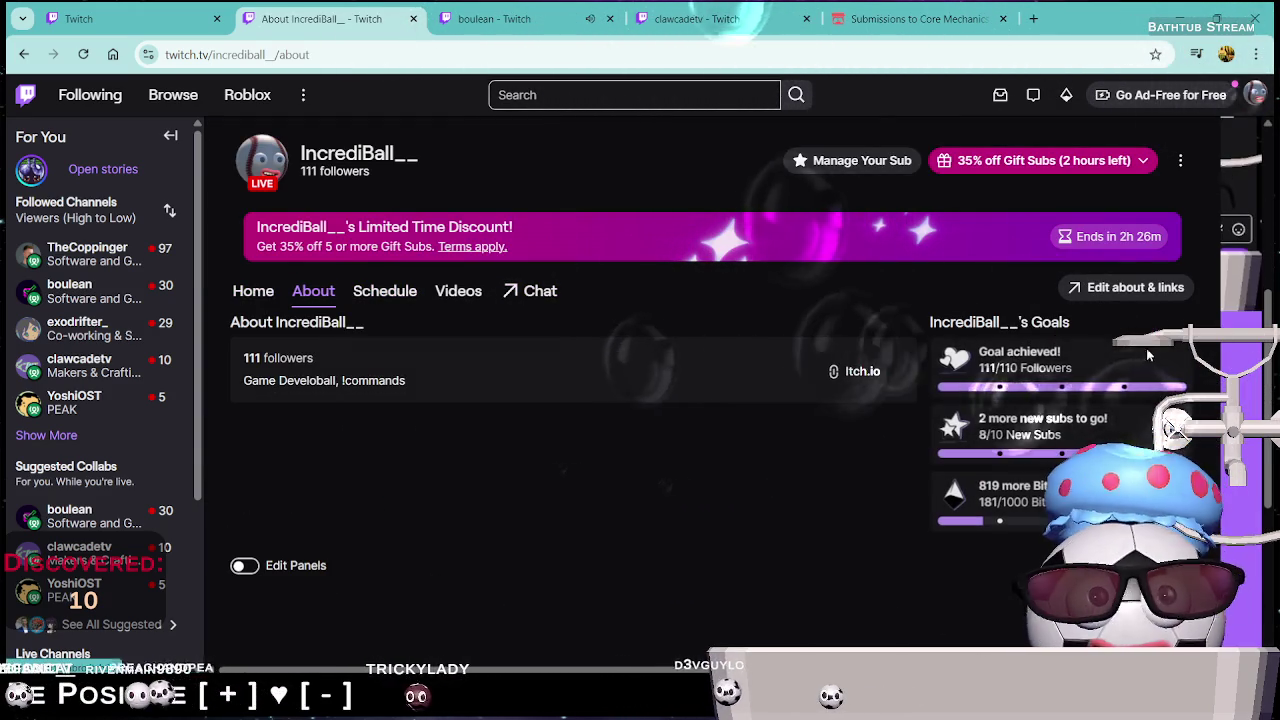
left_click(1135, 288)
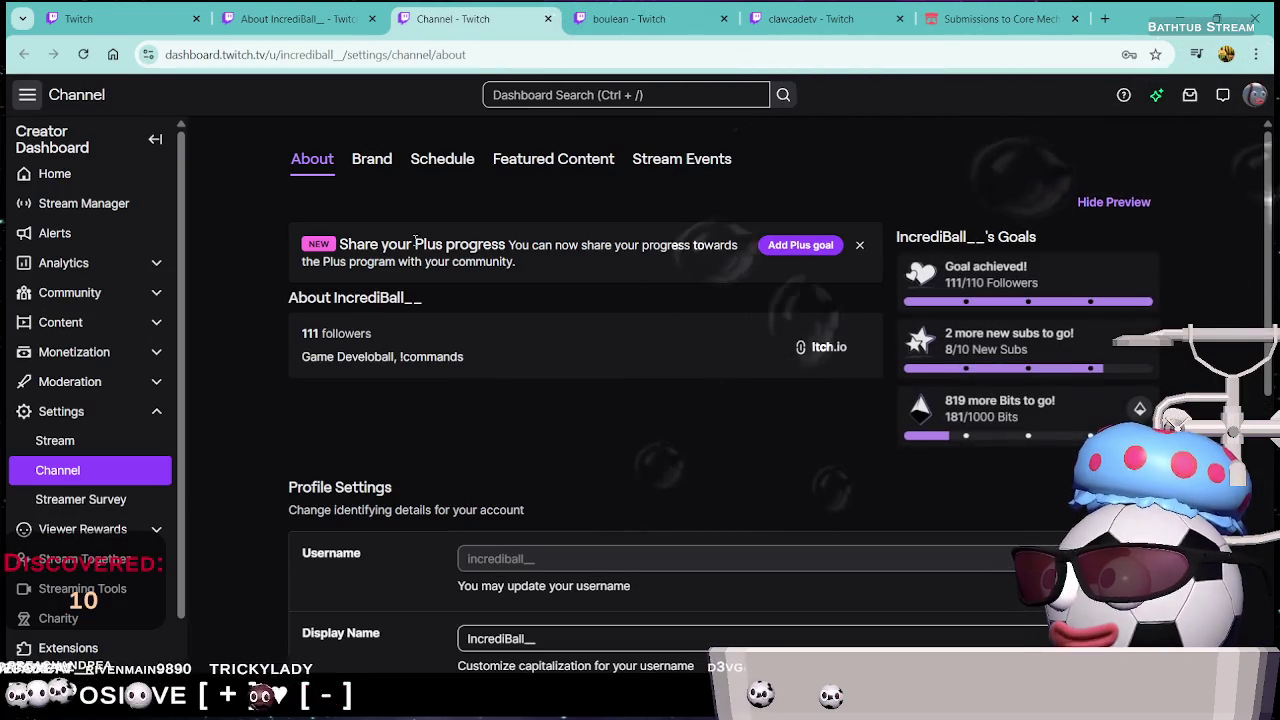
scroll(440, 330, "down", 4)
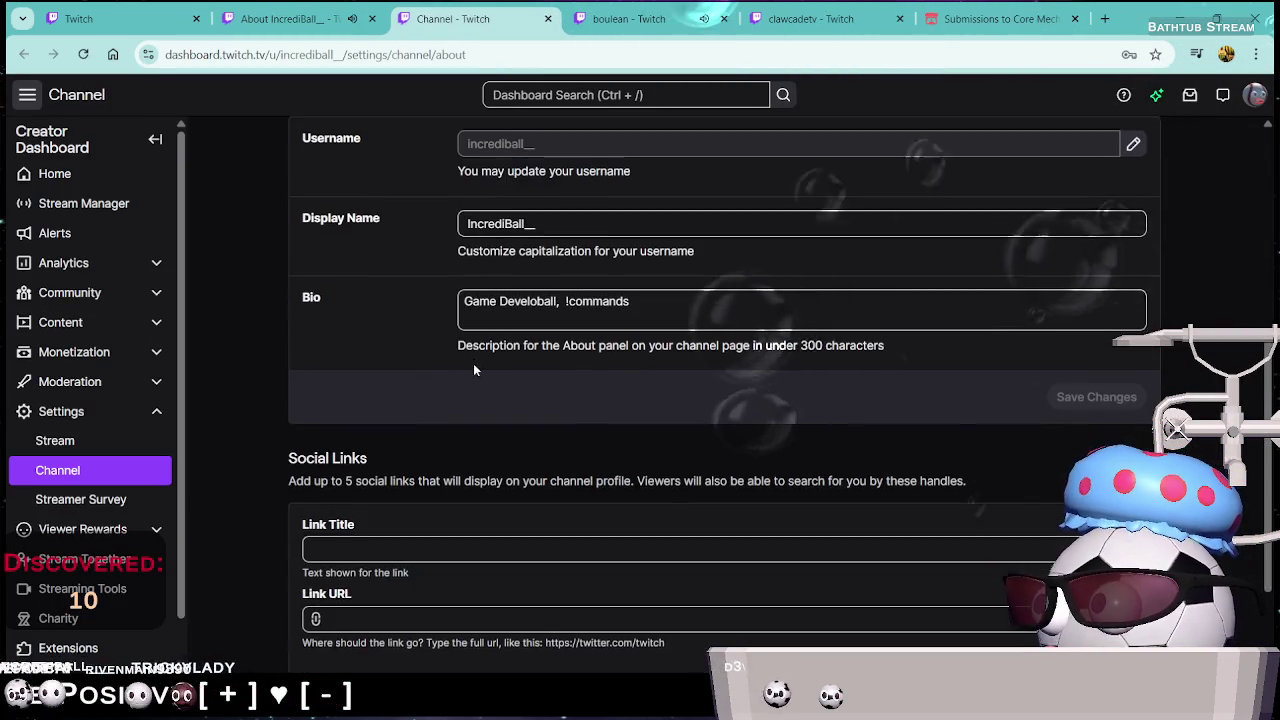
scroll(473, 363, "down", 1)
left_click(423, 403)
type("Discord")
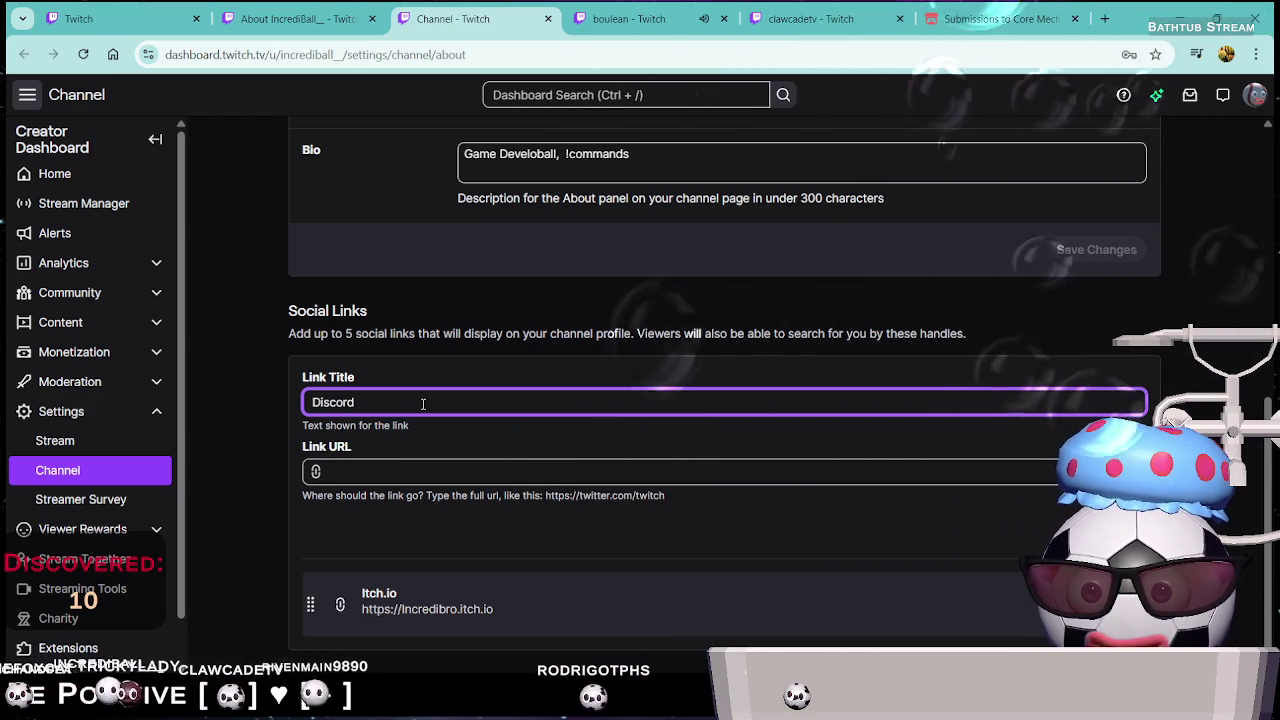
key("Tab")
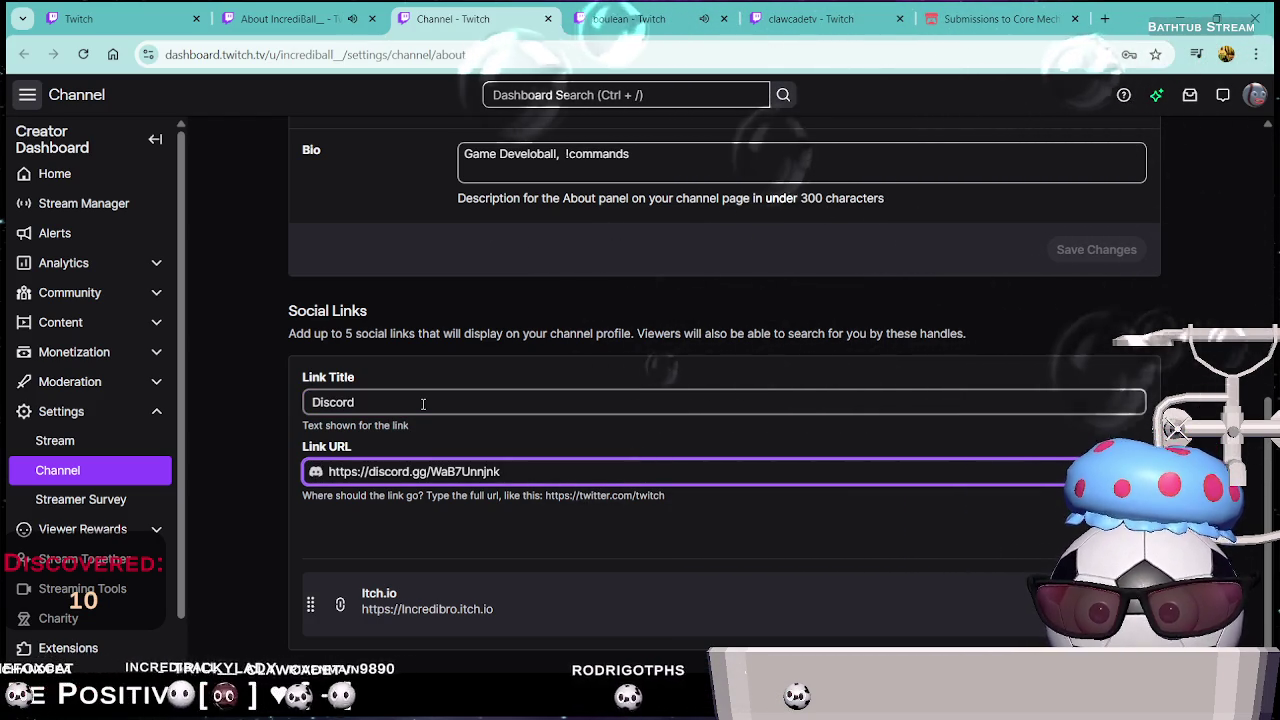
key("Tab")
key("Return")
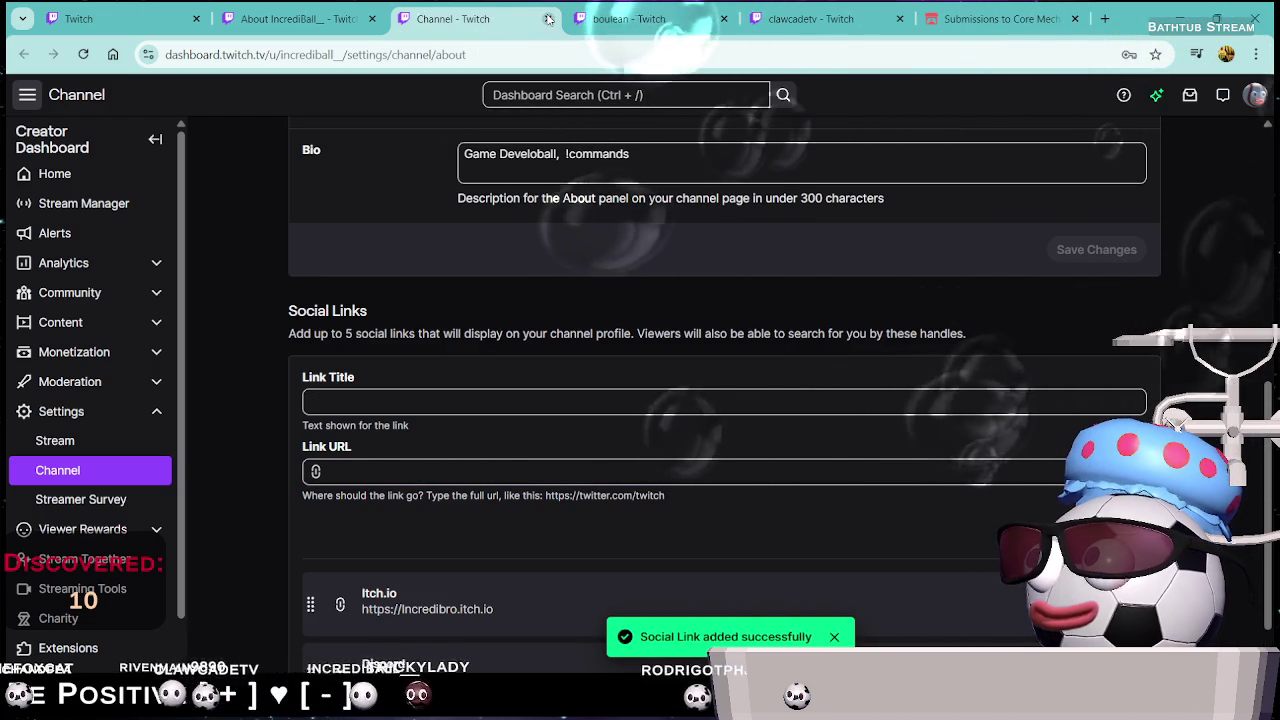
left_click(60, 174)
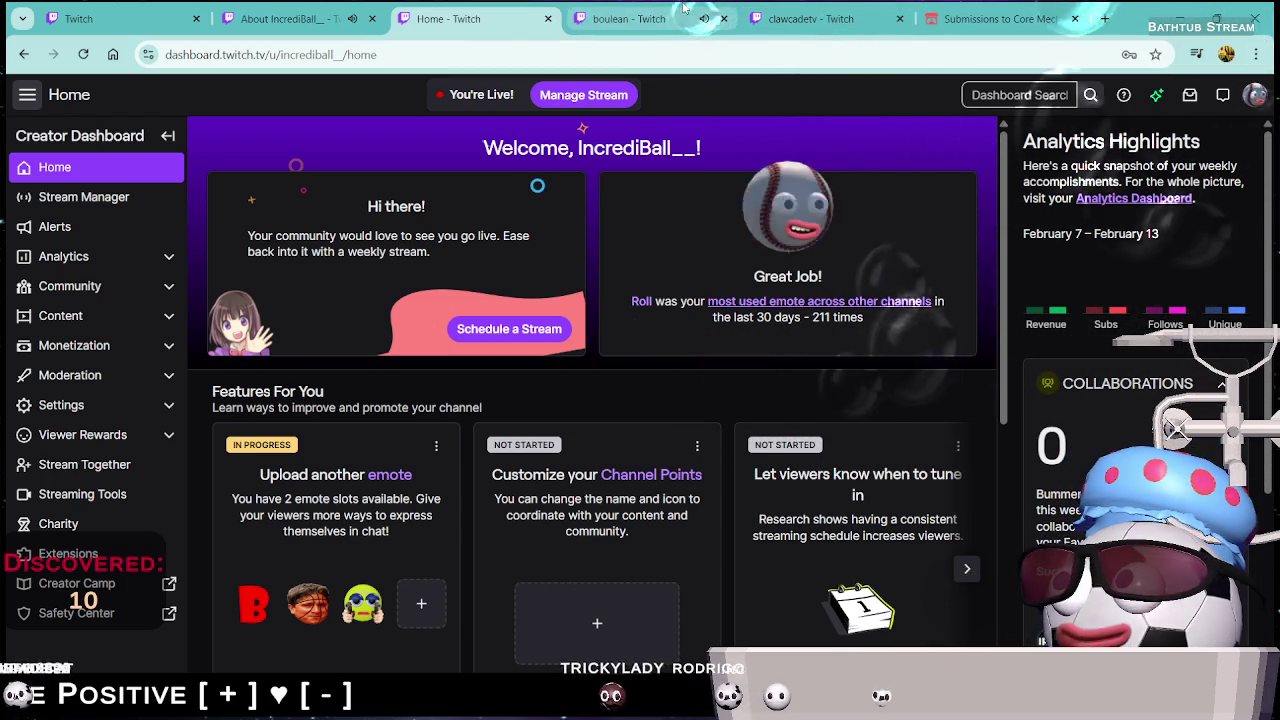
In the Core Mechanics Challenge tab, load ClawcadeStudios.com, which fails to resolve
left_click(1000, 18)
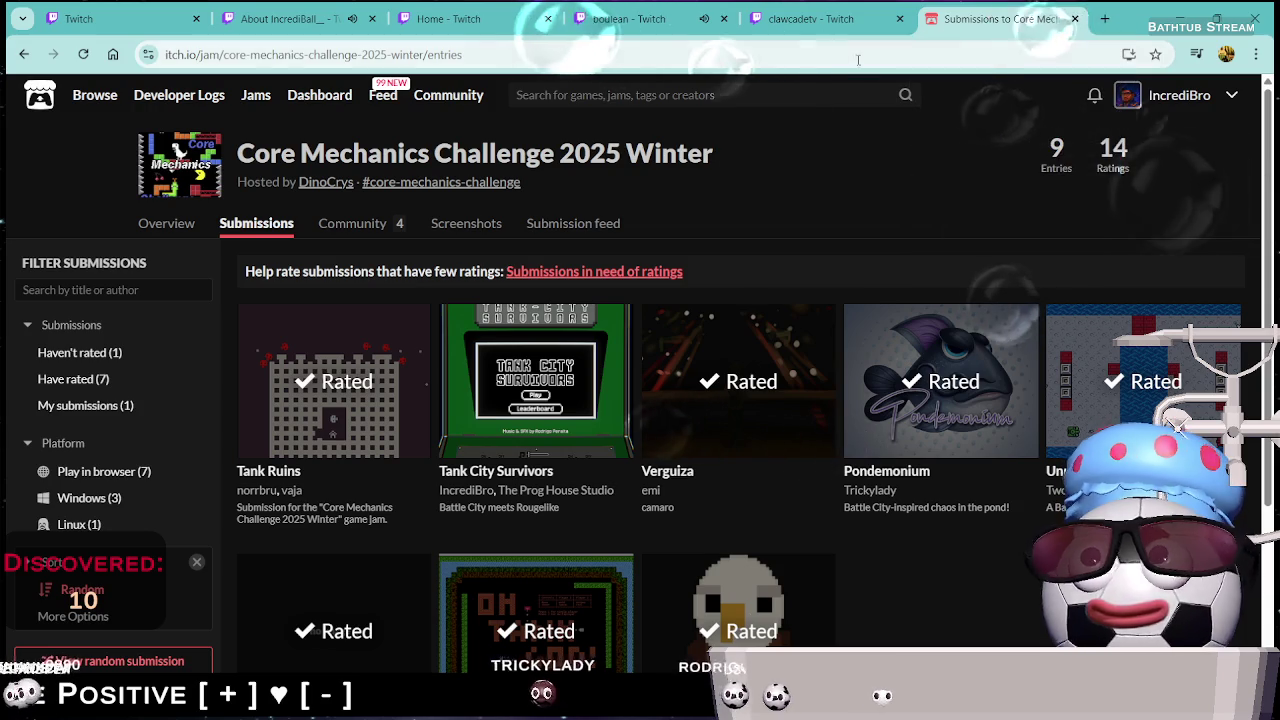
left_click(857, 60)
type("Cl")
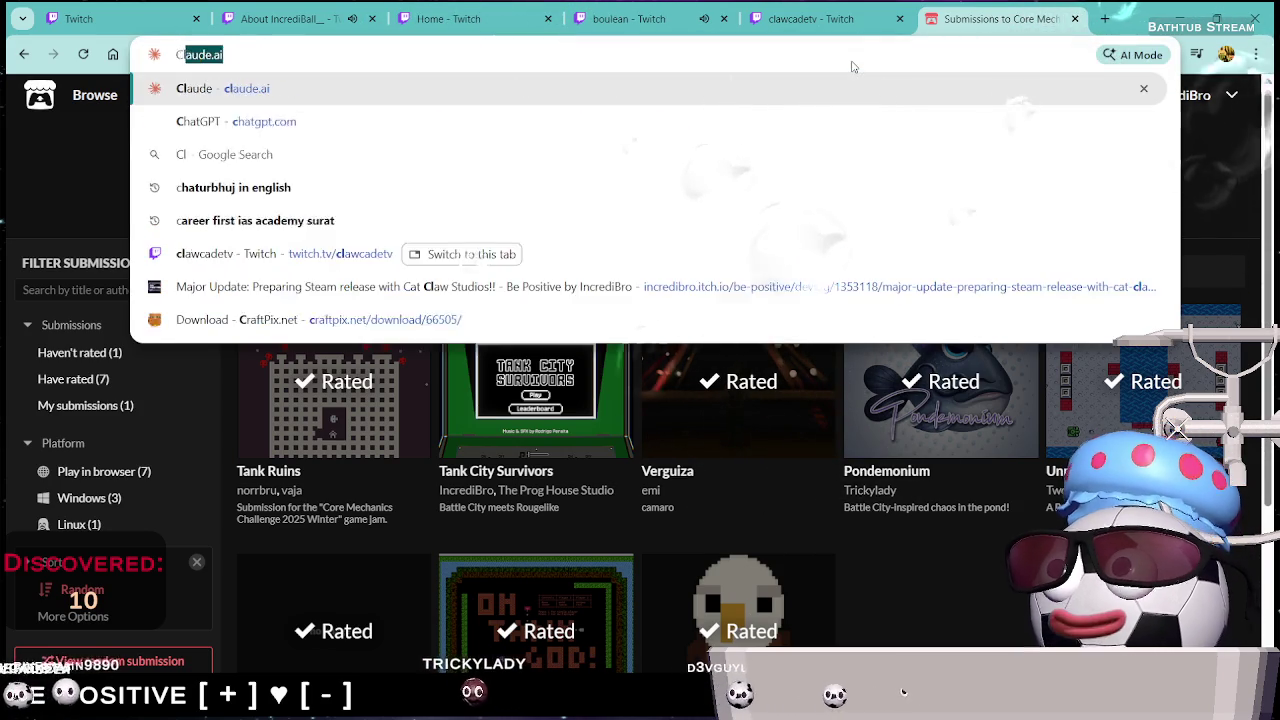
type("awcadeS")
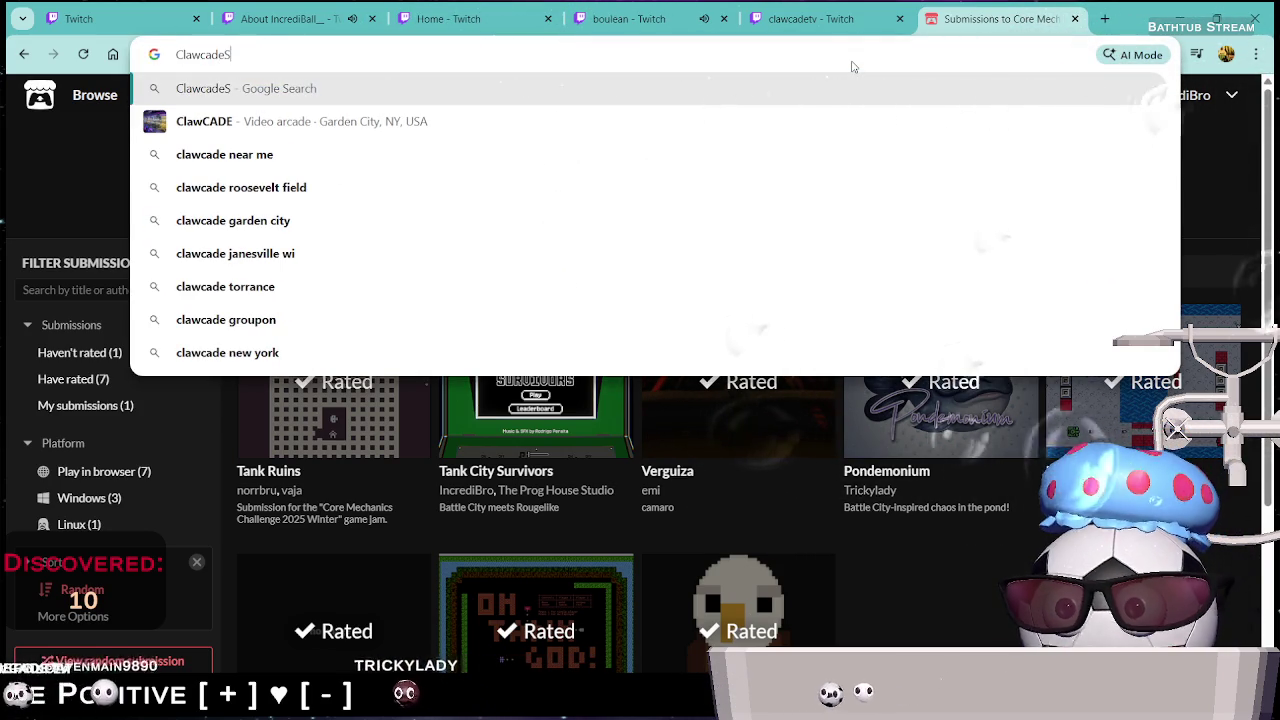
type("tudi")
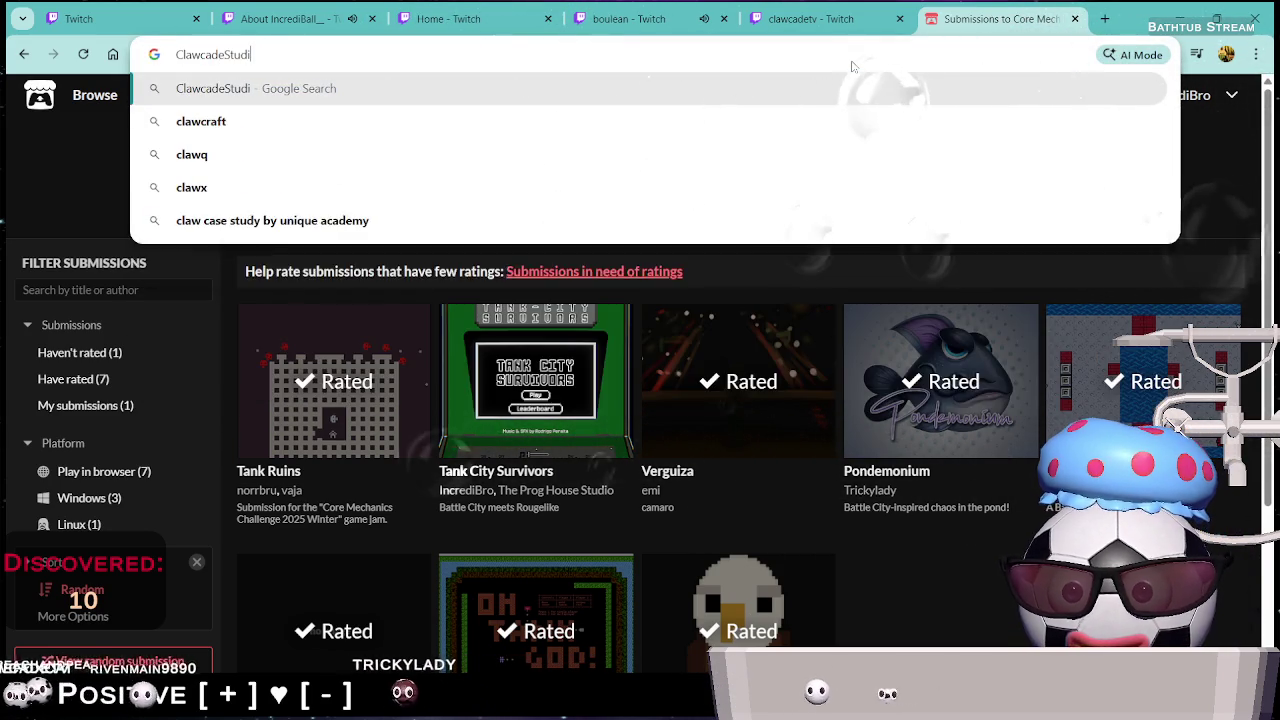
type("os.")
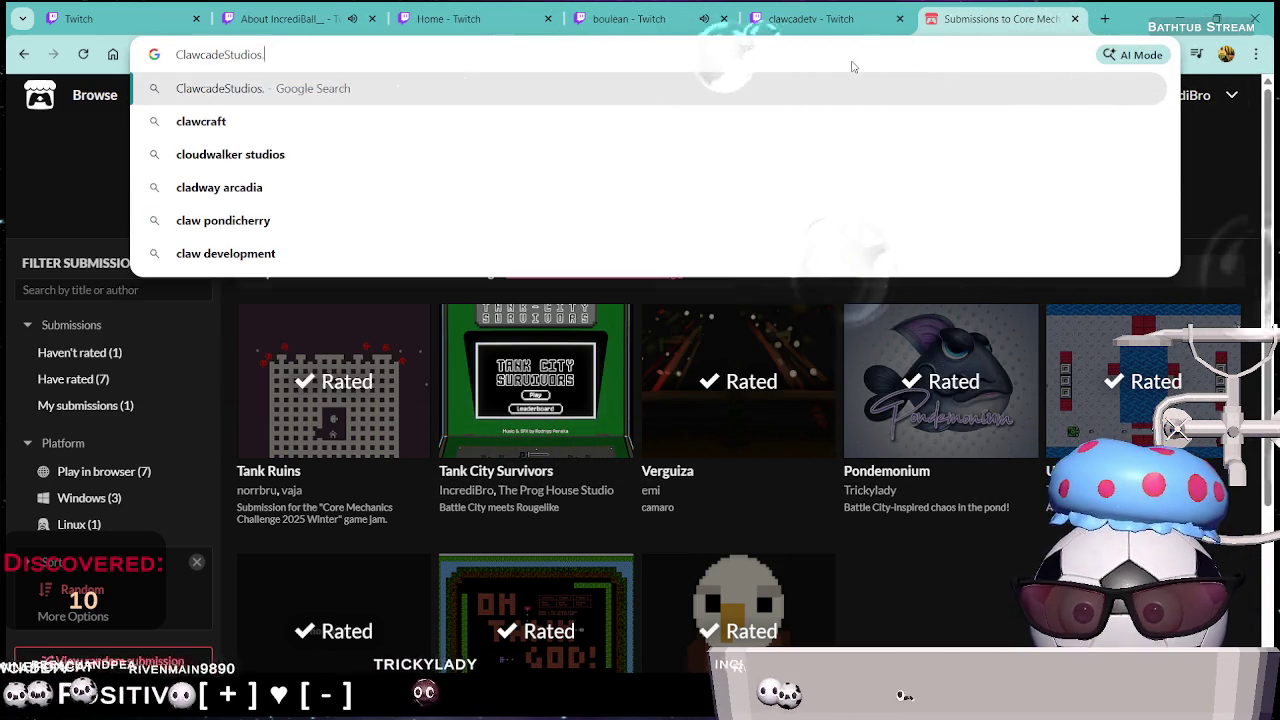
type("com")
key("Return")
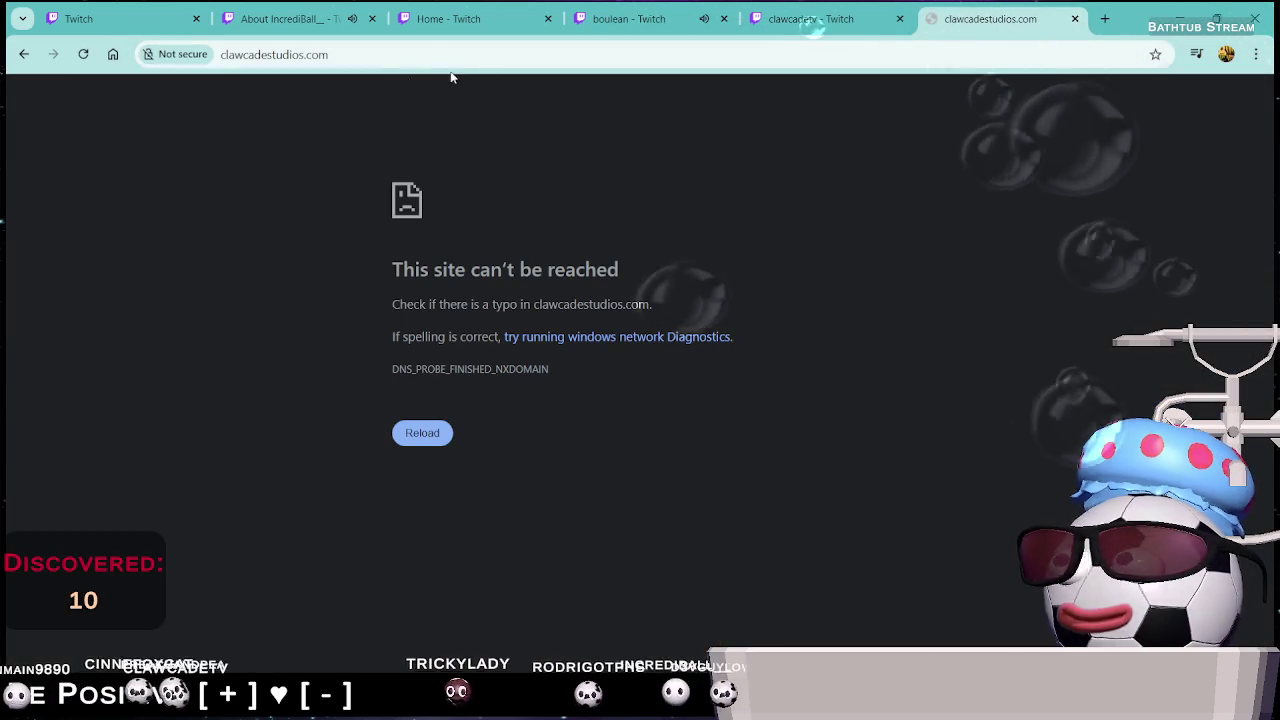
Select the misspelled 'clawcade' part of the address bar URL
left_click(619, 60)
key("Escape")
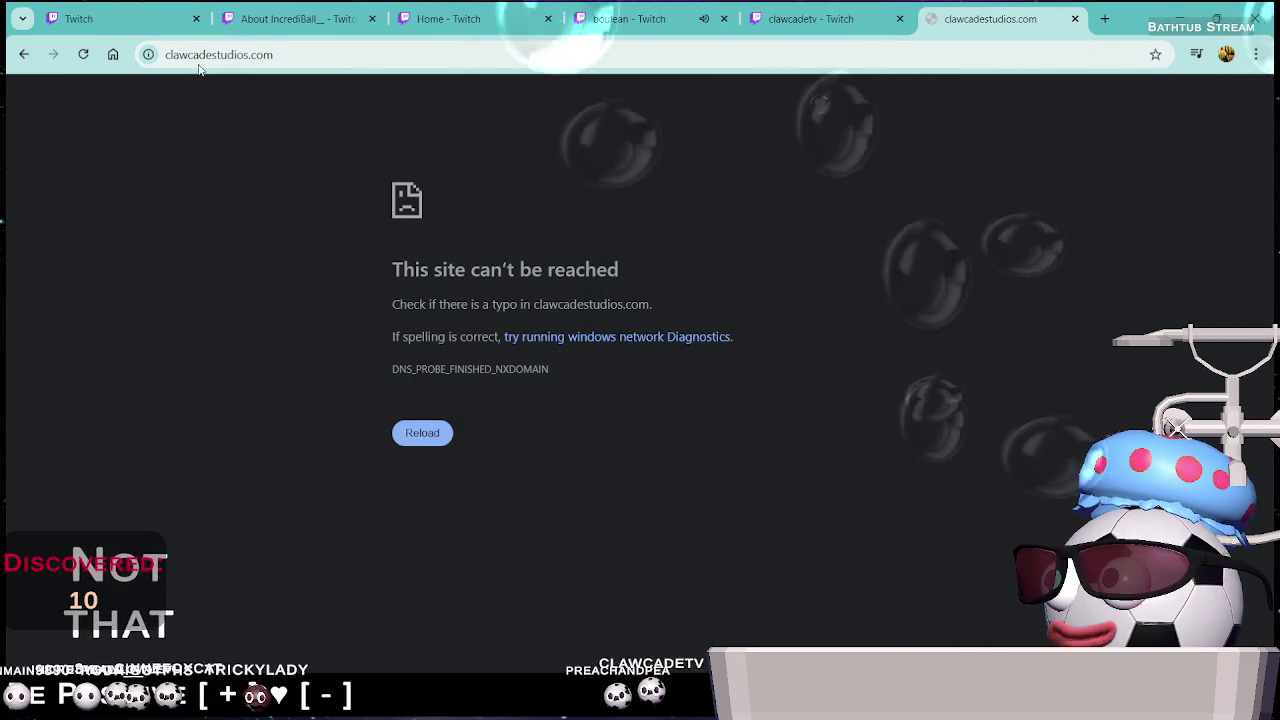
left_click(214, 55)
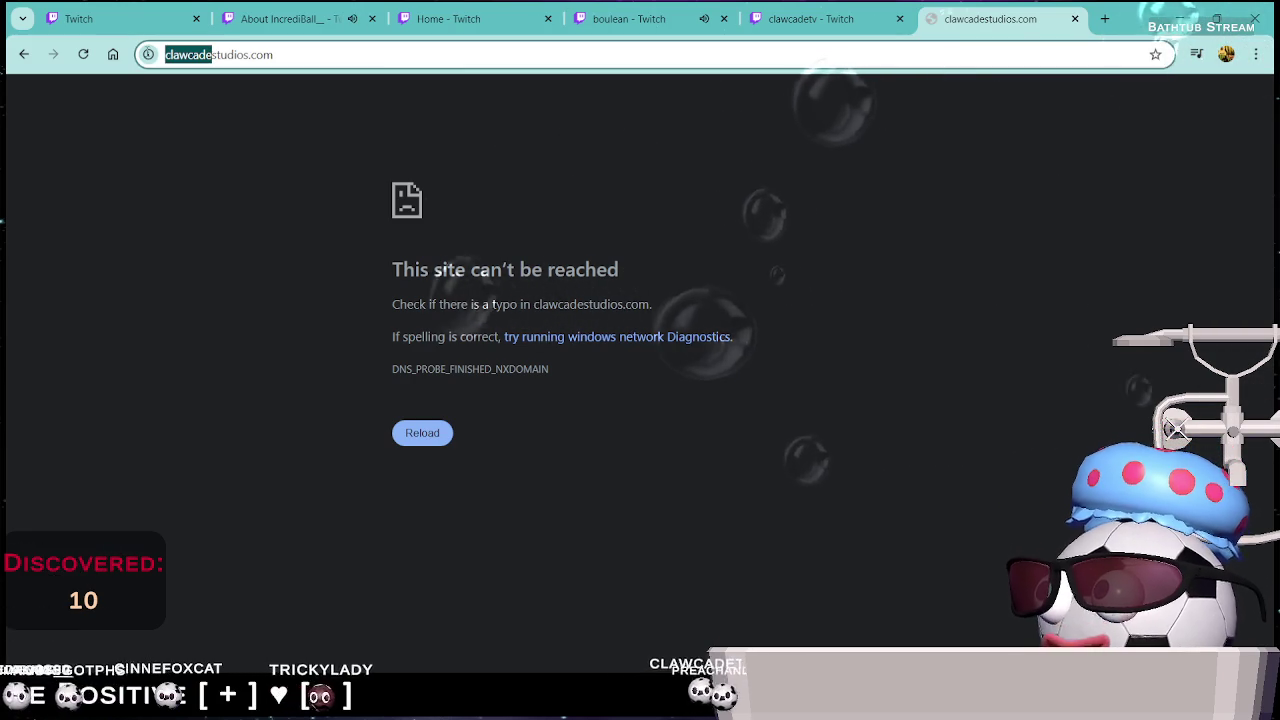
Correct the address to catclawstudios.com, scroll to Our Games, and briefly check the Twitch tab
type("cat")
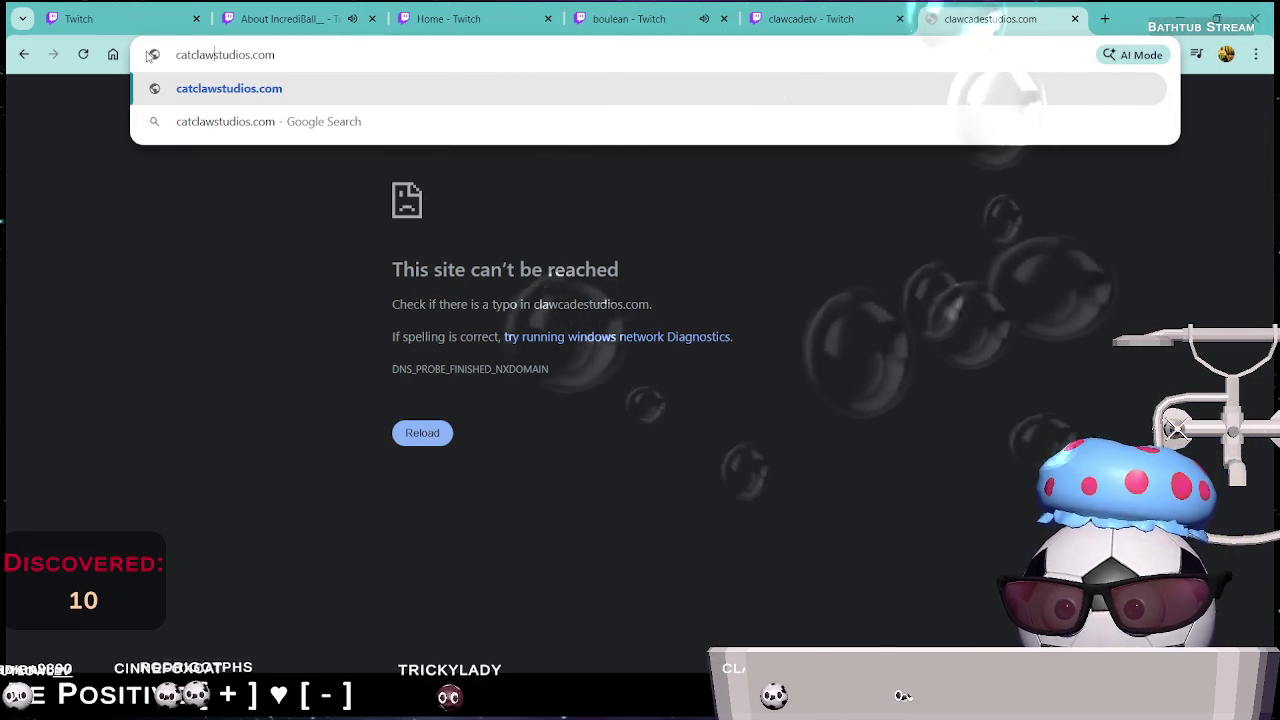
key("Return")
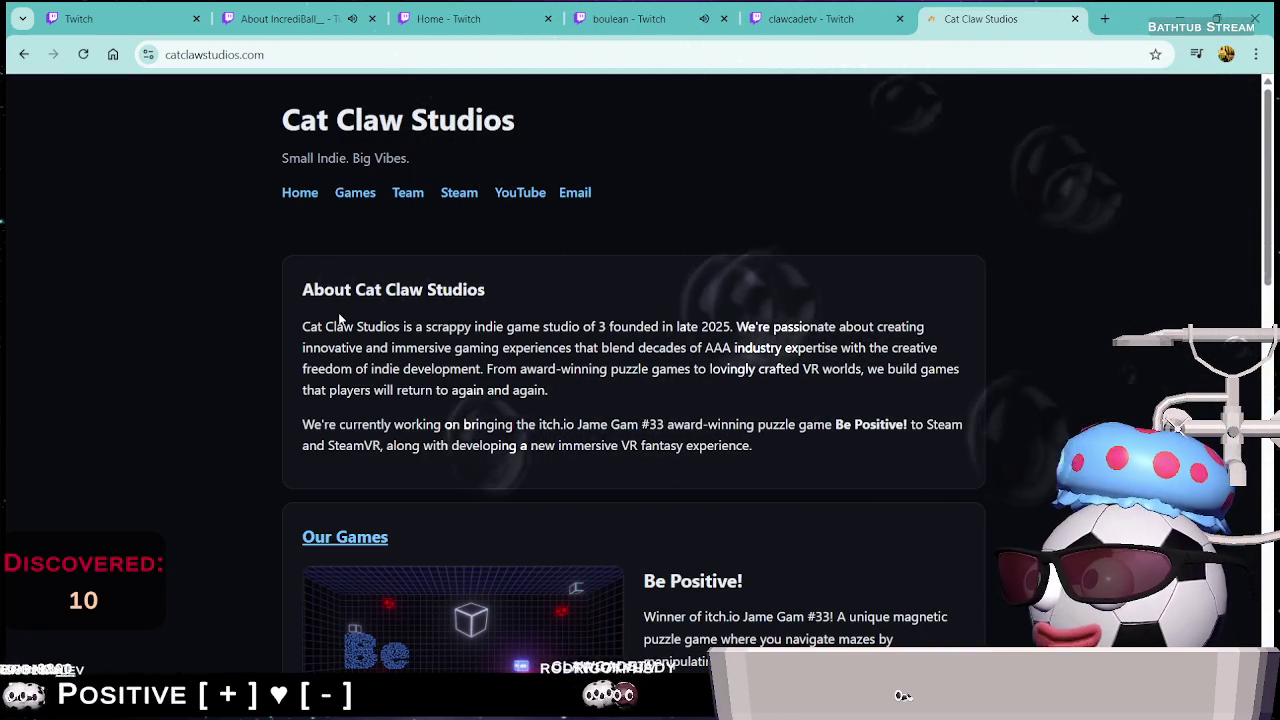
scroll(600, 280, "down", 2)
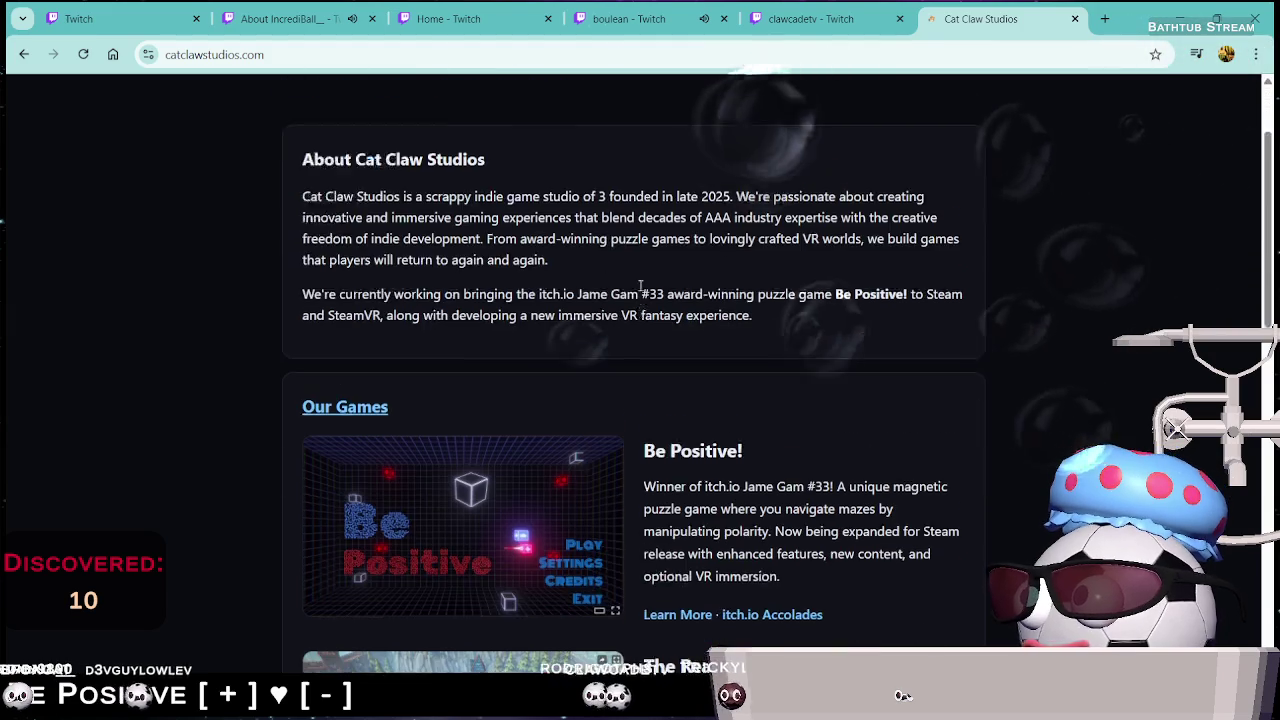
scroll(590, 300, "down", 3)
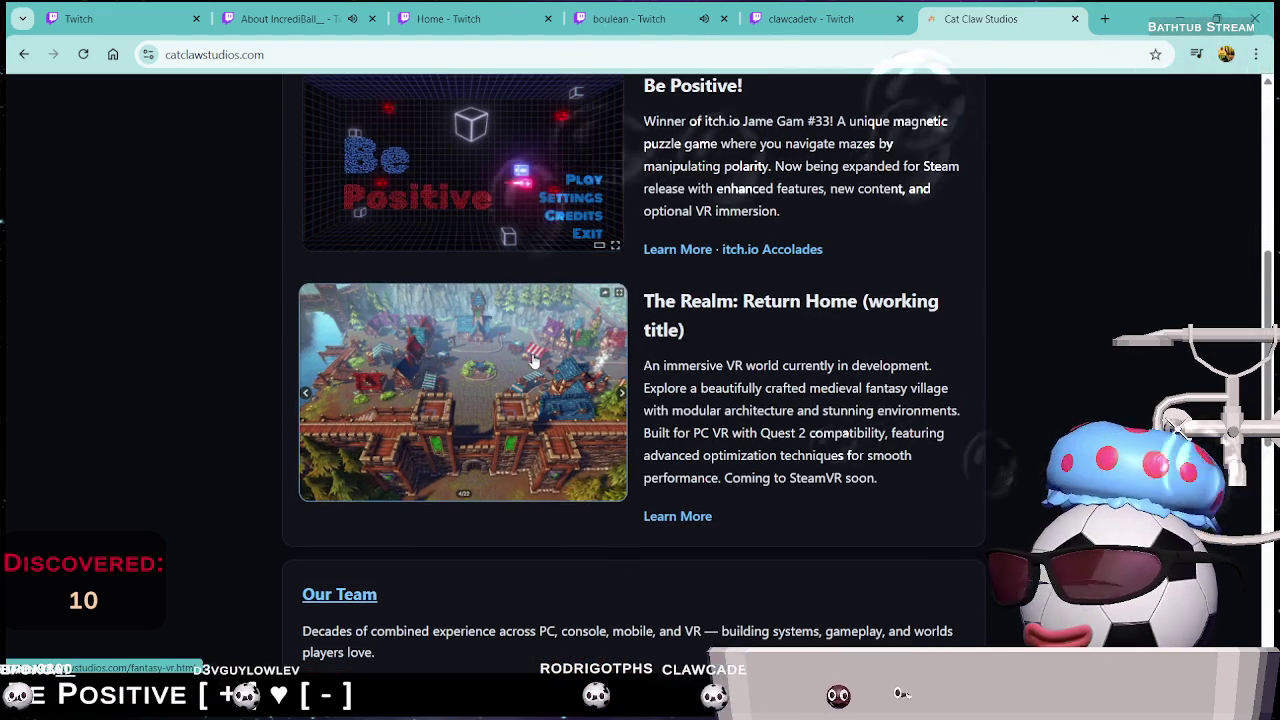
left_click(280, 18)
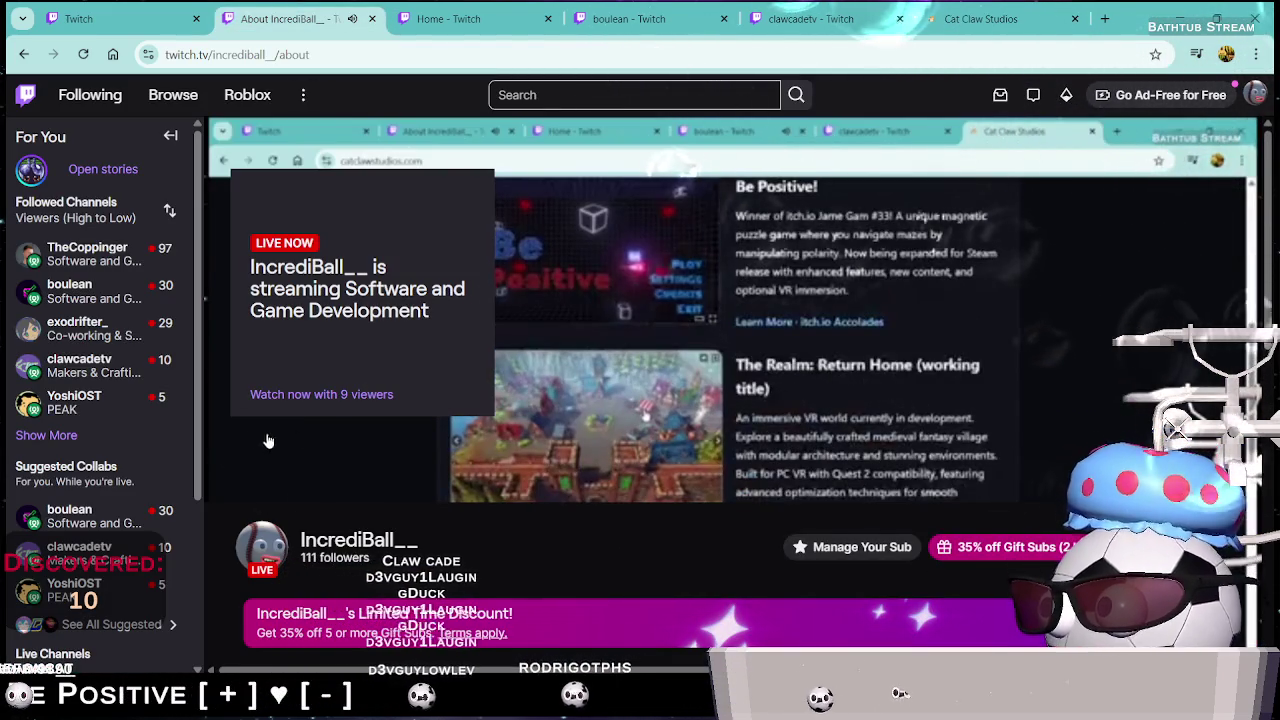
left_click(980, 18)
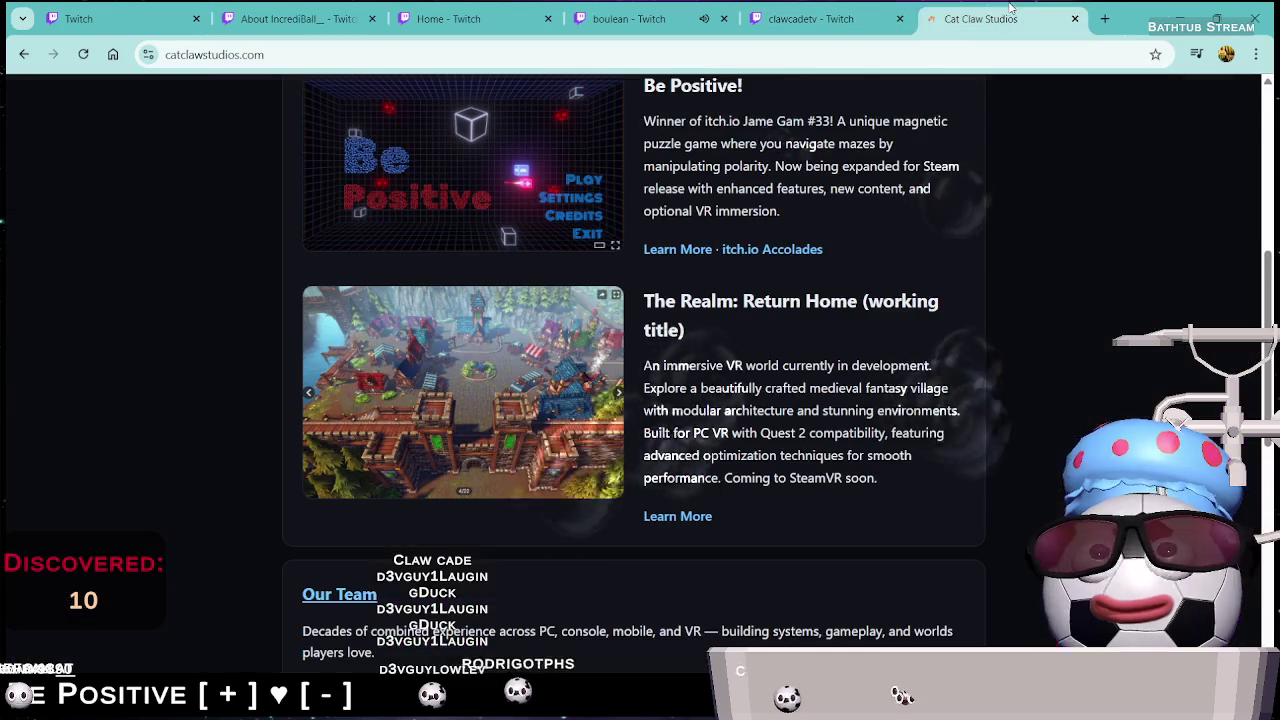